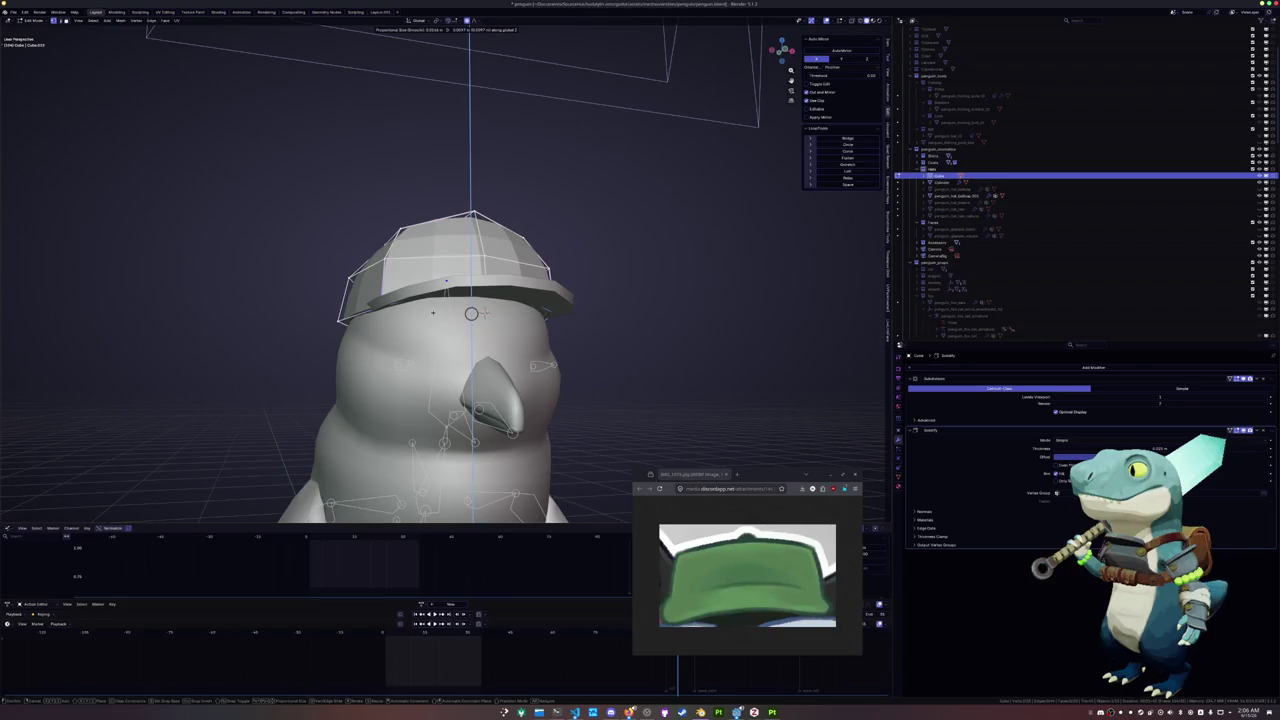
Finish moving the cap vertices and add an extra edge loop around the cap
left_click(484, 313)
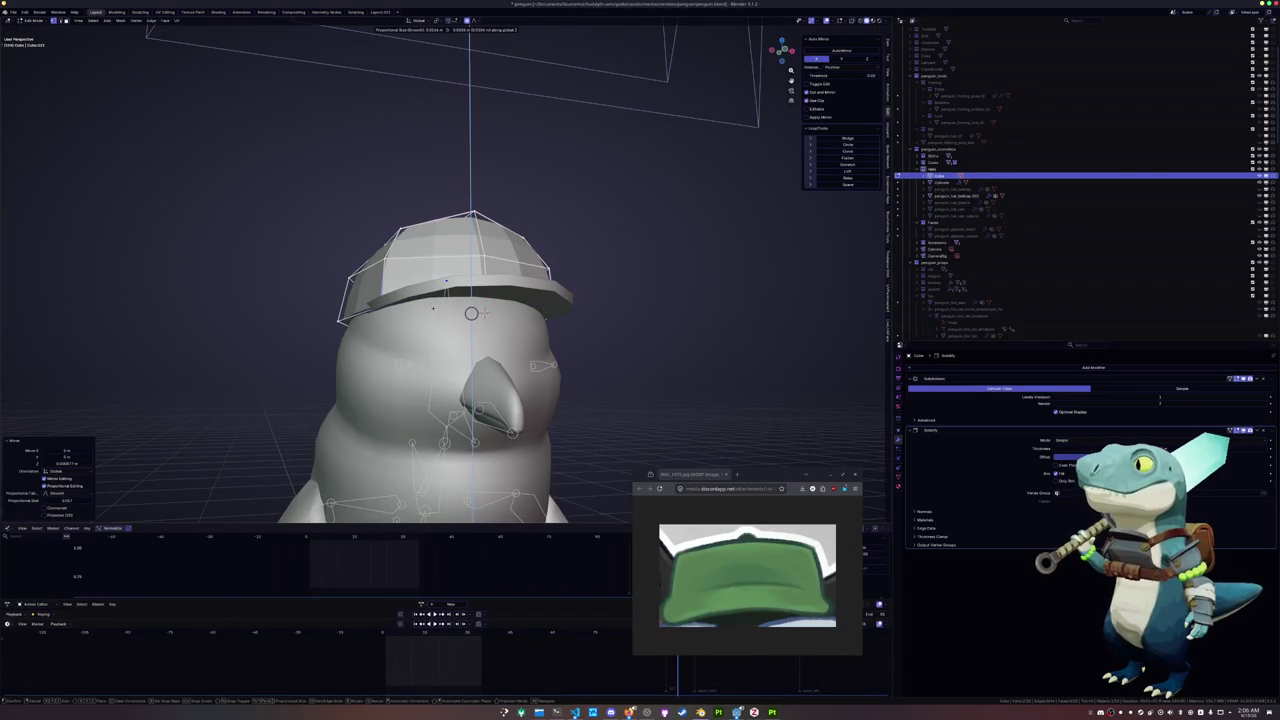
key("Tab")
key("Tab")
middle_click_drag(484, 313, 447, 338)
left_click(490, 313)
key("Tab")
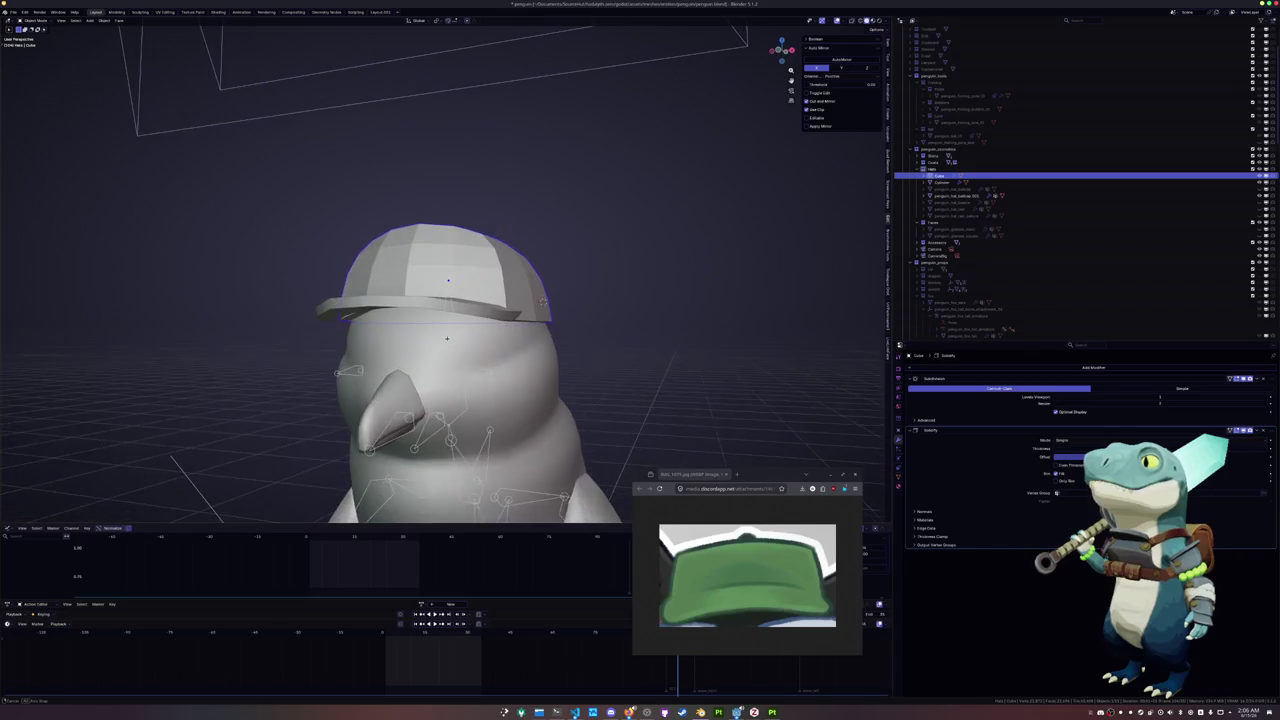
From a side view, raise the cap's top vertices straight up into a taller dome
middle_click_drag(447, 338, 456, 348)
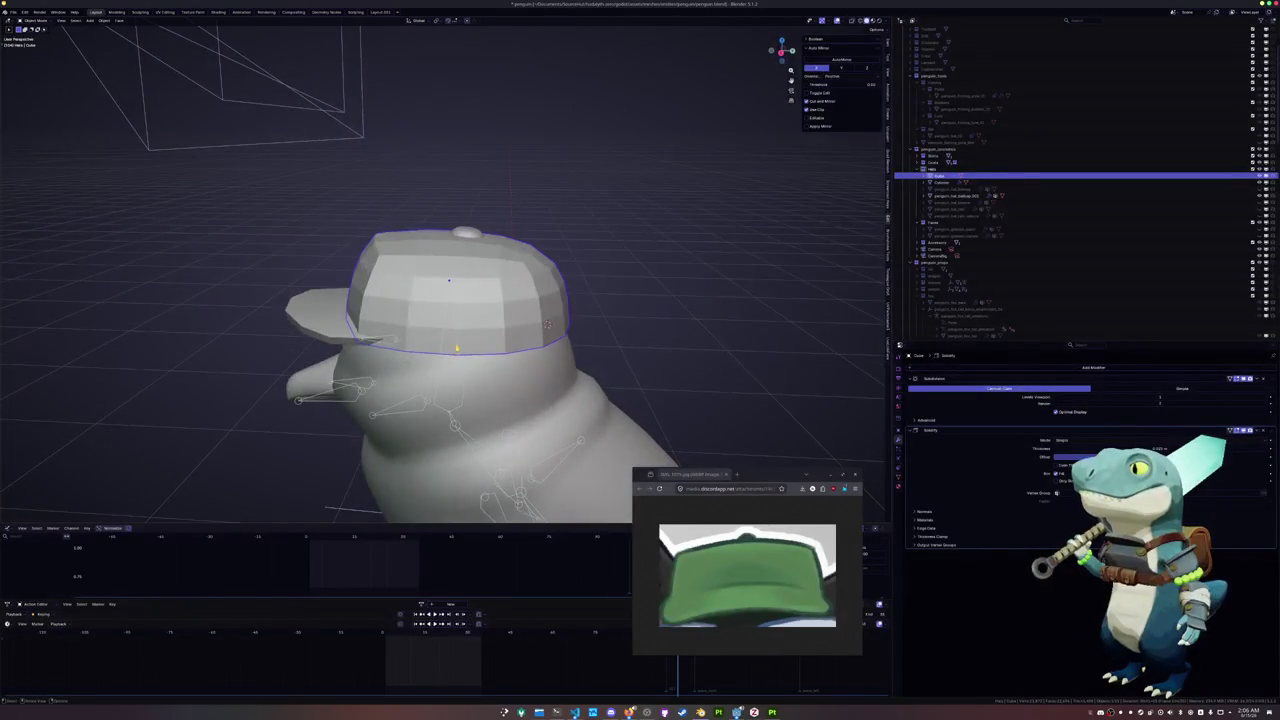
key("Tab")
key("KP_3")
key("g")
key("z")
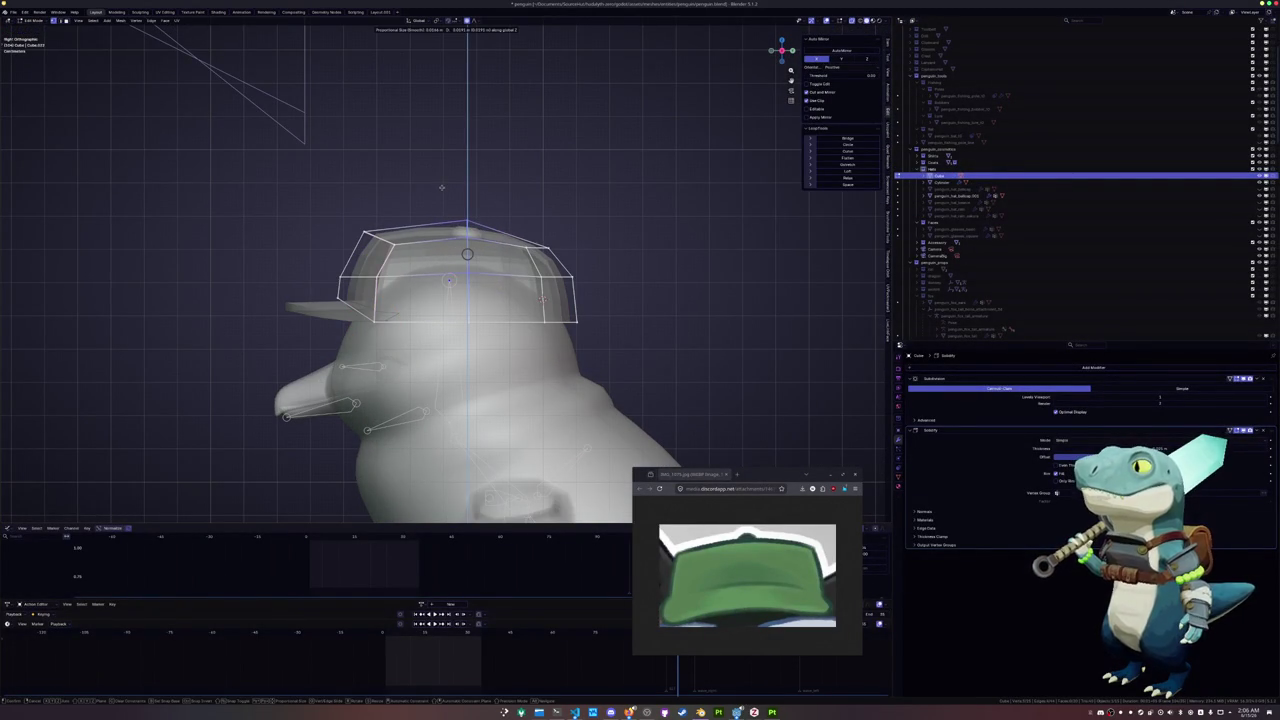
left_click(441, 187)
key("Tab")
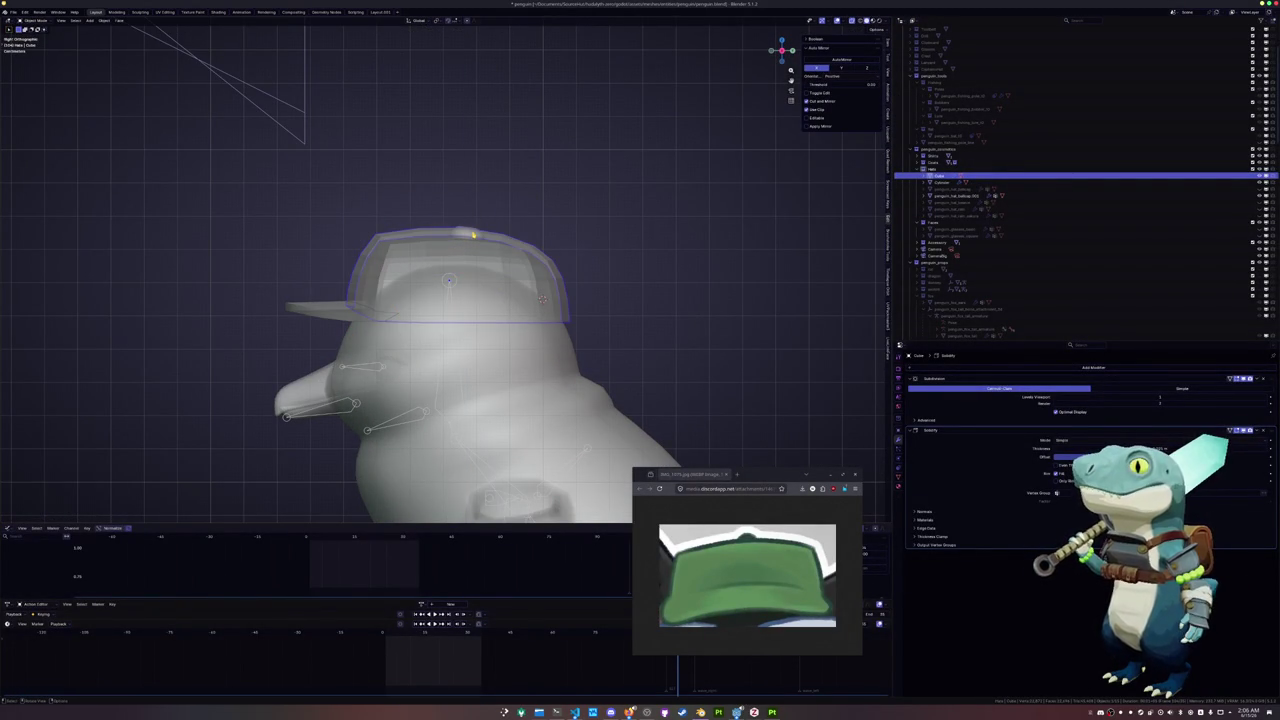
Raise the small Cylinder knob vertically on top of the cap, then reselect the cap
left_click(473, 234)
key("g")
key("z")
left_click(541, 298)
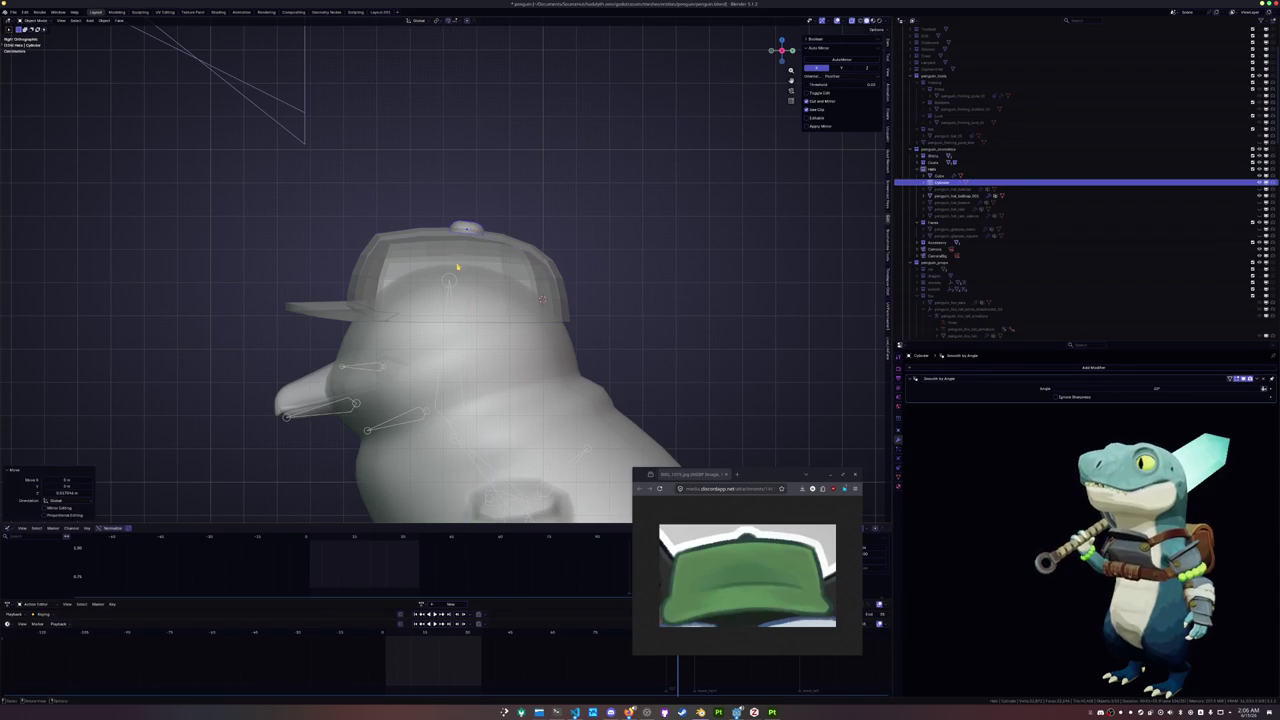
left_click(541, 298)
mouse_move(541, 298)
middle_mouse_down("shift")
mouse_move(509, 267)
mouse_move(388, 282)
middle_mouse_up("shift")
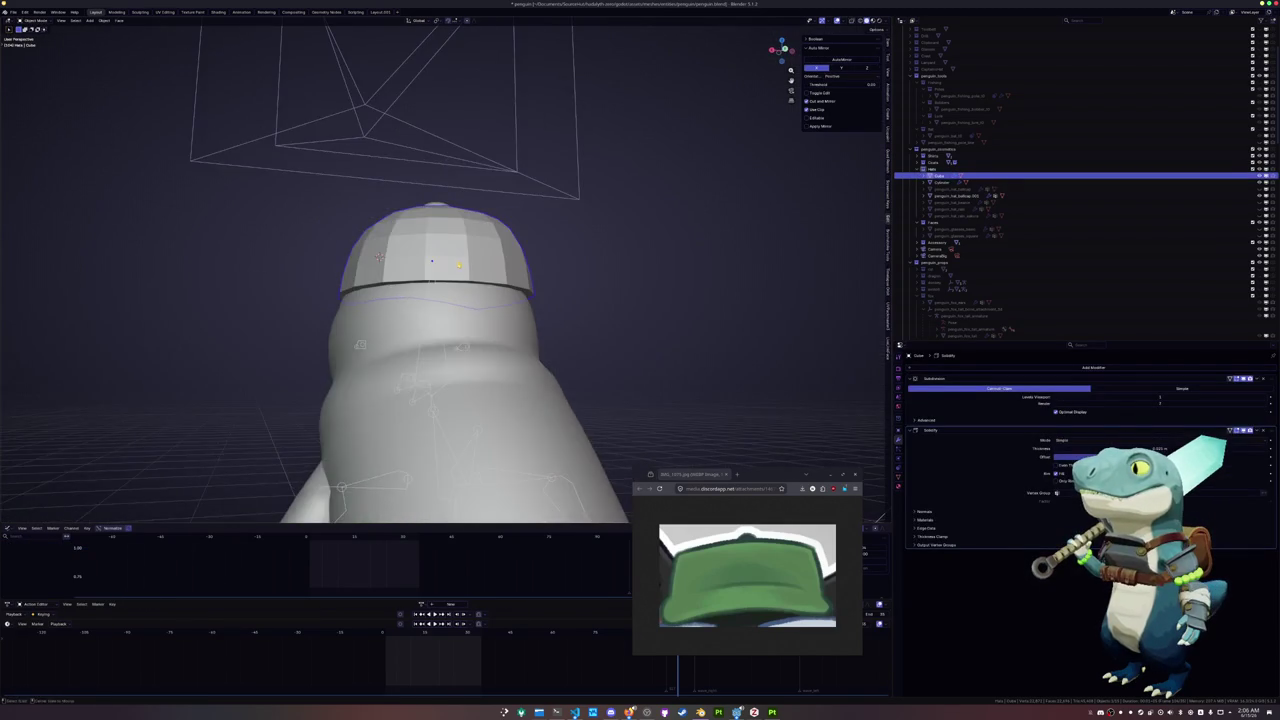
key("Tab")
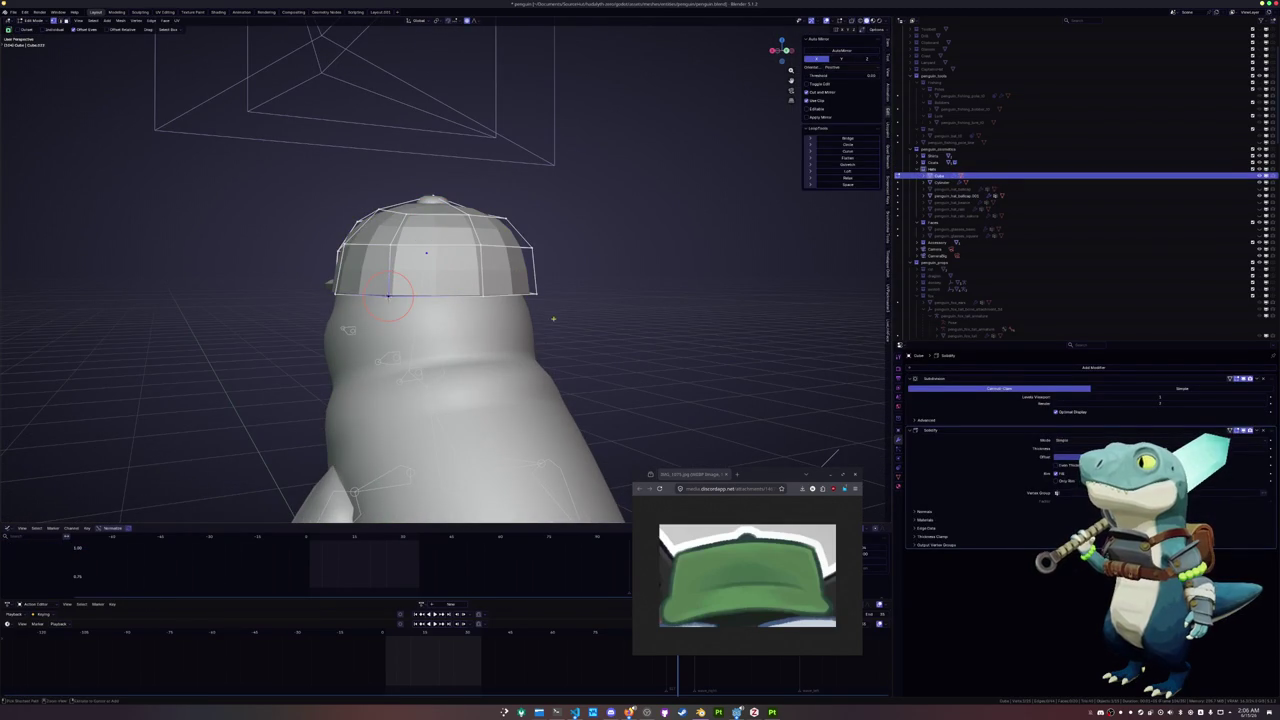
Add a new cube and scale it down small
key("Tab")
key("shift+a")
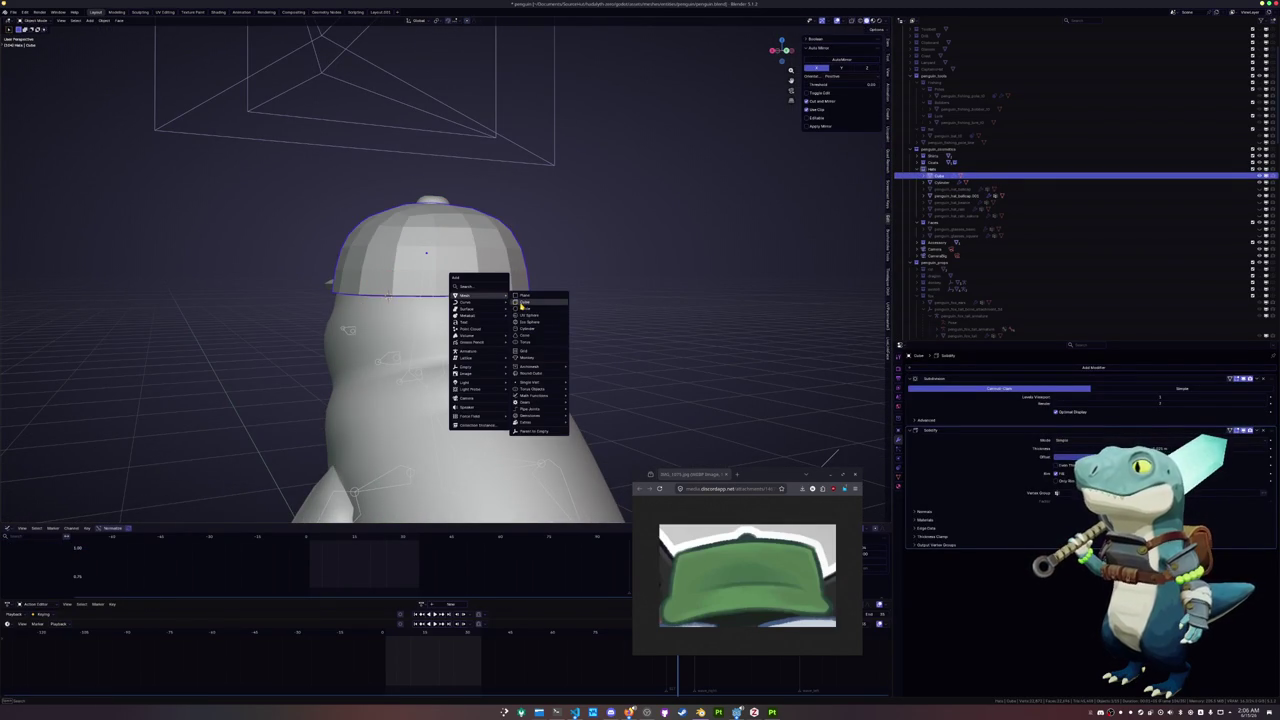
left_click(521, 305)
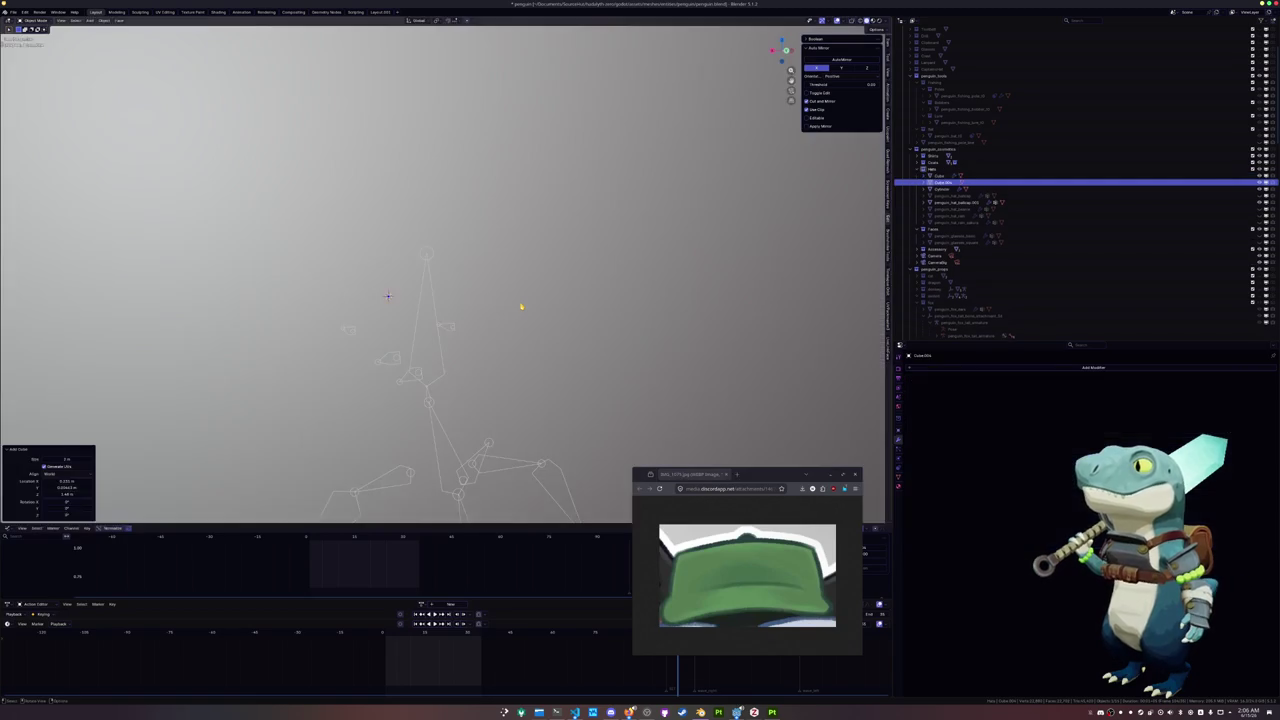
scroll(529, 306, "down", 5)
key("s")
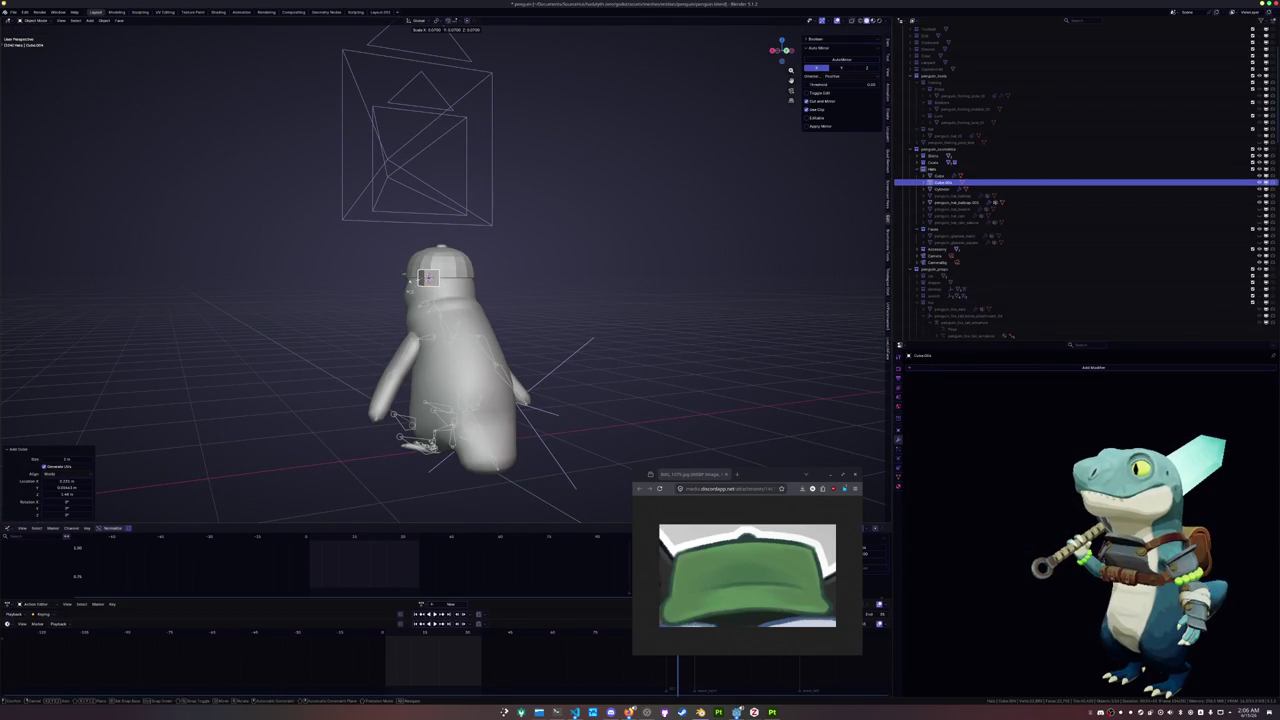
left_click(428, 277)
Rotate the cube about Z, shrink it further, and raise it to the cap's height
scroll(420, 280, "up", 3)
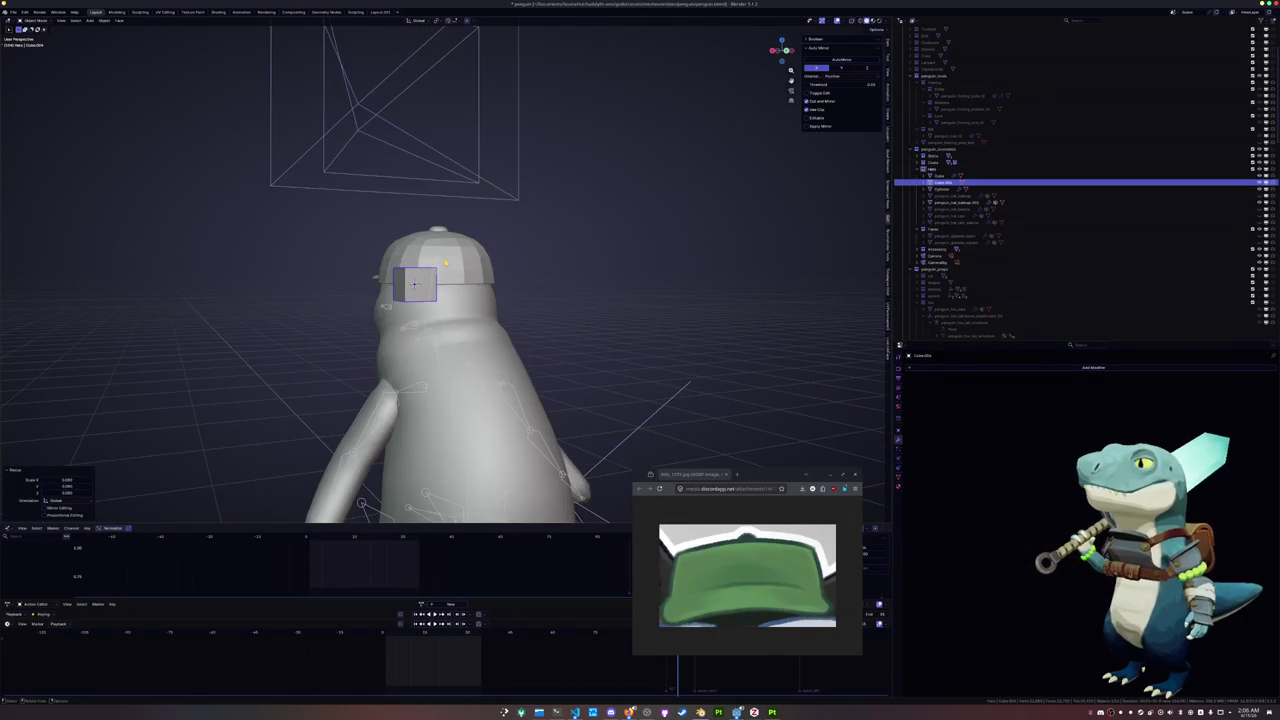
scroll(440, 270, "up", 5)
scroll(440, 270, "down", 4)
middle_click_drag(440, 270, 500, 320)
key("r")
key("z")
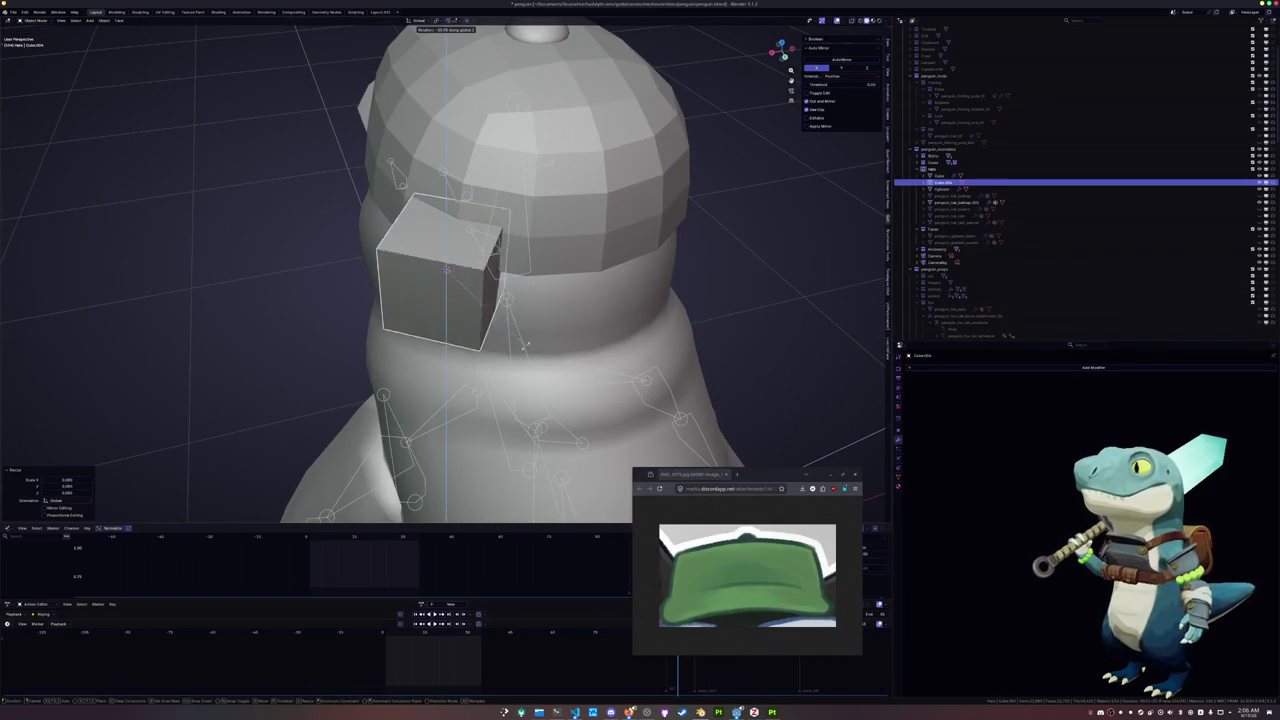
left_click(537, 343)
key("s")
left_click(490, 297)
key("g")
key("z")
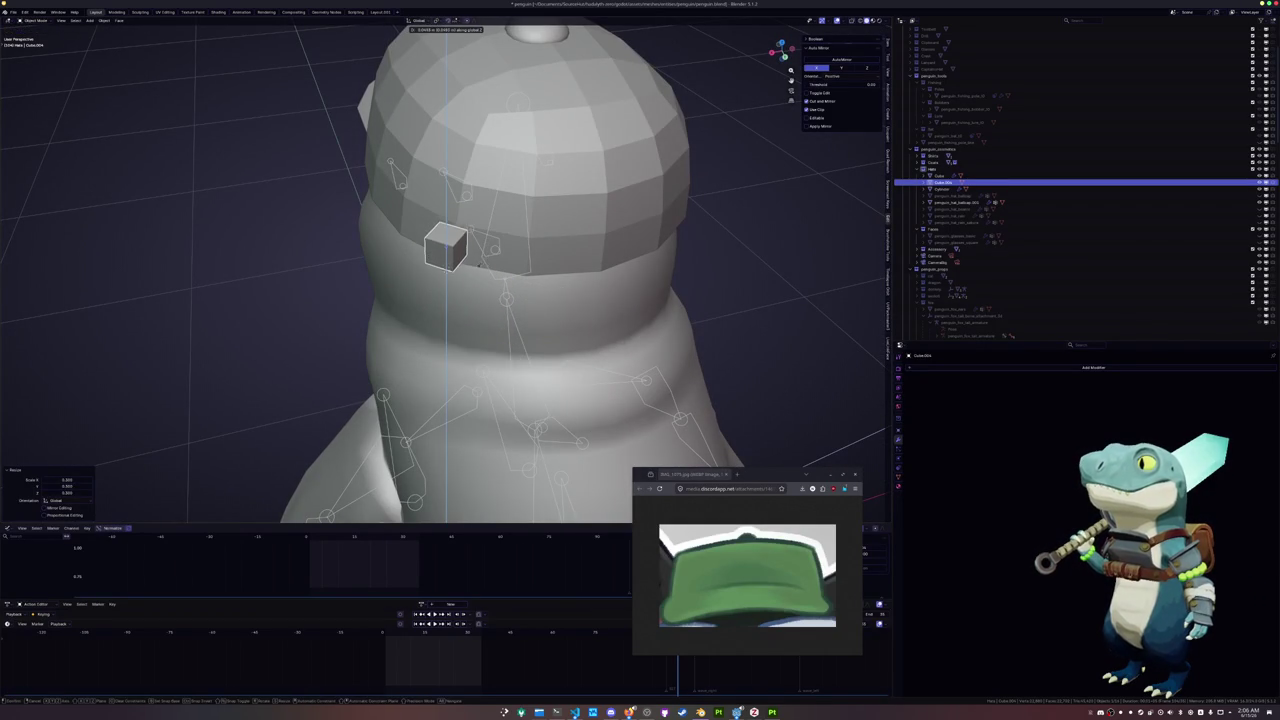
left_click(479, 261)
Move the cube along X against the cap, thin it on its X axis, and rotate it to fit
middle_click_drag(479, 261, 445, 271)
key("g")
key("x")
key("x")
left_click(445, 268)
key("s")
key("x")
key("x")
left_click(541, 259)
mouse_move(541, 259)
middle_mouse_down()
mouse_move(546, 285)
mouse_move(456, 242)
mouse_move(455, 212)
middle_mouse_up()
key("r")
key("z")
left_click(549, 290)
key("Tab")
left_click(455, 214)
Slide the cube's top edges, then rotate and shift its faces so it sits flush on the cap
key("g")
key("g")
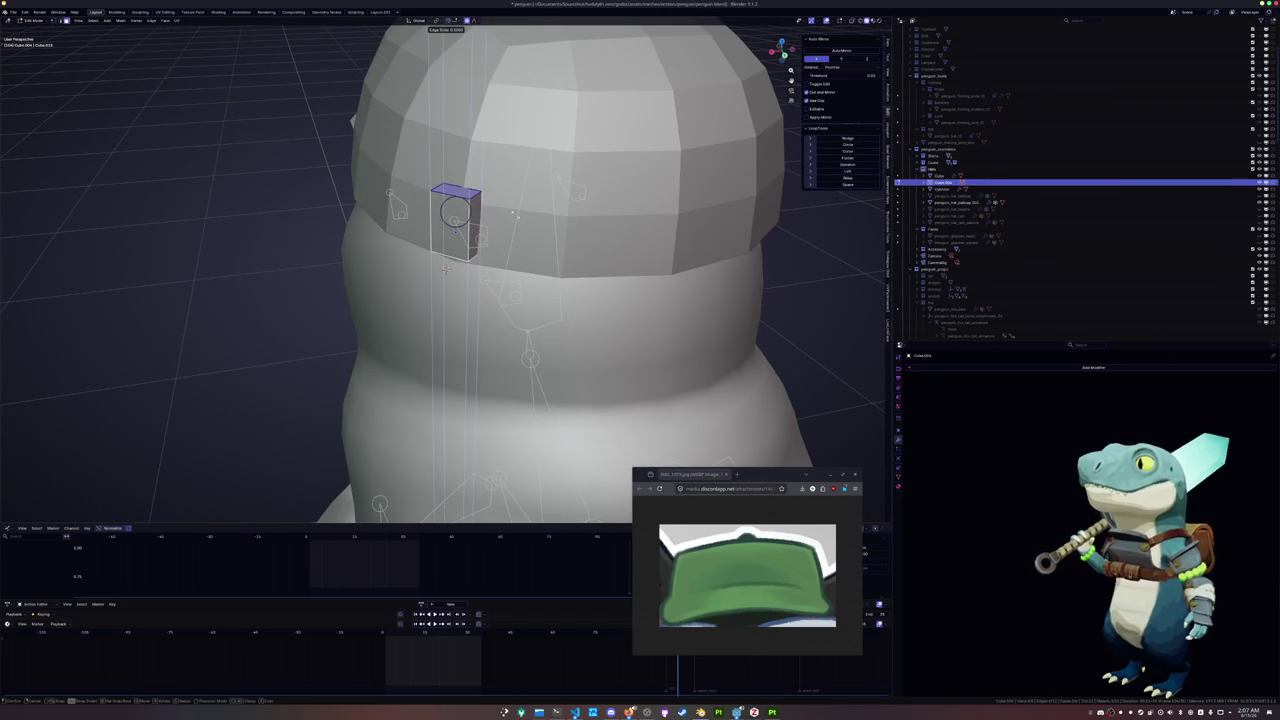
left_click(446, 268)
middle_click_drag(446, 268, 446, 268)
left_click_drag(461, 193, 462, 226)
middle_click_drag(446, 268, 446, 268)
key("r")
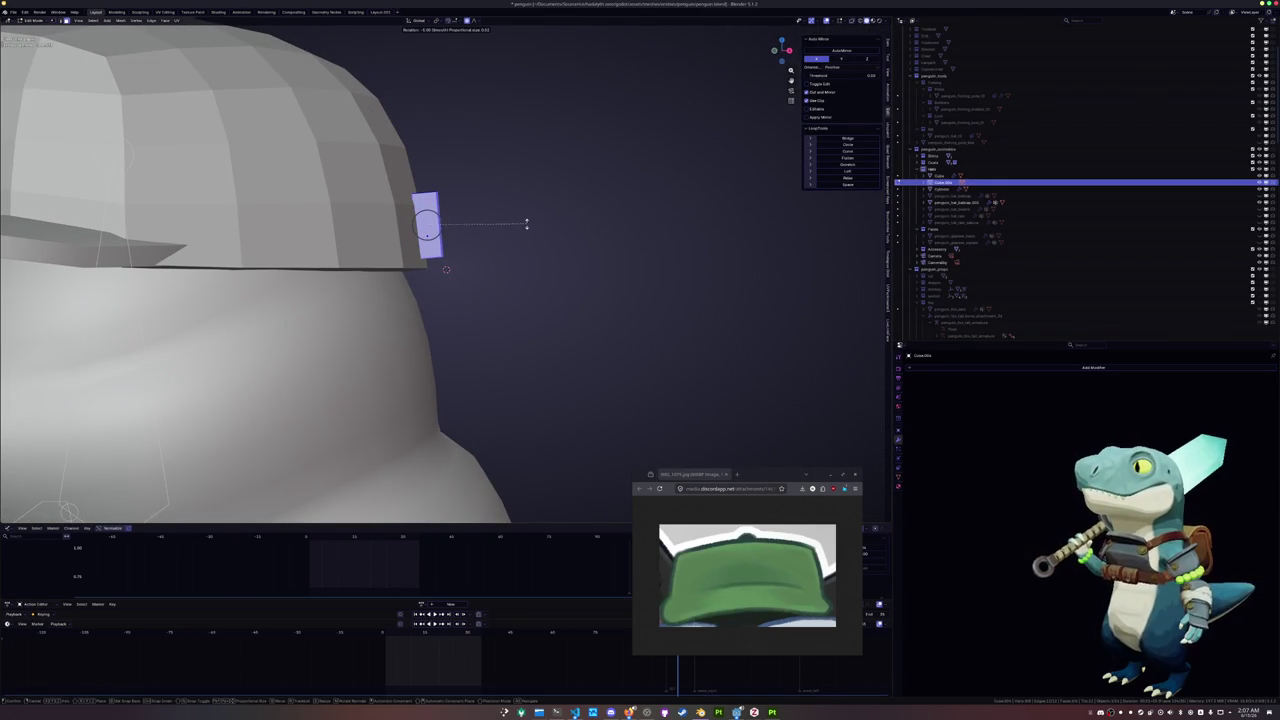
left_click(526, 224)
key("g")
key("x")
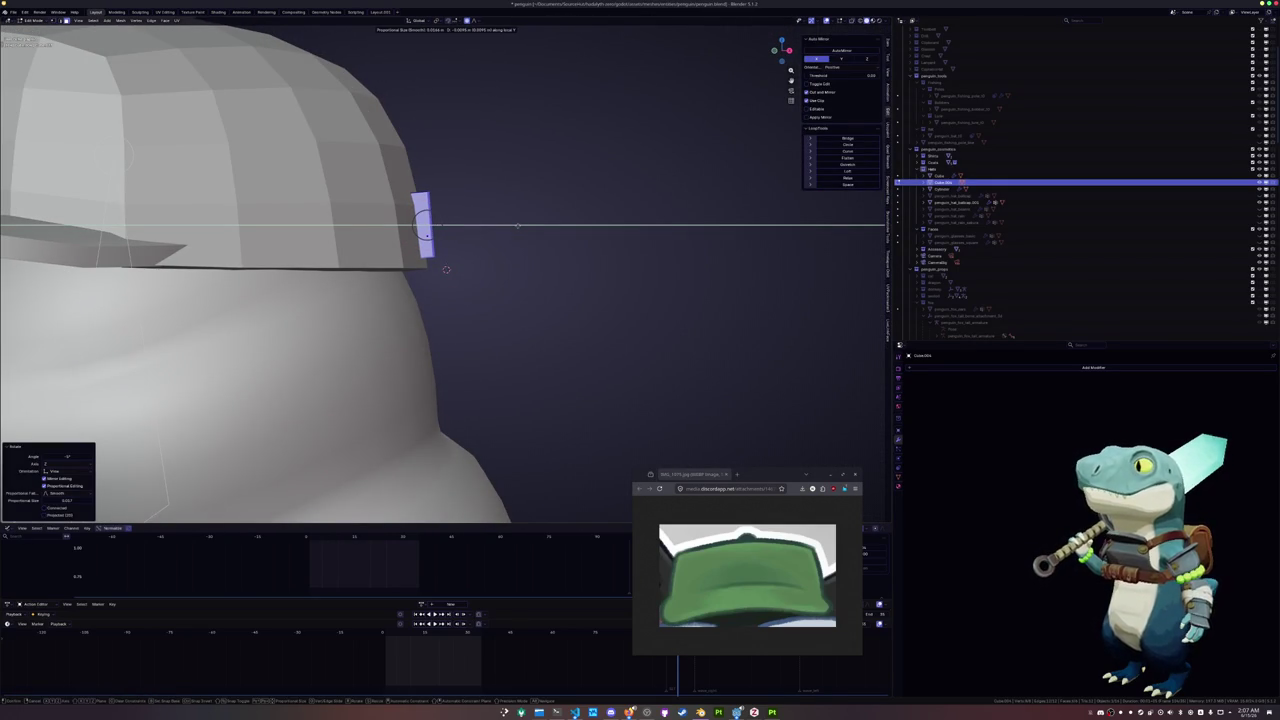
left_click(446, 268)
middle_click_drag(446, 268, 446, 245)
key("alt+z")
key("Tab")
Add a Mirror modifier to the cube with penguin_body as the mirror object
middle_click_drag(747, 360, 760, 362)
left_click(1093, 367)
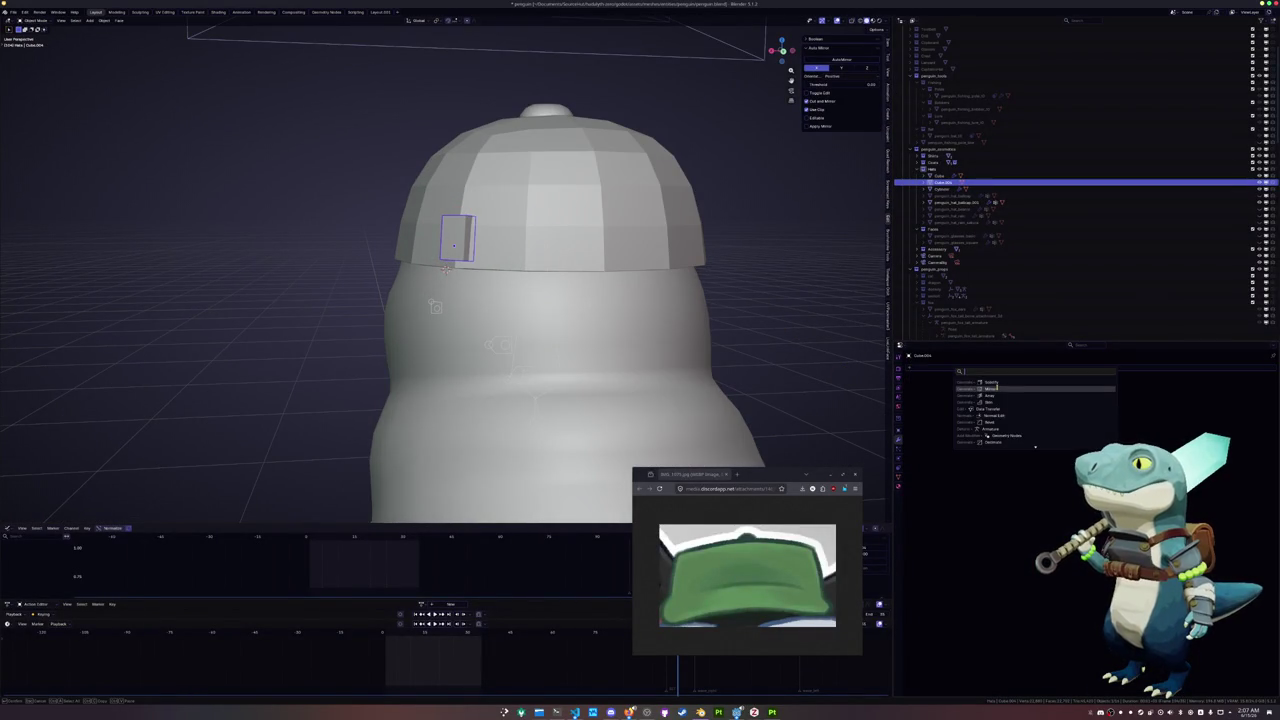
left_click(993, 388)
left_click(587, 340)
middle_click_drag(587, 340, 508, 283)
Bevel the cube's edges and view both mirrored cubes on the cap
key("Tab")
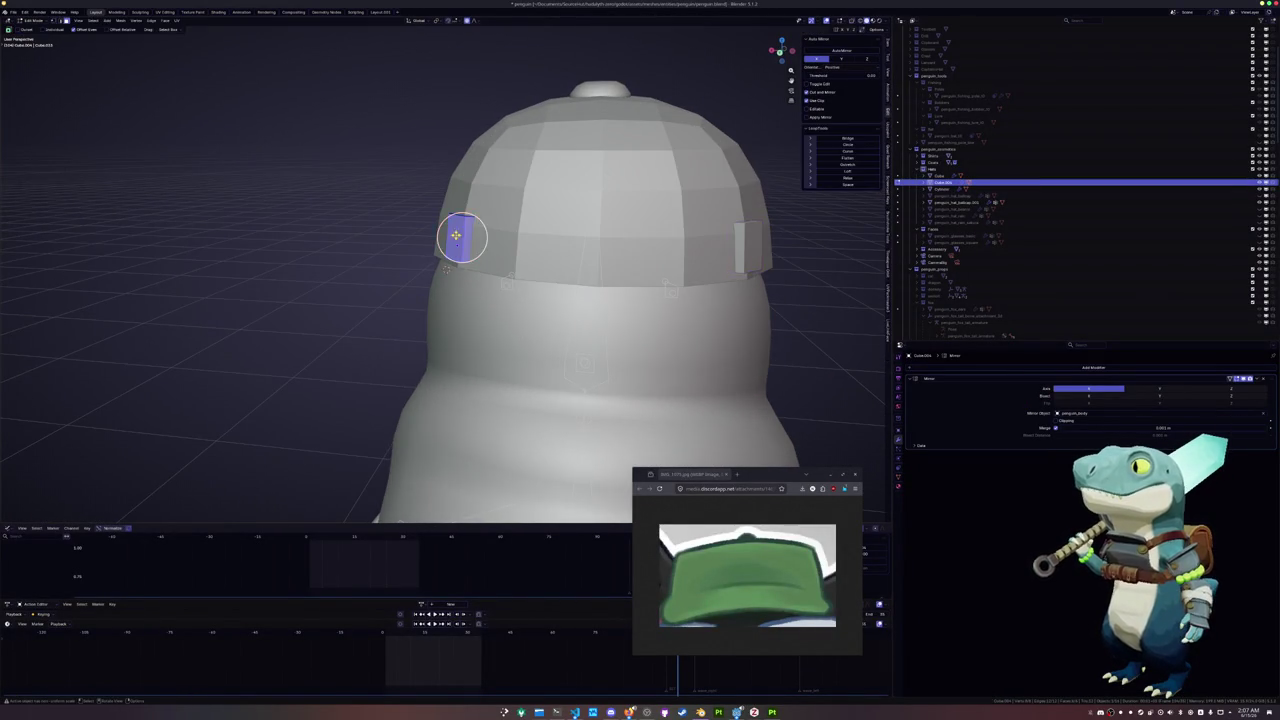
middle_click_drag(457, 235, 458, 236)
left_click(458, 236)
scroll(445, 268, "up", 3)
key("ctrl+b")
left_click(445, 268)
key("Tab")
middle_click_drag(470, 230, 524, 308)
scroll(524, 308, "down", 2)
Select the cap in Edit Mode and pick a ring of its faces
left_click(509, 265)
key("Tab")
left_click(509, 265, "alt")
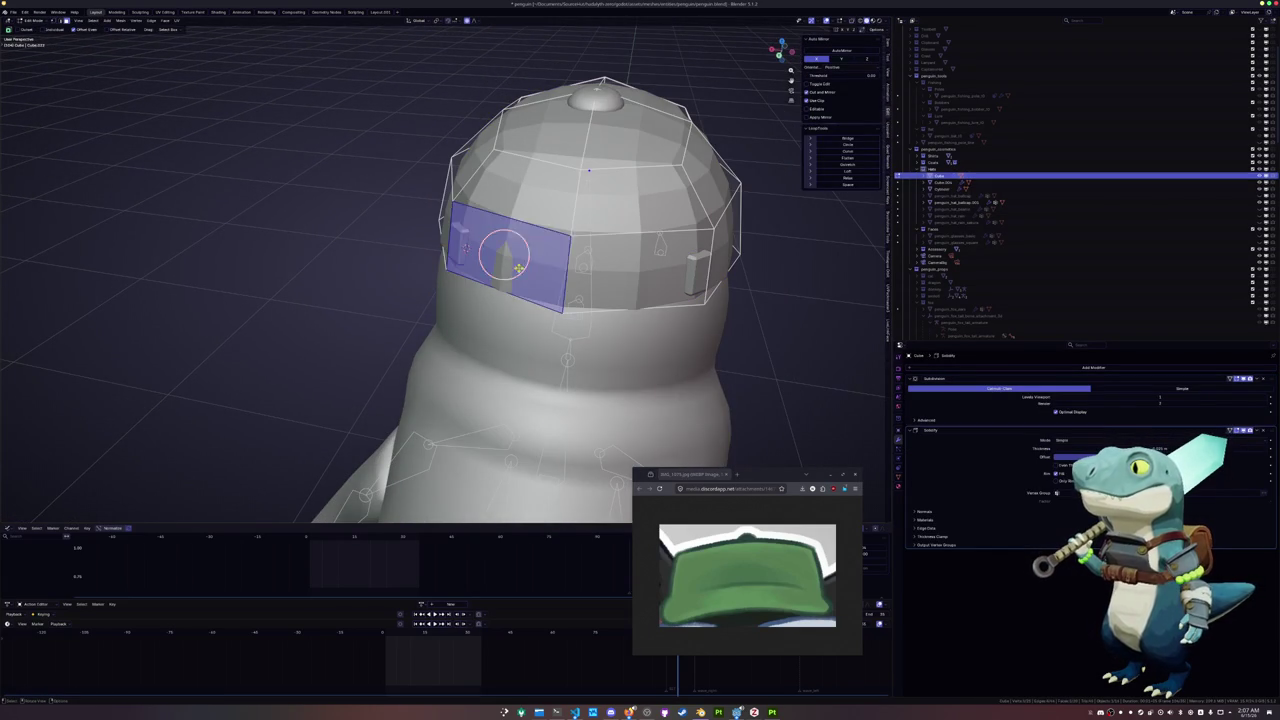
Duplicate the cap's face ring and separate it into its own band object
left_click(636, 291, "alt+shift")
key("shift+d")
right_click(618, 282)
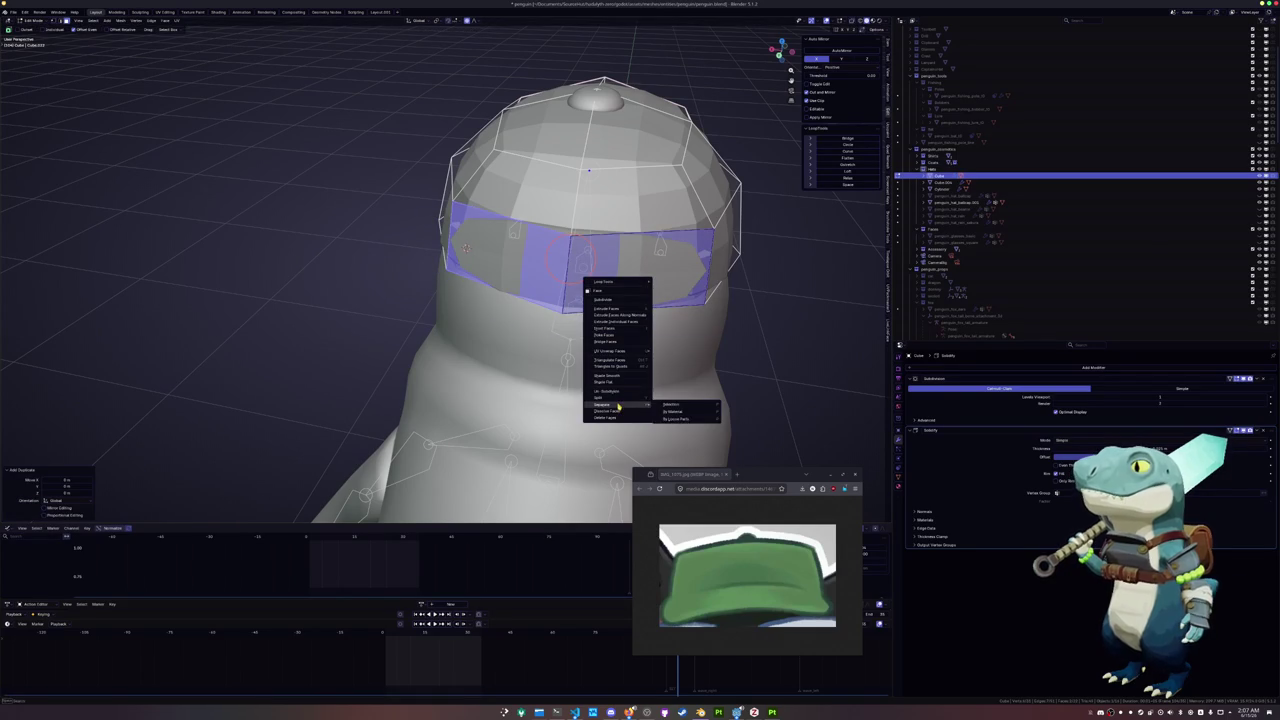
left_click(690, 407)
key("ctrl+Tab")
left_click(601, 323)
key("ctrl+Tab")
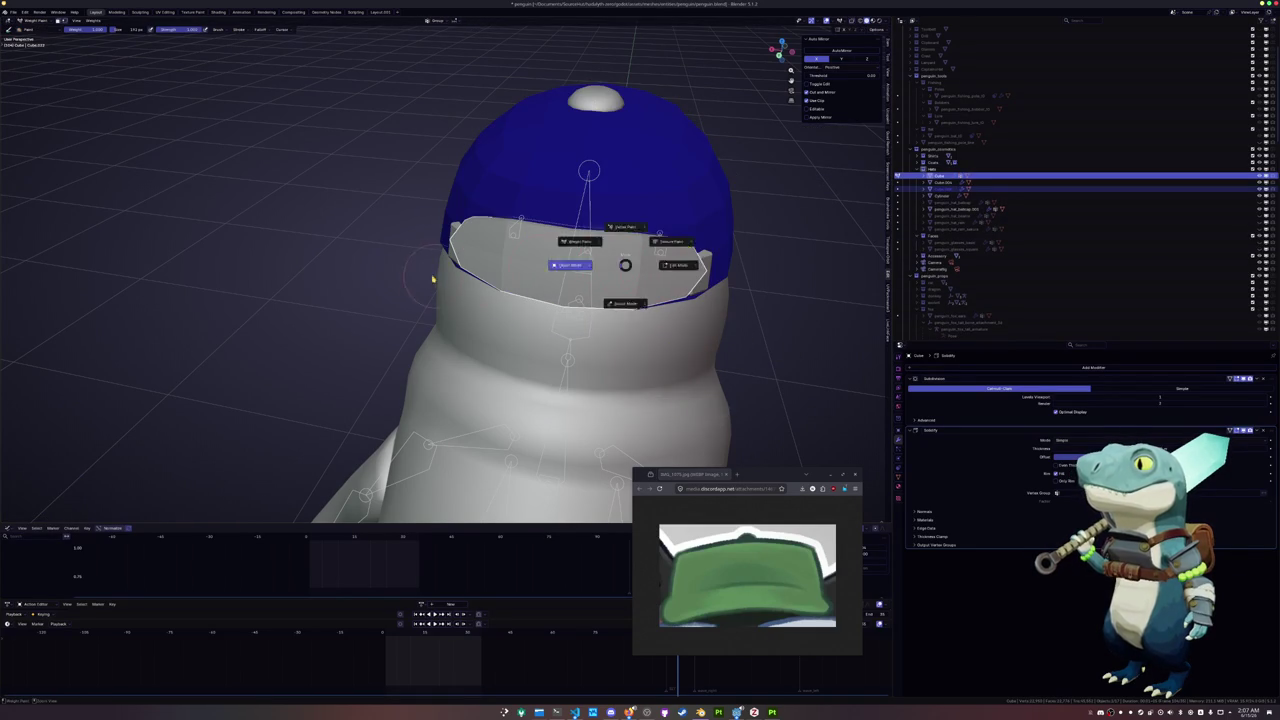
left_click(520, 265)
left_click(637, 268)
Edge-slide the band's upper and lower loops to narrow it into a thin strip
key("Tab")
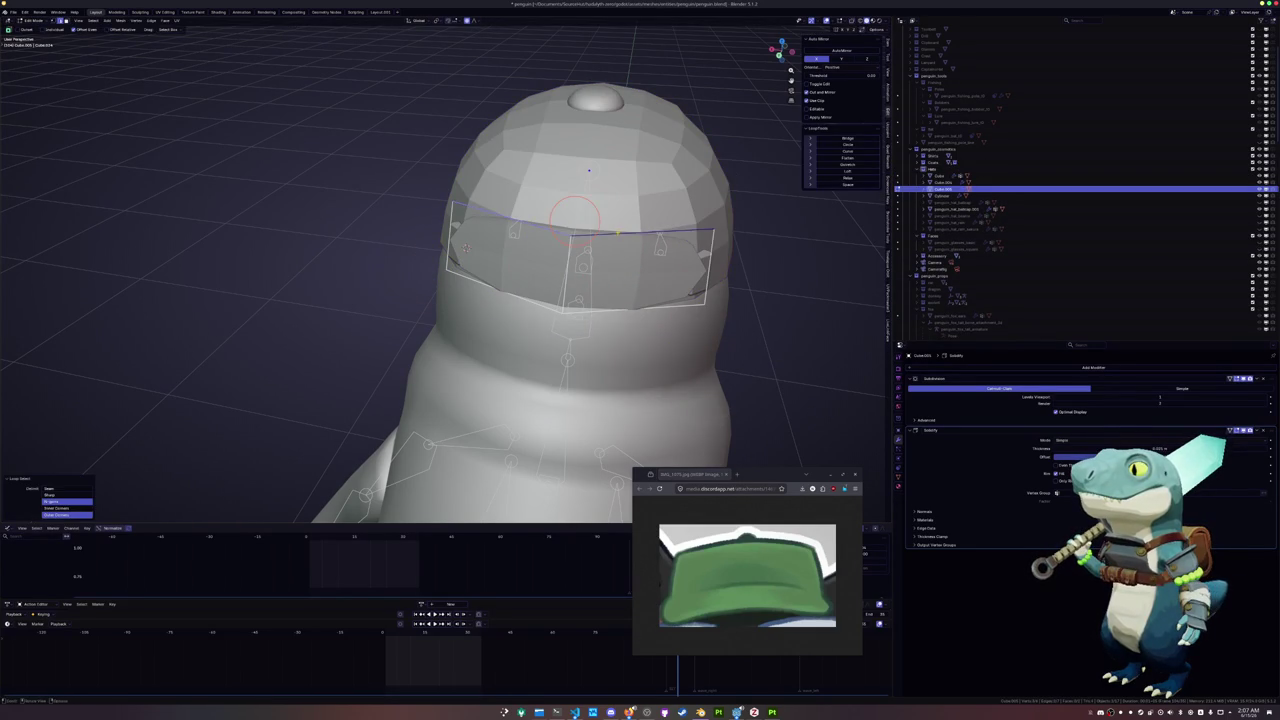
key("g")
key("g")
left_click(640, 290)
left_click(566, 295, "alt")
key("g")
key("g")
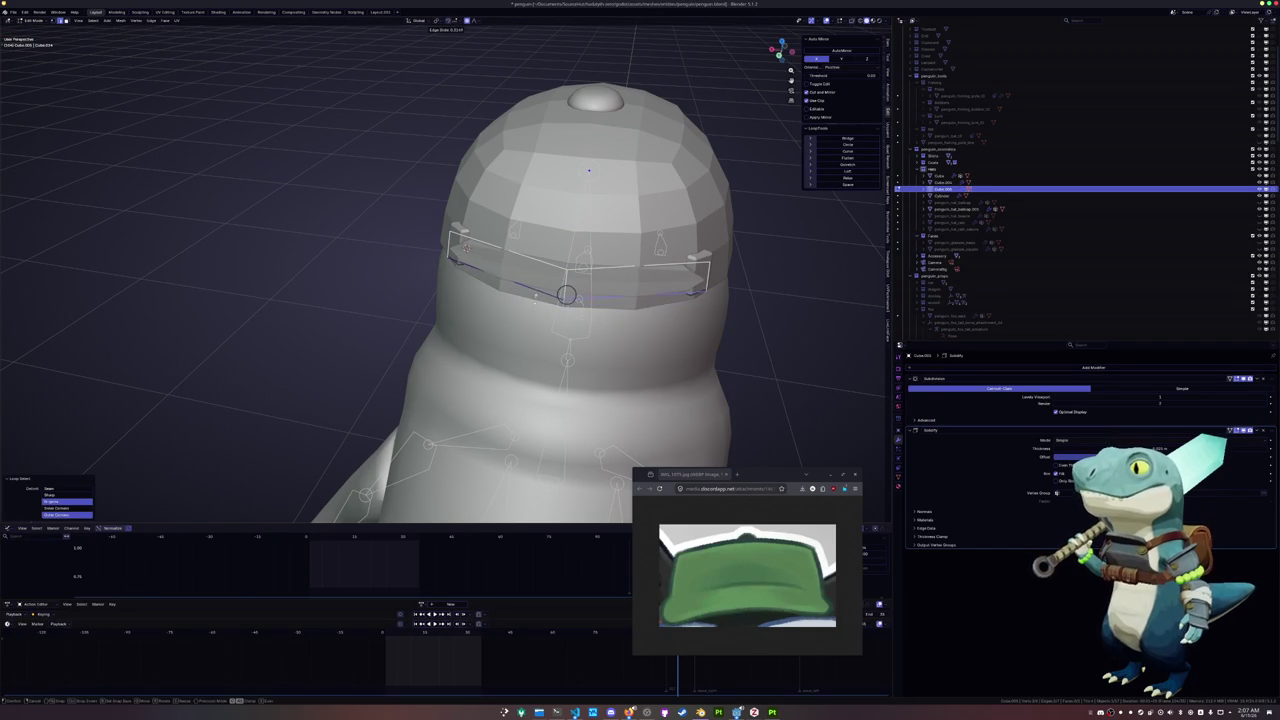
left_click(560, 297)
Set a full 1.0 crease on the edge at the band's end
left_click(708, 275)
key("shift+e")
key("1")
key("Return")
key("shift+e")
key("Escape")
key("ctrl+z")
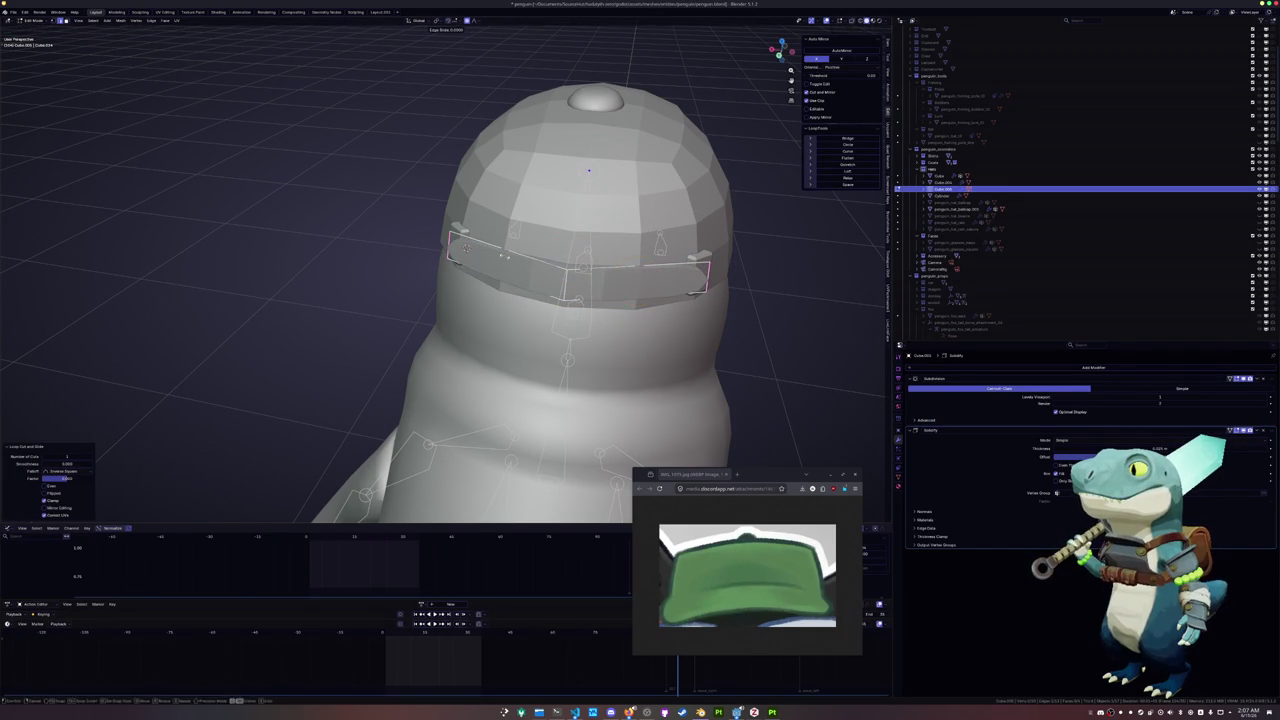
middle_click_drag(600, 260, 510, 257)
With see-through on, select the band's top and bottom loops and reposition them
key("alt+z")
left_click(572, 246, "alt")
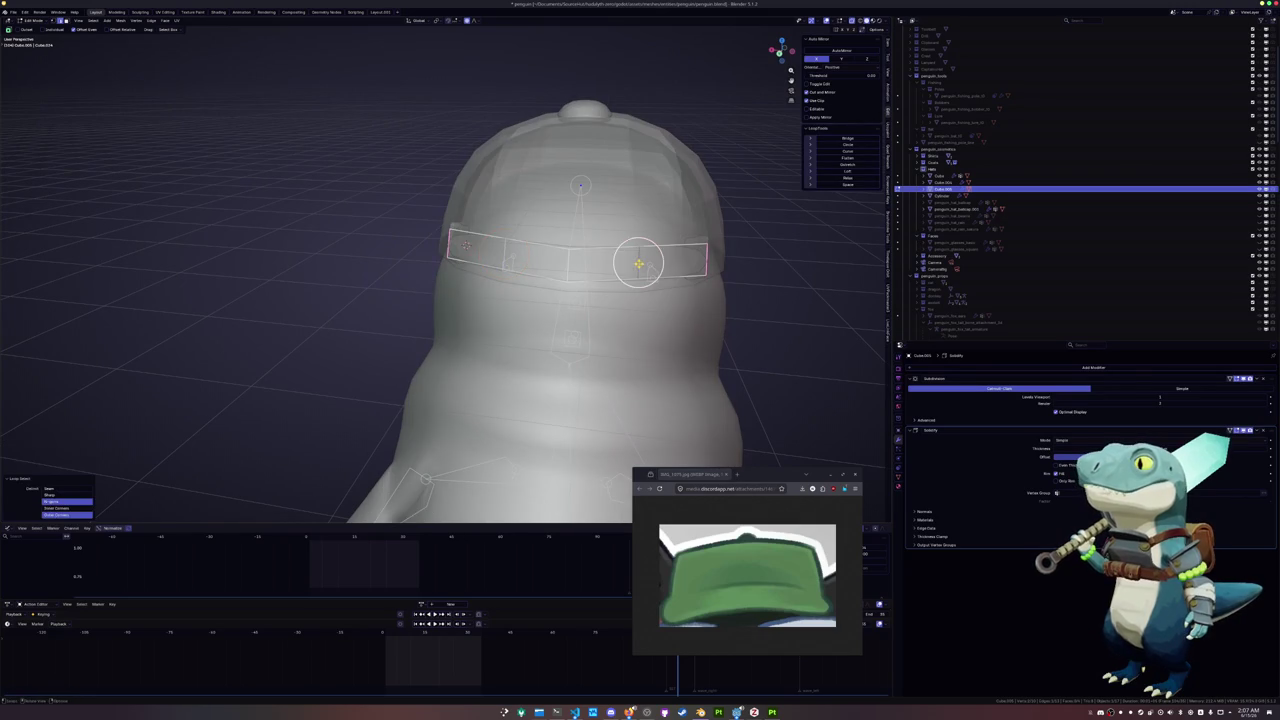
left_click(640, 268, "alt+shift")
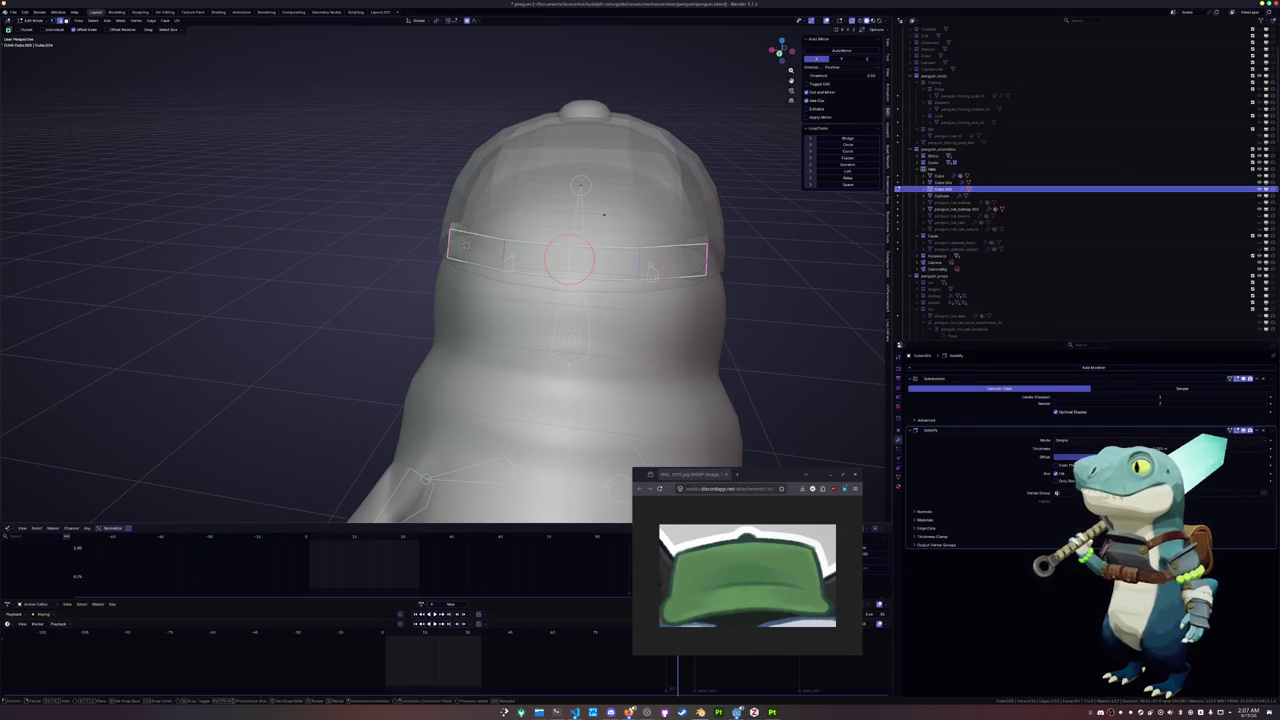
key("g")
left_click(684, 258)
Crease the band's right-end edge at 1.0, then readjust that edge
left_click(698, 250)
key("shift+e")
key("1")
key("Return")
key("alt+a")
key("shift+e")
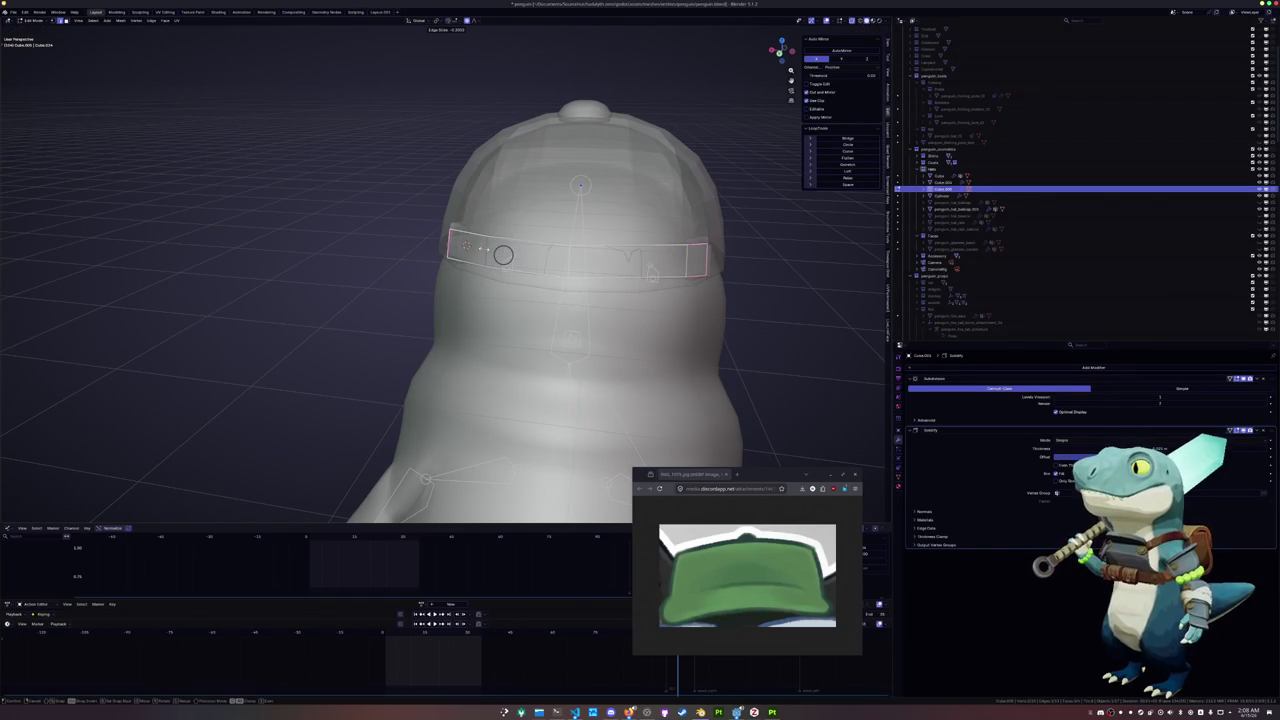
left_click(503, 255)
middle_click_drag(503, 255, 487, 255)
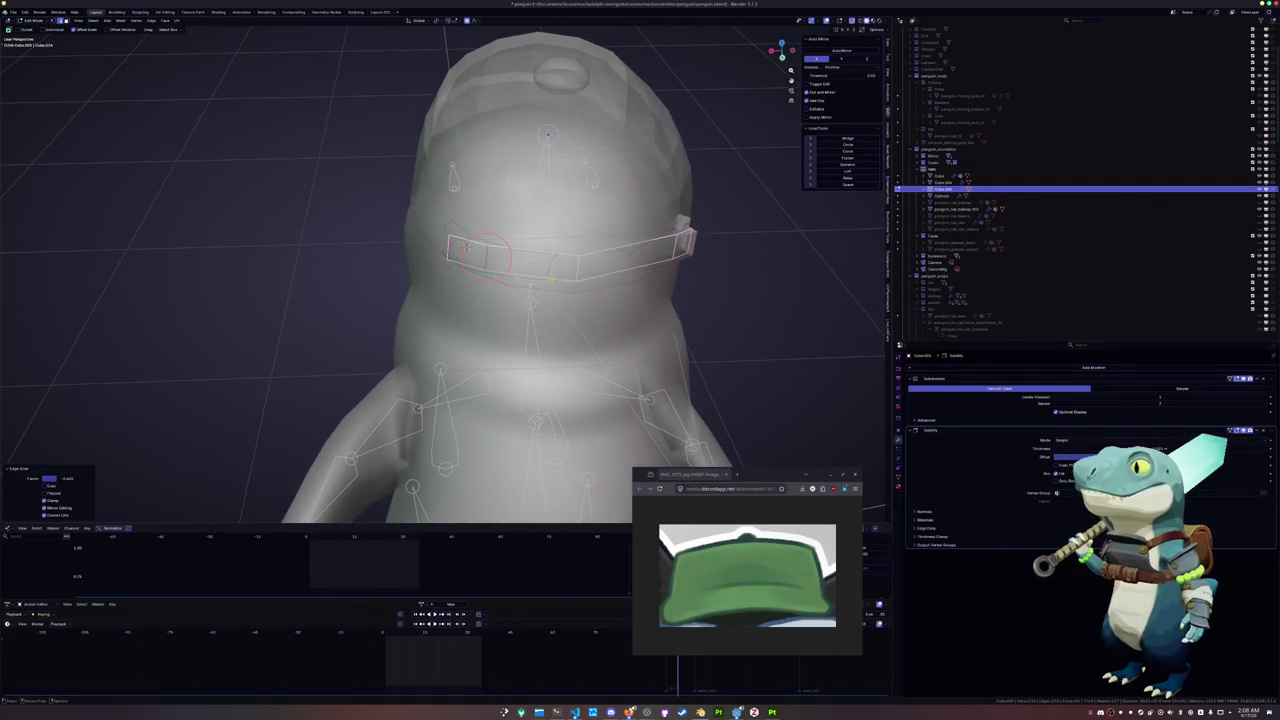
Delete the band's right half and move the Mirror modifier to the top of the stack
left_click(640, 248)
key("x")
left_click(585, 195)
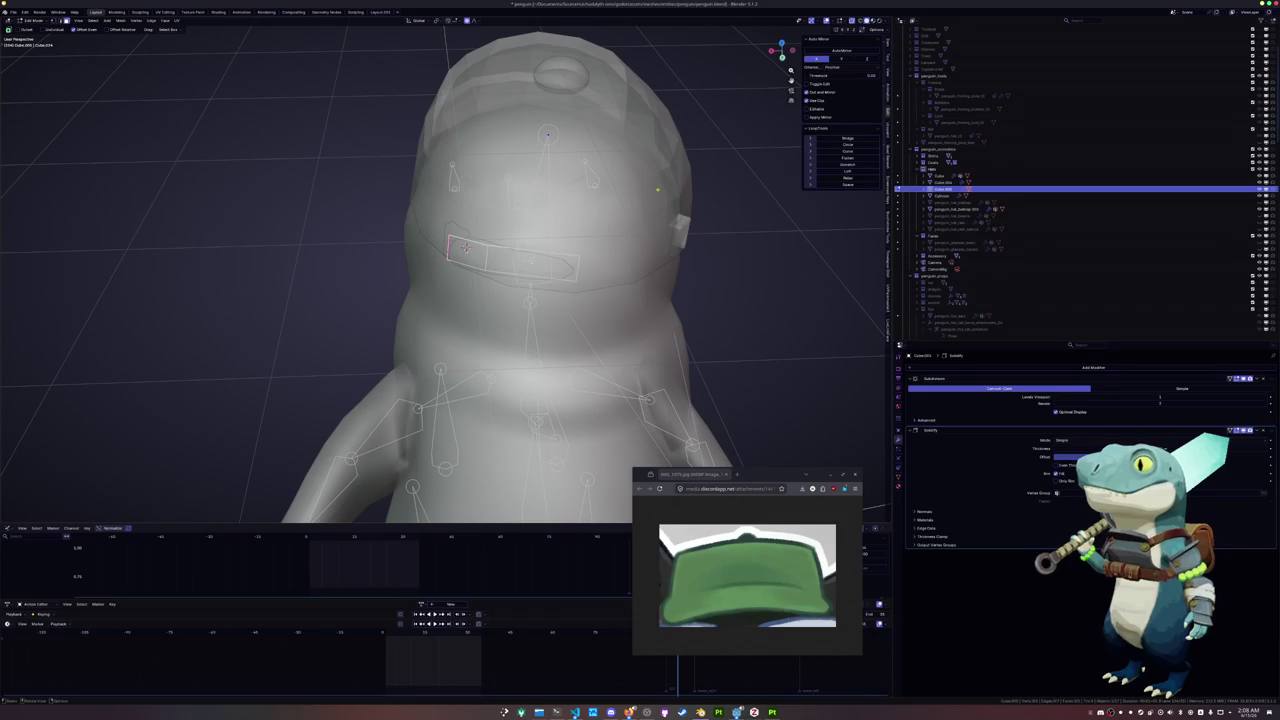
left_click(838, 48)
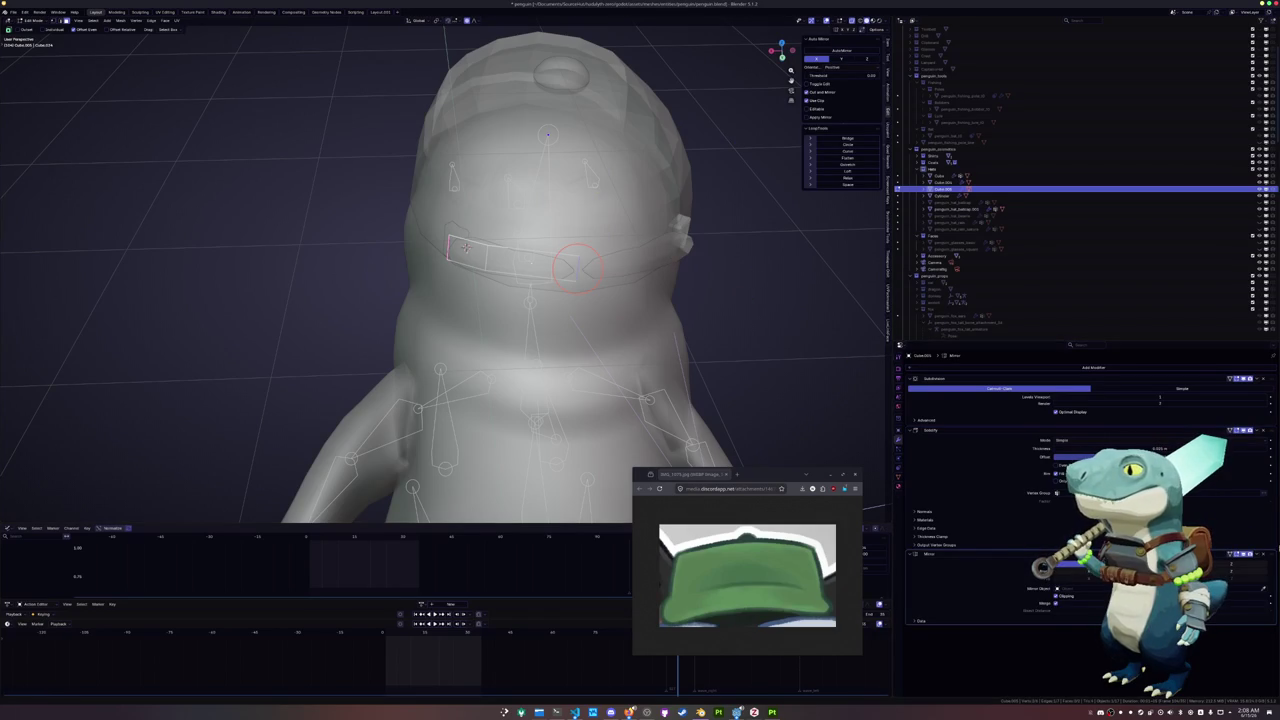
left_click_drag(1270, 557, 822, 390)
Move the headband along Y with proportional editing and edge-slide it to hug the cap
mouse_move(576, 268)
middle_mouse_down()
mouse_move(640, 266)
mouse_move(615, 200)
middle_mouse_up()
key("g")
key("y")
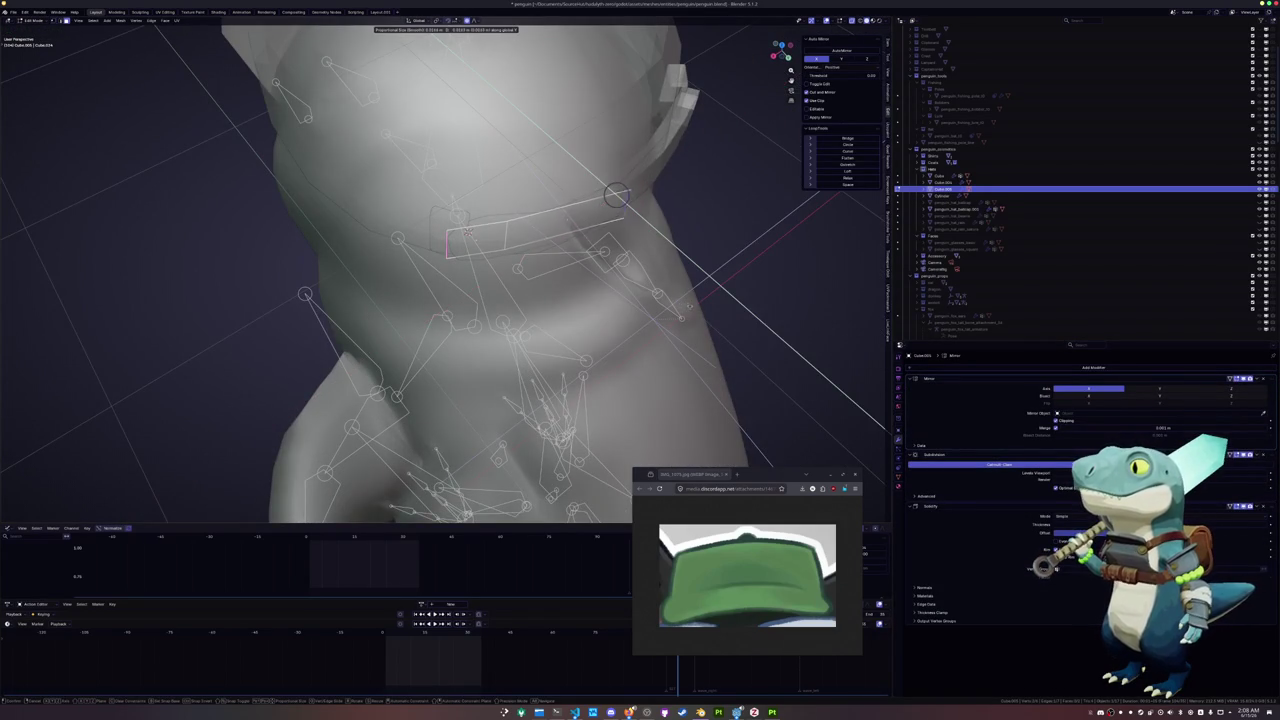
left_click(628, 205)
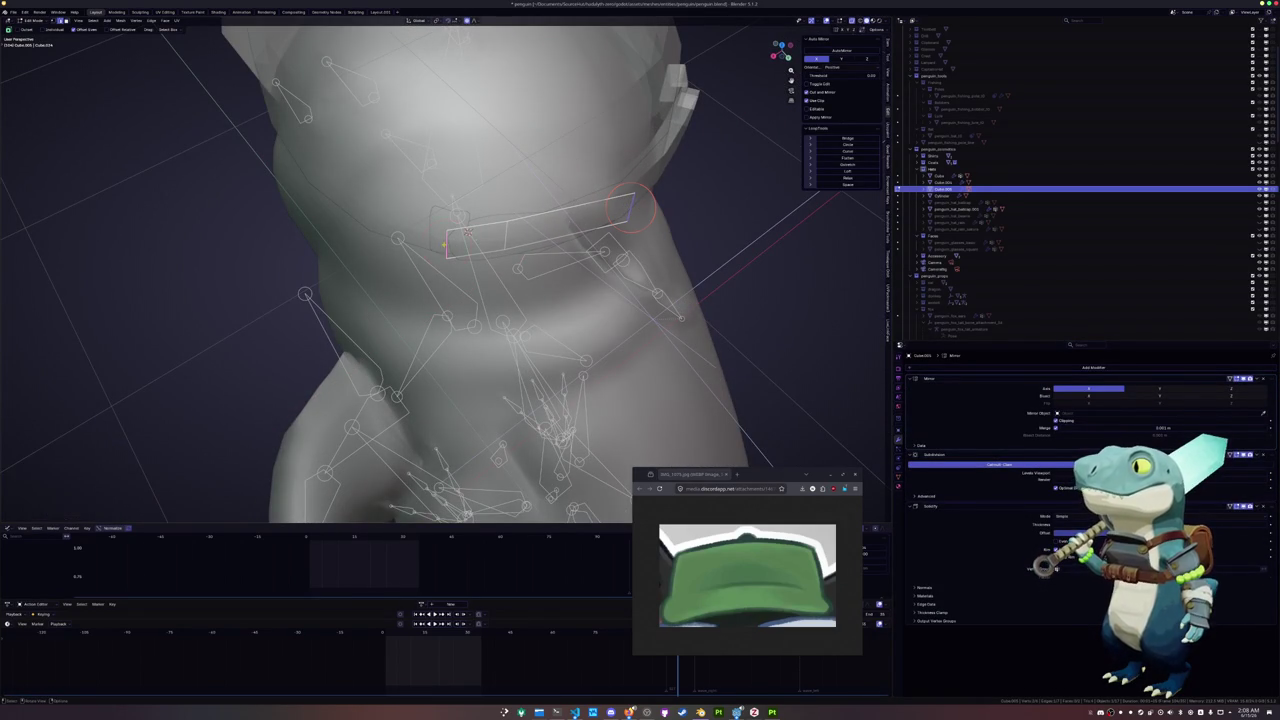
middle_click_drag(628, 205, 470, 230)
scroll(470, 230, "up", 3)
key("g")
key("y")
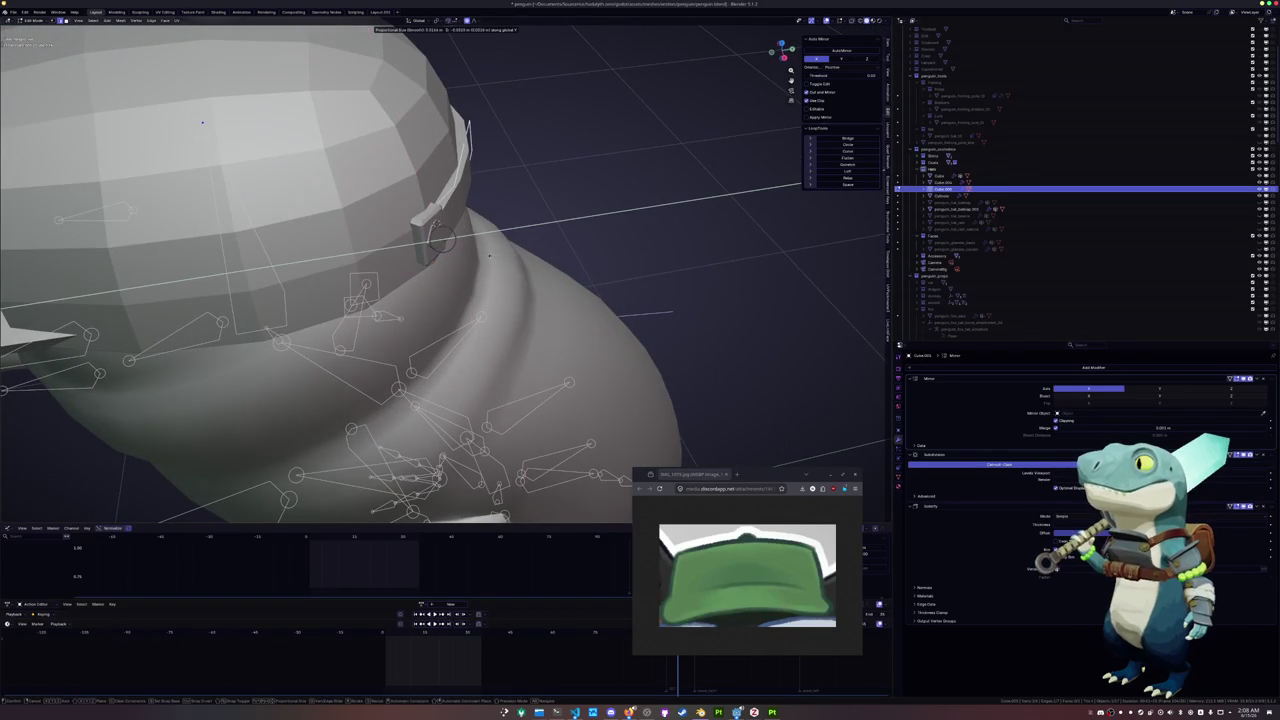
left_click(487, 256)
key("g")
key("g")
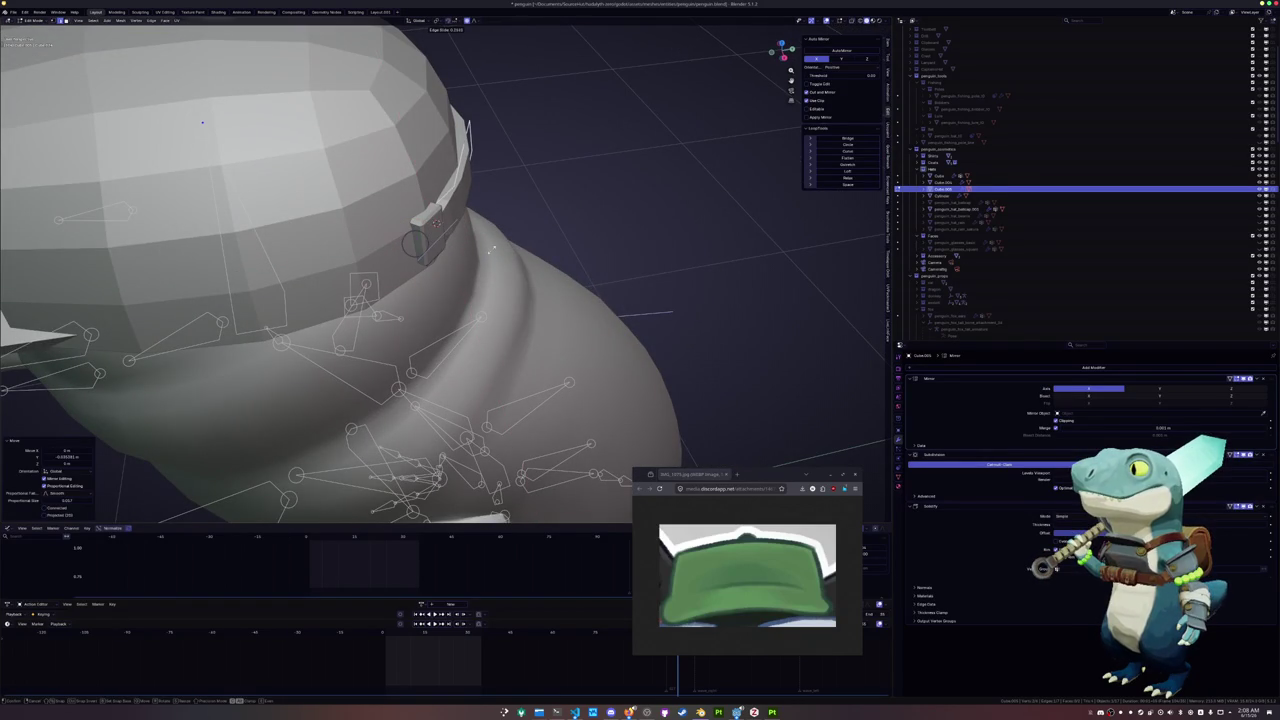
left_click(493, 248)
Give the selected hat band edges a full 1.0 crease
middle_click_drag(493, 248, 418, 270)
mouse_move(446, 222)
middle_mouse_down()
mouse_move(498, 212)
mouse_move(478, 257)
mouse_move(489, 216)
middle_mouse_up()
left_click(450, 215)
key("shift+e")
type("1")
key("Return")
key("Tab")
Apply Shade Auto Smooth to the cap crown and to the cap brim
right_click(478, 257)
scroll(480, 240, "down", 2)
left_click(489, 216)
right_click(489, 216)
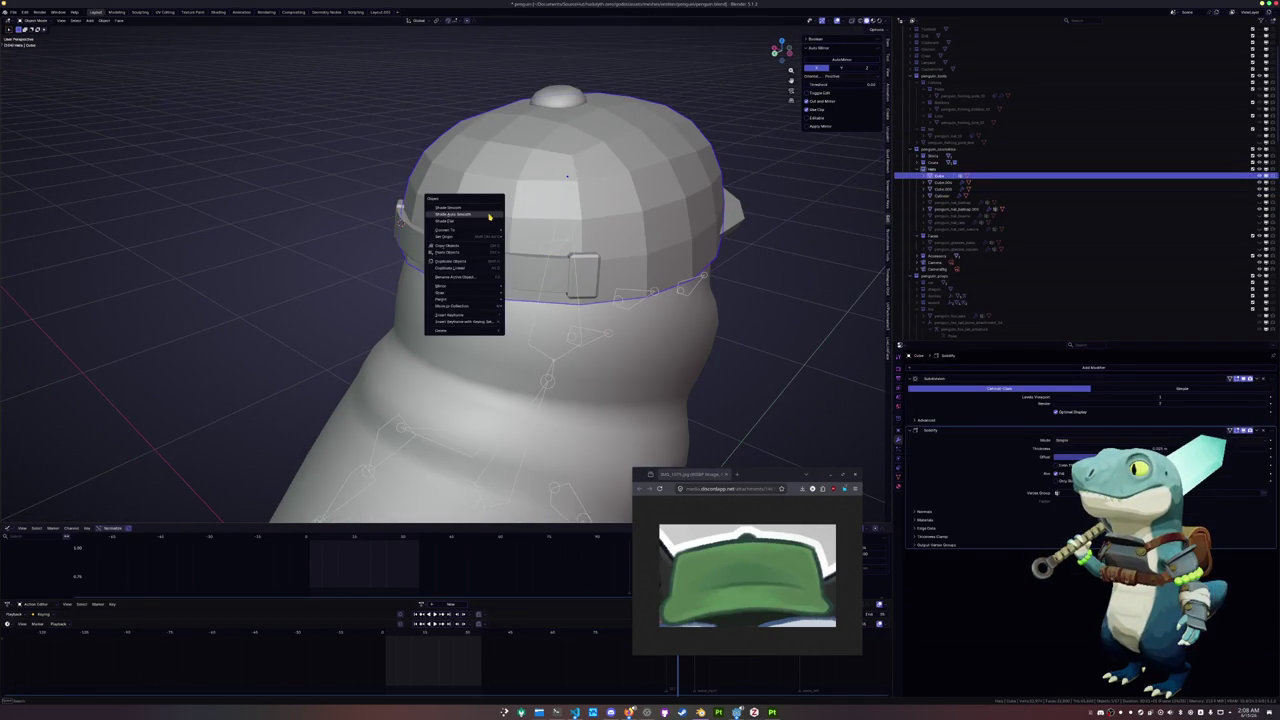
left_click(489, 216)
scroll(300, 294, "down", 3)
left_click(349, 289)
middle_click_drag(349, 289, 480, 300)
scroll(604, 320, "up", 3)
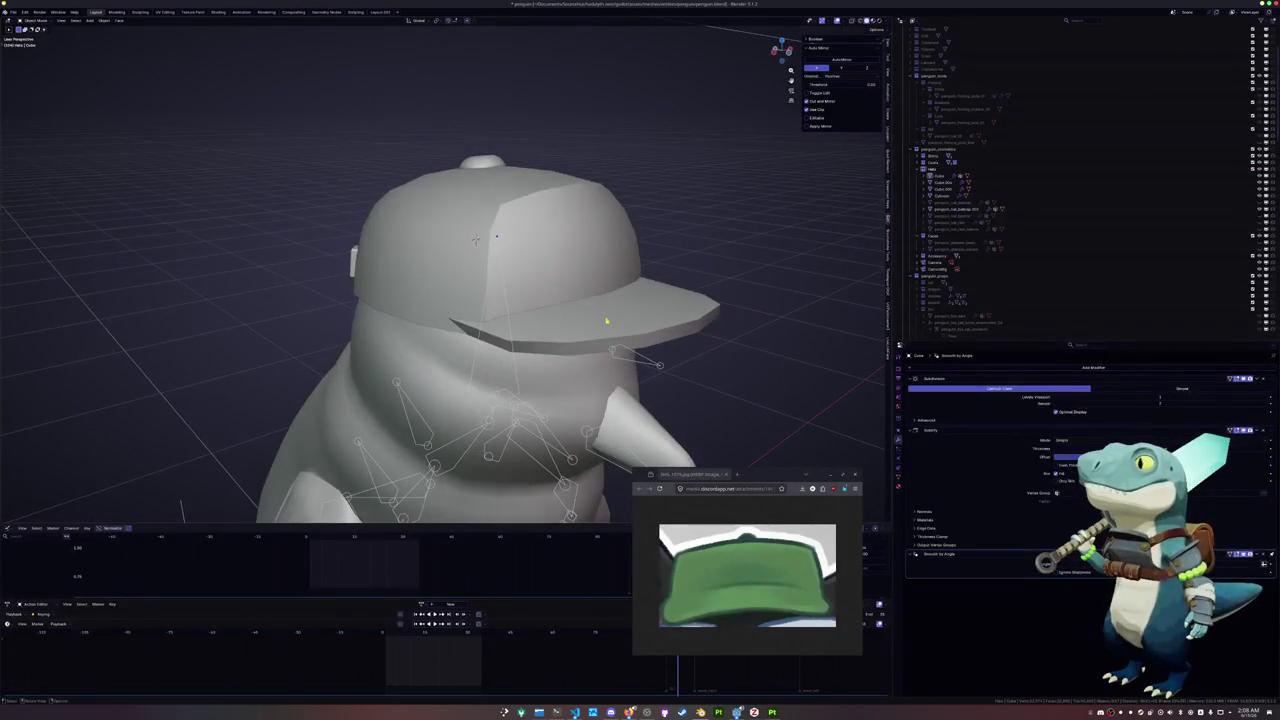
left_click(604, 320)
right_click(604, 320)
left_click(600, 322)
In Edit Mode, select the crown's vertical side edge and top edge and crease them with Shift+E
key("Tab")
middle_click_drag(600, 322, 501, 290)
key("Tab")
left_click(490, 245)
key("Tab")
left_click(498, 293)
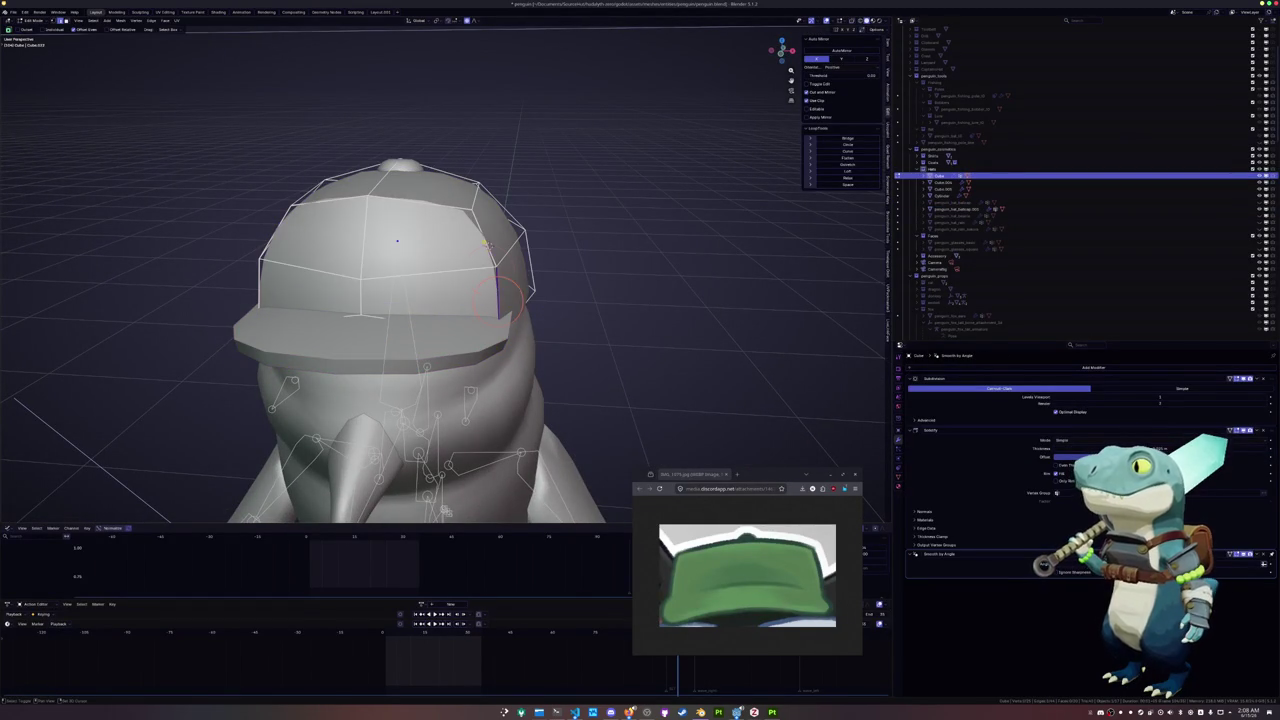
left_click(420, 199, "shift")
middle_click_drag(420, 199, 478, 237)
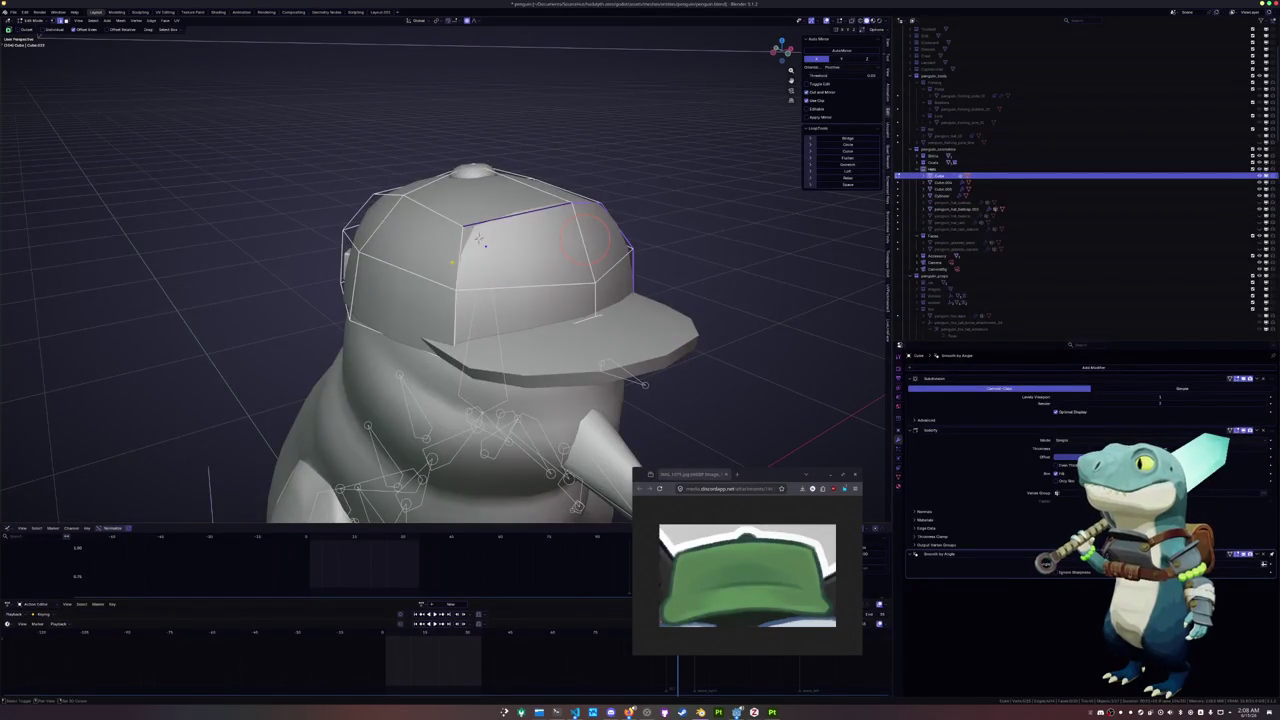
key("shift+e")
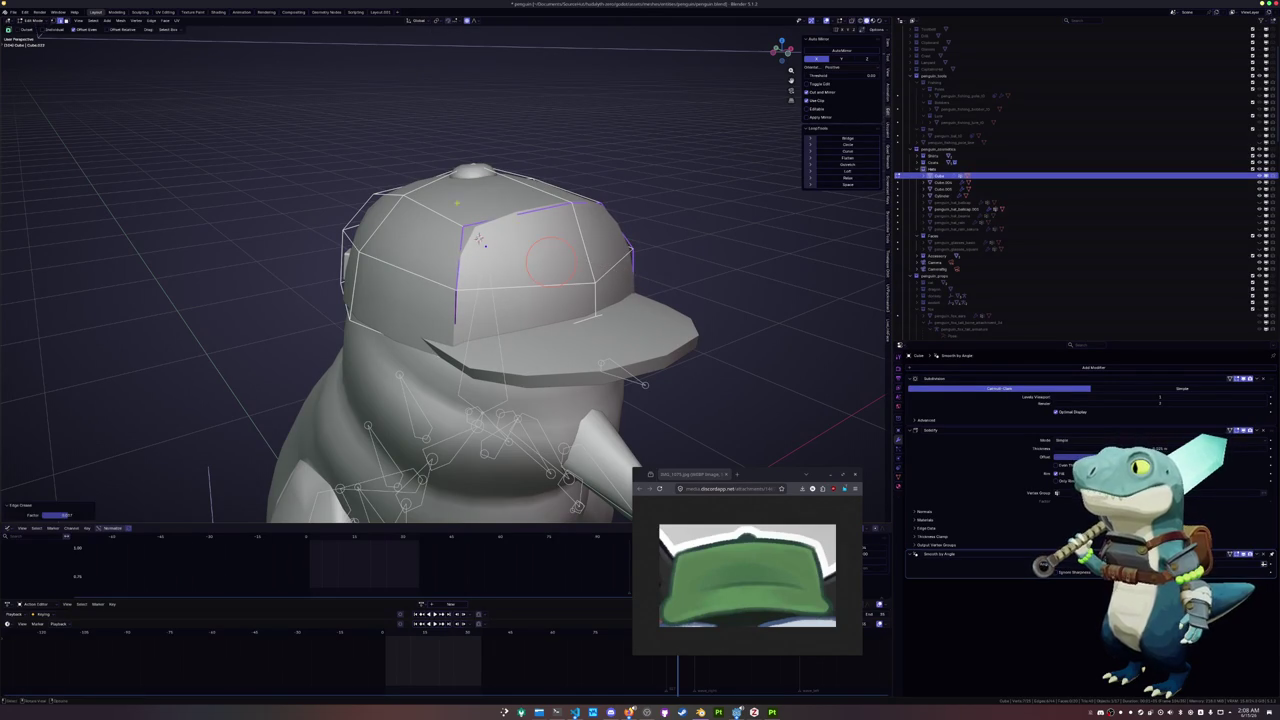
middle_click_drag(647, 281, 607, 258)
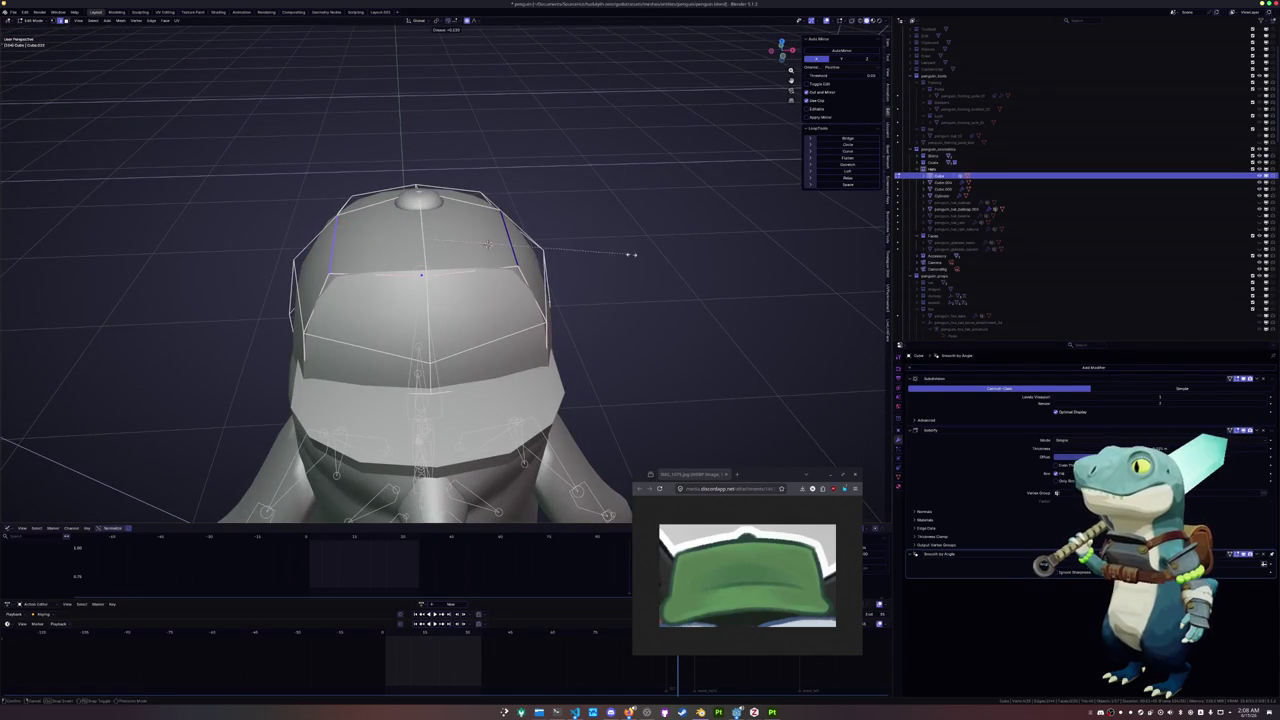
left_click(655, 253)
mouse_move(655, 253)
middle_mouse_down()
mouse_move(418, 143)
mouse_move(696, 273)
middle_mouse_up()
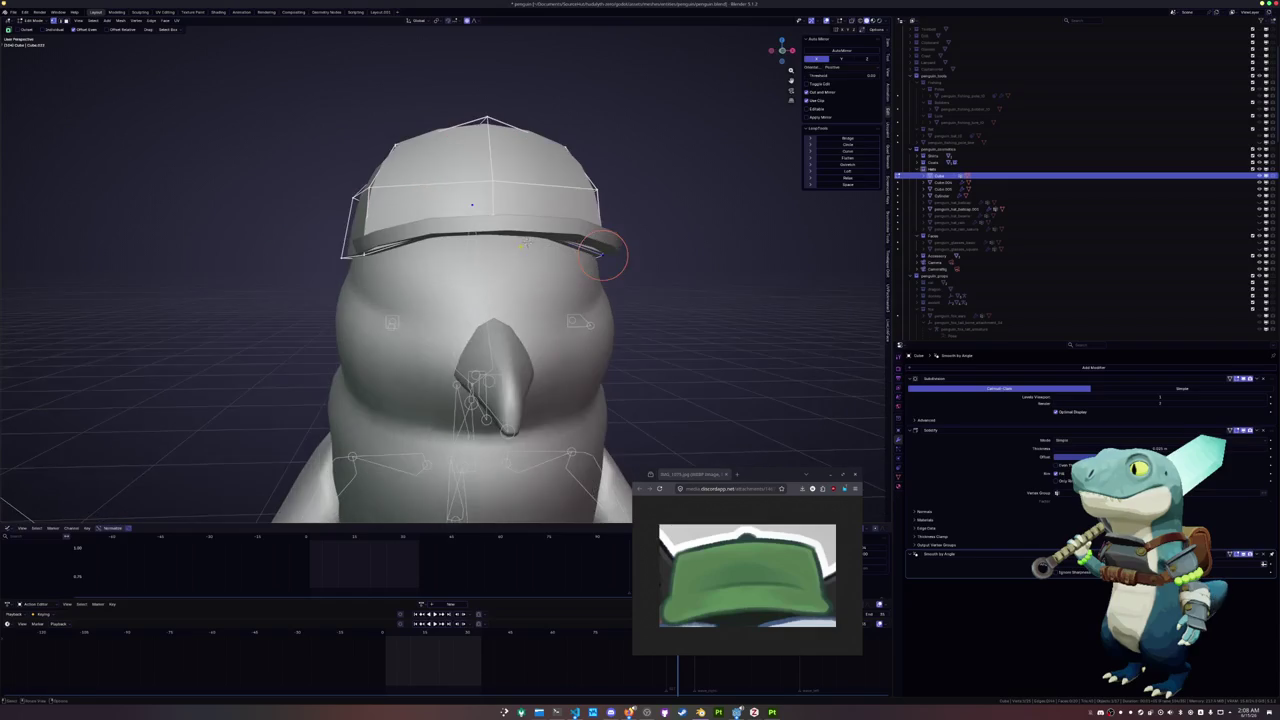
key("Tab")
Apply the crown's Subdivision modifier and move its selected geometry vertically along Z
key("ctrl+a")
key("Tab")
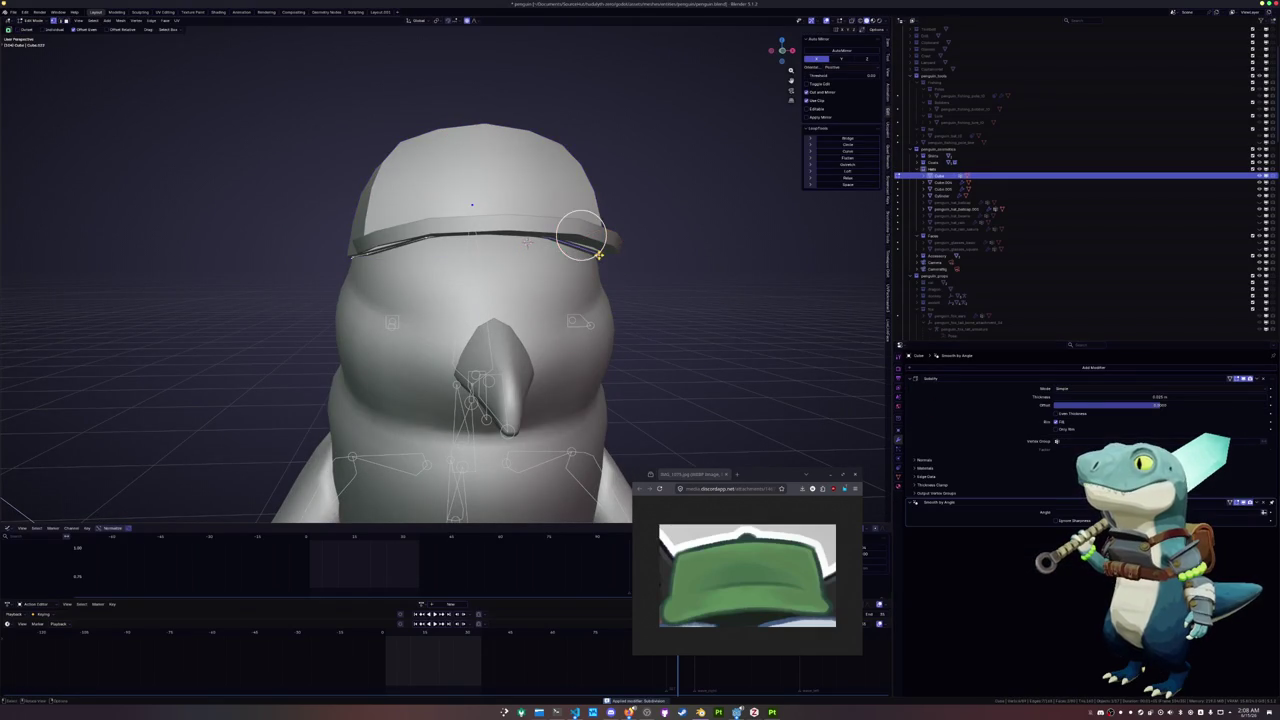
middle_click_drag(612, 242, 540, 237)
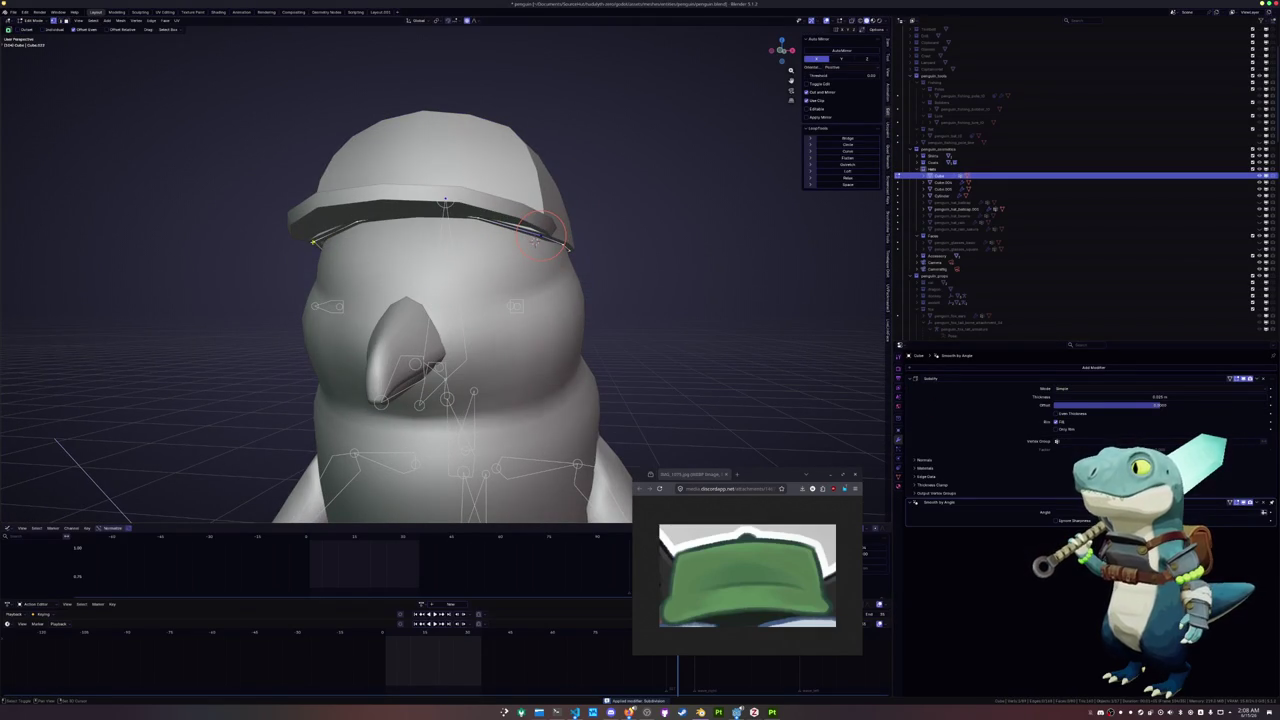
key("g")
key("z")
right_click(478, 218)
key("g")
key("z")
left_click(415, 218)
mouse_move(415, 218)
middle_mouse_down()
mouse_move(290, 240)
mouse_move(350, 240)
middle_mouse_up()
key("Tab")
left_click(360, 247)
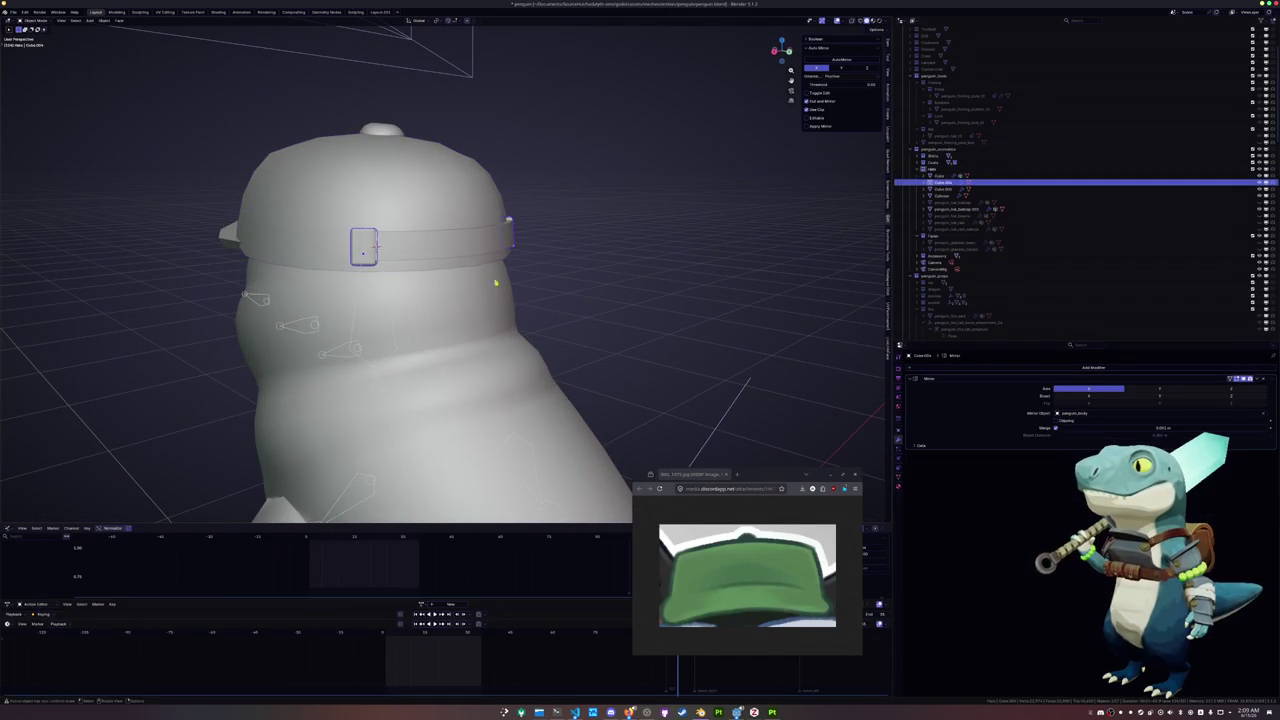
Apply the buckle box's Mirror modifier and delete a face from the right-hand box
key("ctrl+a")
key("Tab")
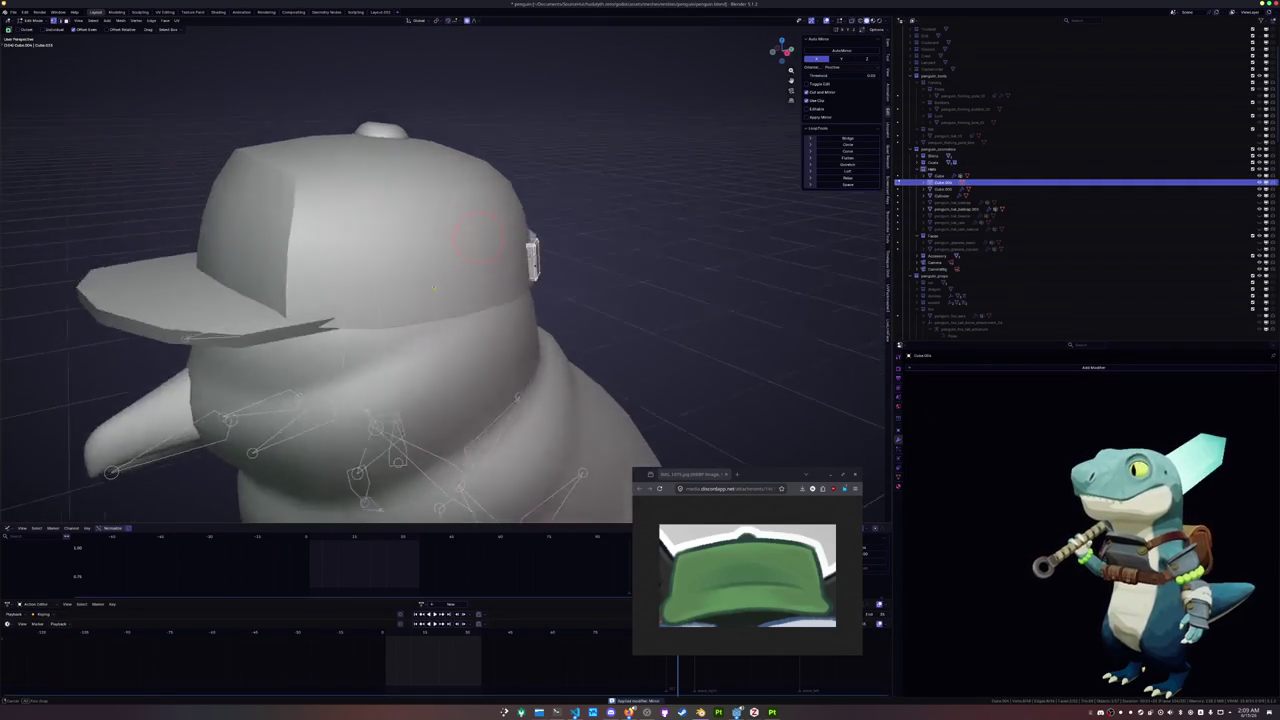
middle_click_drag(560, 300, 640, 277)
left_click(751, 251)
right_click(751, 251, "shift")
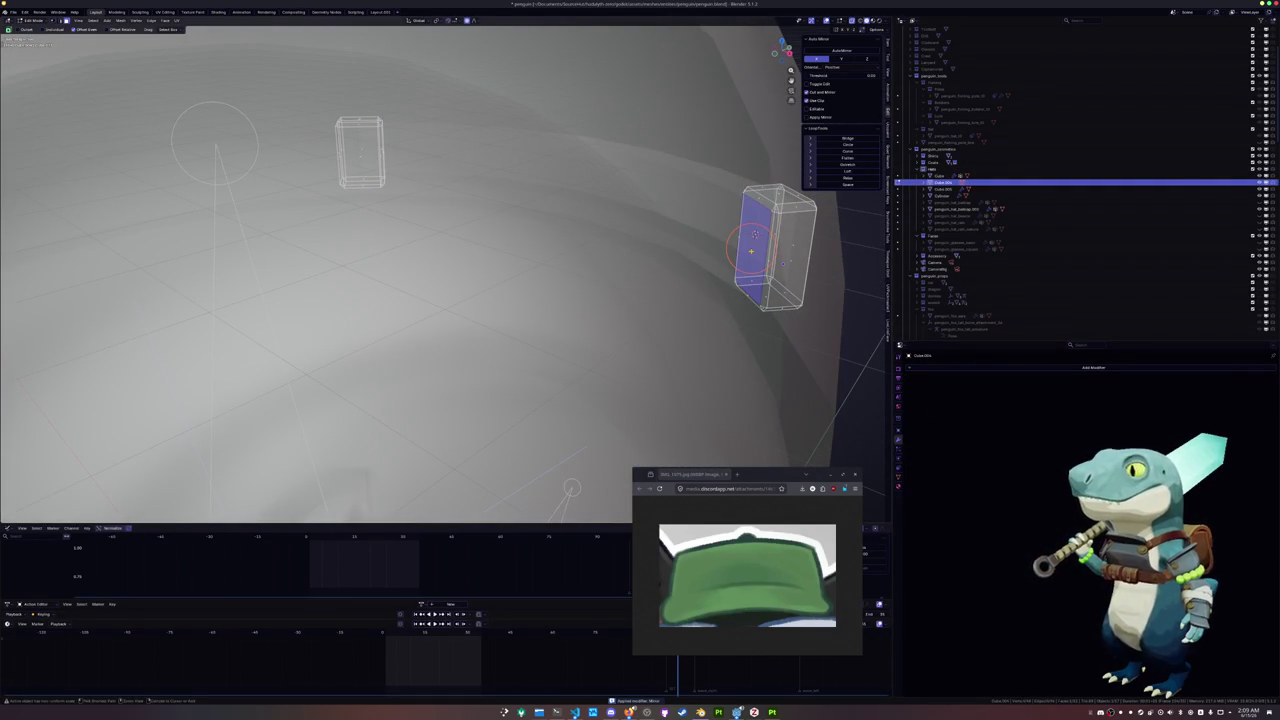
key("x")
left_click(750, 263)
key("Tab")
Apply all modifiers on the curved hat band strip
left_click(708, 219)
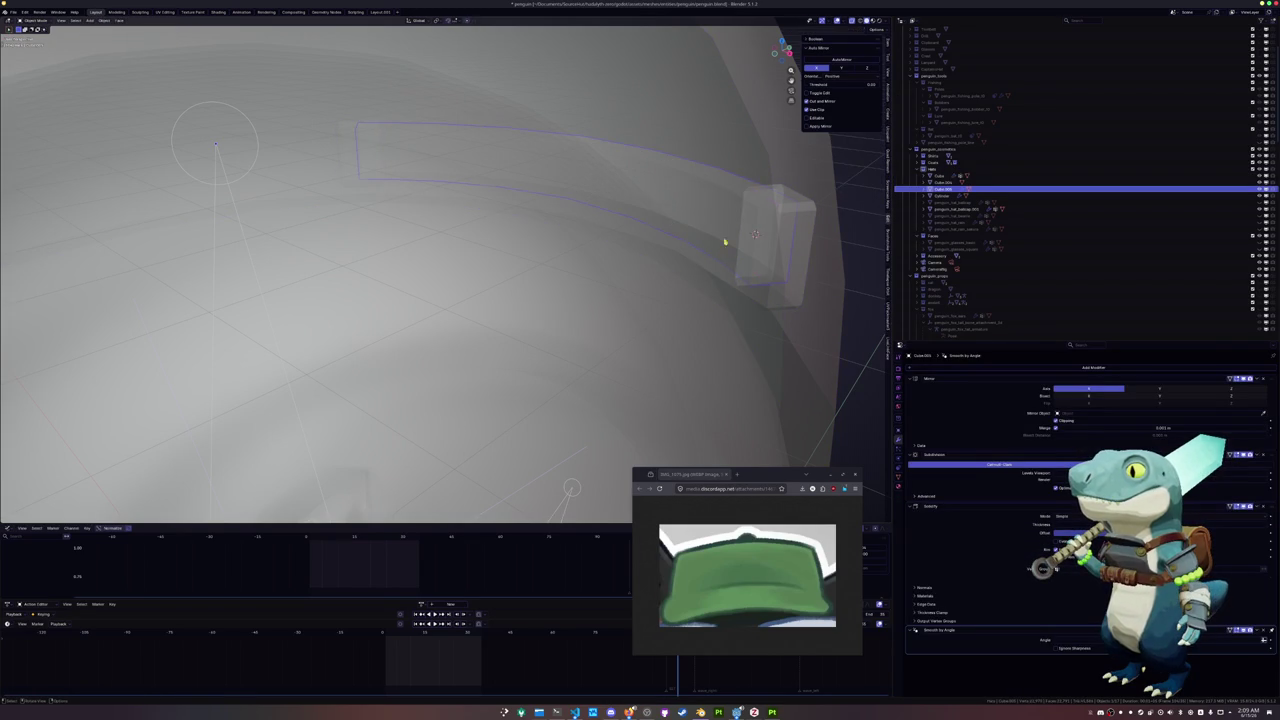
key("ctrl+a")
key("ctrl+a")
key("ctrl+a")
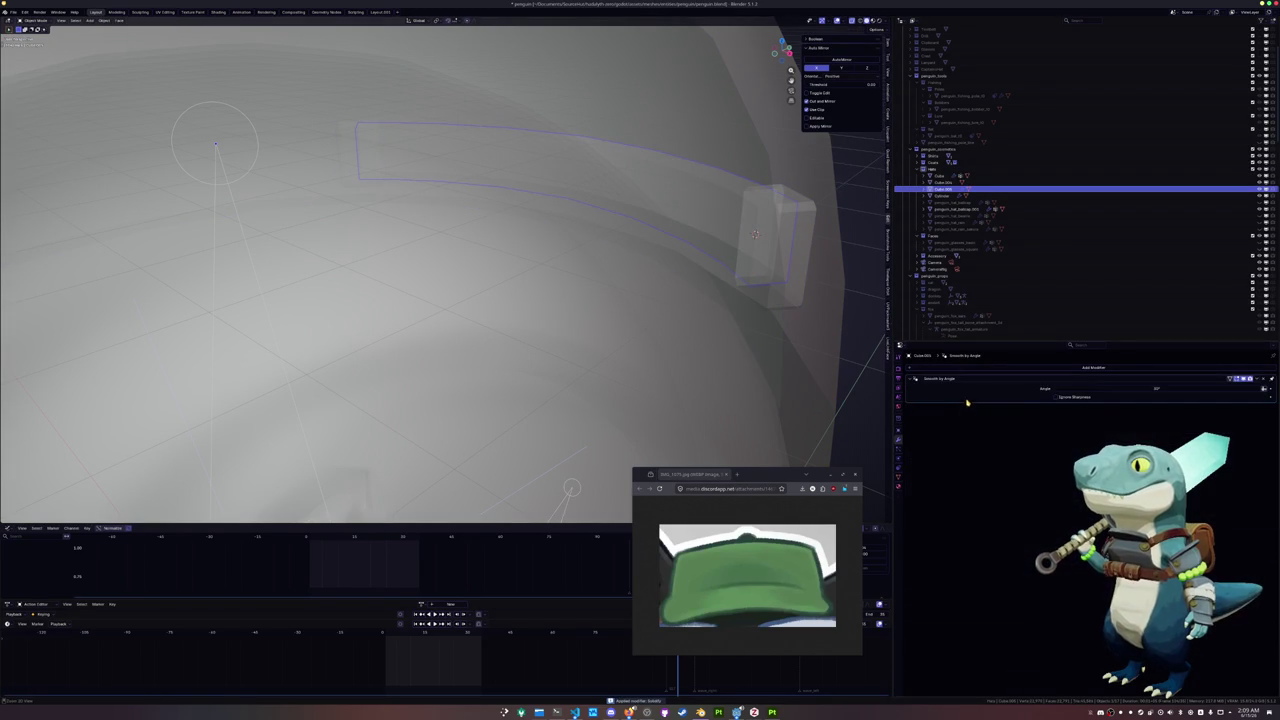
key("ctrl+a")
Circle-select the band's bottom row of faces and delete them
key("Tab")
middle_click_drag(718, 248, 702, 240)
key("c")
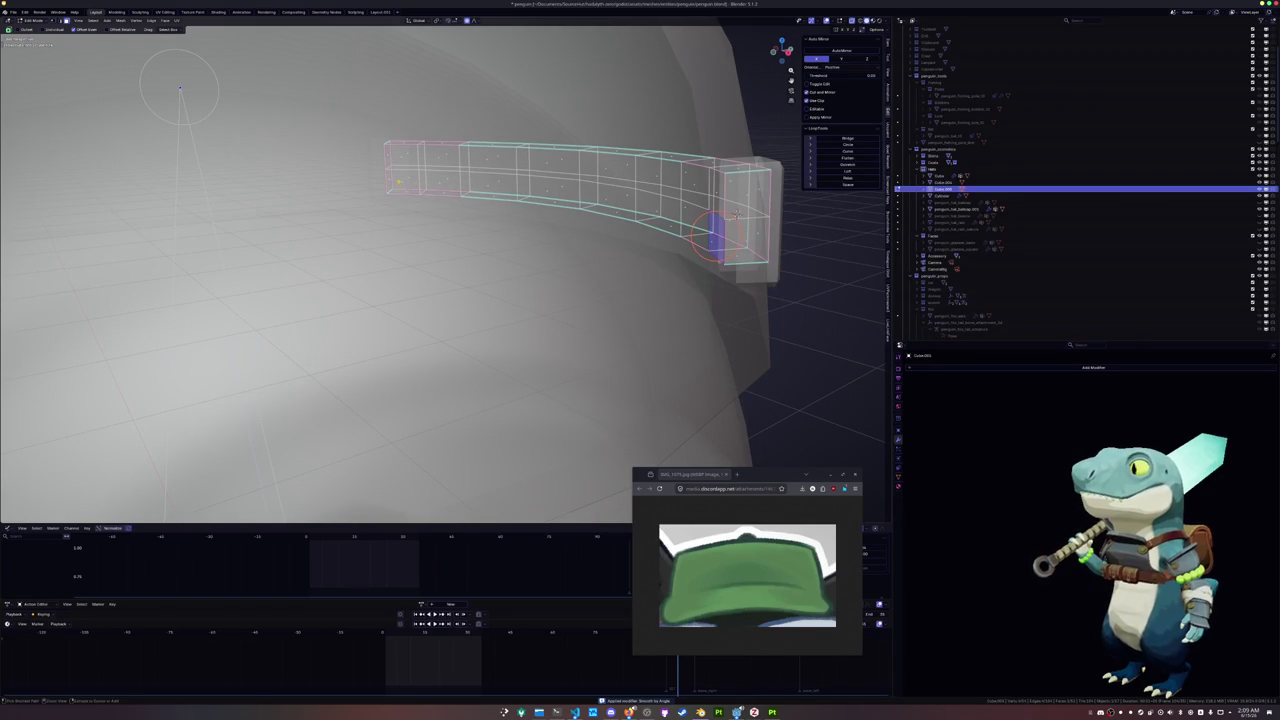
left_click_drag(715, 235, 395, 185)
key("x")
left_click(395, 172)
left_click(398, 158)
middle_click_drag(398, 158, 372, 137)
left_click(742, 229, "alt")
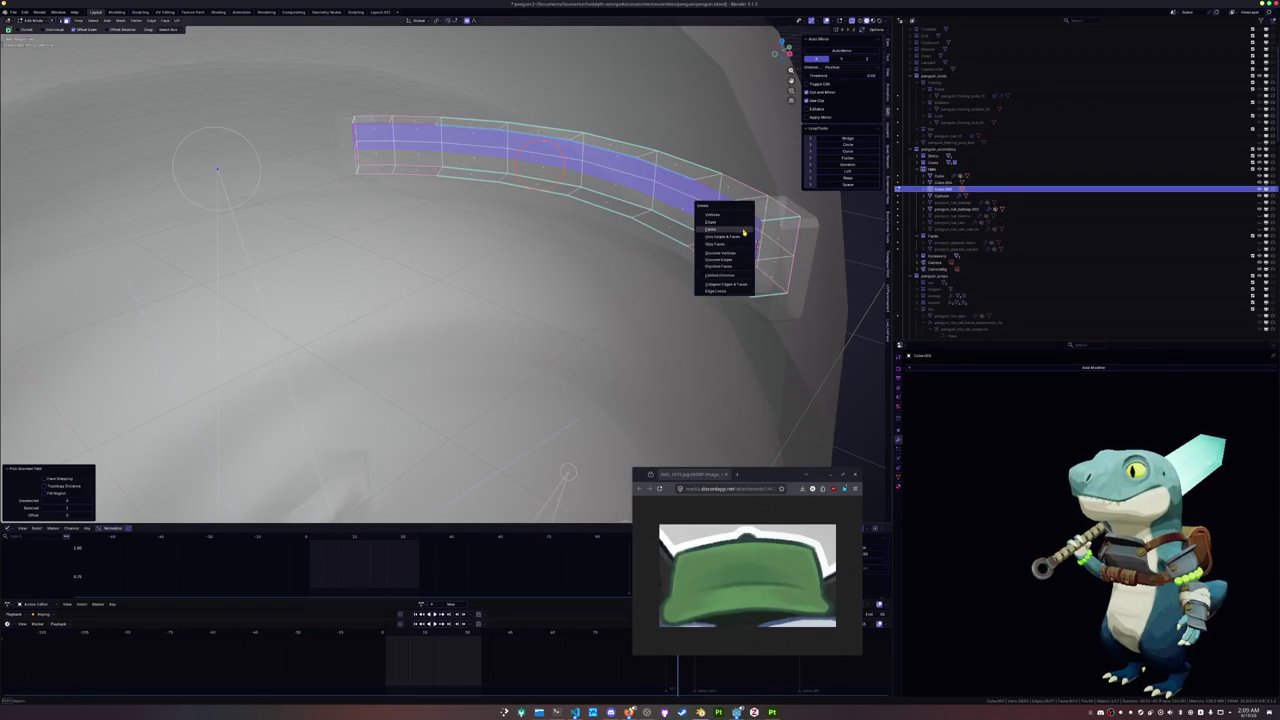
key("Tab")
scroll(589, 267, "down", 3)
scroll(589, 267, "down", 3)
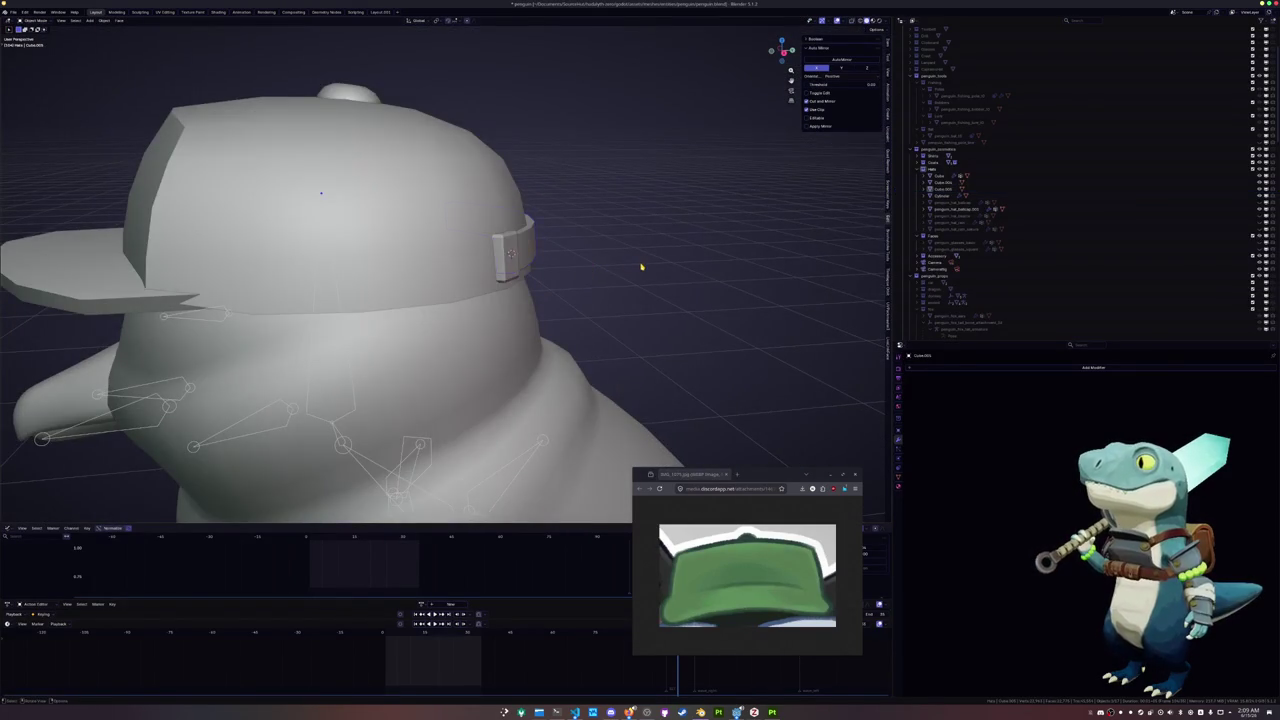
Lower the small button on top of the cap along Z
scroll(641, 267, "down", 2)
middle_click_drag(626, 274, 560, 250)
left_click(506, 262)
left_click(426, 211)
mouse_move(426, 211)
middle_mouse_down()
mouse_move(461, 210)
mouse_move(552, 251)
middle_mouse_up()
key("g")
key("z")
left_click(463, 210)
Move the buckle box against the cap in right orthographic X-ray view, then switch to Material Preview
left_click(440, 256, "shift")
left_click(440, 256, "shift")
left_click(440, 256, "shift")
middle_click_drag(440, 256, 410, 270)
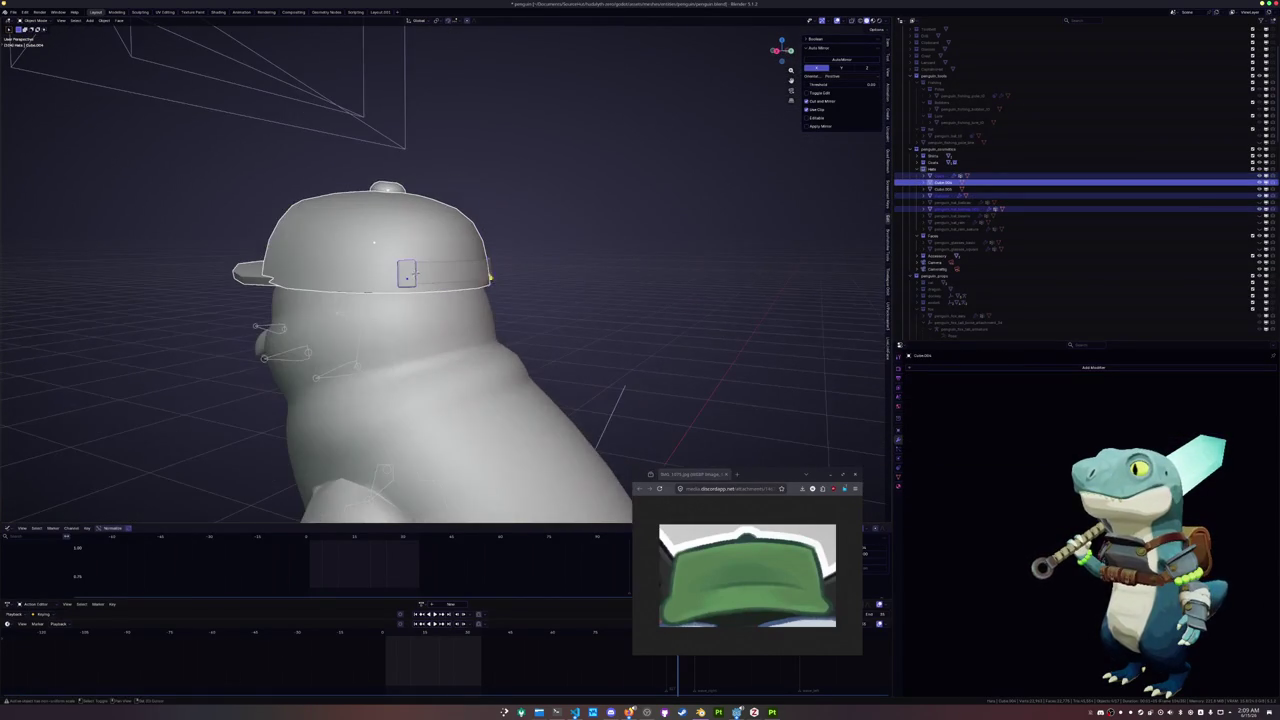
left_click(408, 272)
key("KP_3")
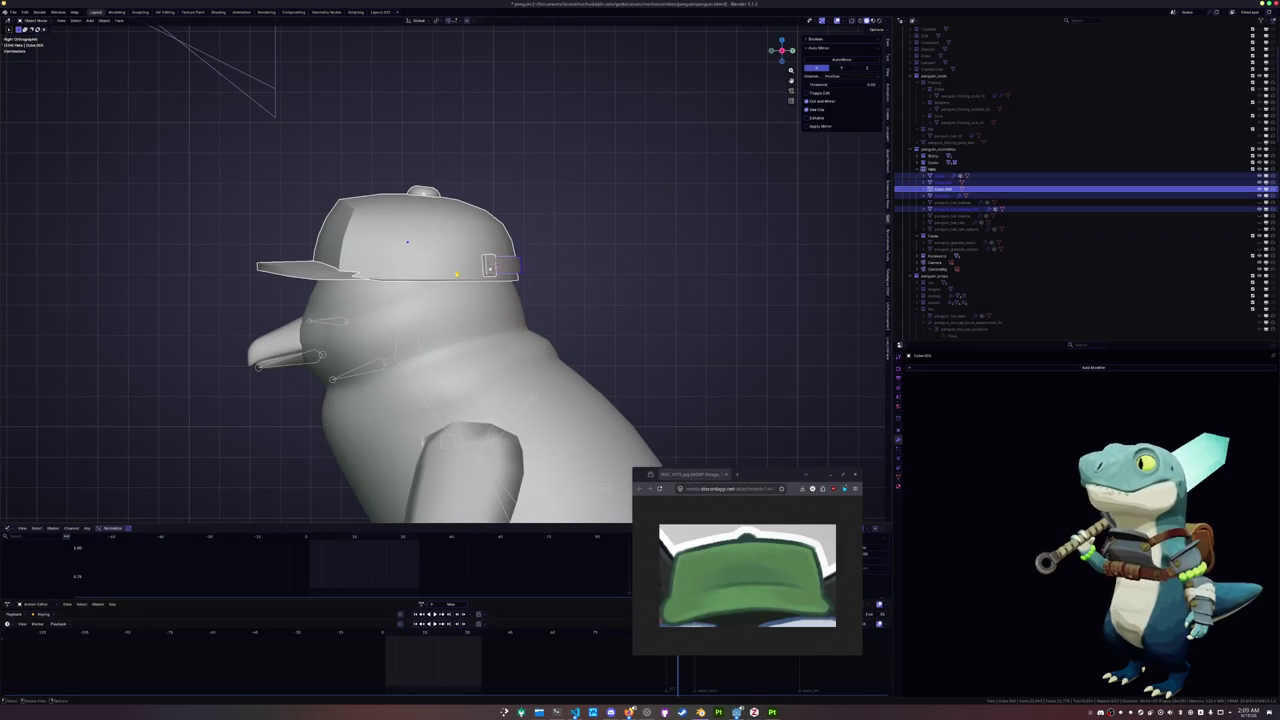
scroll(586, 268, "up", 1)
key("alt+z")
key("g")
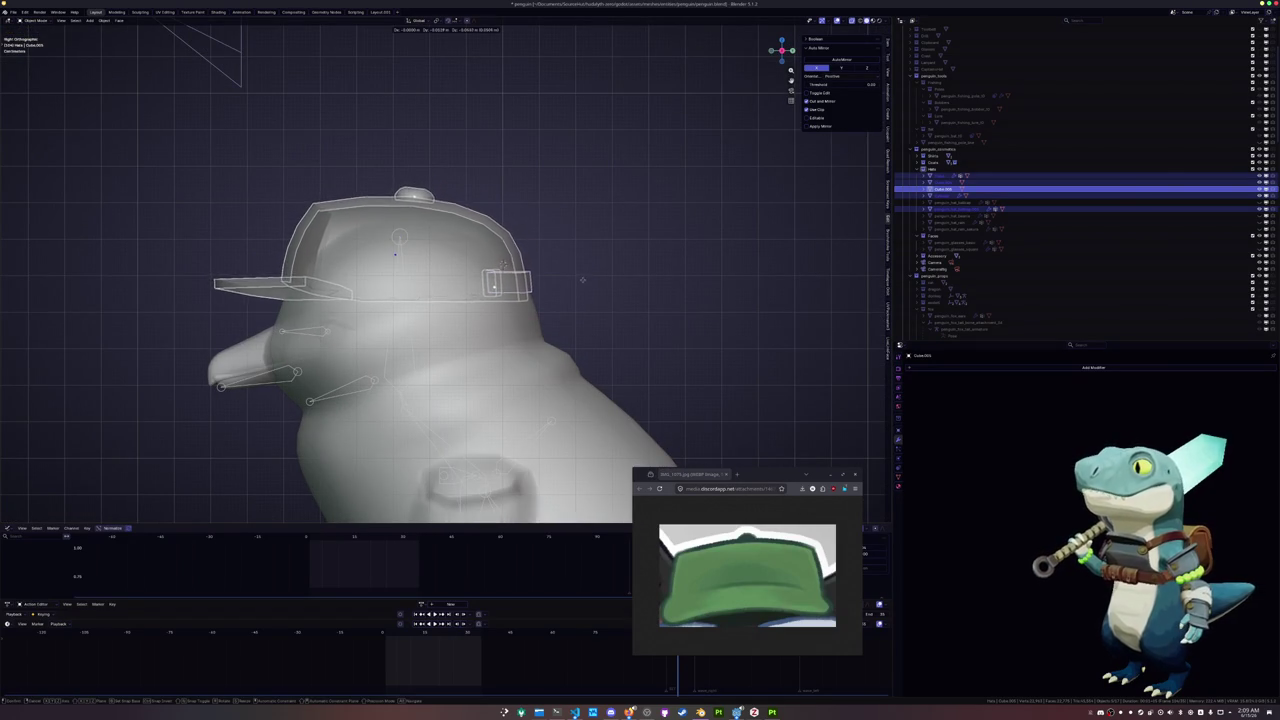
left_click(583, 278)
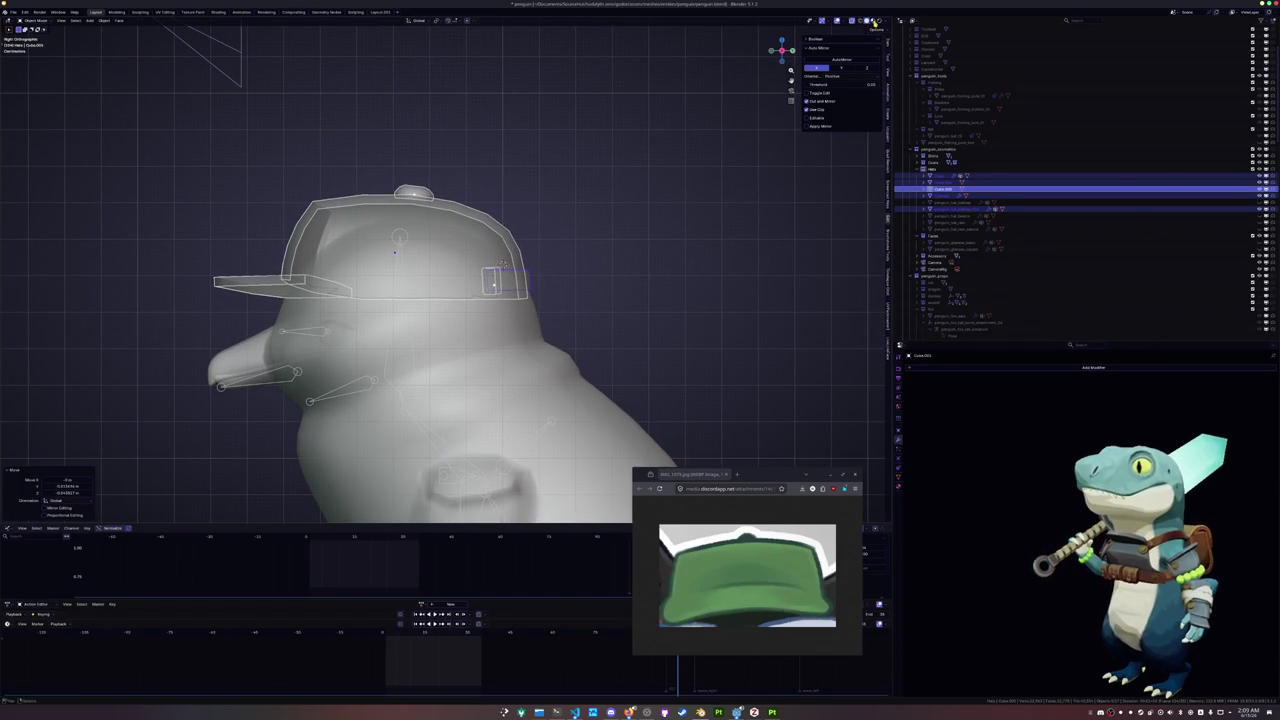
left_click(875, 21)
key("g")
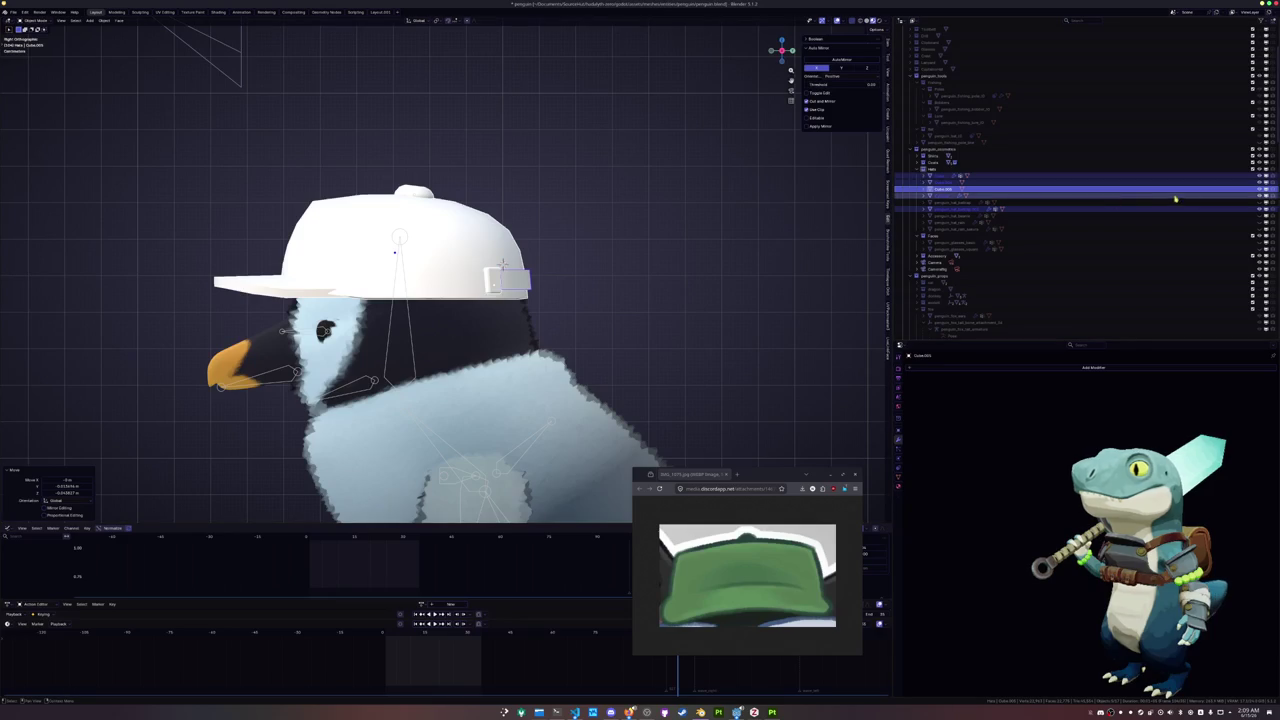
Unhide the other cap object and tilt and nudge it toward the penguin's head
left_click(1259, 203)
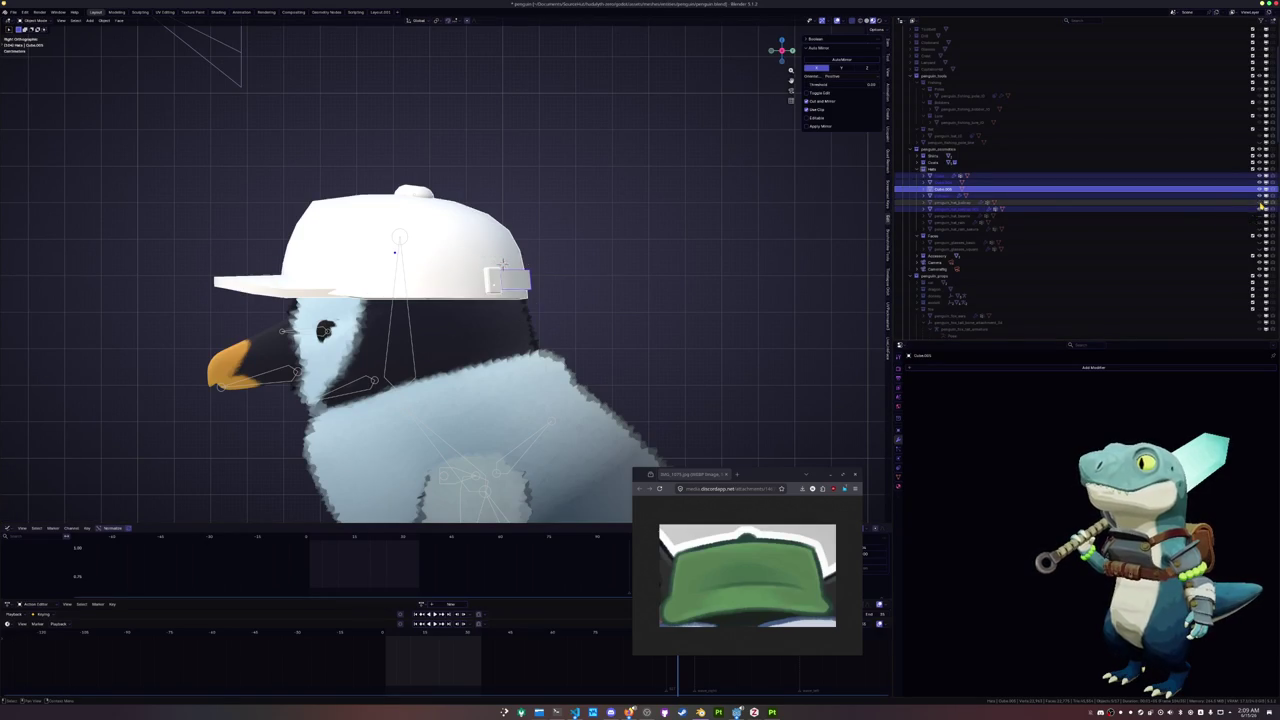
key("r")
left_click(612, 265)
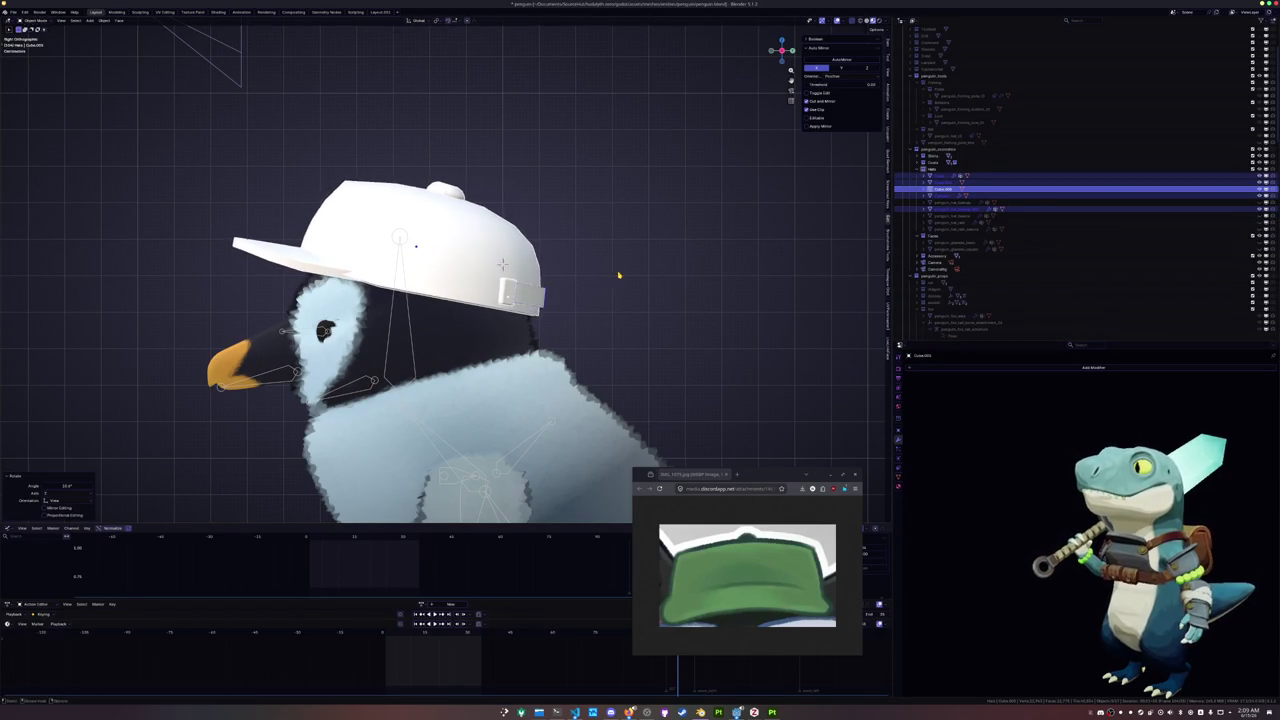
key("r")
left_click(605, 265)
key("g")
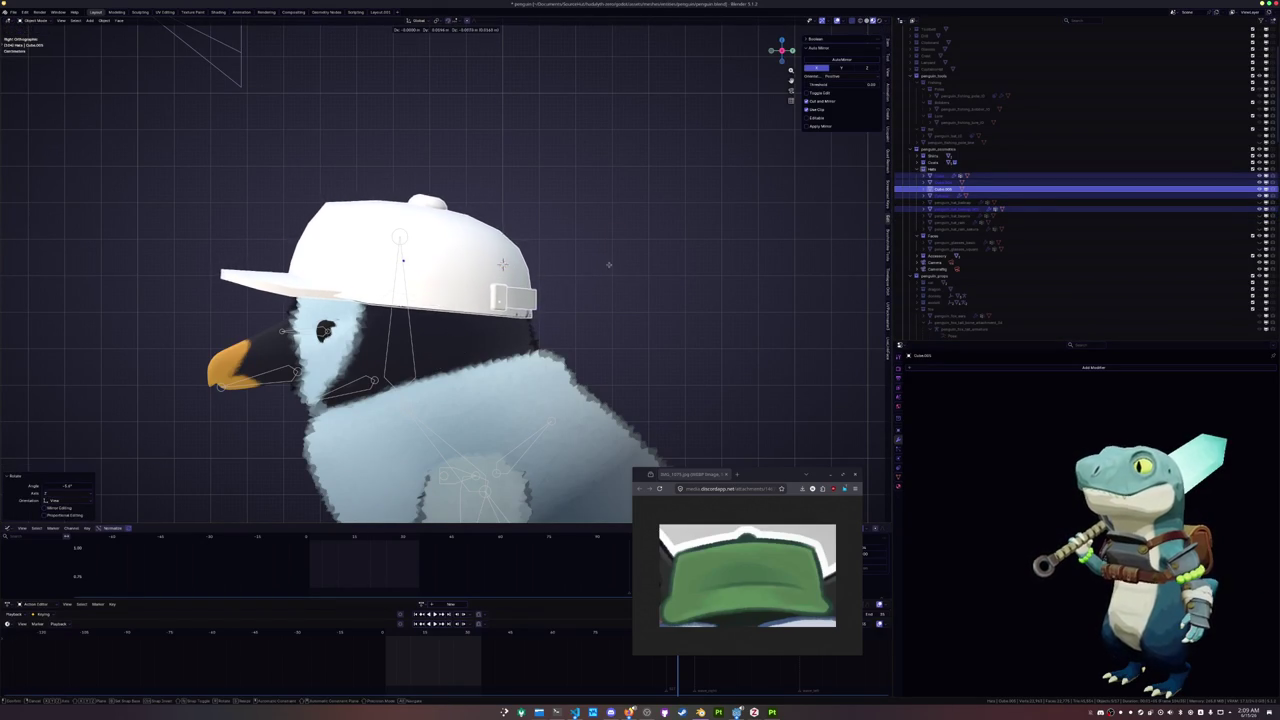
left_click(607, 265)
key("r")
left_click(609, 259)
key("g")
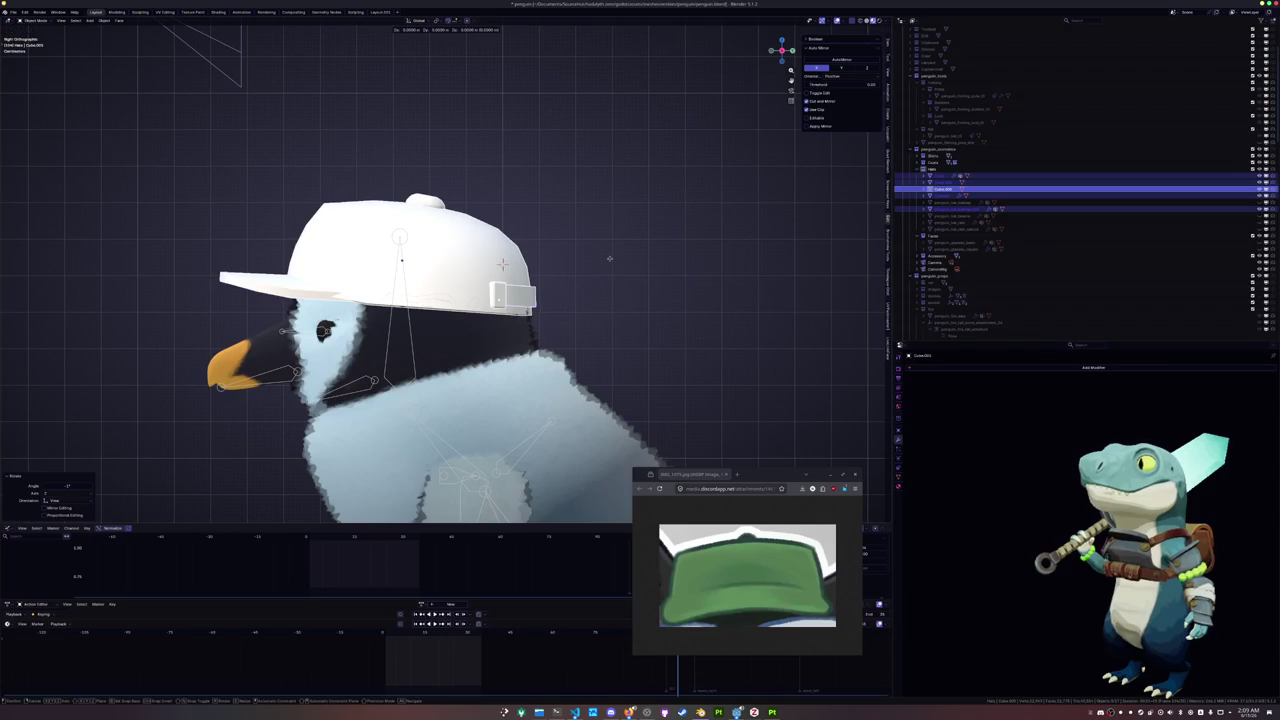
left_click(610, 259)
mouse_move(610, 259)
middle_mouse_down()
mouse_move(622, 284)
mouse_move(600, 260)
middle_mouse_up()
Lower the cap along Z and shift it along Y until it fits the head
key("g")
key("z")
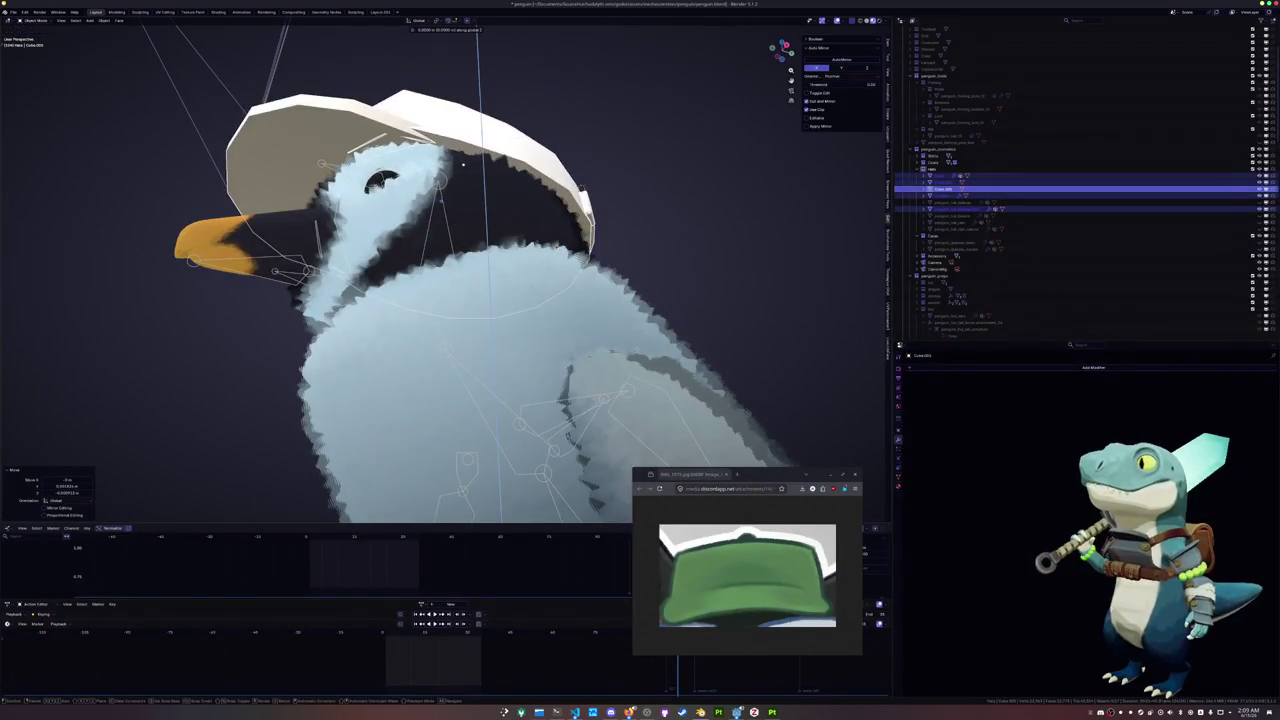
left_click(504, 157)
mouse_move(504, 157)
middle_mouse_down()
mouse_move(481, 277)
mouse_move(510, 236)
middle_mouse_up()
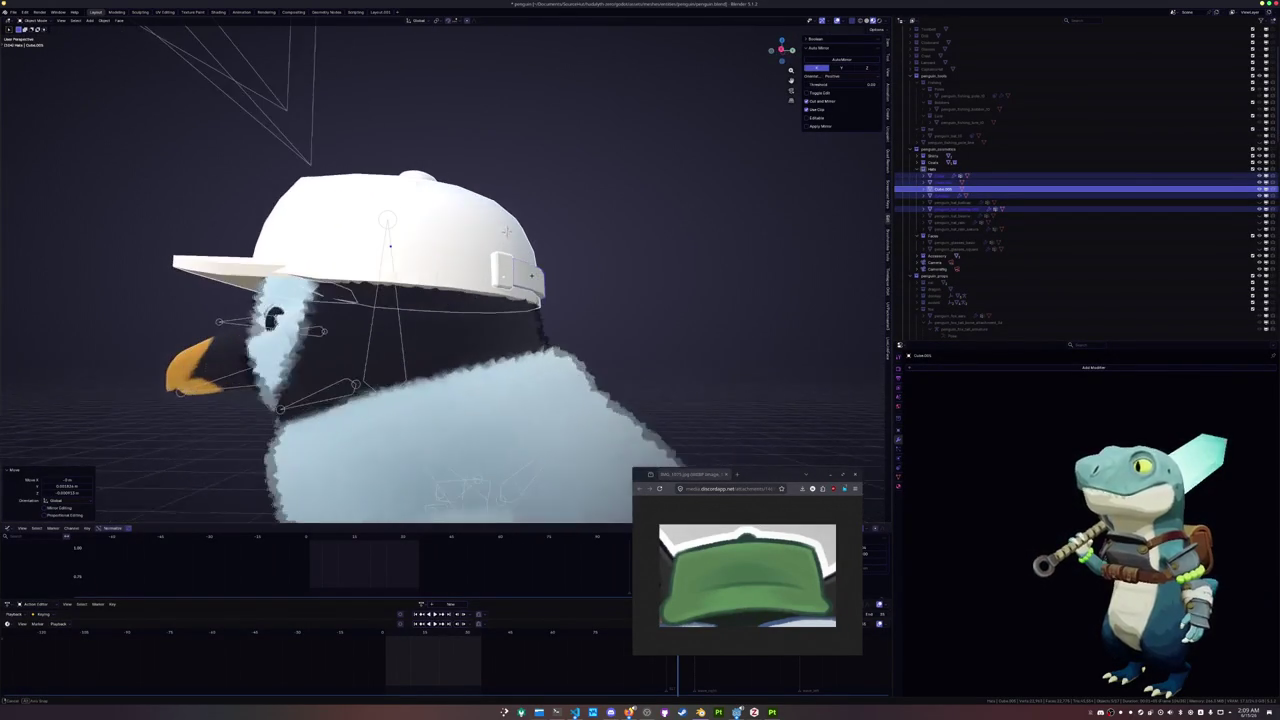
key("g")
key("y")
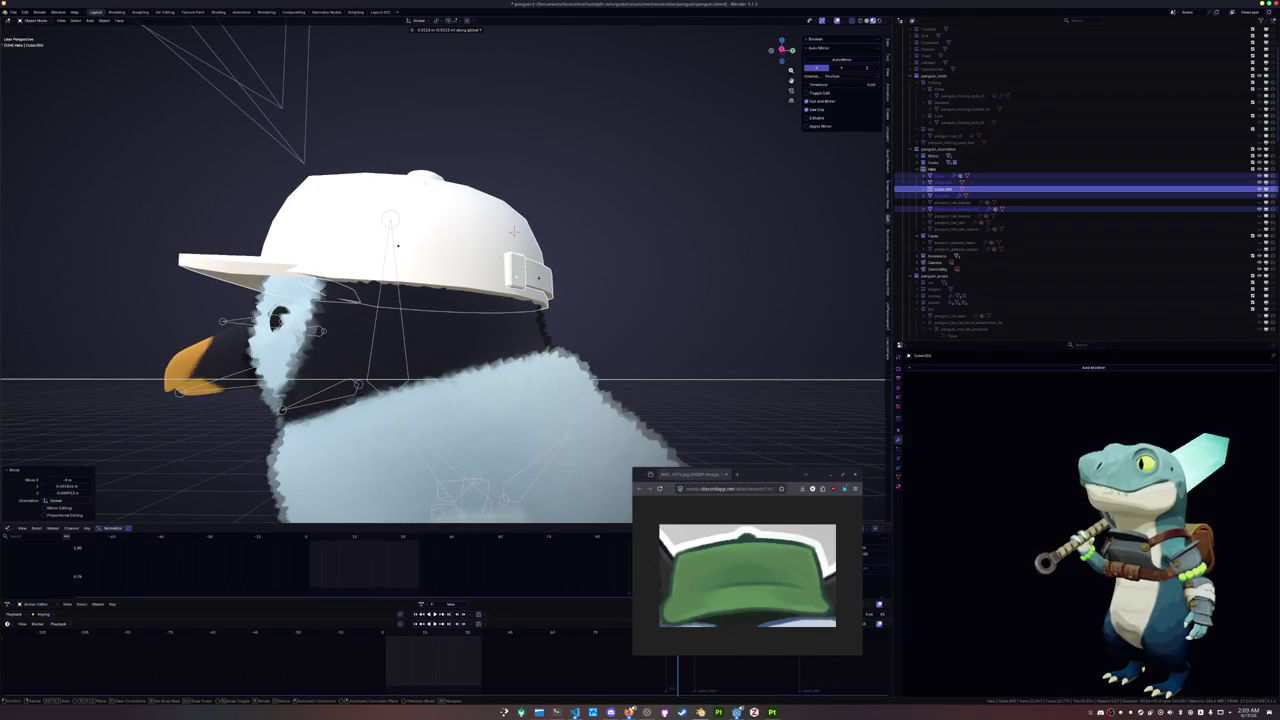
left_click(513, 232)
mouse_move(513, 232)
middle_mouse_down()
mouse_move(525, 207)
mouse_move(620, 287)
mouse_move(614, 337)
mouse_move(555, 311)
middle_mouse_up()
left_click(614, 337)
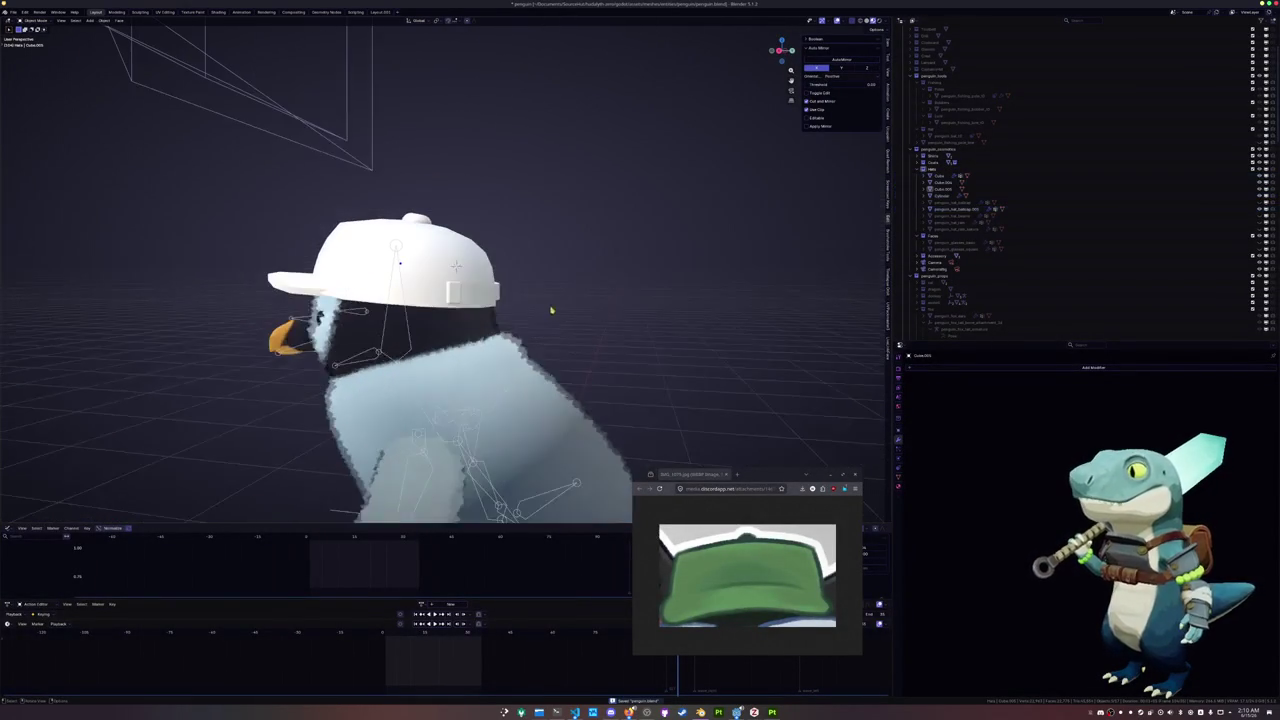
Convert the selected cap to a mesh
left_click(456, 266)
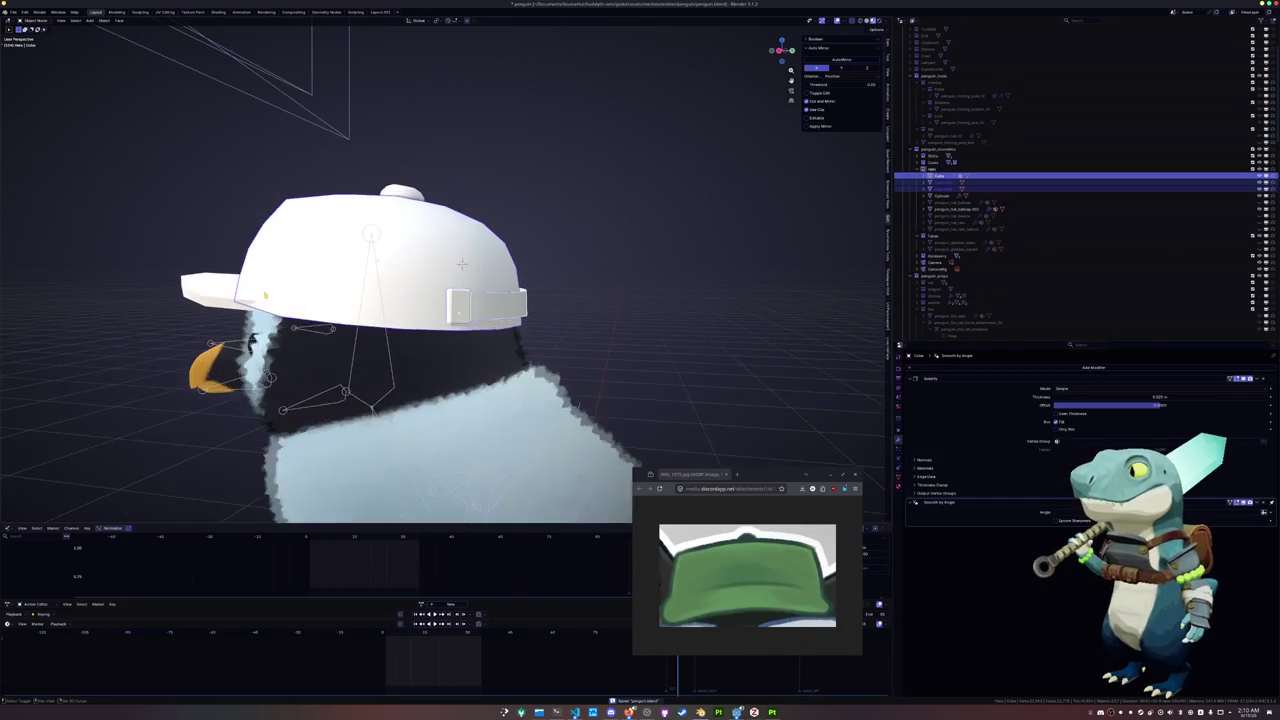
scroll(460, 265, "up", 2)
scroll(461, 264, "down", 2)
middle_click_drag(461, 264, 566, 289)
scroll(566, 289, "down", 2)
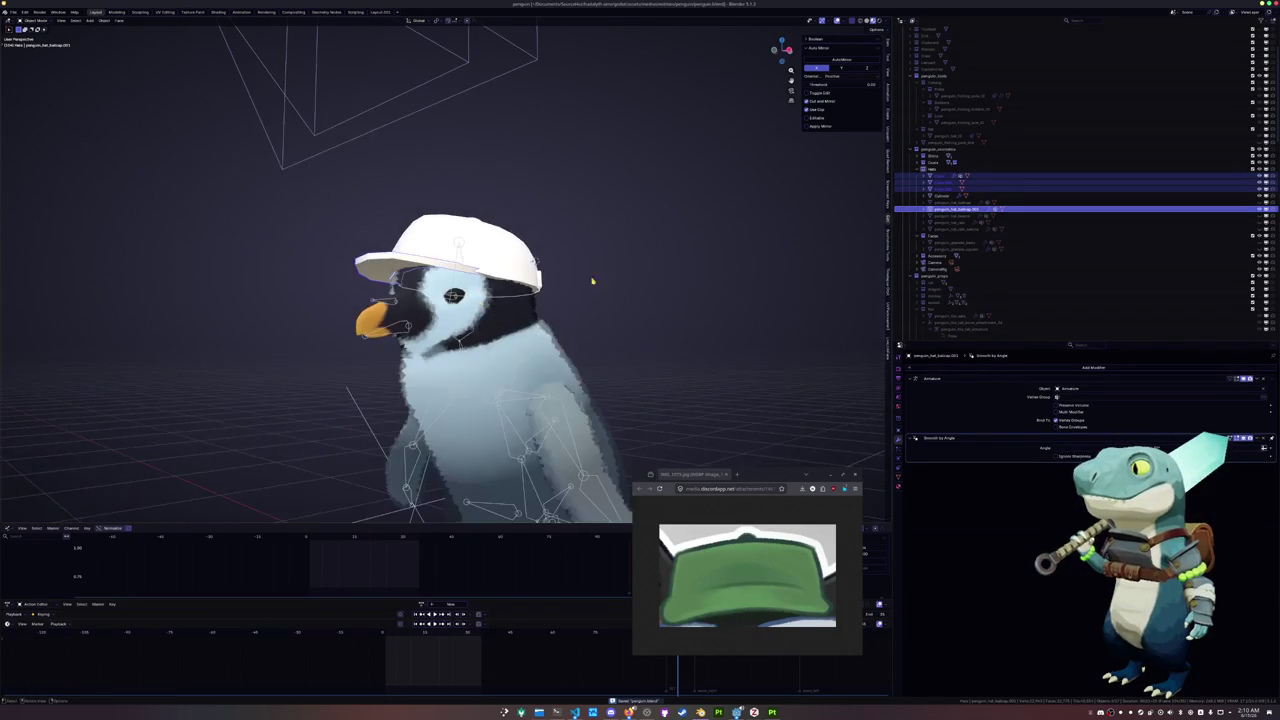
right_click(618, 270)
mouse_move(588, 290)
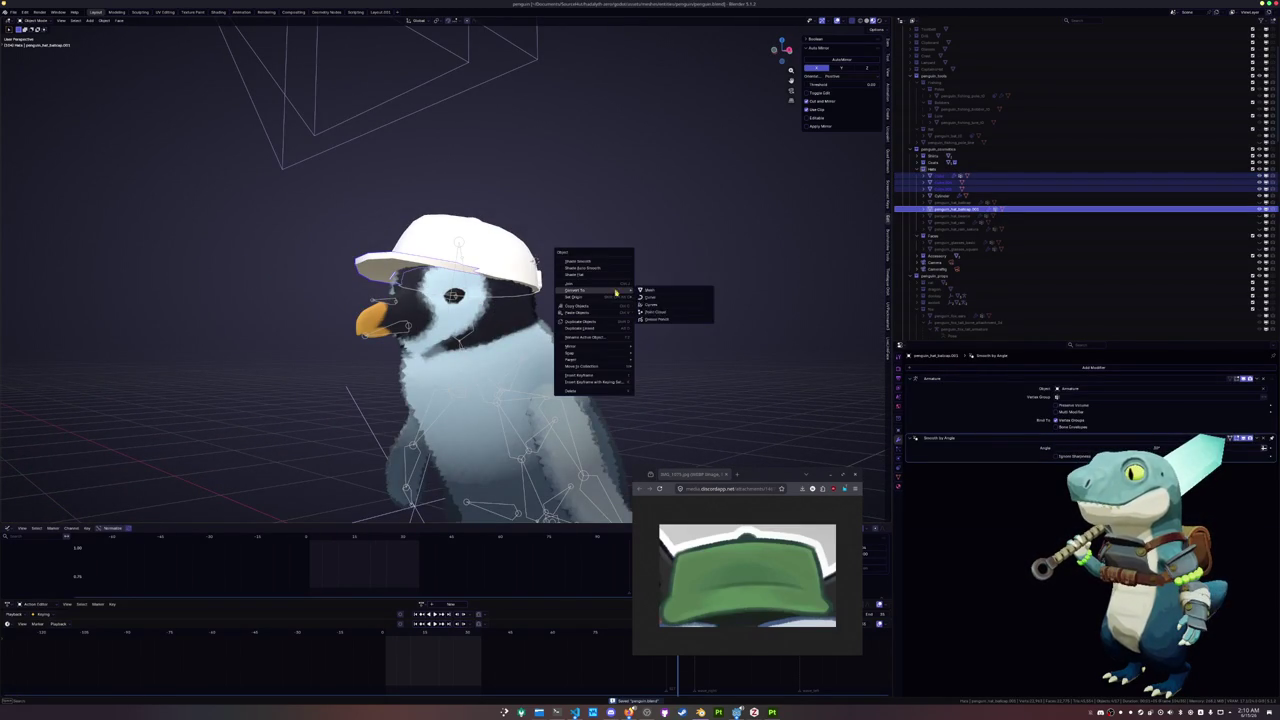
left_click(648, 292)
Apply all transforms to the cap, give it Shade Auto Smooth, and enter Edit Mode
key("ctrl+a")
left_click(600, 275)
scroll(595, 280, "down", 2)
right_click(590, 284)
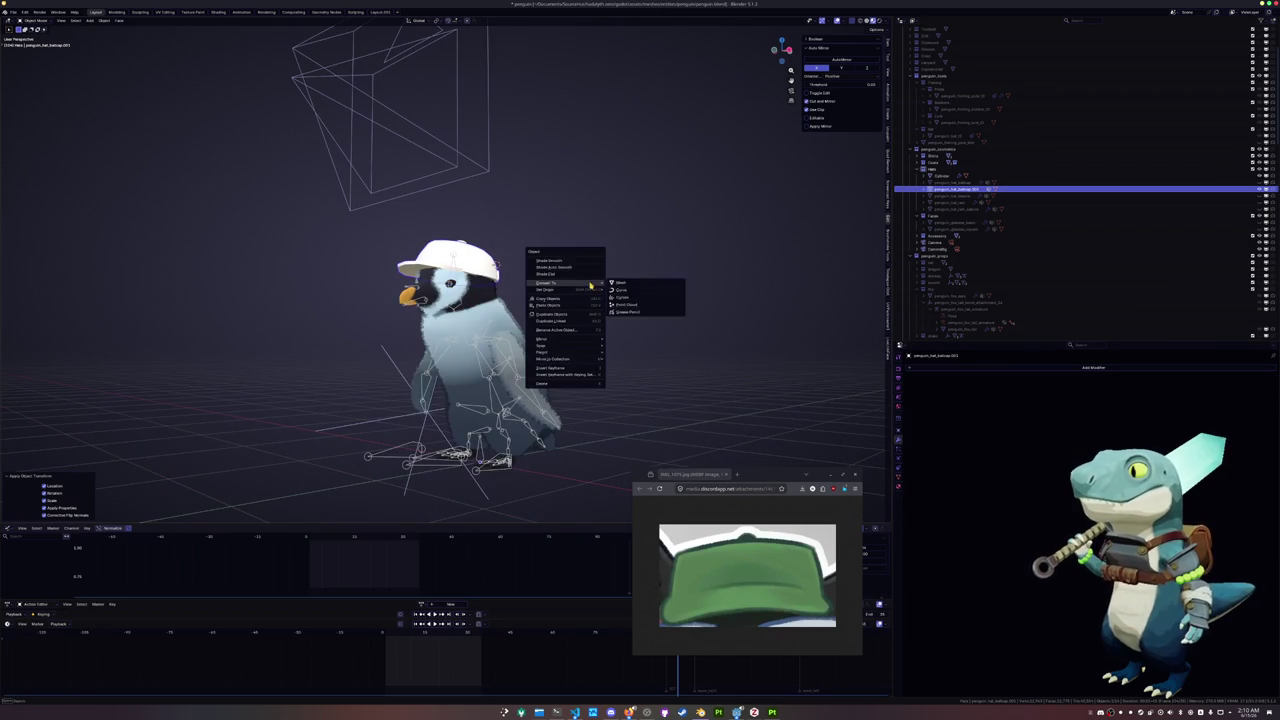
left_click(560, 268)
scroll(743, 357, "up", 5)
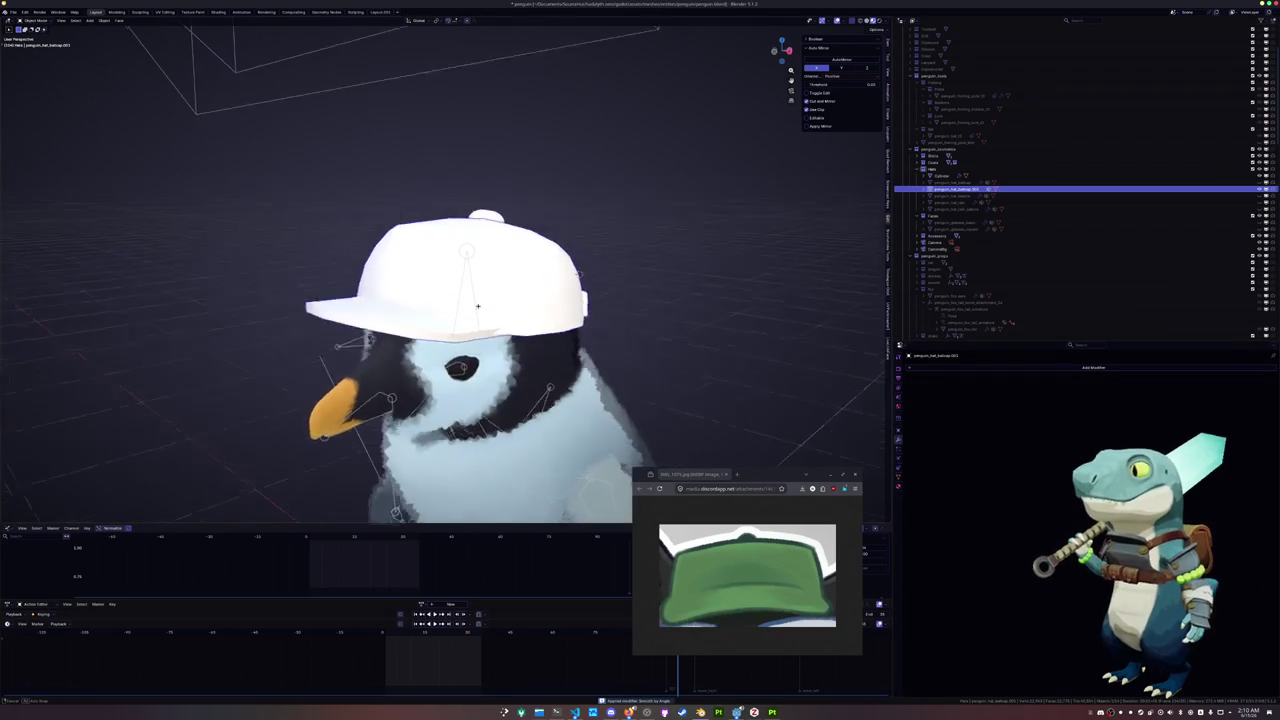
key("Tab")
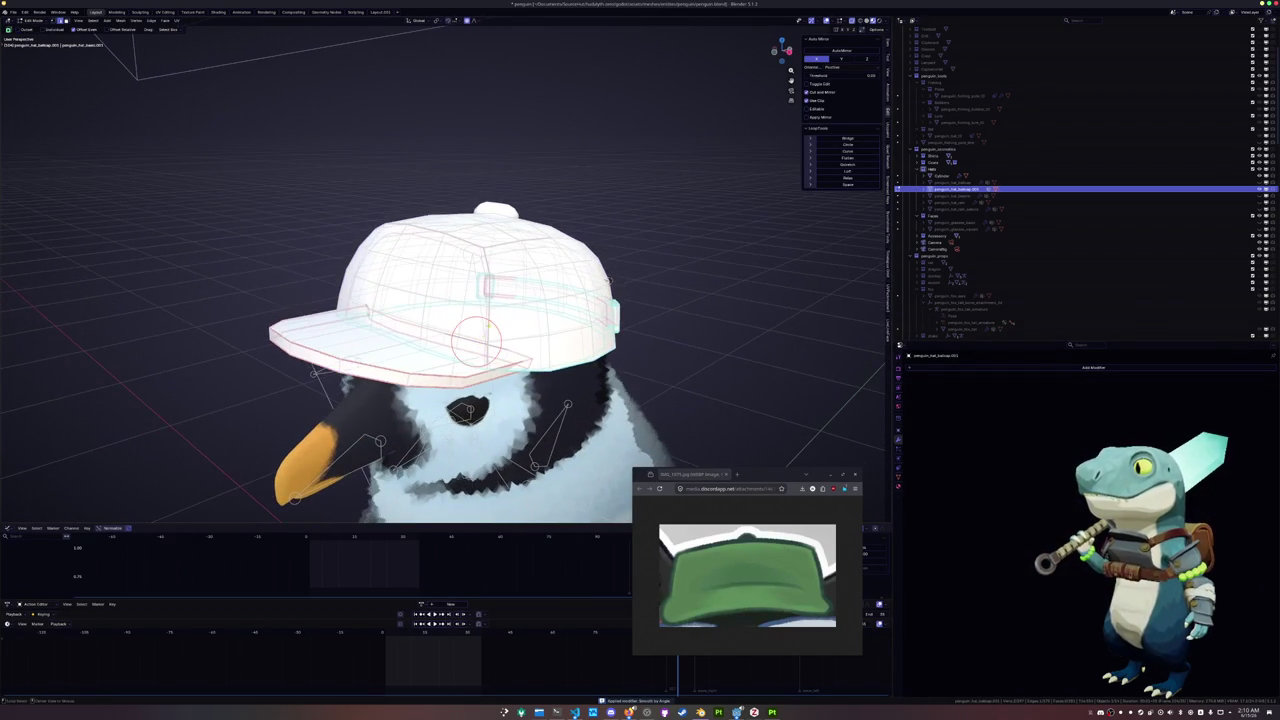
Select the faces on top of the cap and delete their vertices
left_click(490, 310, "alt")
mouse_move(490, 310)
middle_mouse_down()
mouse_move(497, 283)
mouse_move(510, 290)
mouse_move(470, 320)
middle_mouse_up()
key("3")
left_click(522, 288)
middle_click_drag(432, 380, 467, 290)
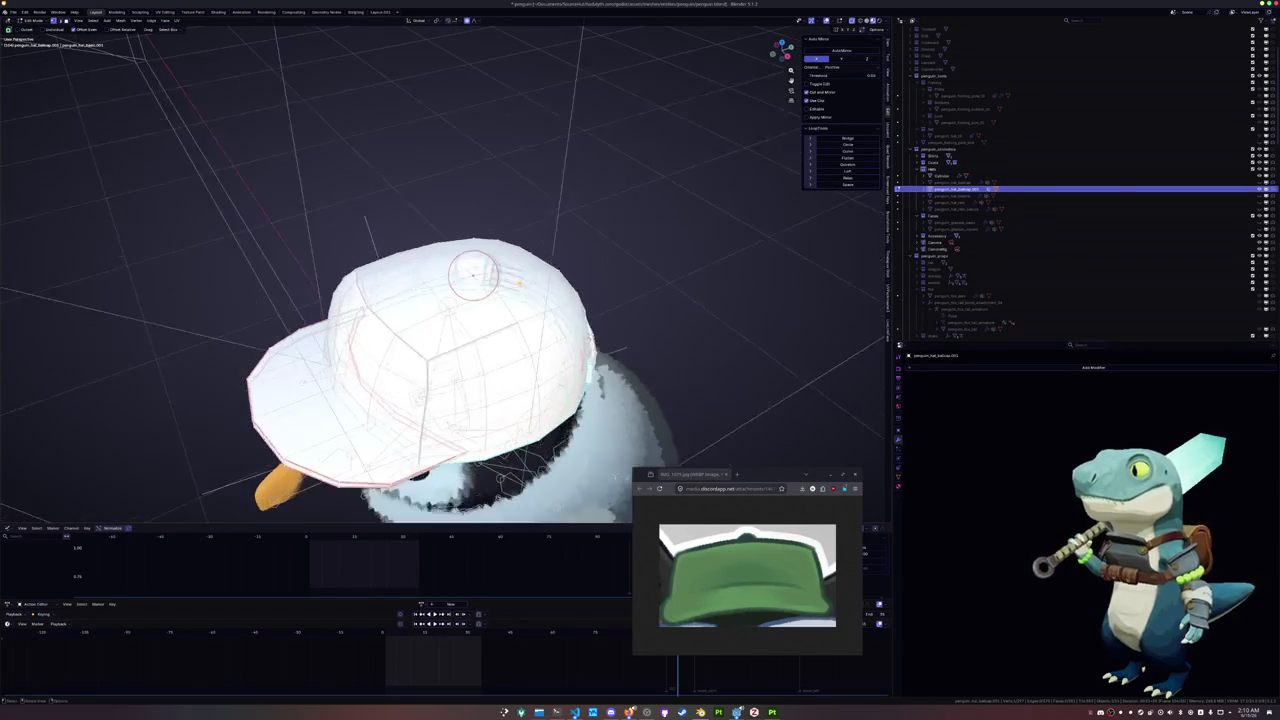
left_click(467, 285)
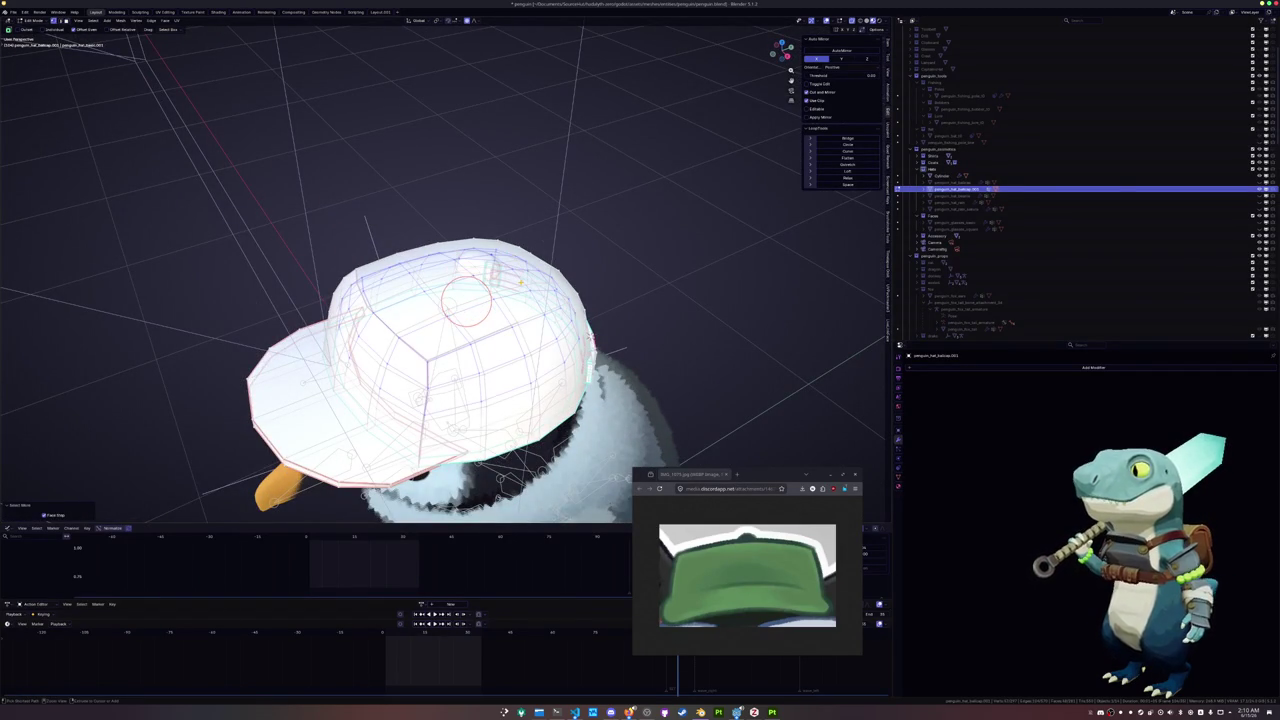
mouse_move(465, 308)
middle_mouse_down()
mouse_move(465, 240)
mouse_move(470, 250)
middle_mouse_up()
key("x")
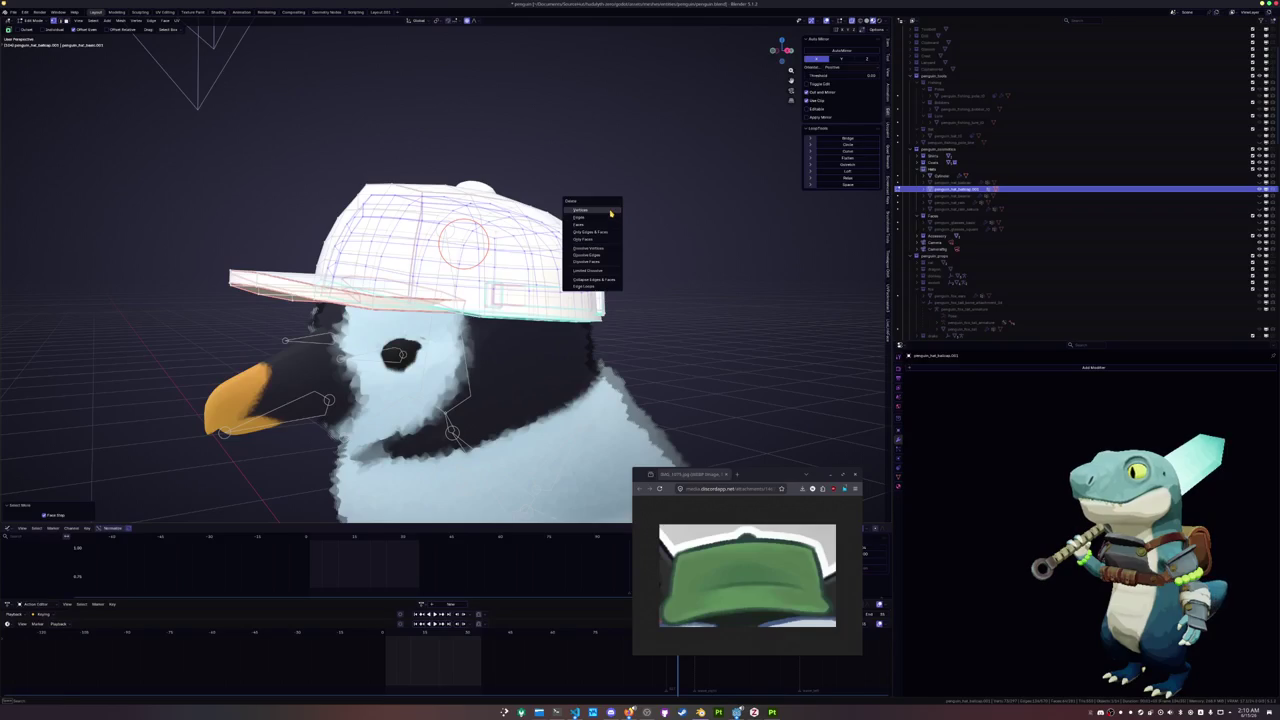
left_click(611, 213)
Delete more cap geometry and a path of faces, then return to Object Mode in front view
key("x")
left_click(634, 231)
mouse_move(634, 231)
middle_mouse_down()
mouse_move(518, 274)
mouse_move(548, 352)
mouse_move(625, 333)
middle_mouse_up()
left_click(513, 322, "ctrl")
key("x")
left_click(406, 336)
mouse_move(406, 336)
middle_mouse_down()
mouse_move(380, 338)
mouse_move(414, 352)
middle_mouse_up()
key("Tab")
middle_click_drag(575, 332, 608, 268)
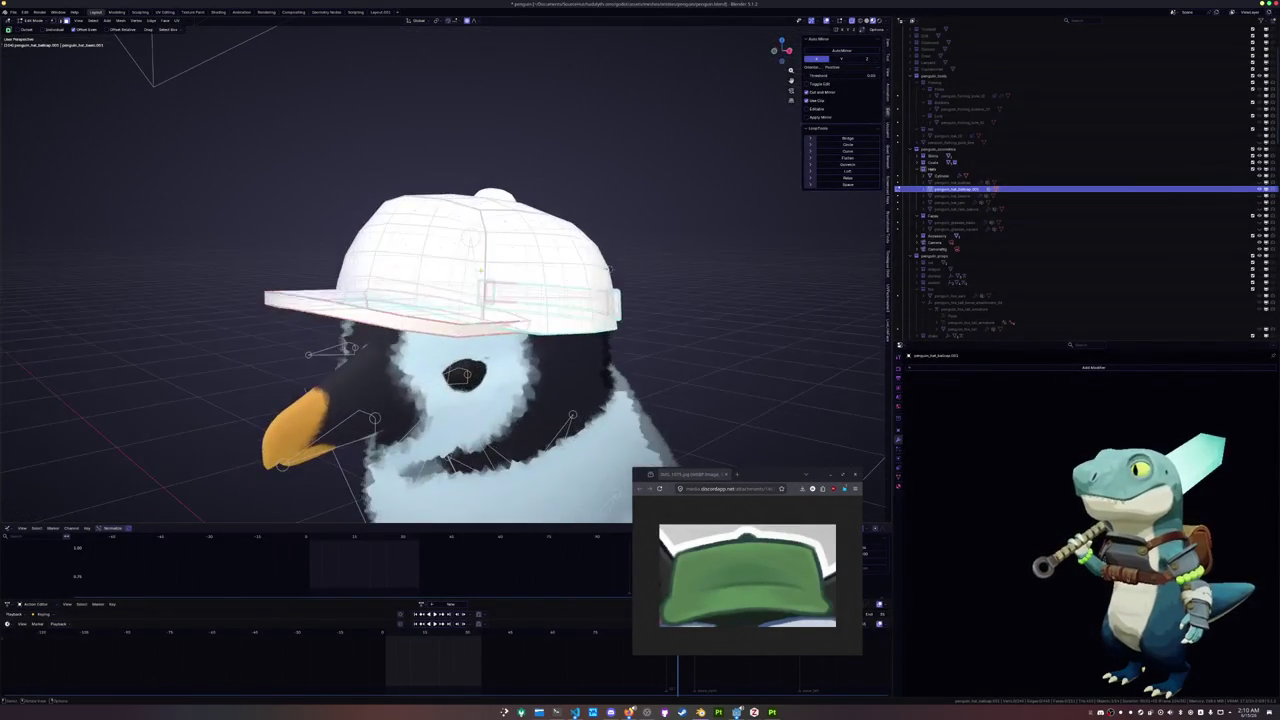
key("KP_1")
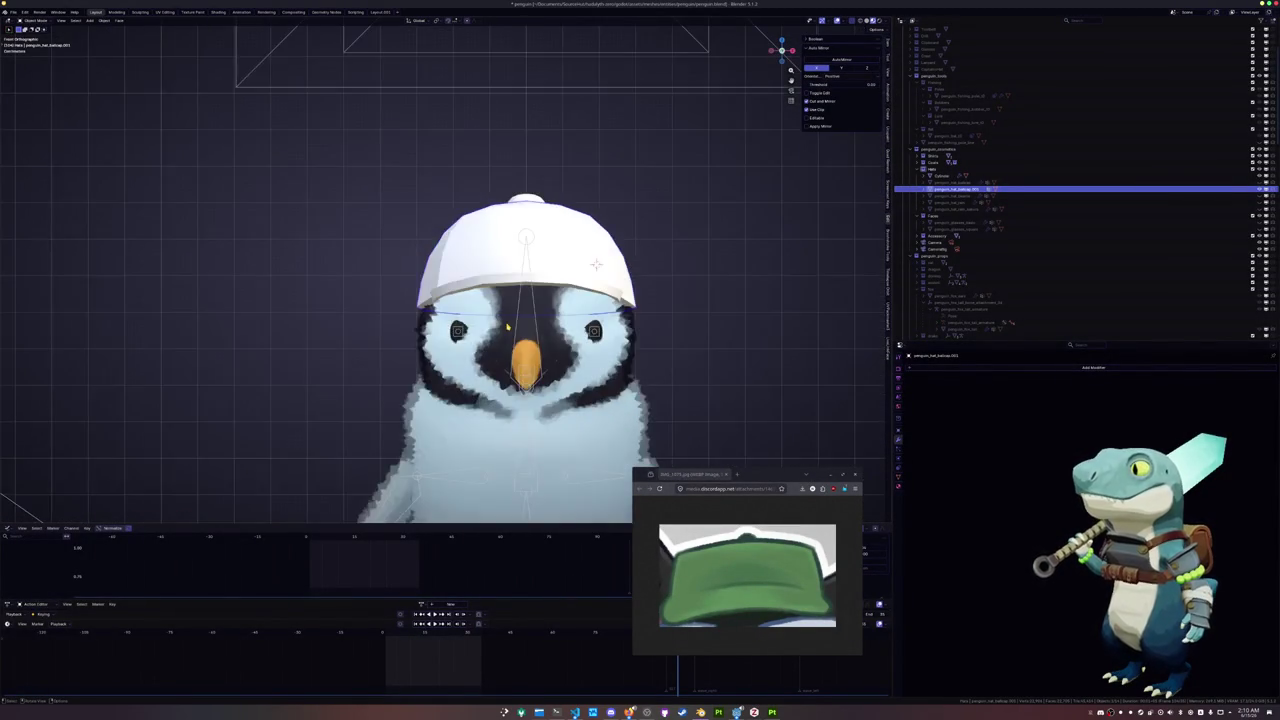
Select the cap and lift it straight up above the penguin's head
scroll(580, 270, "down", 3)
key("g")
key("z")
key("Escape")
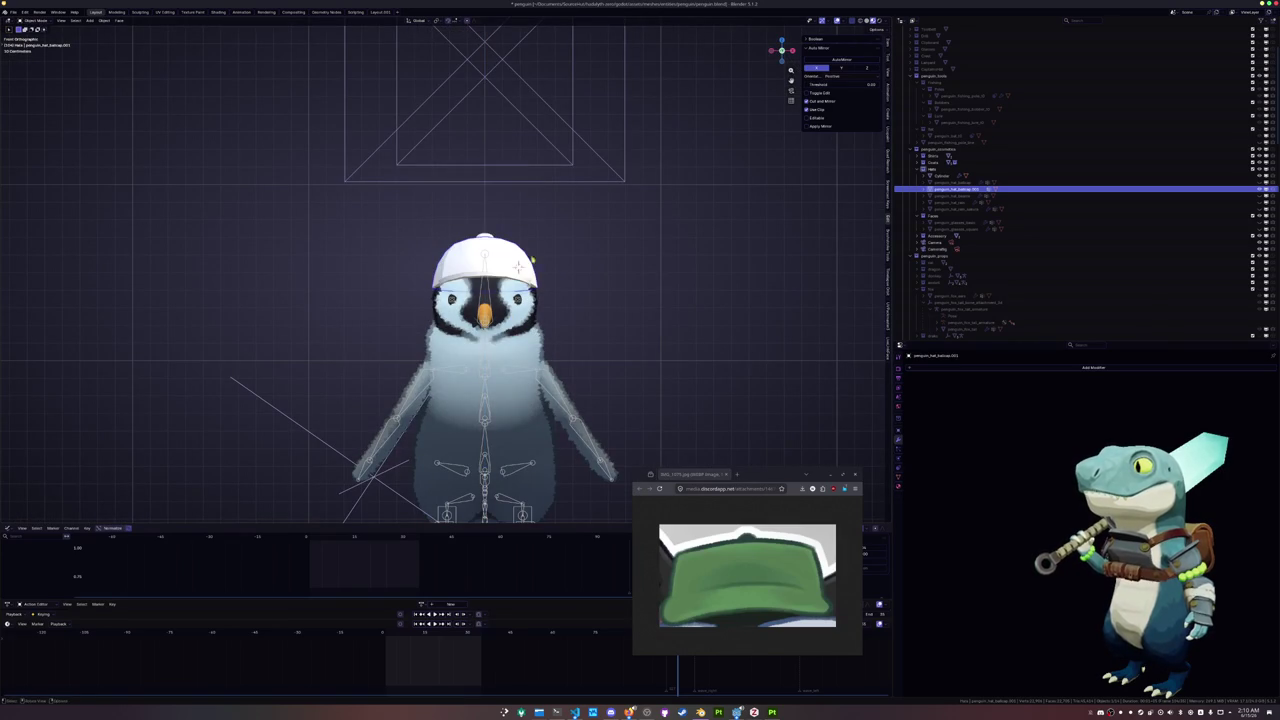
left_click(519, 266)
scroll(519, 266, "up", 3)
key("g")
key("z")
left_click(559, 176)
middle_click_drag(559, 176, 537, 216, "shift")
Set the cap's origin and switch the cap into Sculpt Mode
right_click(620, 252)
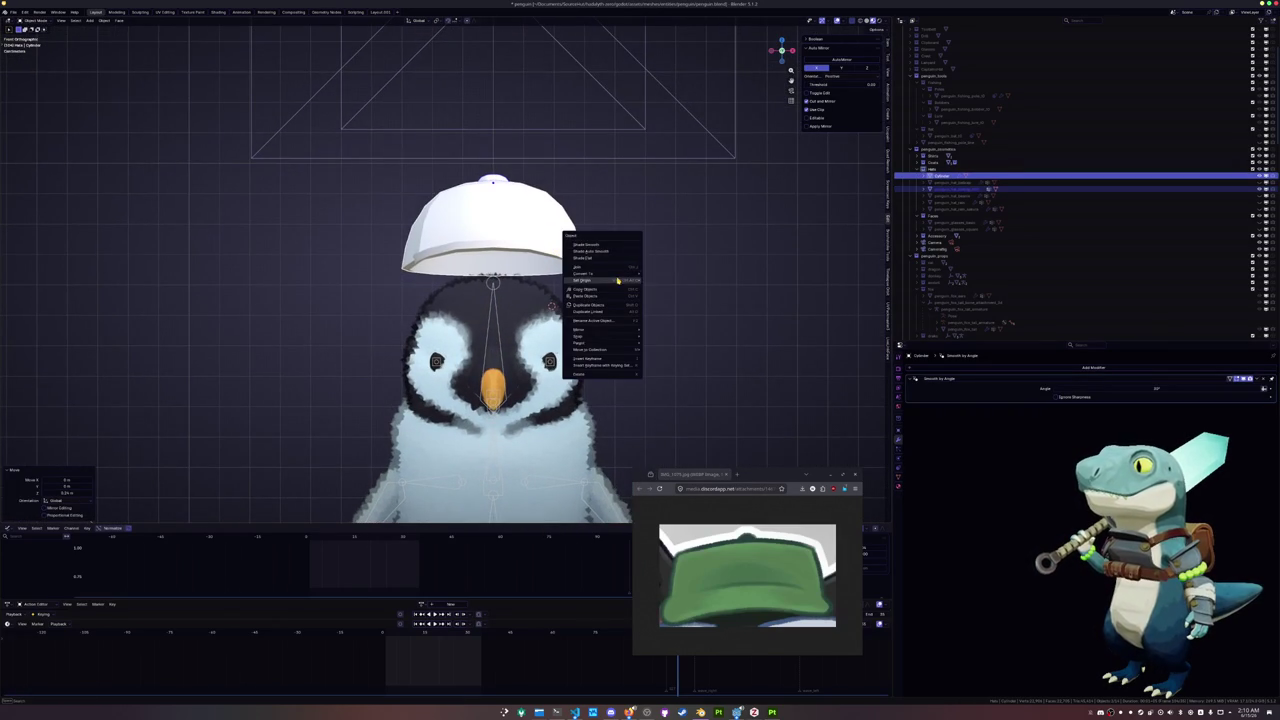
mouse_move(590, 280)
left_click(668, 280)
key("ctrl+Tab")
left_click(565, 270)
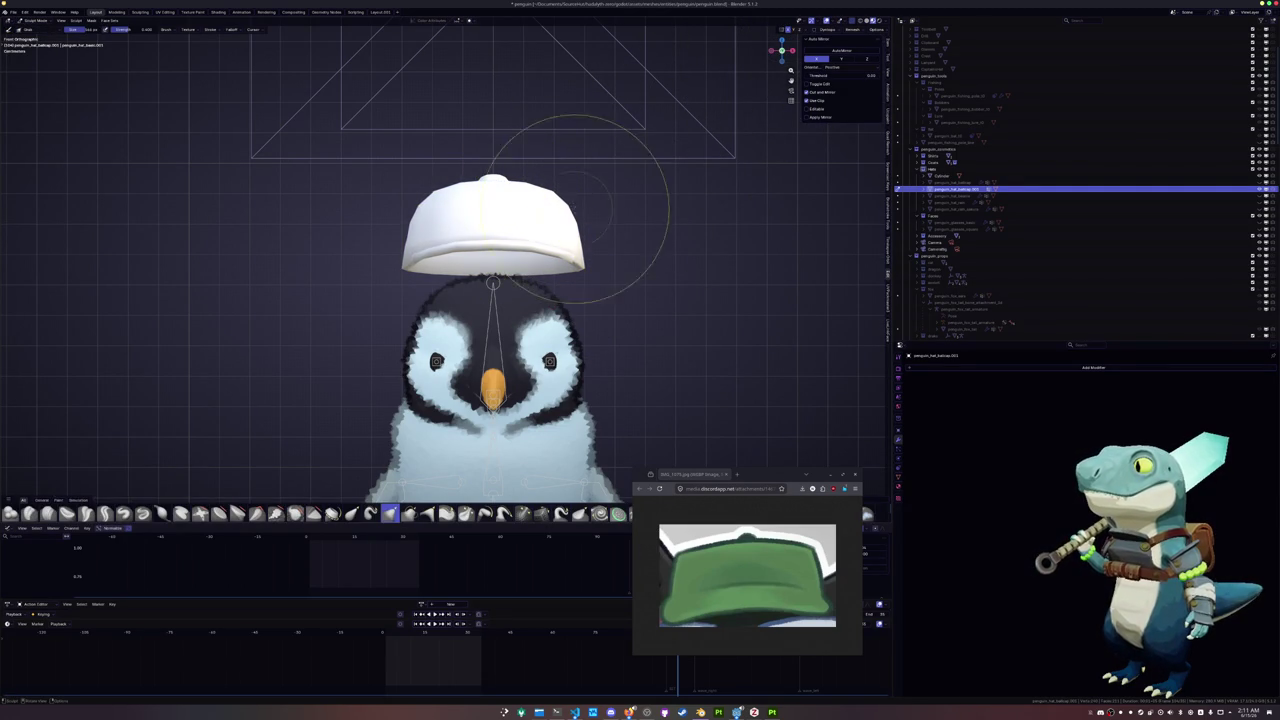
Inspect the cap from below, then return to Object Mode in front view
scroll(557, 243, "up", 3)
mouse_move(557, 243)
middle_mouse_down()
mouse_move(437, 310)
mouse_move(513, 303)
middle_mouse_up()
scroll(437, 310, "down", 4)
key("ctrl+Tab")
key("KP_1")
Lower the cap onto the head by moving its parent Cylinder vertically
key("g")
key("z")
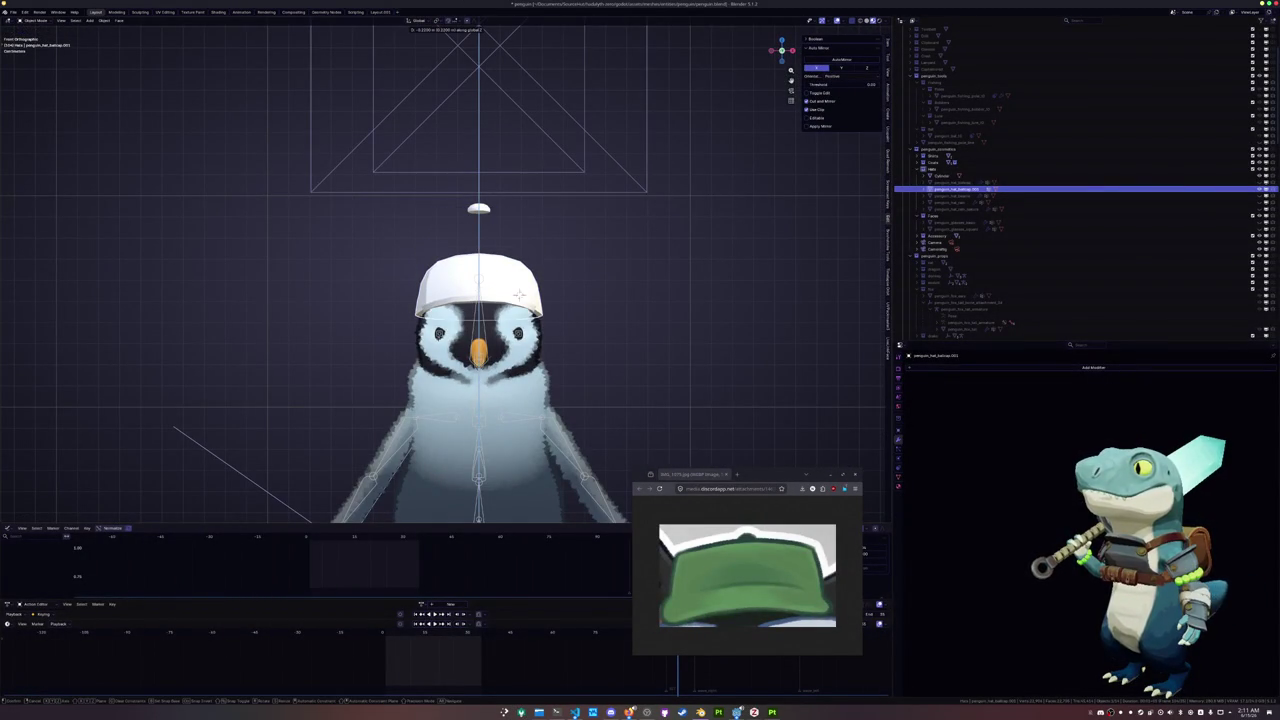
key("Escape")
key("ctrl+z")
key("g")
key("z")
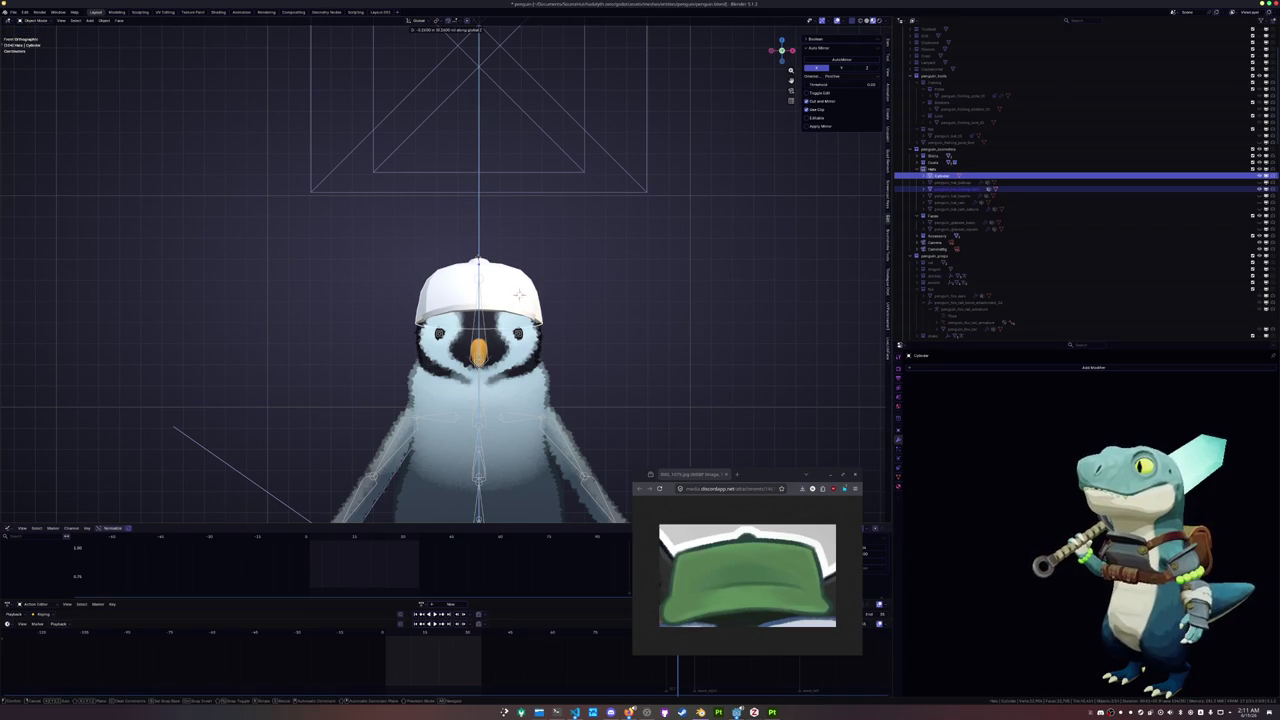
left_click(480, 258)
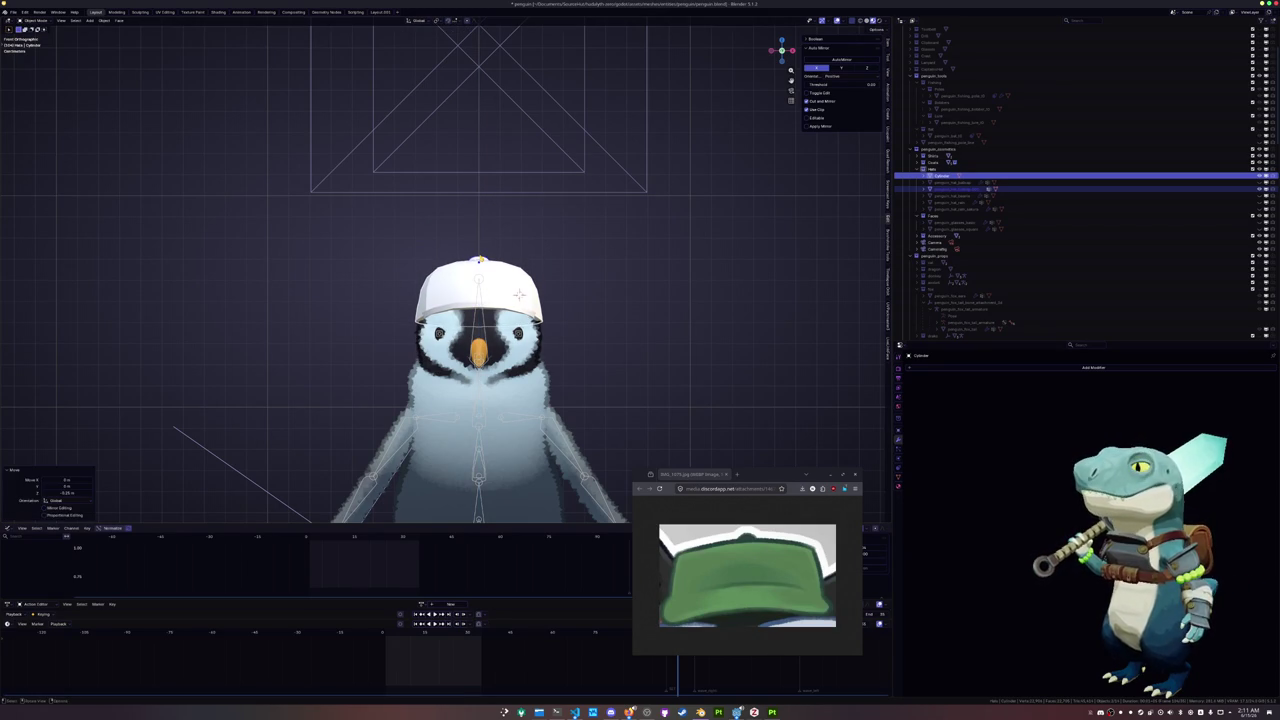
From the side view, adjust the cap's height on the head
key("KP_3")
scroll(480, 258, "up", 2)
key("g")
key("z")
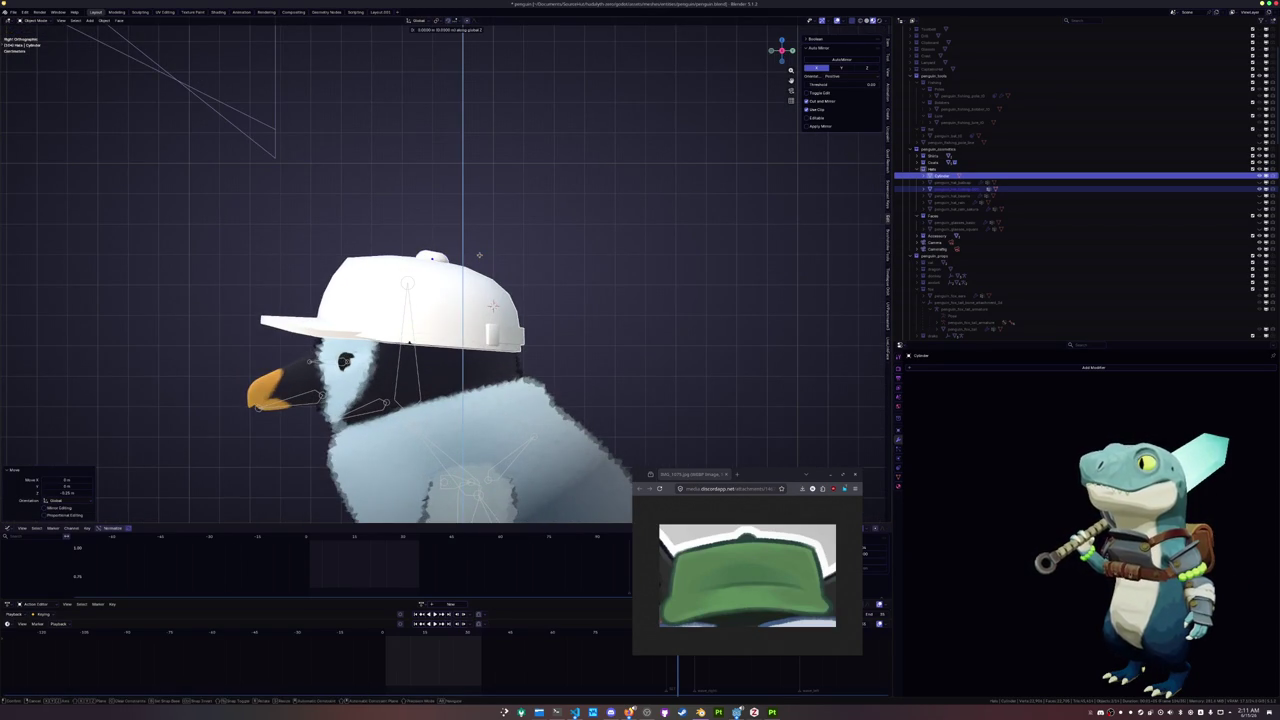
left_click(539, 250)
Convert the cap to a mesh and apply all its transforms
left_click(535, 251)
left_click(535, 251)
left_click(535, 251)
right_click(535, 251)
left_click(577, 248)
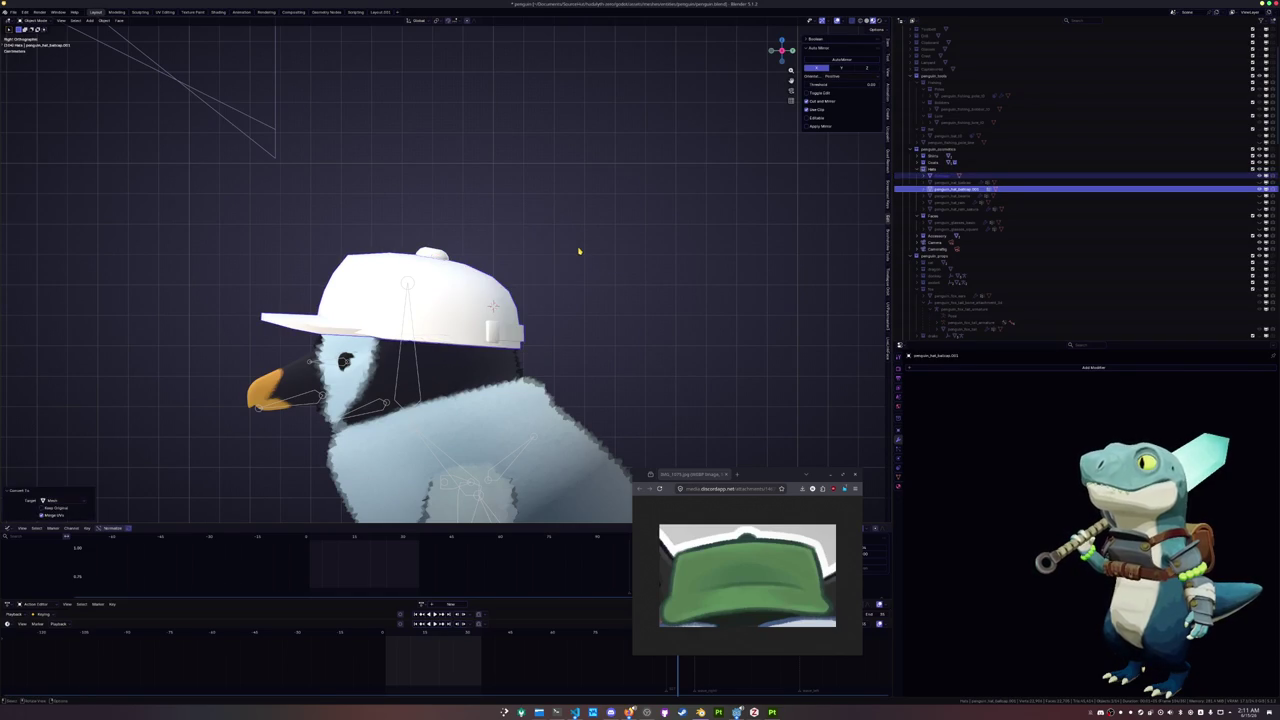
key("ctrl+a")
left_click(575, 251)
middle_click_drag(575, 251, 600, 265)
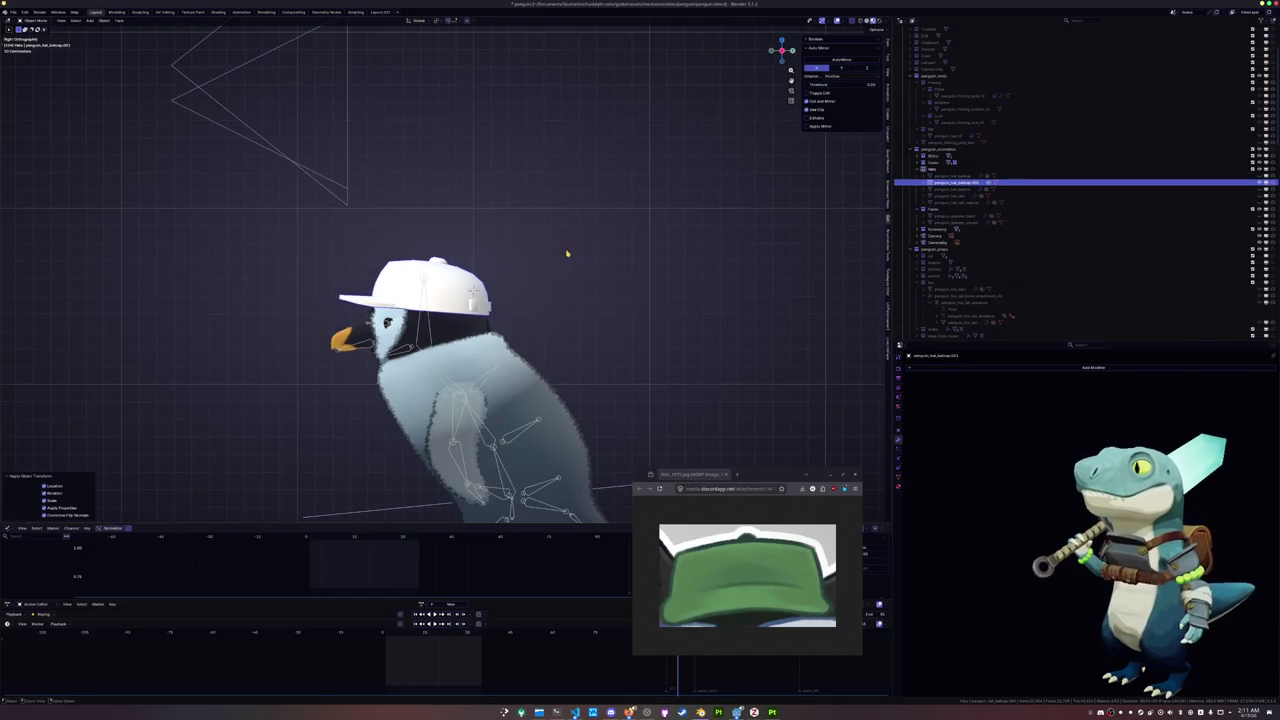
middle_click_drag(483, 280, 530, 283)
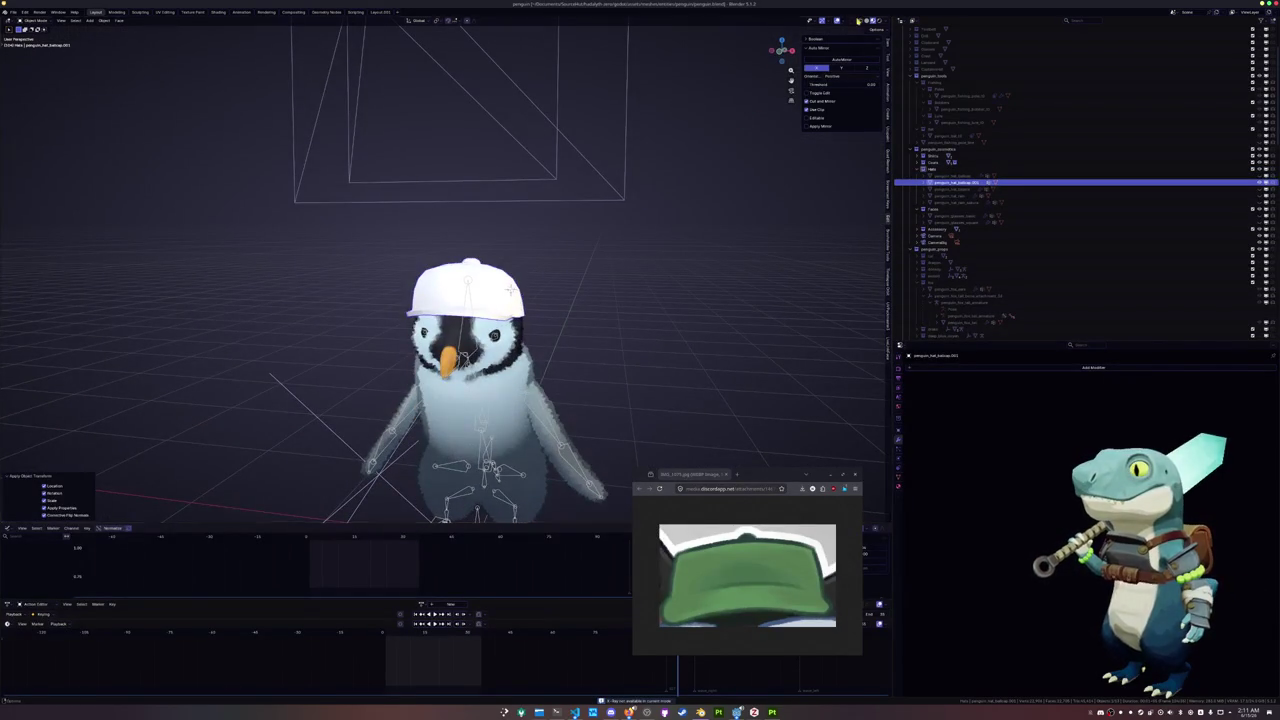
In Solid shading, toggle the two caps' visibility to compare, then rename penguin_hat_ballcap.001
left_click(866, 21)
scroll(643, 266, "up", 2)
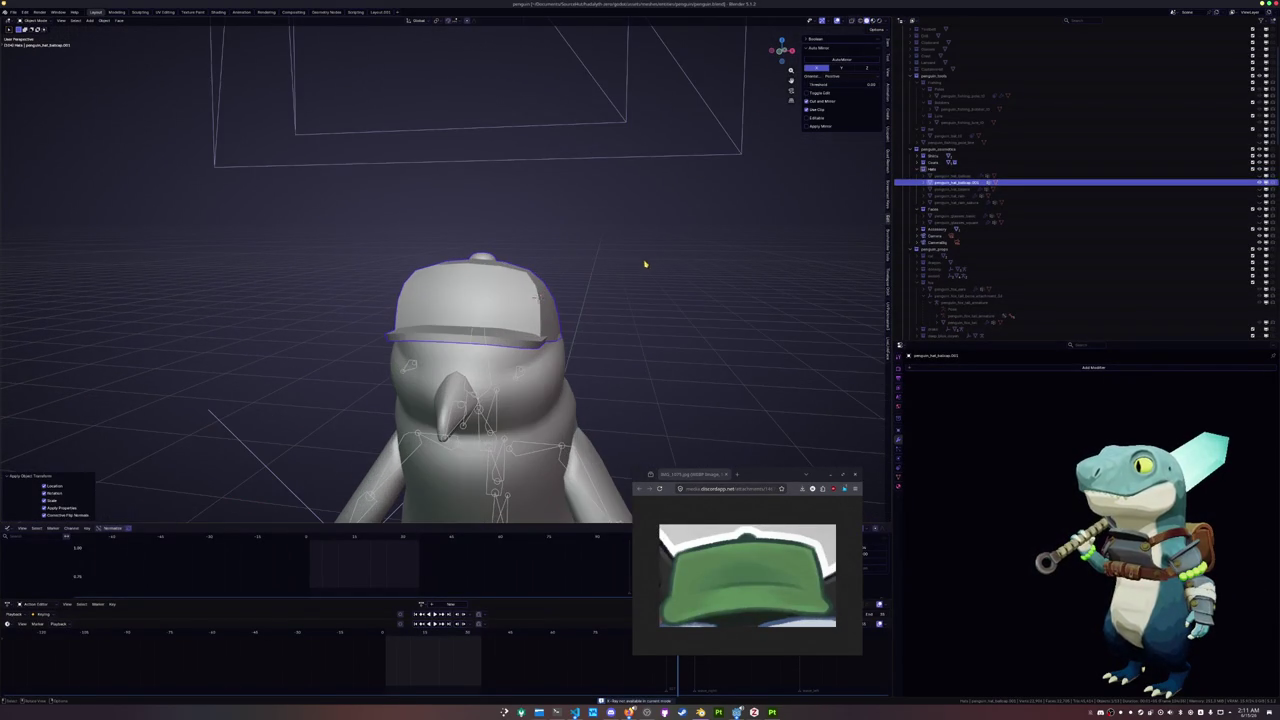
left_click(1260, 178)
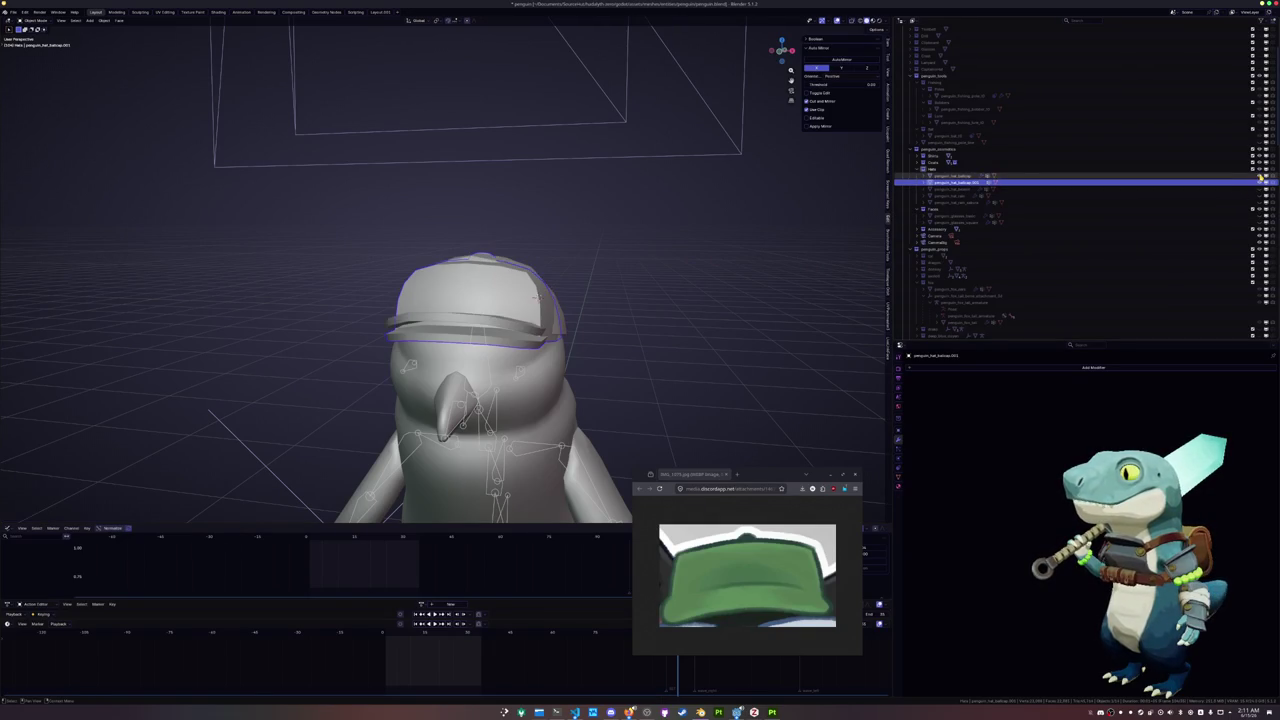
left_click(1260, 184)
left_click(1260, 184)
left_click(1260, 184)
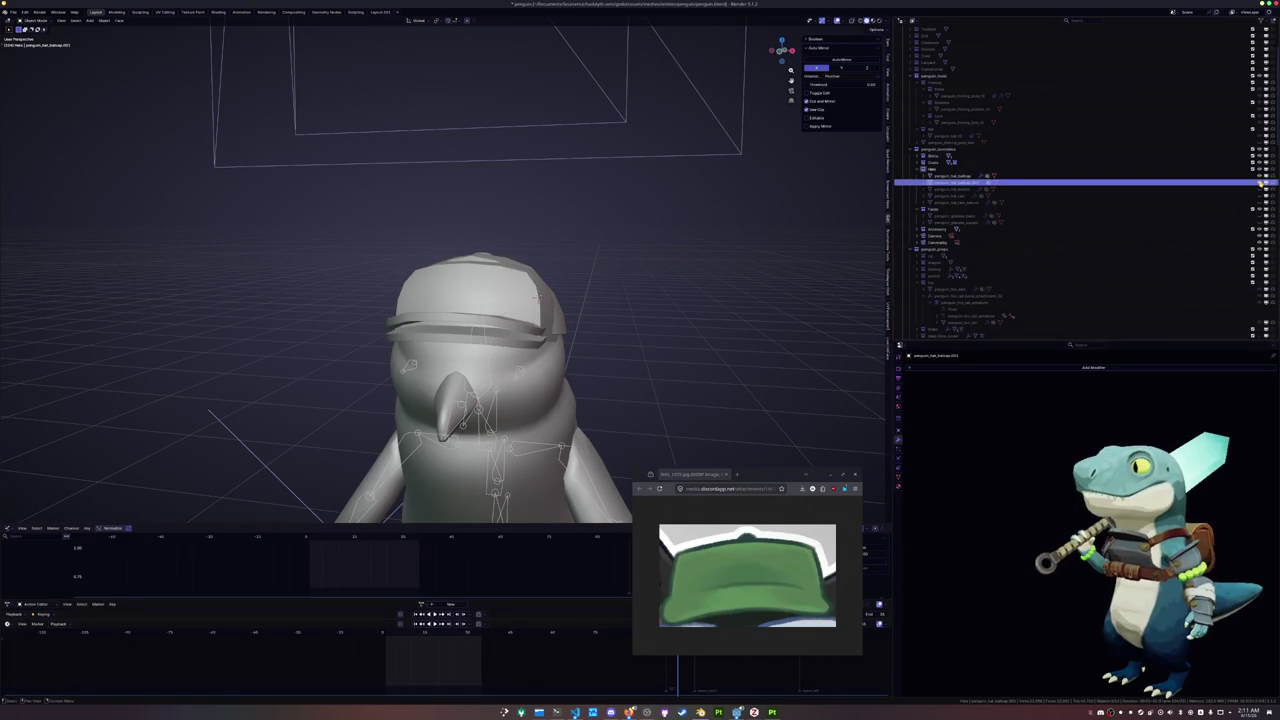
left_click(1260, 184)
left_click(1260, 184)
left_click(1260, 184)
left_click(1260, 184)
left_click(1260, 184)
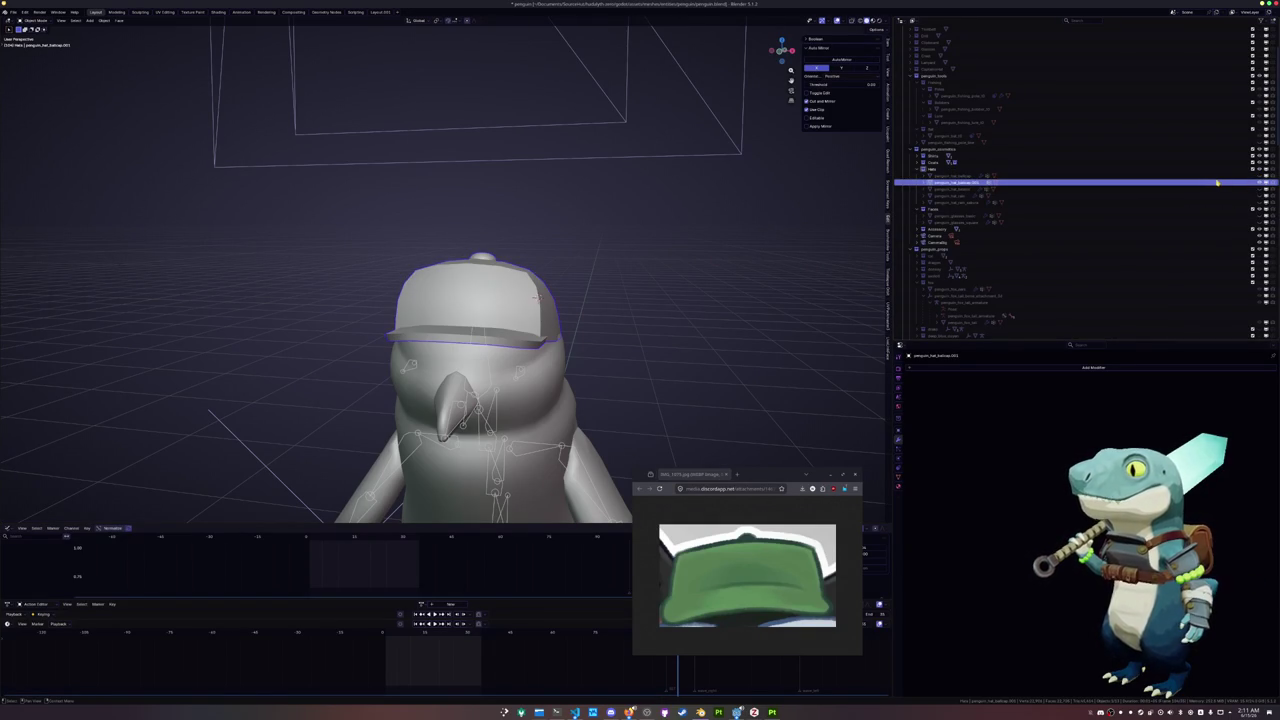
double_click(960, 183)
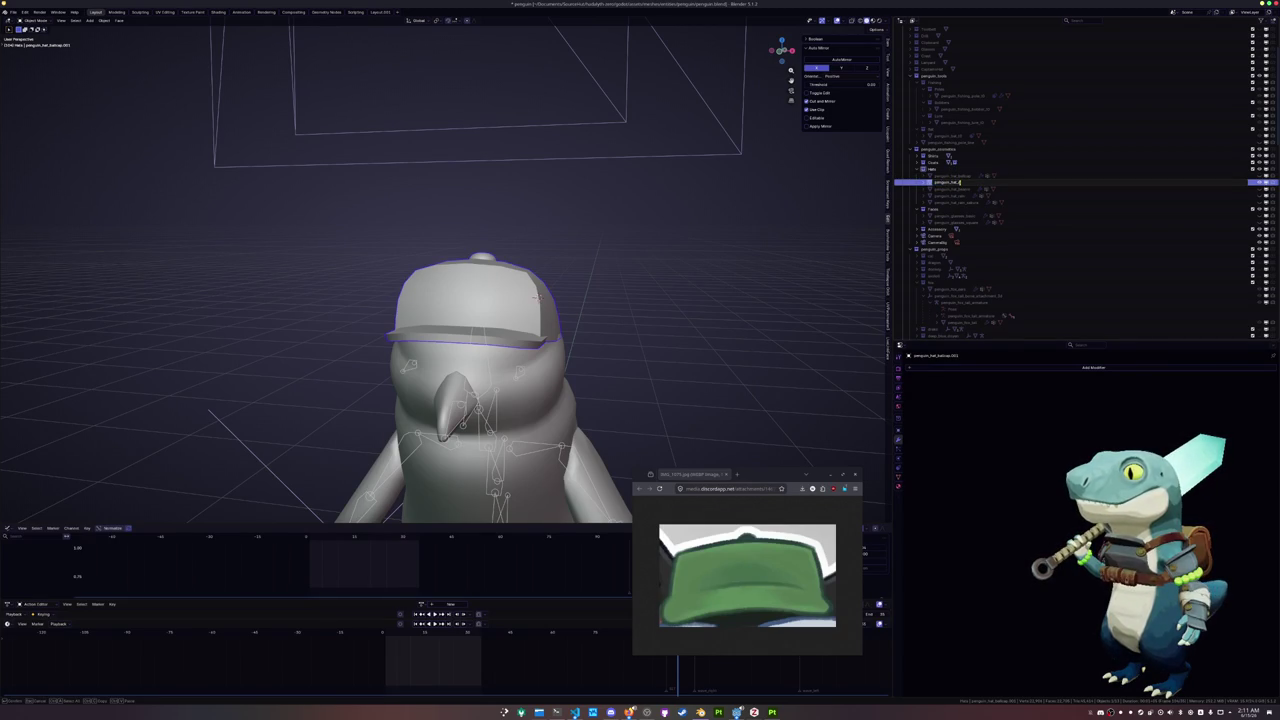
key("Return")
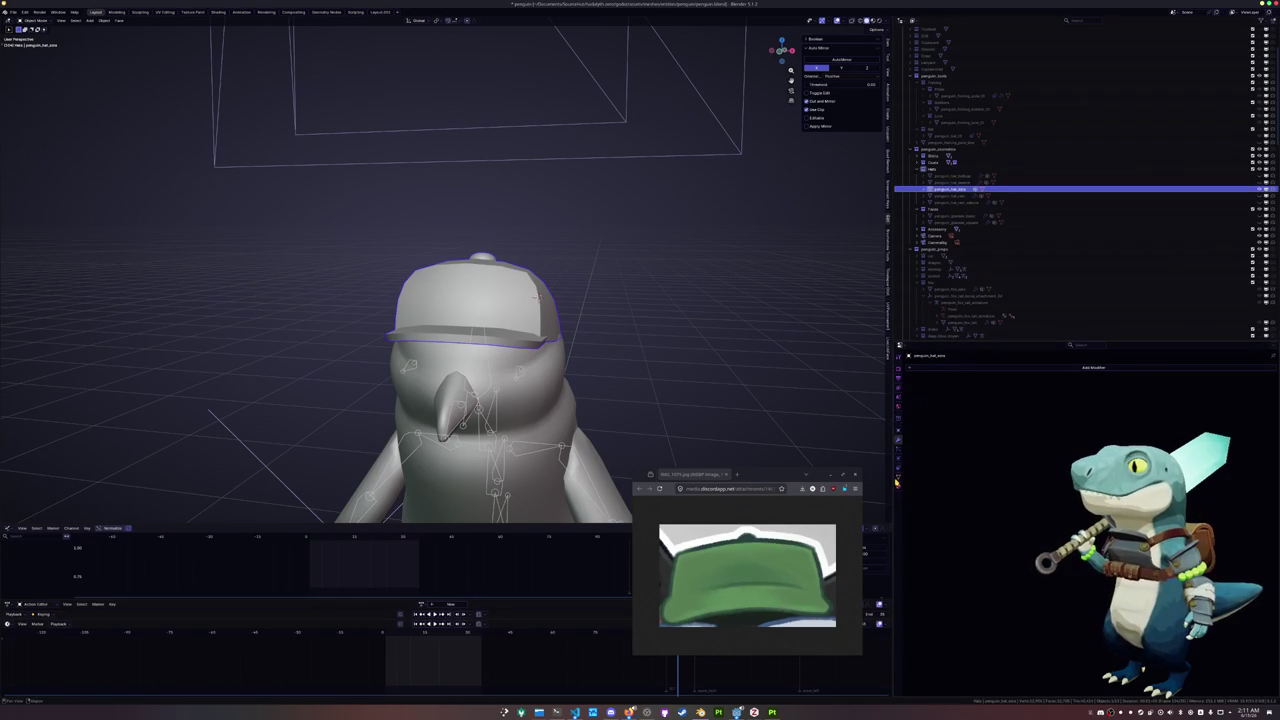
Rename the cap object and its mesh data to match
left_click(898, 478)
key("F2")
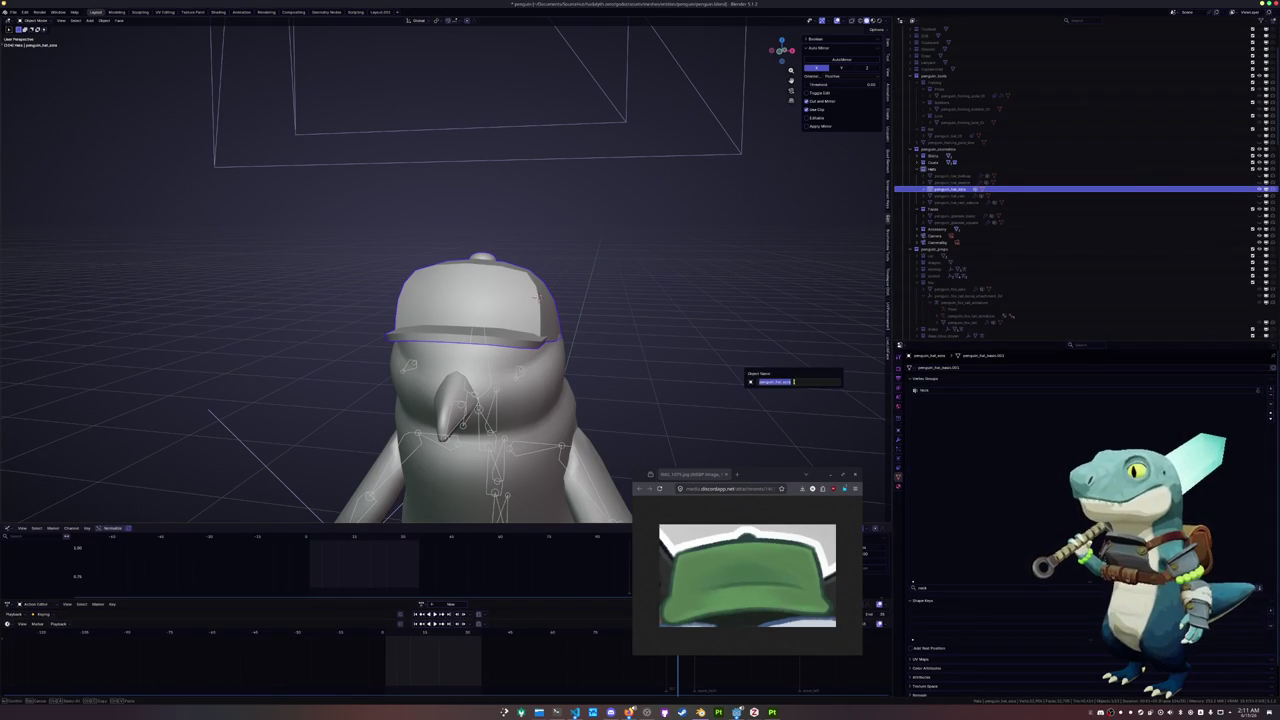
left_click(968, 367)
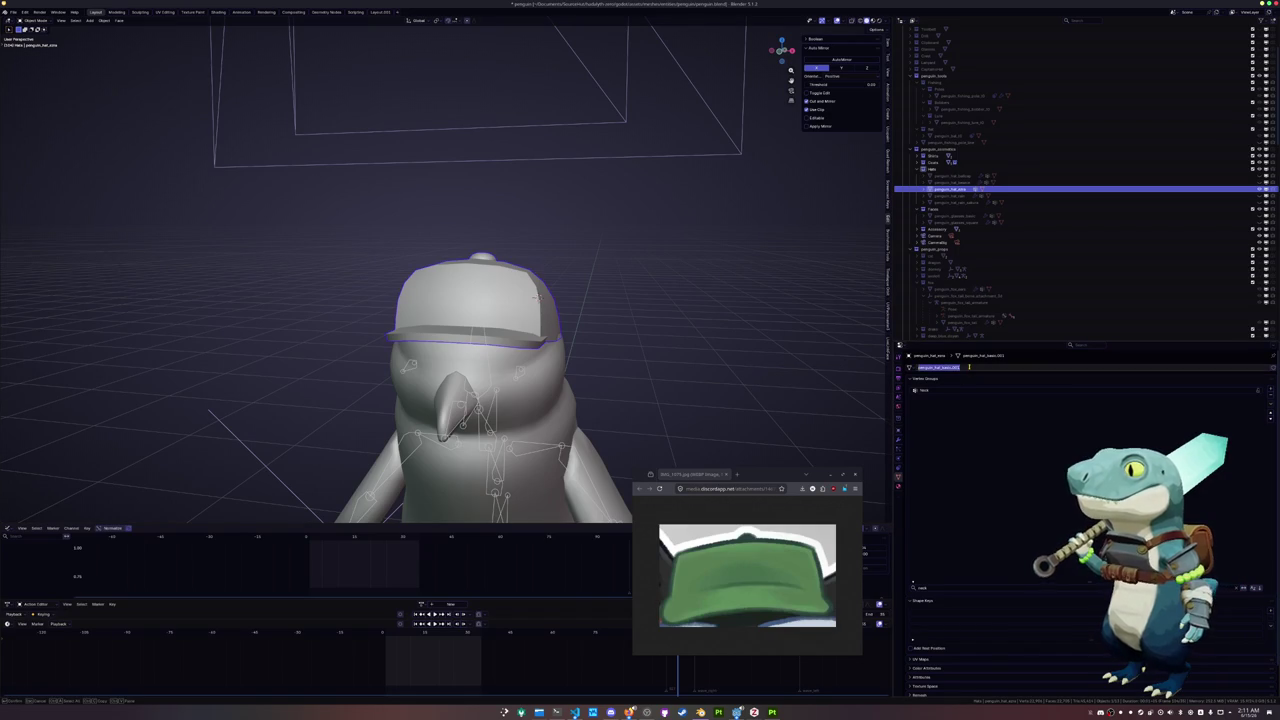
Remove the leftover penguin_hat_ballcap material slot and rename the remaining material
left_click(898, 487)
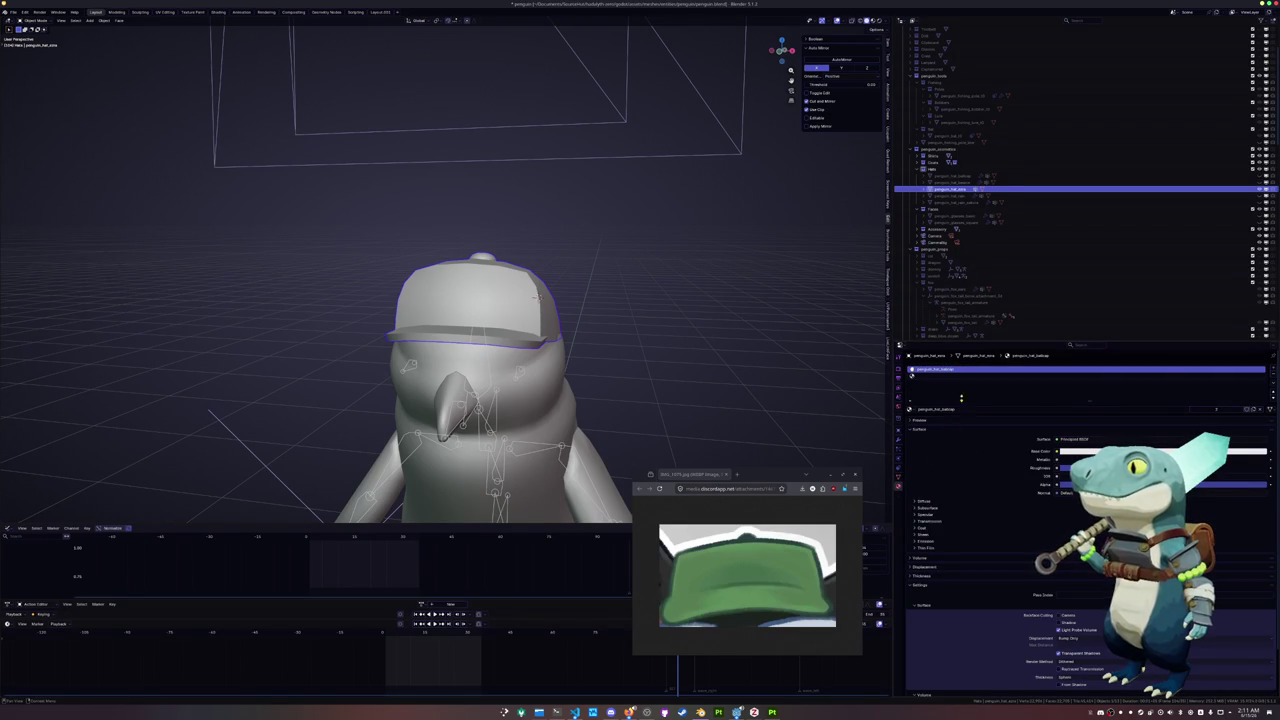
left_click(1270, 377)
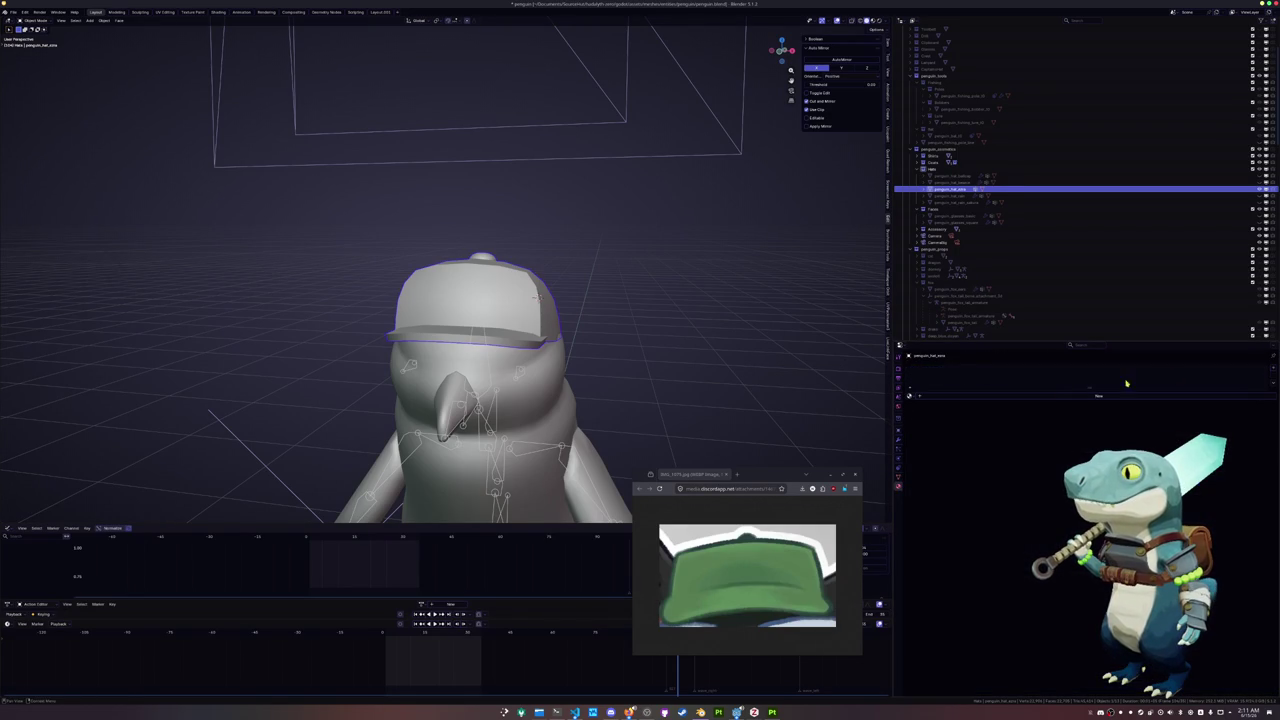
left_click(1047, 397)
key("Return")
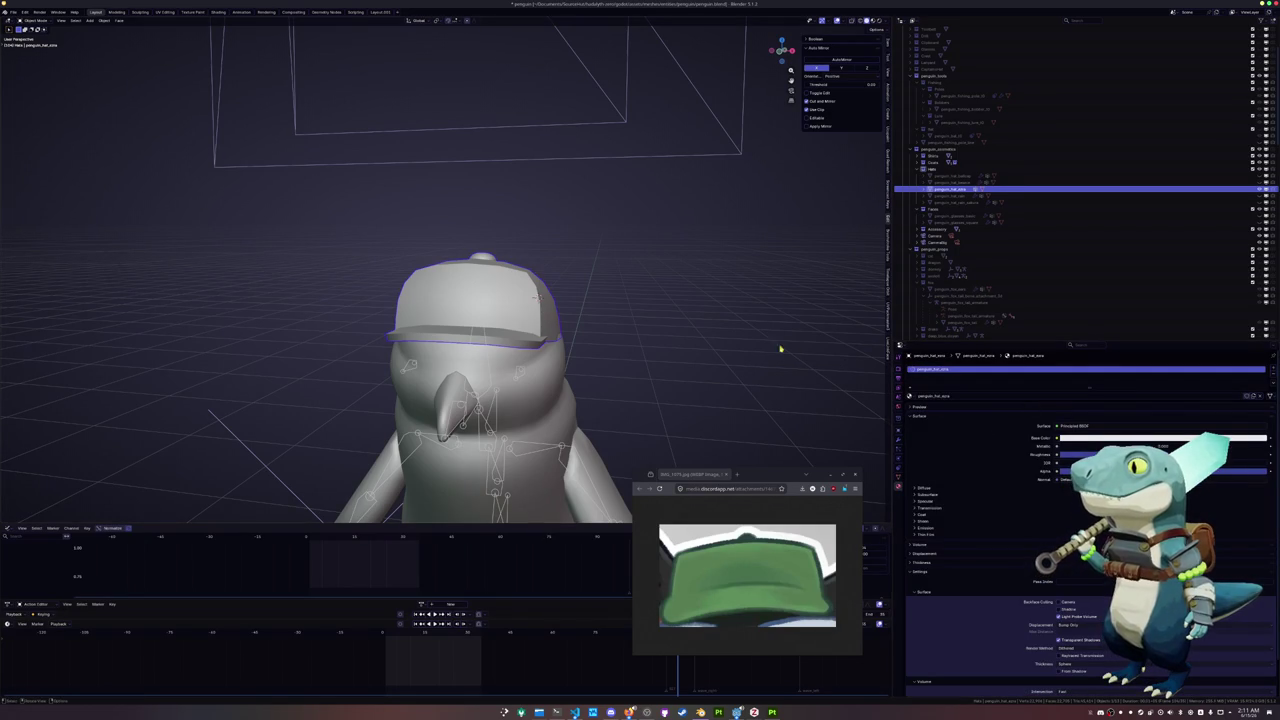
scroll(757, 357, "down", 2)
scroll(757, 357, "down", 2)
key("ctrl+a")
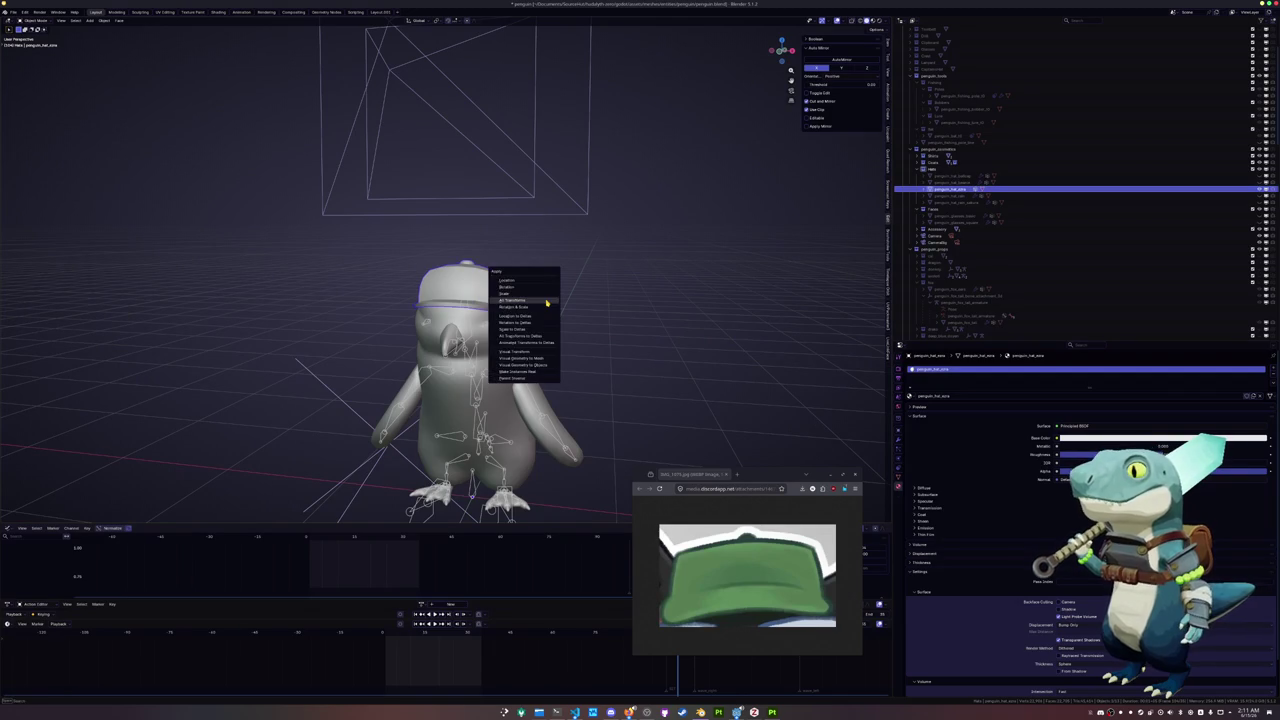
Apply all transforms and parent the cap to the armature with empty groups
left_click(547, 302)
scroll(600, 330, "down", 1)
left_click(640, 350)
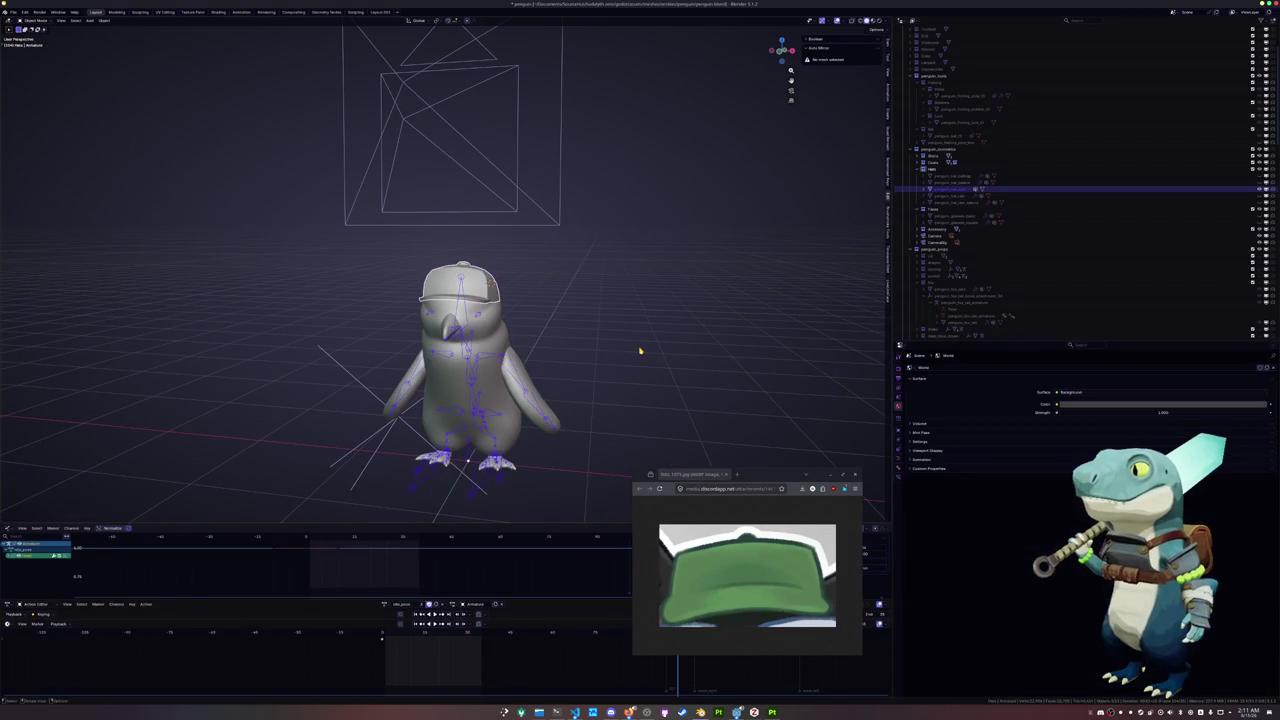
key("ctrl+p")
left_click(640, 350)
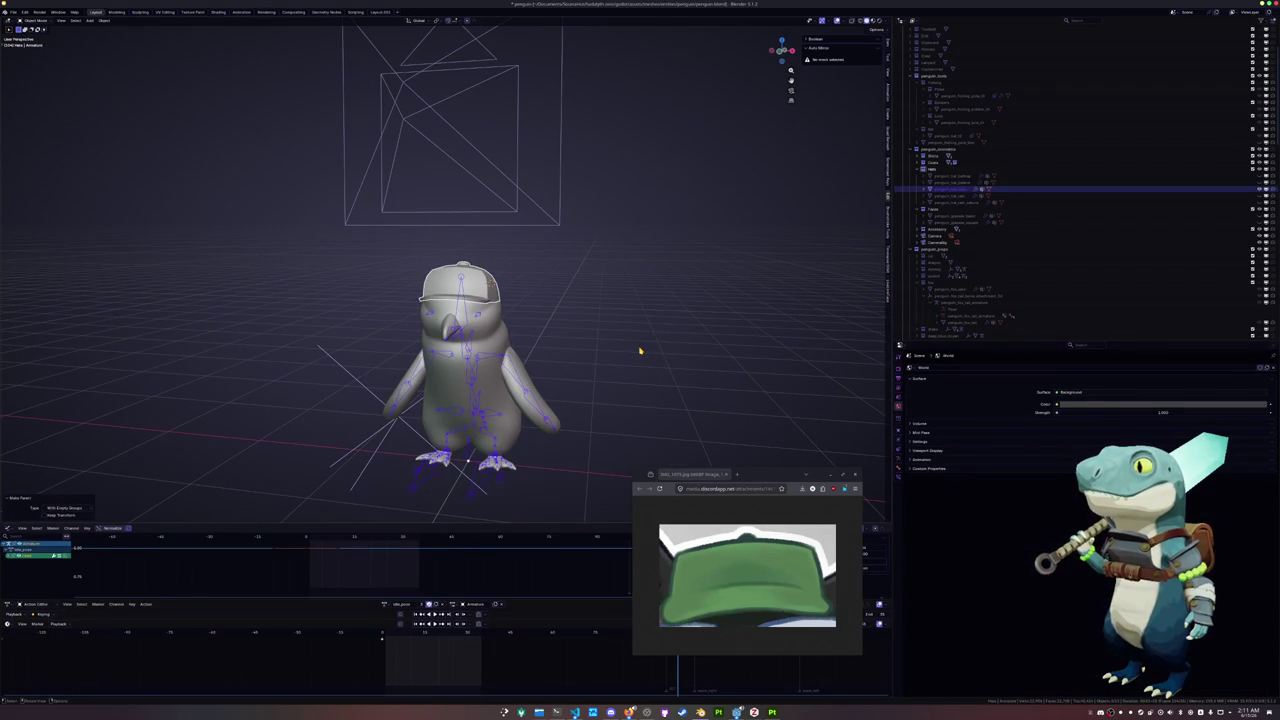
In Edit Mode, pick the cap's Head vertex group, then return to Object Mode
left_click(460, 285)
scroll(640, 303, "up", 2)
key("Tab")
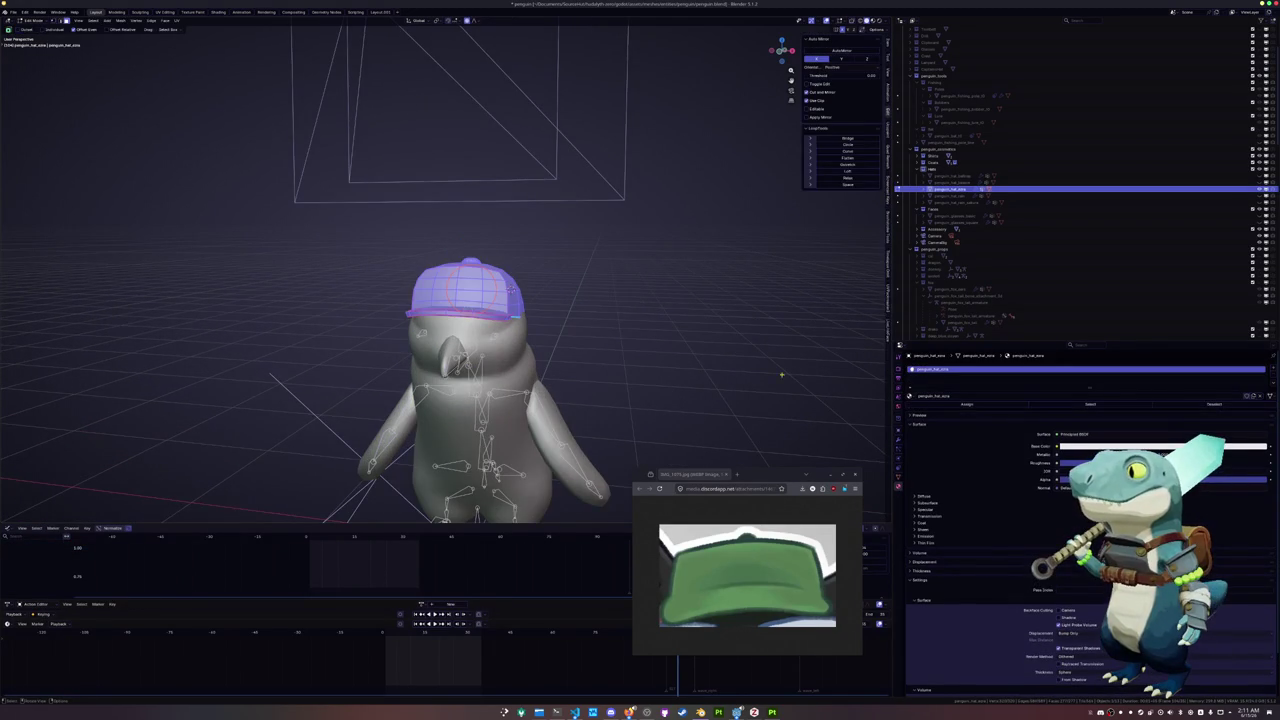
left_click(898, 476)
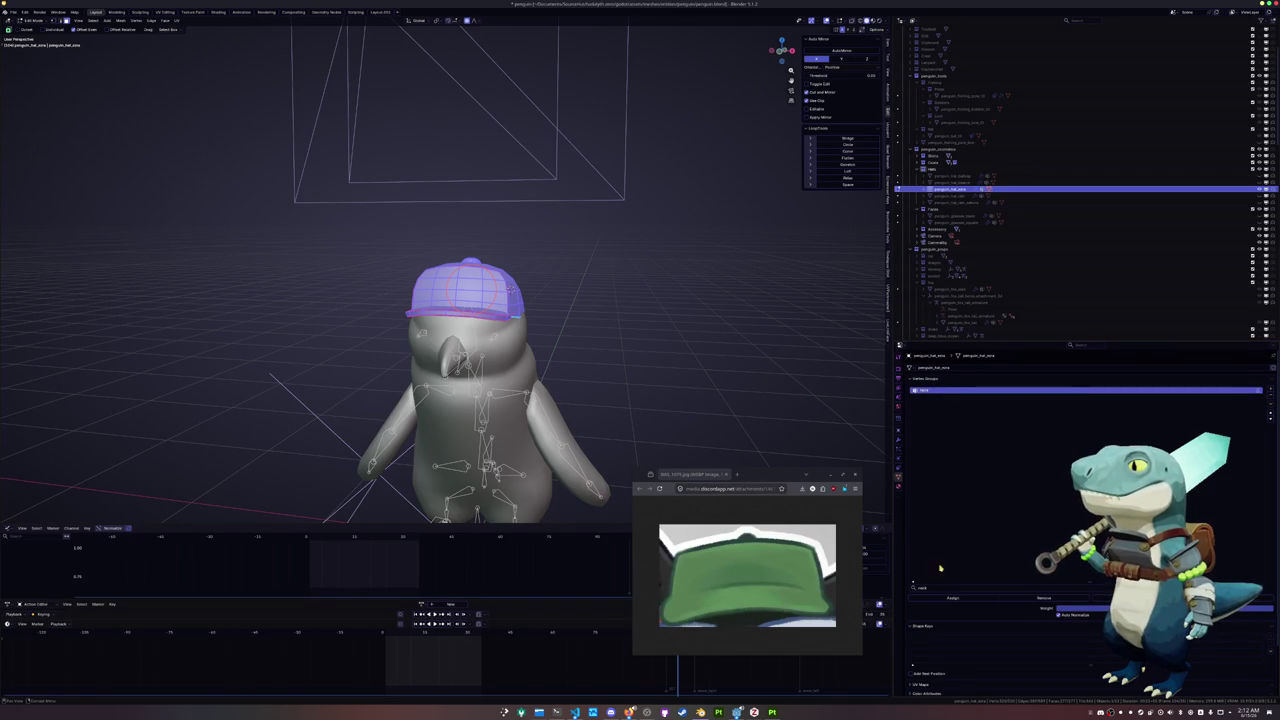
key("BackSpace")
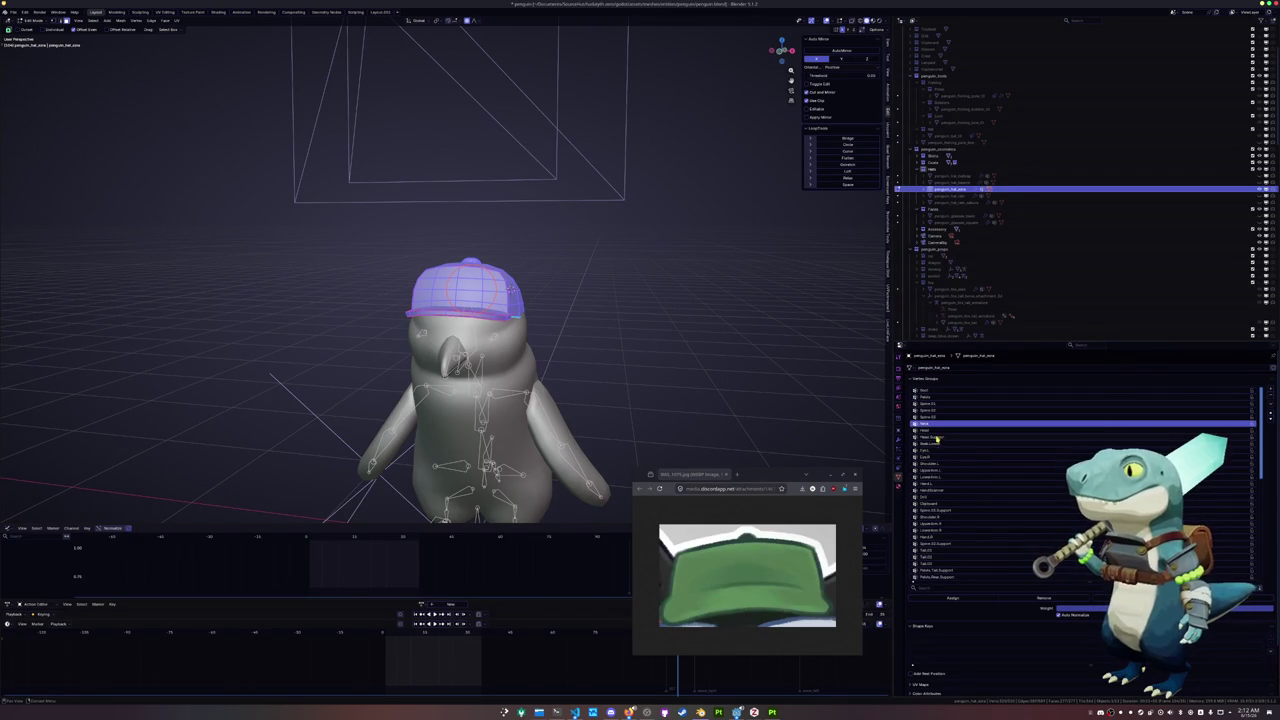
left_click(936, 432)
key("ctrl+Tab")
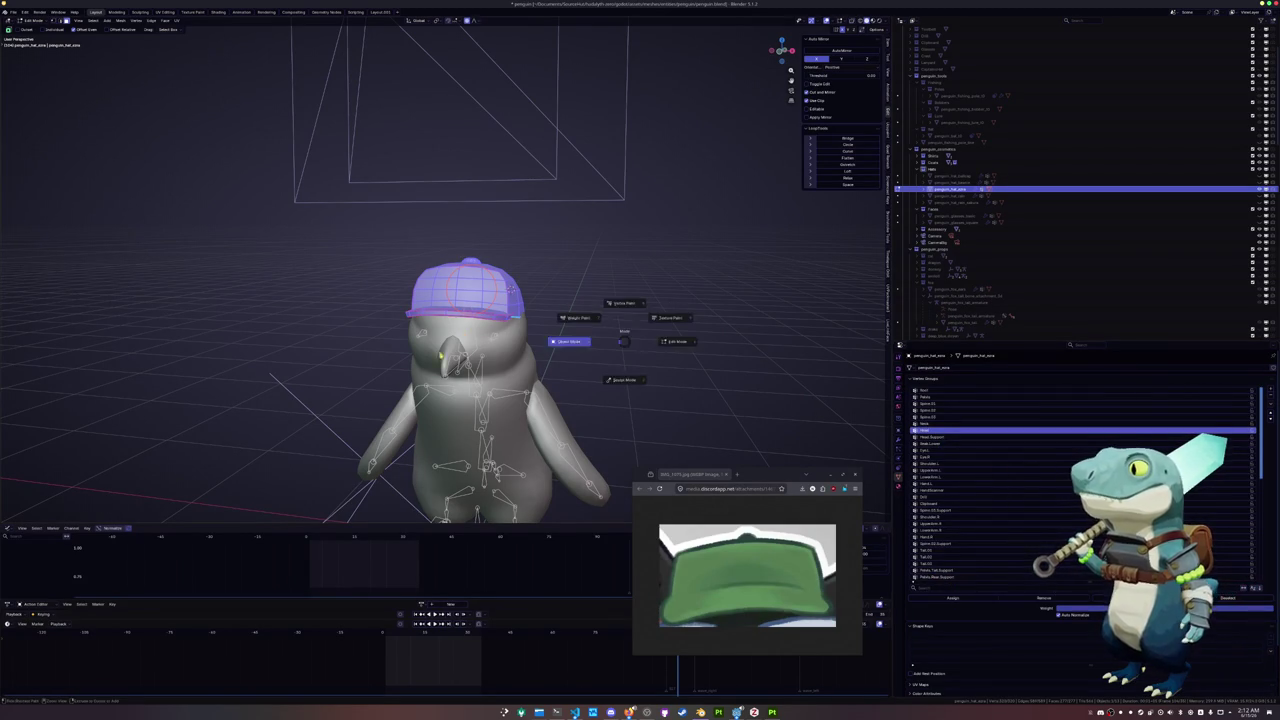
left_click(535, 337)
scroll(504, 308, "down", 3)
key("KP_1")
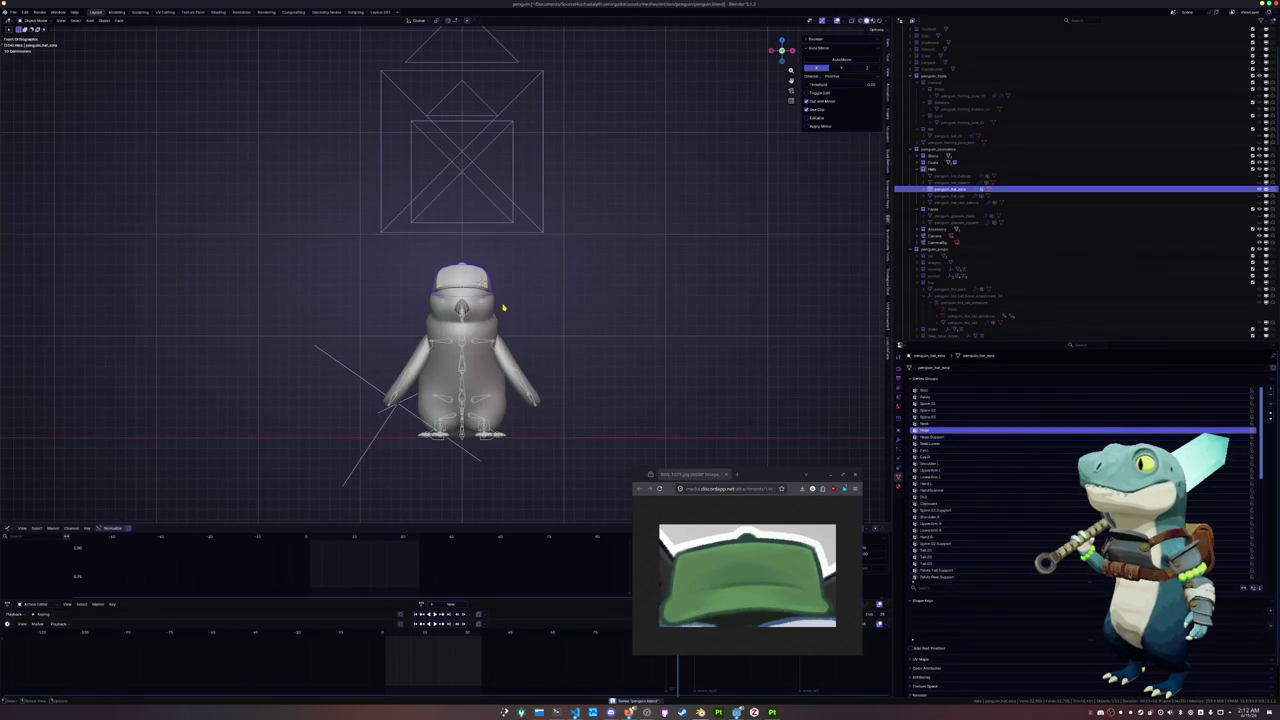
Make the front camera the active scene camera, then enter Edit Mode on the cap
left_click(514, 196)
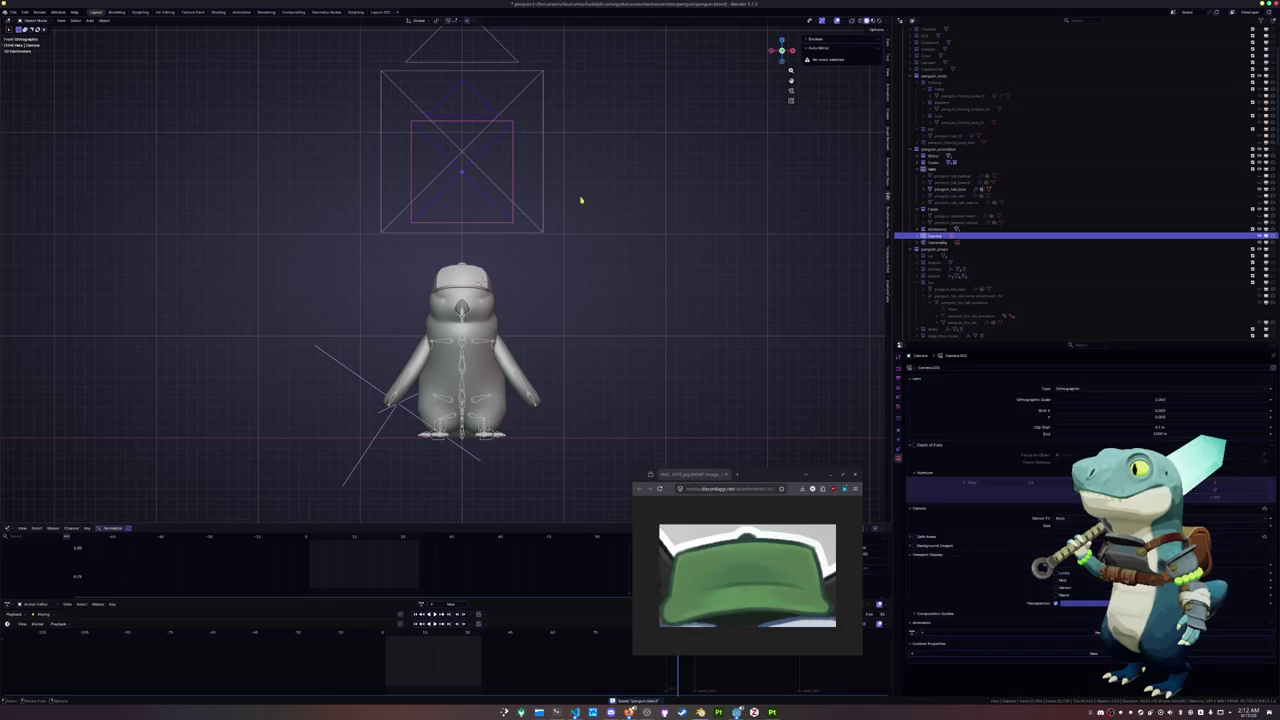
left_click(952, 236)
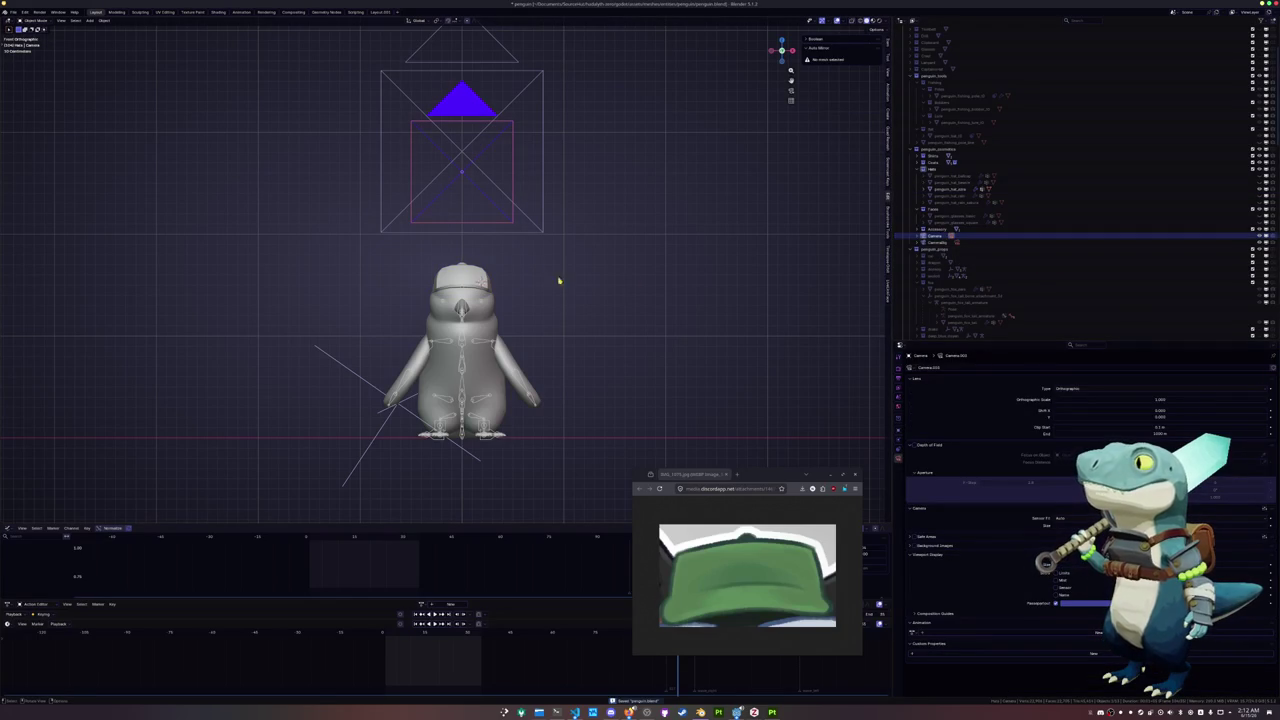
left_click_drag(485, 280, 494, 175)
right_click(494, 175)
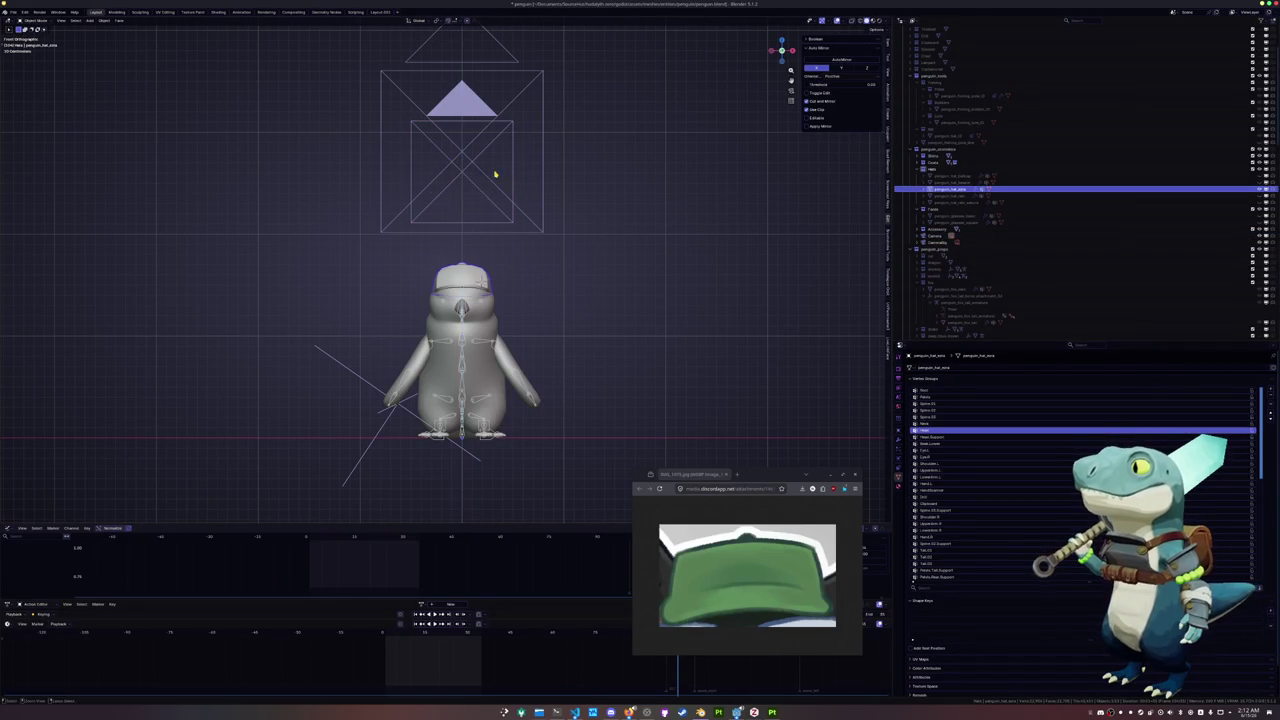
middle_click_drag(589, 326, 582, 316)
key("Tab")
key("KP_Decimal")
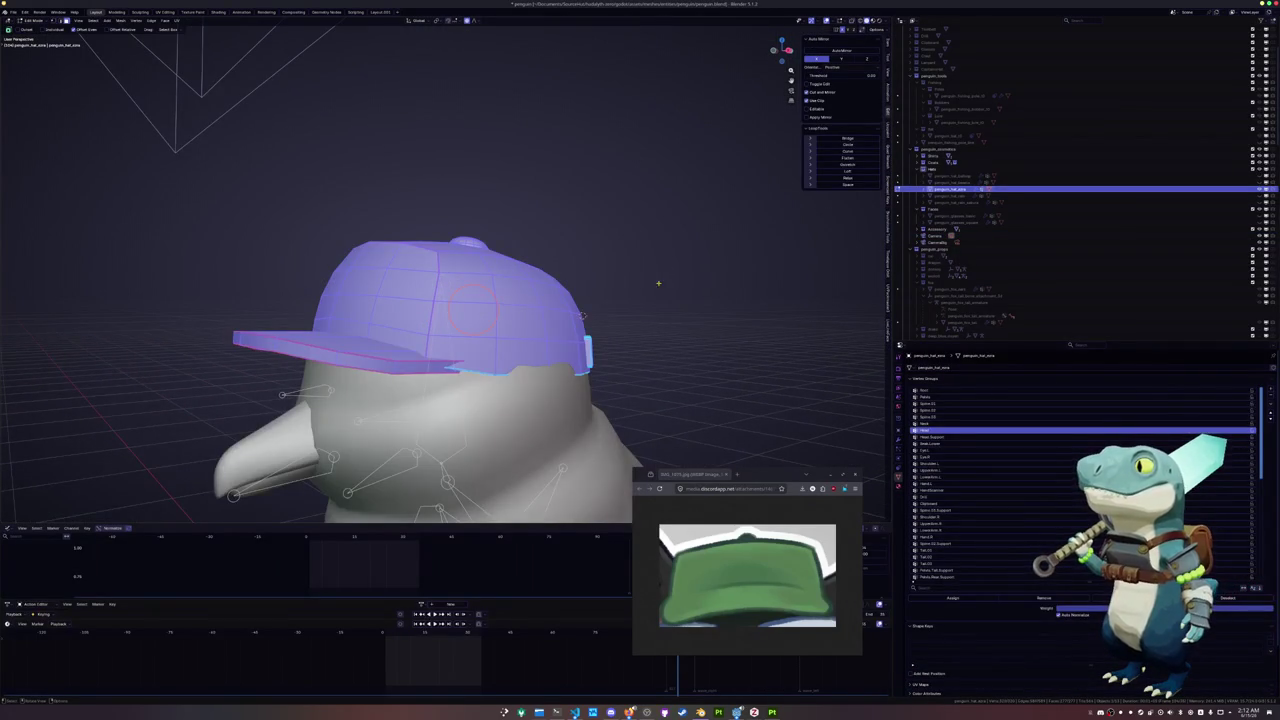
Mark an edge loop around the cap as a seam
key("alt+a")
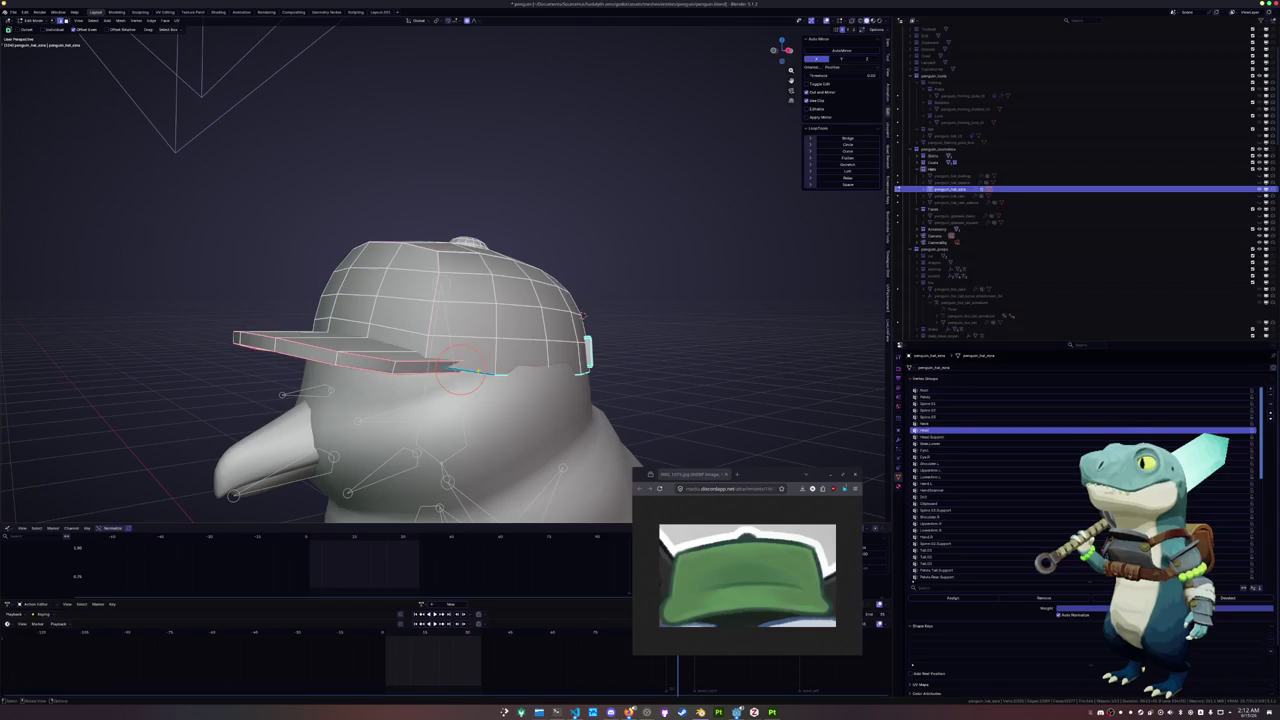
left_click(440, 345, "alt")
key("ctrl+e")
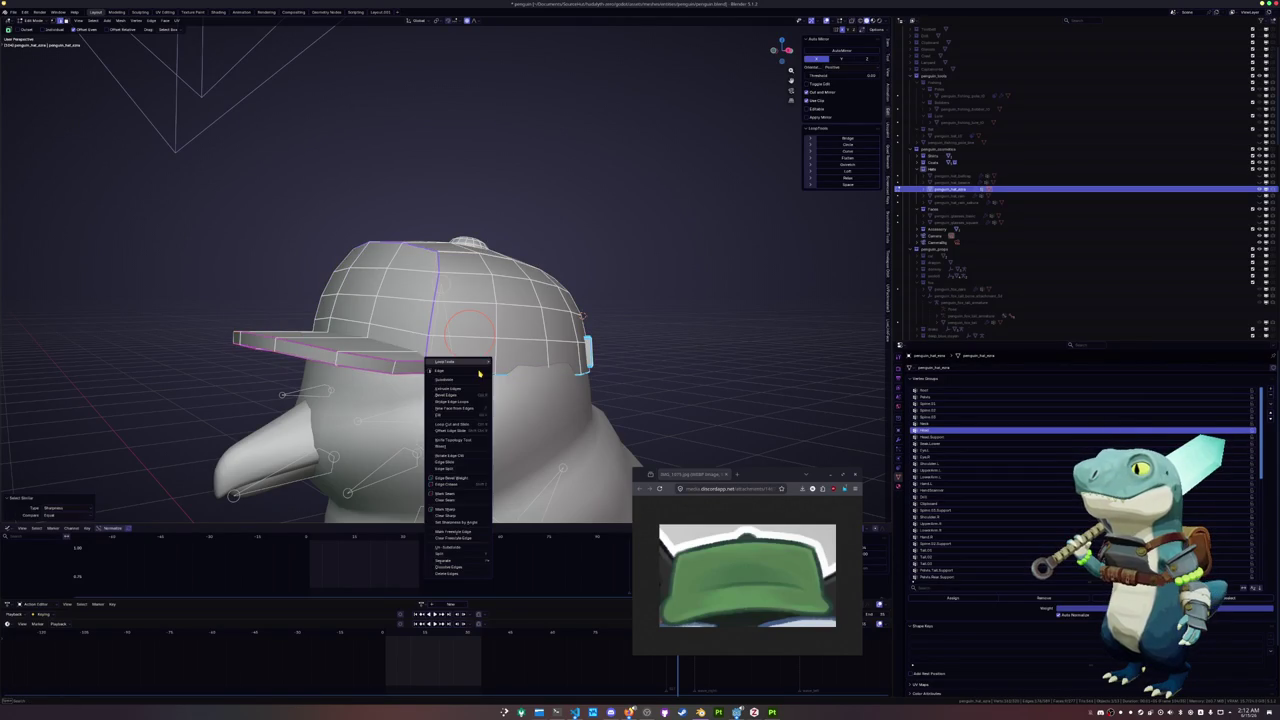
left_click(444, 509)
Select the entire cap mesh and bring it into the UV Editing workspace
scroll(503, 289, "down", 1)
key("a")
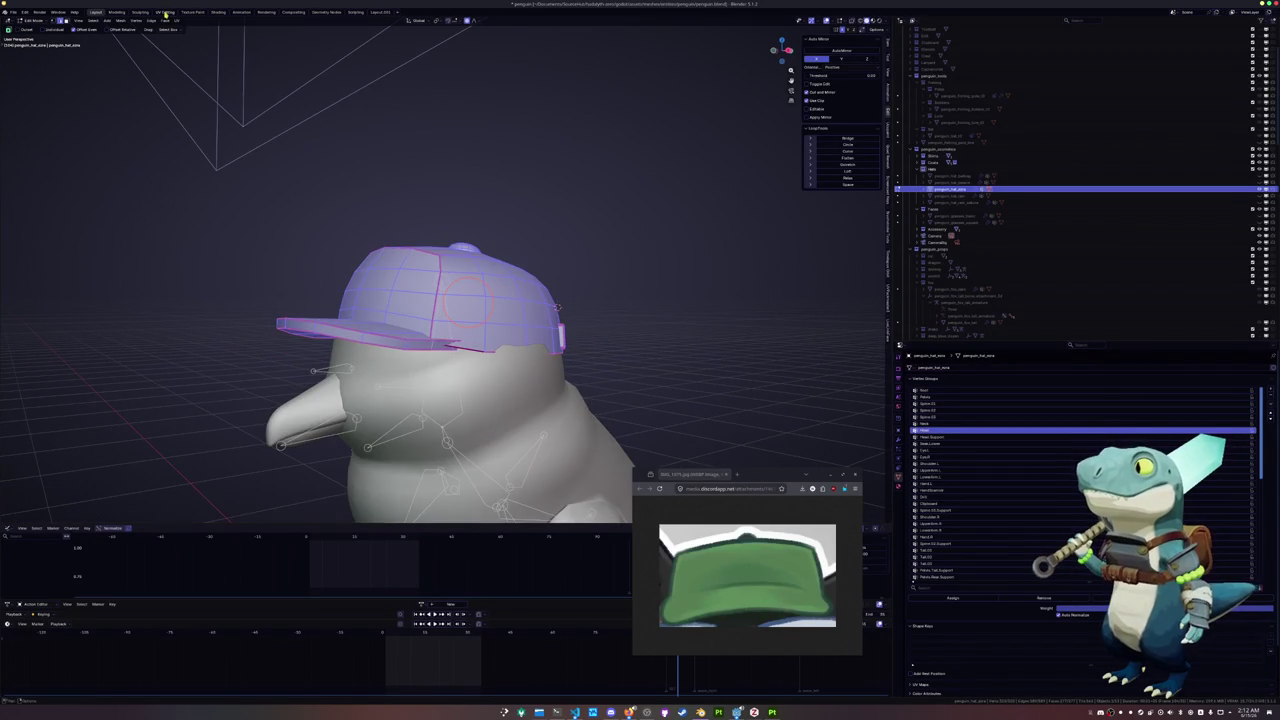
left_click(165, 13)
left_click(672, 21)
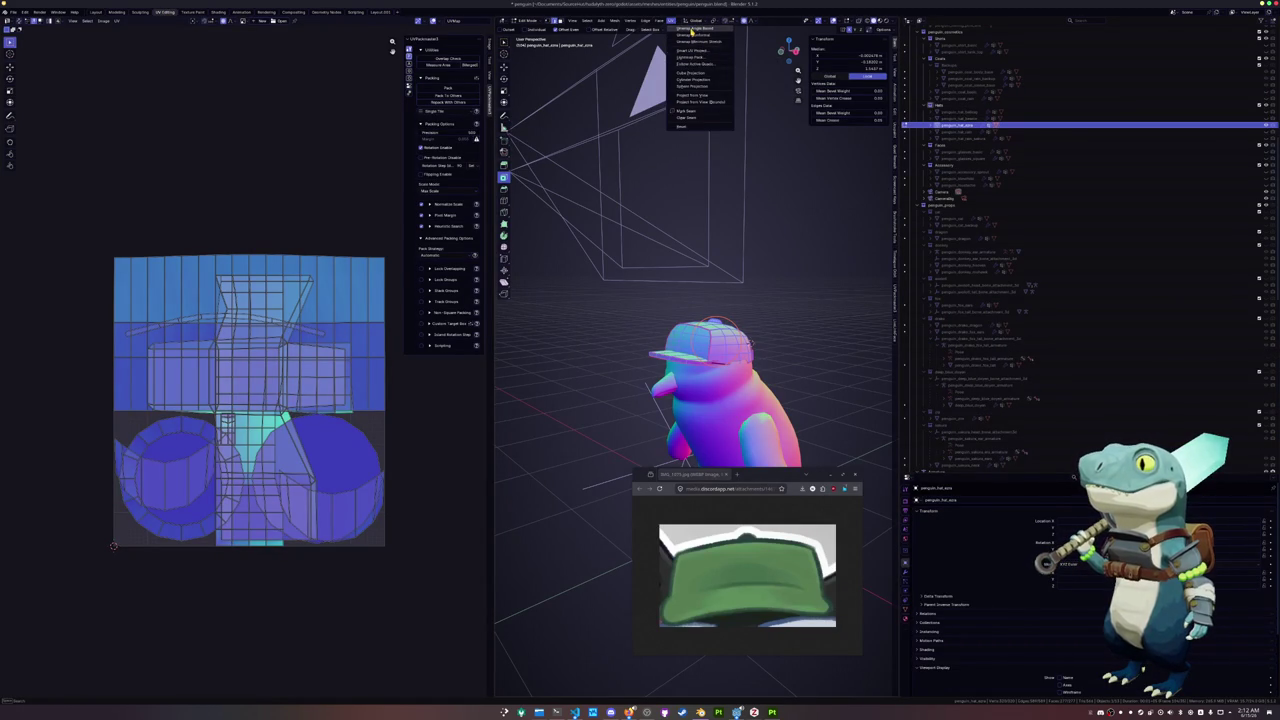
Unwrap the cap's UVs and select all its faces from above
left_click(692, 28)
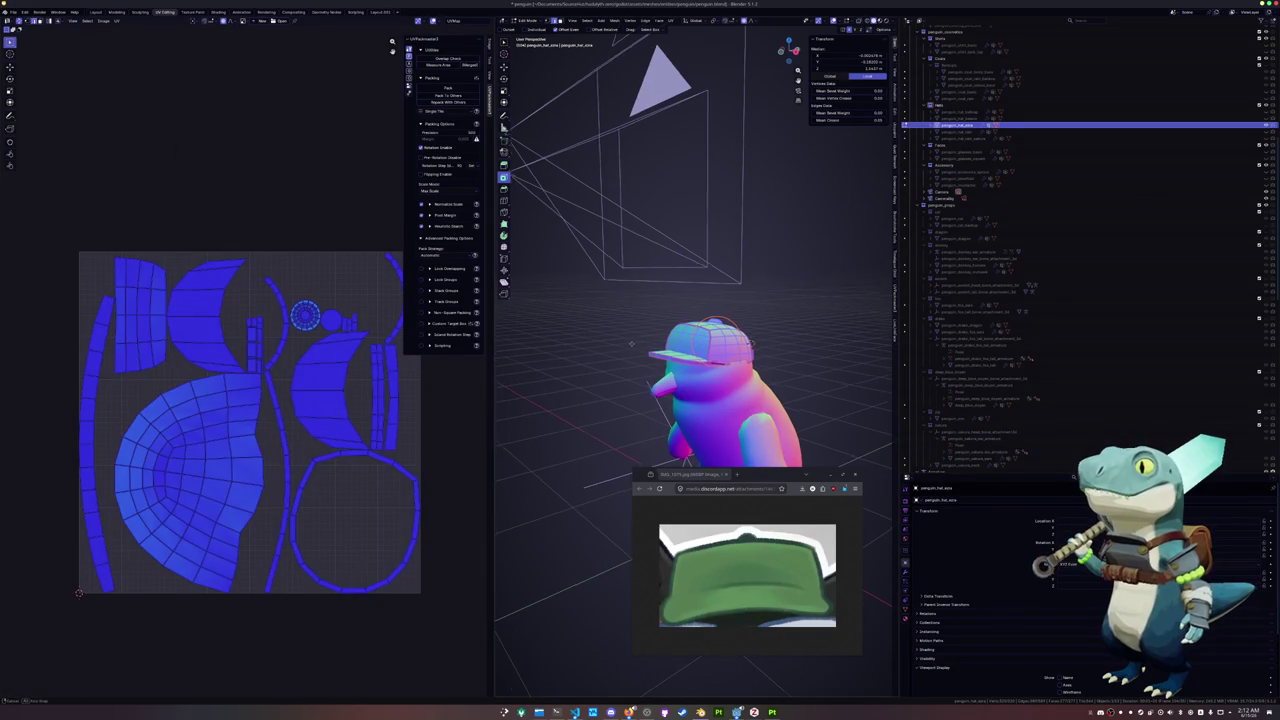
middle_click_drag(580, 360, 611, 350)
key("a")
mouse_move(640, 300)
middle_mouse_down()
mouse_move(501, 431)
mouse_move(897, 402)
mouse_move(760, 400)
middle_mouse_up()
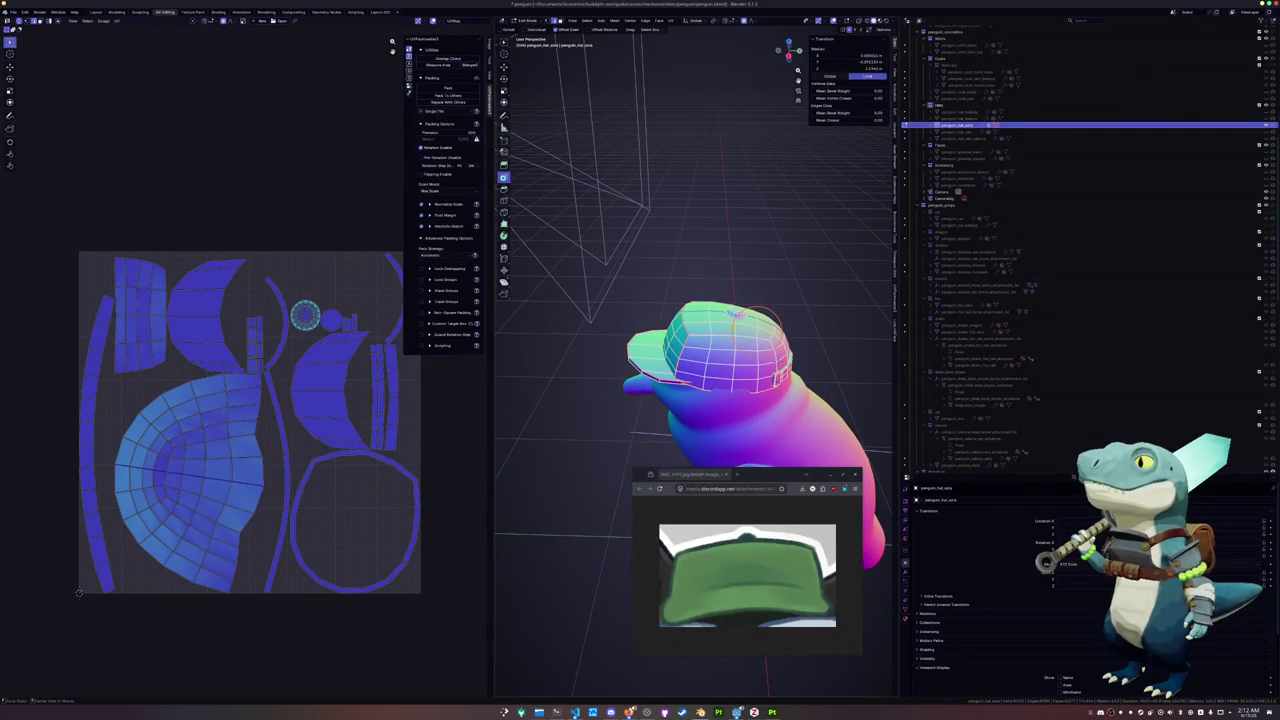
left_click_drag(762, 312, 740, 318)
Select a path of edges across the cap's crown for new seams
middle_click_drag(740, 318, 686, 380)
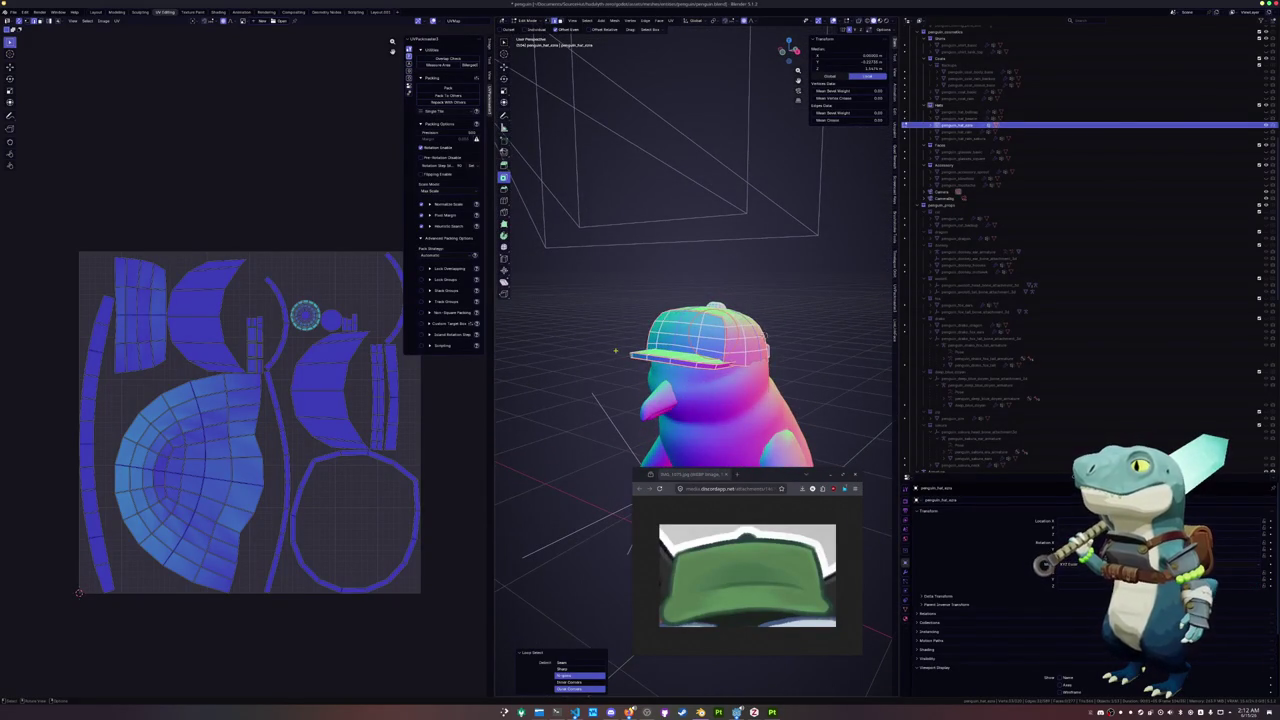
mouse_move(617, 350)
middle_mouse_down()
mouse_move(660, 320)
mouse_move(735, 328)
mouse_move(713, 322)
mouse_move(712, 300)
mouse_move(728, 405)
middle_mouse_up()
scroll(712, 300, "up", 3)
scroll(712, 292, "up", 3)
left_click(720, 270, "ctrl")
right_click(728, 405)
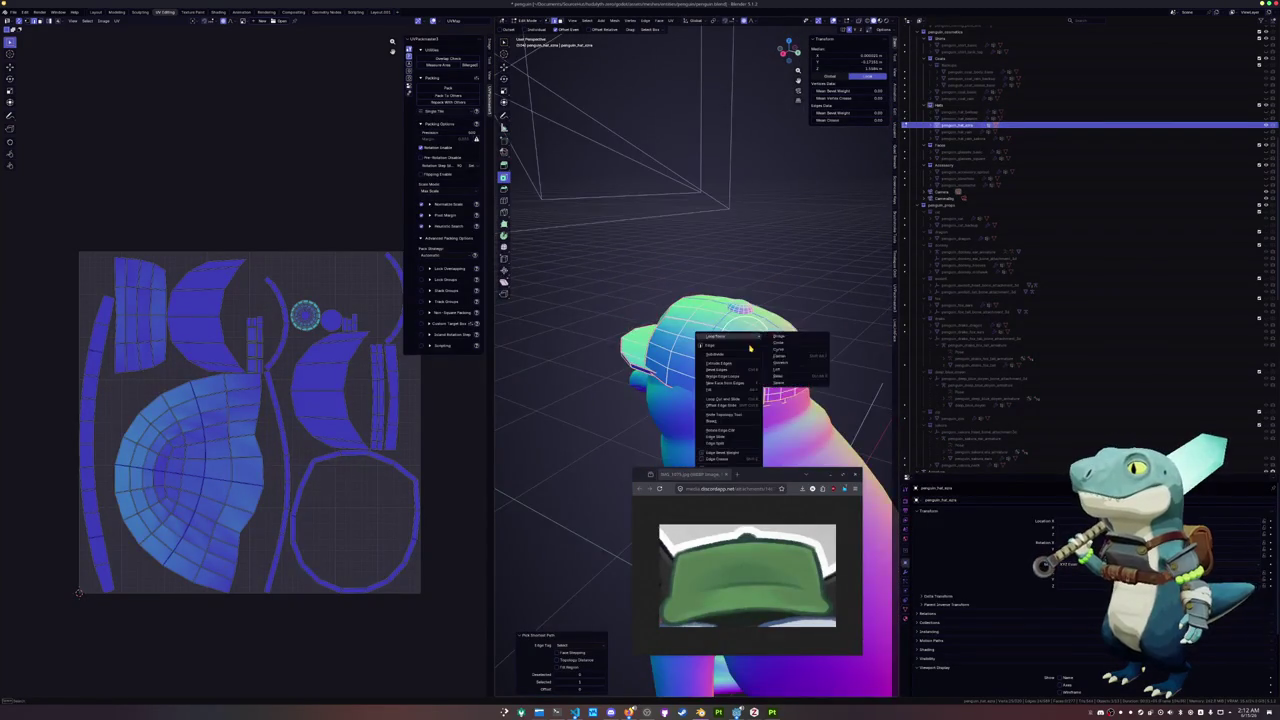
left_click_drag(768, 478, 768, 505)
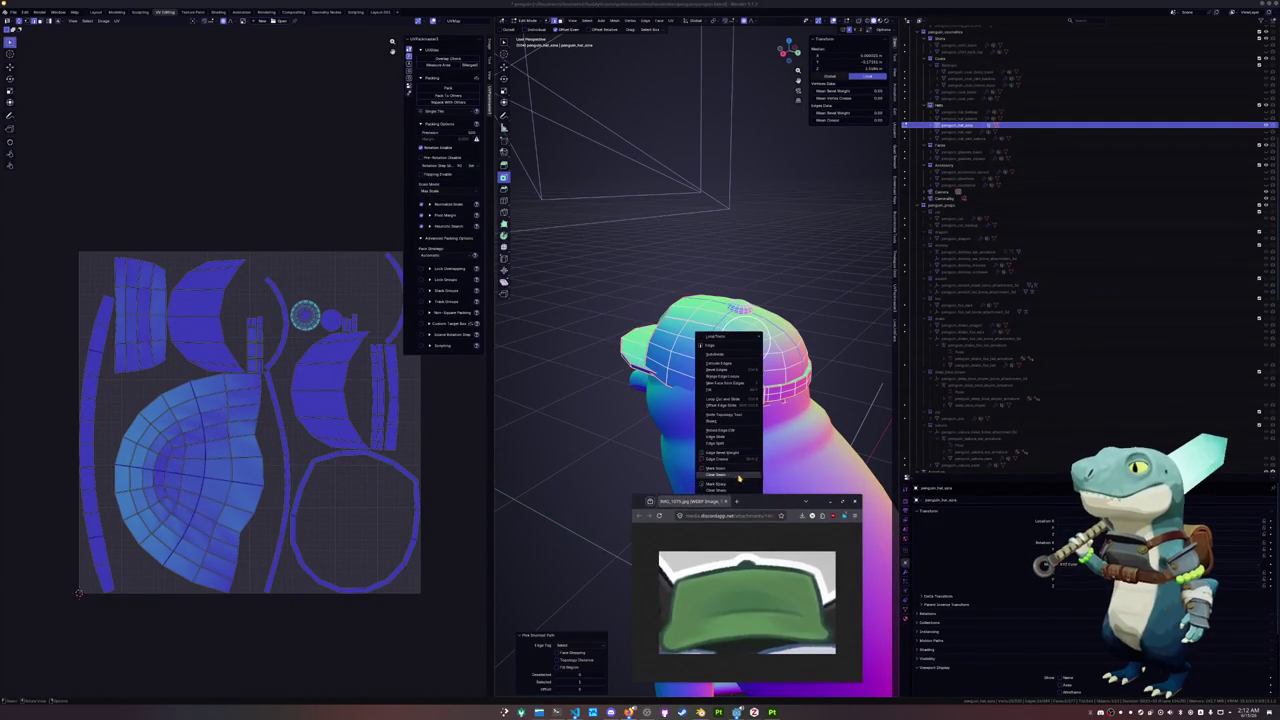
left_click(729, 467)
middle_click_drag(596, 421, 651, 413)
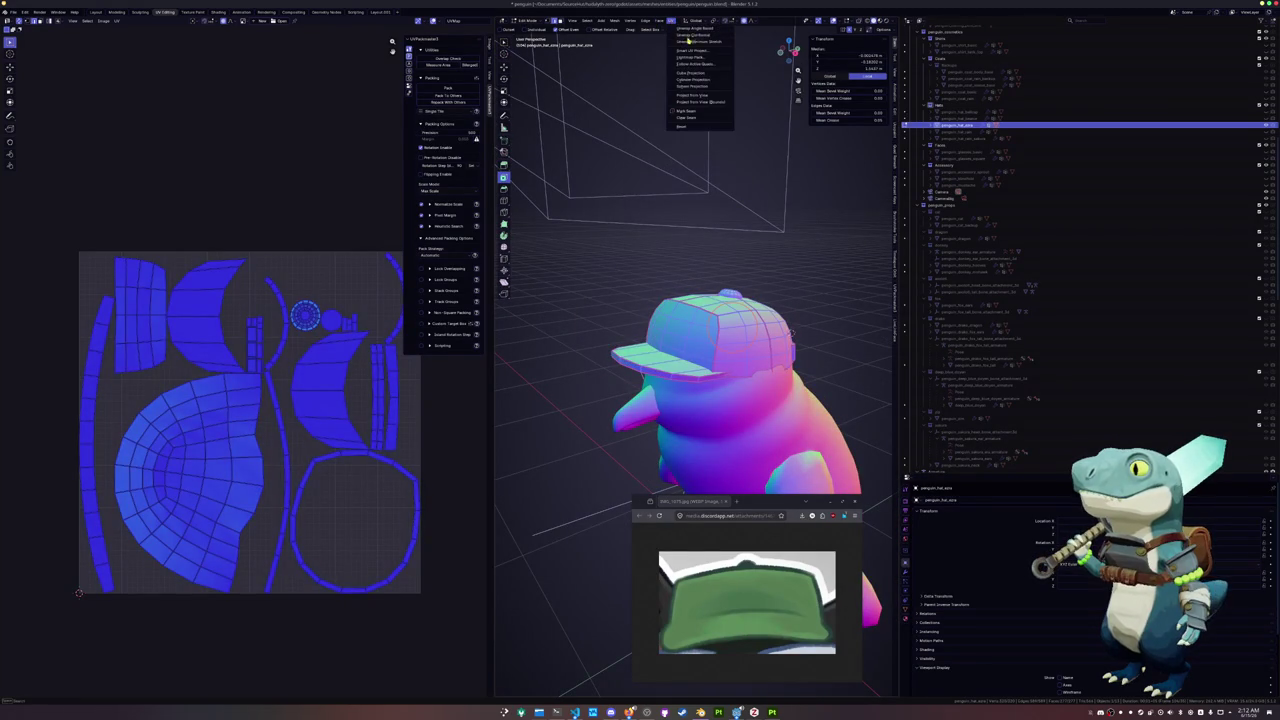
Mark the selected edge loop on the cap band as a seam
left_click(690, 40)
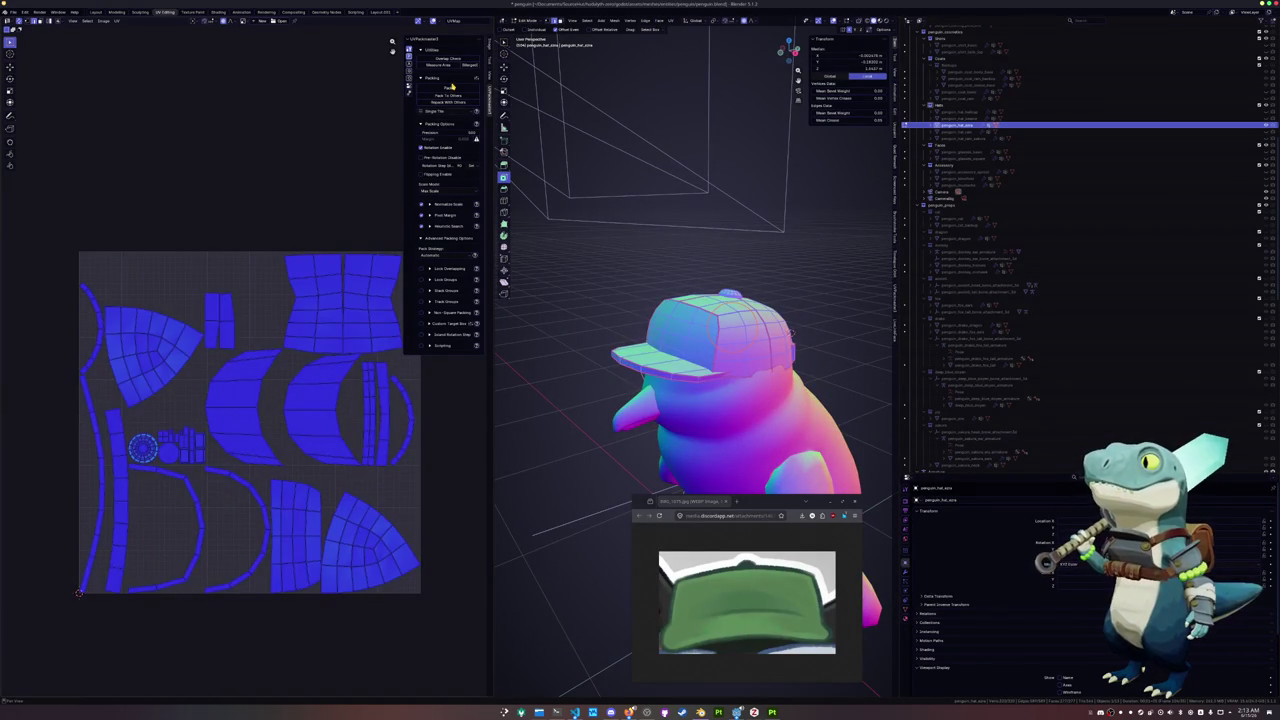
scroll(798, 456, "up", 3)
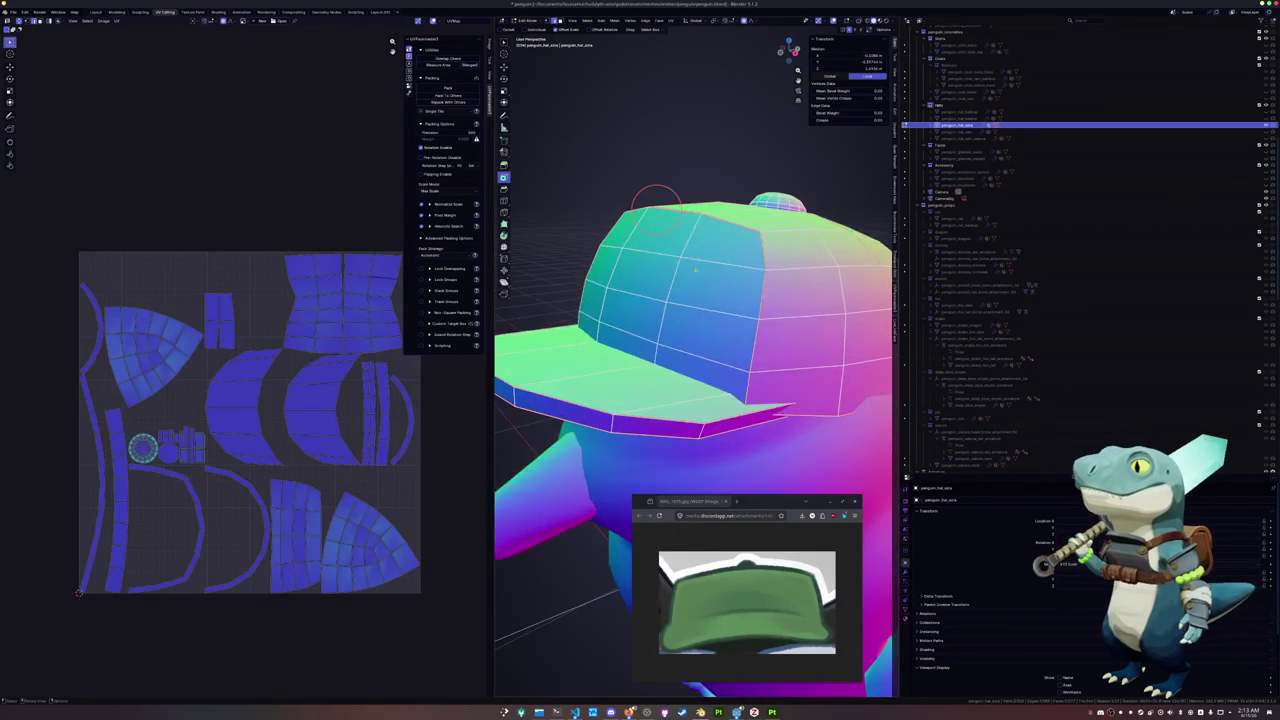
scroll(798, 456, "up", 3)
scroll(798, 456, "up", 2)
left_click(798, 456, "alt")
mouse_move(798, 456)
middle_mouse_down()
mouse_move(571, 467)
mouse_move(610, 230)
mouse_move(690, 292)
middle_mouse_up()
key("ctrl+e")
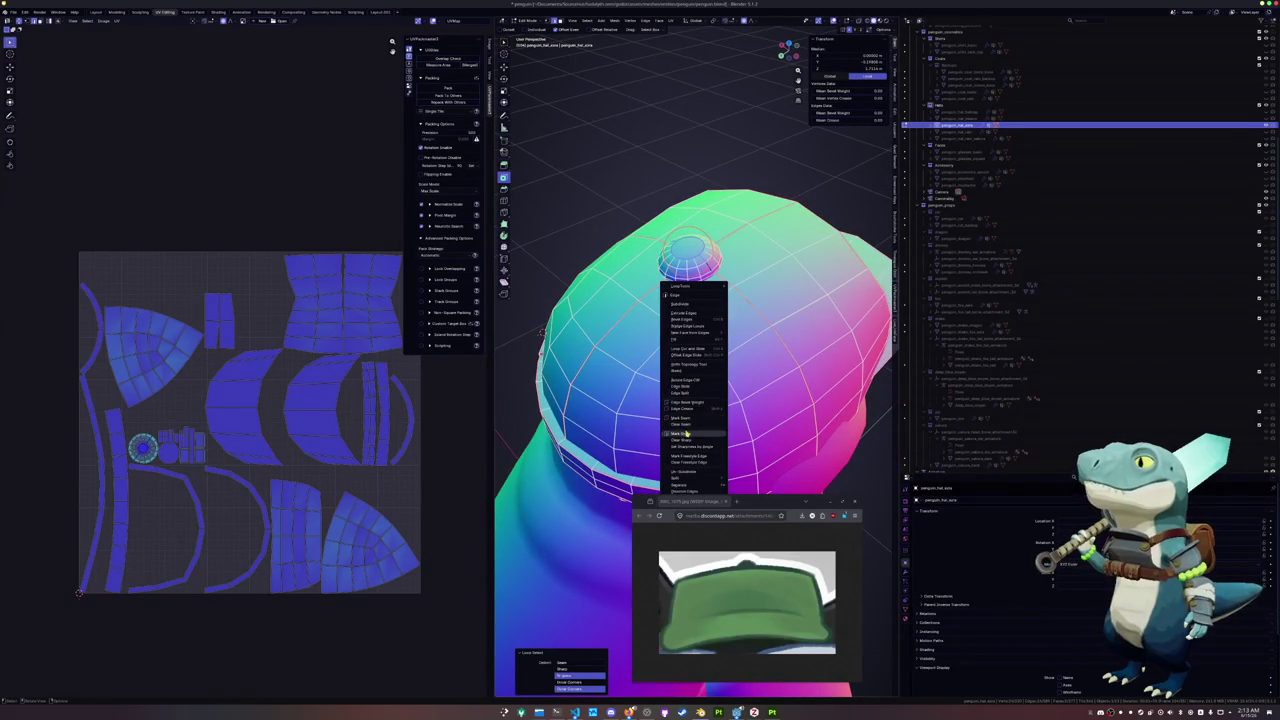
left_click(684, 420)
Re-unwrap the cap with the new seams, pack its UV islands, and leave Edit Mode
left_click(673, 20)
left_click(679, 28)
key("alt+a")
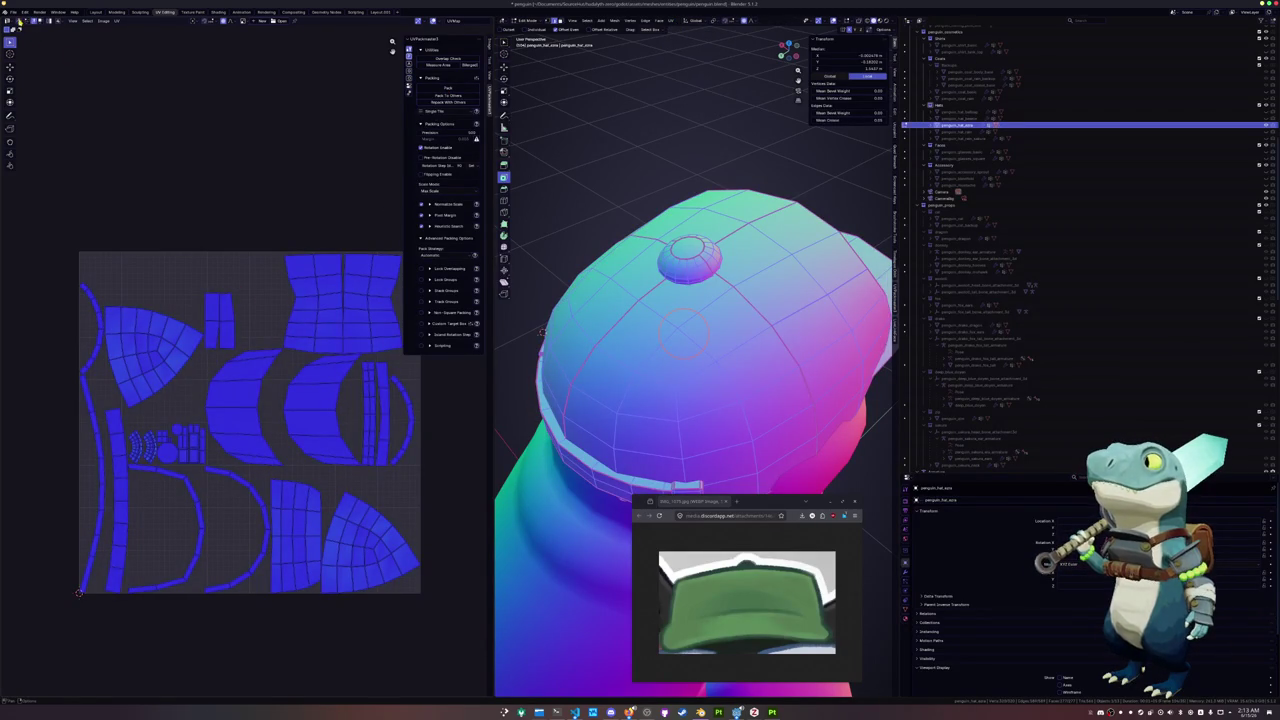
left_click(447, 89)
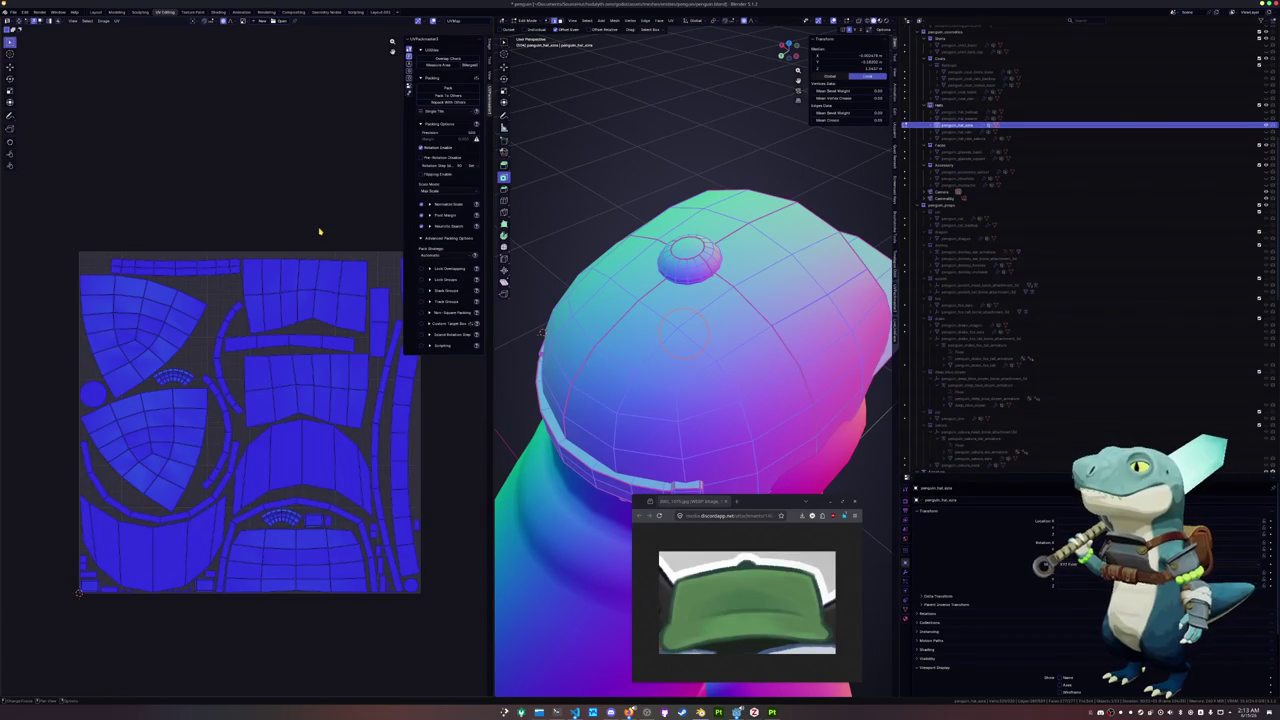
key("Tab")
mouse_move(640, 300)
middle_mouse_down()
mouse_move(570, 290)
mouse_move(583, 303)
middle_mouse_up()
Export the selected cap as an FBX file named 'penguin__ar' in the penguin models folder
left_click(13, 12)
mouse_move(24, 120)
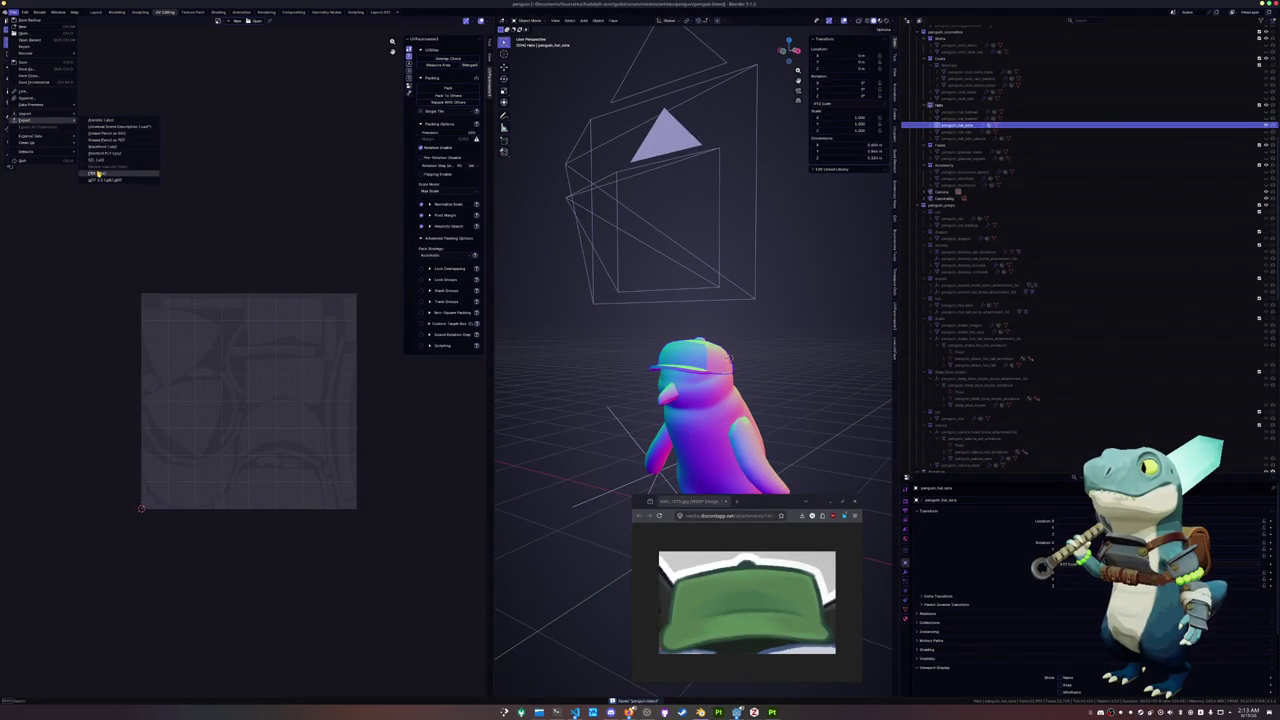
left_click(97, 174)
left_click(432, 74)
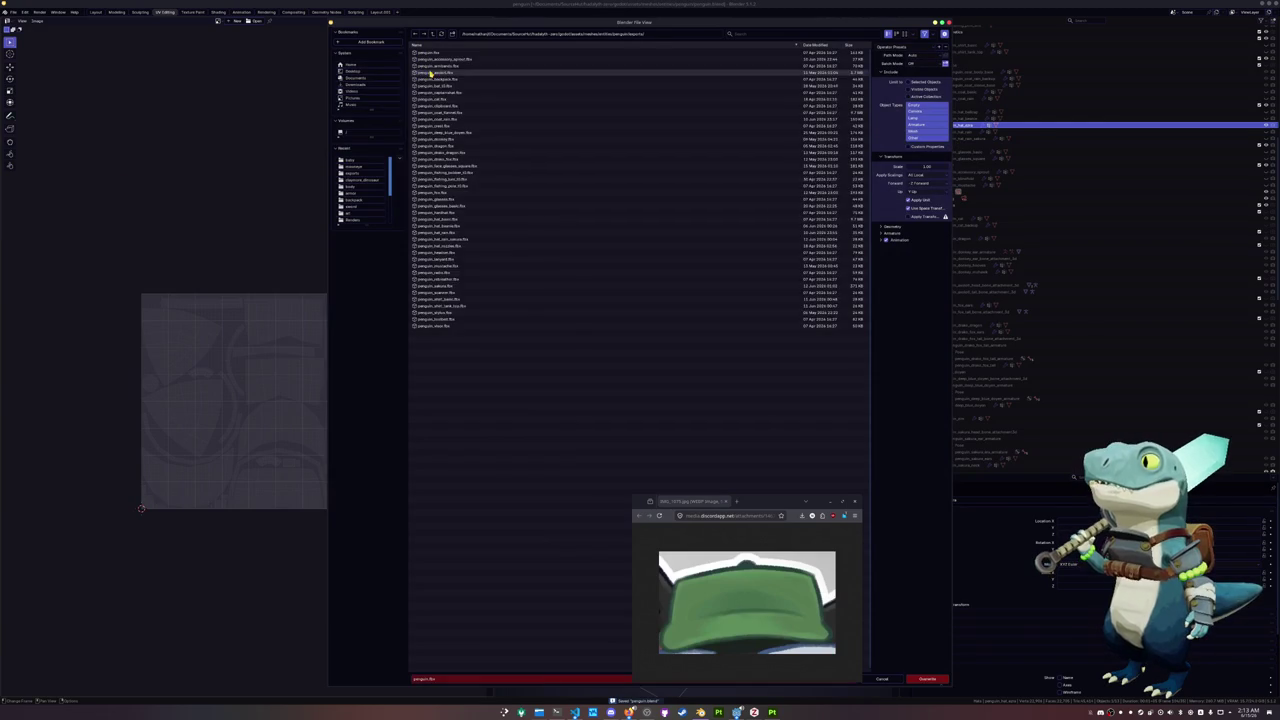
left_click(442, 679)
type("penguin_")
type("_army")
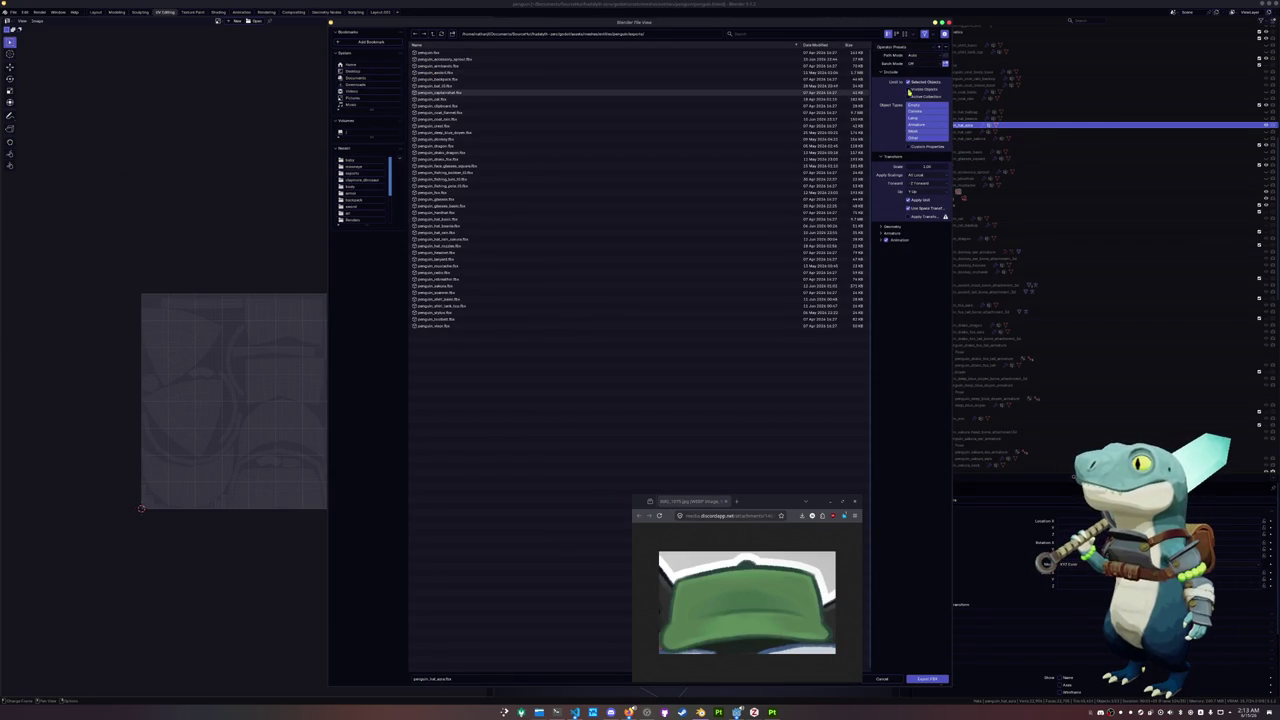
left_click(928, 680)
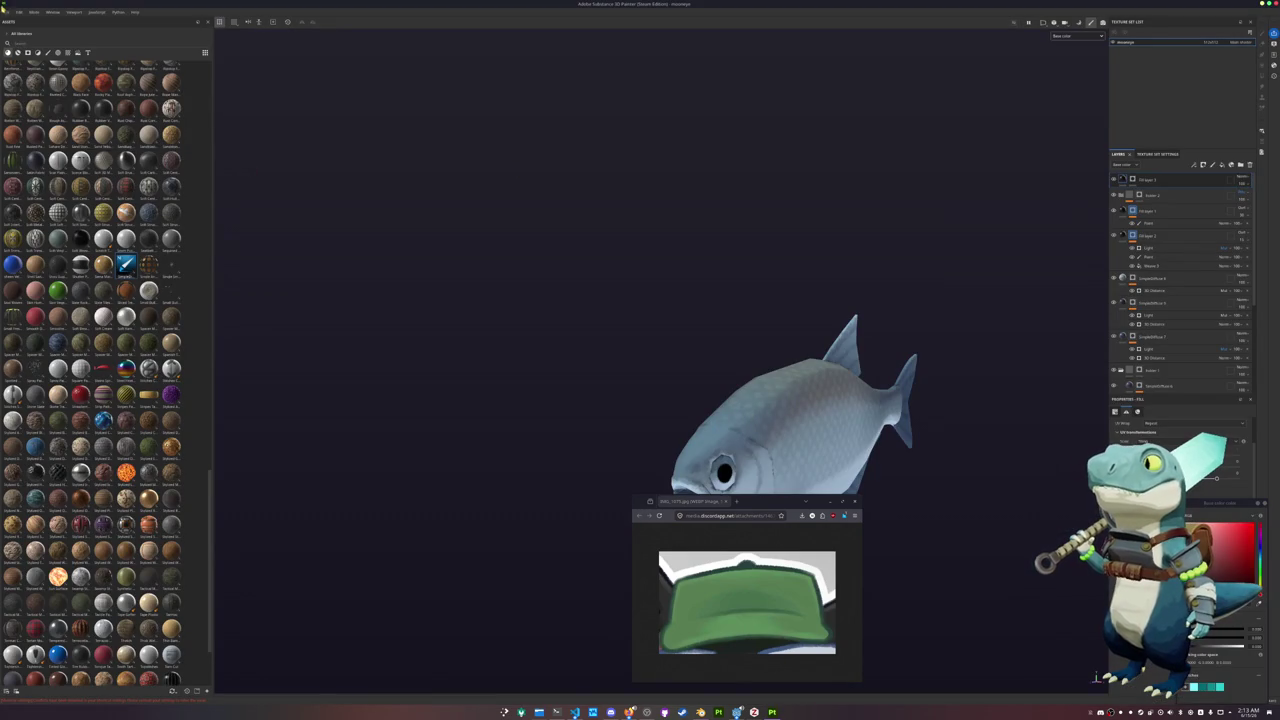
Start a new project and browse for its mesh in the penguin FBX models folder
left_click(6, 12)
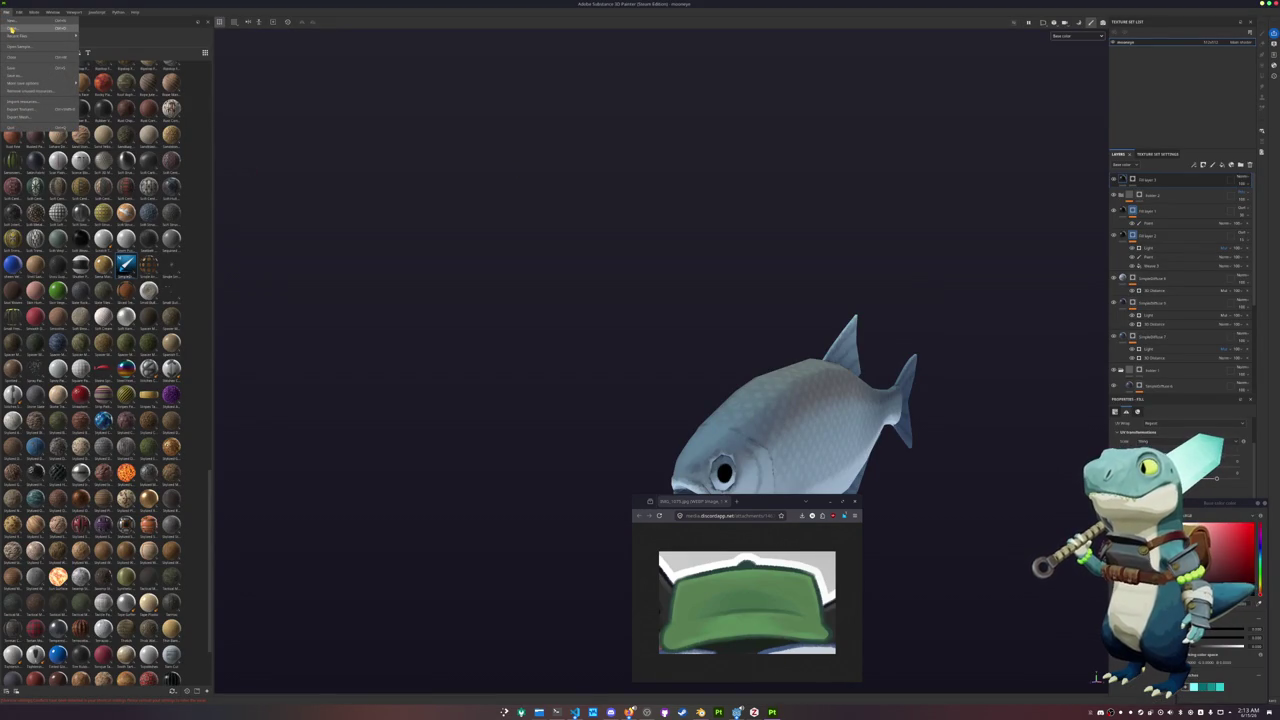
left_click(11, 29)
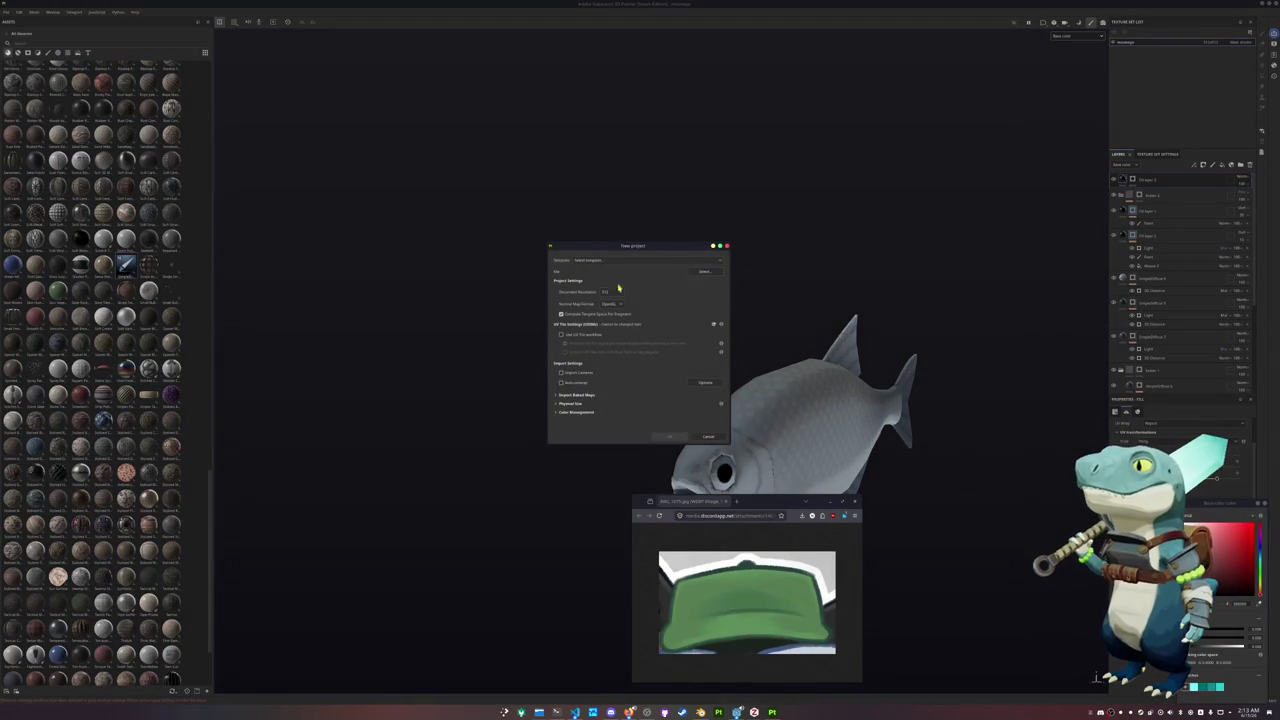
left_click(701, 273)
left_click(710, 277)
left_click(710, 277)
left_click(710, 277)
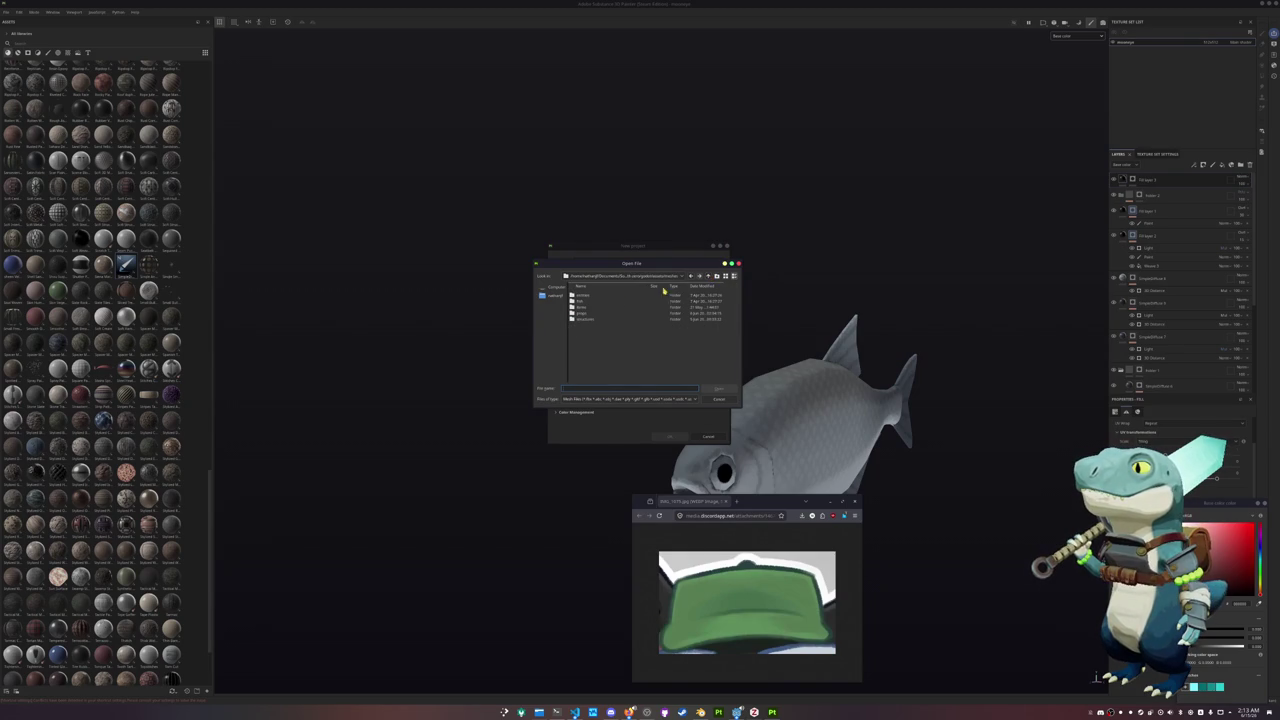
double_click(585, 312)
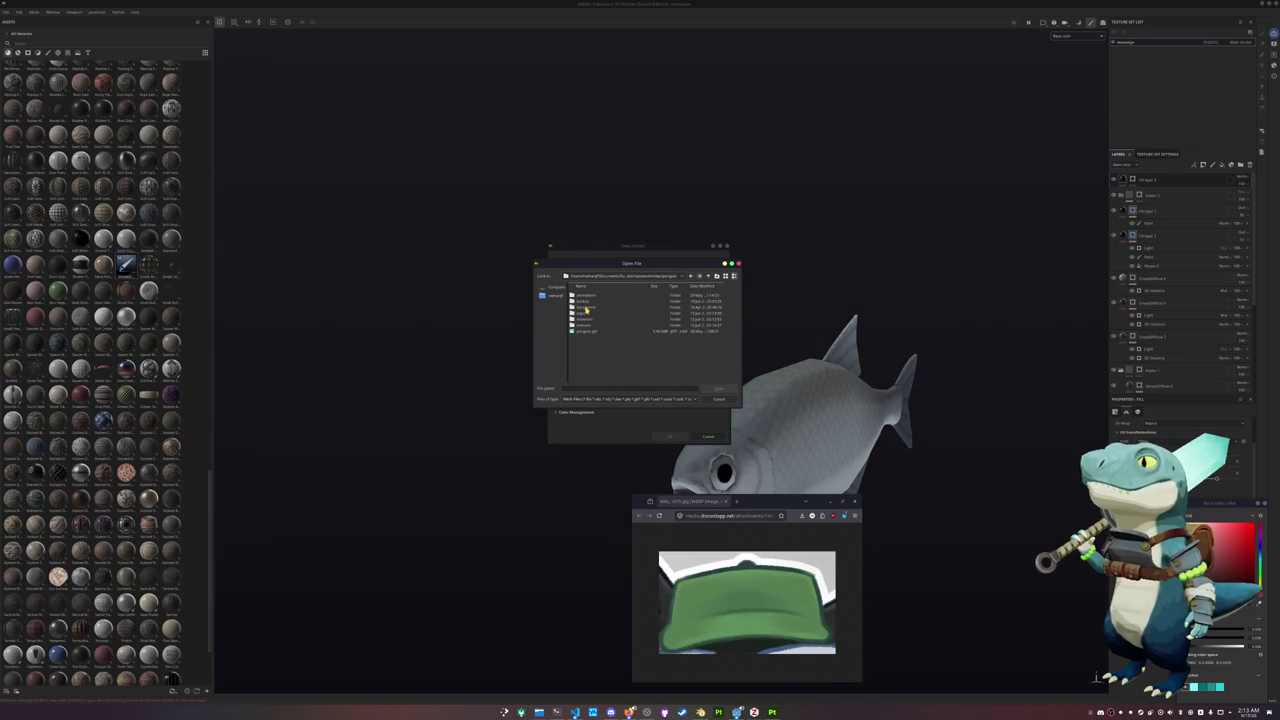
double_click(585, 310)
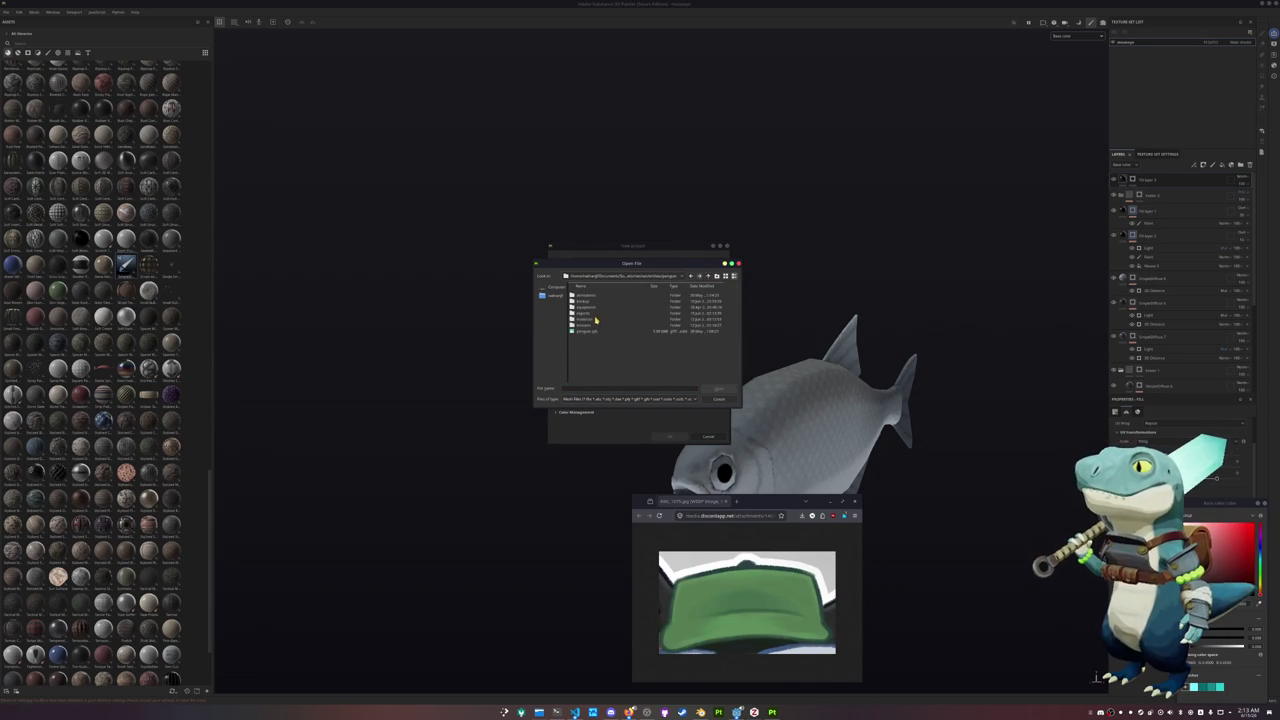
double_click(588, 308)
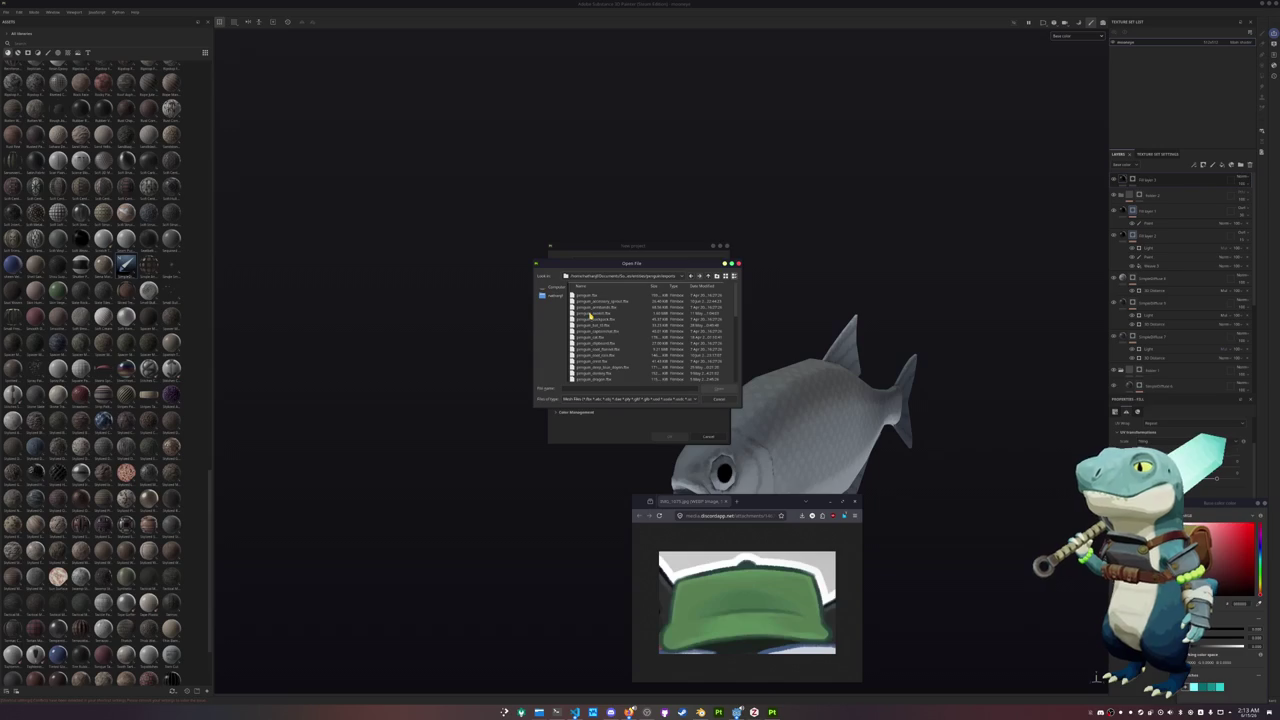
Choose the exported cap FBX as the mesh and create the project without saving the fish
scroll(592, 325, "down", 4)
scroll(600, 355, "down", 5)
left_click(603, 319)
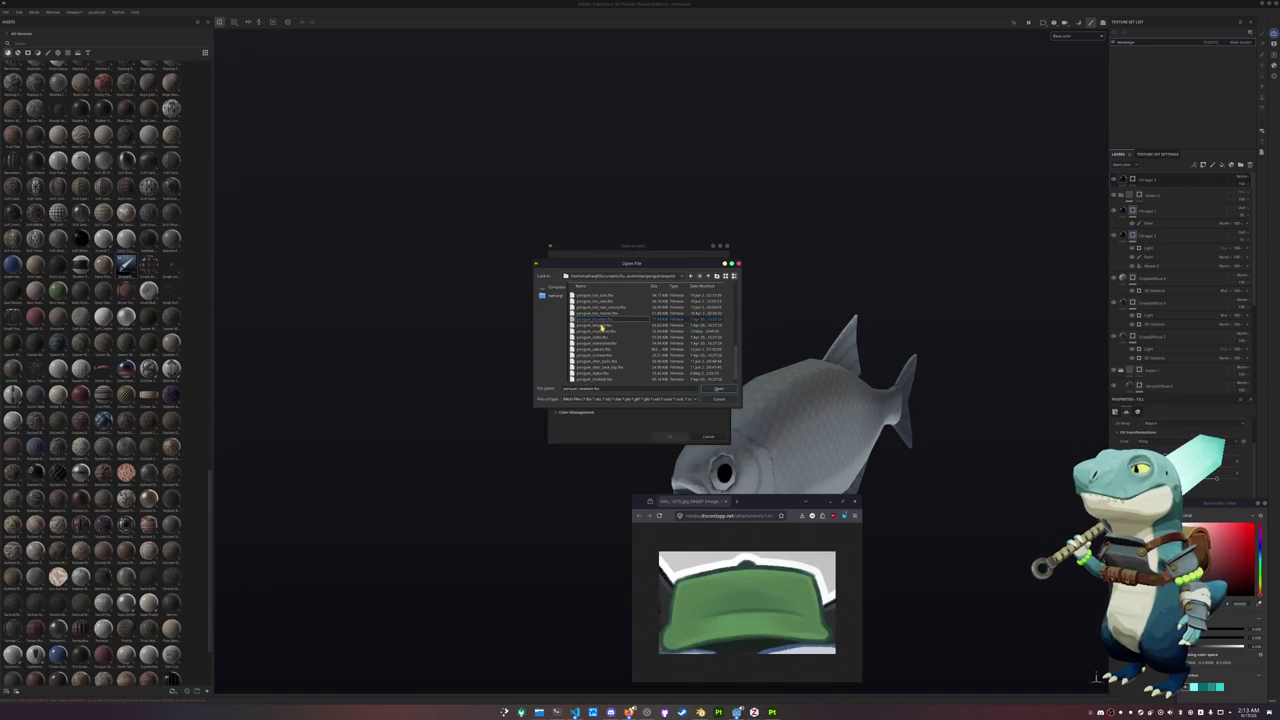
scroll(603, 320, "up", 2)
double_click(603, 318)
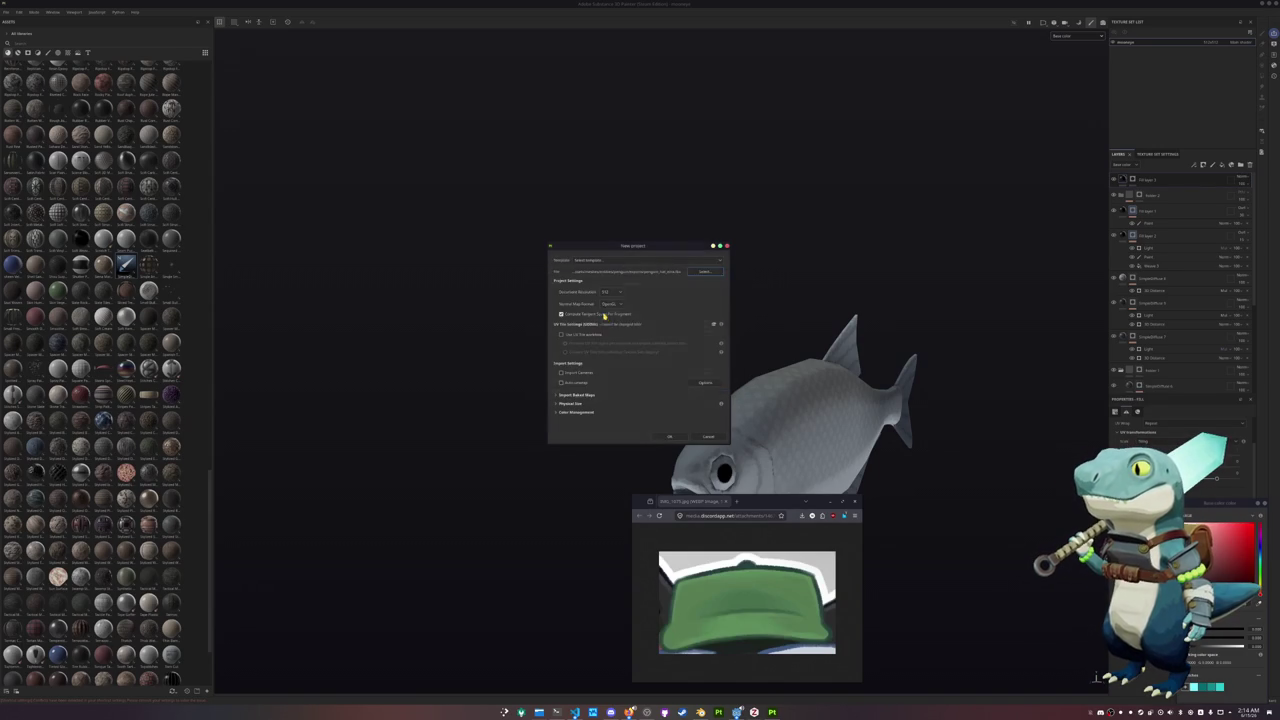
left_click(670, 437)
left_click(613, 355)
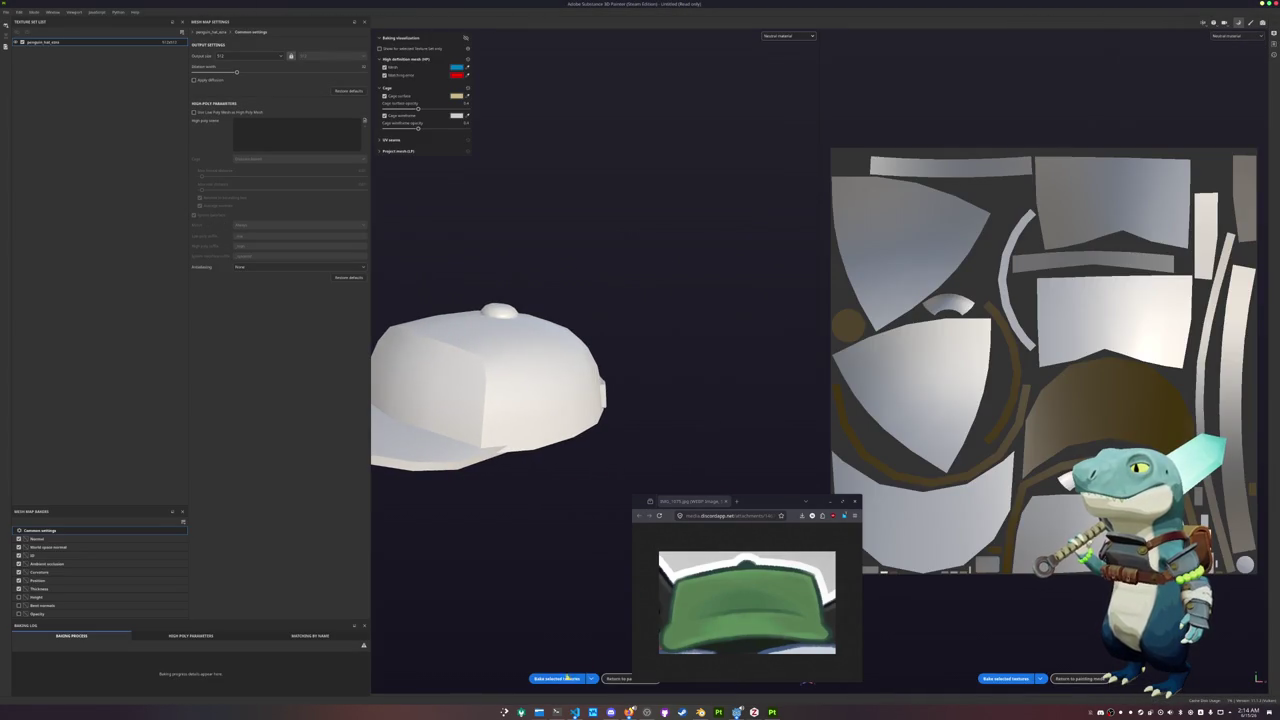
Bake the cap's mesh maps and apply a fabric material found by searching 'fabr'
left_click(567, 678)
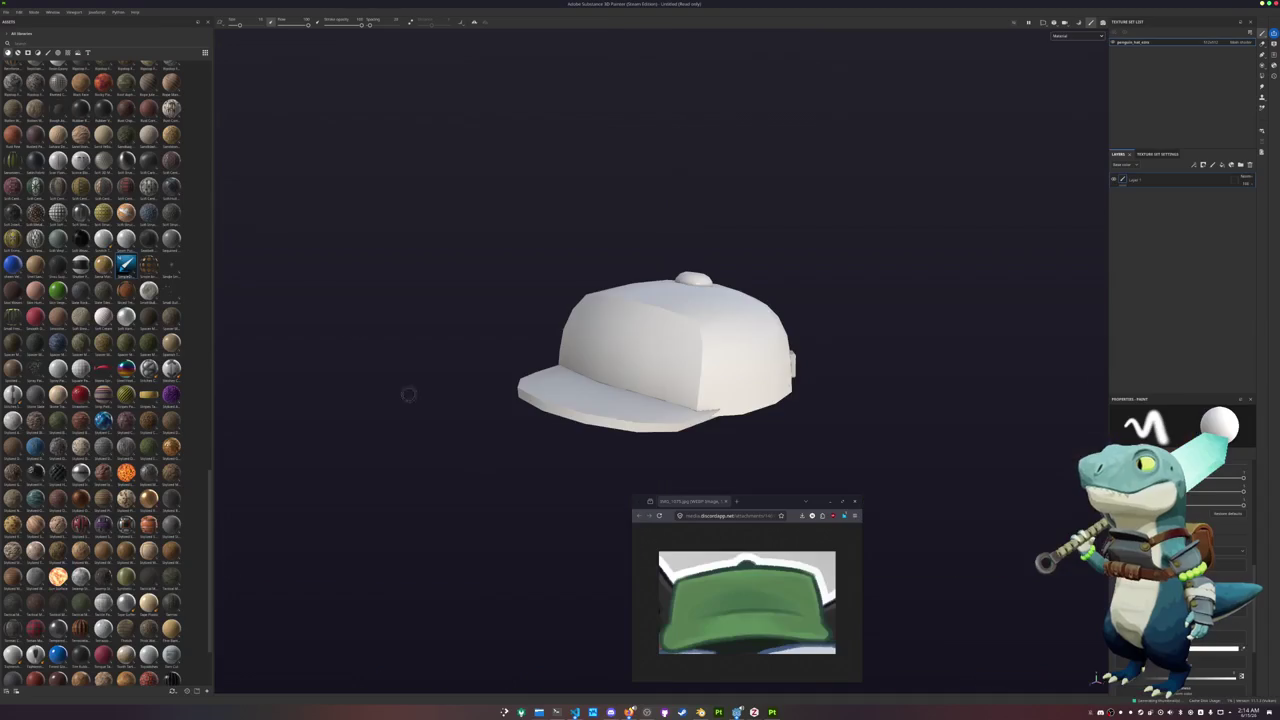
left_click(29, 44)
type("fabr")
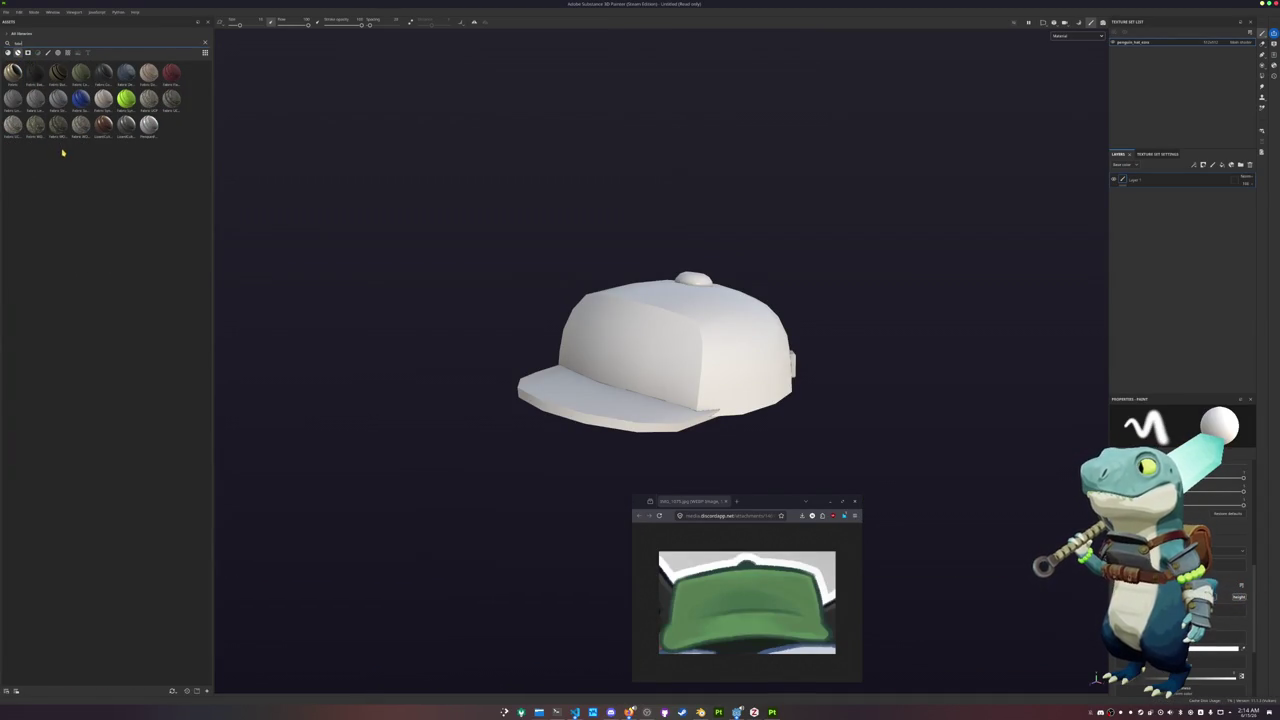
left_click_drag(148, 125, 690, 341)
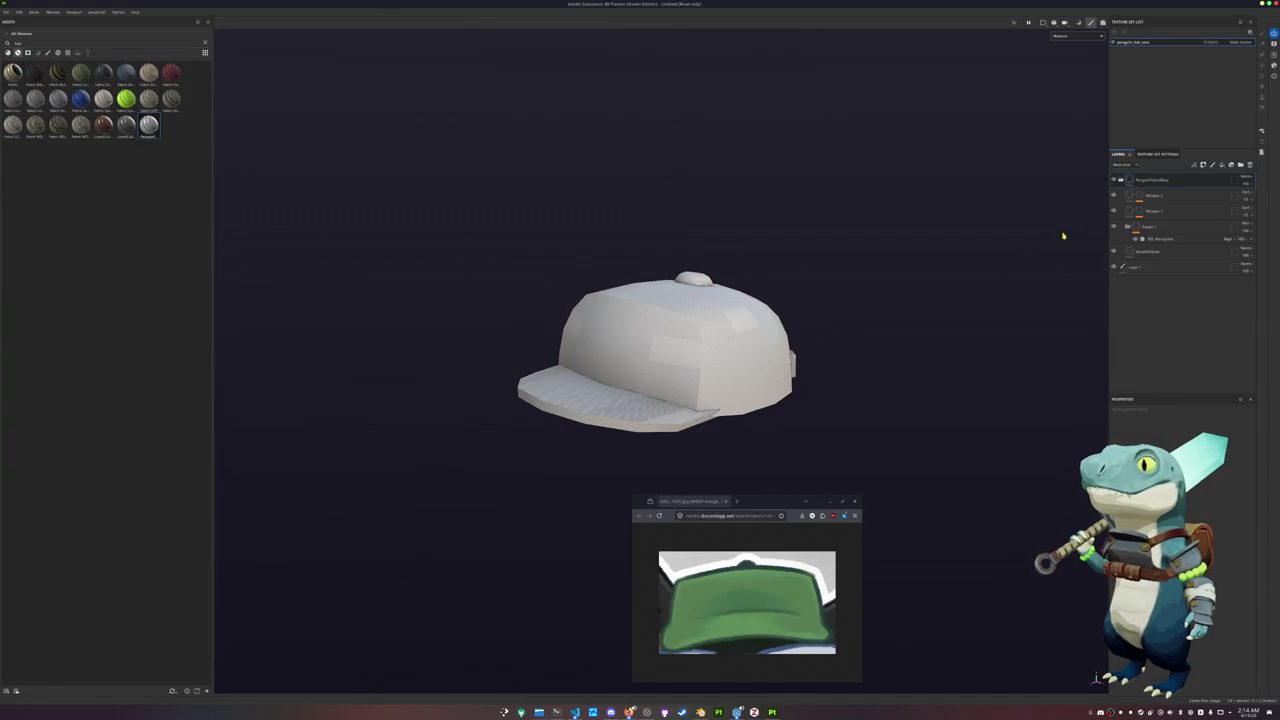
Remove Fill layer 2's old paint effect and add a new paint effect to its mask
left_click(1140, 196)
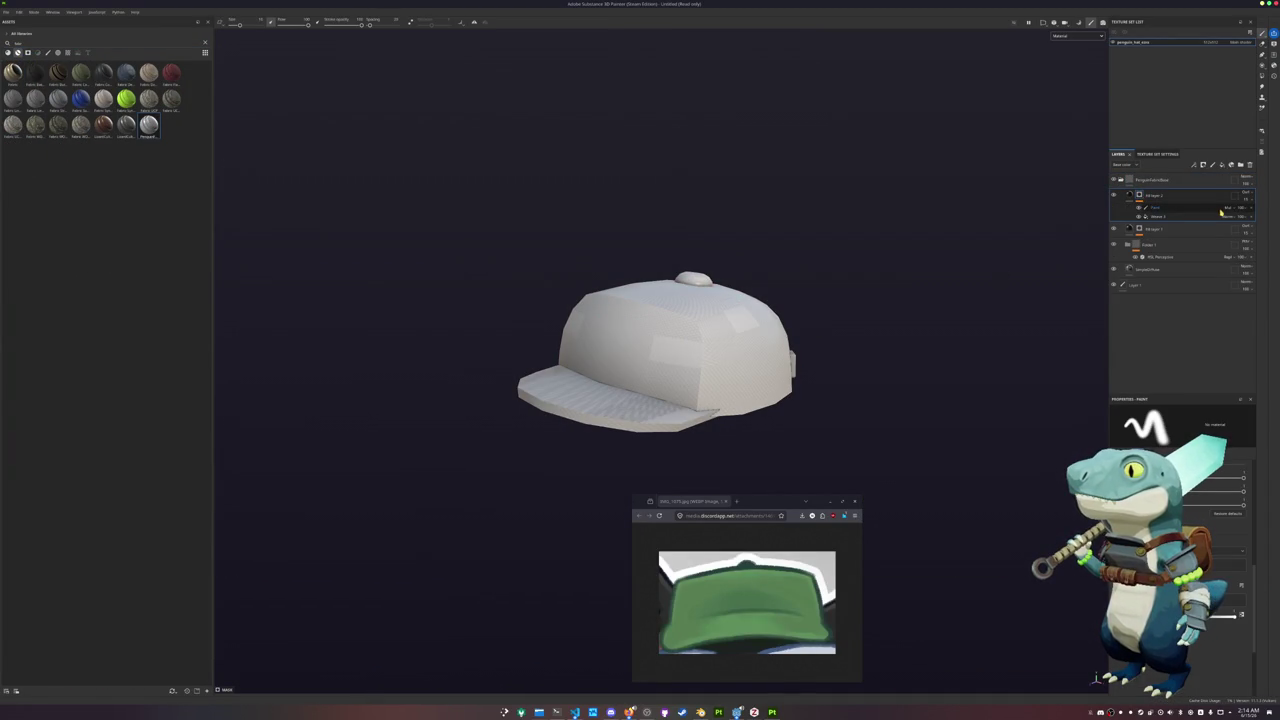
key("Delete")
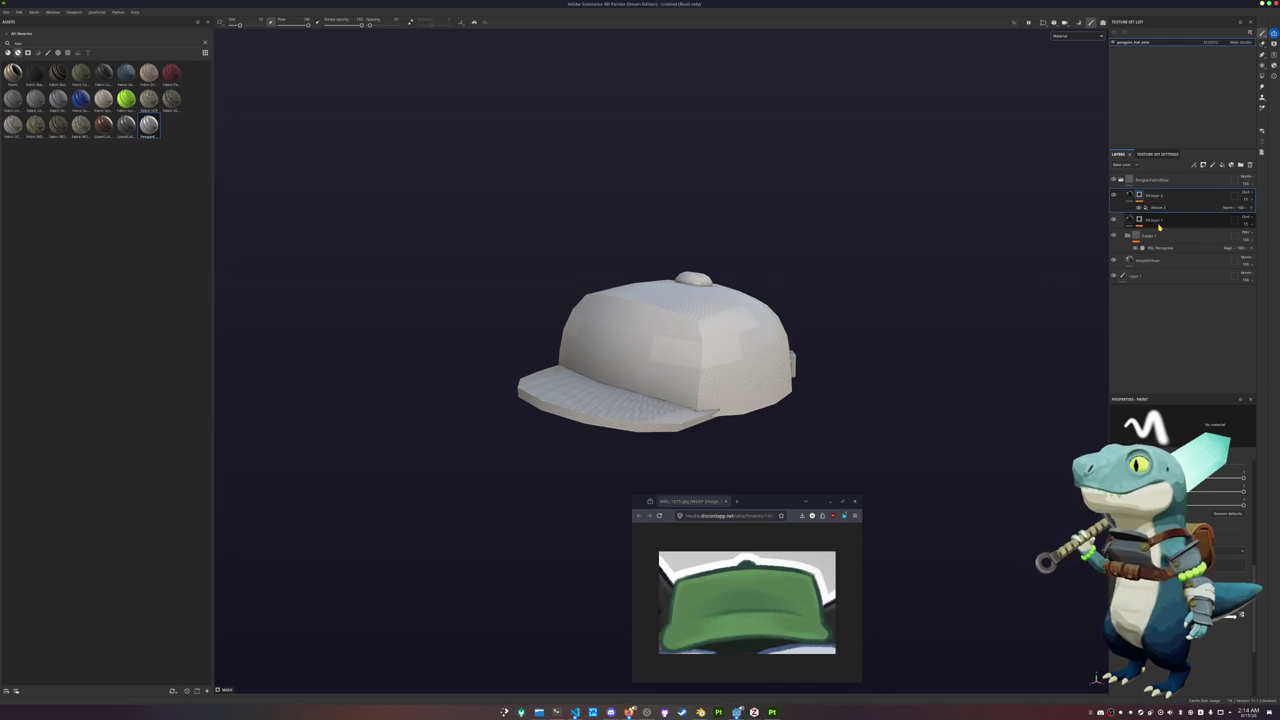
left_click(1138, 220)
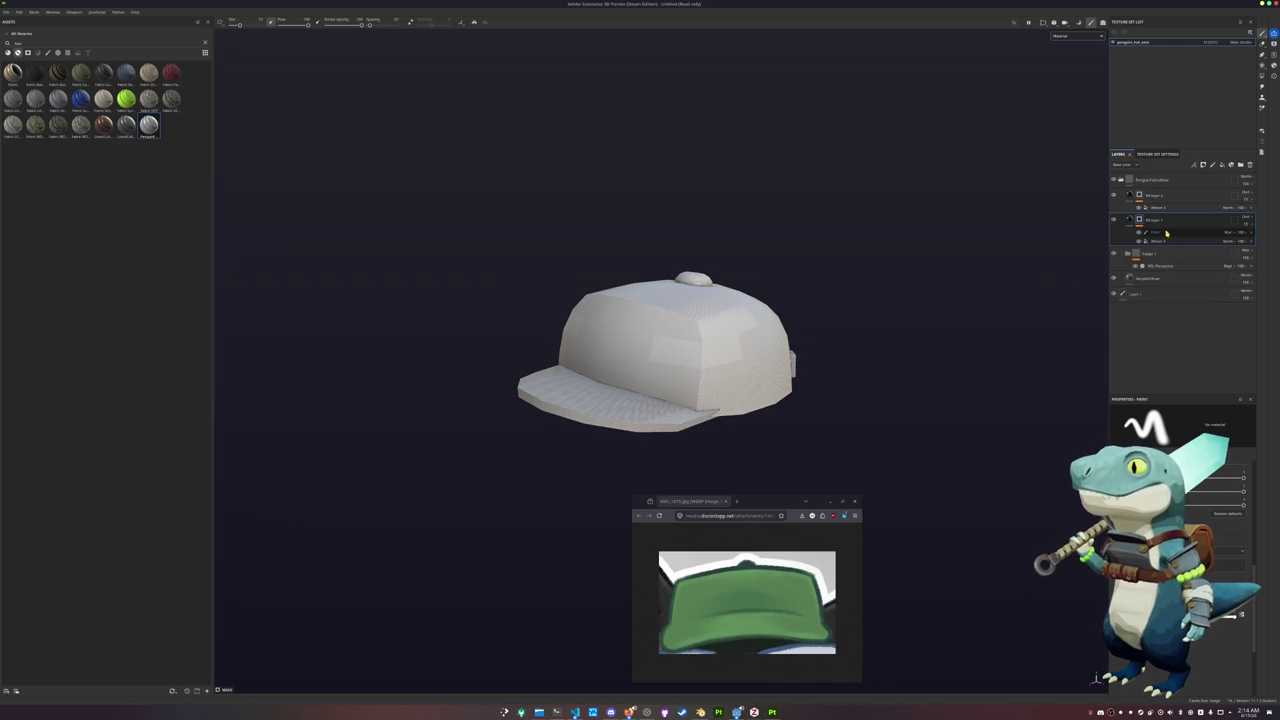
left_click(1221, 234)
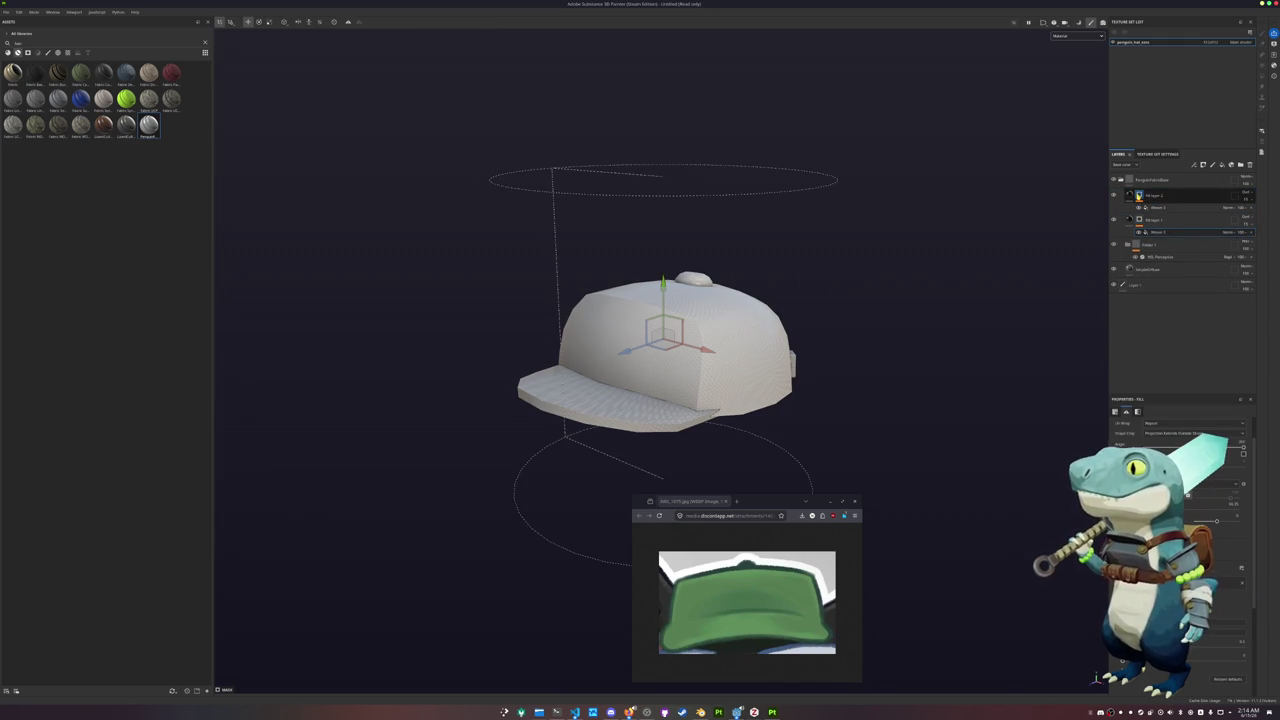
left_click(1139, 196)
right_click(1139, 196)
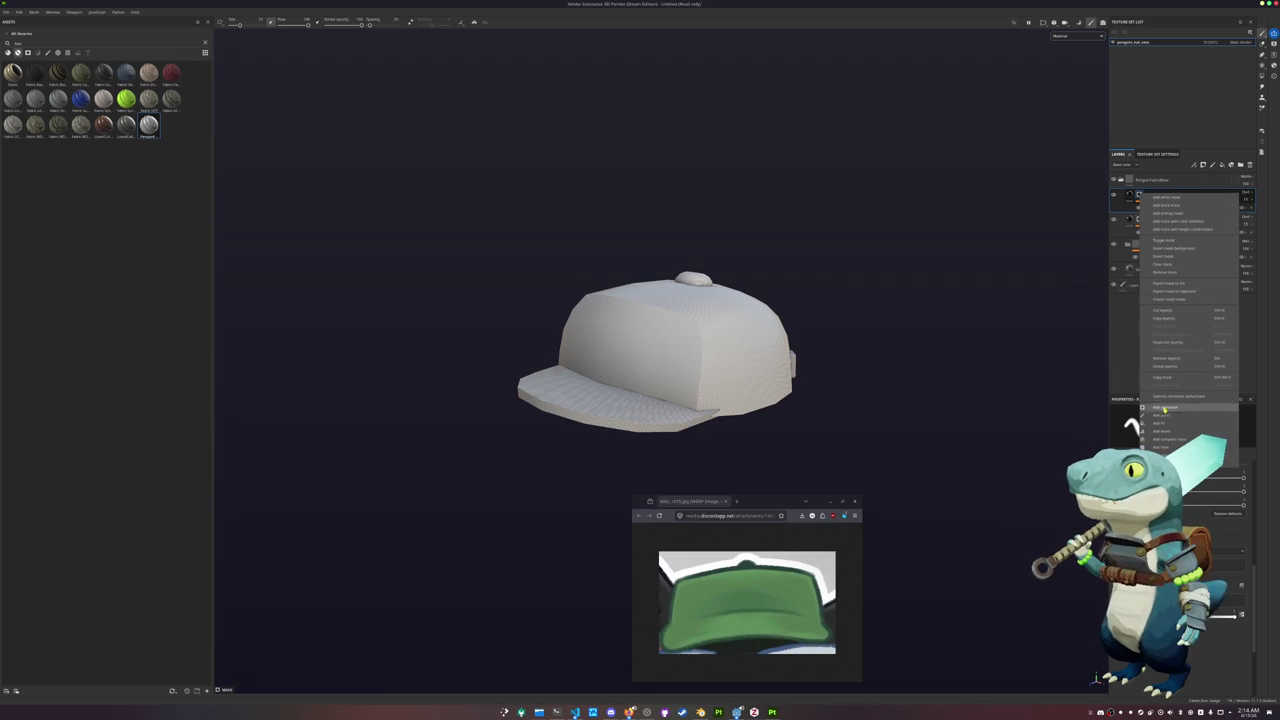
left_click(1162, 415)
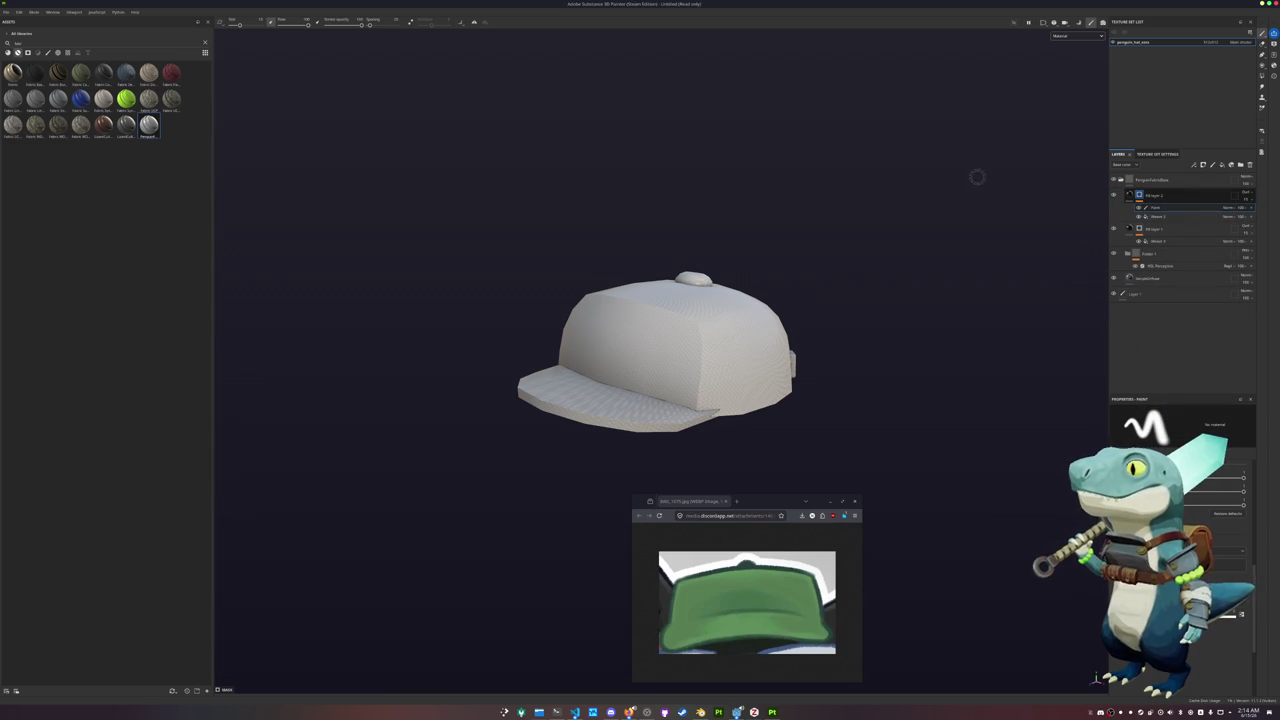
Switch the polygon fill to whole-polygon mode (4) and change its selection mode
left_click_drag(983, 183, 983, 157, "alt")
scroll(983, 157, "down", 3)
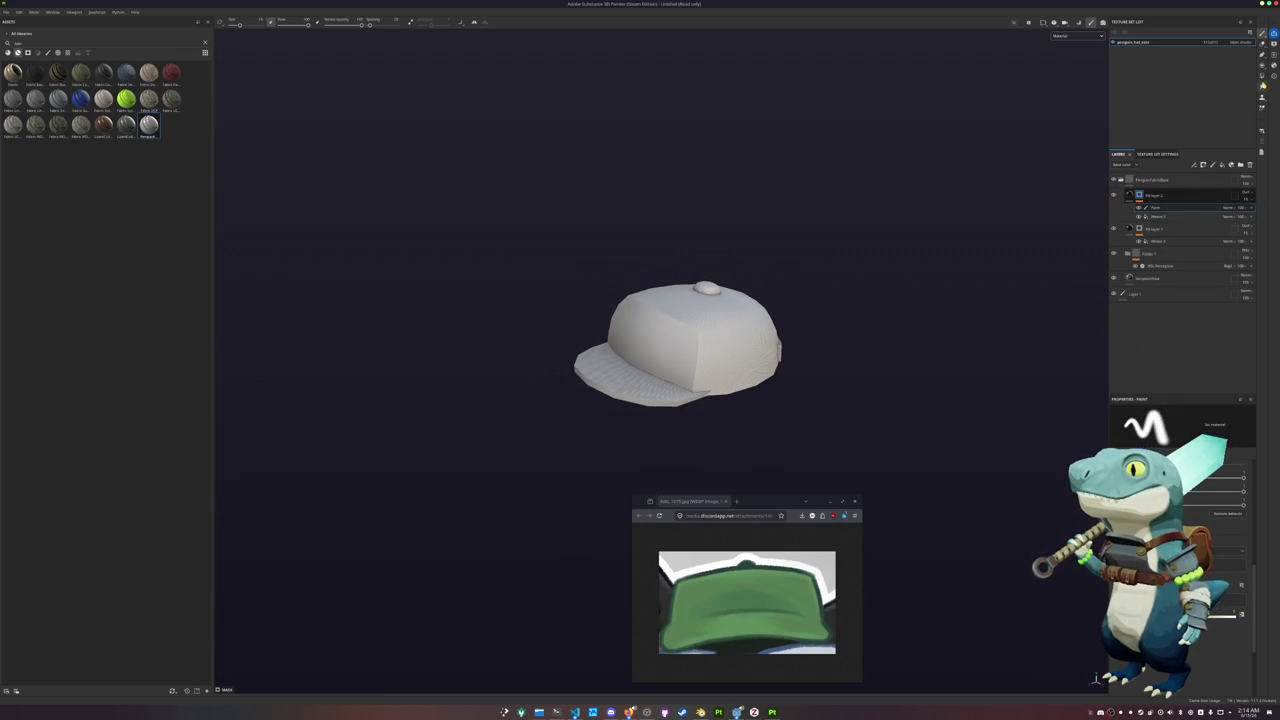
key("4")
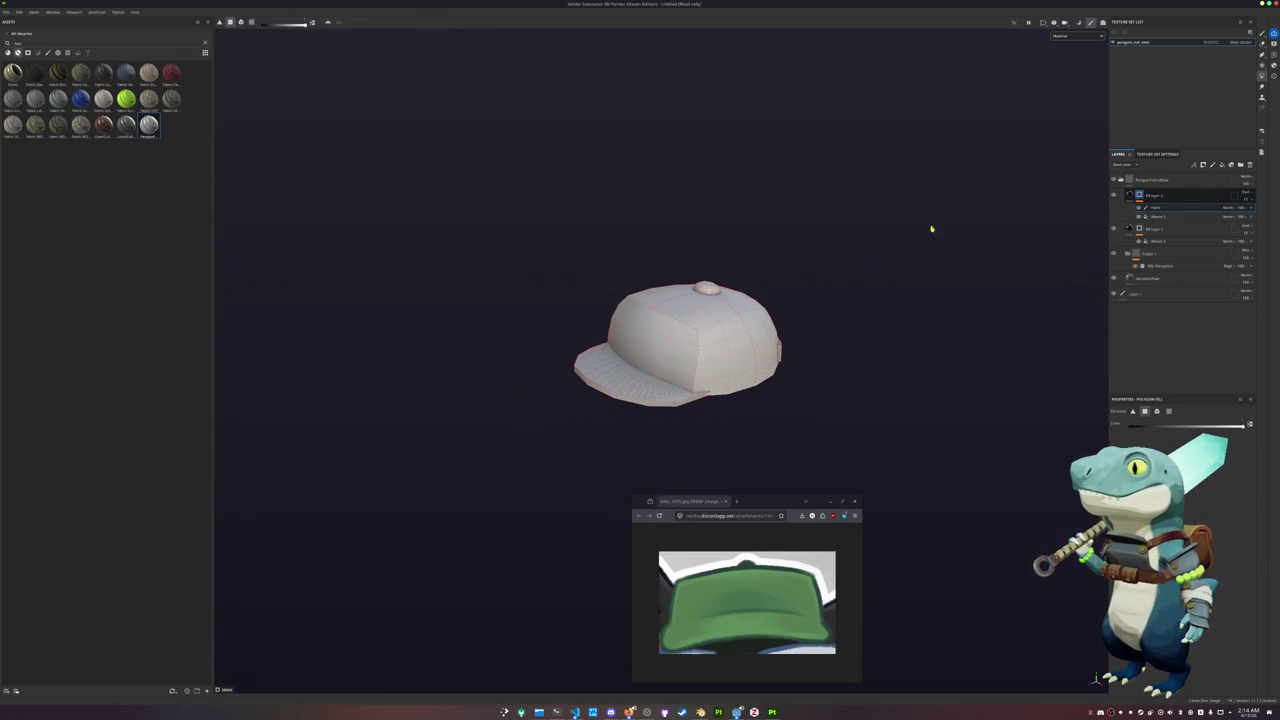
scroll(627, 389, "up", 2)
left_click_drag(630, 420, 638, 474, "alt")
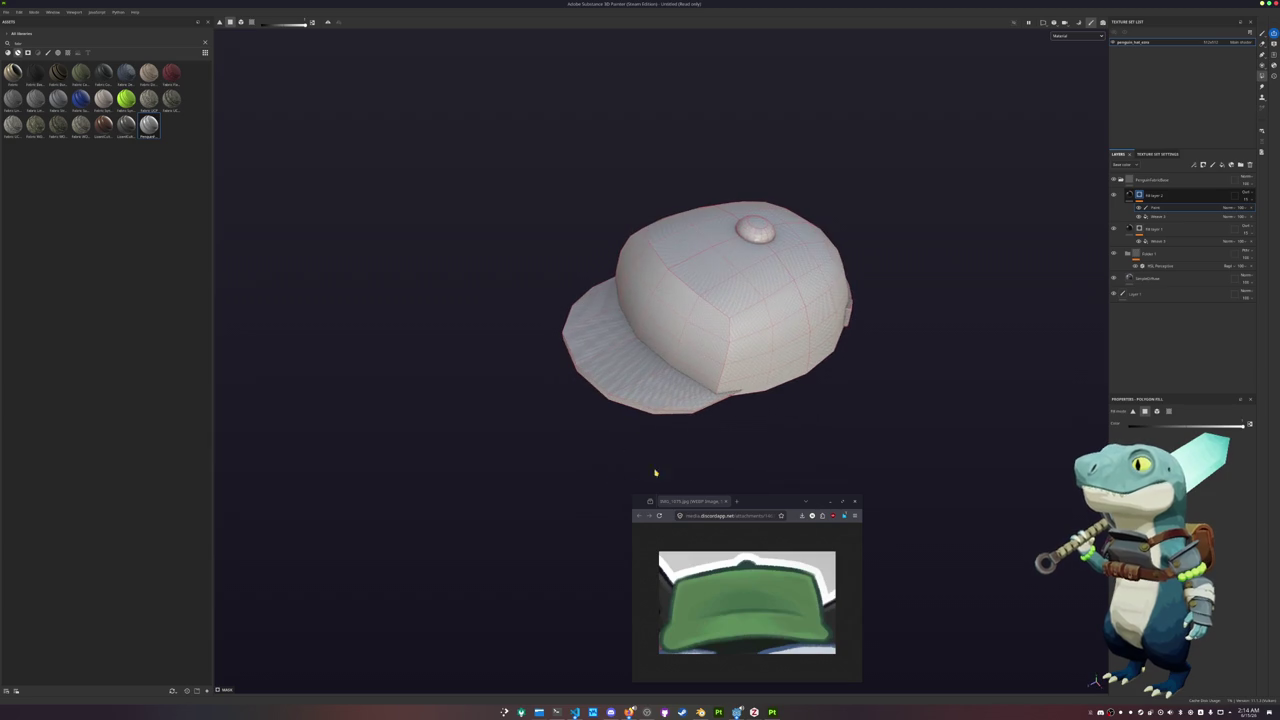
left_click(1157, 411)
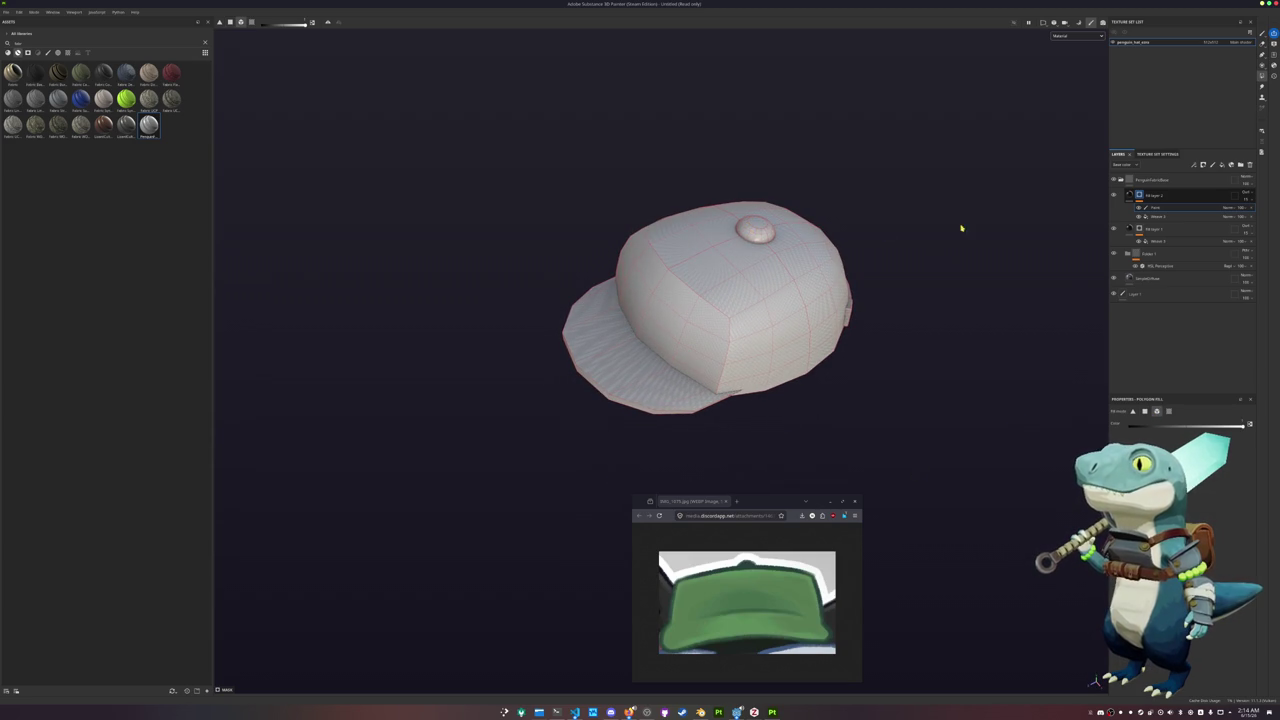
Set the projection of both mask fills to tri-planar
left_click(1155, 216)
scroll(1167, 425, "up", 2)
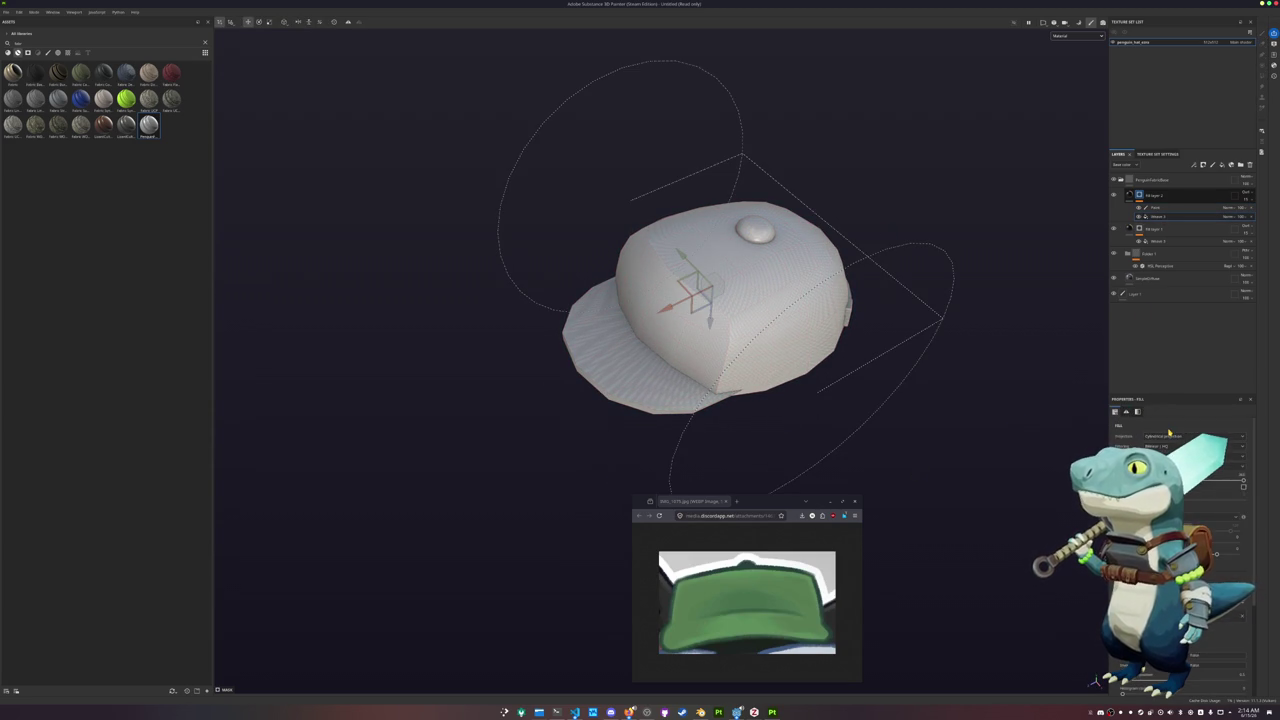
left_click(1187, 494)
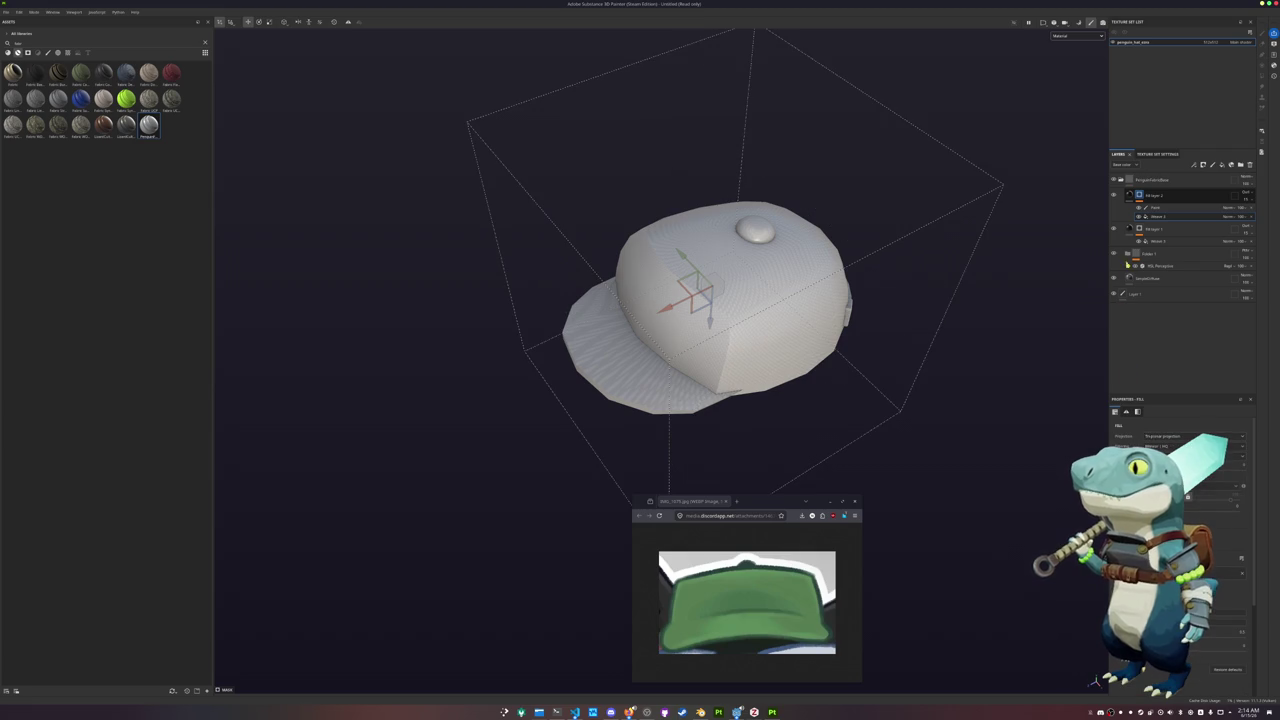
left_click(1155, 241)
left_click(1161, 437)
left_click(1187, 494)
Change the polygon fill selection mode on the paint effect and select Fill layer 1's mask
mouse_move(985, 433)
left_mouse_down("alt")
mouse_move(971, 349)
mouse_move(983, 337)
left_mouse_up("alt")
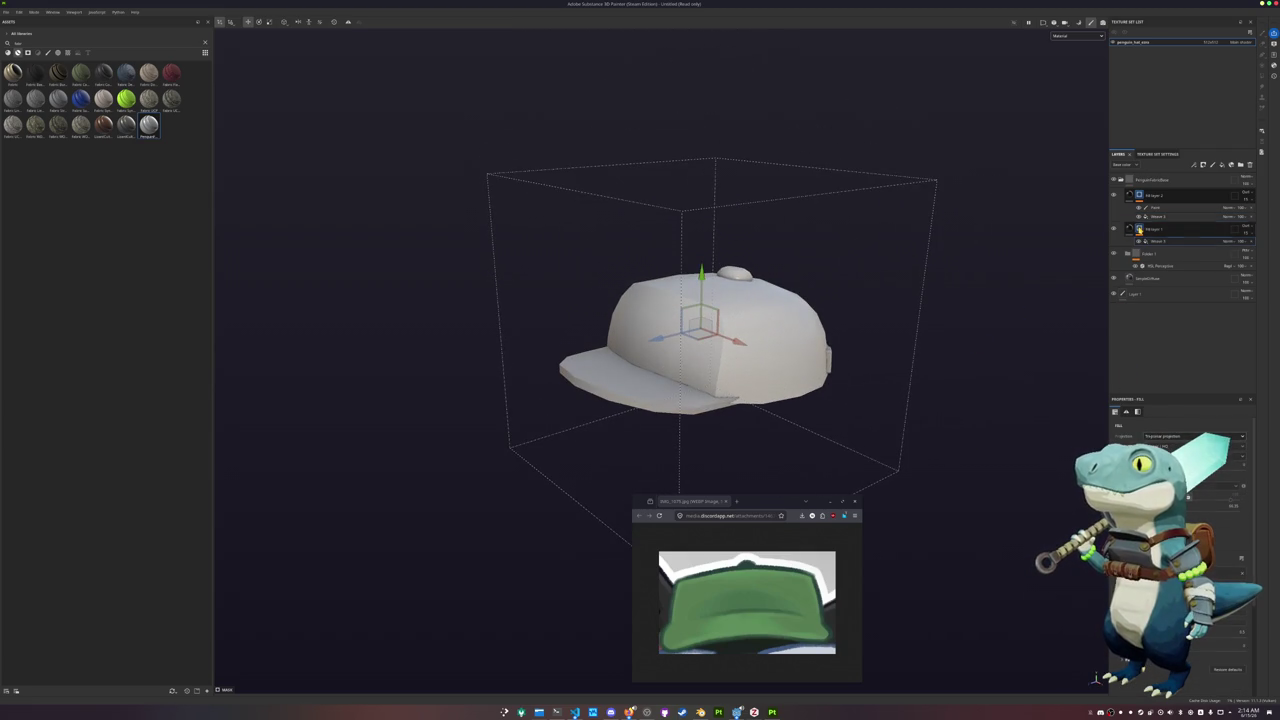
left_click(1139, 229)
scroll(946, 310, "up", 3)
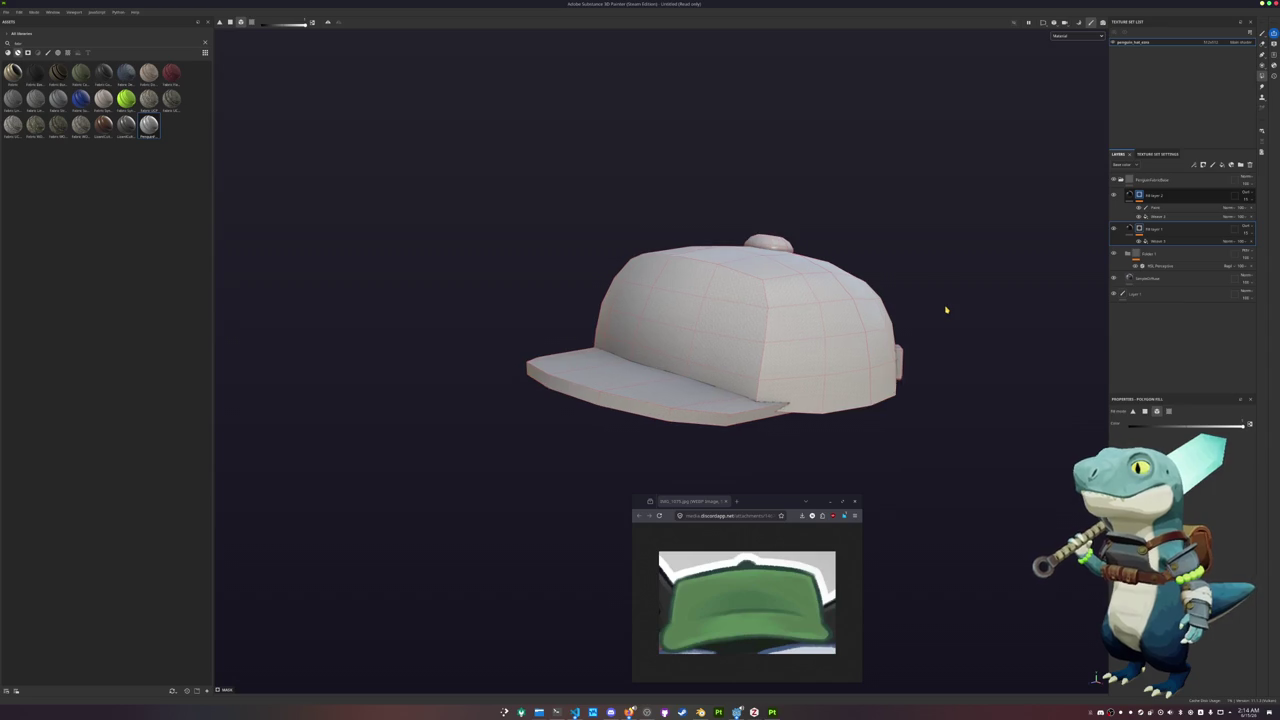
scroll(946, 310, "up", 2)
left_click(1155, 207)
left_click(1158, 216)
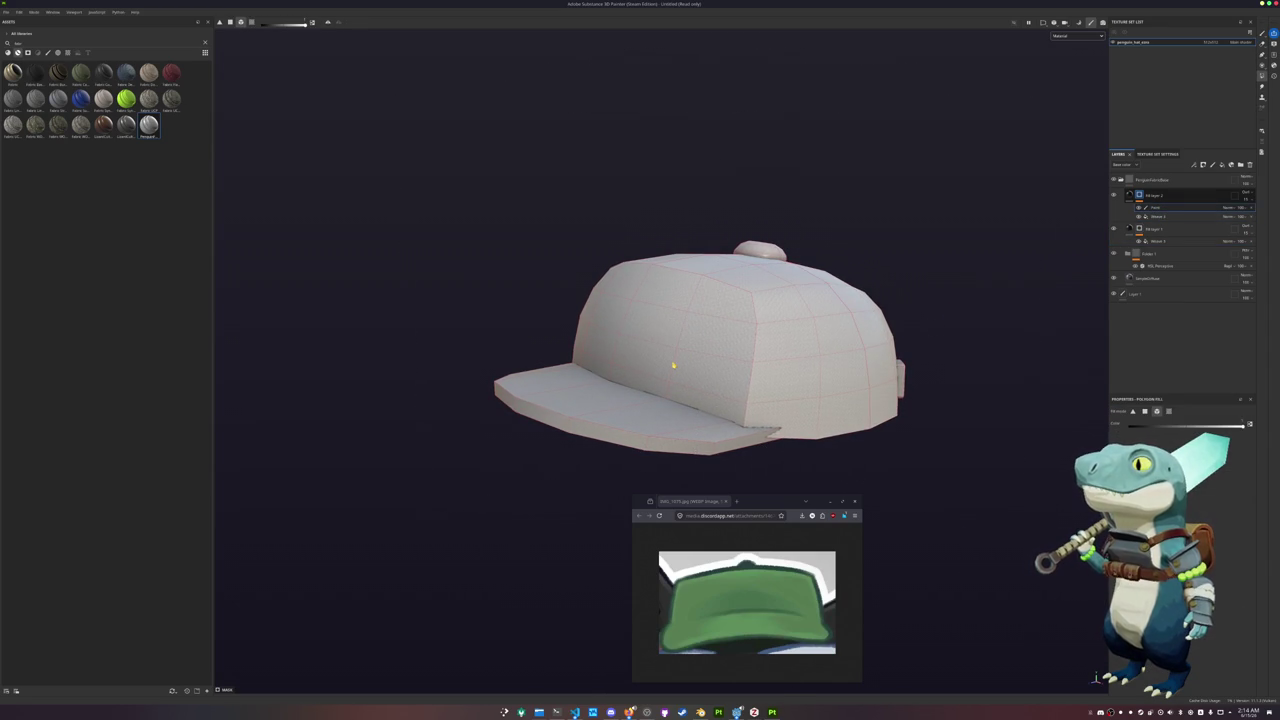
left_click(1169, 411)
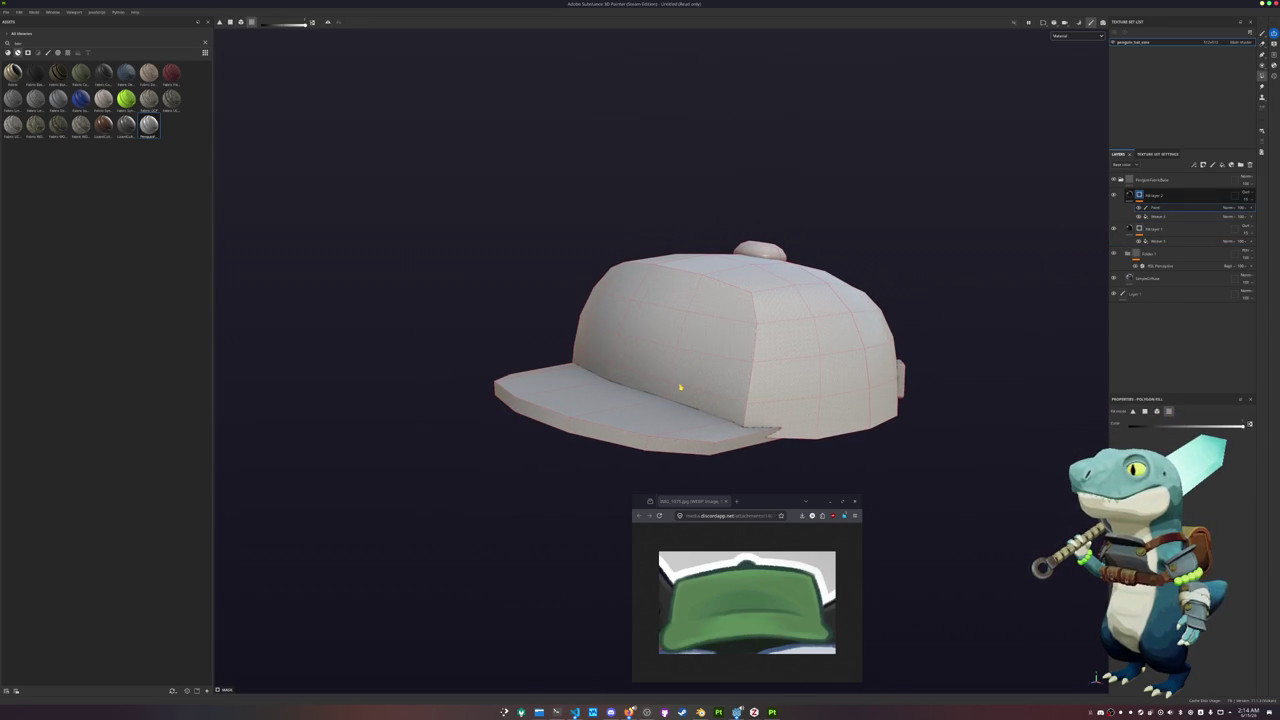
left_click(1130, 241)
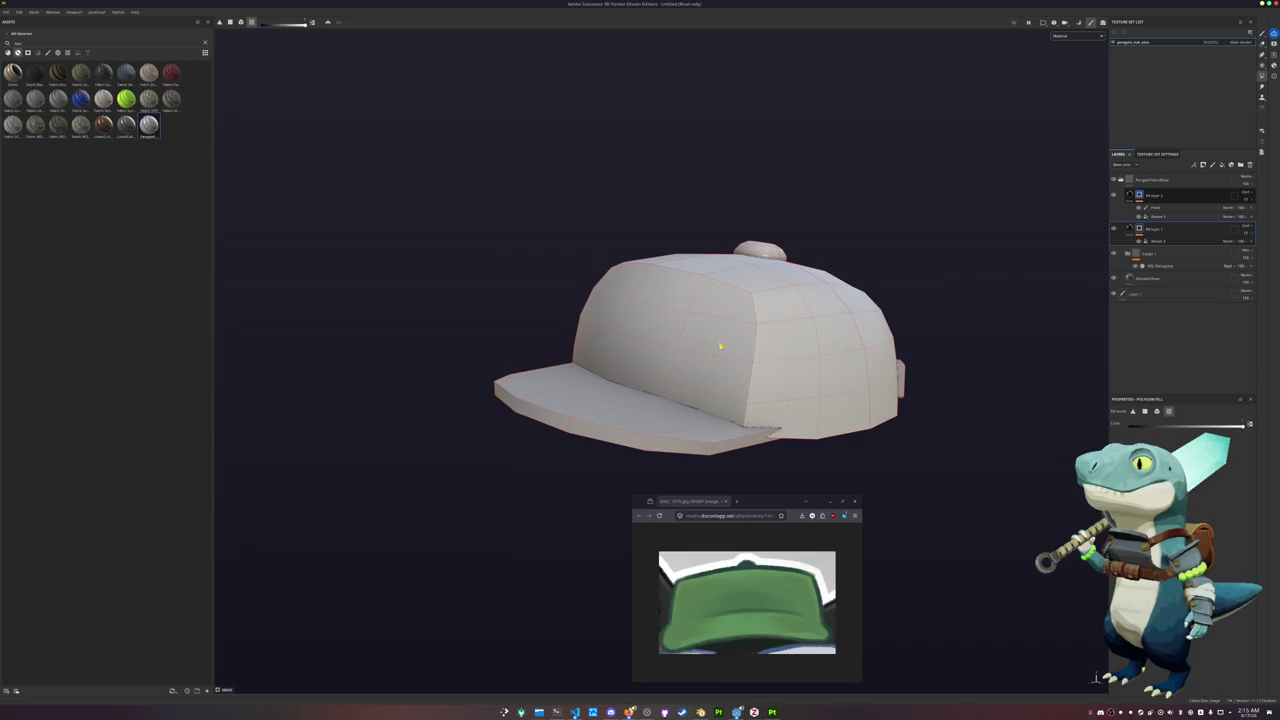
Add a paint effect to Fill layer 1 with Normal blending
right_click(1140, 230)
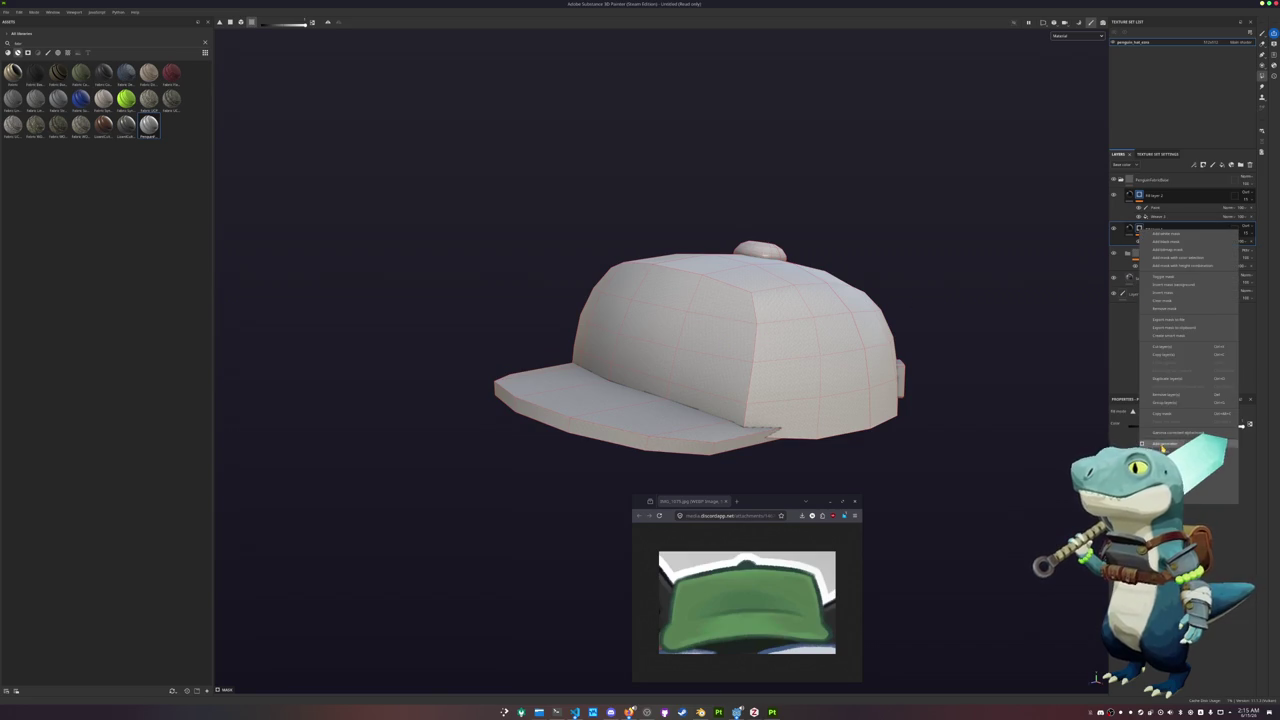
left_click(1224, 245)
left_click(1225, 245)
left_click(1240, 256)
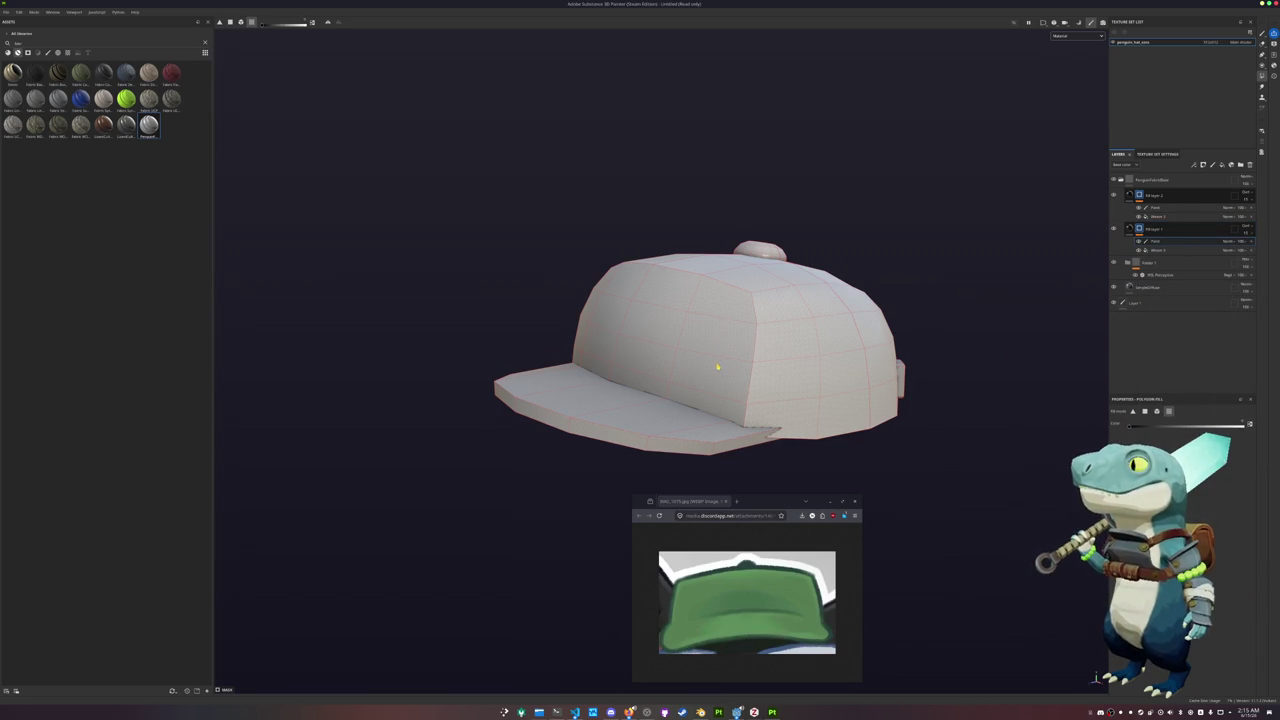
Turn the cap brim toward lower left and display the viewport in Base color mode
mouse_move(714, 371)
left_mouse_down("alt")
mouse_move(737, 400)
mouse_move(731, 433)
mouse_move(720, 360)
mouse_move(744, 396)
mouse_move(462, 398)
mouse_move(965, 413)
mouse_move(626, 357)
mouse_move(1020, 357)
left_mouse_up("alt")
scroll(720, 360, "down", 3)
scroll(748, 408, "up", 3)
scroll(654, 323, "up", 3)
mouse_move(771, 301)
left_mouse_down("alt")
mouse_move(829, 325)
mouse_move(867, 294)
left_mouse_up("alt")
left_click(1076, 37)
left_click(1064, 64)
scroll(743, 210, "down", 2)
scroll(743, 205, "down", 1)
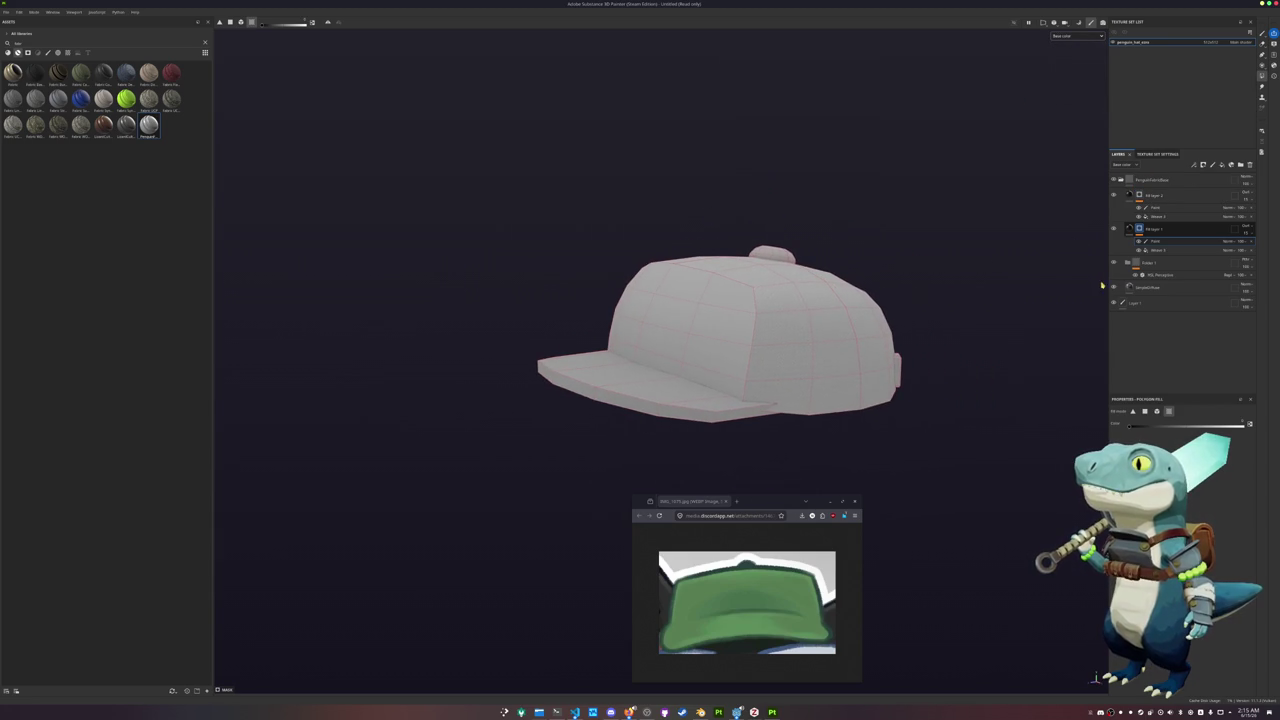
left_click(1146, 287)
Sample the reference cap's green in KColorChooser and copy its hex code
key("super")
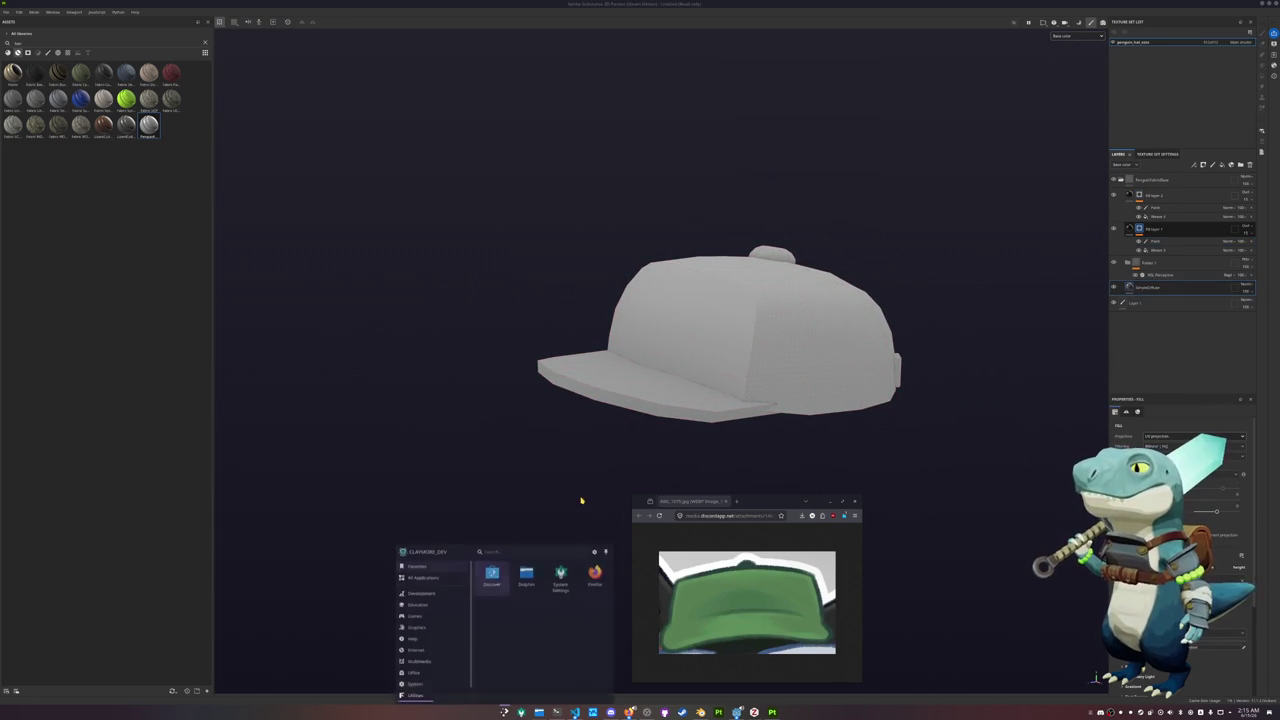
type("krita")
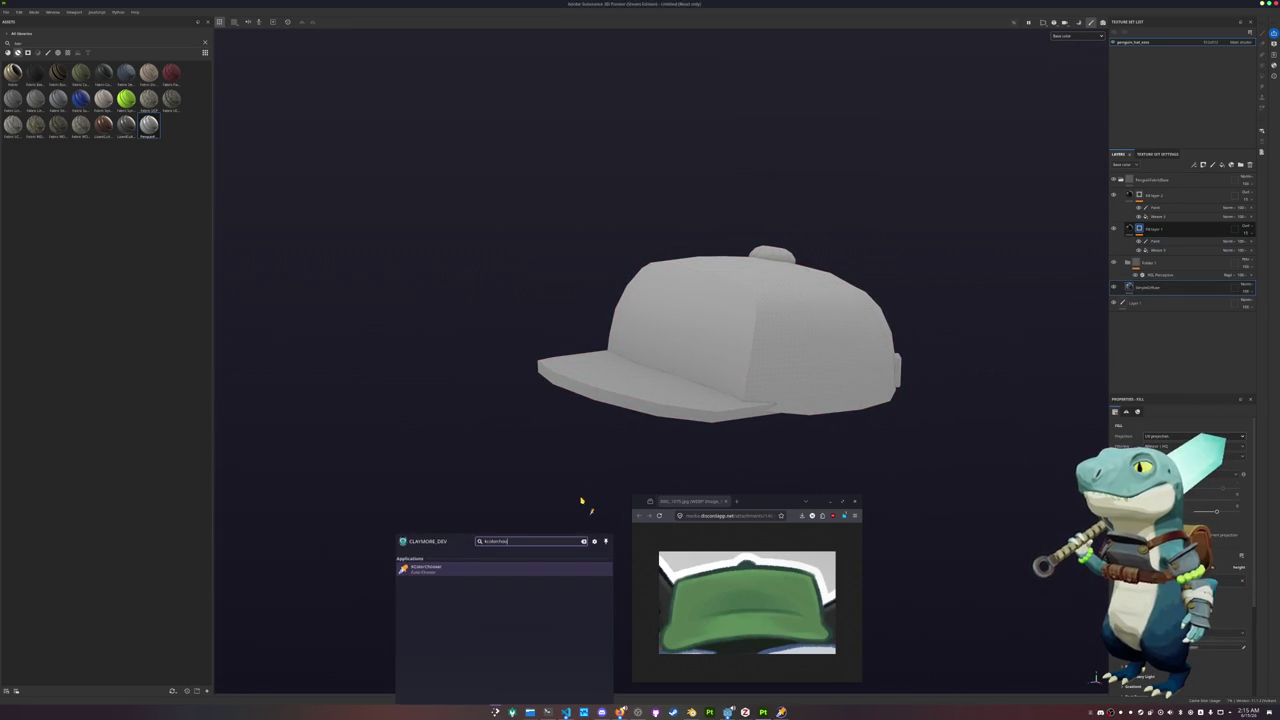
key("Return")
left_click_drag(573, 345, 461, 569)
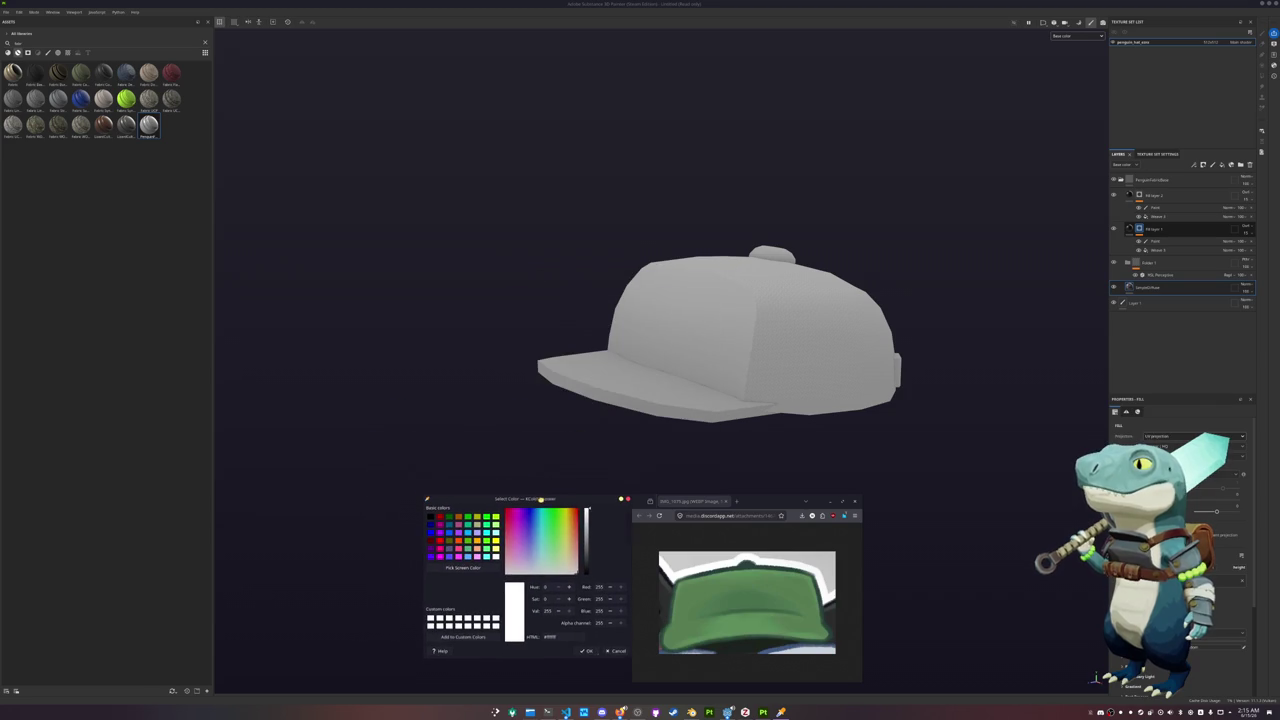
left_click(461, 569)
left_click(690, 600)
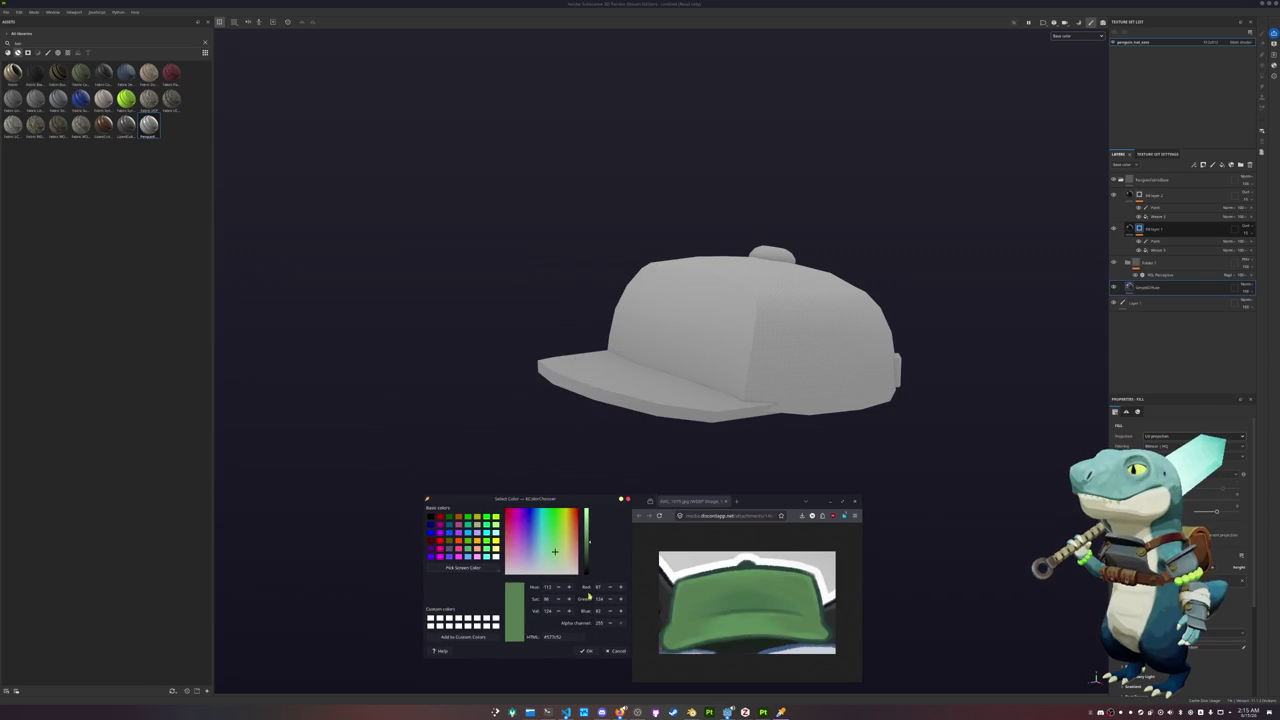
double_click(563, 640)
key("ctrl+c")
key("Escape")
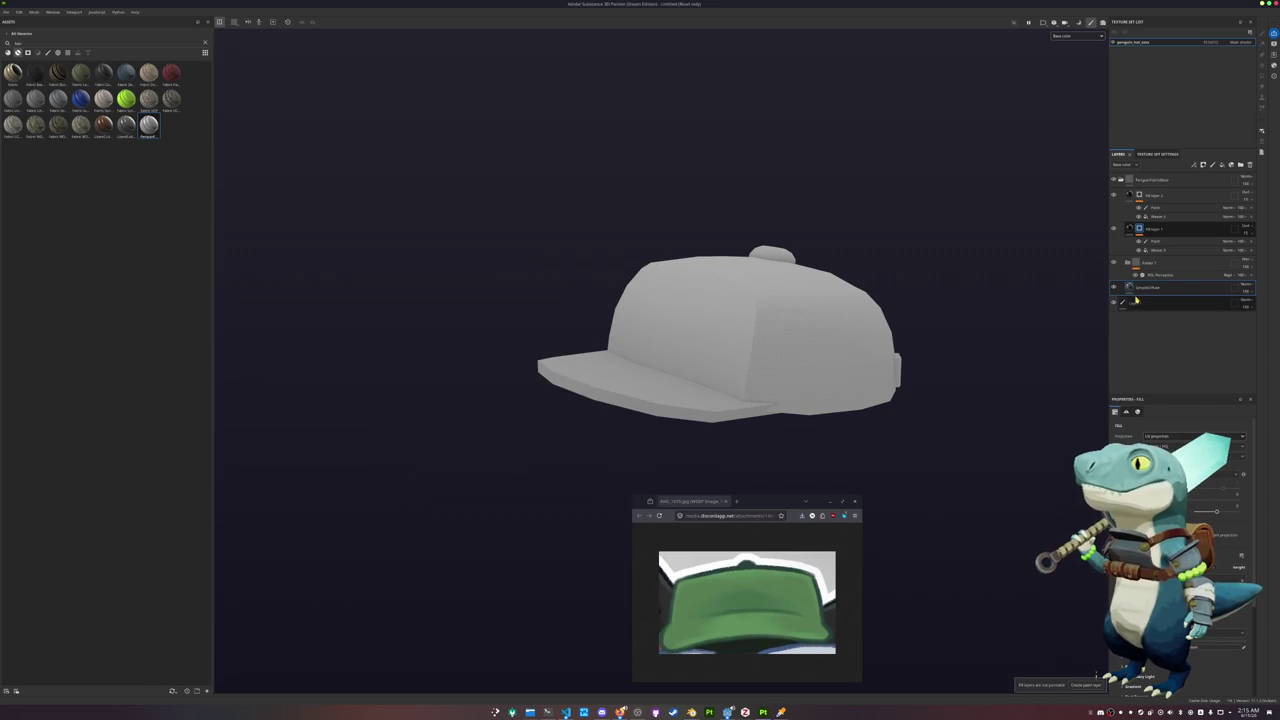
Paste the copied green into the base fill layer's Base color and fine-tune it
left_click(1156, 287)
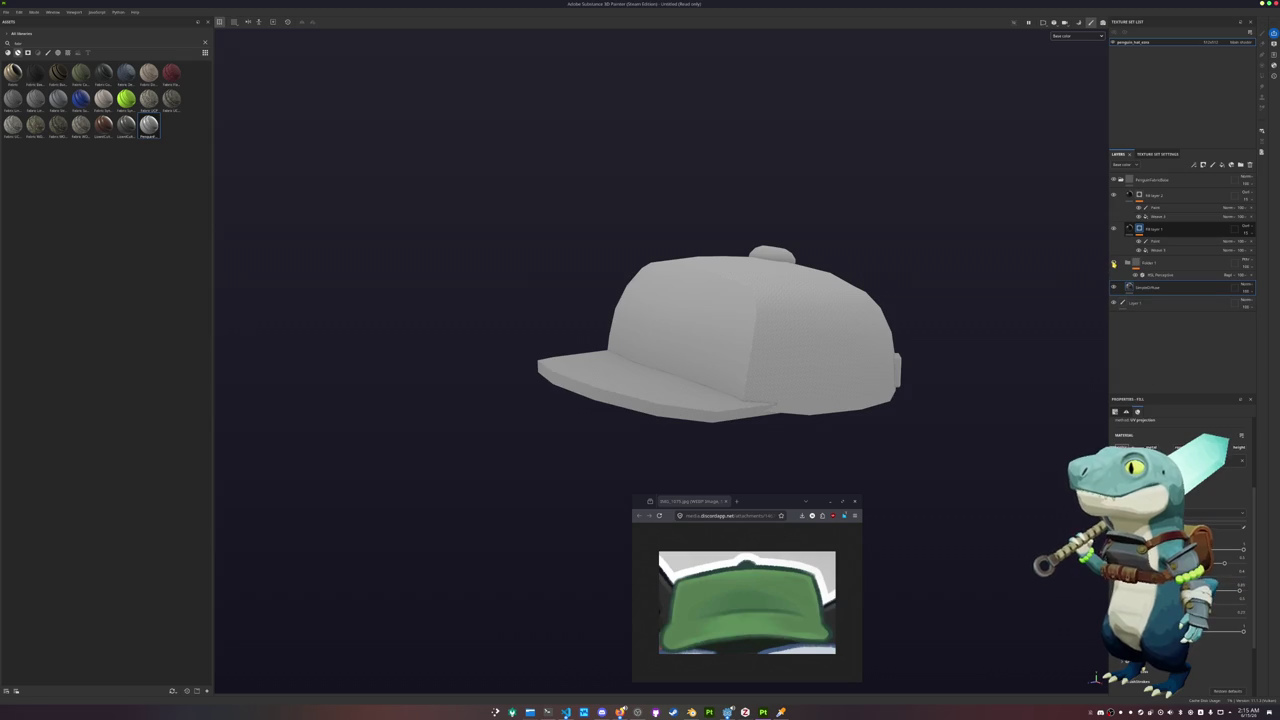
left_click(1113, 263)
left_click(1180, 447)
left_click(1231, 583)
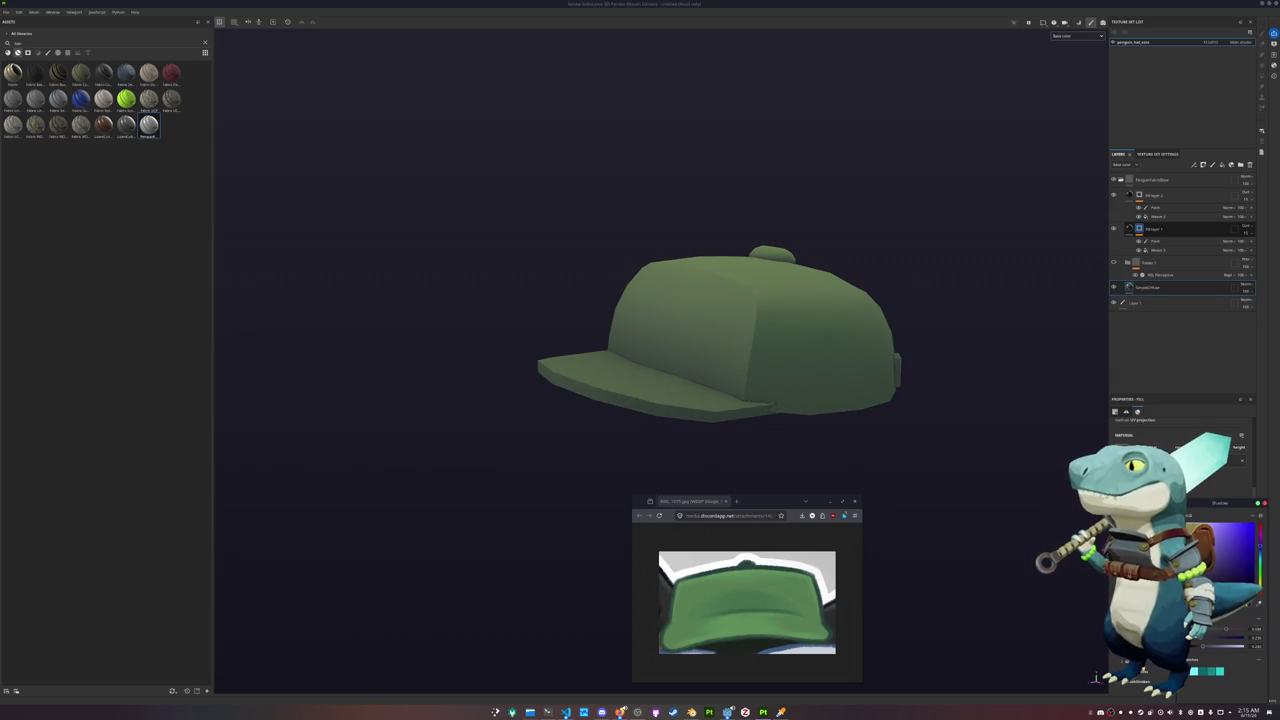
left_click_drag(1259, 560, 1259, 592)
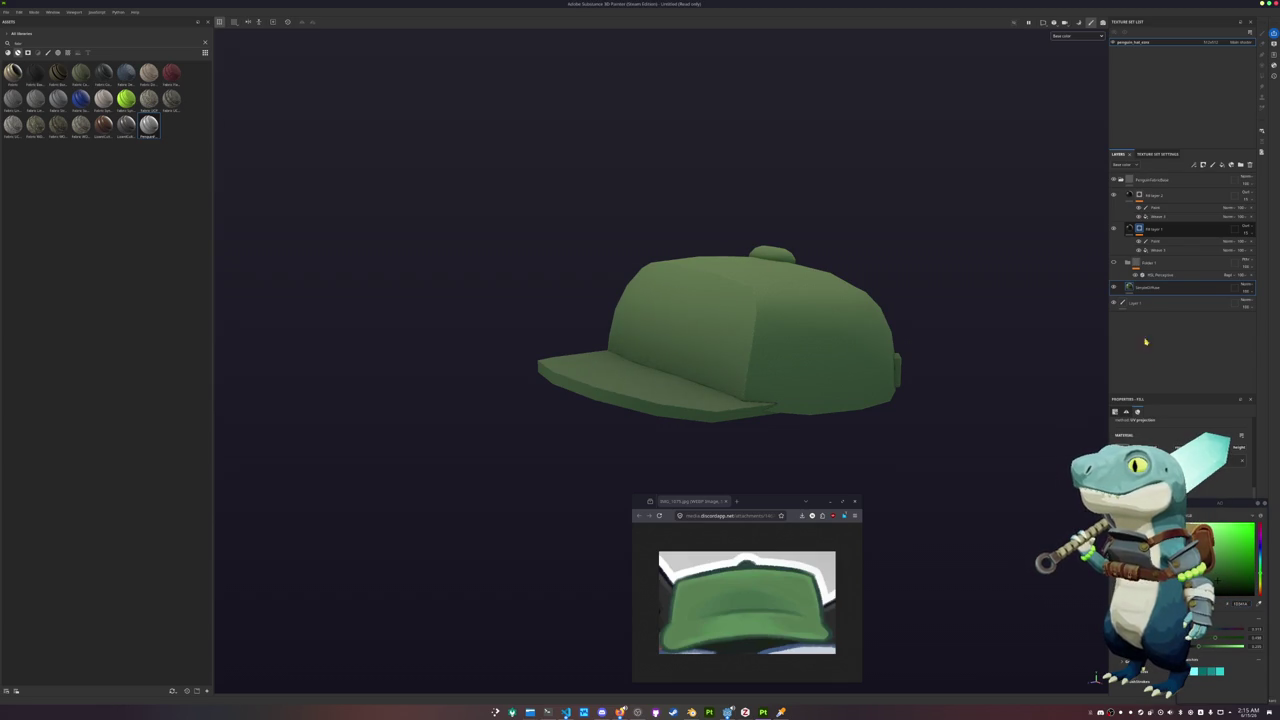
left_click(1121, 176)
Add Folder 2 at the top of the stack with a Blur Slope filter
left_click(1240, 164)
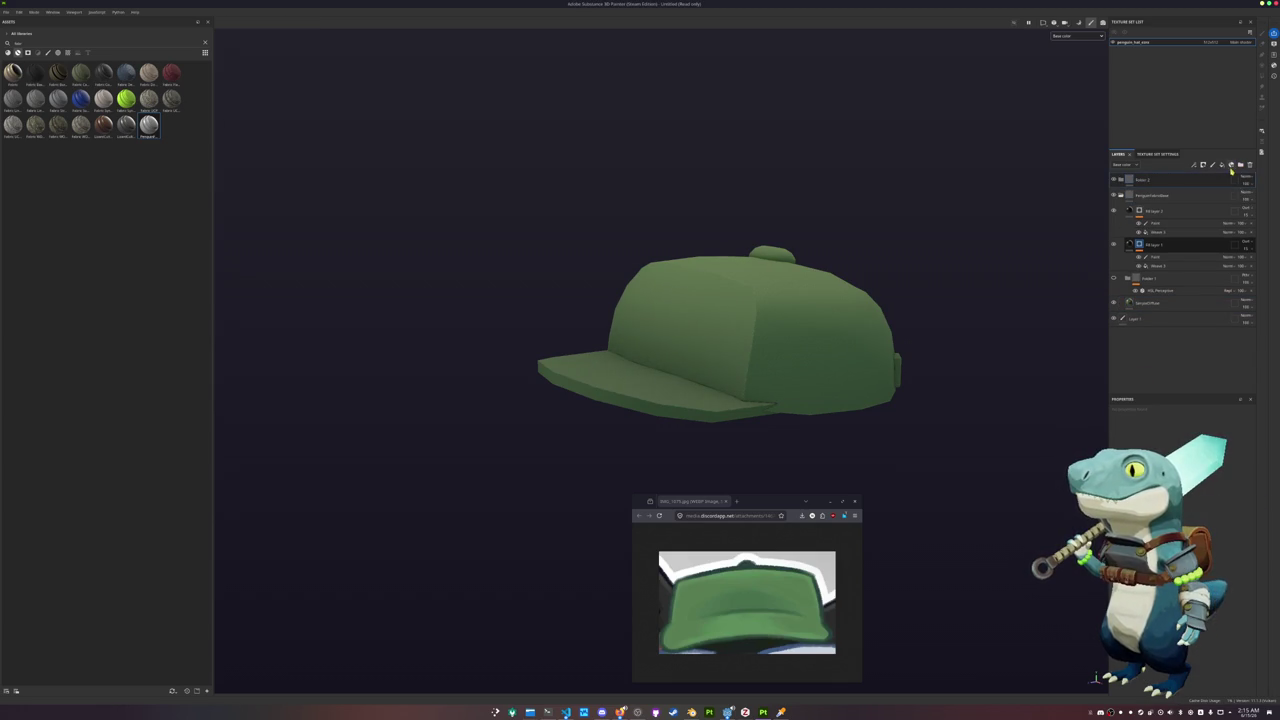
left_click(1247, 179)
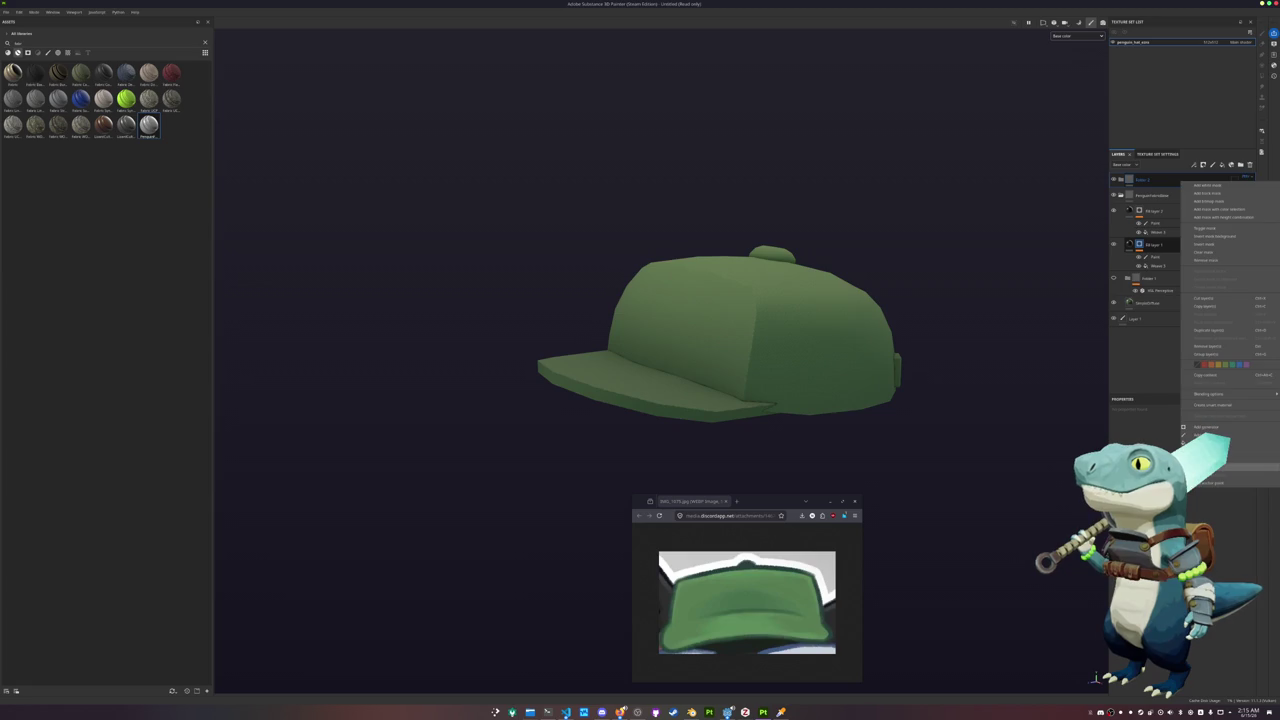
left_click(1215, 232)
left_click(1182, 437)
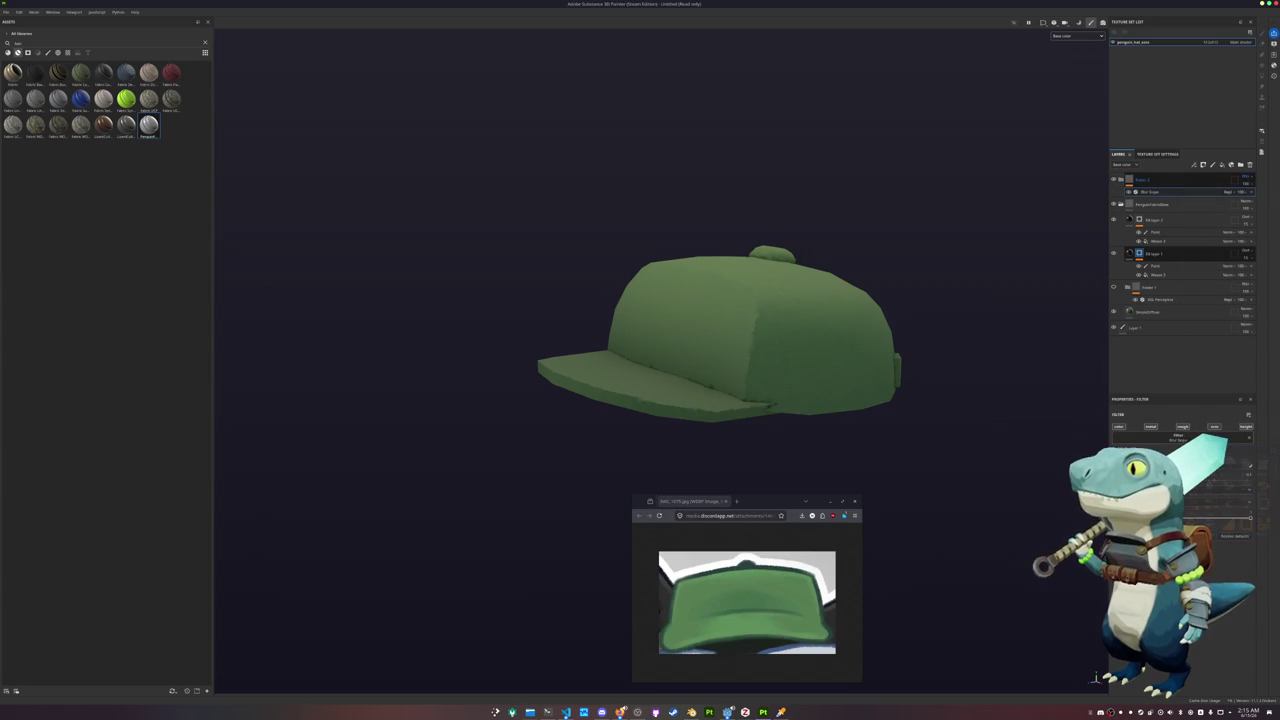
left_click(1228, 503)
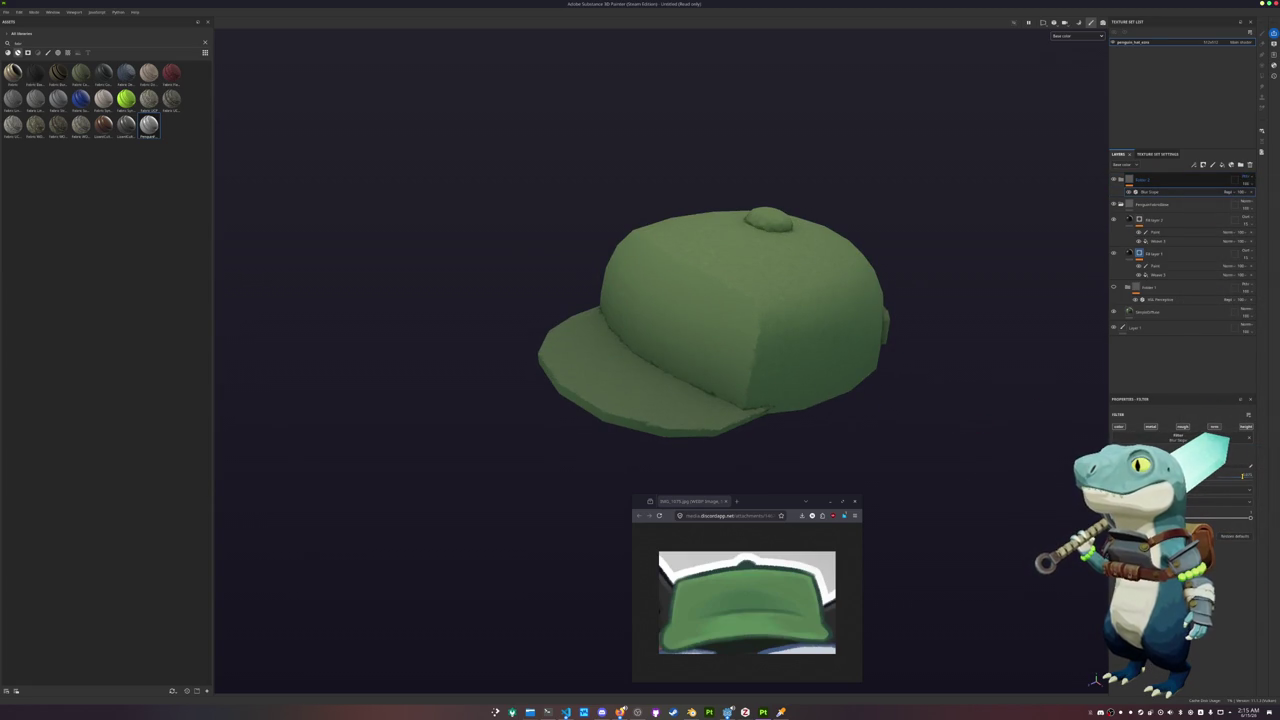
Inspect the smoothed cap and start saving the project with Ctrl+S
scroll(846, 366, "down", 4)
scroll(826, 394, "down", 2)
left_click_drag(826, 394, 827, 377, "alt")
key("ctrl+s")
left_click(657, 281)
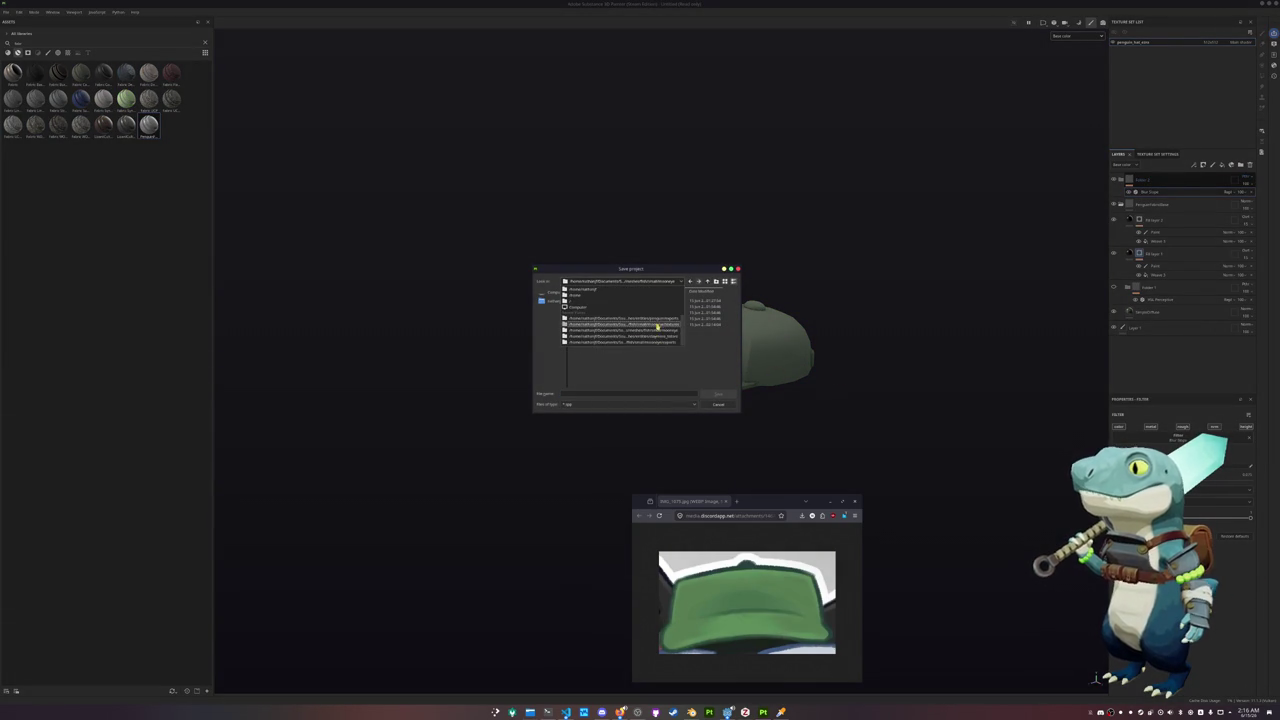
Save the project as 'penguin_hat' in the penguin folder
left_click(655, 318)
left_click(706, 281)
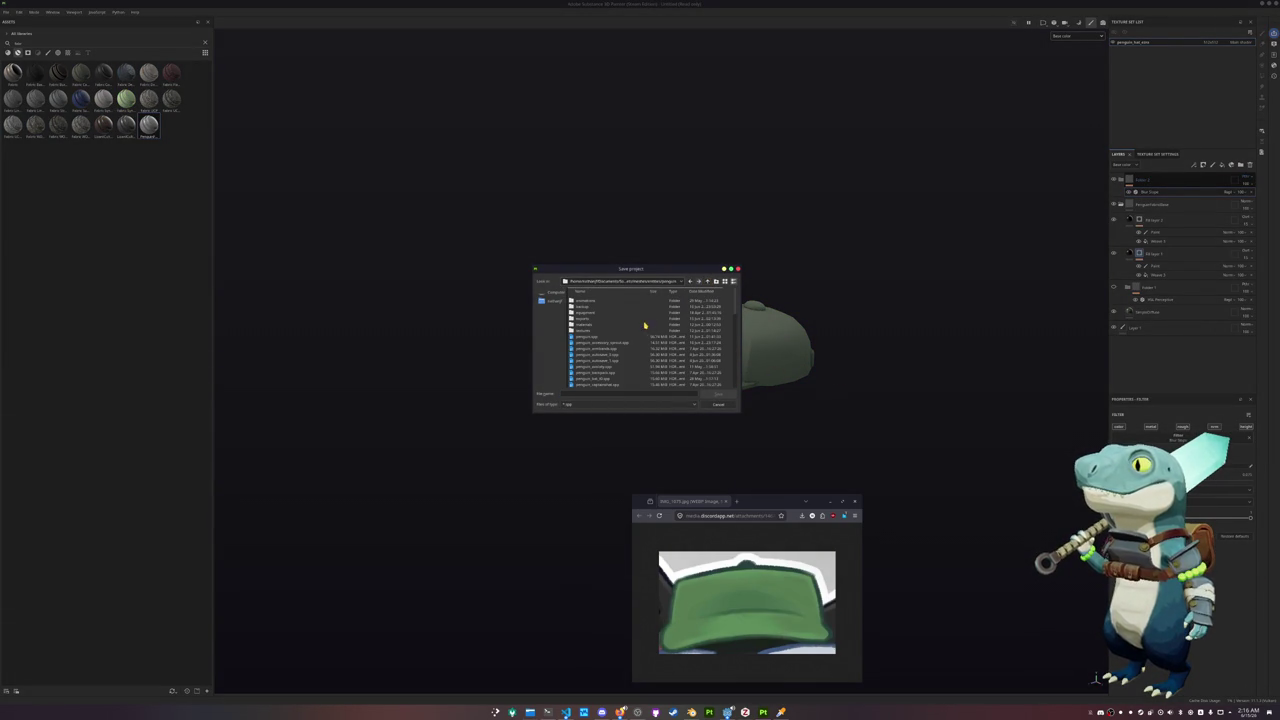
double_click(584, 330)
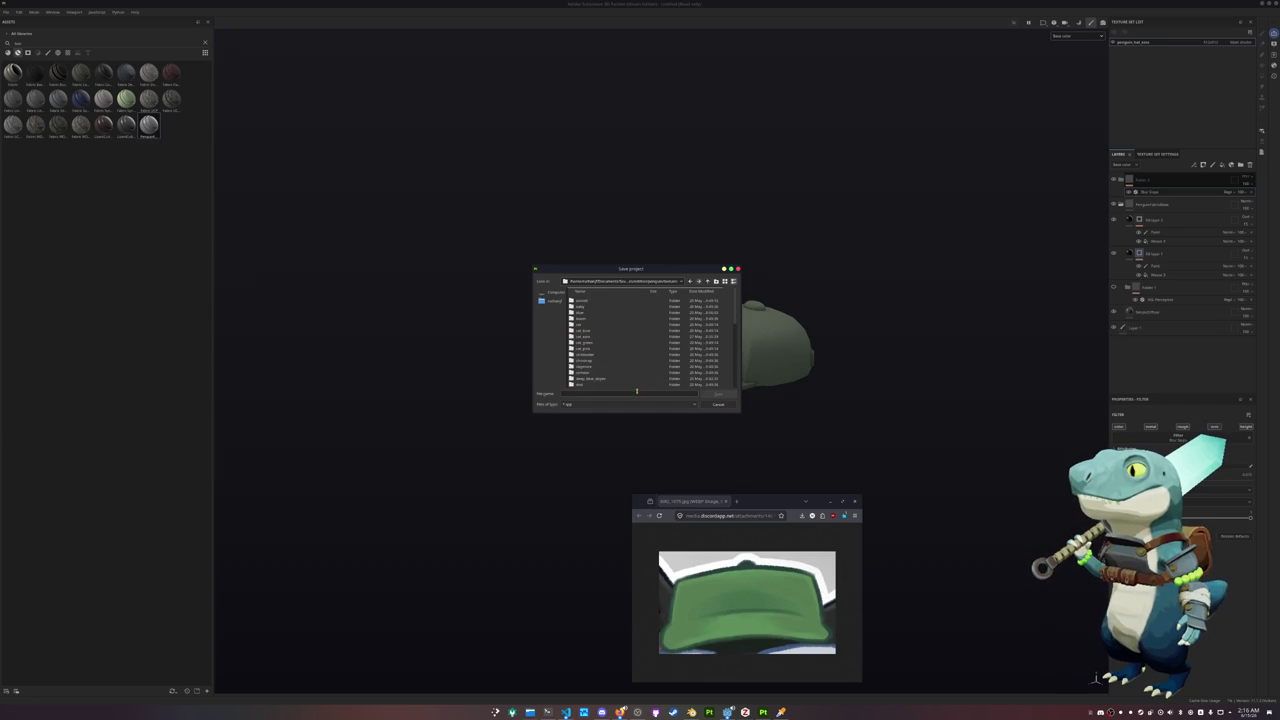
left_click(706, 281)
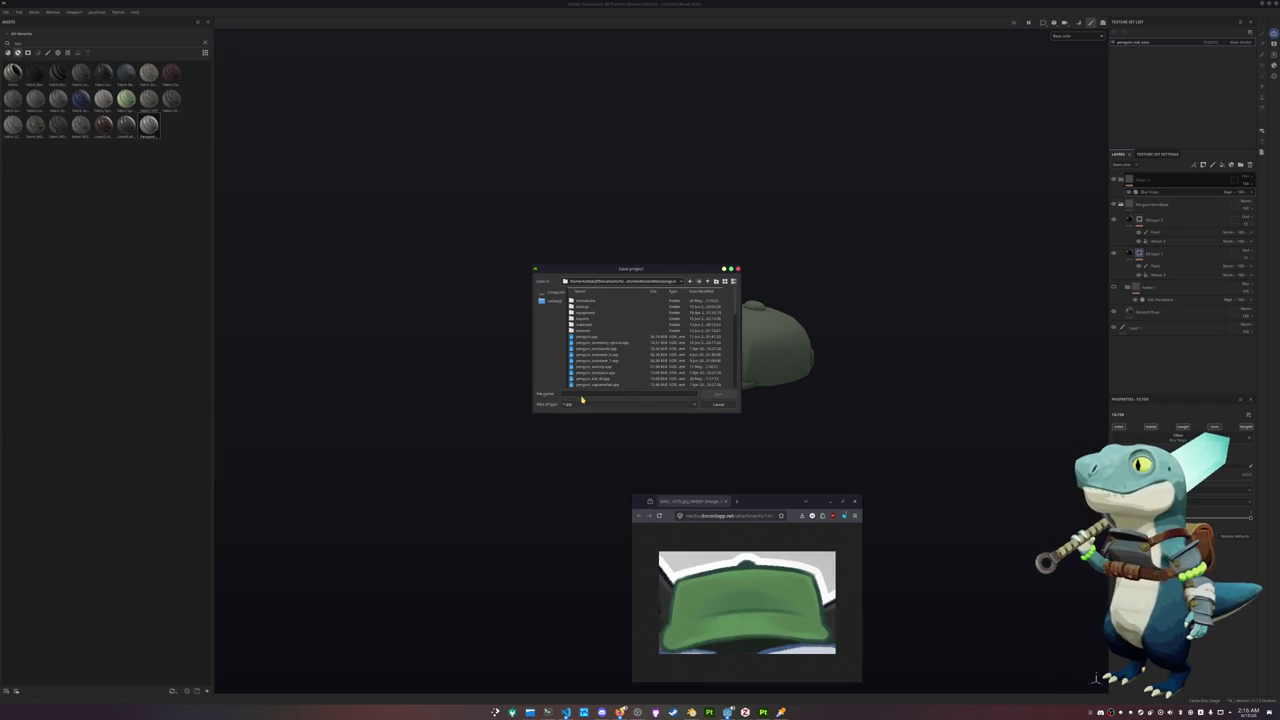
type("penguin_hat")
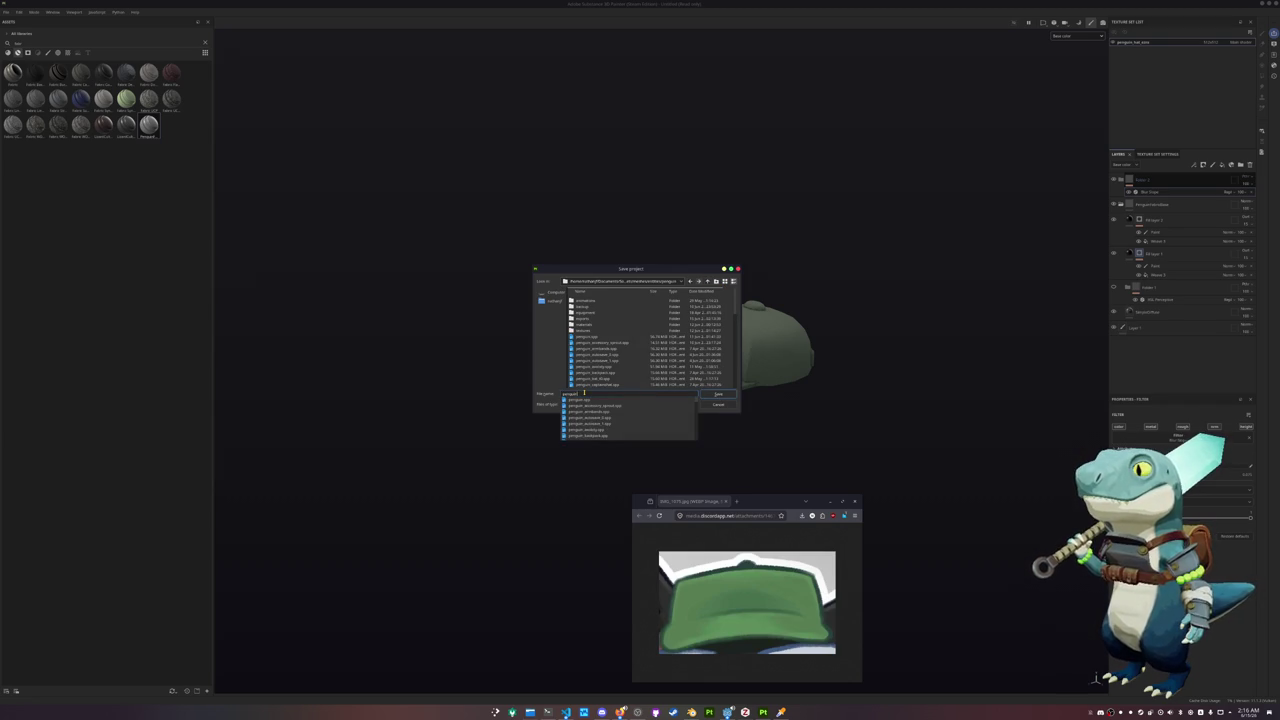
key("Return")
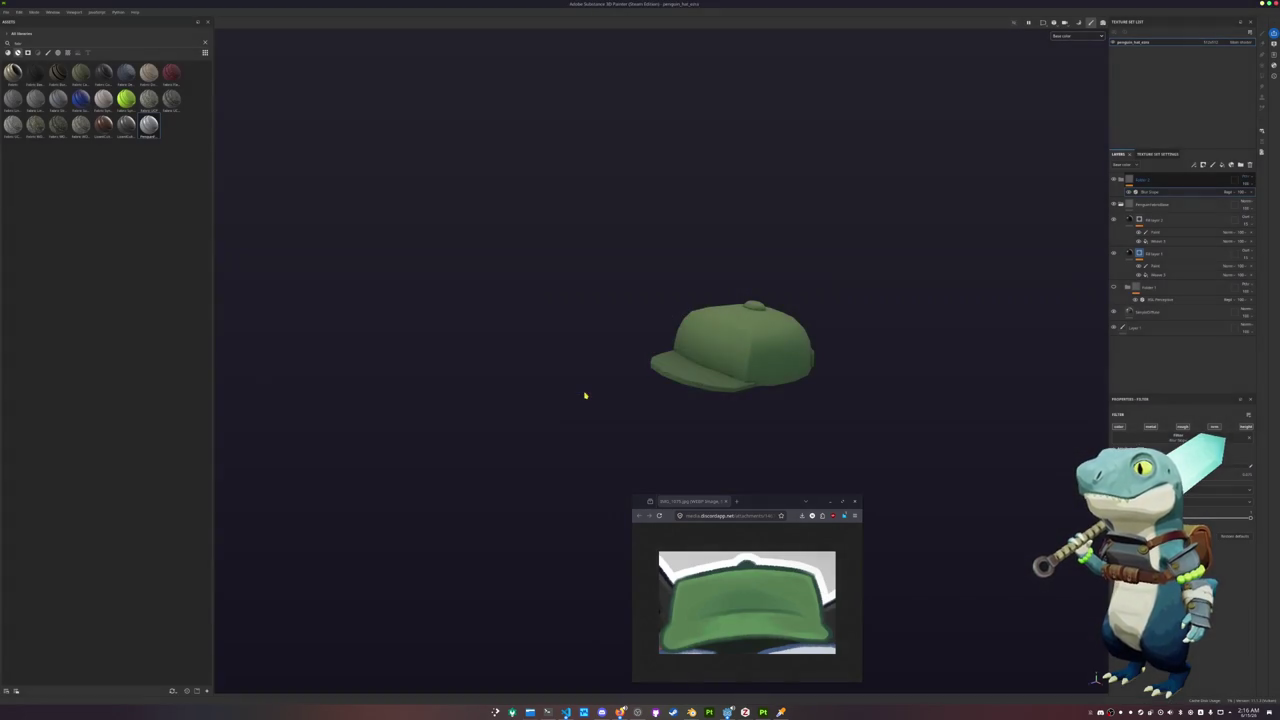
Export the hat texture set to the penguin textures folder and return to Blender
key("ctrl+shift+e")
left_click(660, 258)
left_click(630, 289)
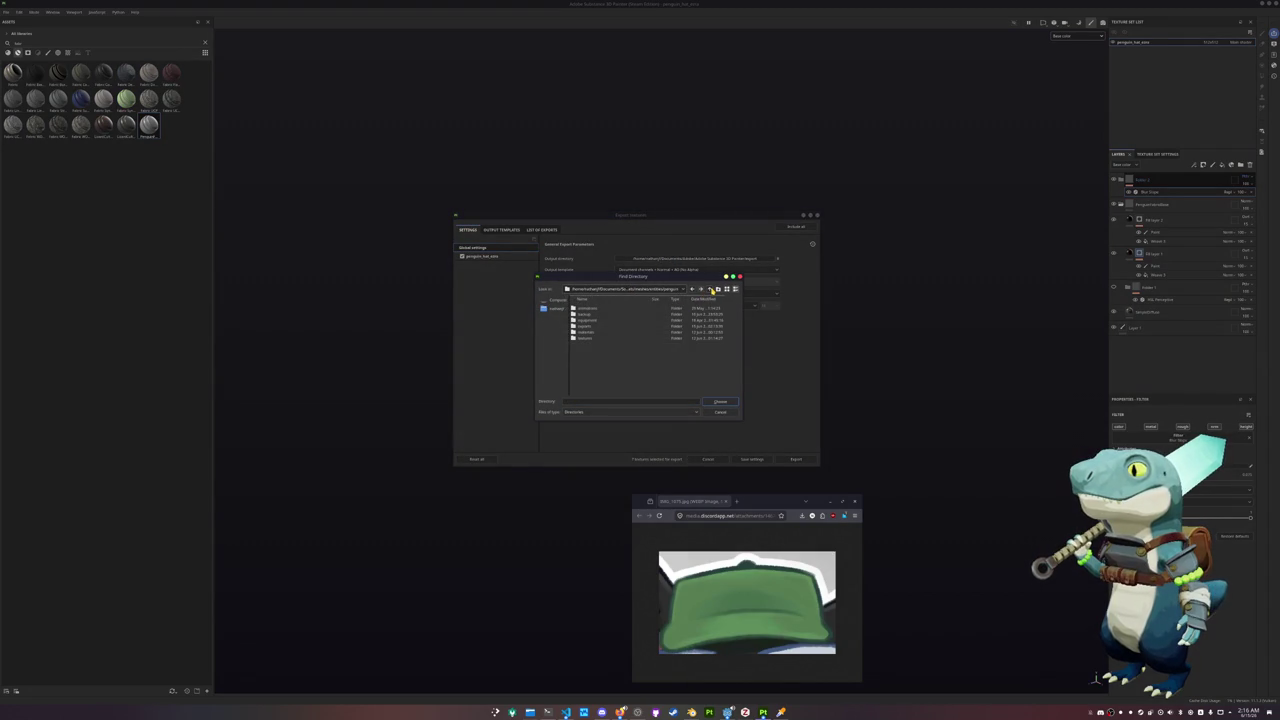
double_click(585, 338)
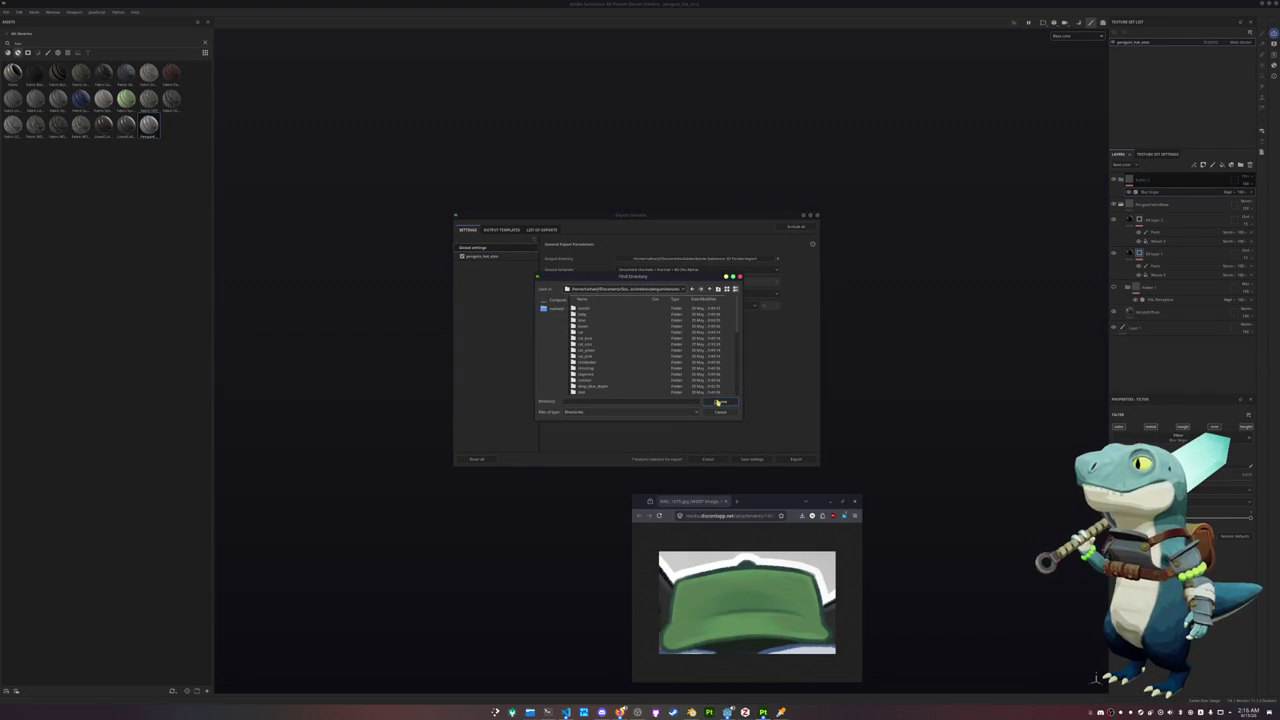
left_click(720, 401)
left_click(484, 257)
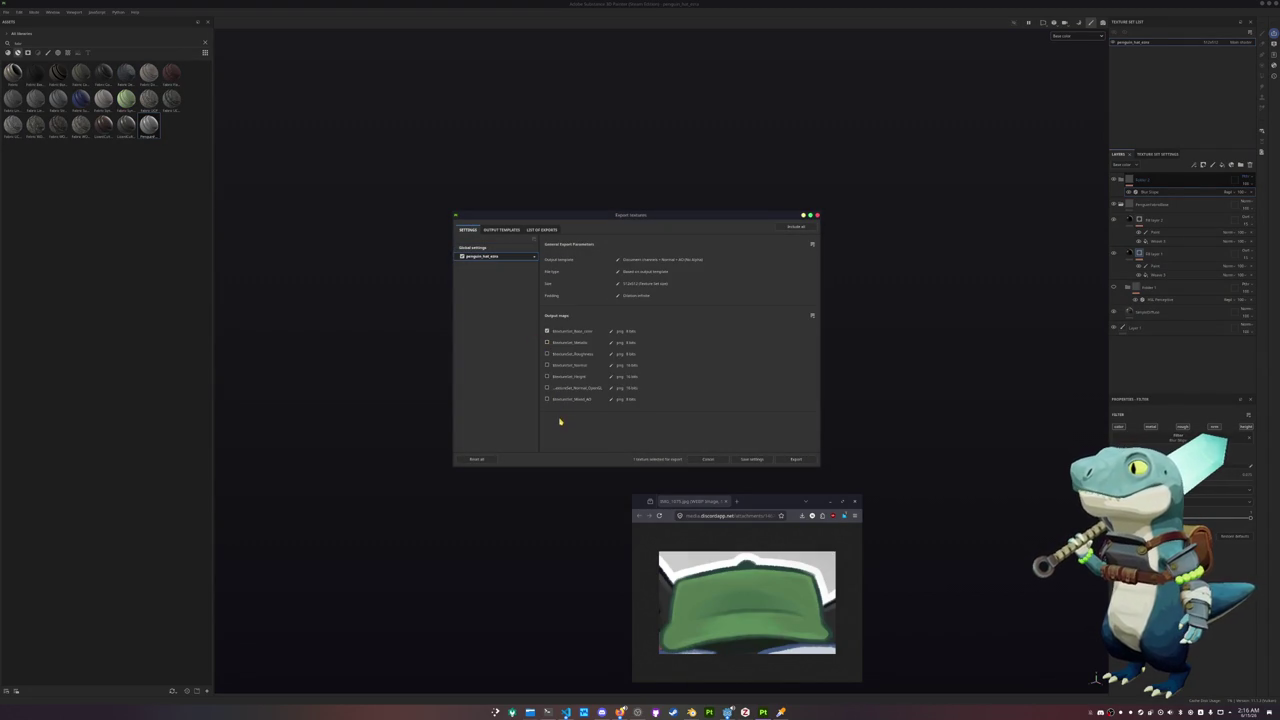
left_click(795, 459)
left_click(708, 459)
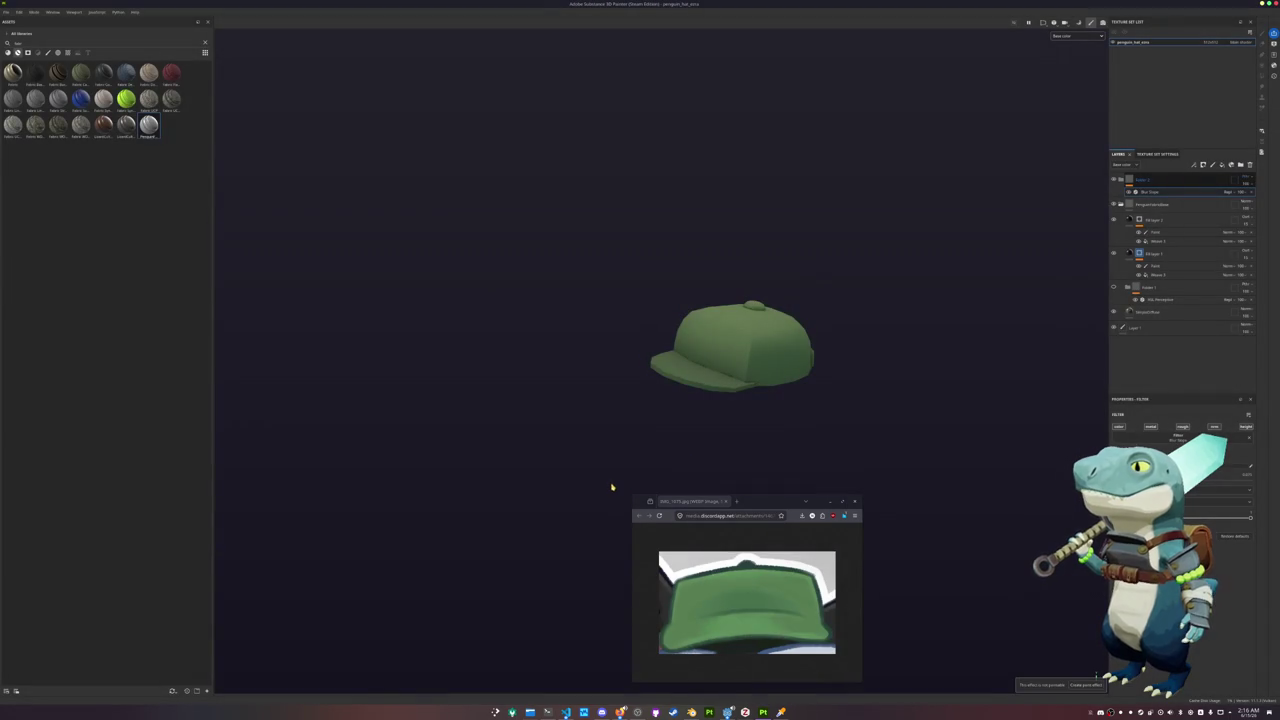
key("alt+Tab")
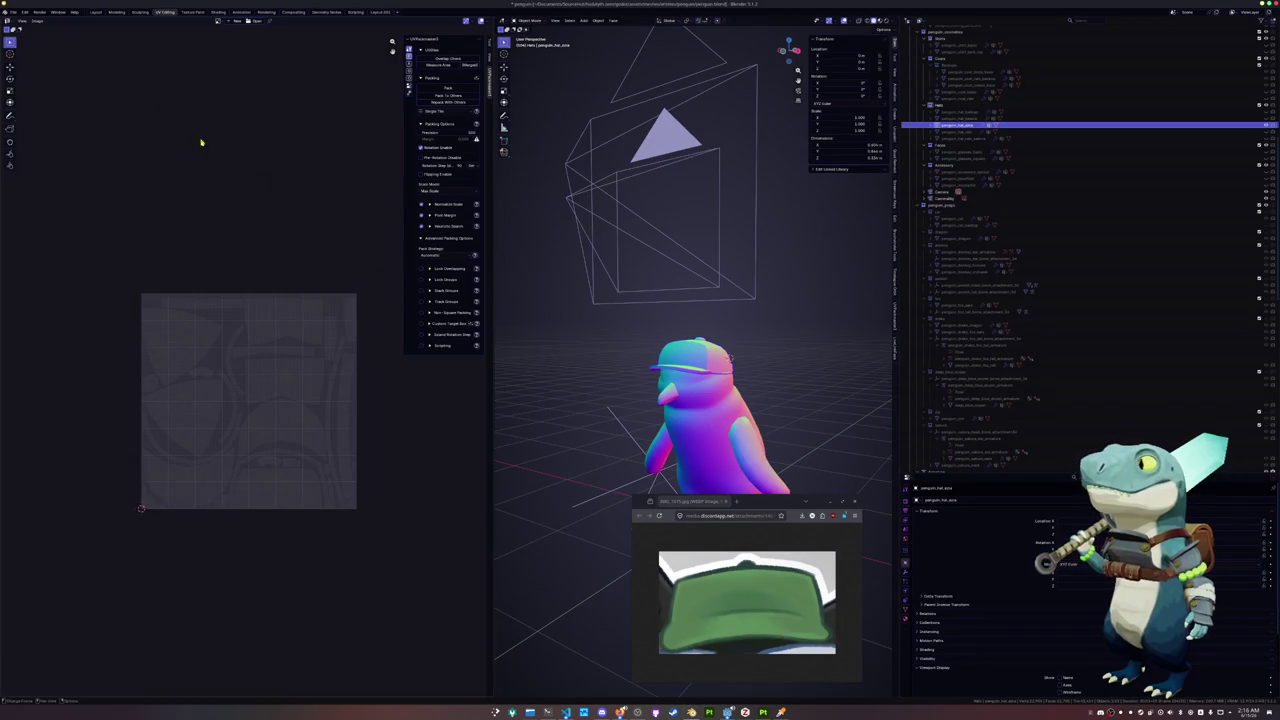
In the Shading workspace, add an image texture node setup to the hat material
left_click(217, 11)
left_click_drag(733, 501, 467, 593)
key("ctrl+t")
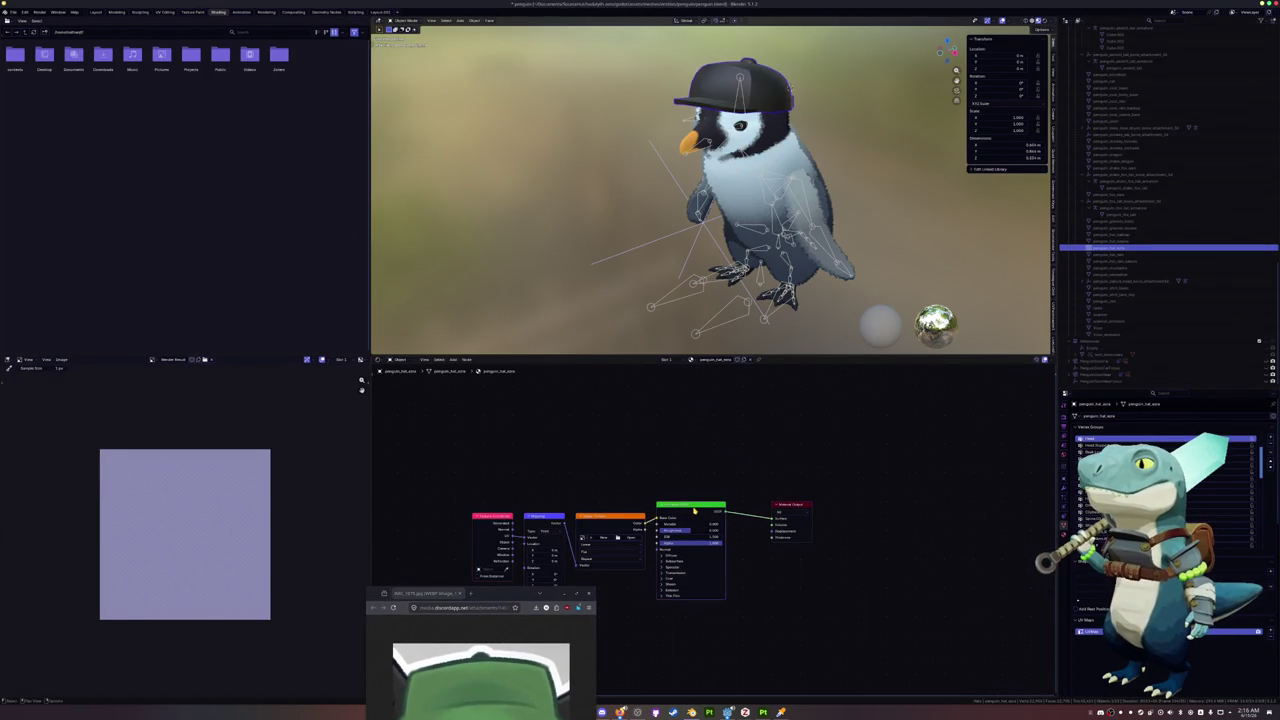
key("x")
left_click(620, 522, "ctrl+shift")
Load the exported hat texture into the node and bring the cap reference into view
left_click(625, 538)
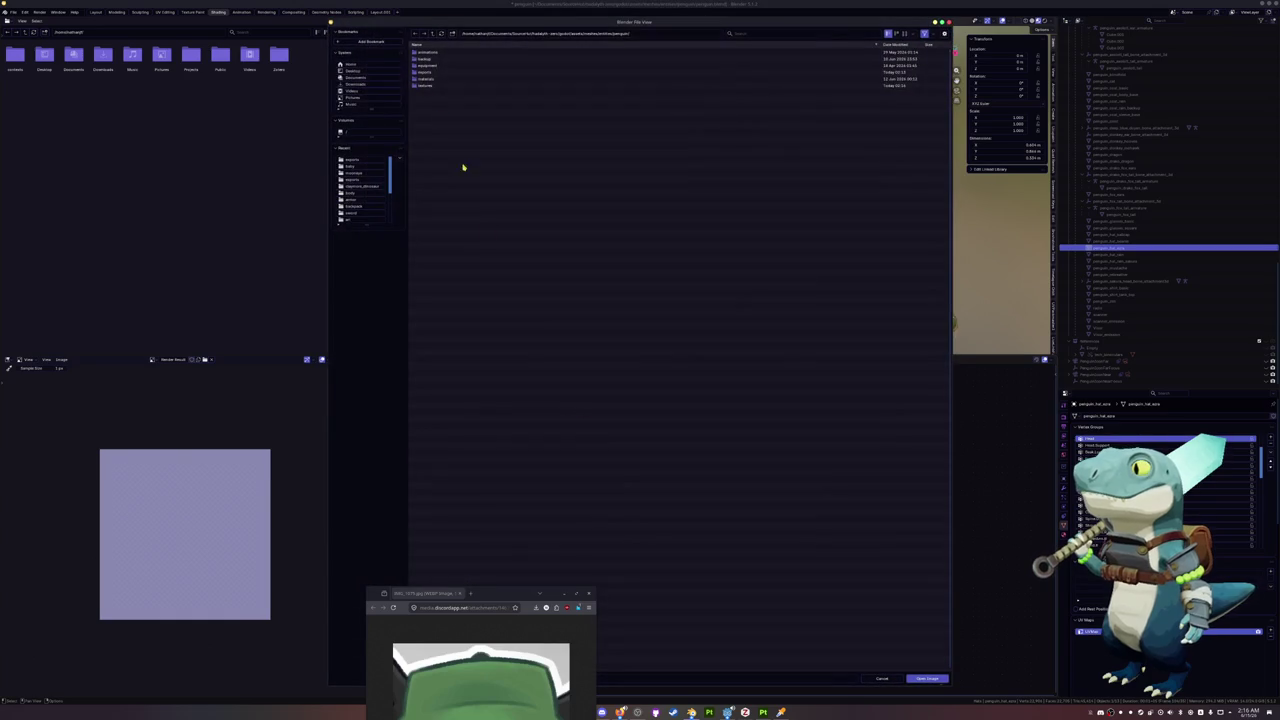
scroll(443, 400, "down", 3)
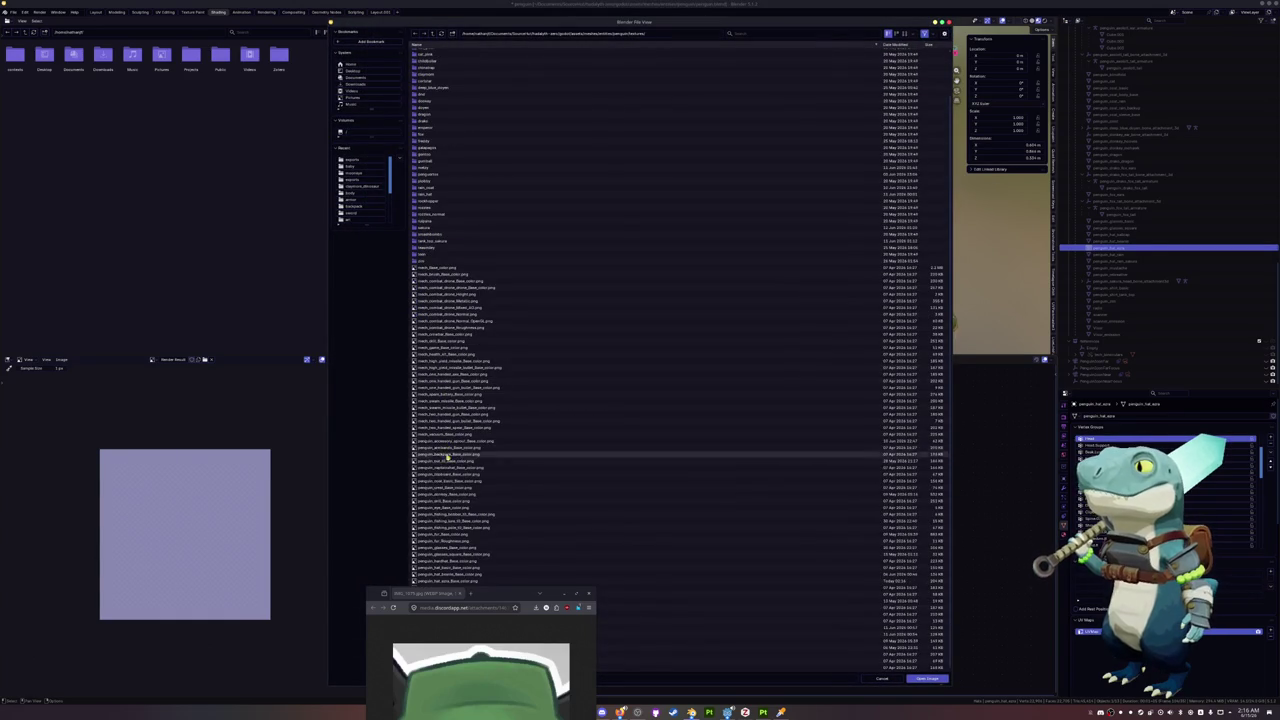
mouse_move(447, 521)
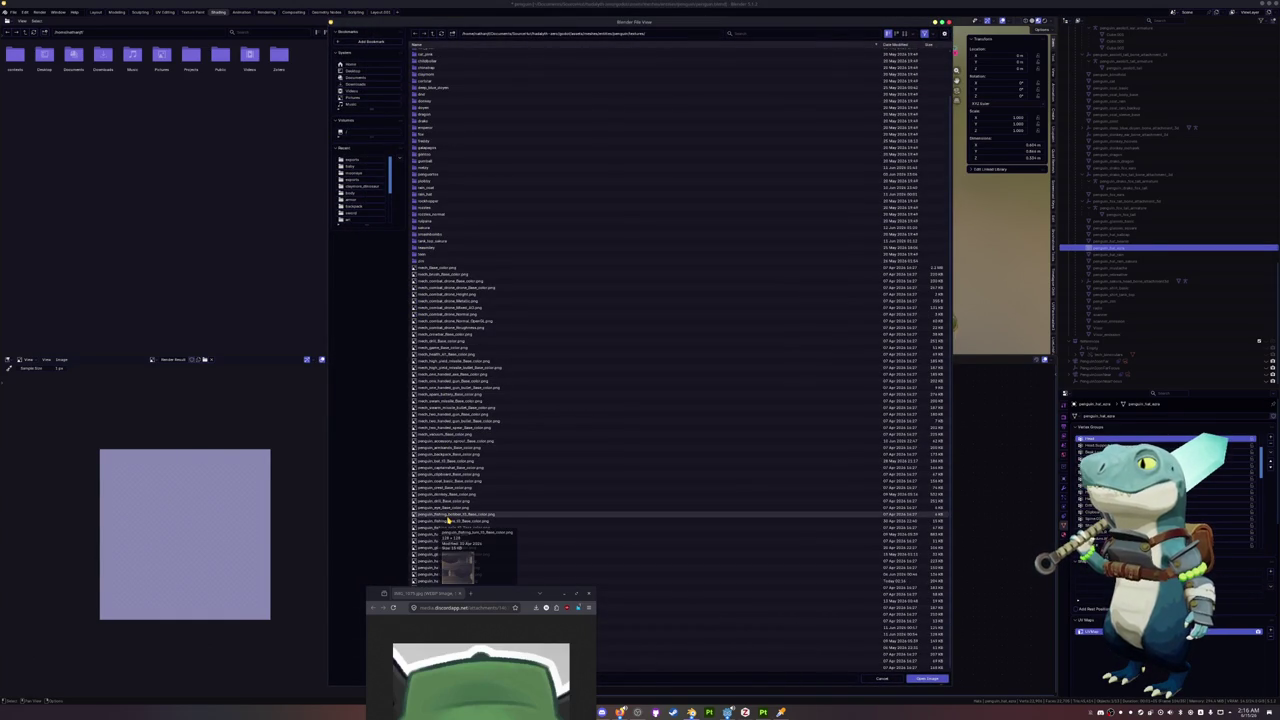
left_click_drag(493, 594, 493, 639)
double_click(450, 591)
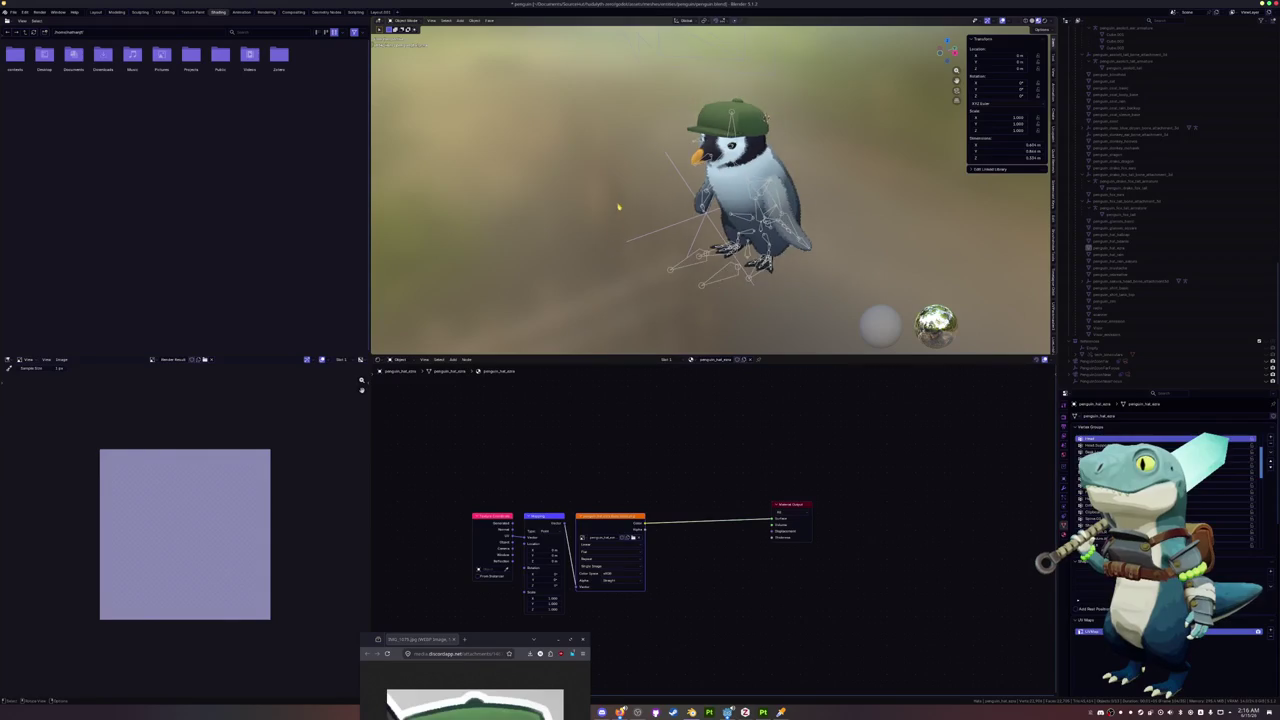
middle_click_drag(616, 212, 608, 286, "shift")
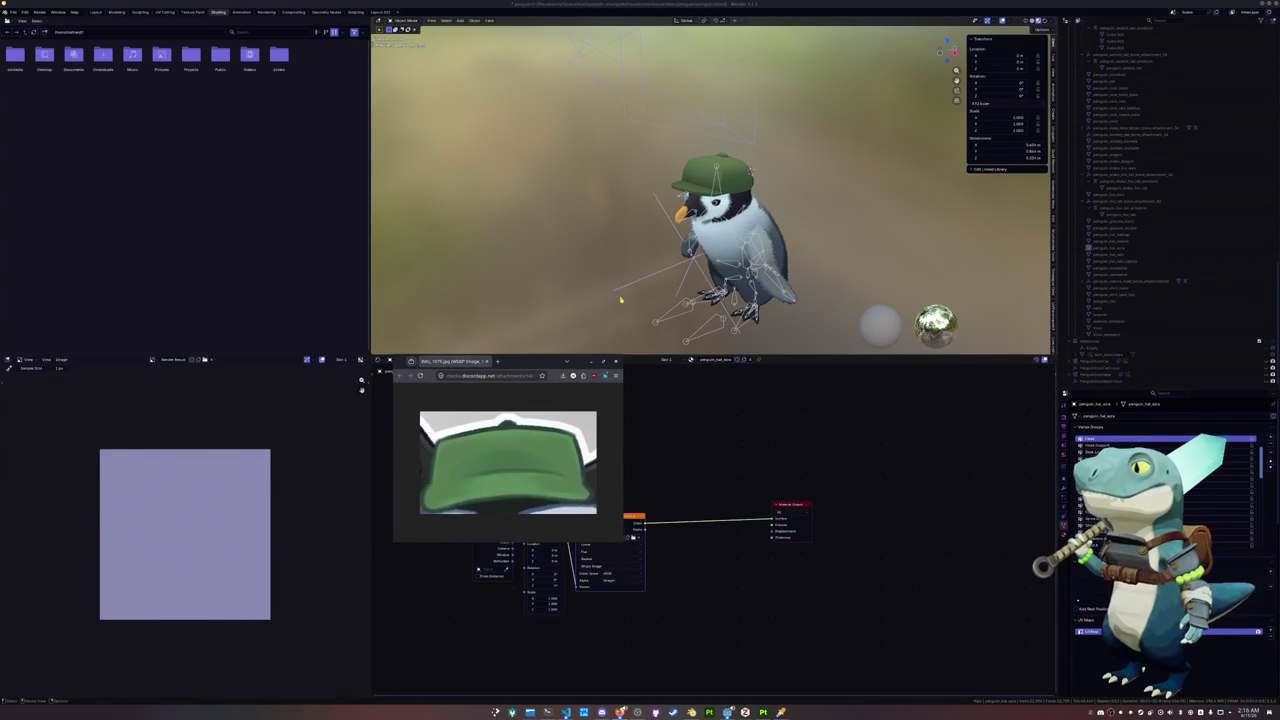
left_click(763, 712)
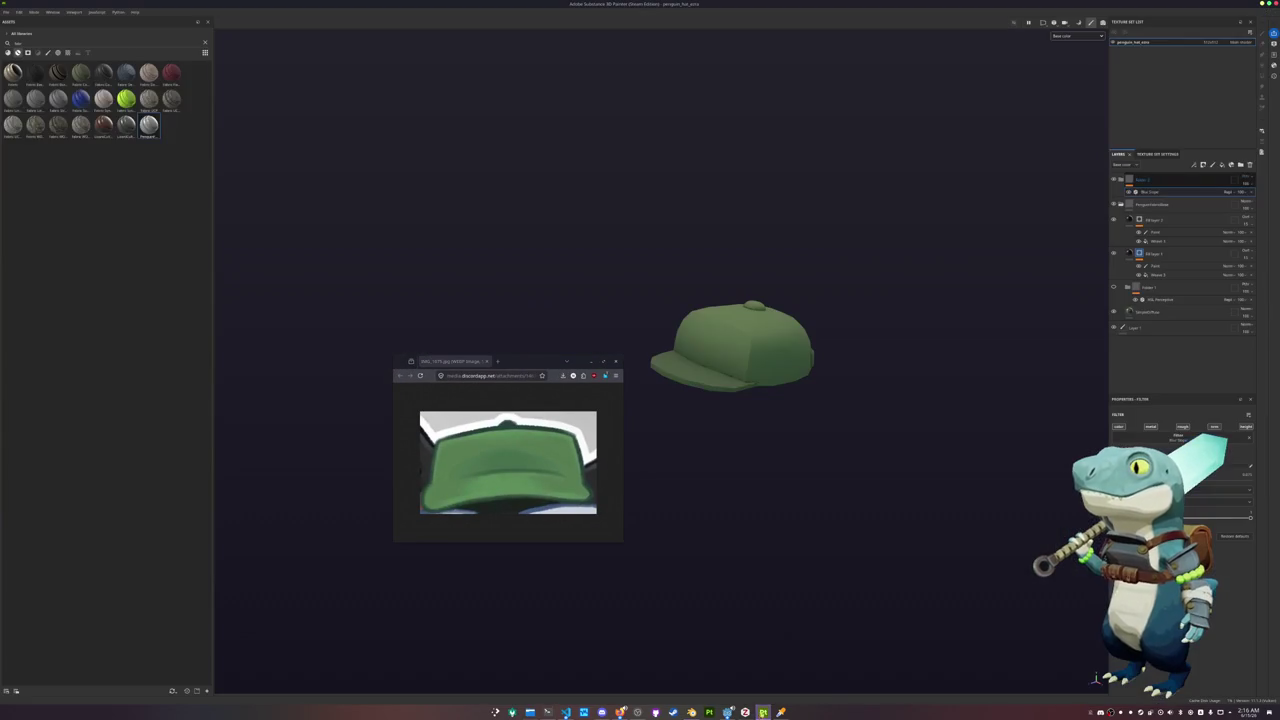
Adjust the Template/Base fill's base colour and re-export the cap textures
left_click(1150, 312)
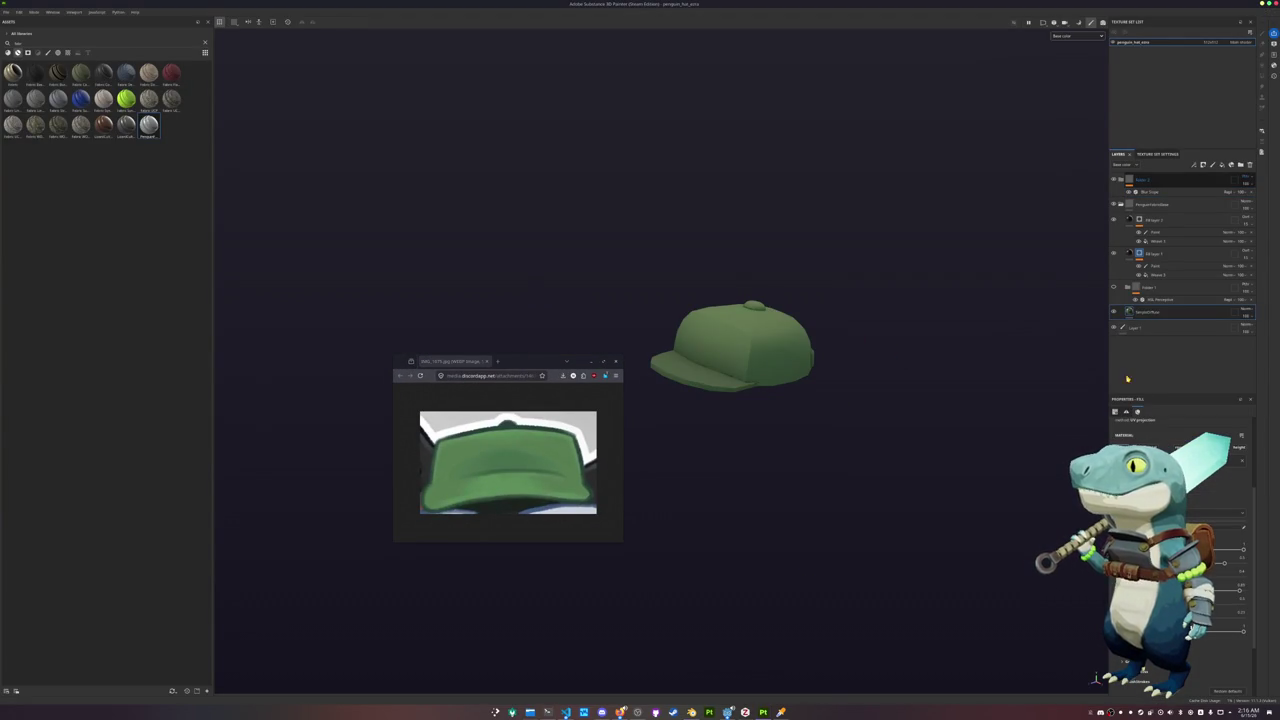
left_click(1240, 525)
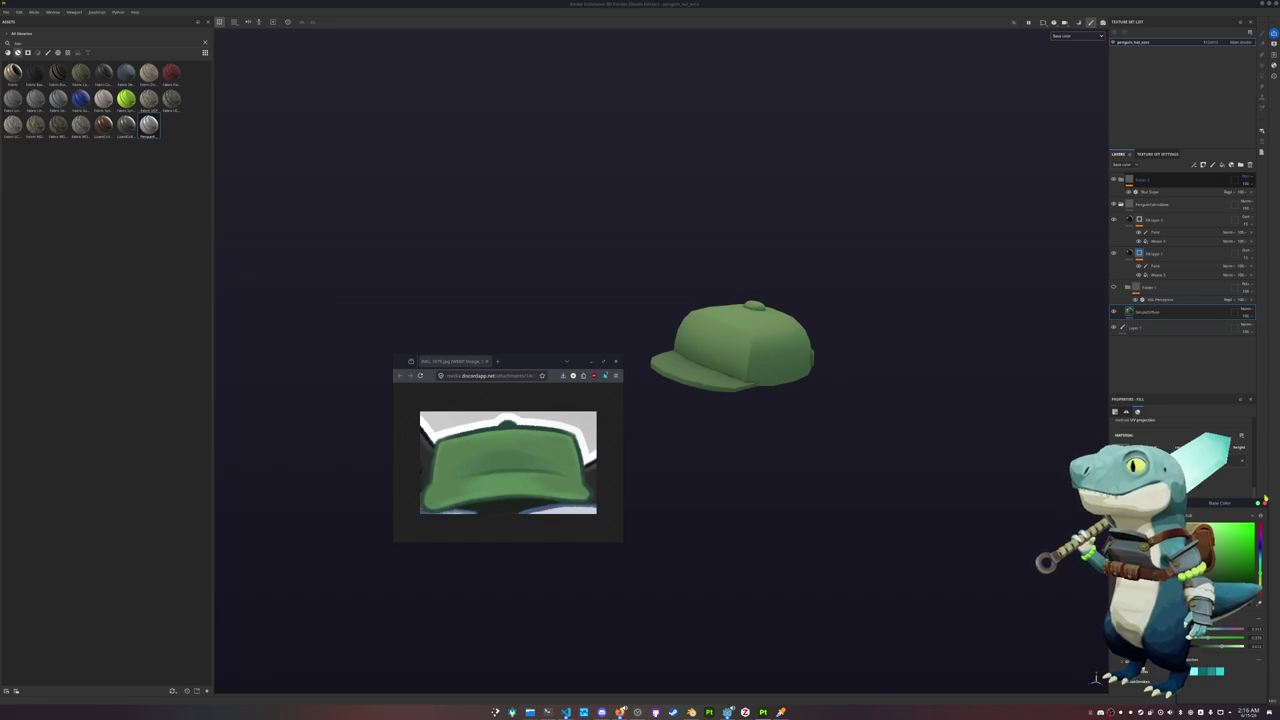
key("ctrl+shift+e")
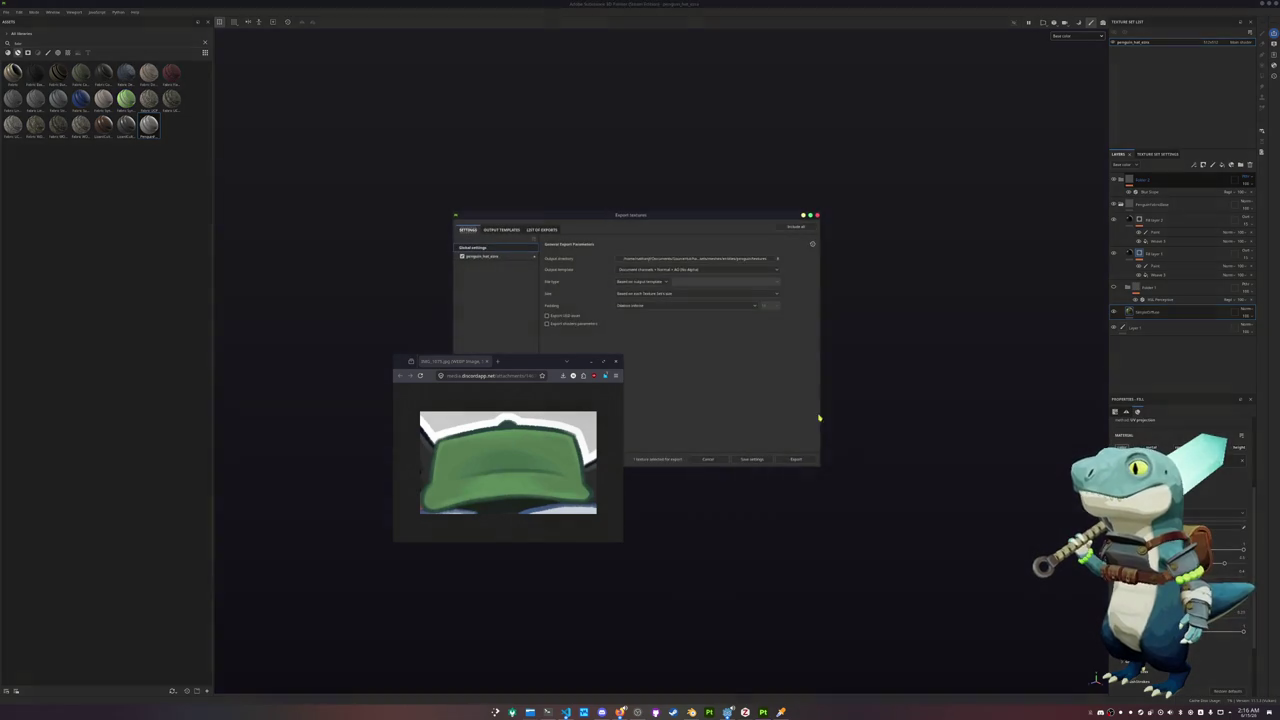
left_click(796, 459)
Check the updated cap in Blender from front and side views, then return to Painter
left_click(691, 712)
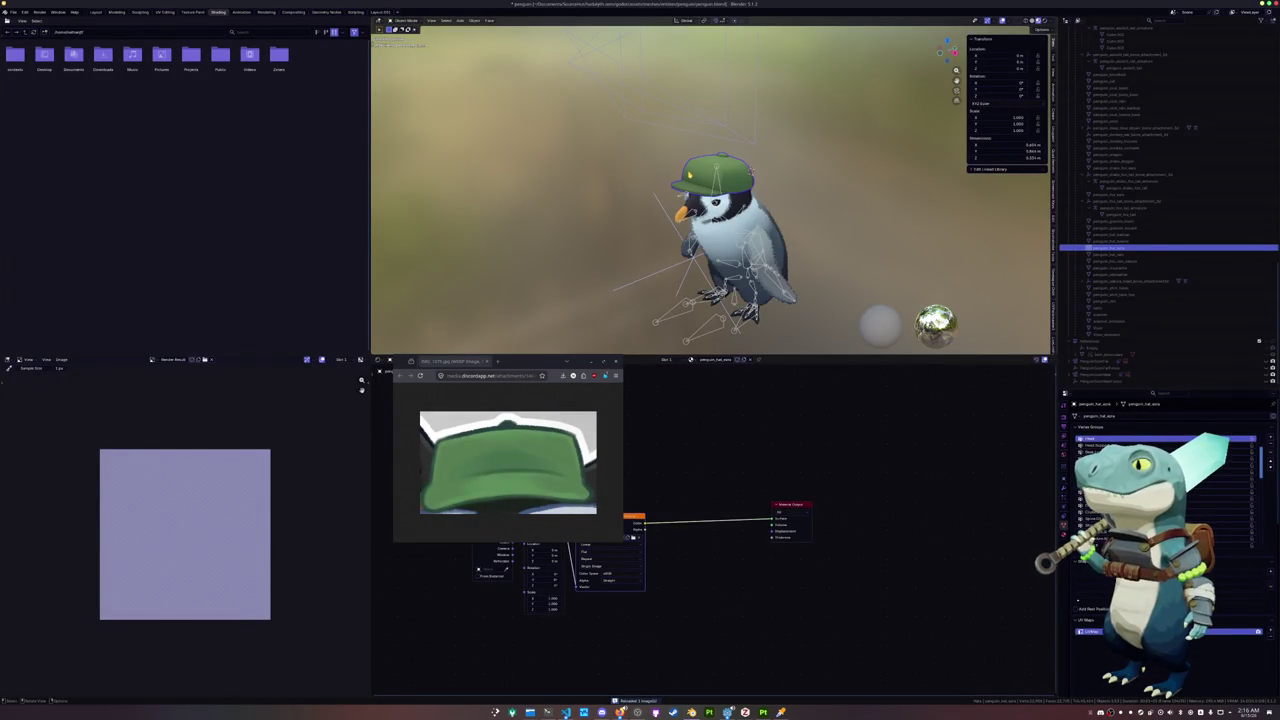
key("KP_1")
key("KP_3")
scroll(843, 175, "up", 4)
key("Tab")
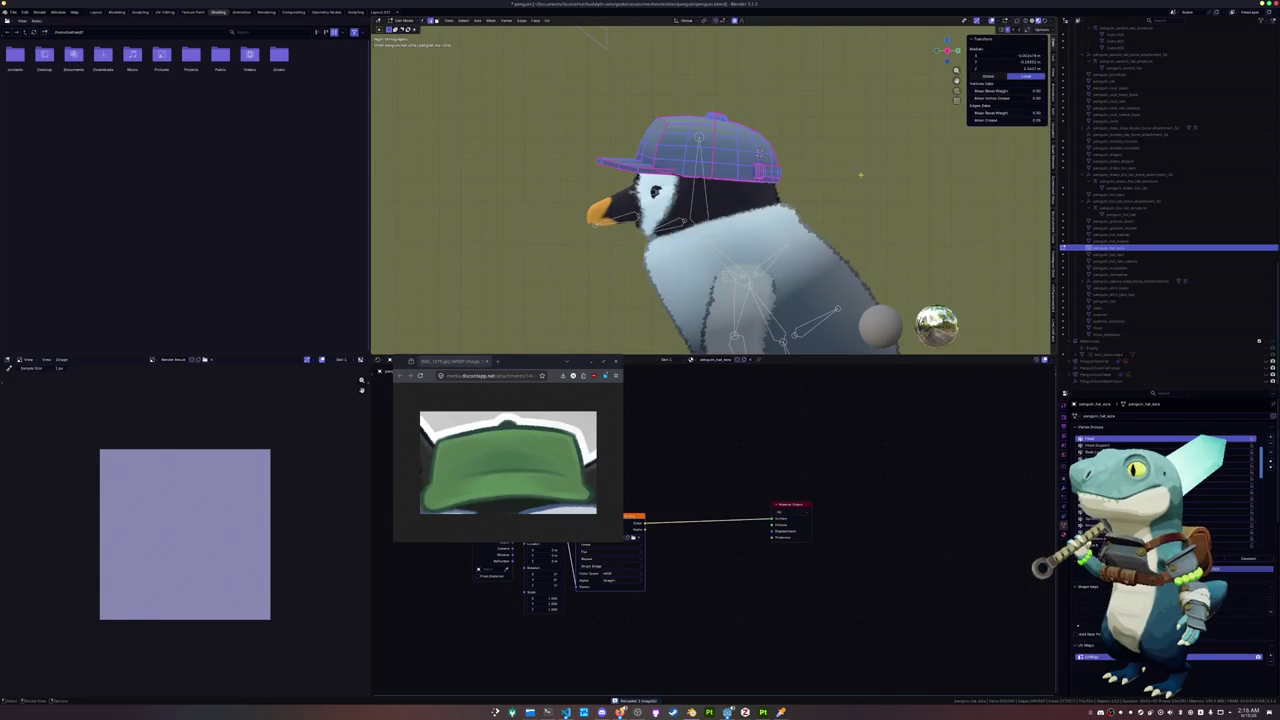
key("Tab")
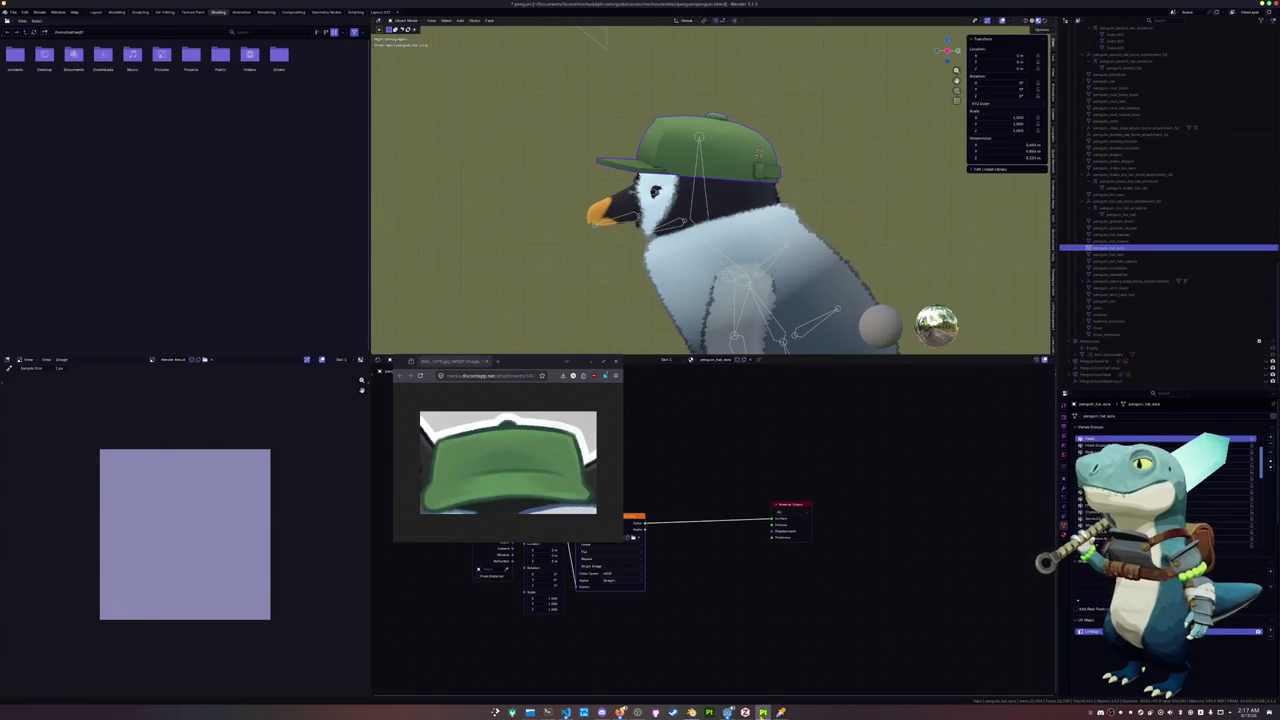
left_click(763, 712)
scroll(930, 300, "up", 3)
mouse_move(969, 340)
left_mouse_down("alt")
mouse_move(934, 371)
mouse_move(811, 360)
left_mouse_up("alt")
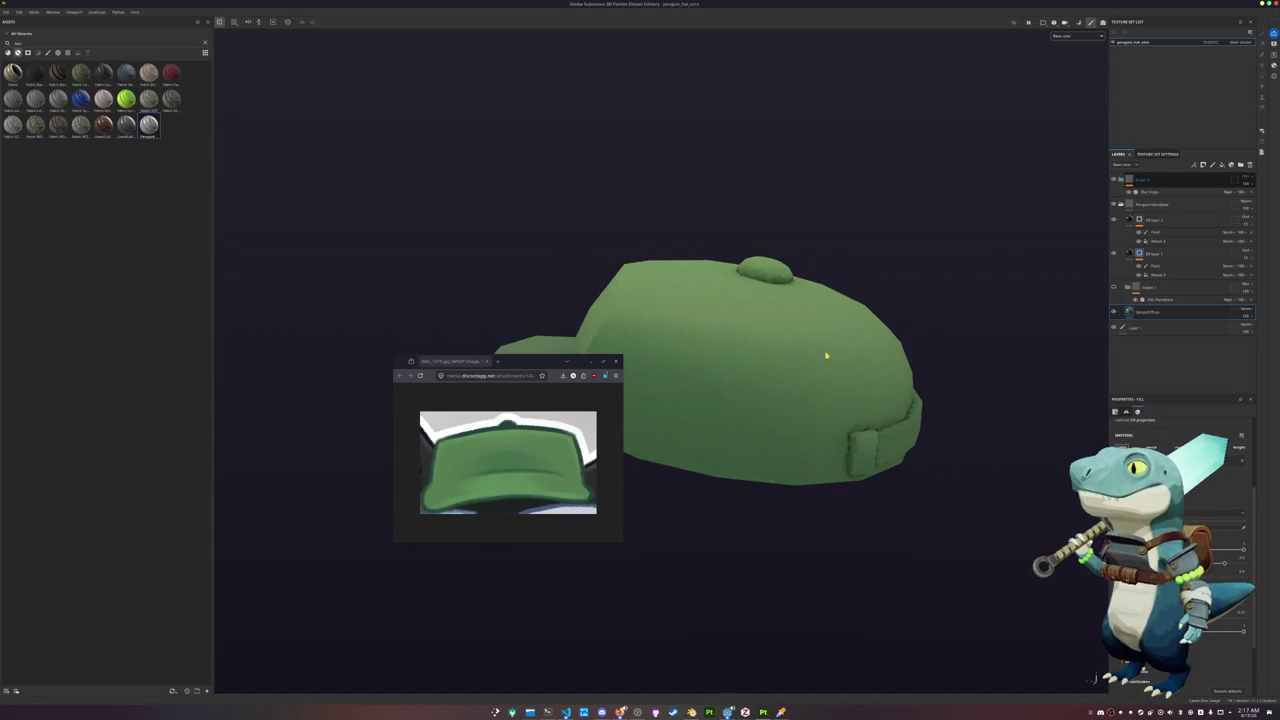
Duplicate the cap's fill layer and add a black mask to the copy
key("ctrl+d")
left_click(1150, 313)
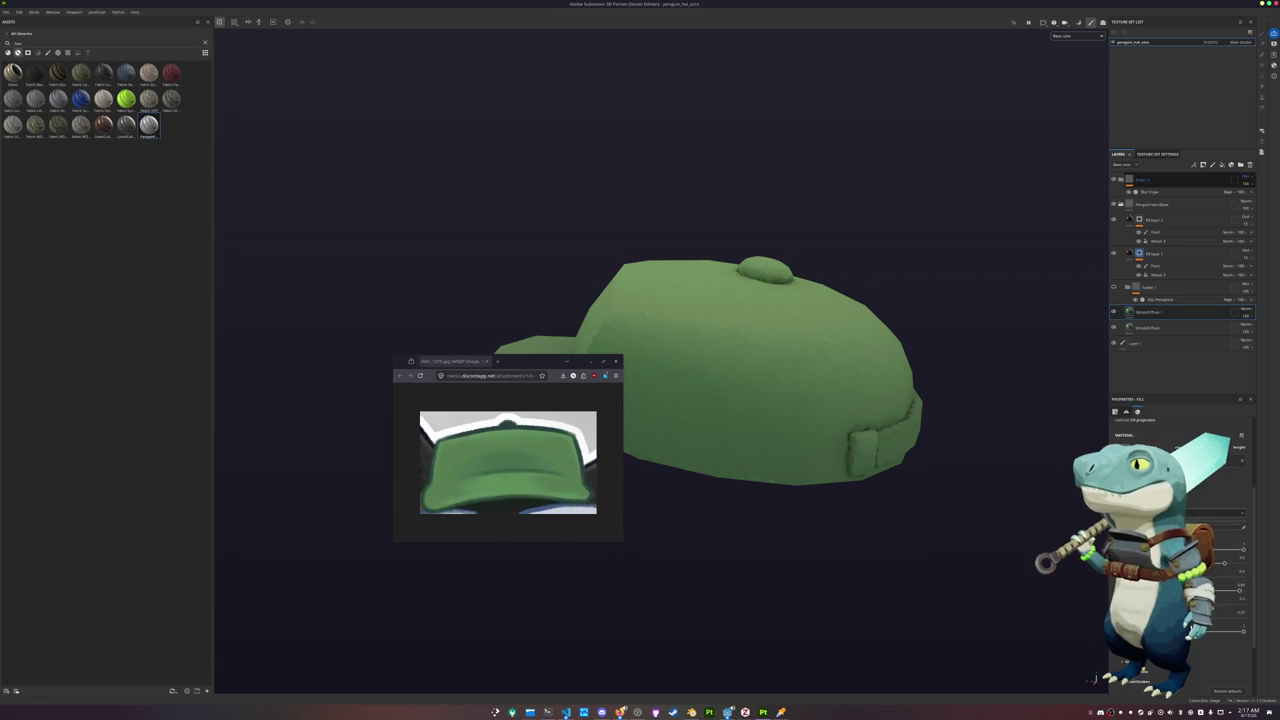
right_click(1142, 311)
left_click(1152, 321)
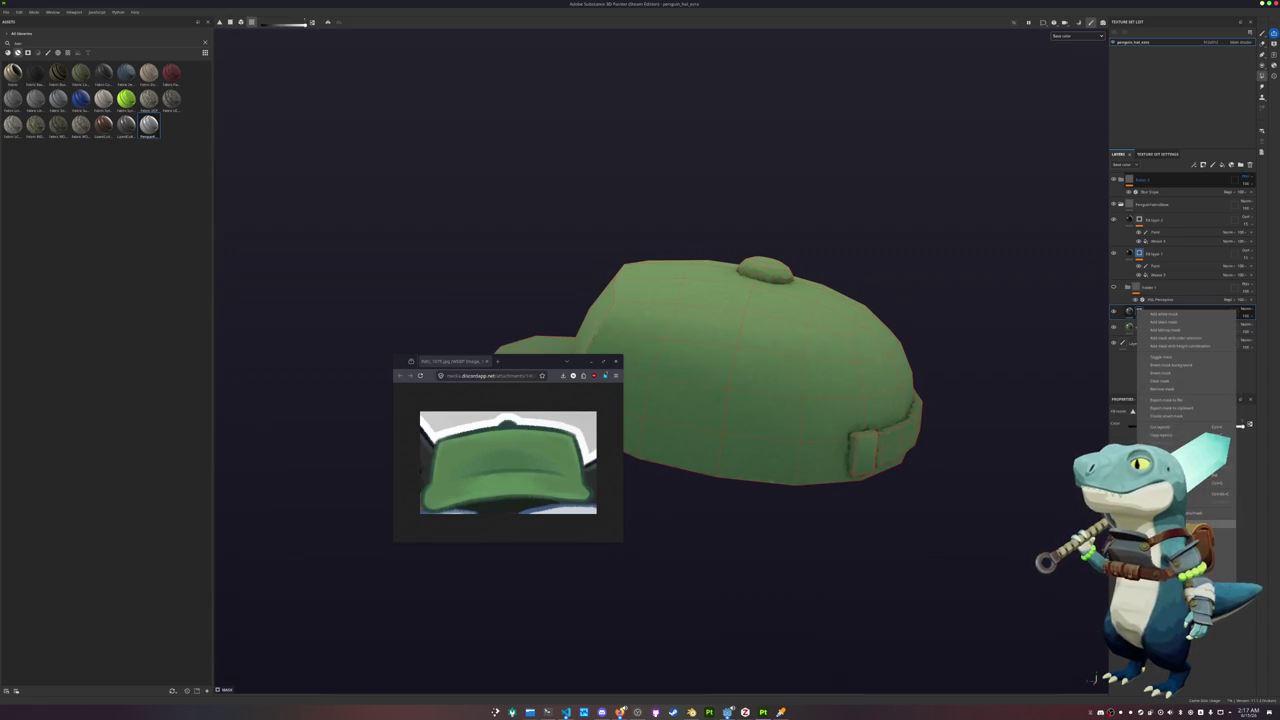
Add a Paint layer to the mask and switch Polygon Fill to another selection mode
left_click(1152, 321)
left_click(1156, 324)
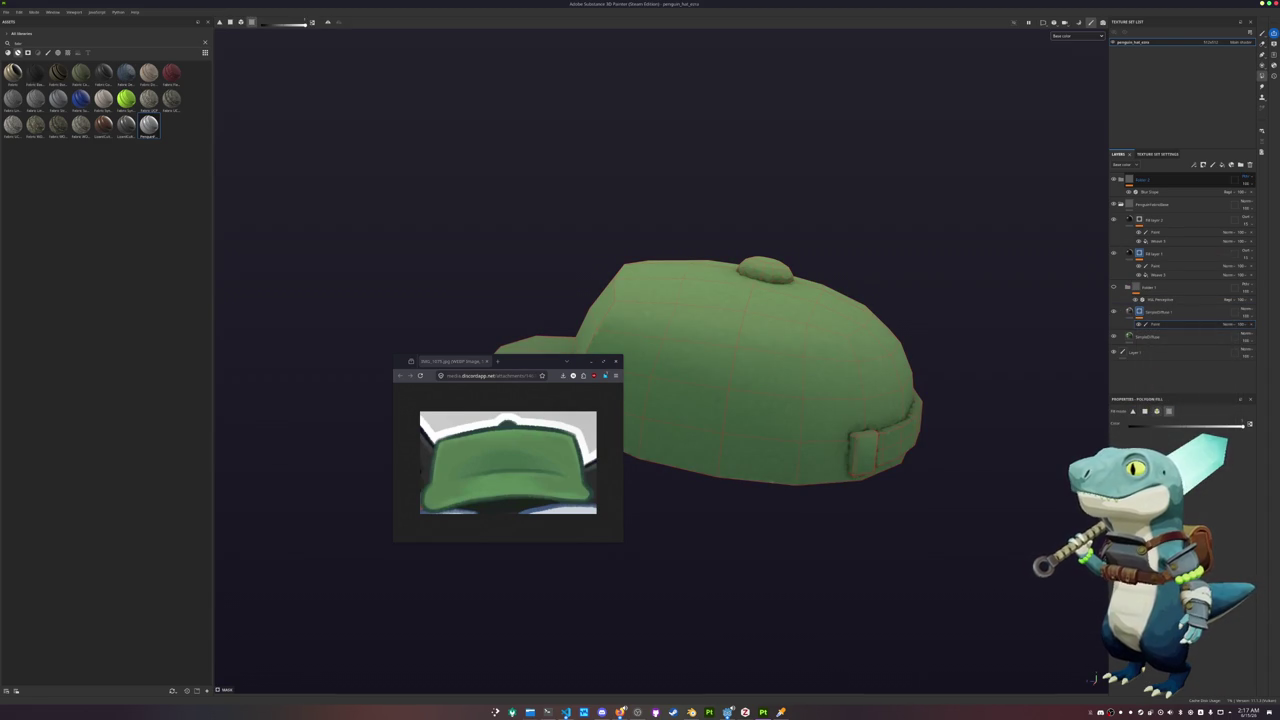
left_click(1157, 411)
mouse_move(863, 449)
left_mouse_down("alt")
mouse_move(1036, 428)
mouse_move(930, 437)
left_mouse_up("alt")
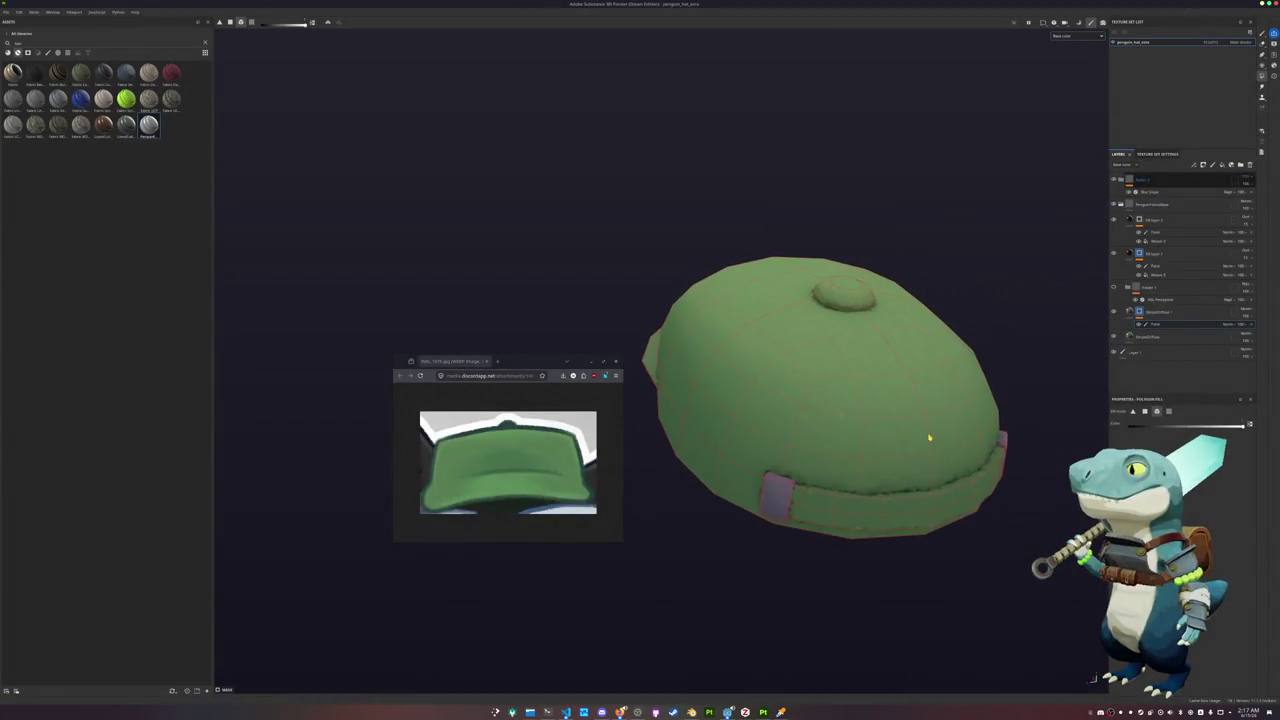
left_click_drag(1020, 408, 990, 412, "alt")
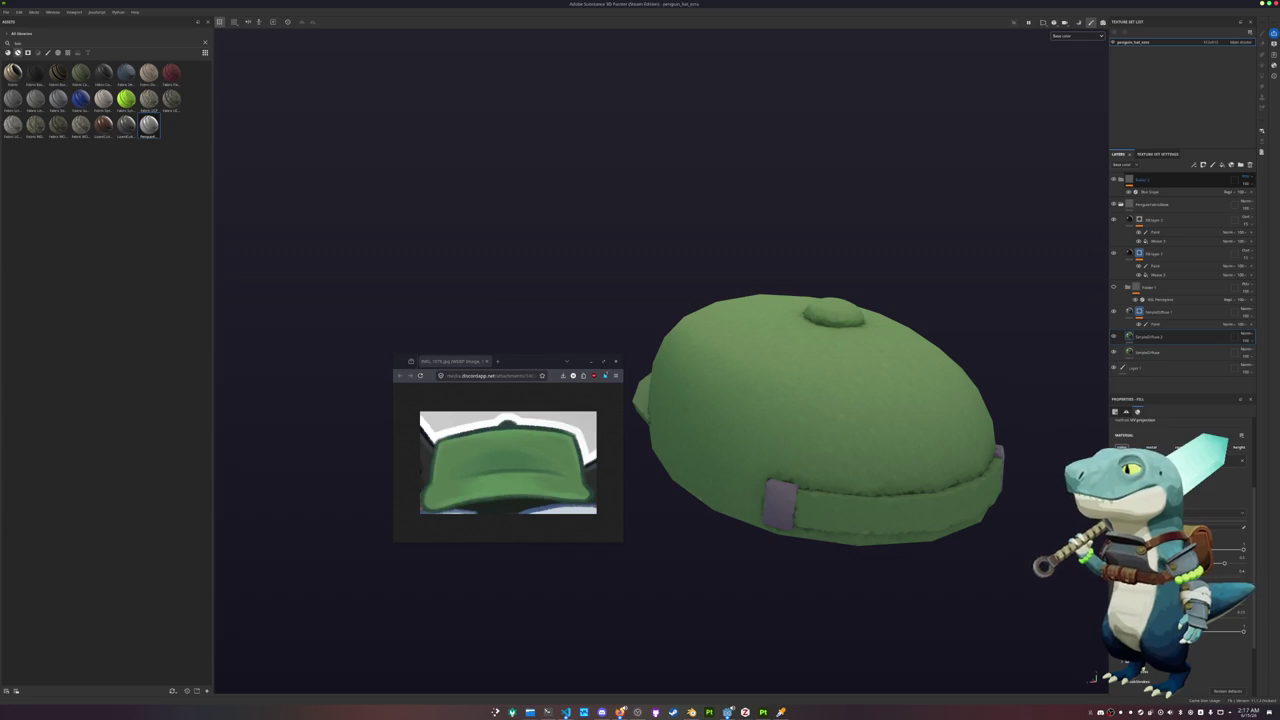
Set the new fill layer's base colour to a slightly lightened dark green
left_click(1180, 510)
left_click(1230, 560)
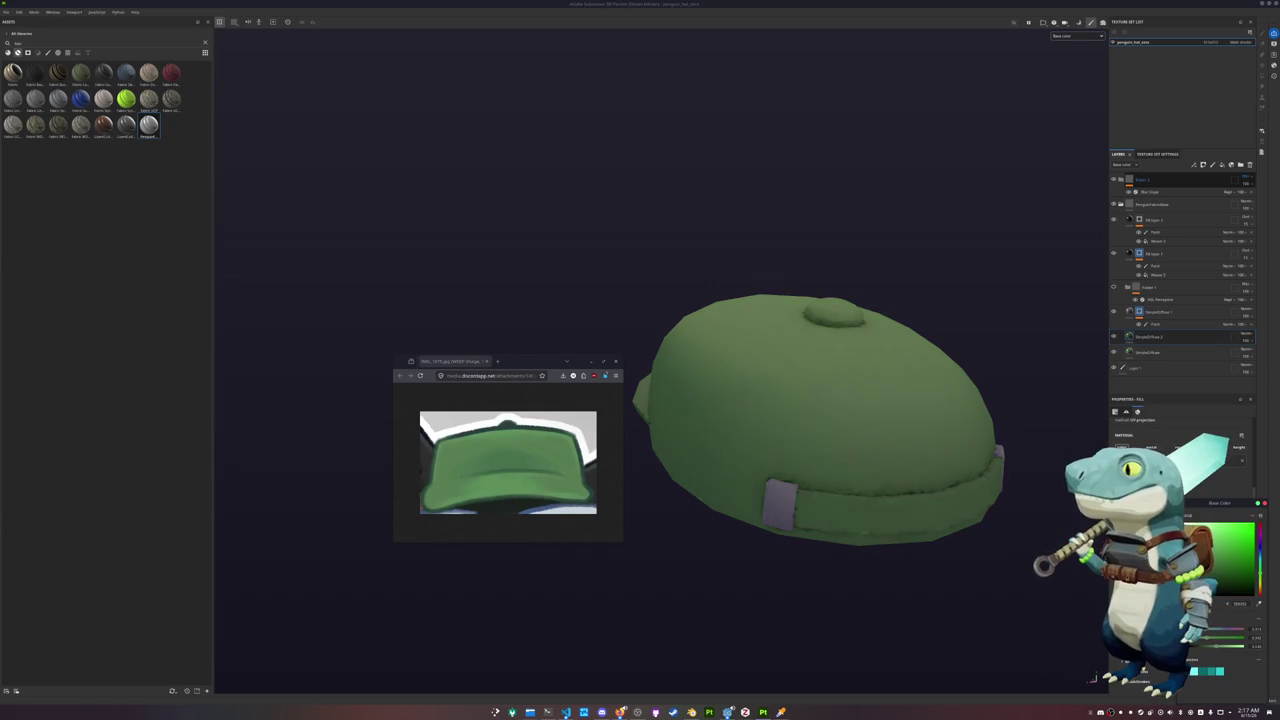
left_click_drag(1230, 560, 1228, 552)
Add a mask with a Paint layer to the green fill layer
right_click(1139, 338)
left_click(1175, 364)
right_click(1139, 338)
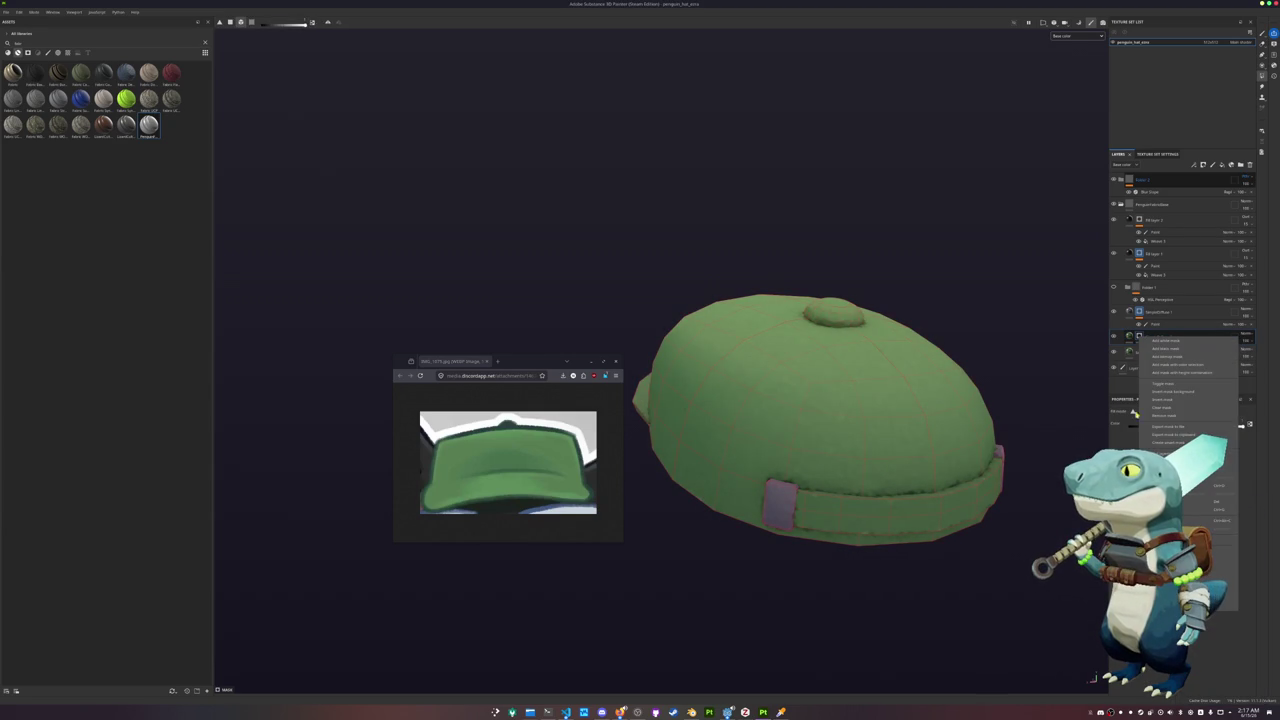
left_click(1165, 342)
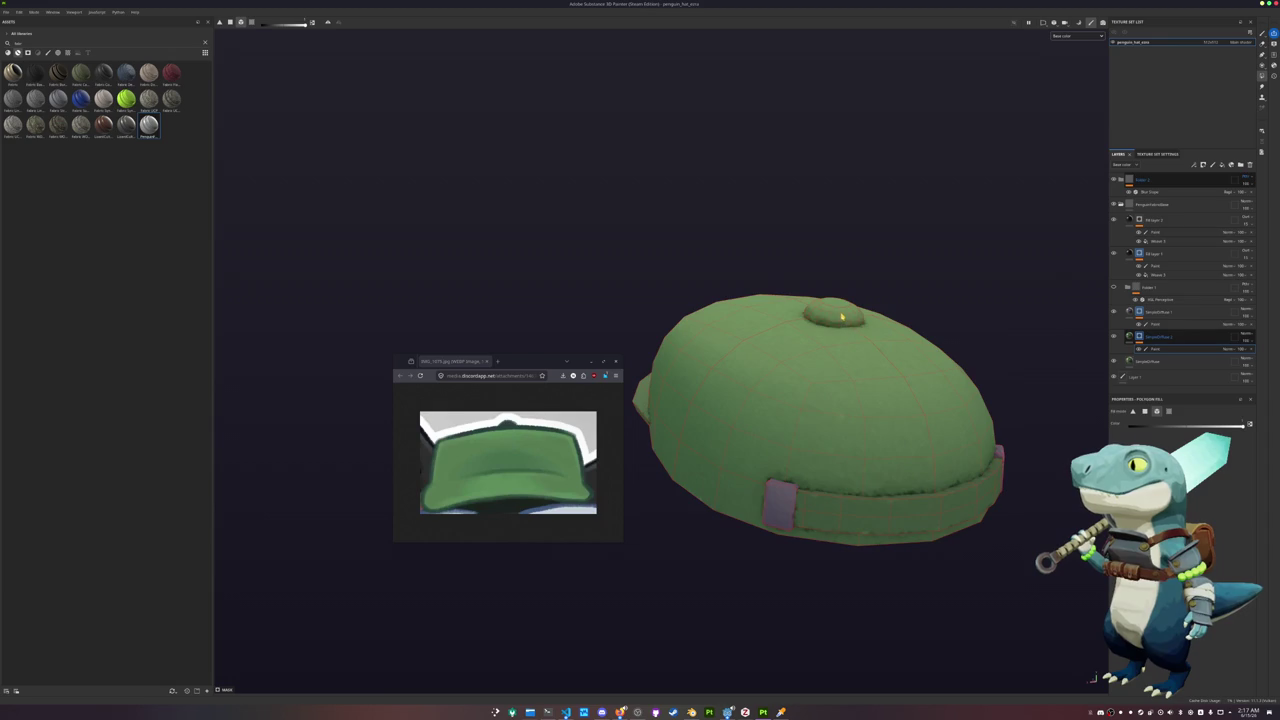
mouse_move(841, 316)
left_mouse_down("alt")
mouse_move(750, 409)
mouse_move(958, 447)
left_mouse_up("alt")
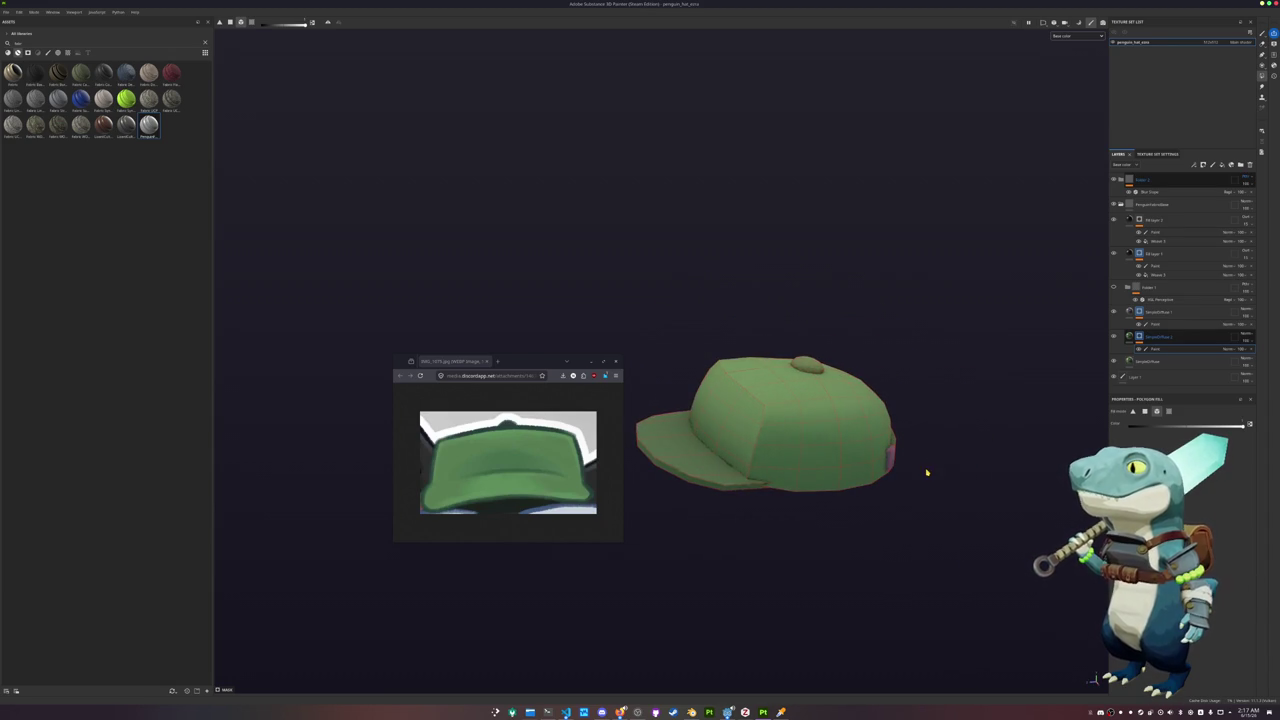
Export the textures, return to Blender and enter Edit Mode on the cap mesh
key("ctrl+shift+e")
left_click(796, 460)
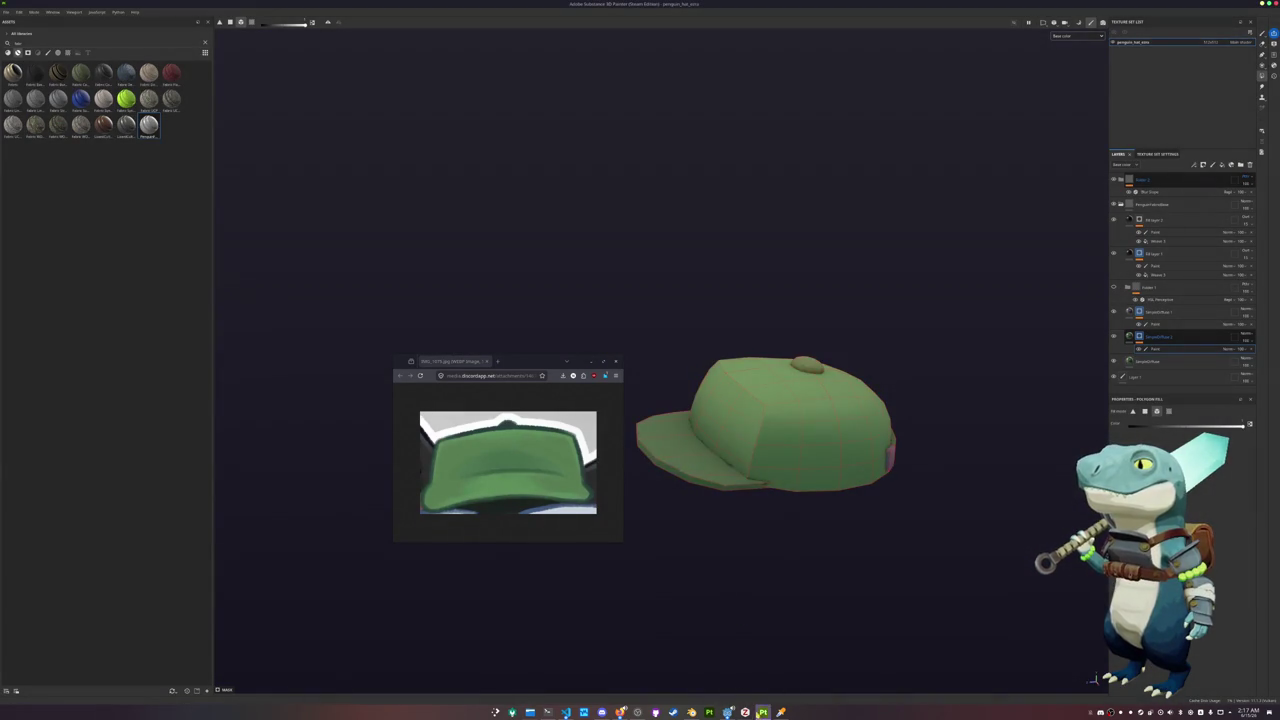
key("alt+Tab")
middle_click_drag(760, 320, 686, 292)
middle_click_drag(793, 160, 830, 148)
key("Tab")
key("Tab")
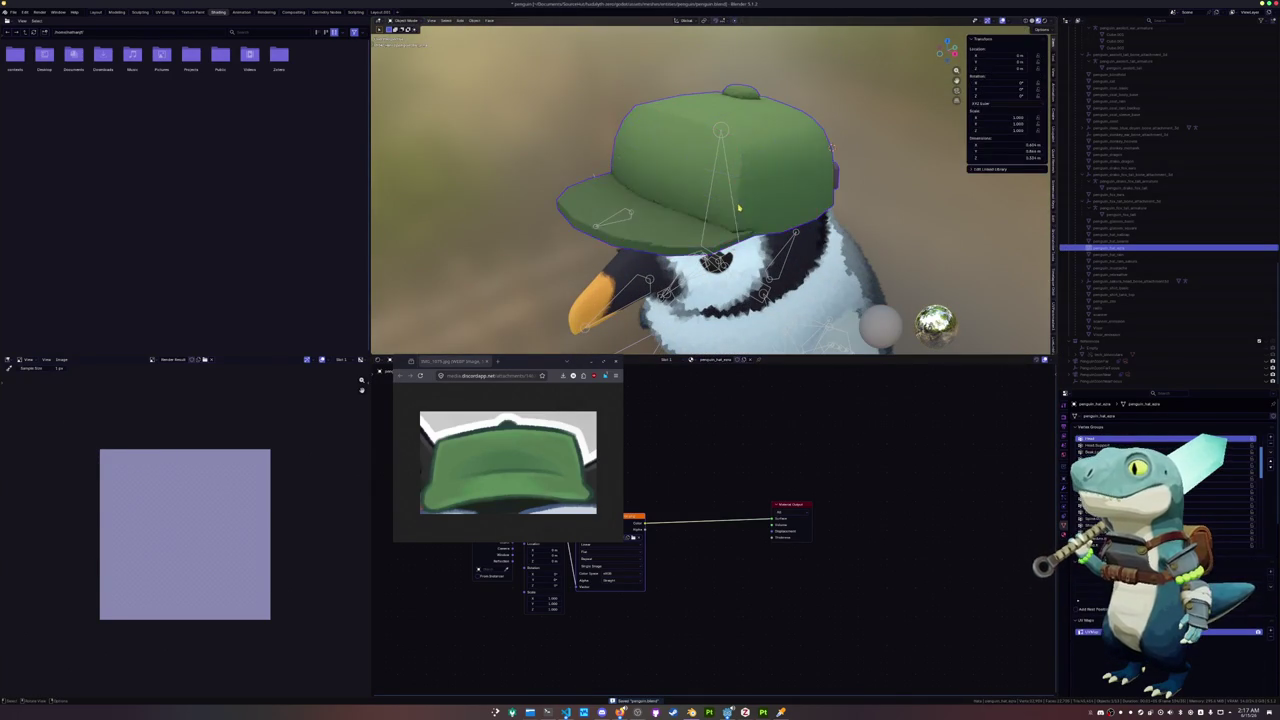
From the front view, scale the cap along X to fit the penguin's head
scroll(779, 163, "down", 3)
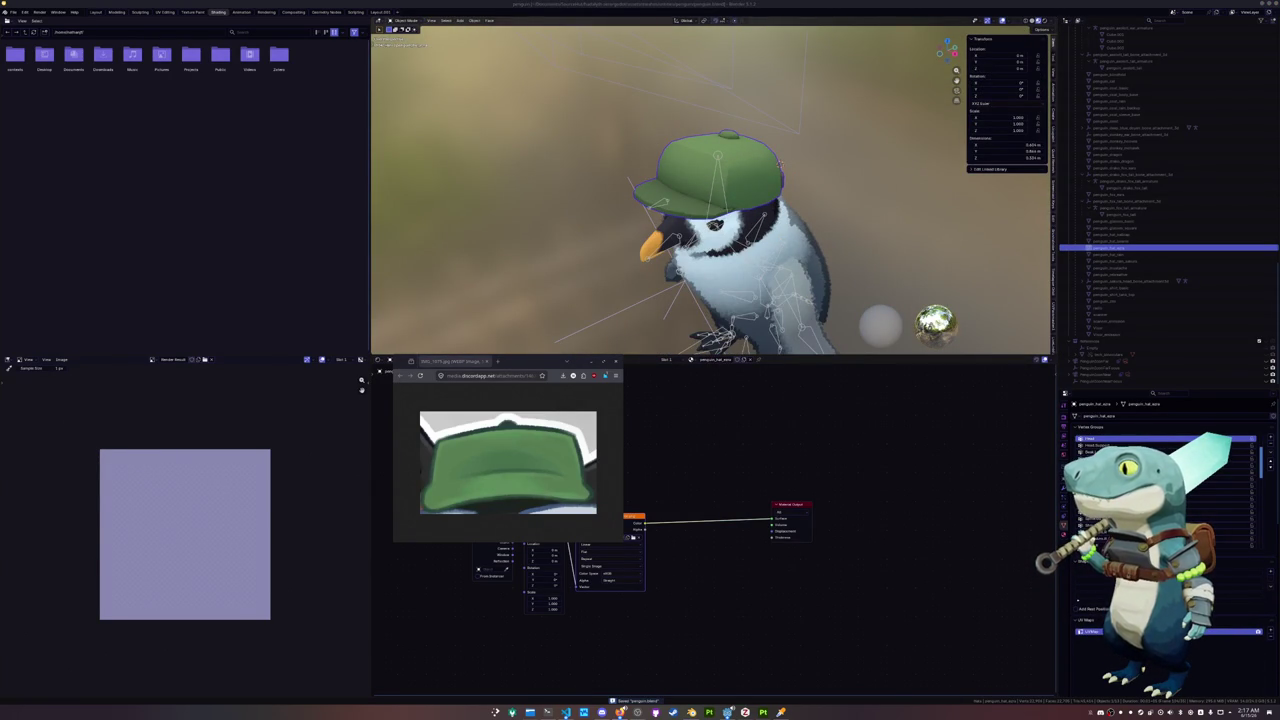
middle_click_drag(779, 163, 780, 175)
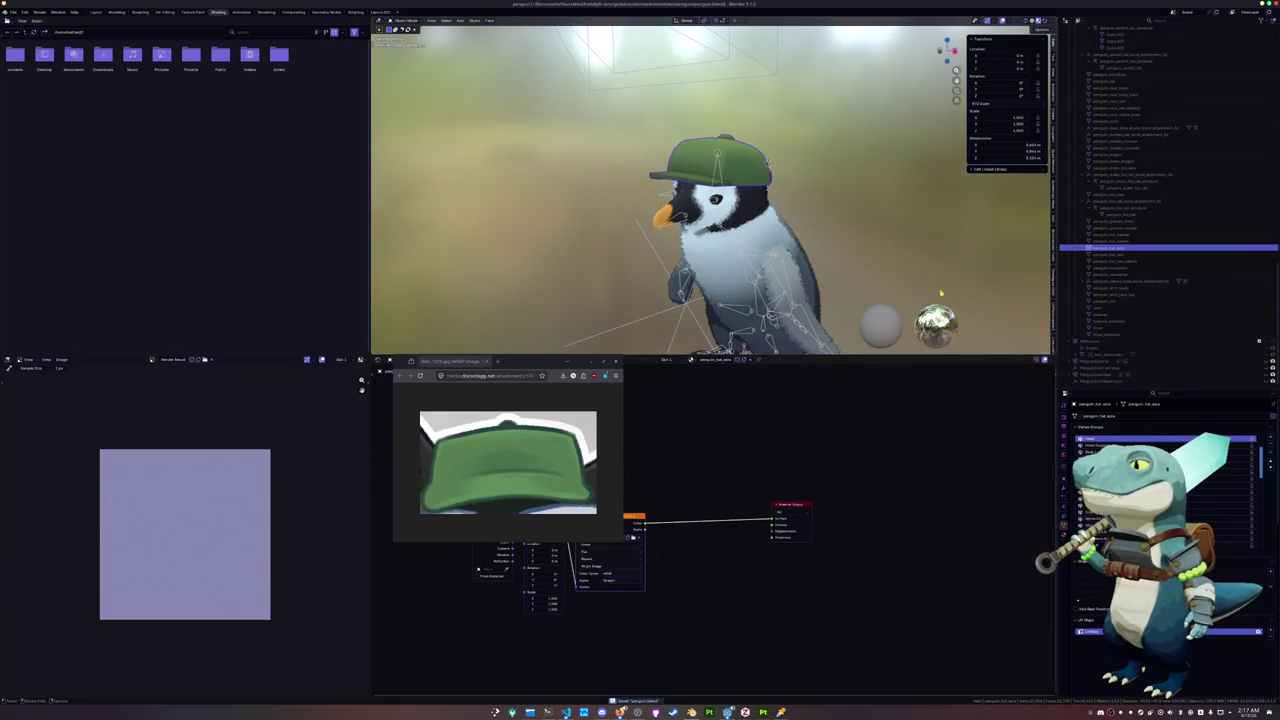
key("KP_1")
scroll(949, 276, "up", 2)
key("Tab")
key("s")
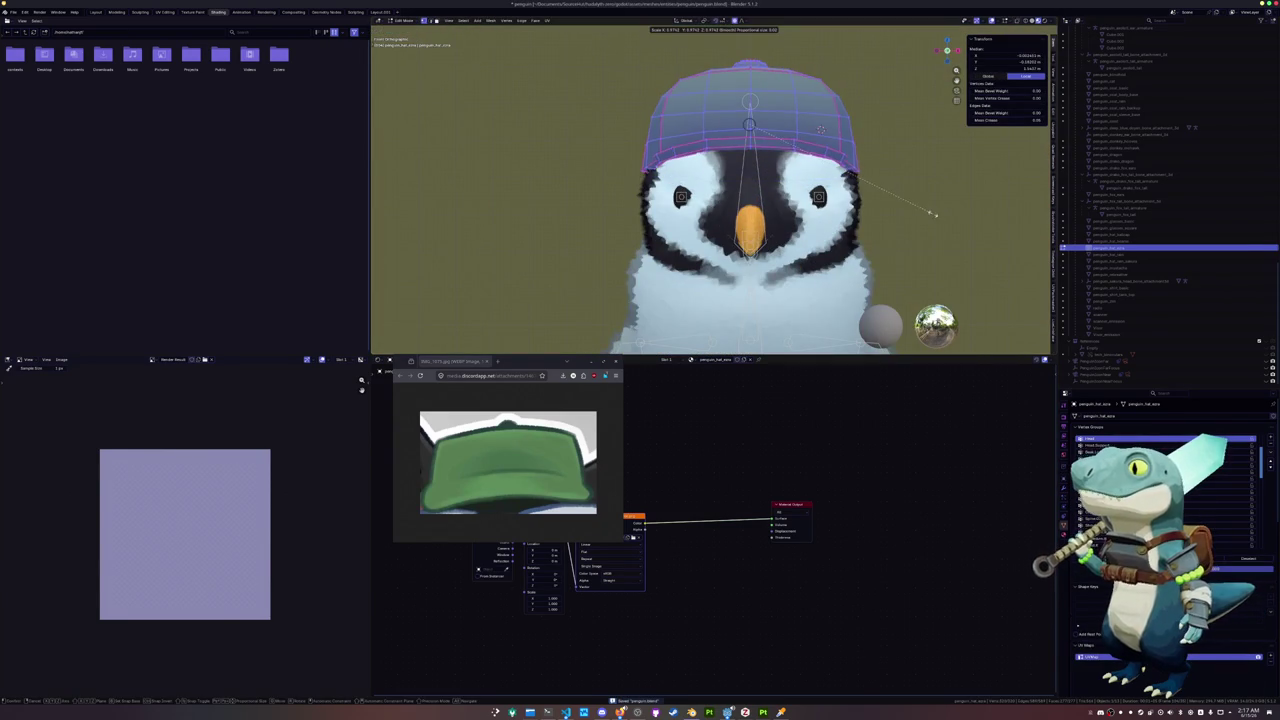
left_click(929, 215)
key("Tab")
Move the cap along the Y axis into position on the head
mouse_move(929, 215)
middle_mouse_down()
mouse_move(696, 101)
mouse_move(765, 120)
middle_mouse_up()
key("g")
key("y")
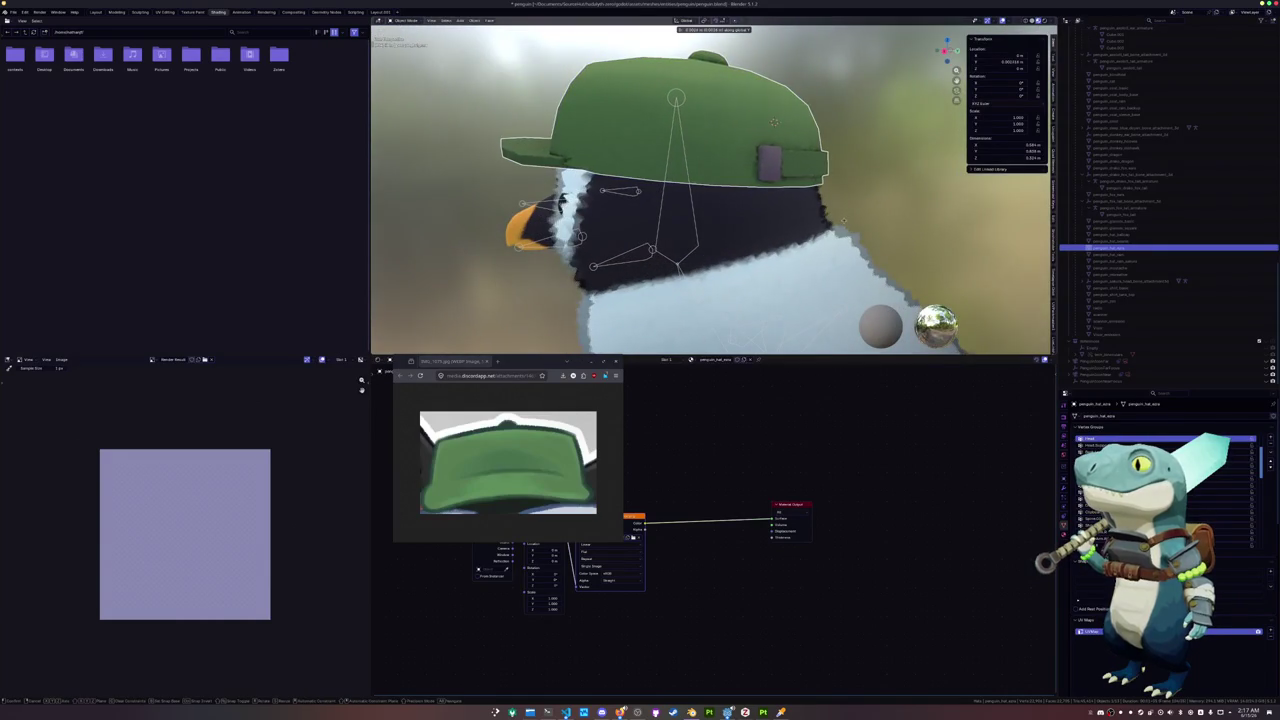
left_click(846, 220)
Apply all transforms to the cap with Ctrl+A
middle_click_drag(846, 220, 860, 214)
scroll(860, 214, "down", 3)
key("ctrl+a")
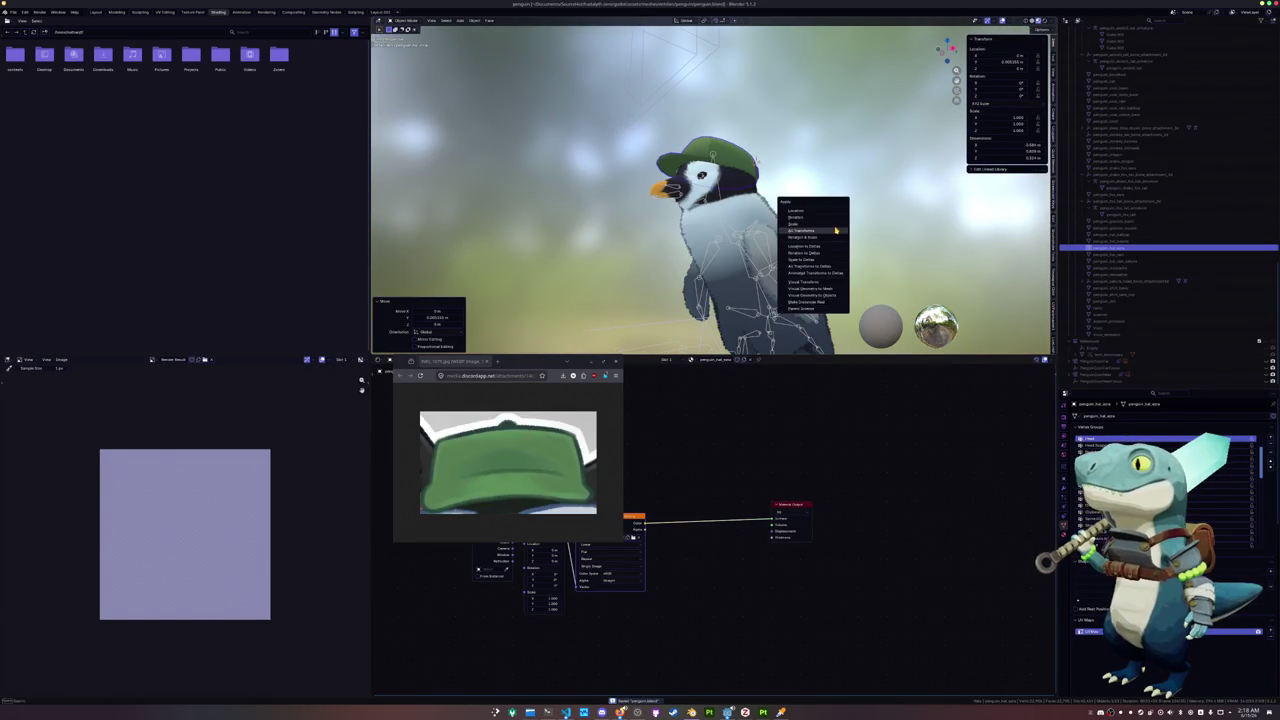
left_click(835, 242)
scroll(712, 242, "down", 1)
middle_click_drag(712, 242, 735, 262)
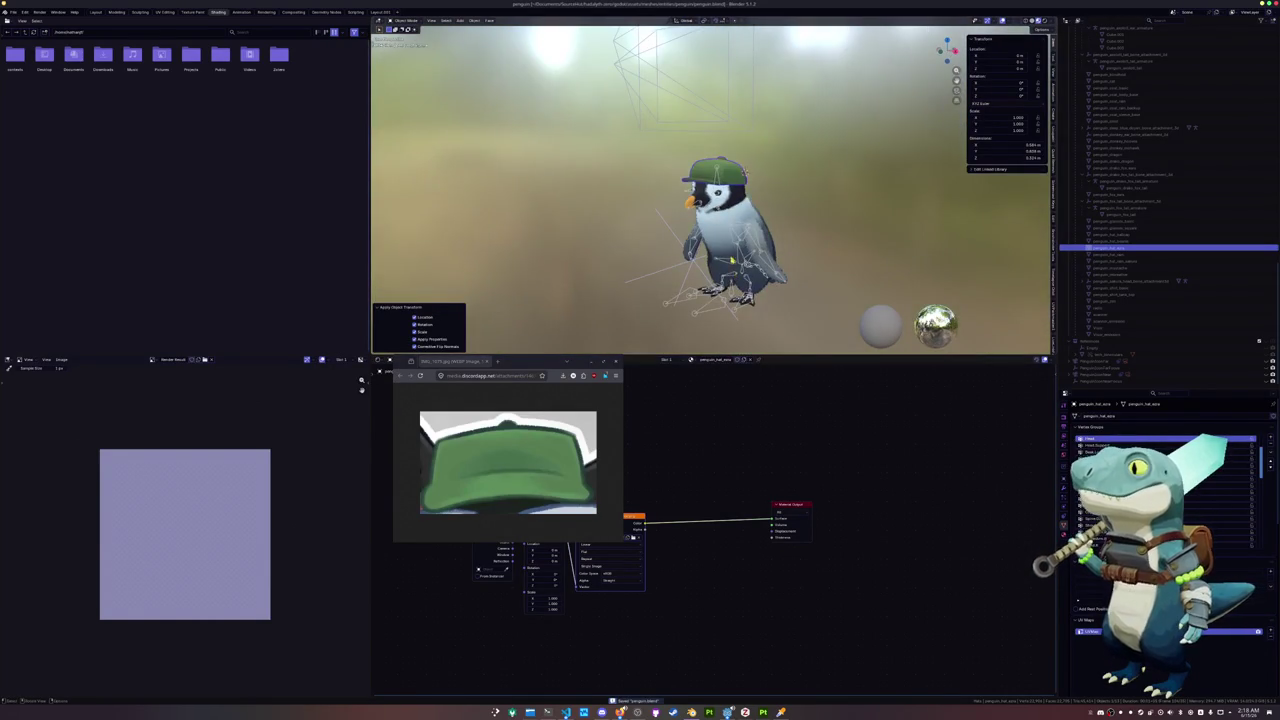
Select the hat and look at it through the camera (Numpad 0)
left_click(762, 203)
key("ctrl+Tab")
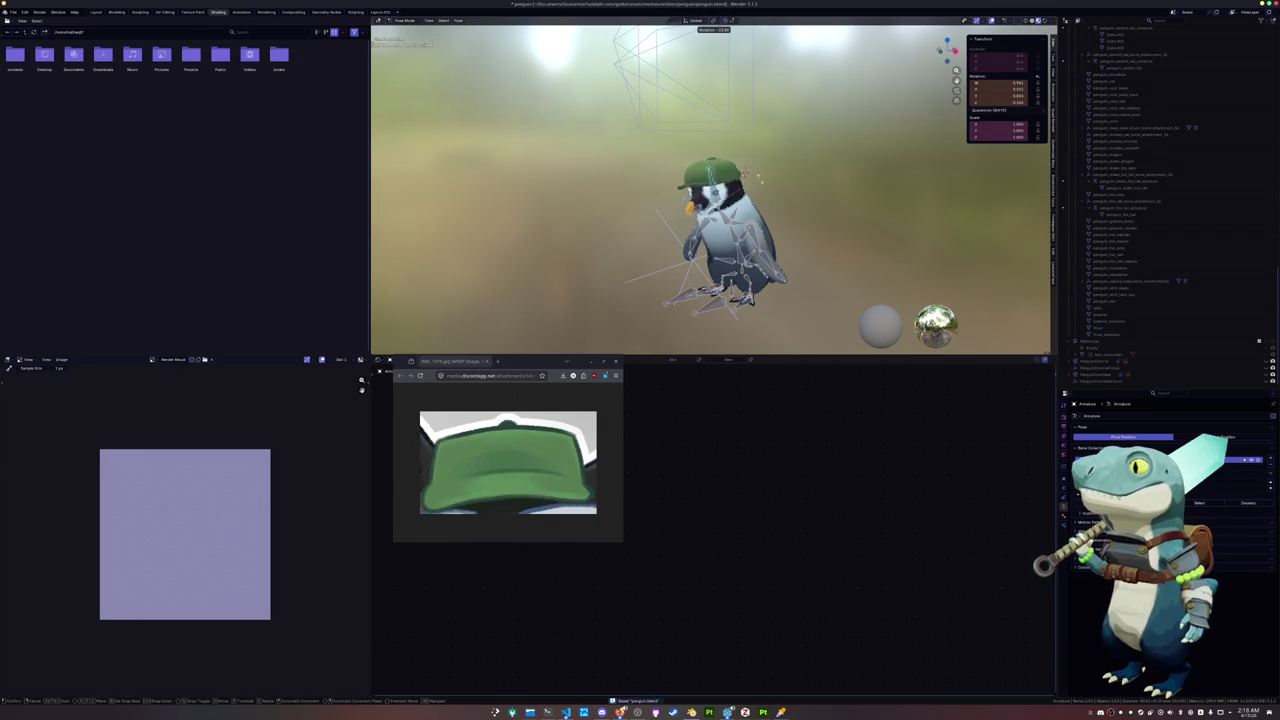
key("ctrl+Tab")
left_click(738, 177)
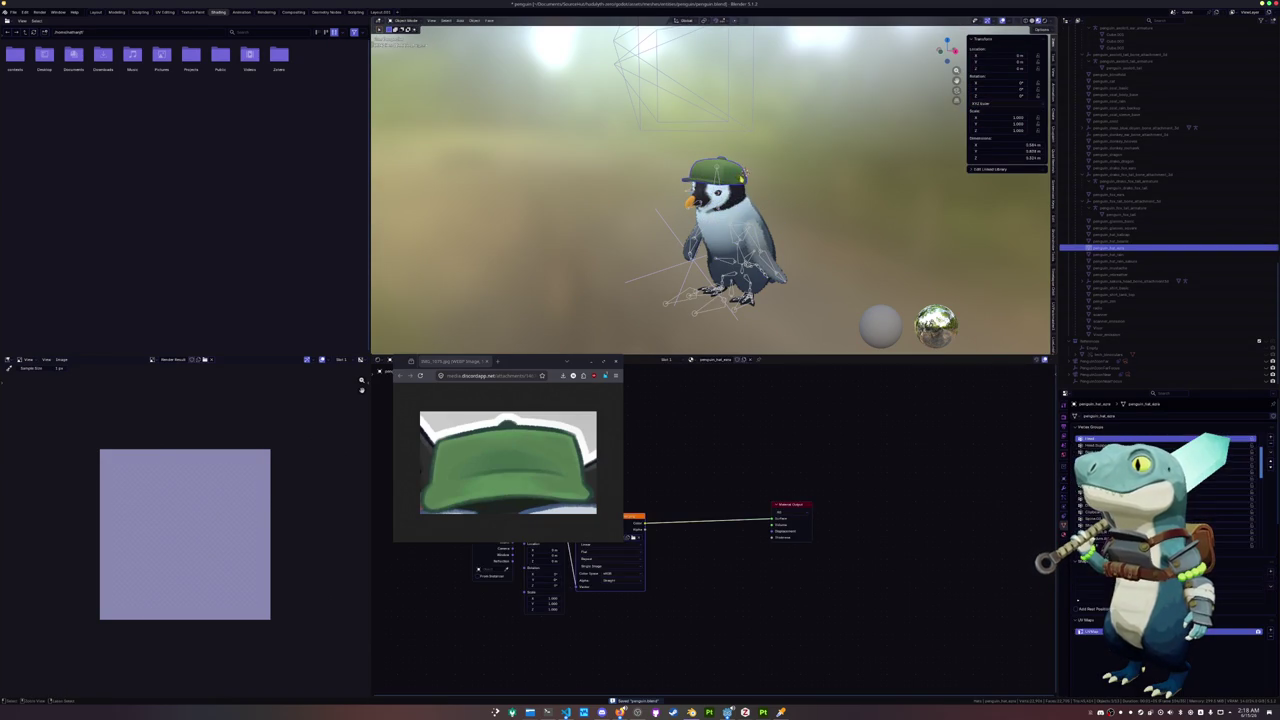
key("KP_0")
Raise the hat along Z and render it with F12
key("g")
key("z")
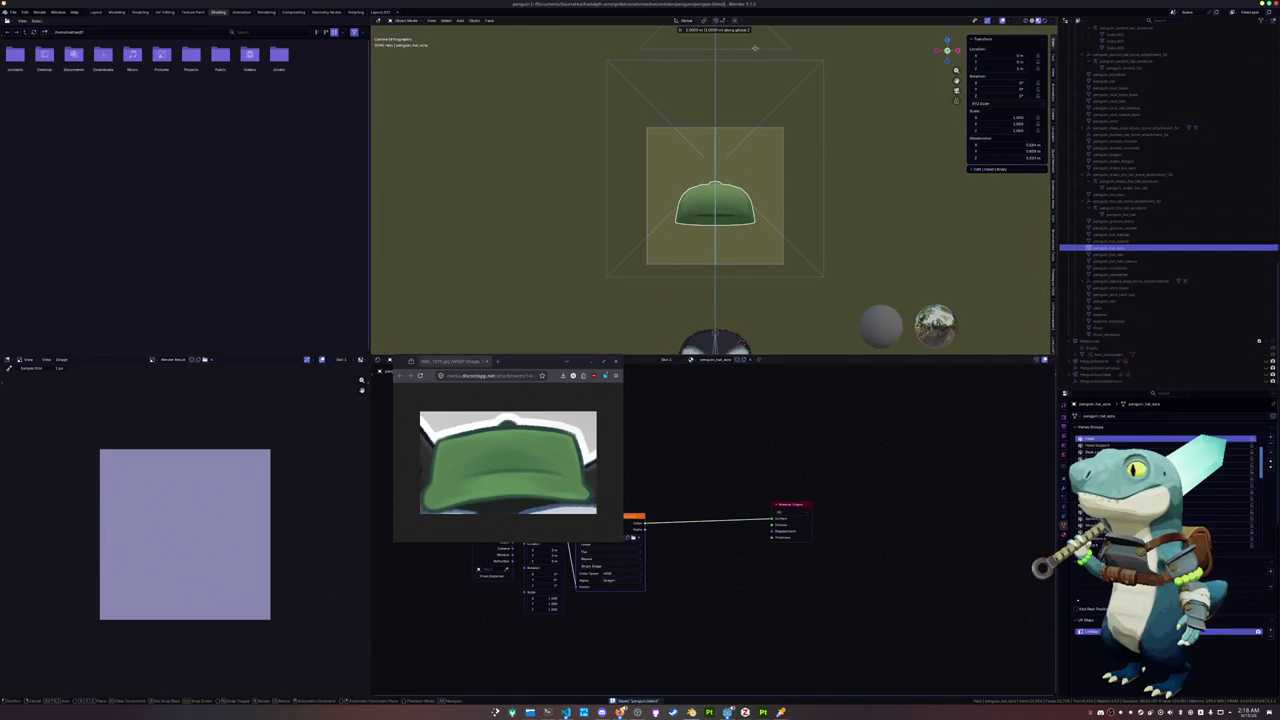
left_click(756, 46)
key("F12")
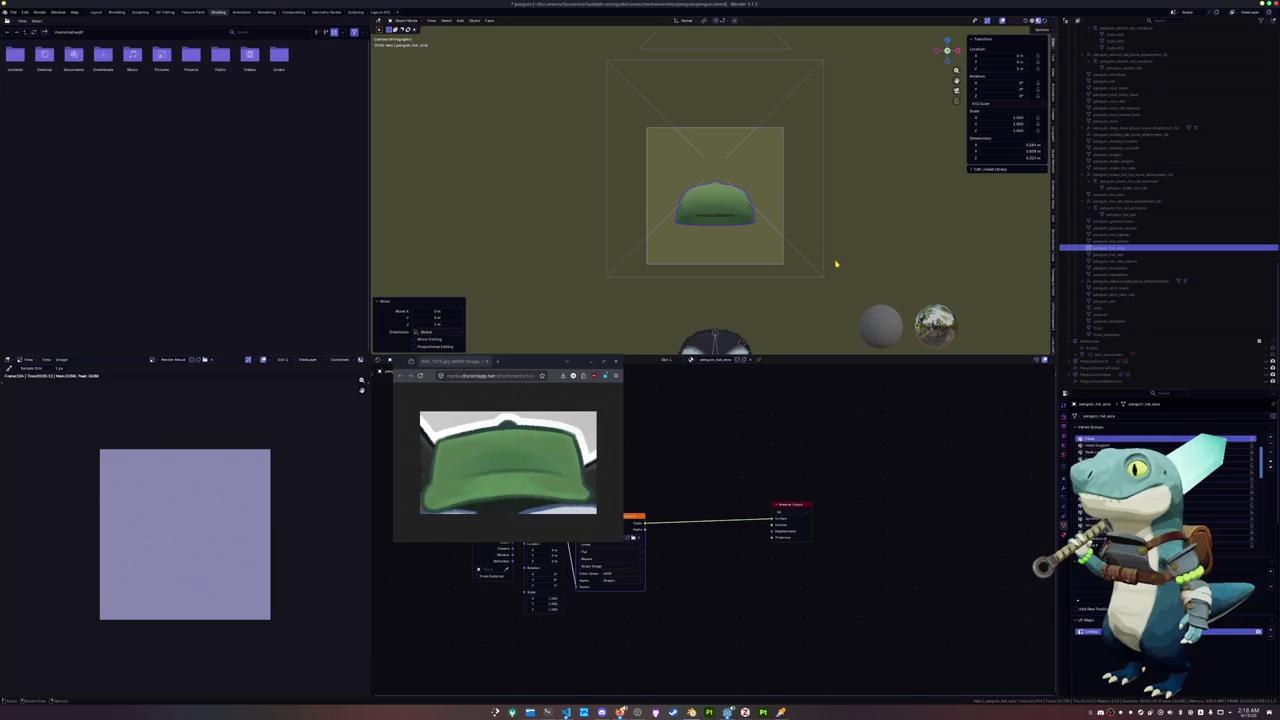
Toggle an object's visibility in the outliner and render the cap again
scroll(1122, 170, "up", 5)
scroll(1122, 170, "down", 3)
scroll(1123, 174, "down", 2)
scroll(1125, 178, "down", 2)
scroll(1126, 180, "down", 2)
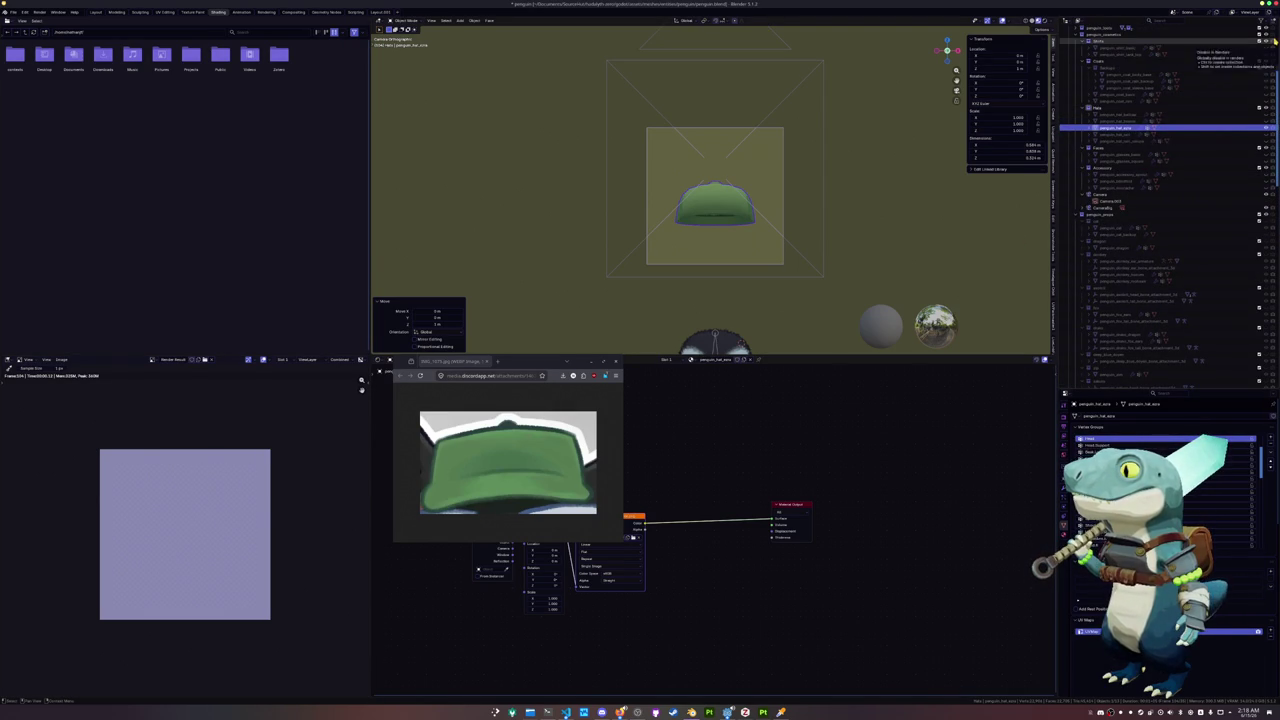
left_click(1273, 147)
key("F12")
Open Image > Save As for the render in the Image Editor
left_click(72, 359)
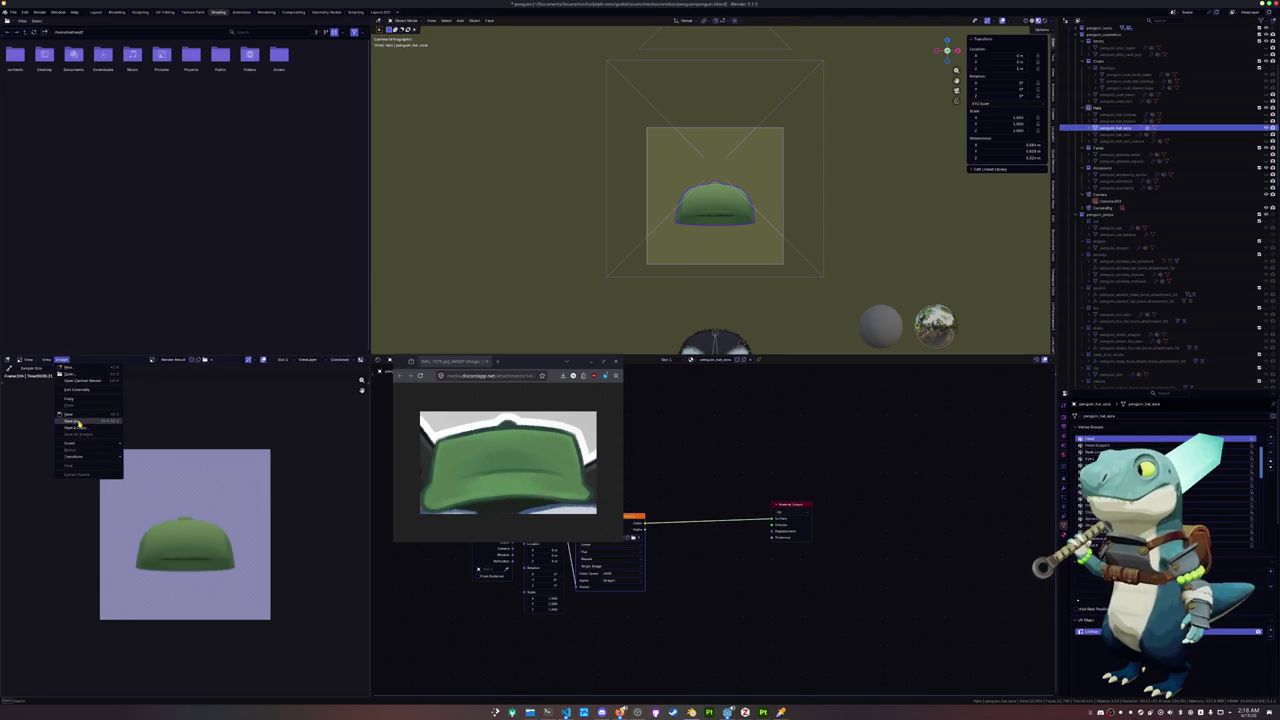
left_click(95, 422)
left_click_drag(525, 363, 267, 456)
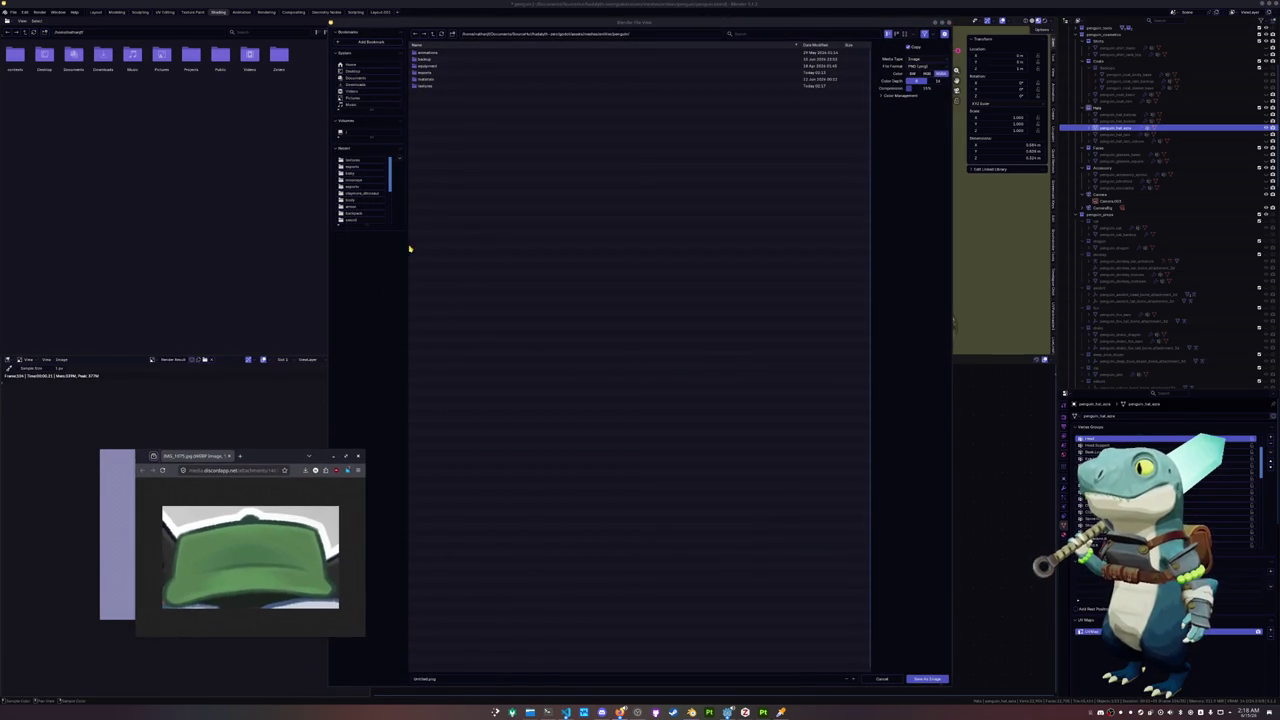
Navigate the save browser up to godot, then into assets/icons
left_click(432, 34)
left_click(432, 34)
left_click(432, 34)
left_click(432, 34)
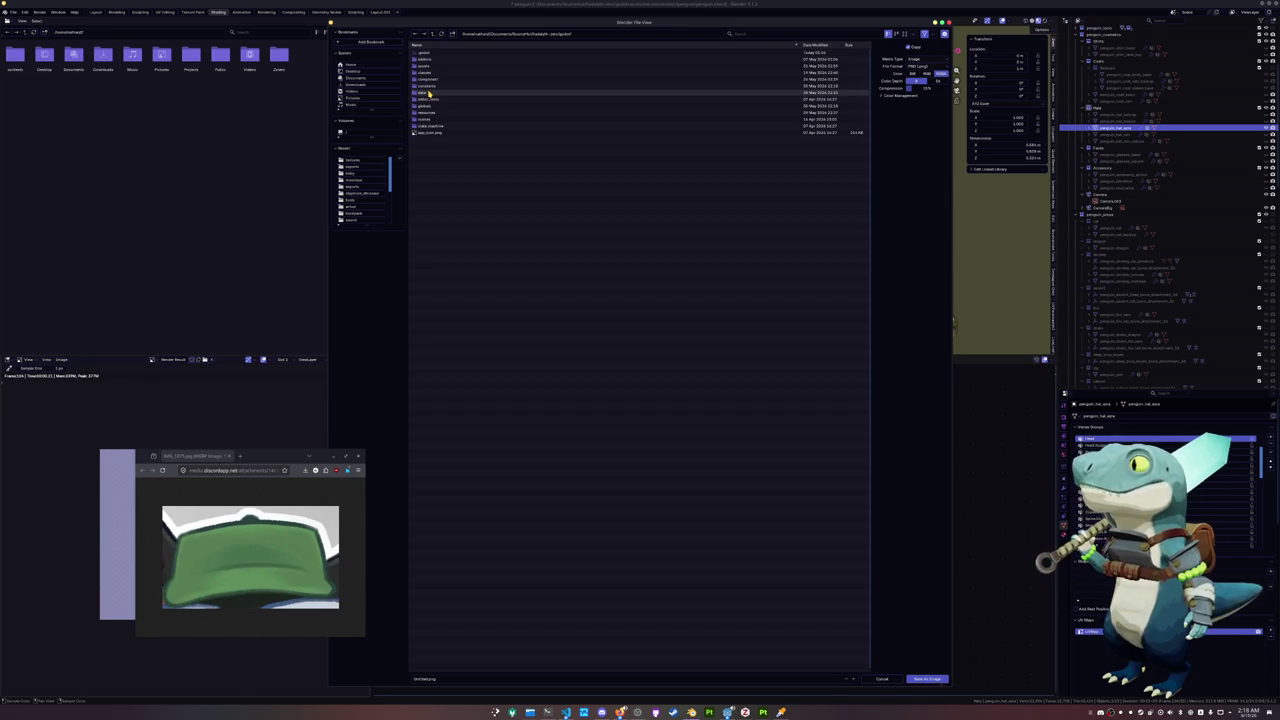
double_click(427, 65)
double_click(427, 63)
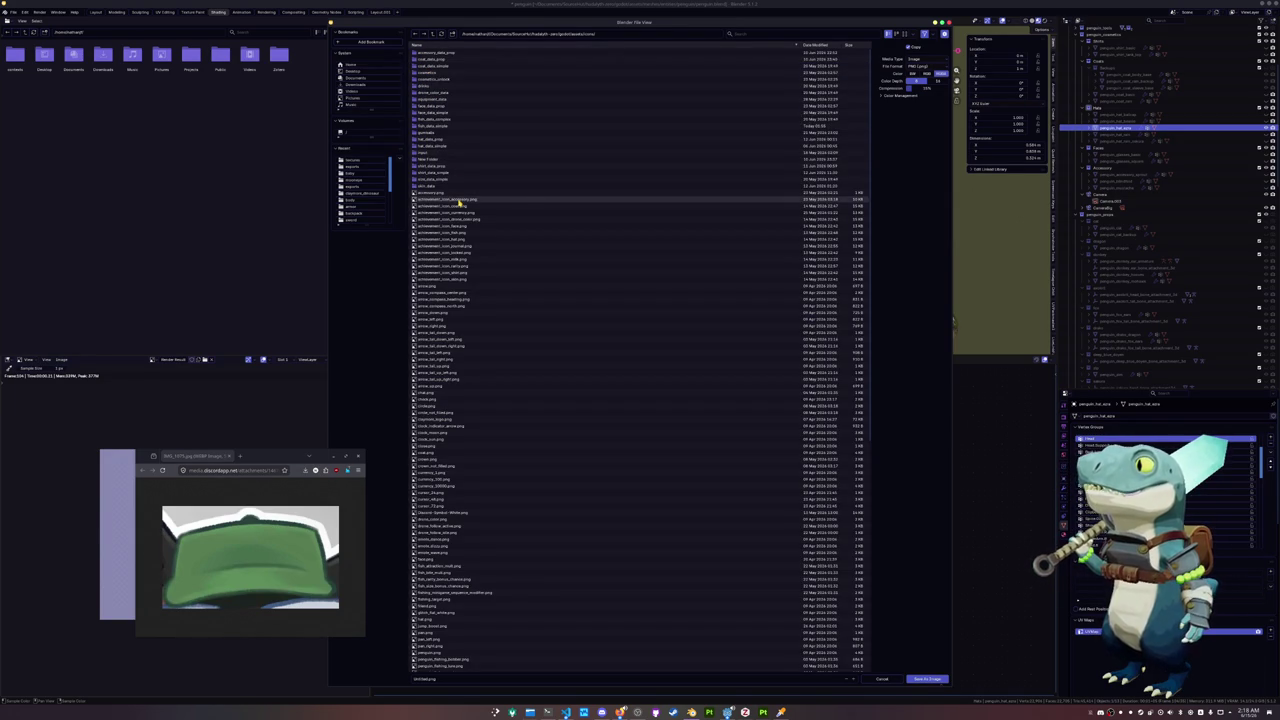
scroll(459, 202, "down", 1)
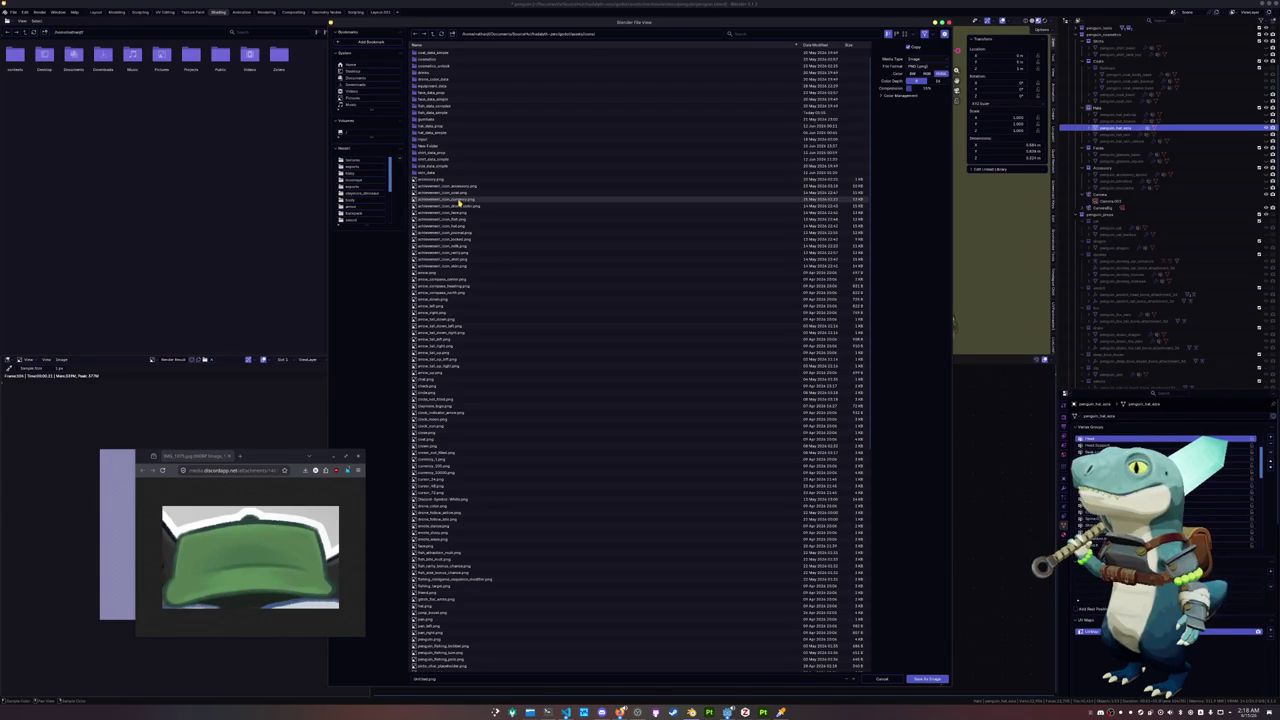
scroll(458, 201, "up", 1)
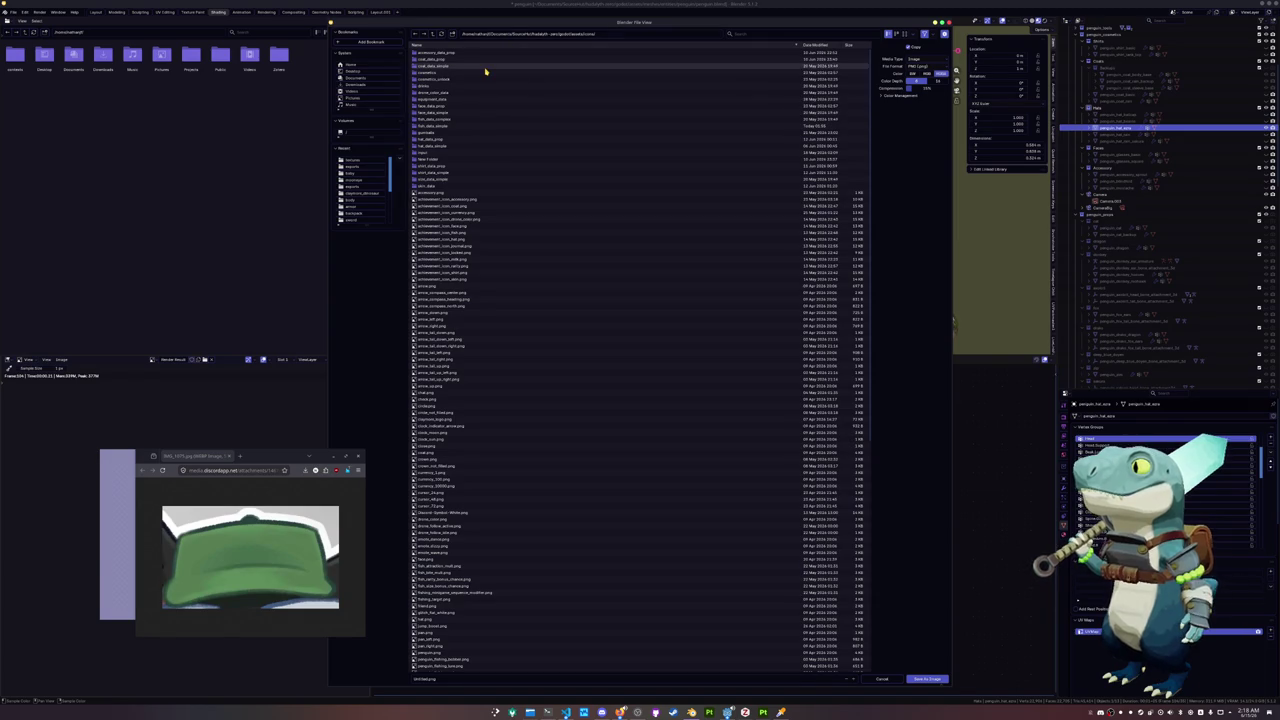
Try deleting the empty New Folder, dismiss the failure error and switch to Dolphin
left_click(444, 161)
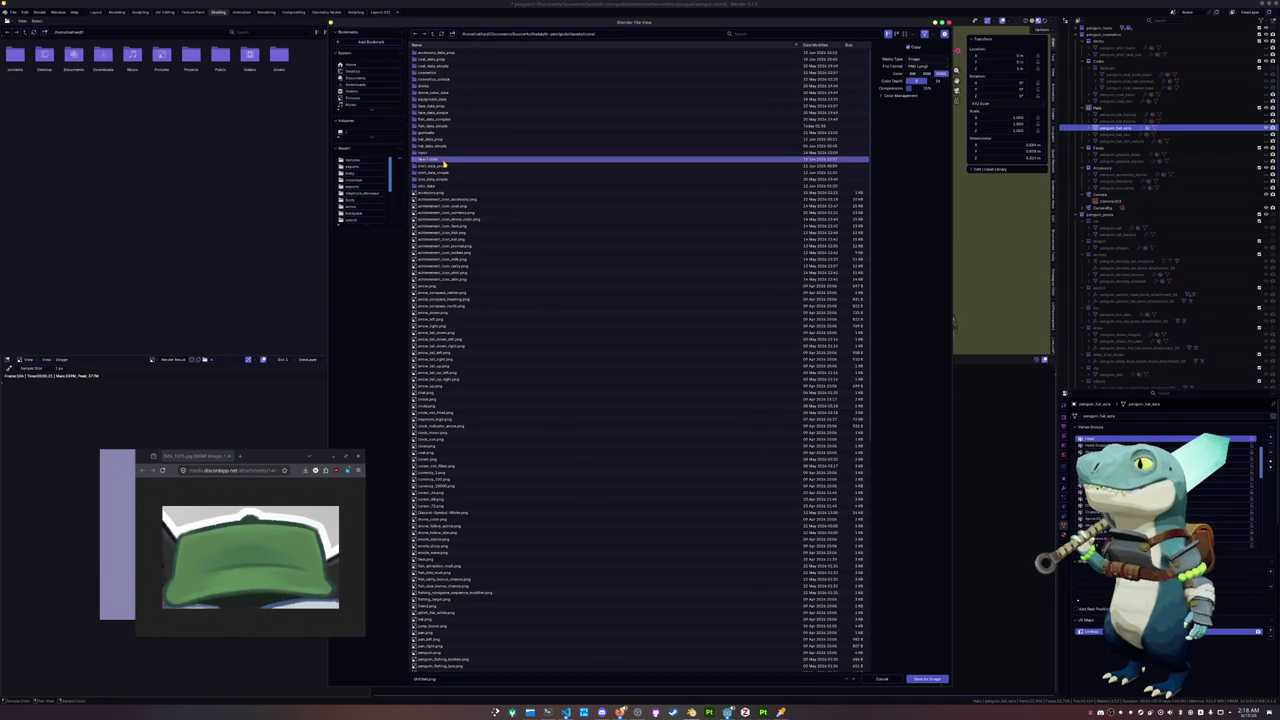
key("Delete")
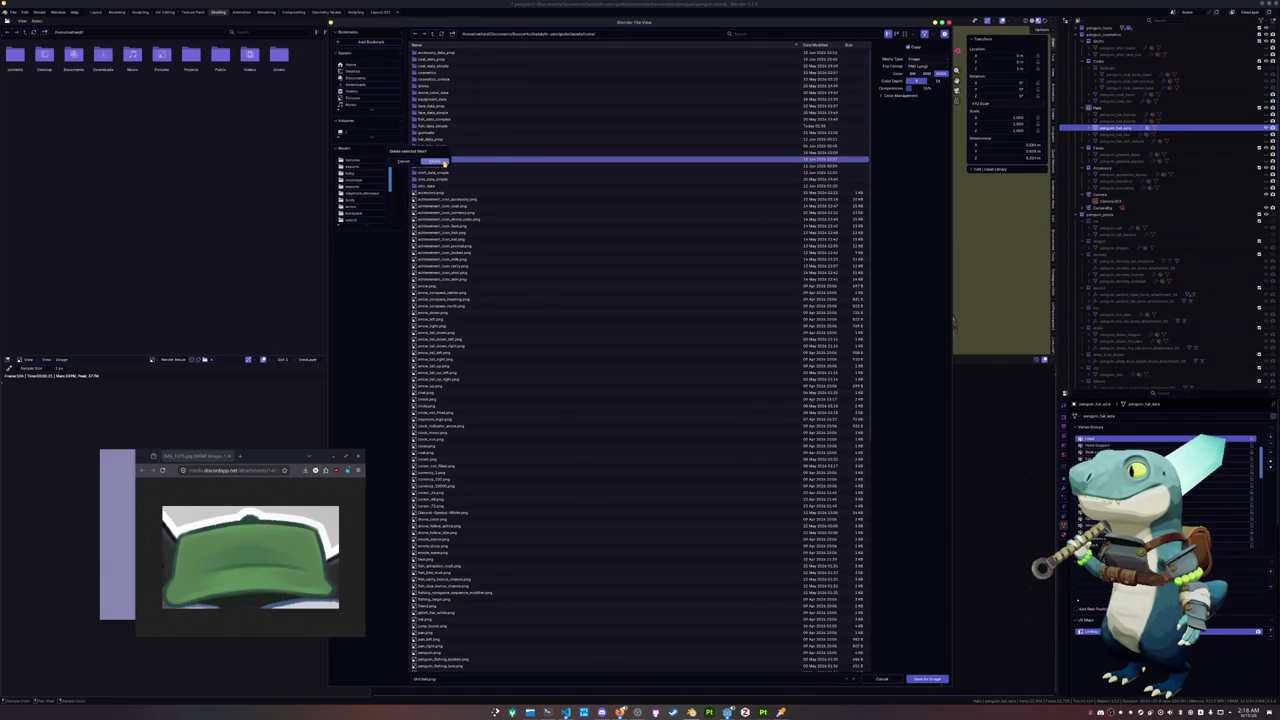
left_click(443, 162)
left_click(462, 153)
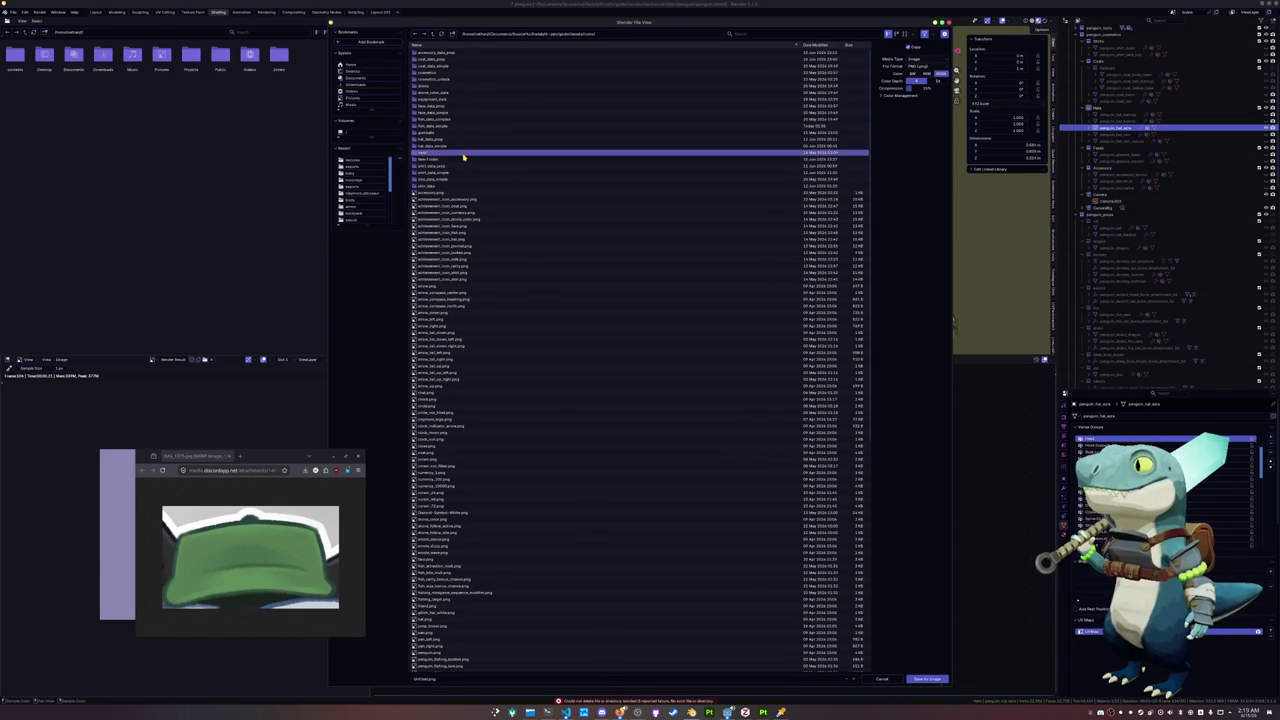
key("alt+Tab")
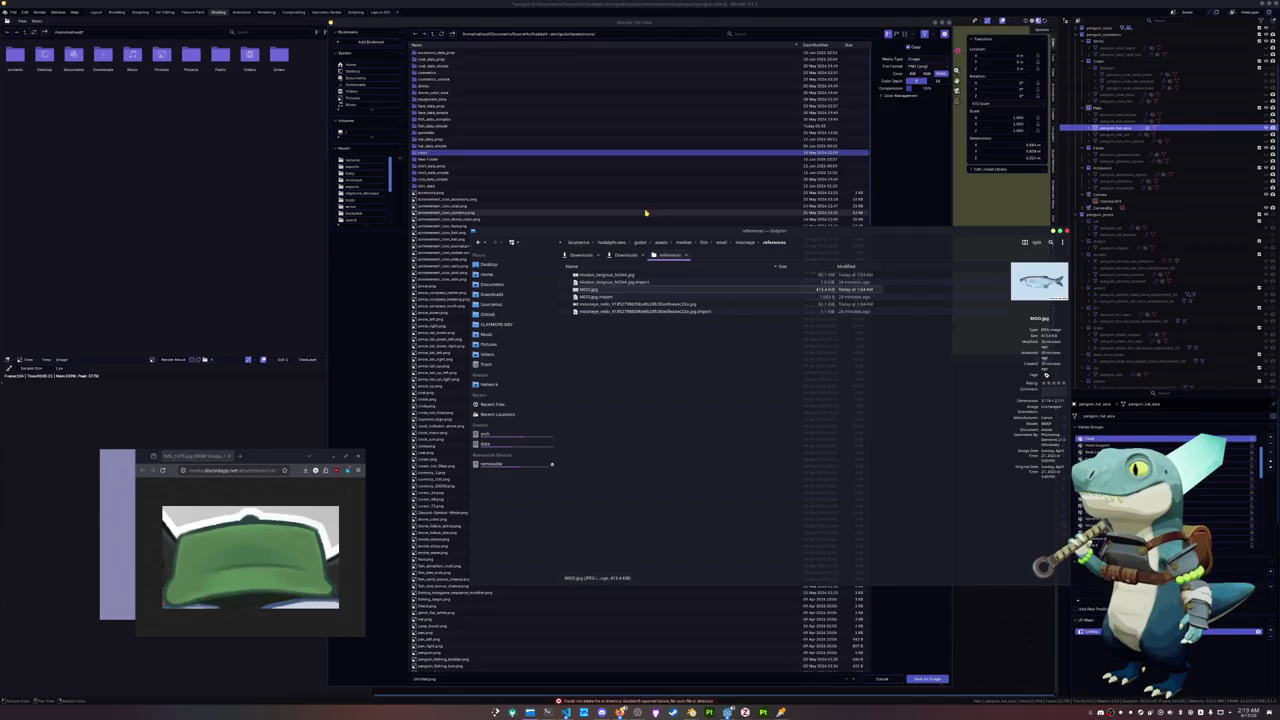
Delete New Folder from assets/icons in Dolphin, then open the hat icons folder in Blender
left_click(773, 262)
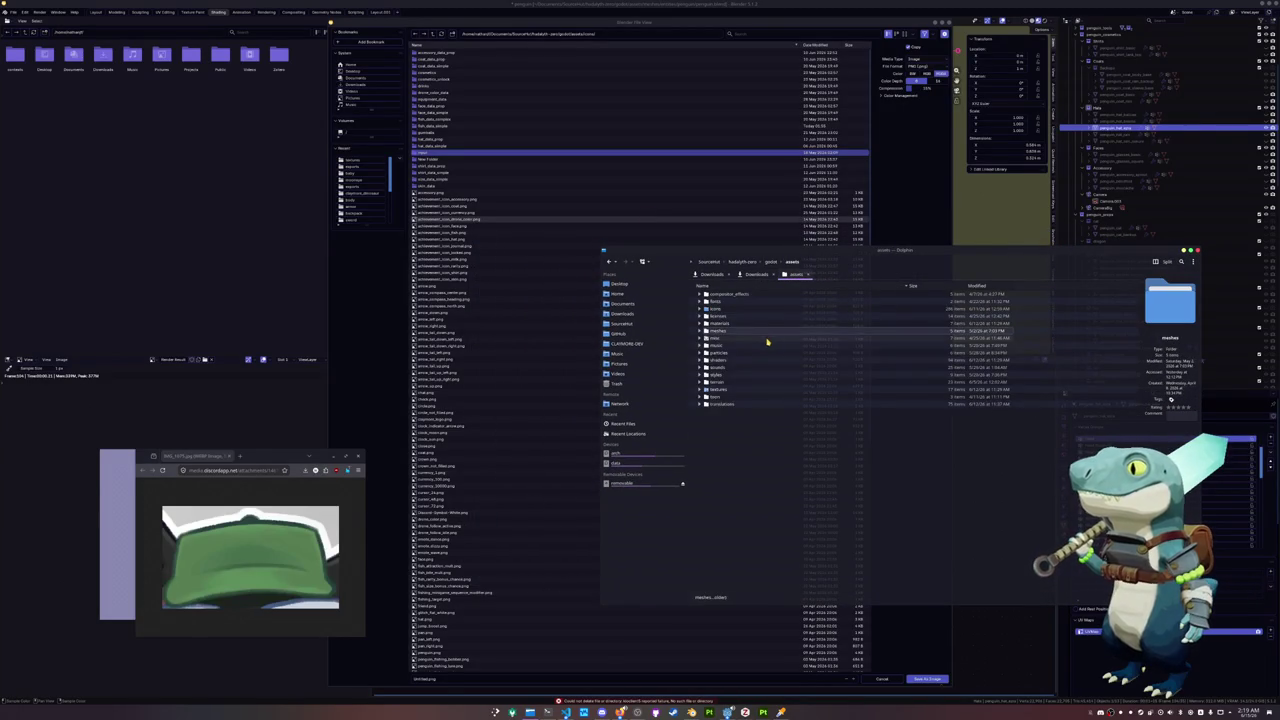
double_click(725, 310)
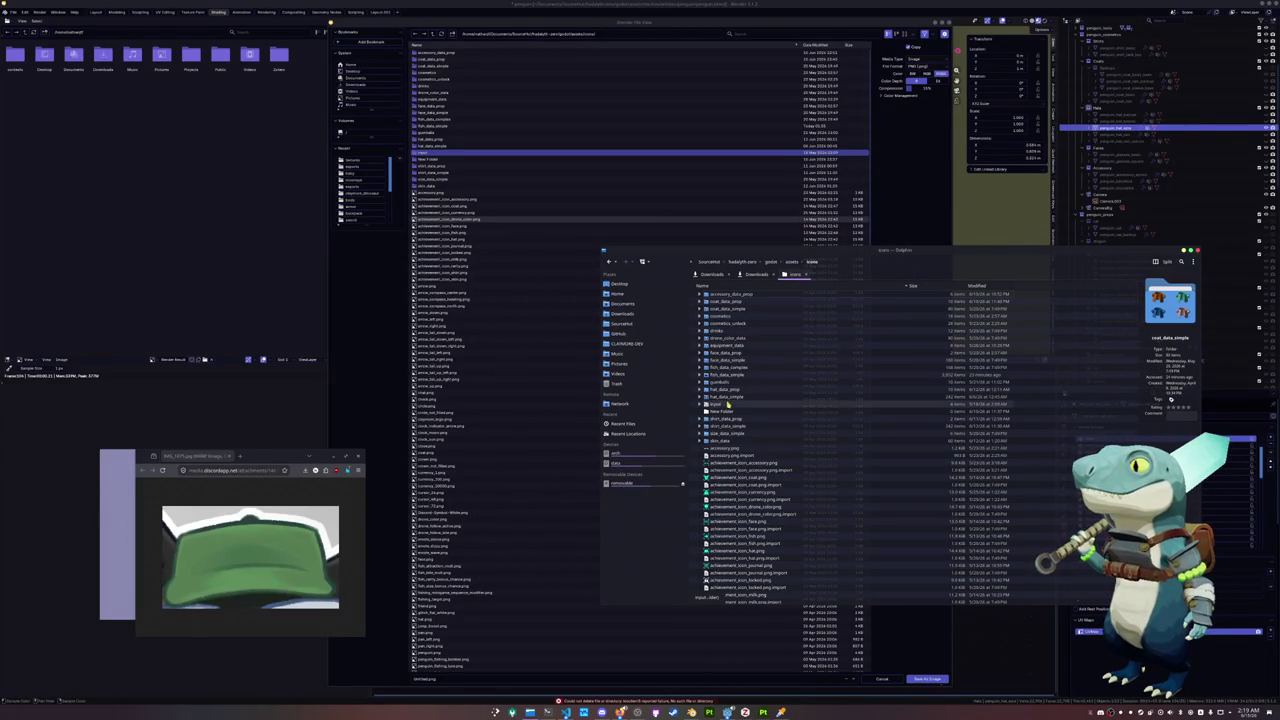
left_click(725, 411)
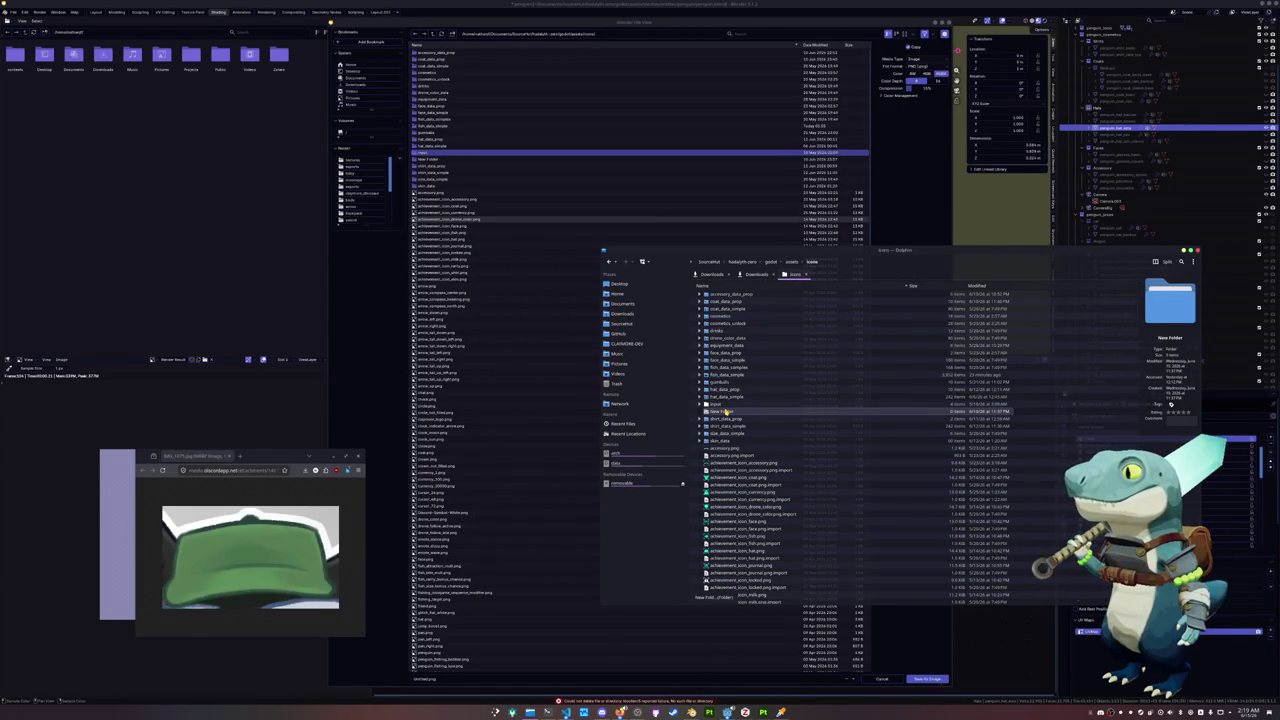
key("Delete")
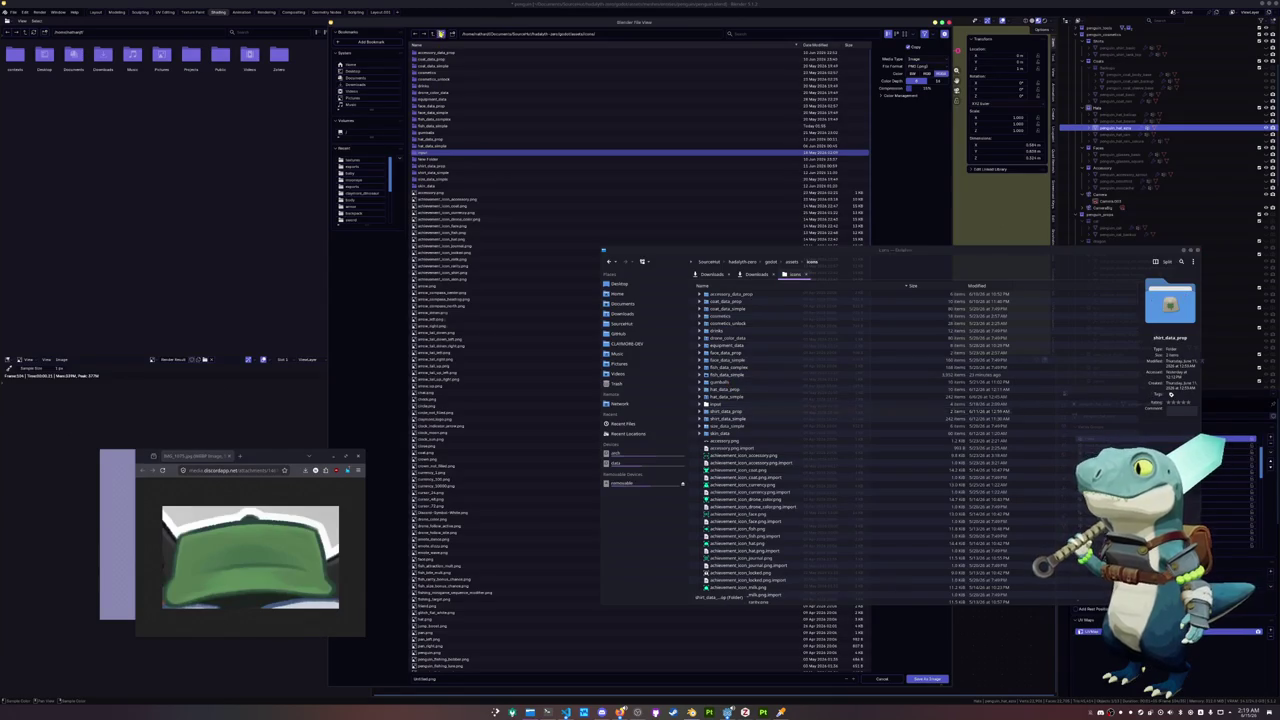
left_click(577, 314)
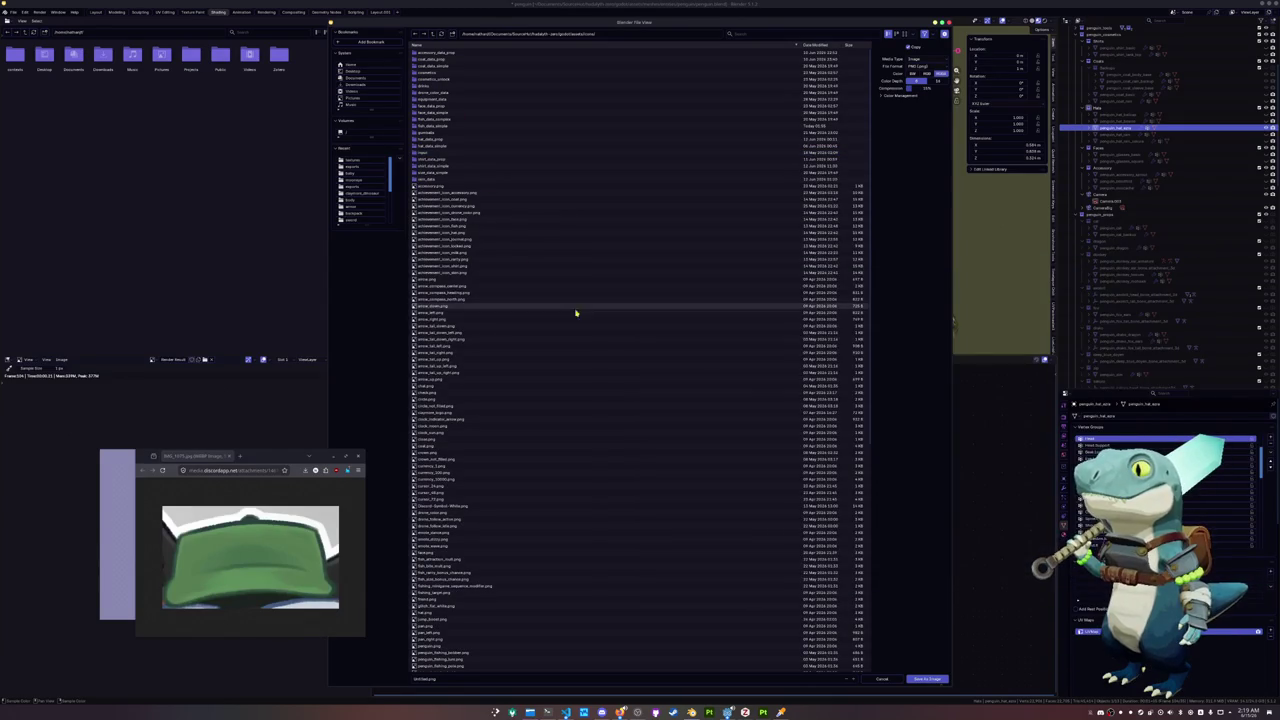
double_click(444, 146)
Save the cap render as a penguin_hat PNG in the hat icons folder
left_click(457, 678)
key("BackSpace")
type("penguin_hat_ar")
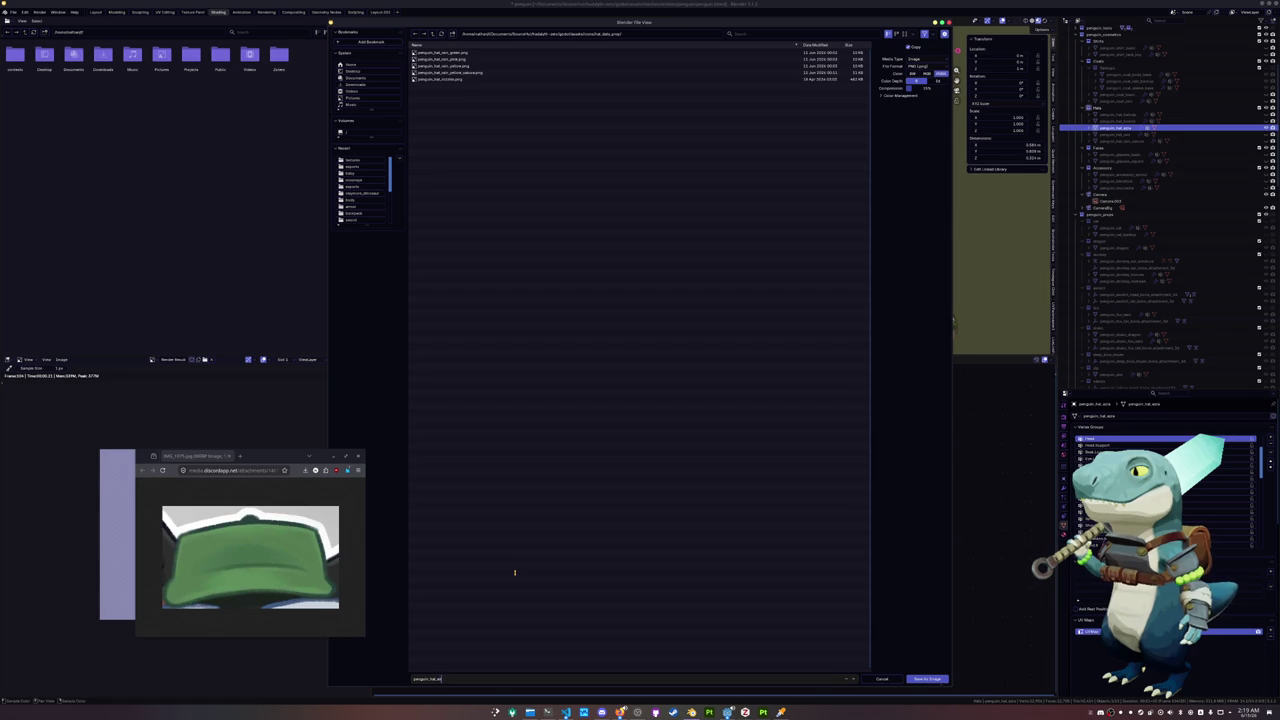
key("Return")
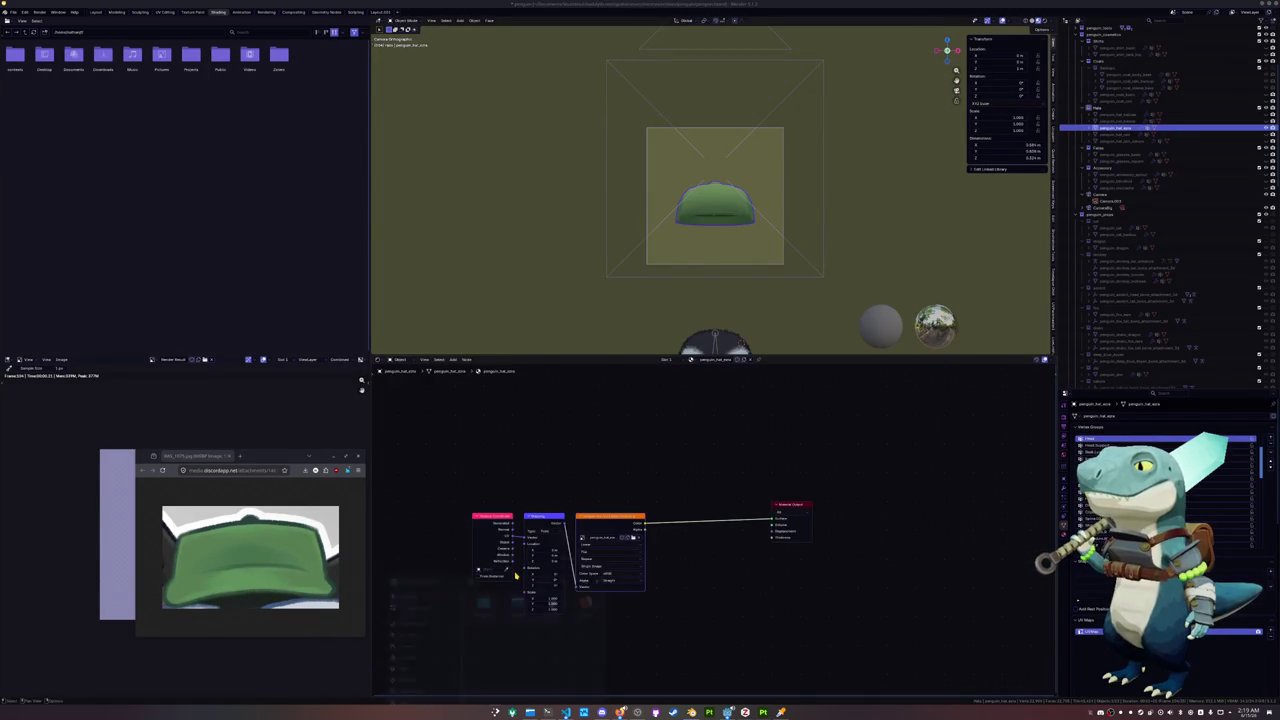
Launch LibreOffice Calc from the application launcher by typing 'libre'
key("super")
type("libre")
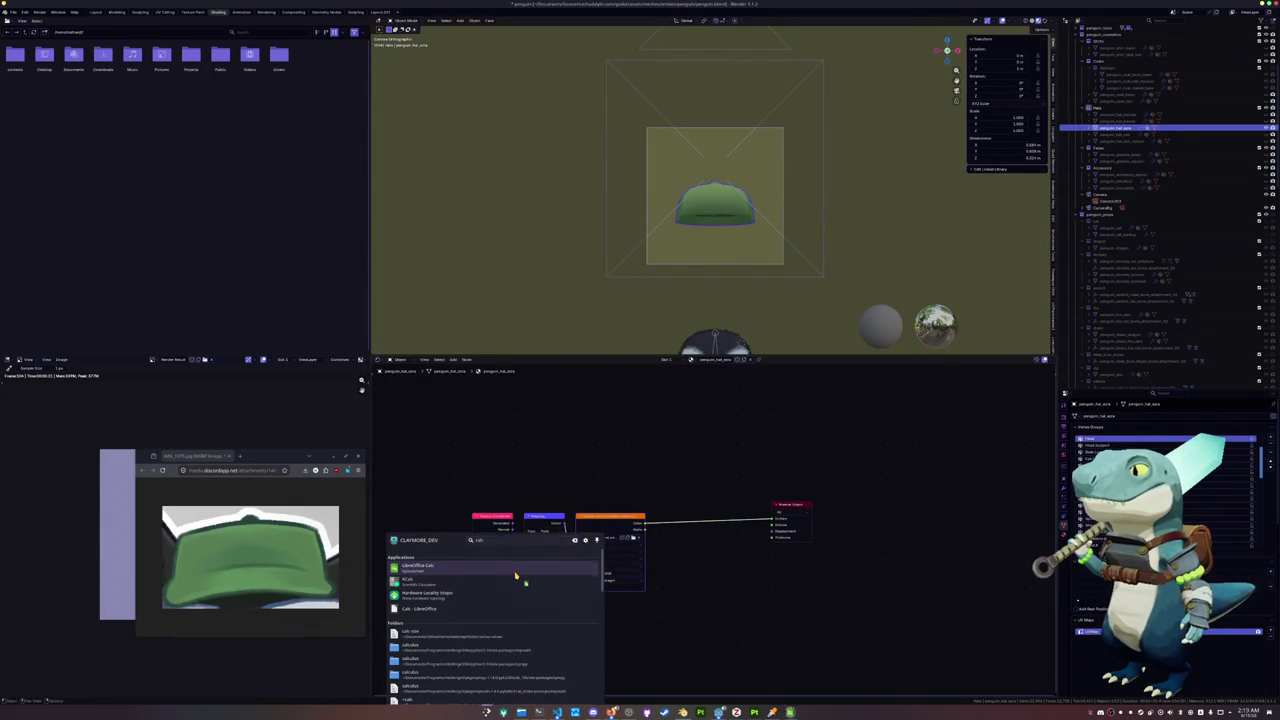
key("Return")
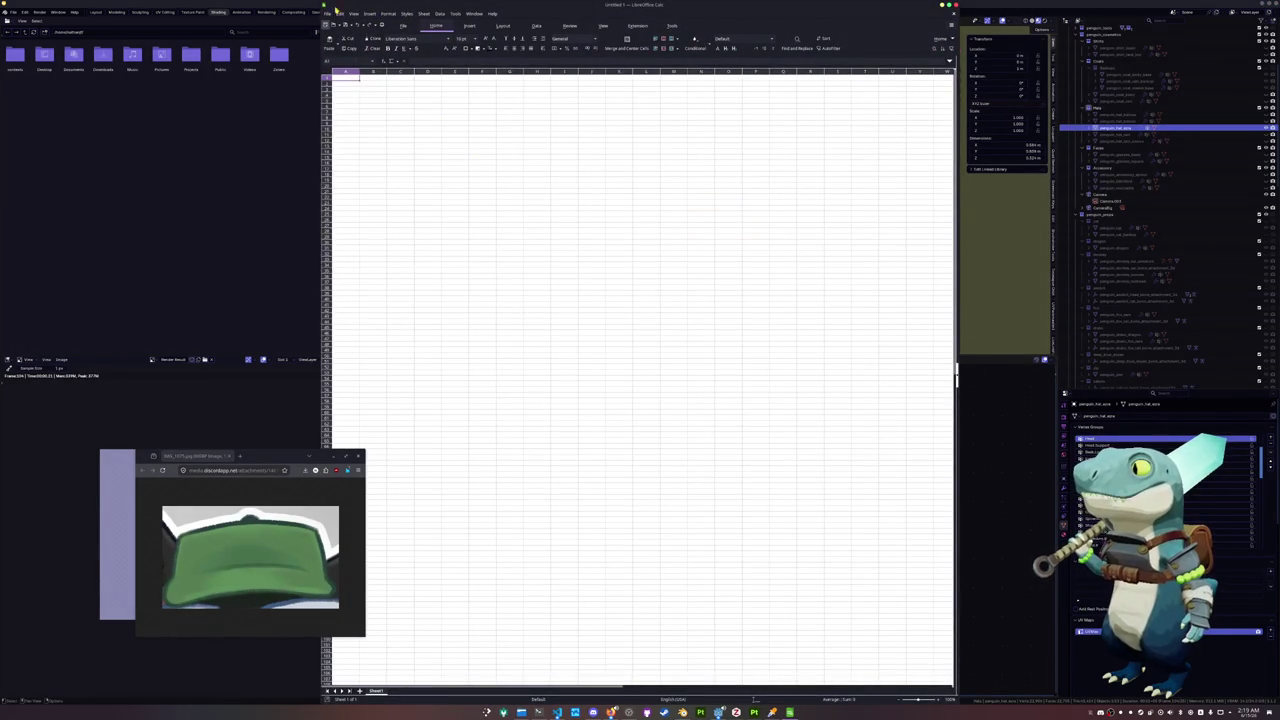
Open translations_hat_prop.csv from Recent Documents, accepting the import settings
left_click(330, 13)
mouse_move(358, 53)
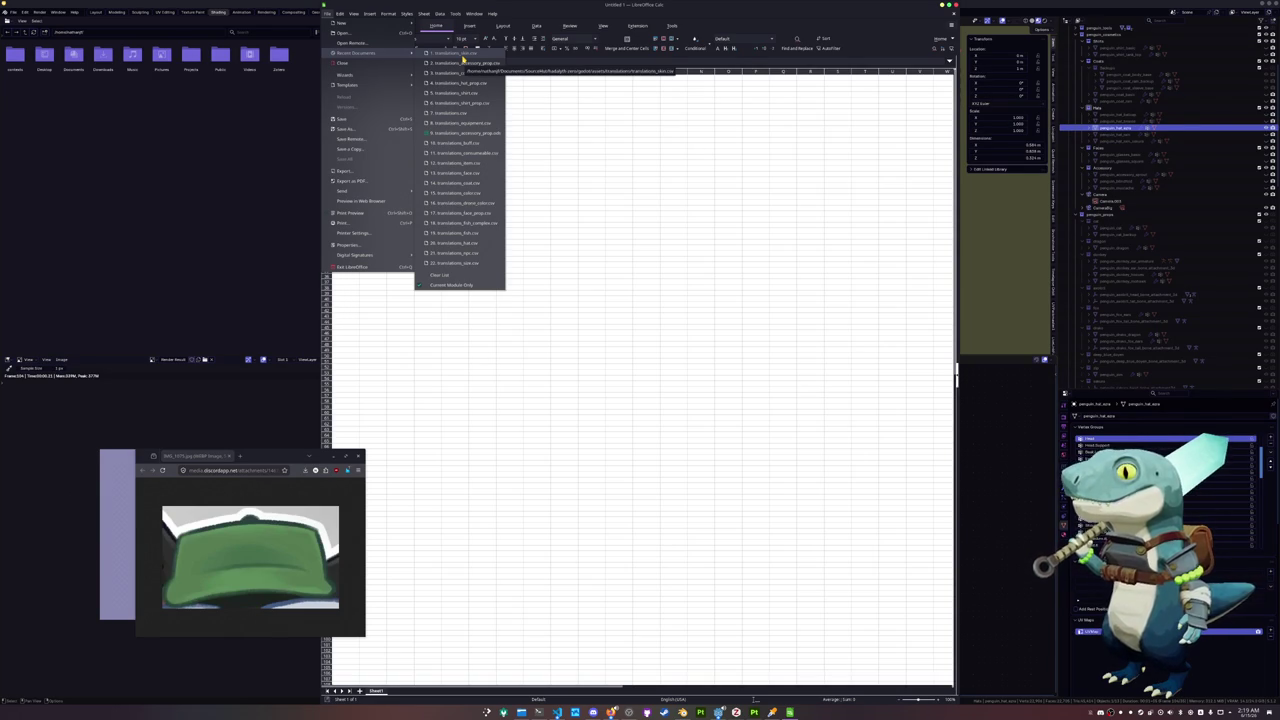
left_click(470, 84)
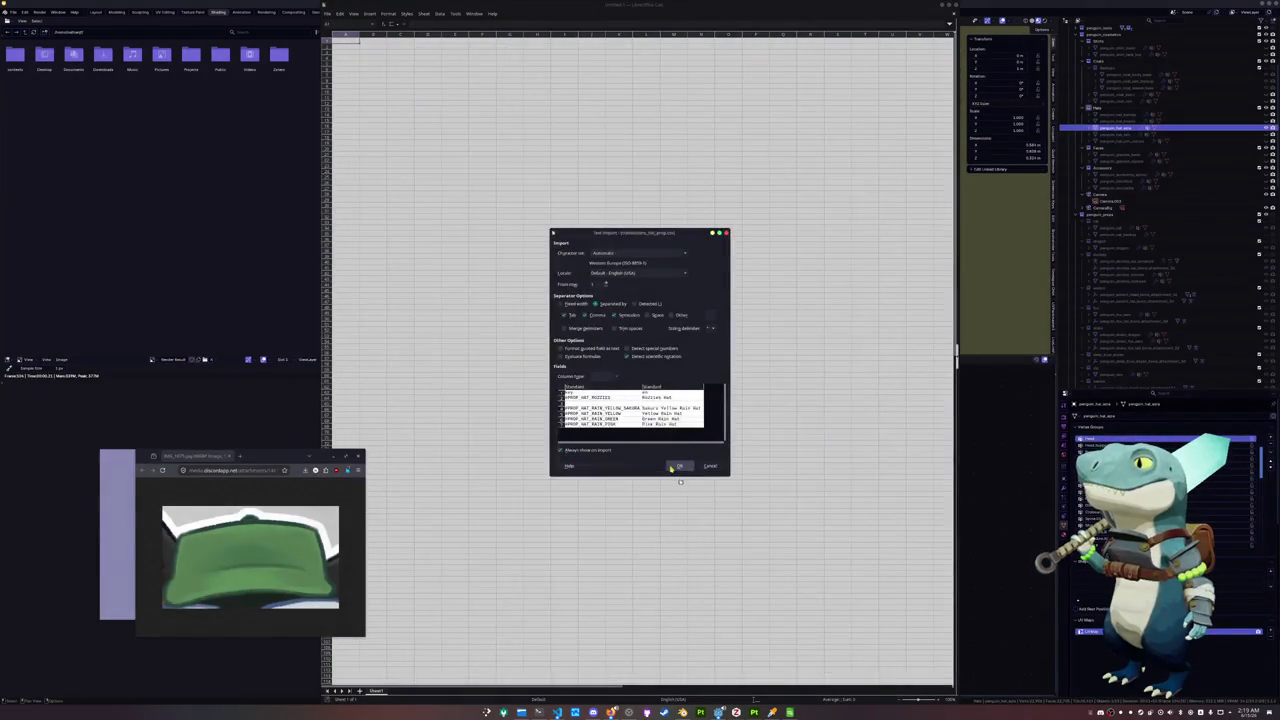
left_click(677, 461)
Enter #PROP_HAT_EZRA in A10 and its English hat name in B10, then return to Blender
left_click(362, 124)
key("ctrl+v")
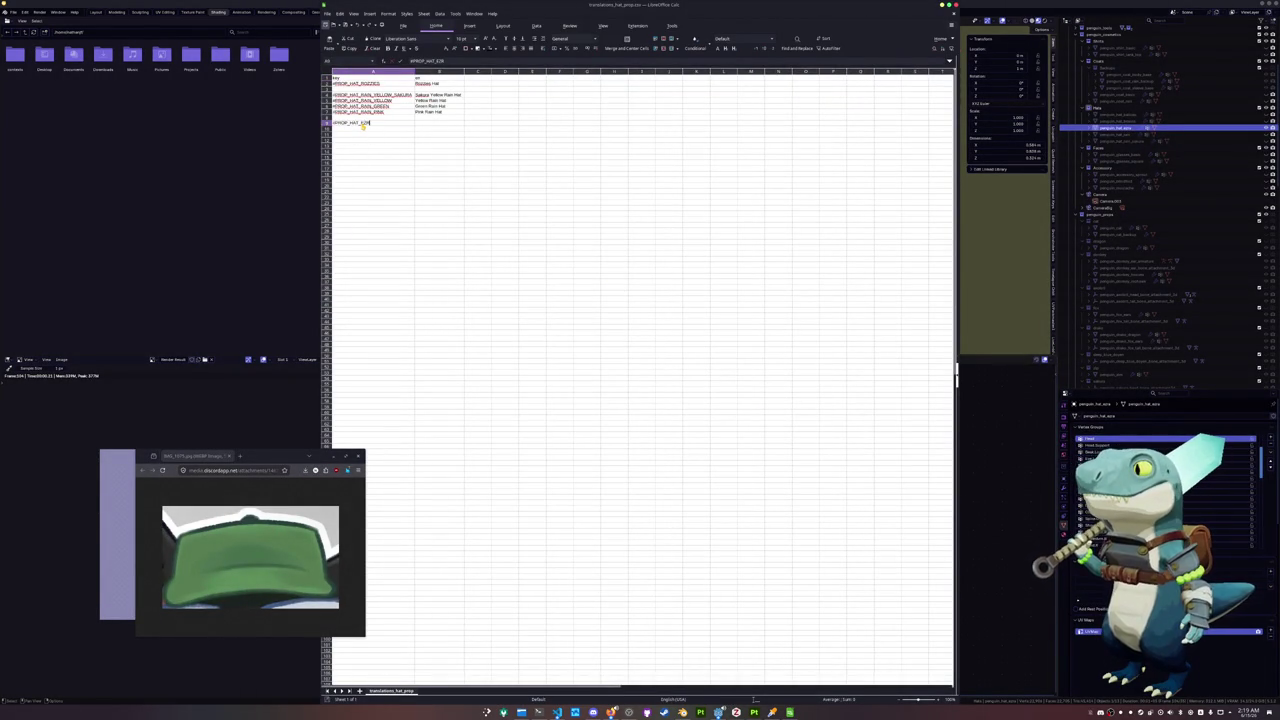
key("Tab")
type("Ez")
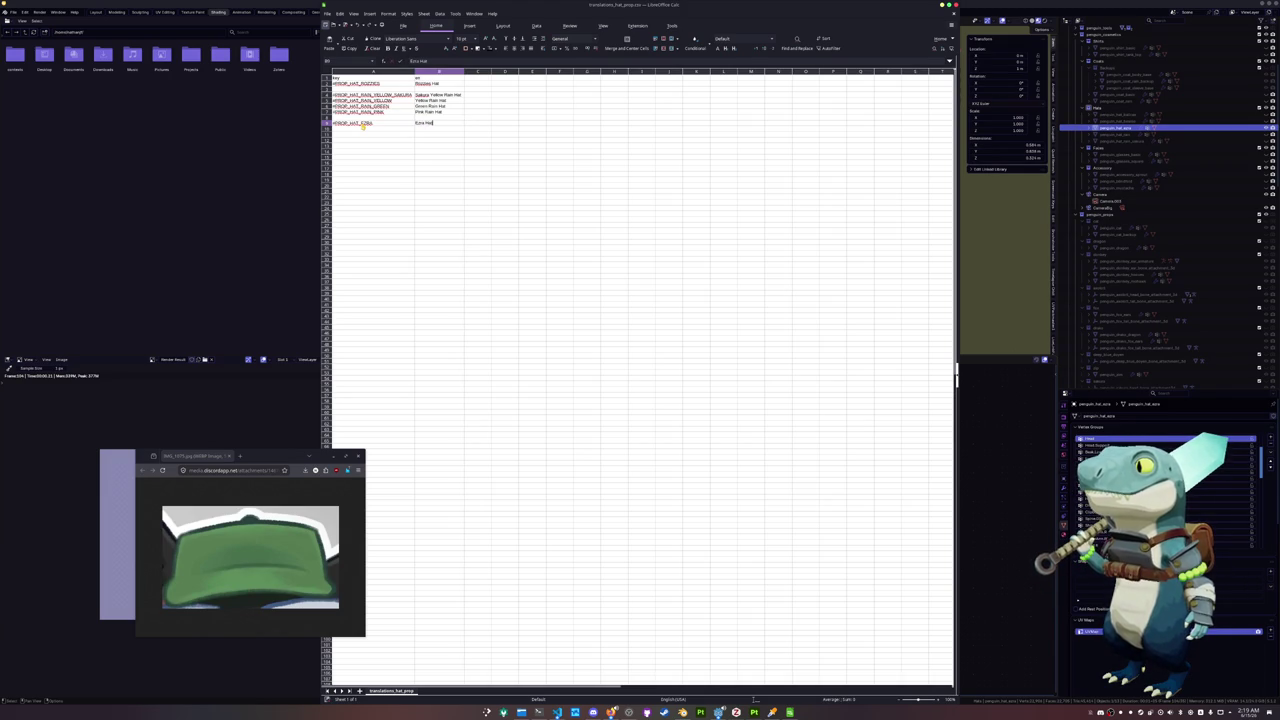
key("Return")
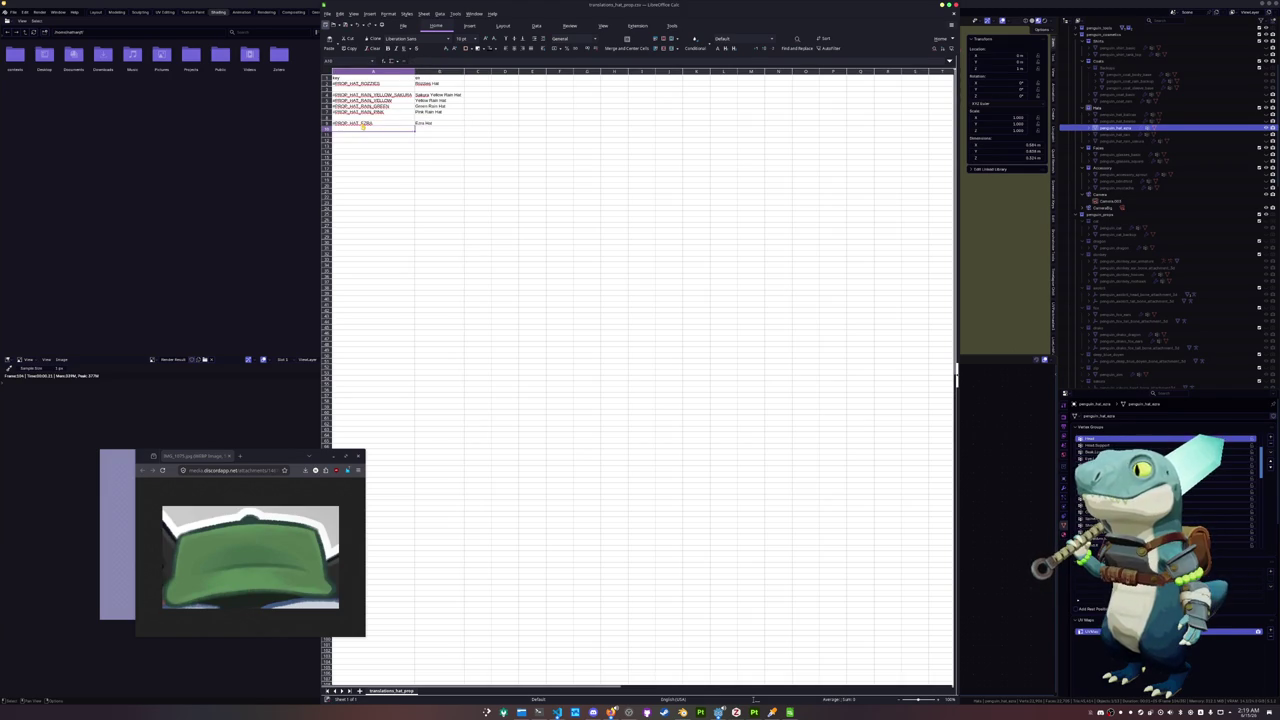
left_click(246, 197)
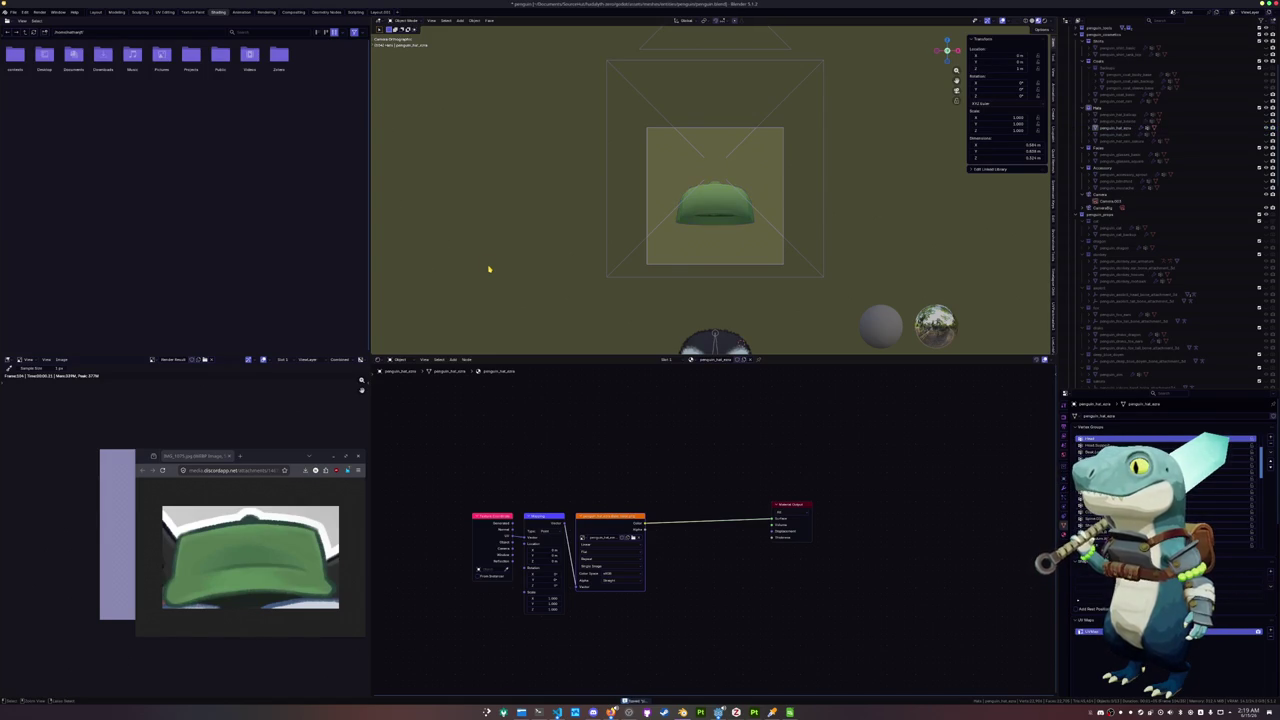
Clear the cap's location with Alt+G so it returns onto the penguin's head, then frame it
scroll(508, 280, "down", 3)
key("alt+g")
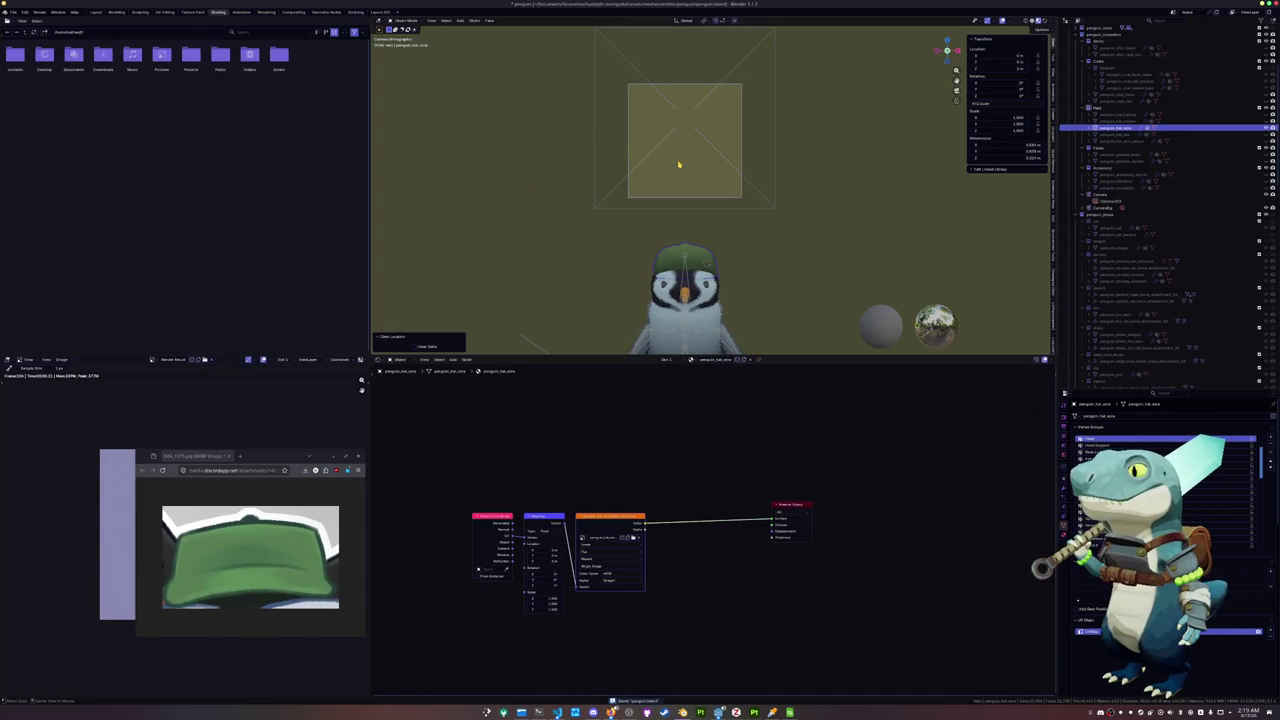
mouse_move(678, 163)
middle_mouse_down()
mouse_move(721, 196)
mouse_move(606, 229)
mouse_move(620, 150)
middle_mouse_up()
key("KP_Decimal")
scroll(620, 150, "down", 4)
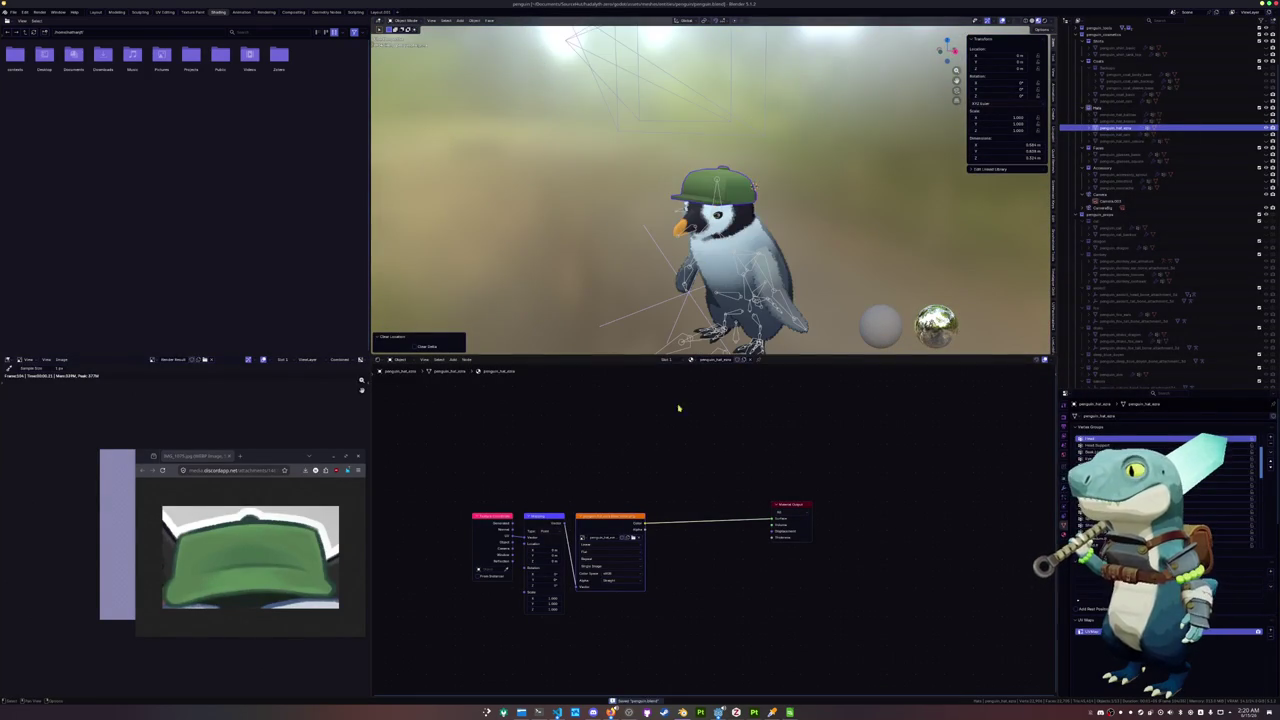
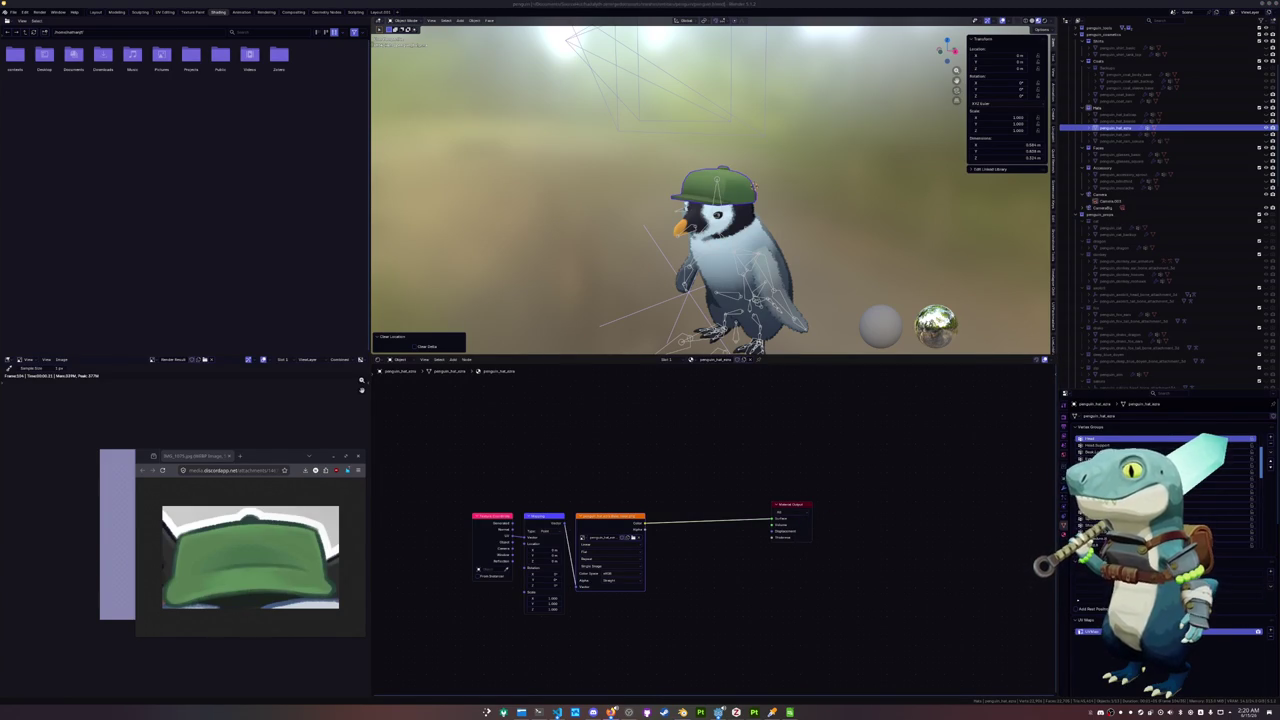
Save the penguin file, make Accessory the active collection, and bring up the sunglasses reference photo
key("ctrl+s")
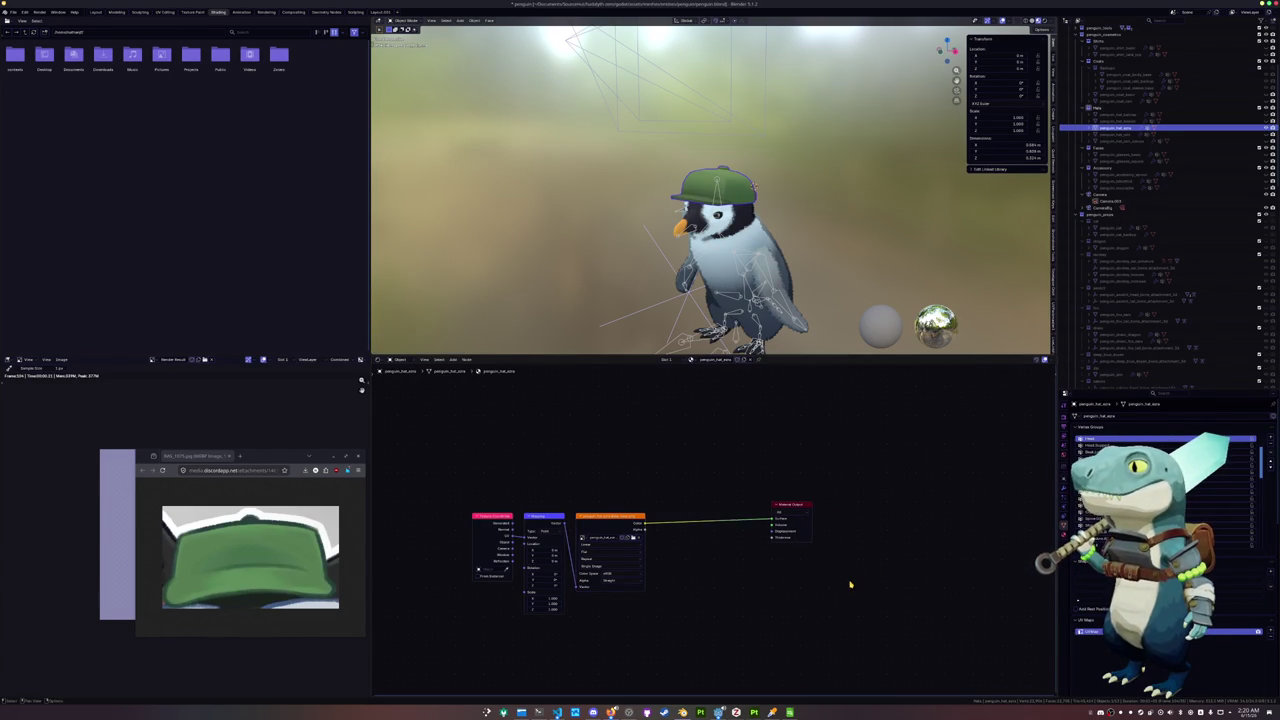
left_click(1135, 148)
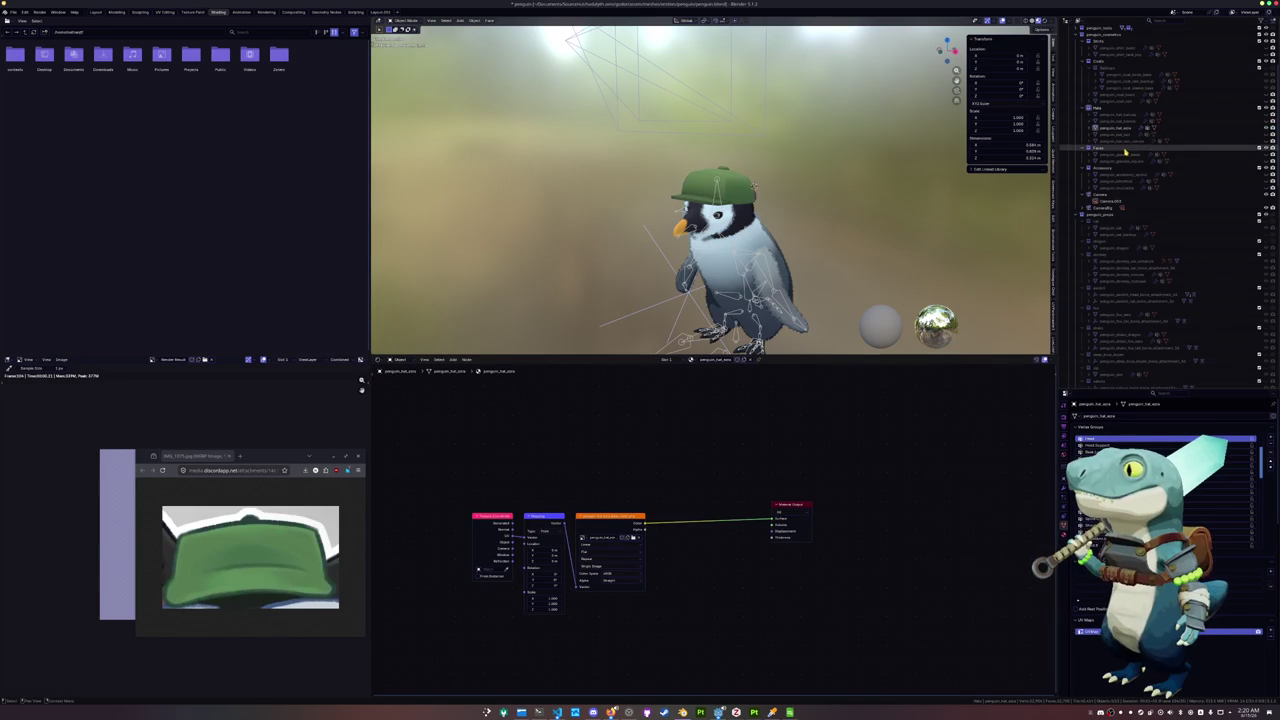
left_click(1122, 168)
key("ctrl+s")
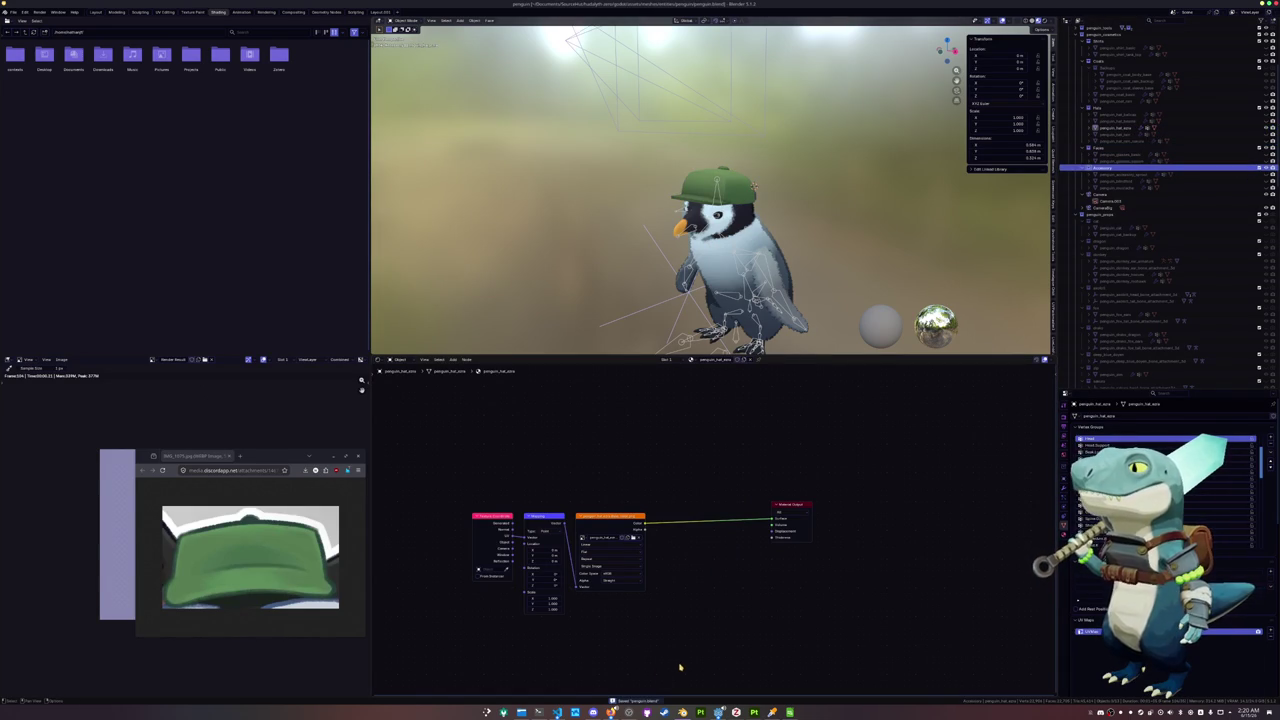
mouse_move(611, 711)
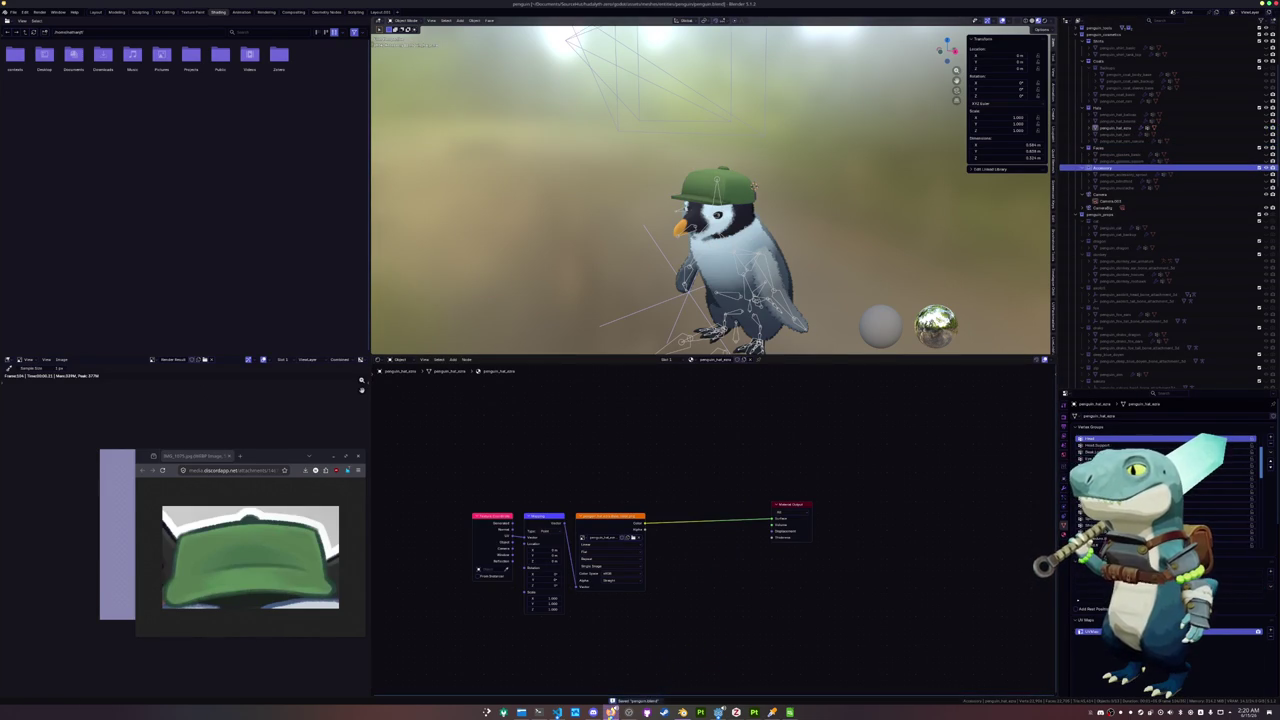
left_click(815, 656)
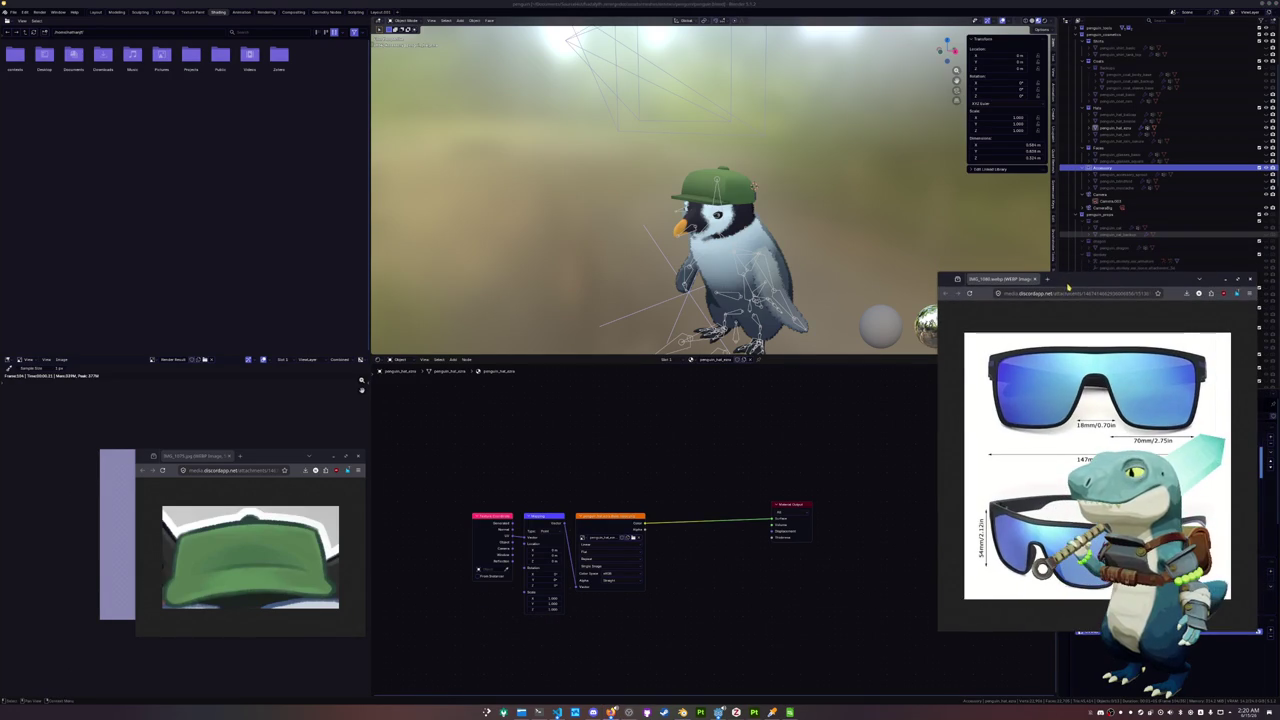
Add a plane to the scene and rotate it 90 degrees on X to stand upright
mouse_move(570, 270)
middle_mouse_down()
mouse_move(600, 262)
mouse_move(566, 244)
middle_mouse_up()
key("shift+a")
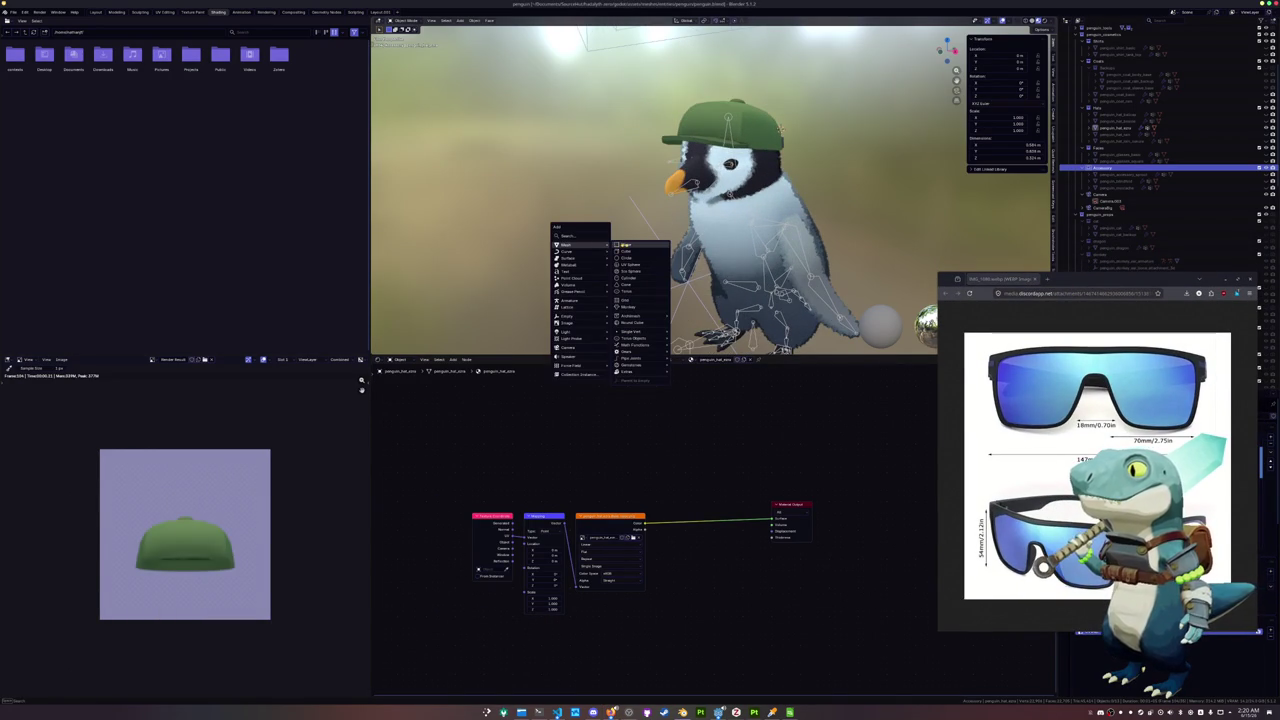
left_click(625, 244)
scroll(625, 244, "down", 2)
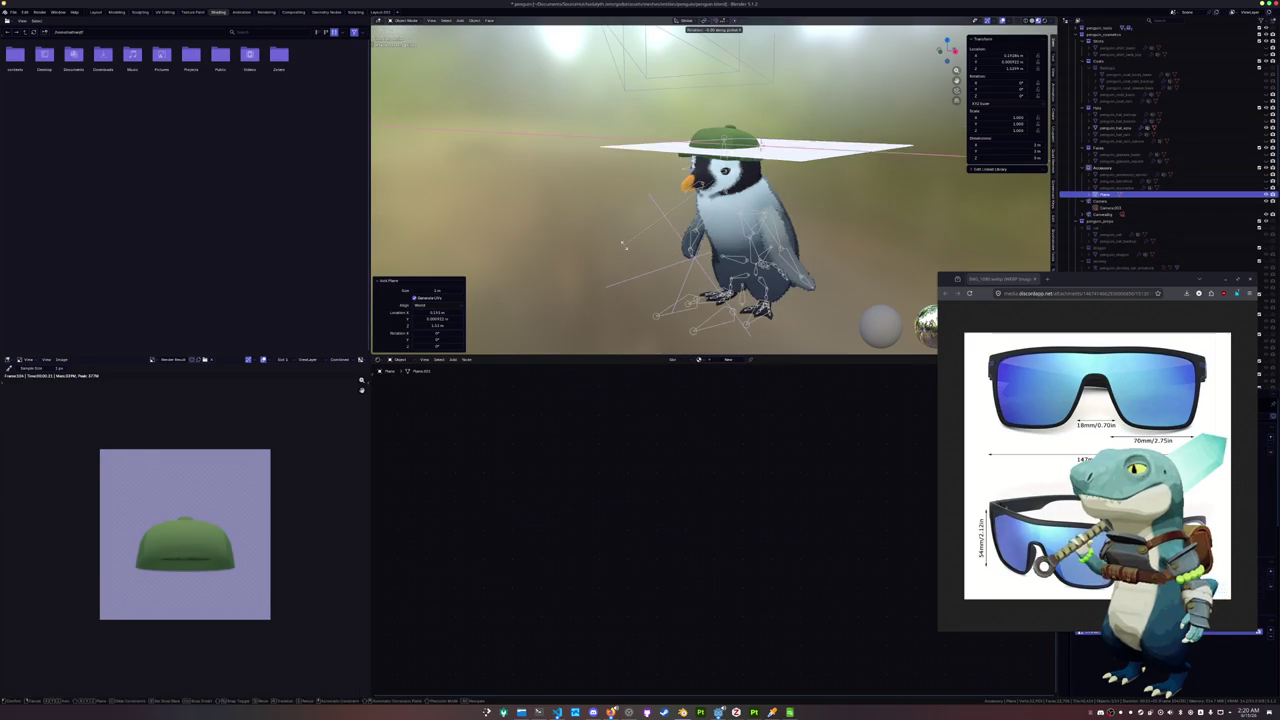
type("rx90")
key("Return")
In solid front view, shift the plane along X, shrink it to about 0.3, and place it over the head
left_click(1032, 21)
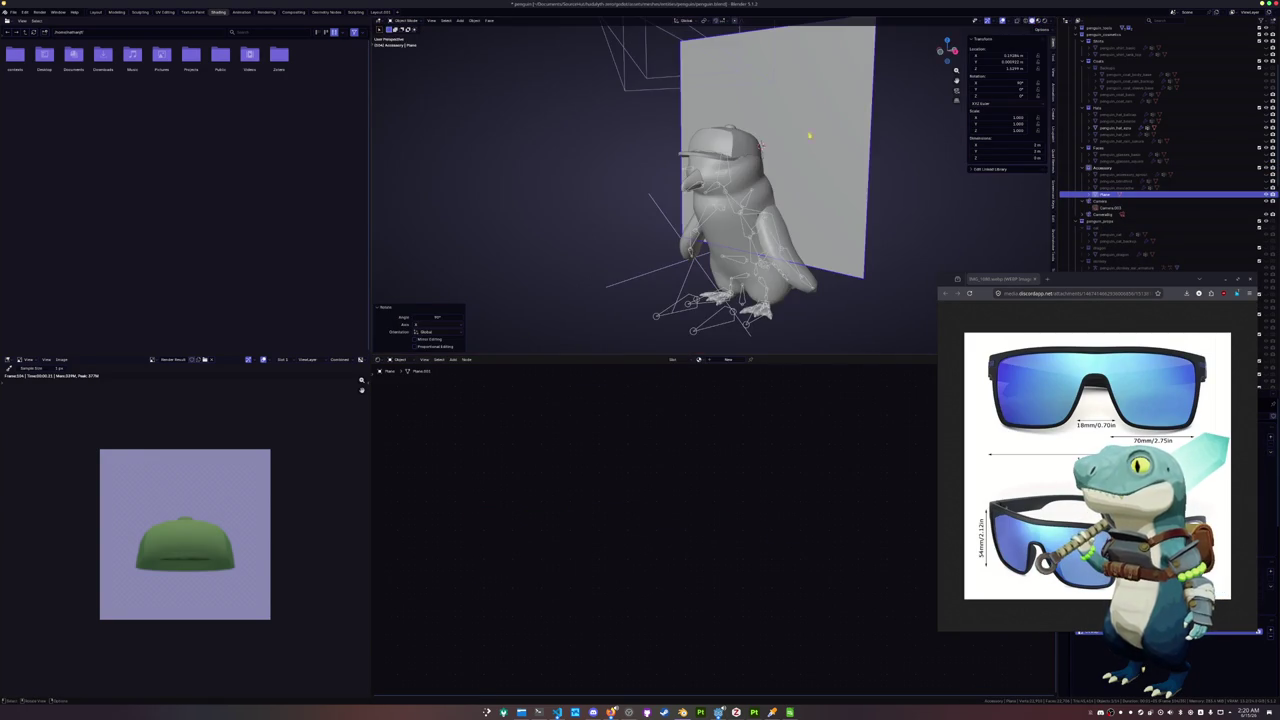
key("KP_1")
key("g")
key("x")
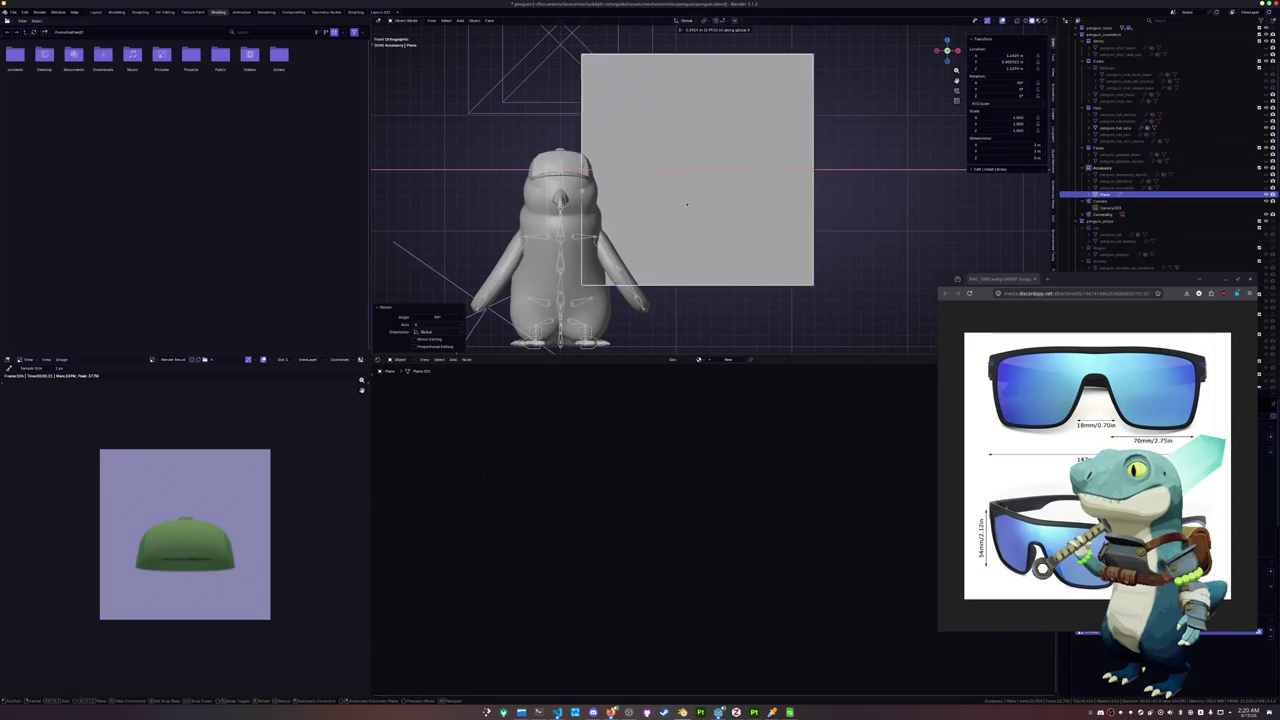
left_click(753, 201)
key("s")
left_click(805, 185)
key("g")
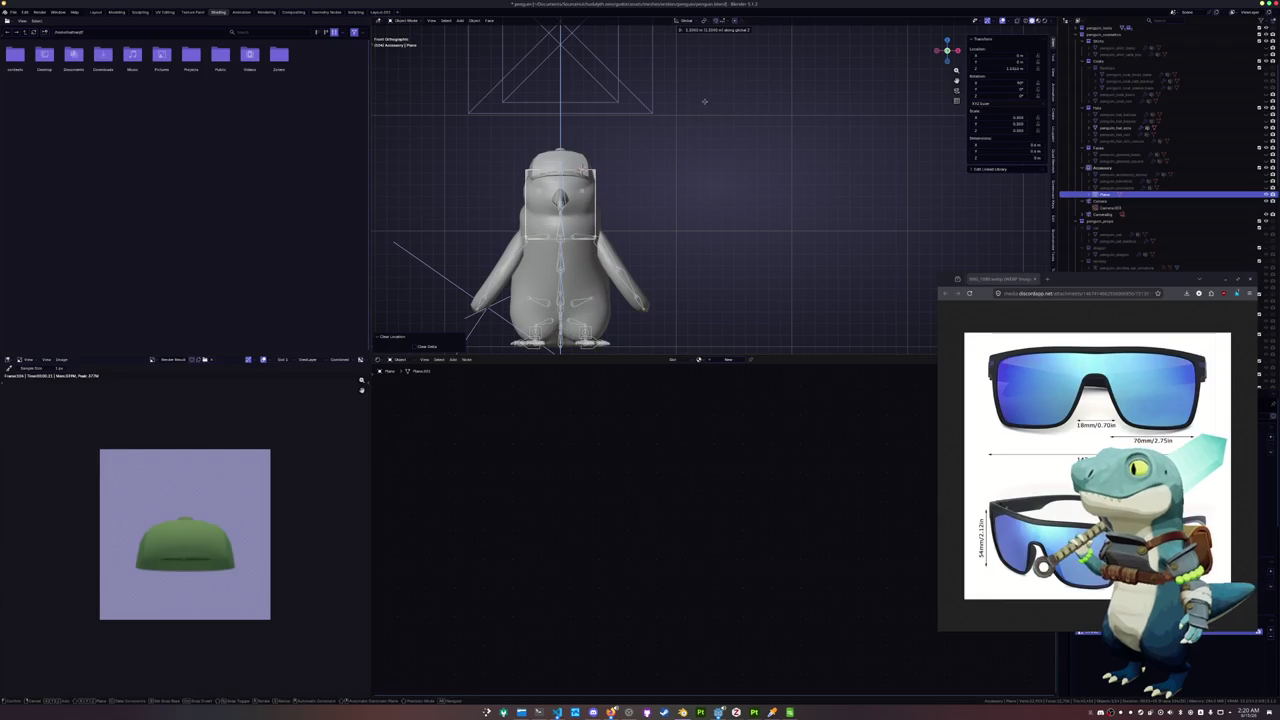
left_click(649, 197)
From the right side view, move the plane along Y to sit in front of the face
scroll(649, 197, "up", 3)
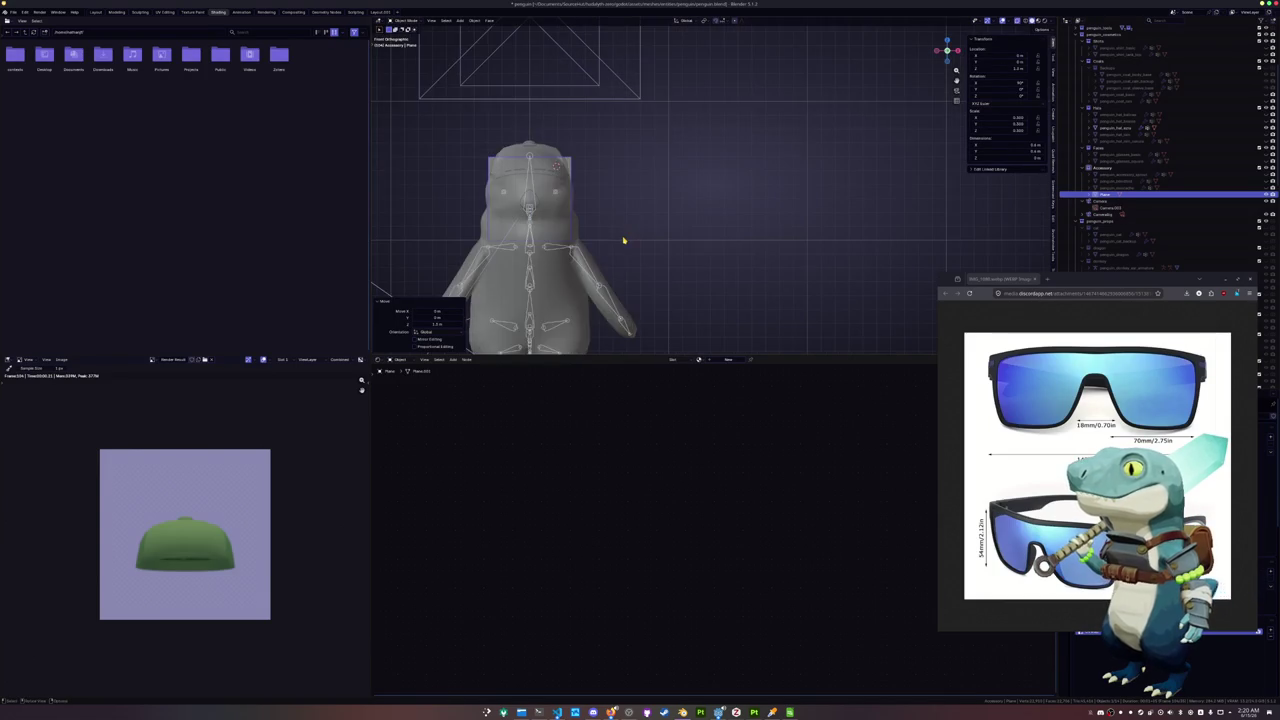
scroll(740, 238, "up", 2)
key("KP_3")
key("g")
key("y")
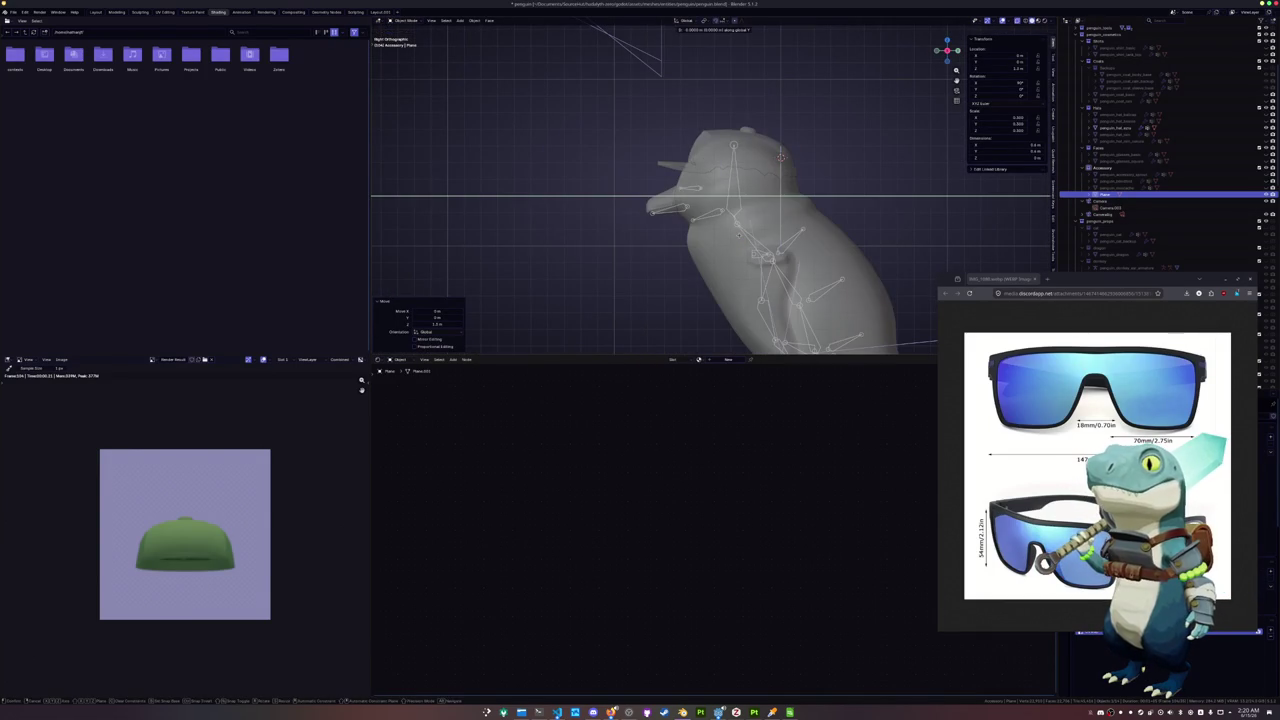
left_click(637, 237)
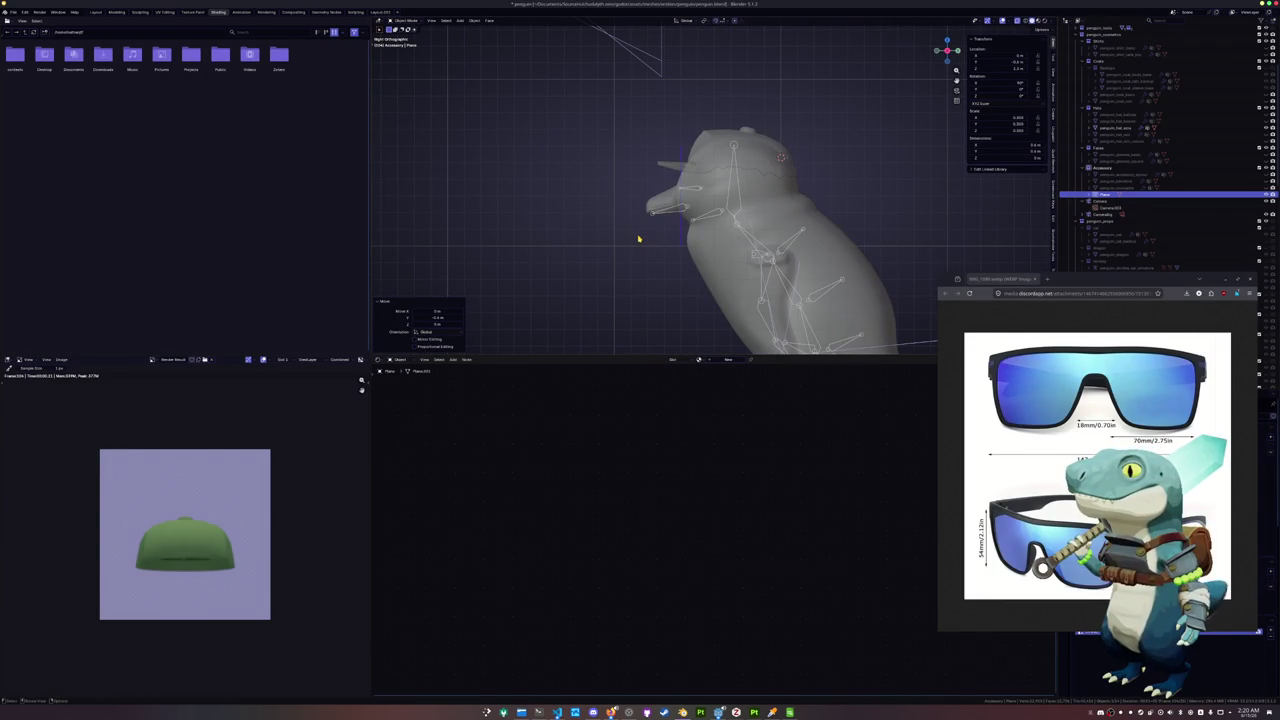
Back in front view, move the plane along Z to the penguin's eye height
key("KP_1")
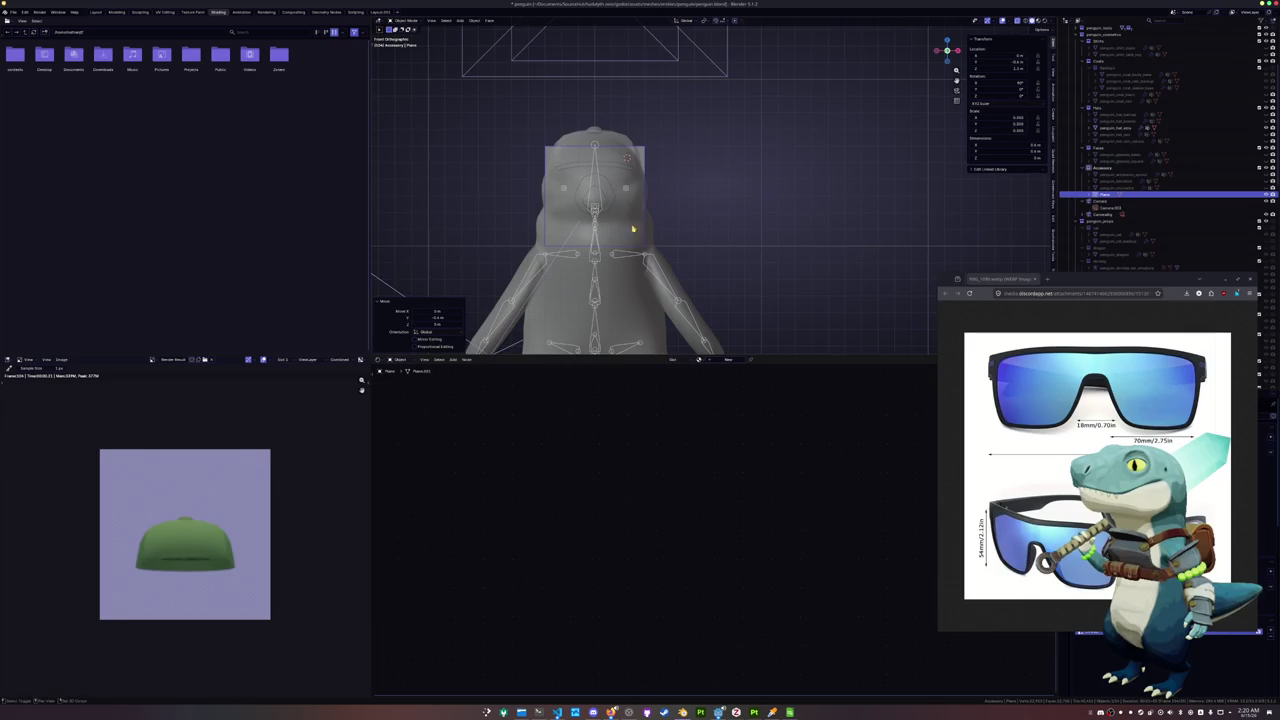
middle_click_drag(638, 238, 753, 253, "shift")
scroll(753, 253, "up", 2)
key("g")
key("z")
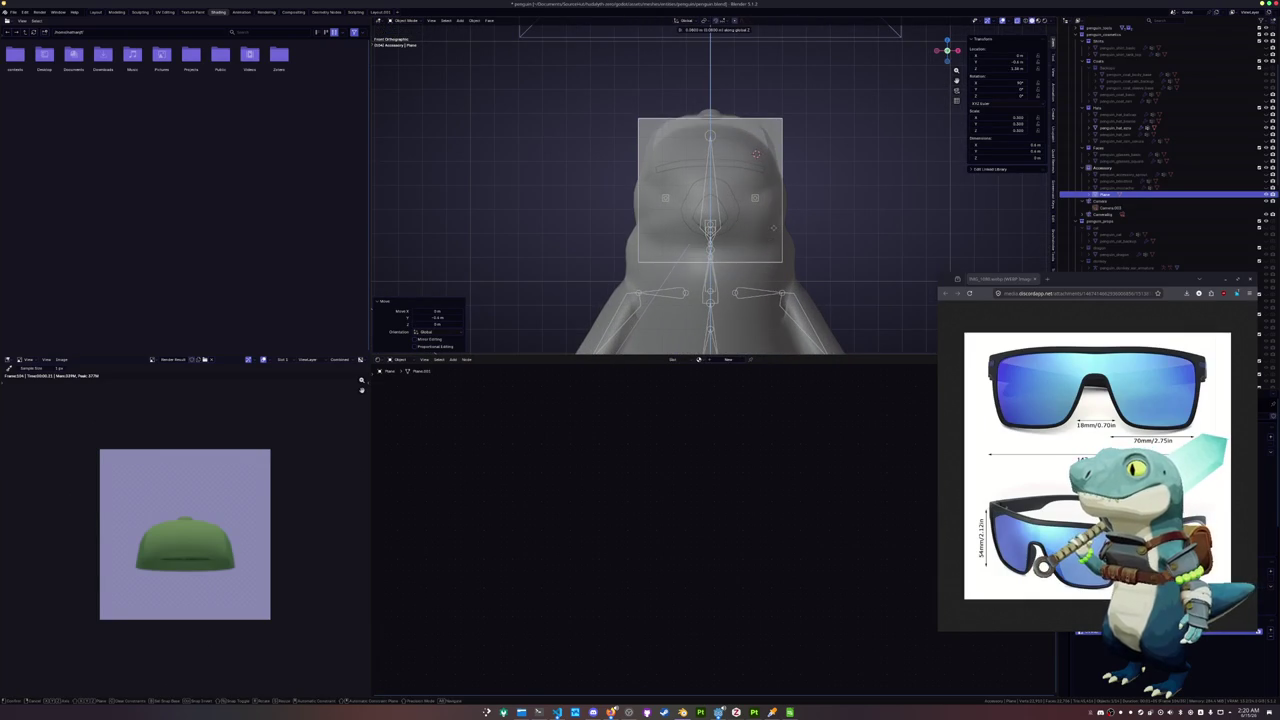
left_click(772, 230)
key("Tab")
Move the plane's top and bottom edges vertically to form a thin horizontal band across the eyes
left_click(748, 226)
key("g")
key("z")
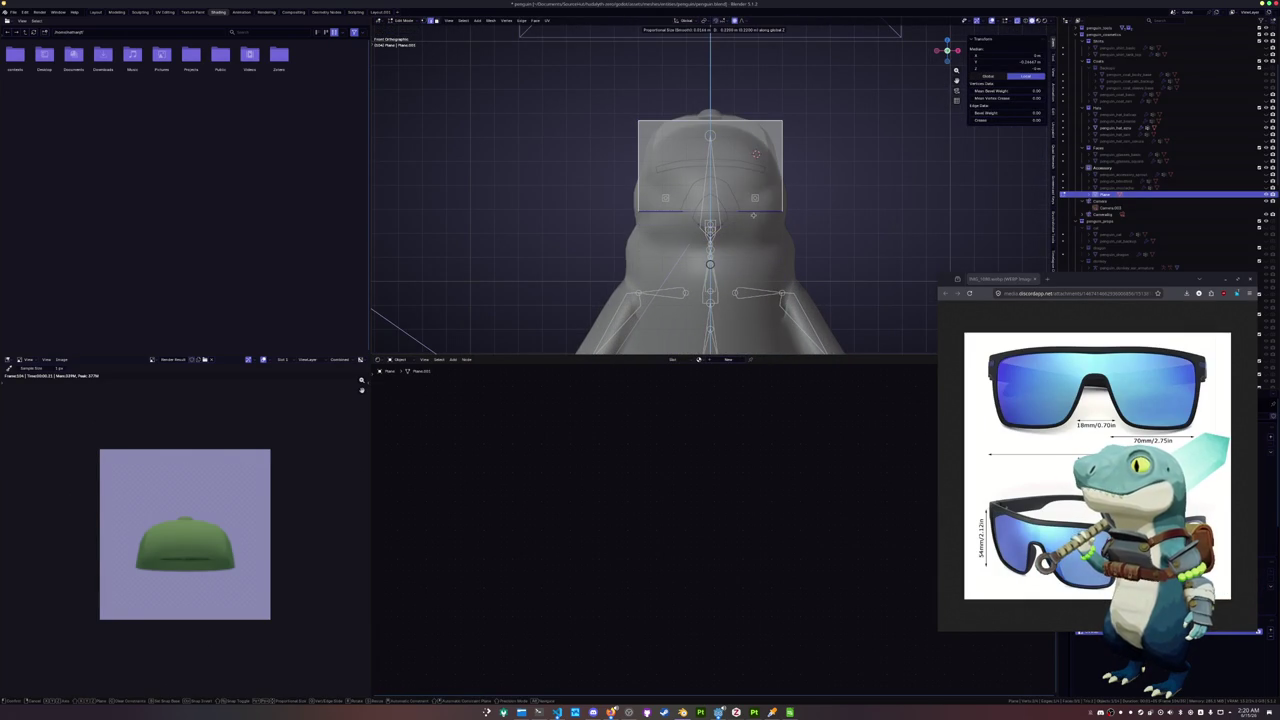
left_click(748, 214)
left_click(749, 122)
key("g")
key("z")
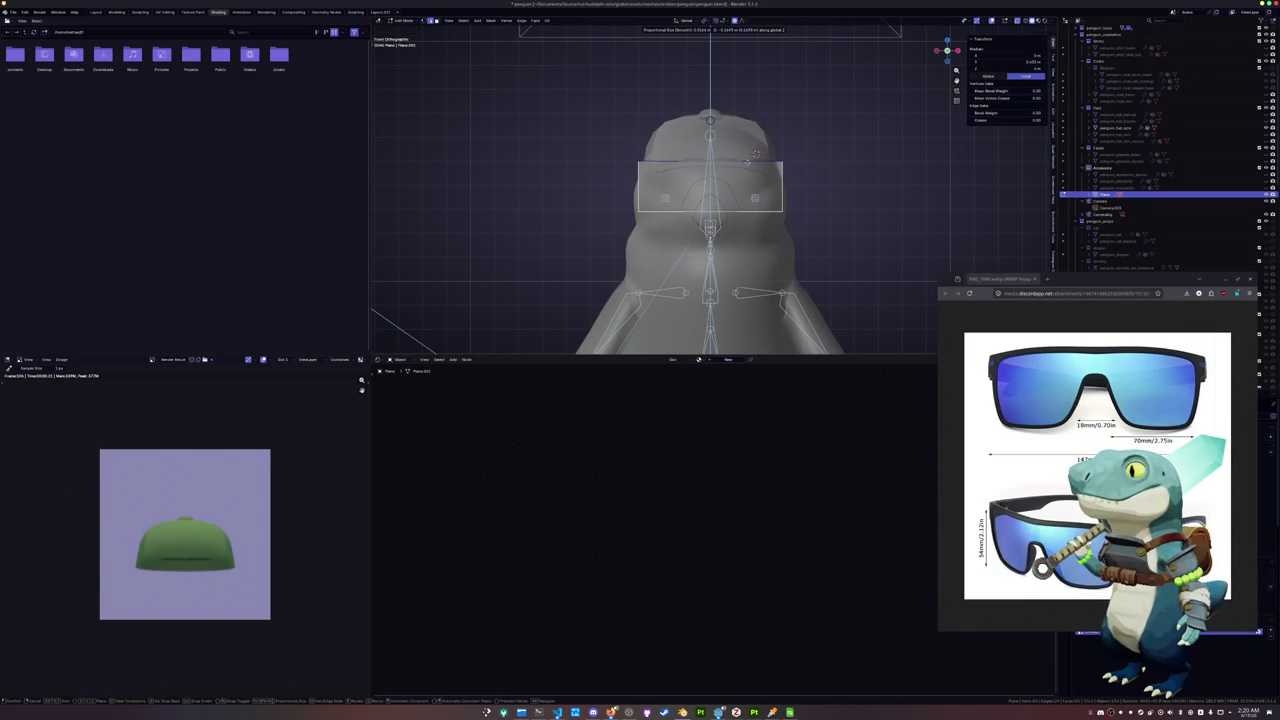
left_click(736, 209)
left_click(736, 209)
key("g")
key("z")
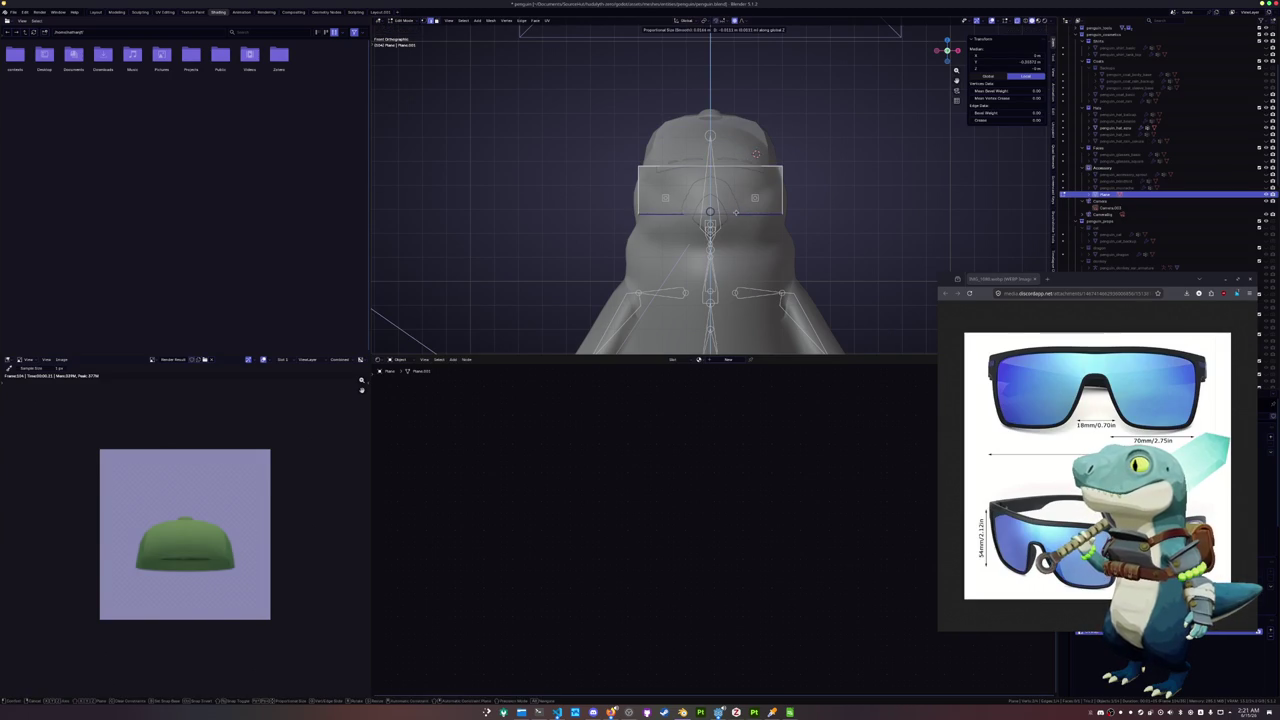
left_click(736, 216)
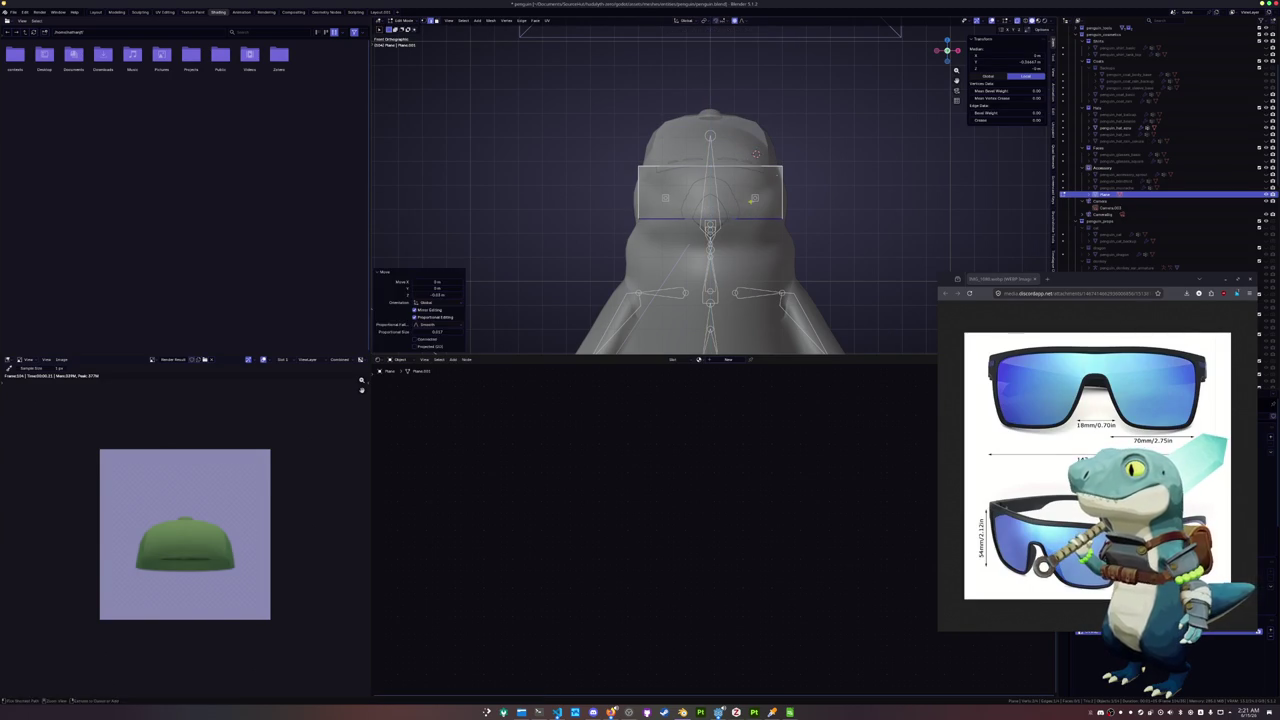
Check the band in Material Preview, then push it along Y just in front of the face
left_click(1039, 21)
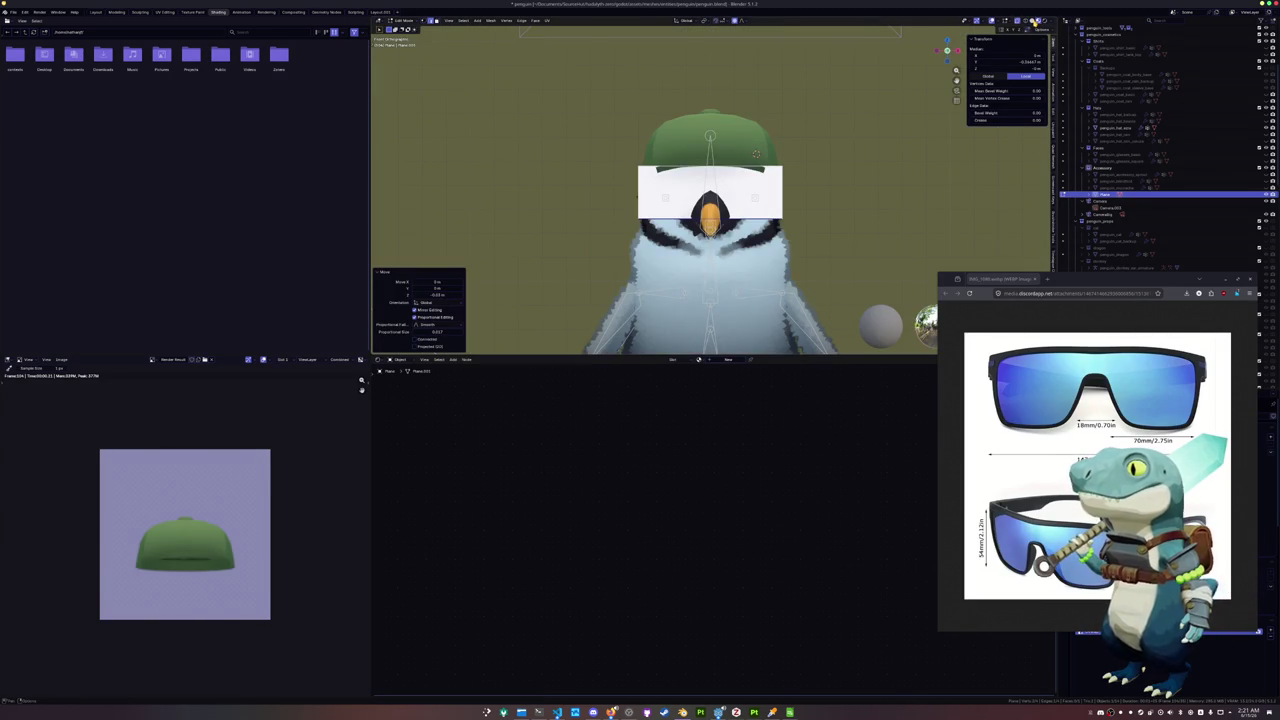
left_click(1030, 21)
scroll(822, 201, "up", 2)
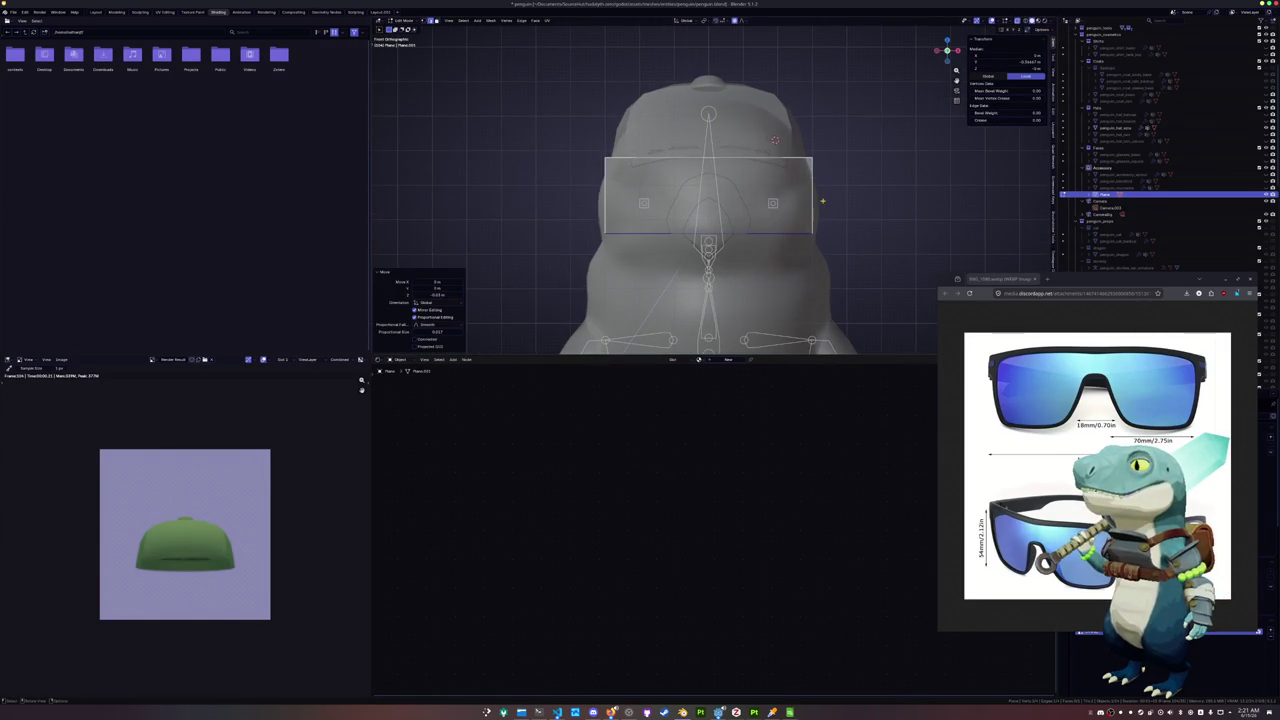
key("KP_3")
key("g")
key("y")
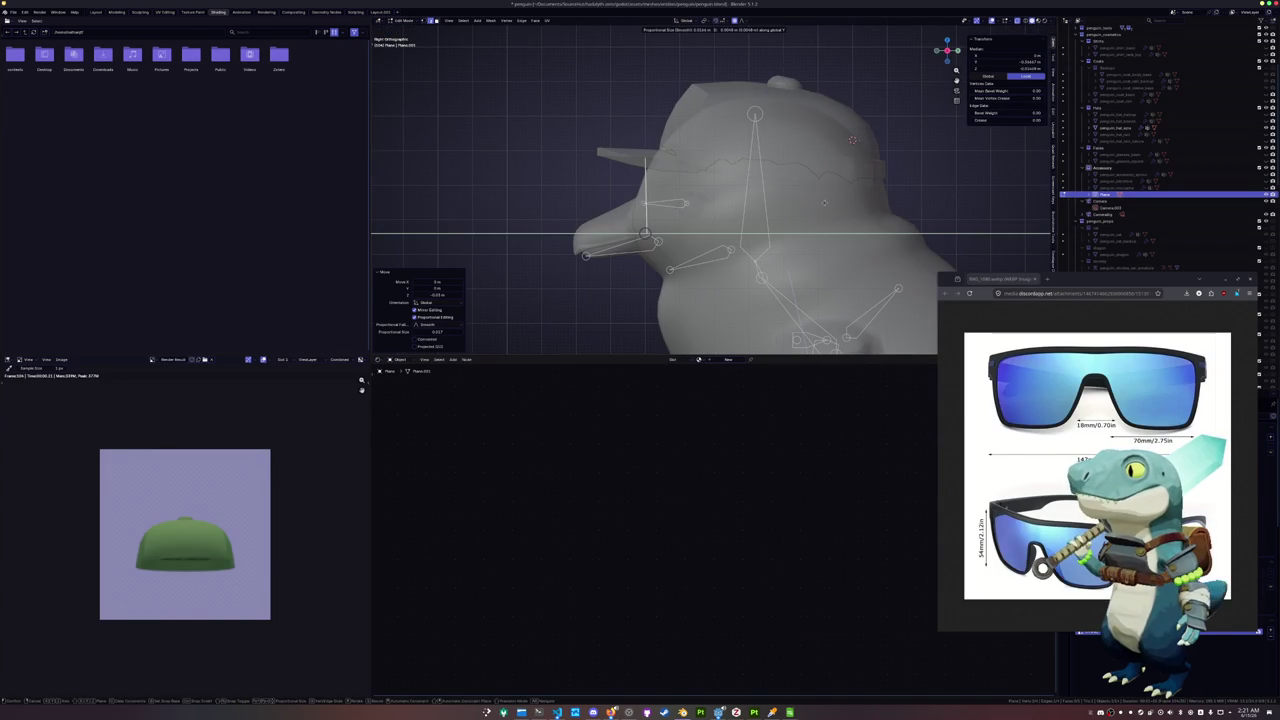
left_click(810, 202)
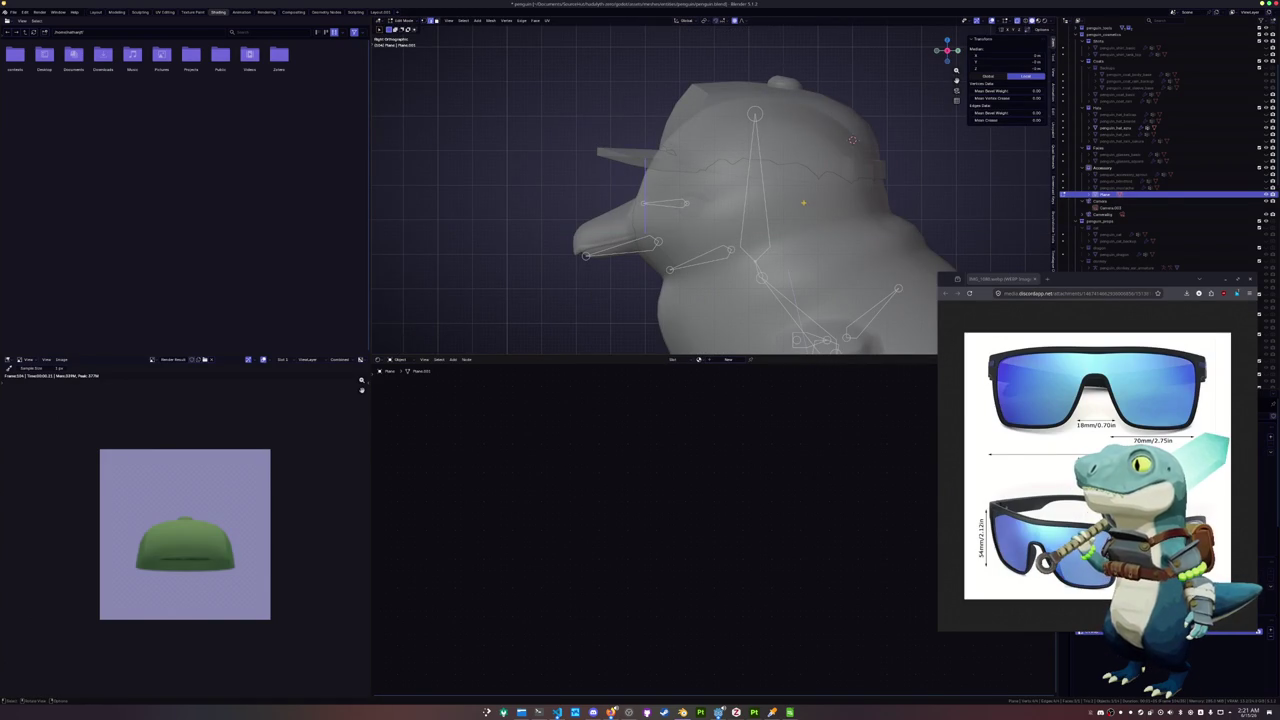
In Object Mode, nudge the whole plane slightly along Y and return to front view
key("Tab")
key("g")
key("y")
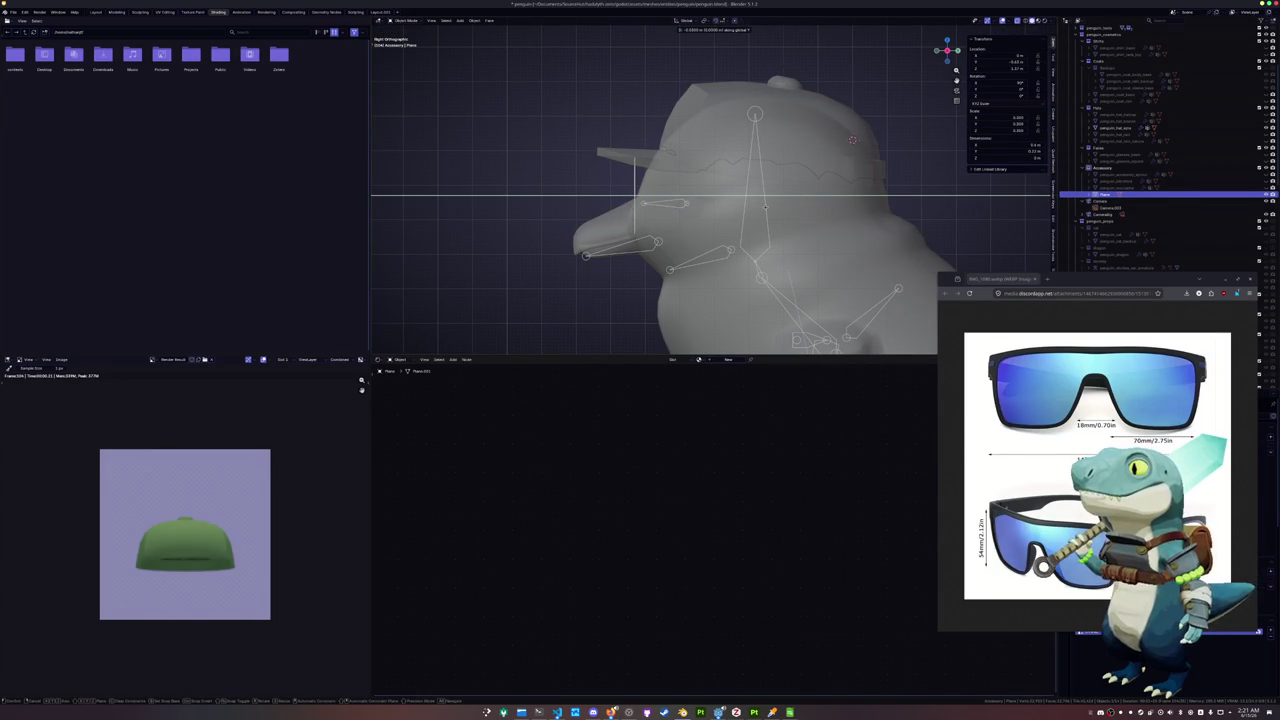
left_click(767, 210)
key("KP_1")
key("Tab")
With X-ray on, add a vertical center loop and widen the band along X
key("alt+z")
key("alt+z")
scroll(768, 205, "up", 2)
key("ctrl+r")
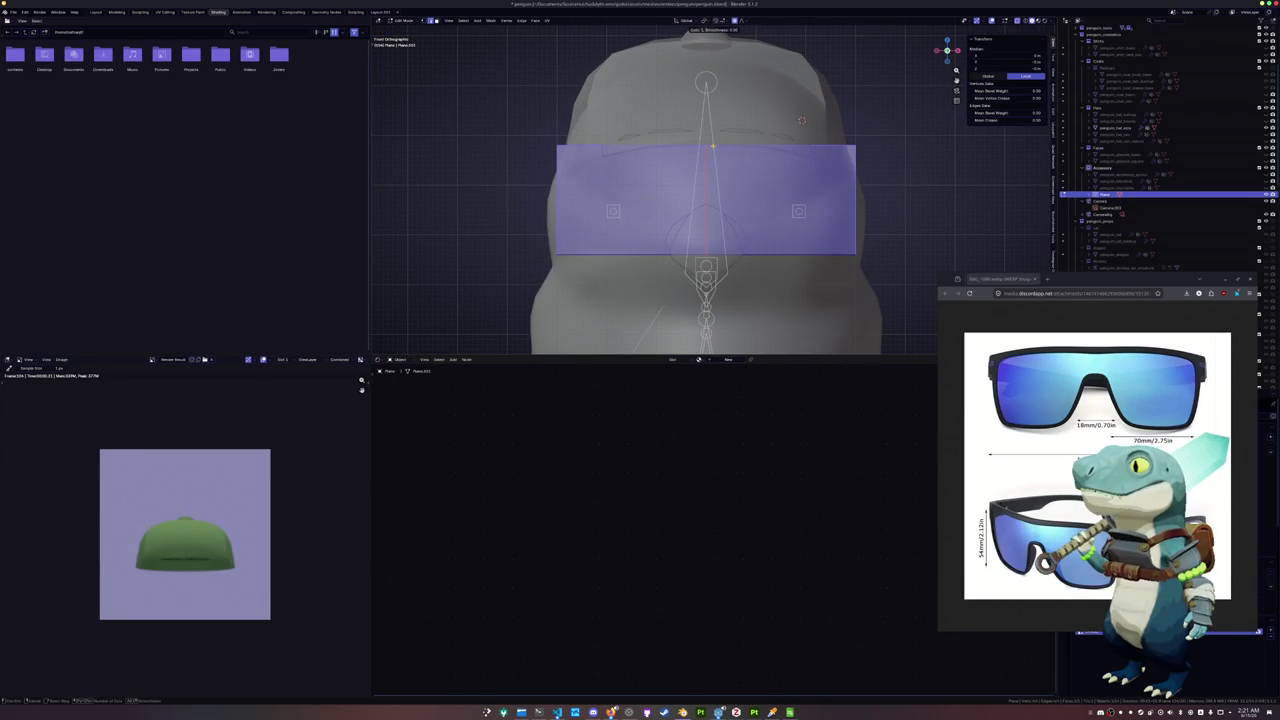
left_click(712, 147)
key("s")
key("x")
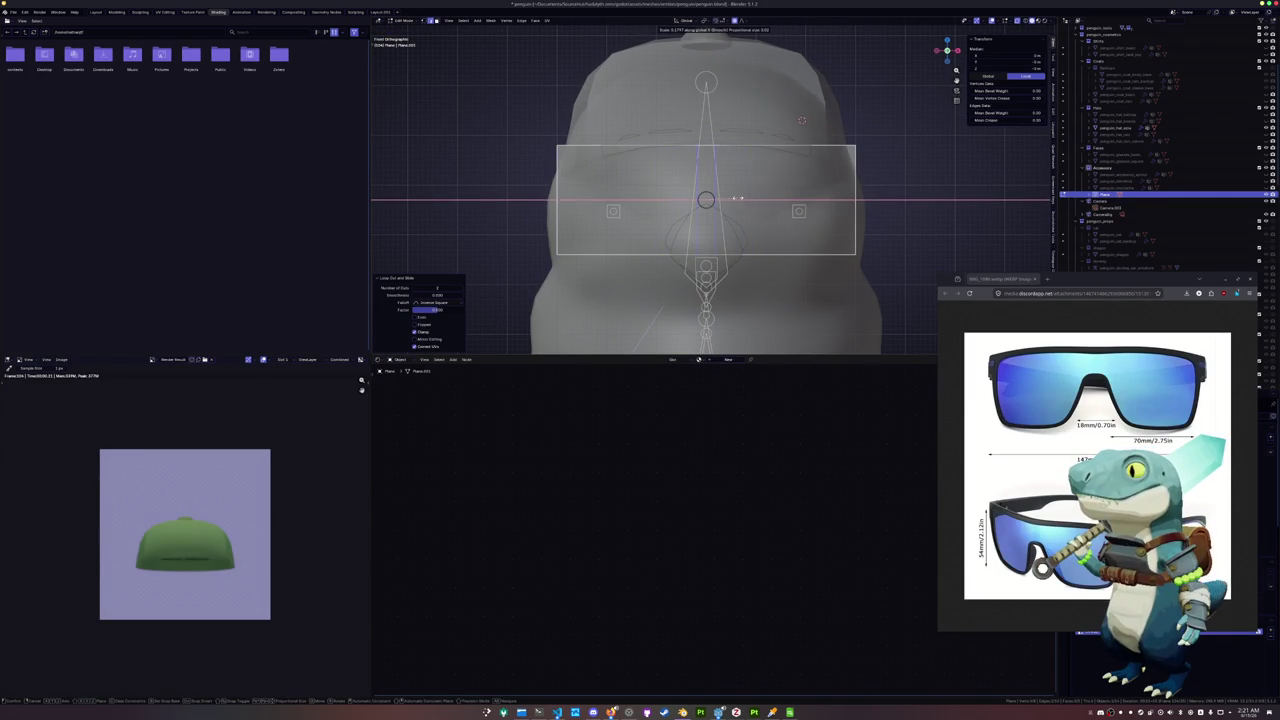
left_click(735, 201)
key("s")
key("x")
left_click(738, 220)
Add a second vertical loop near the right eye and use Auto Mirror to remove the left half
key("ctrl+r")
left_click(744, 159)
left_click(744, 158)
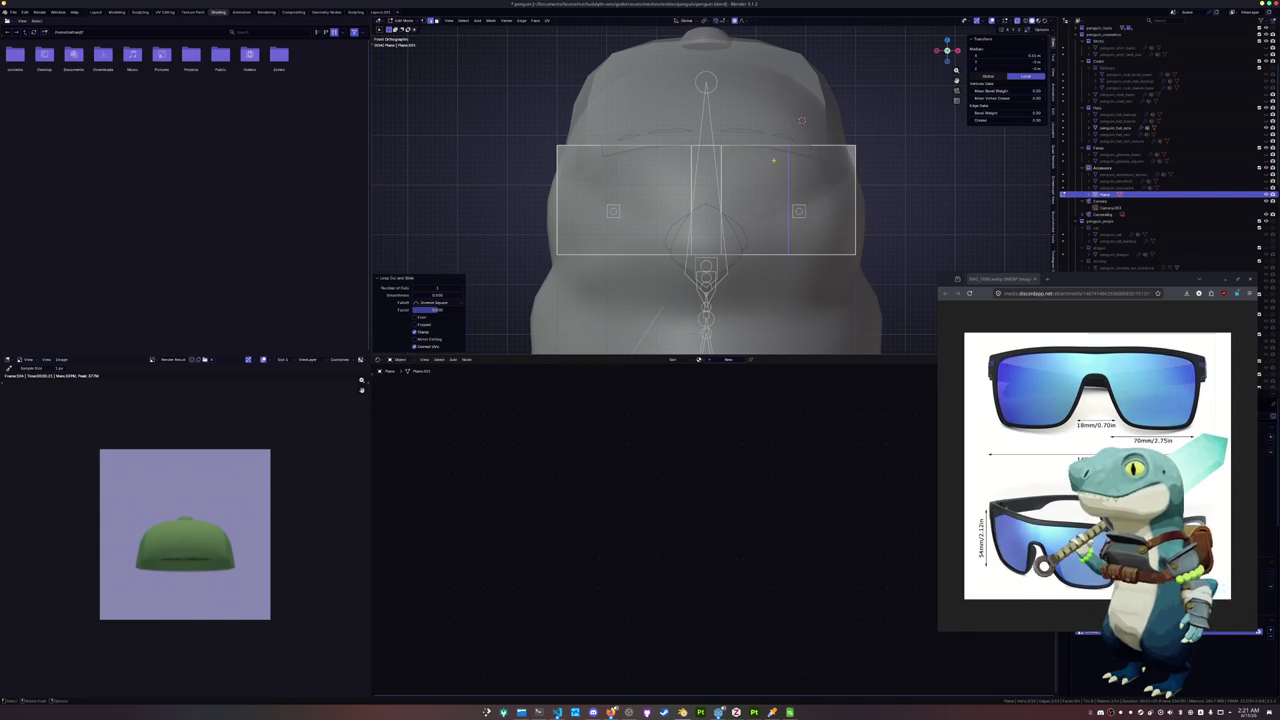
middle_click_drag(858, 165, 815, 156, "shift")
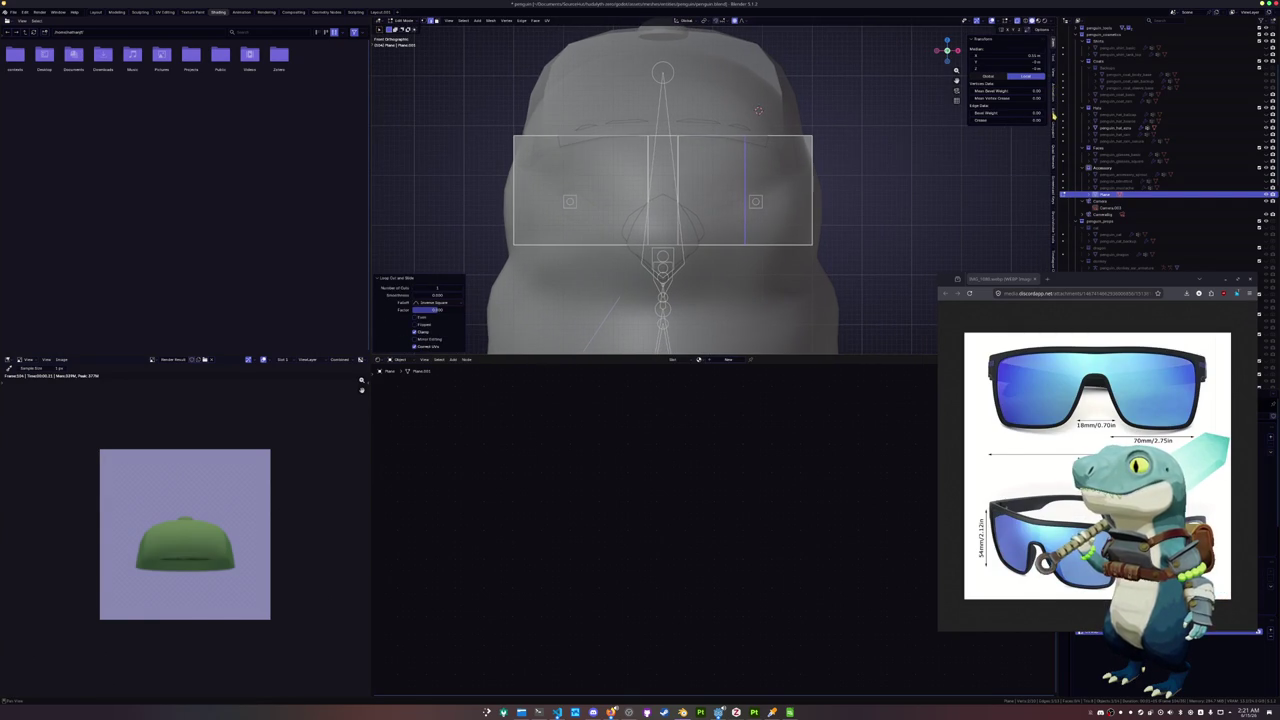
left_click(1053, 117)
left_click(1017, 51)
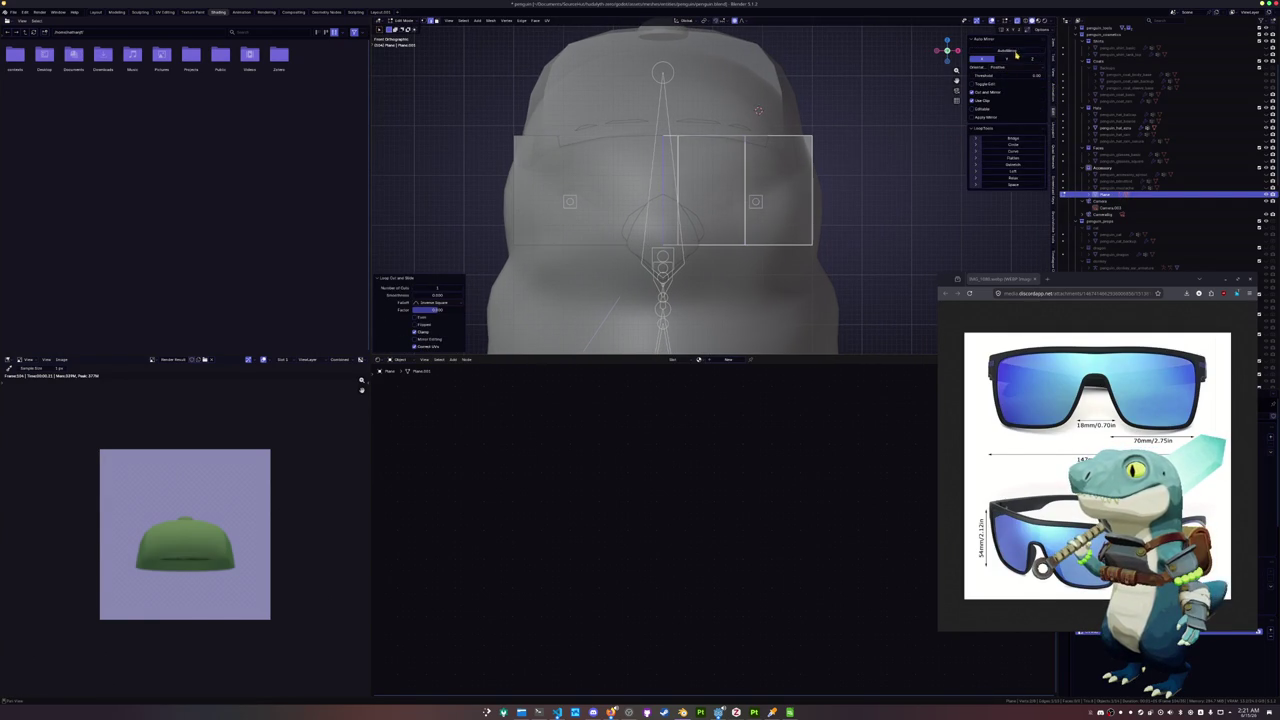
Slide the lens frame's vertical edge twice into a new position
key("g")
key("g")
scroll(678, 224, "up", 2)
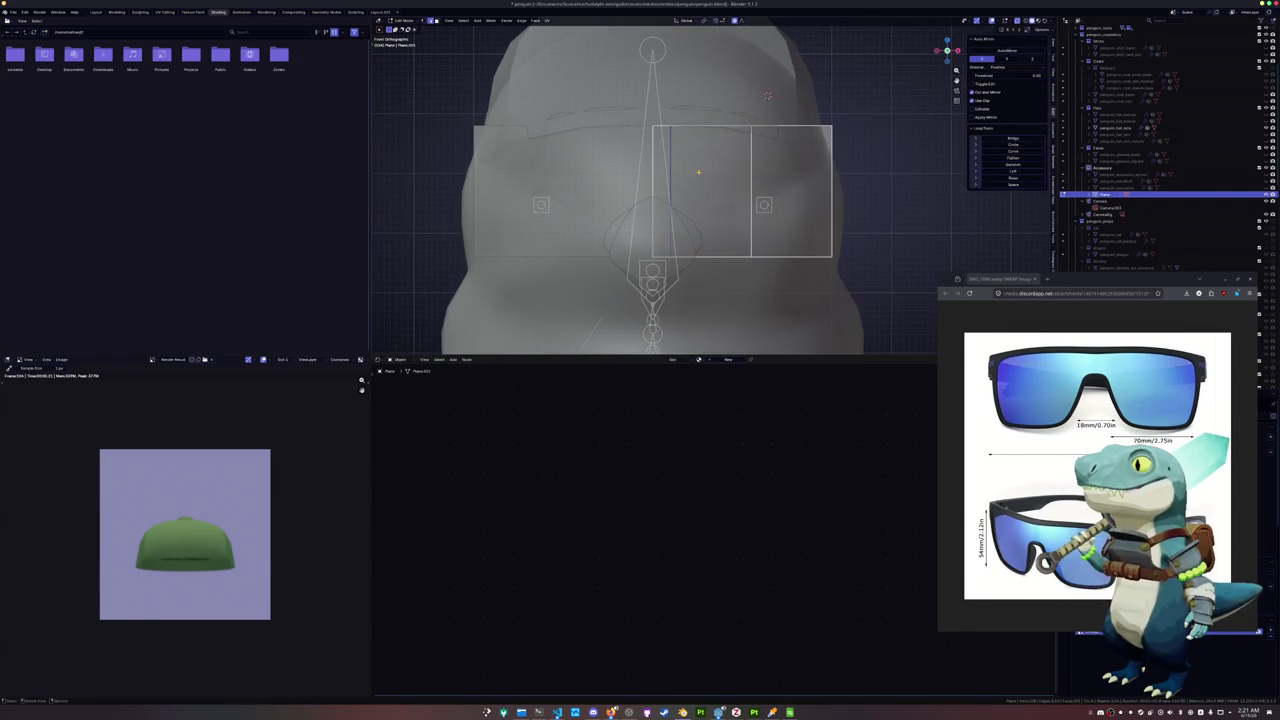
left_click(701, 174)
key("g")
key("g")
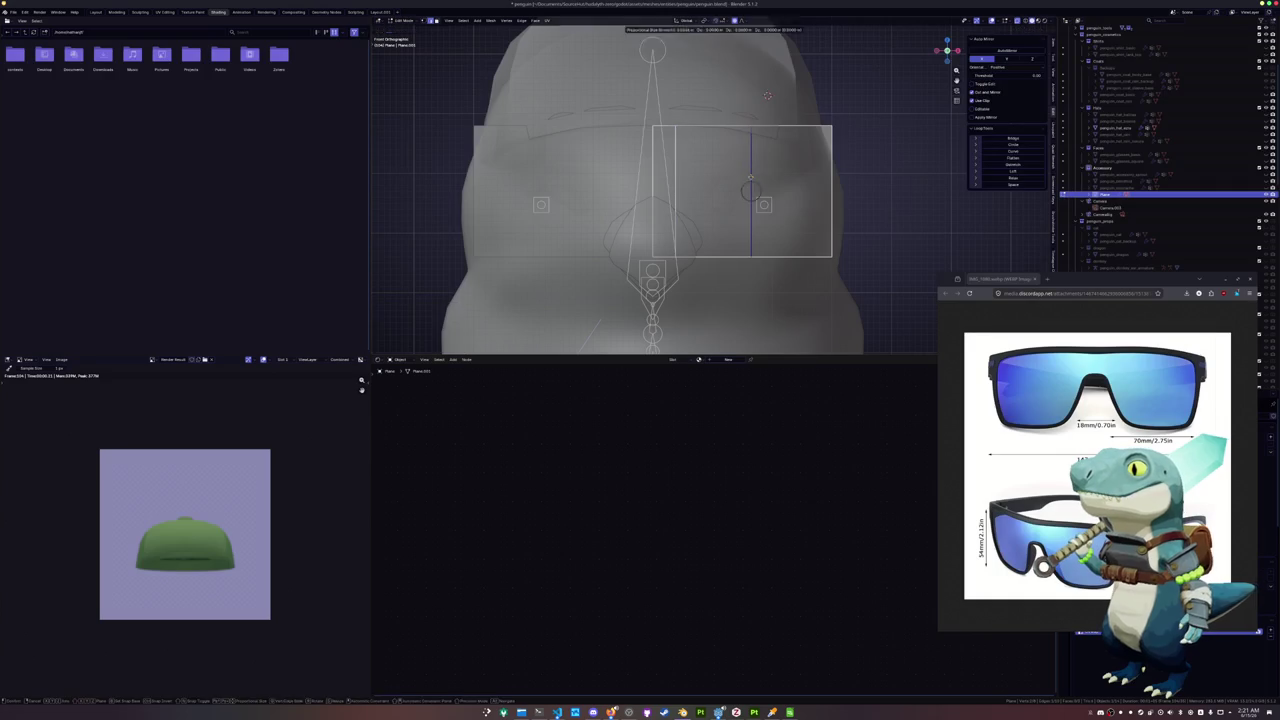
left_click(701, 185)
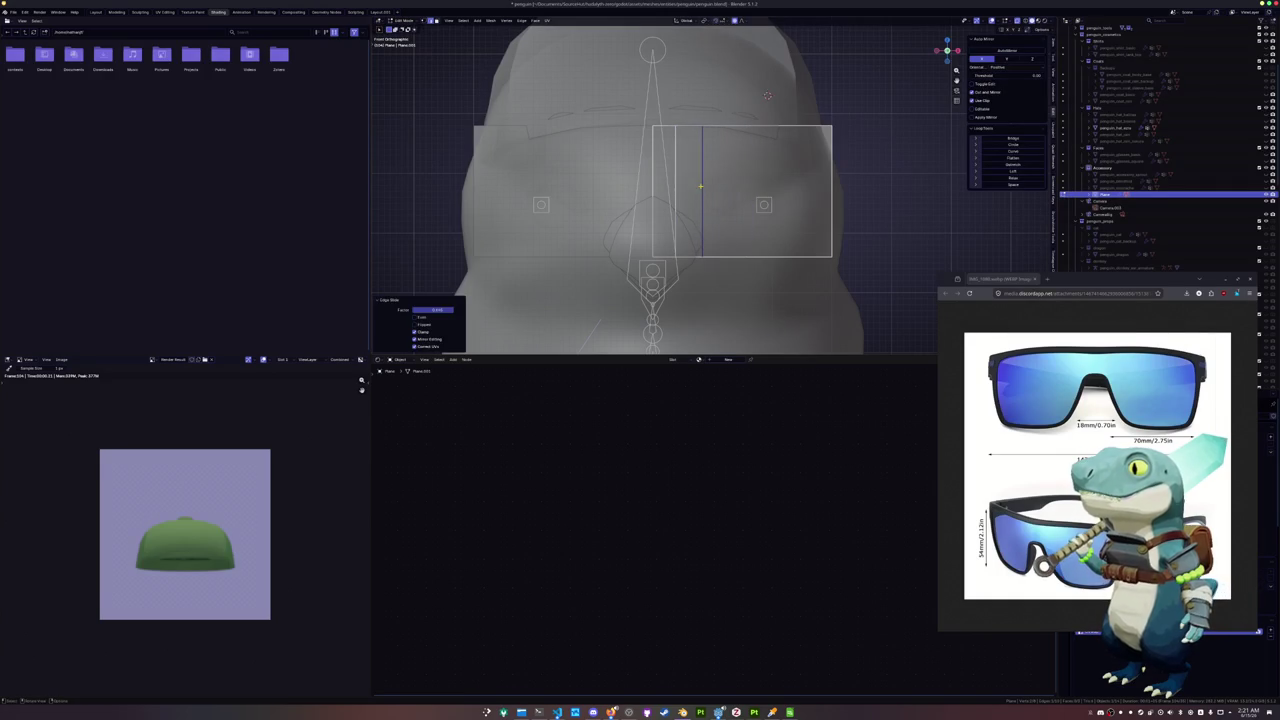
Slide the frame's bottom edge upward and move the inner lower corner vertex along its edge
left_click(664, 257)
key("g")
key("g")
left_click(668, 208)
left_click(675, 195)
key("g")
key("g")
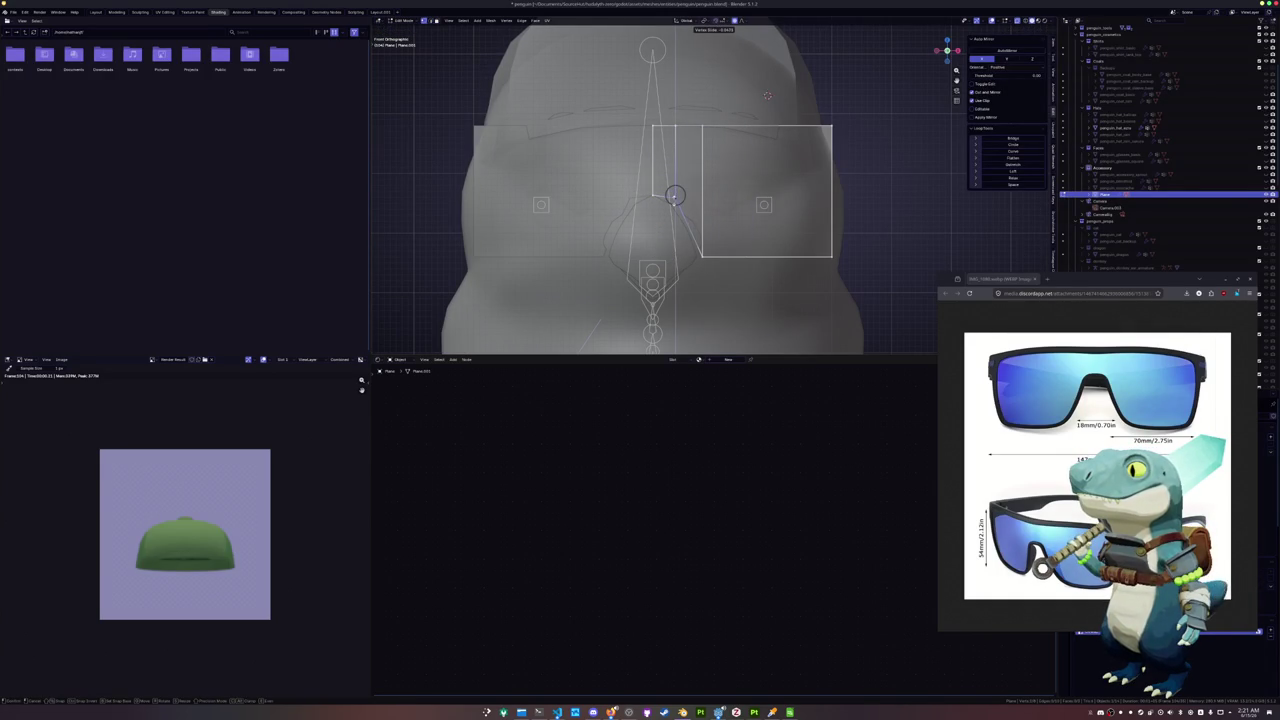
left_click(675, 195)
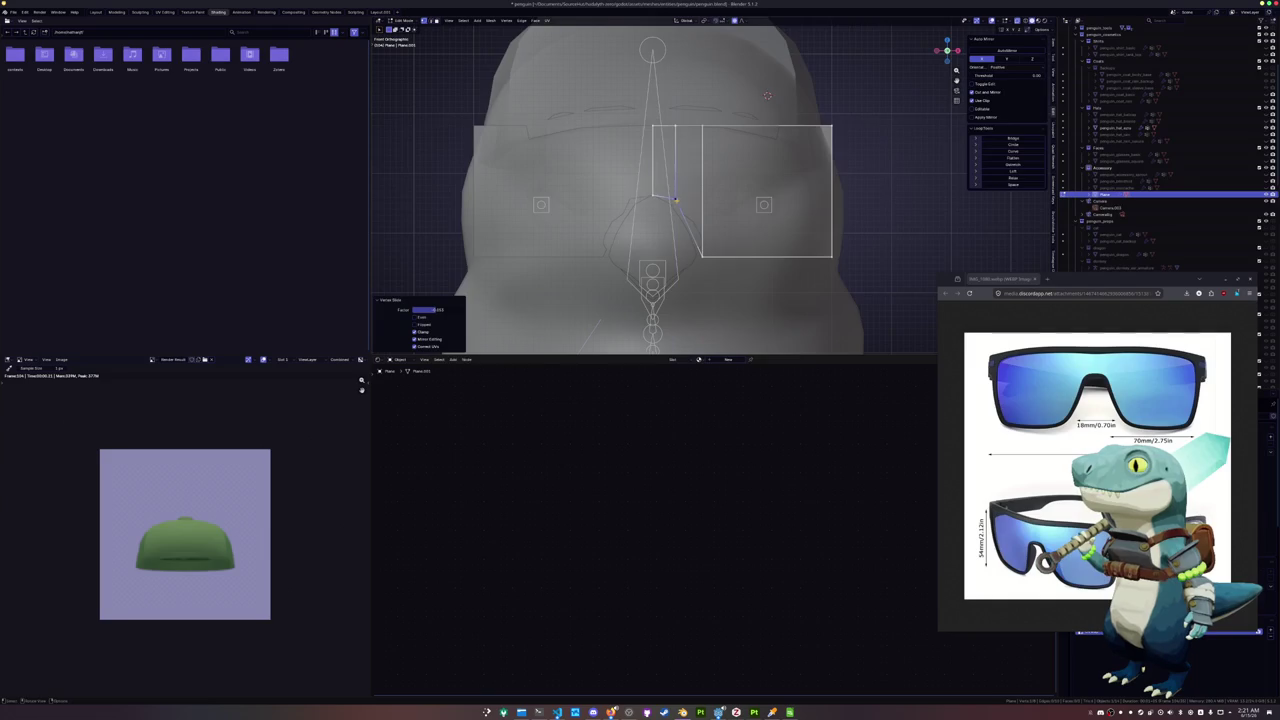
Slide the bottom-right and top-right corner vertices along their edges to reshape the lens outline
scroll(700, 194, "down", 1)
scroll(712, 193, "down", 1)
middle_click_drag(712, 193, 656, 209, "shift")
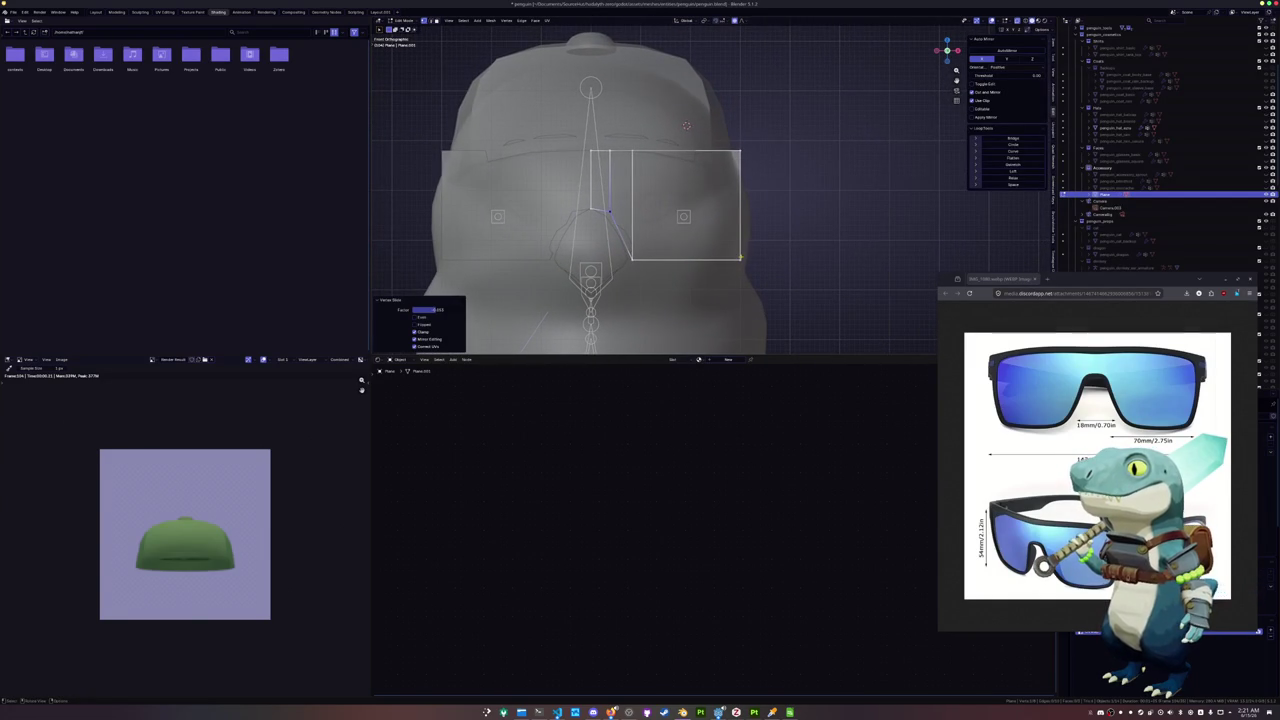
left_click(740, 257)
key("g")
key("g")
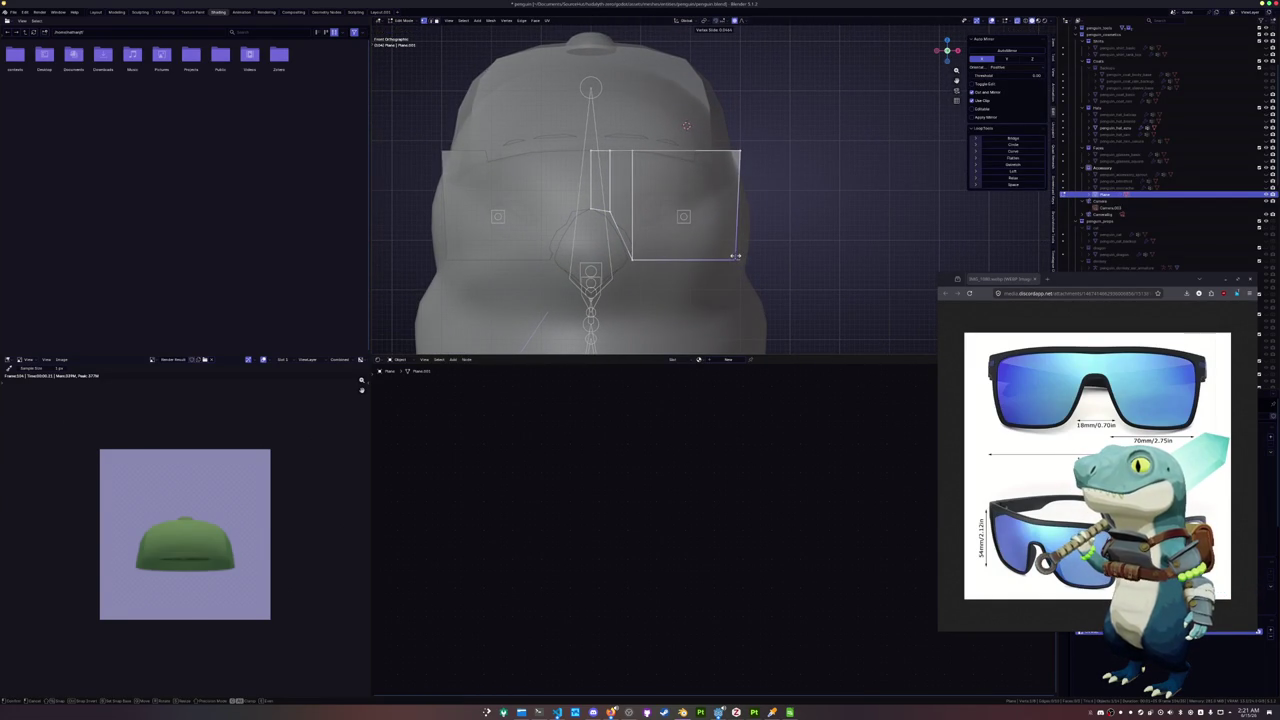
left_click(735, 256)
left_click(733, 152)
key("g")
key("g")
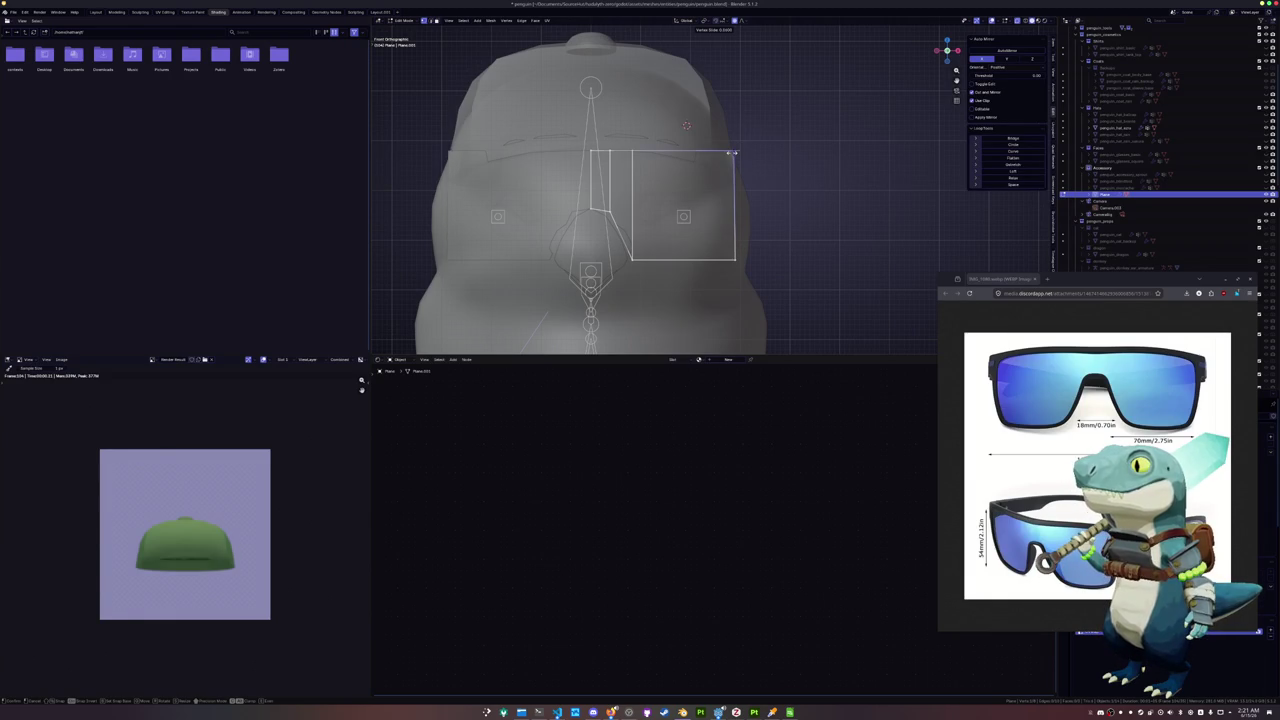
left_click(732, 153)
key("g")
key("g")
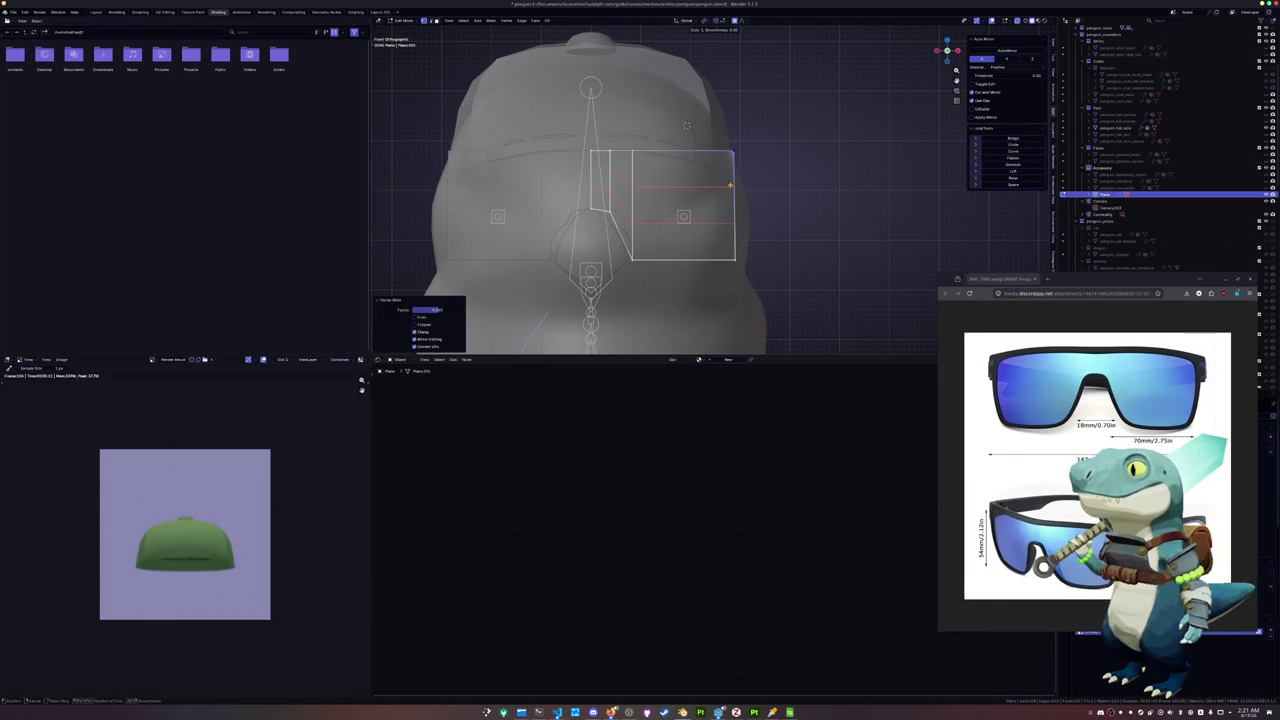
left_click(730, 185)
Add a horizontal edge loop across the lens and flatten it to zero height on Z
key("ctrl+r")
left_click(727, 184)
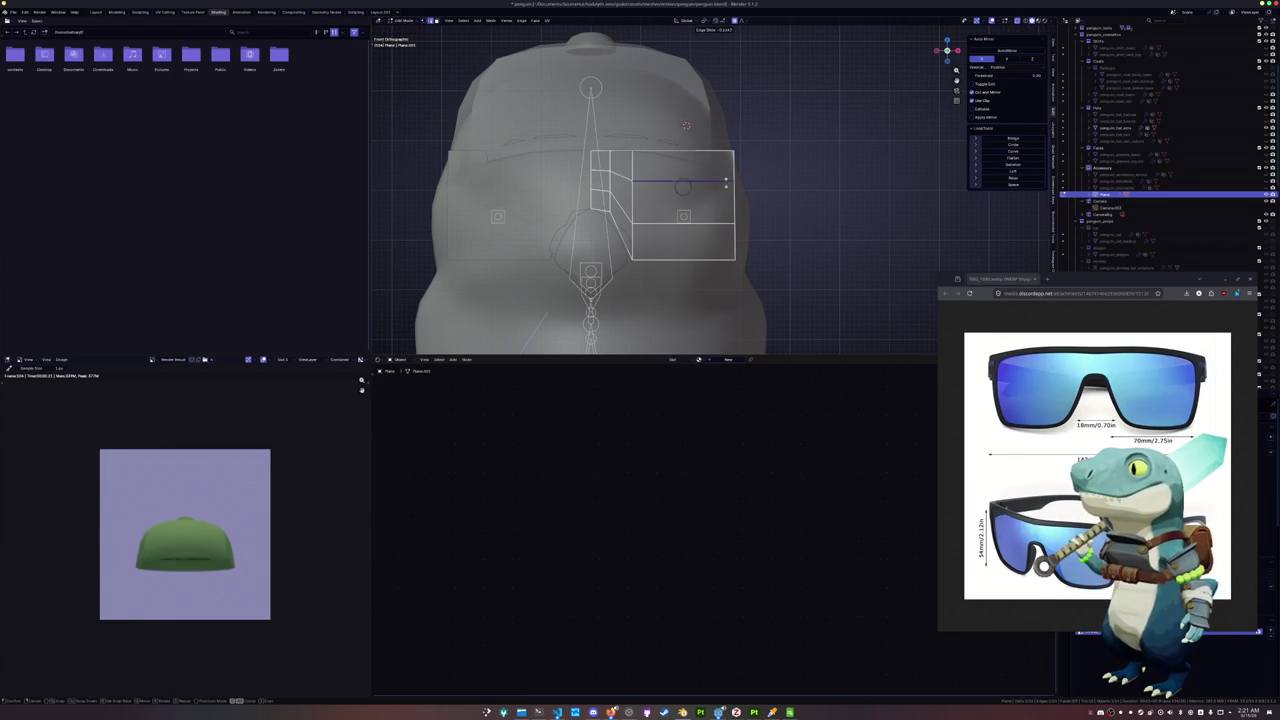
left_click(727, 172)
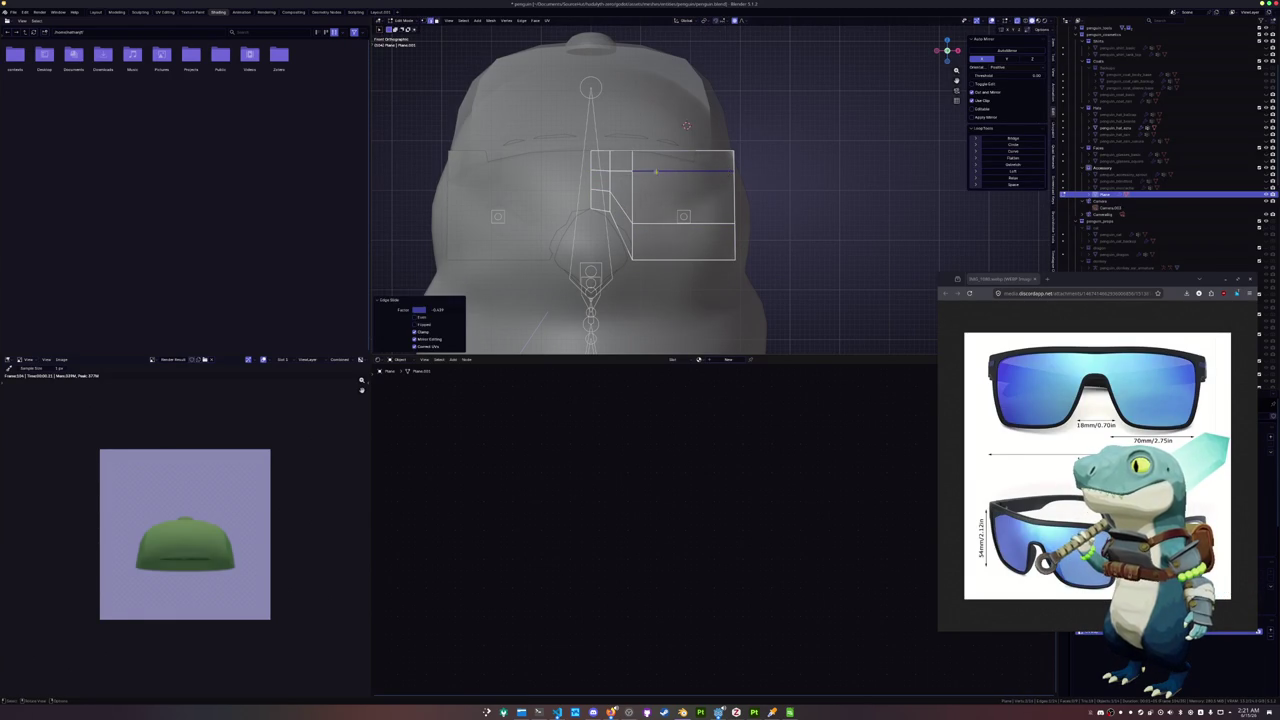
key("s")
key("z")
key("0")
key("Return")
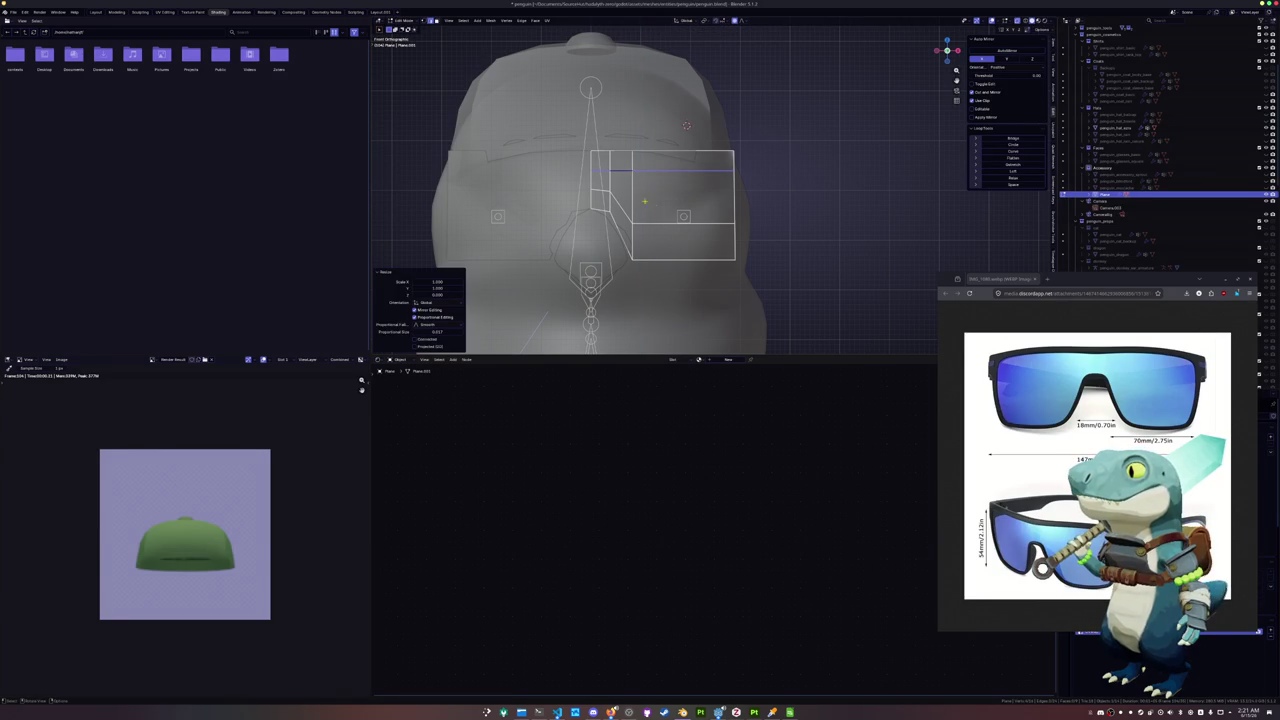
Lower the lens's bottom horizontal edge and nudge the outer edges slightly right along X
left_click(724, 221)
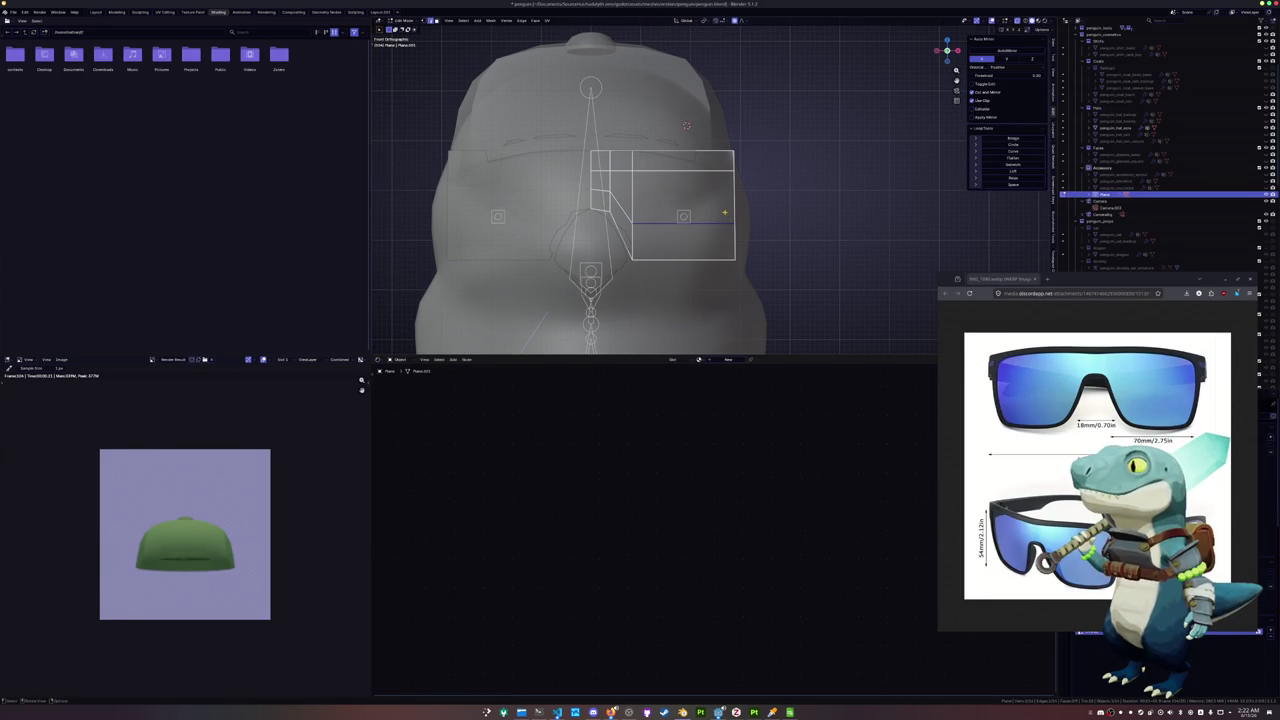
key("g")
key("g")
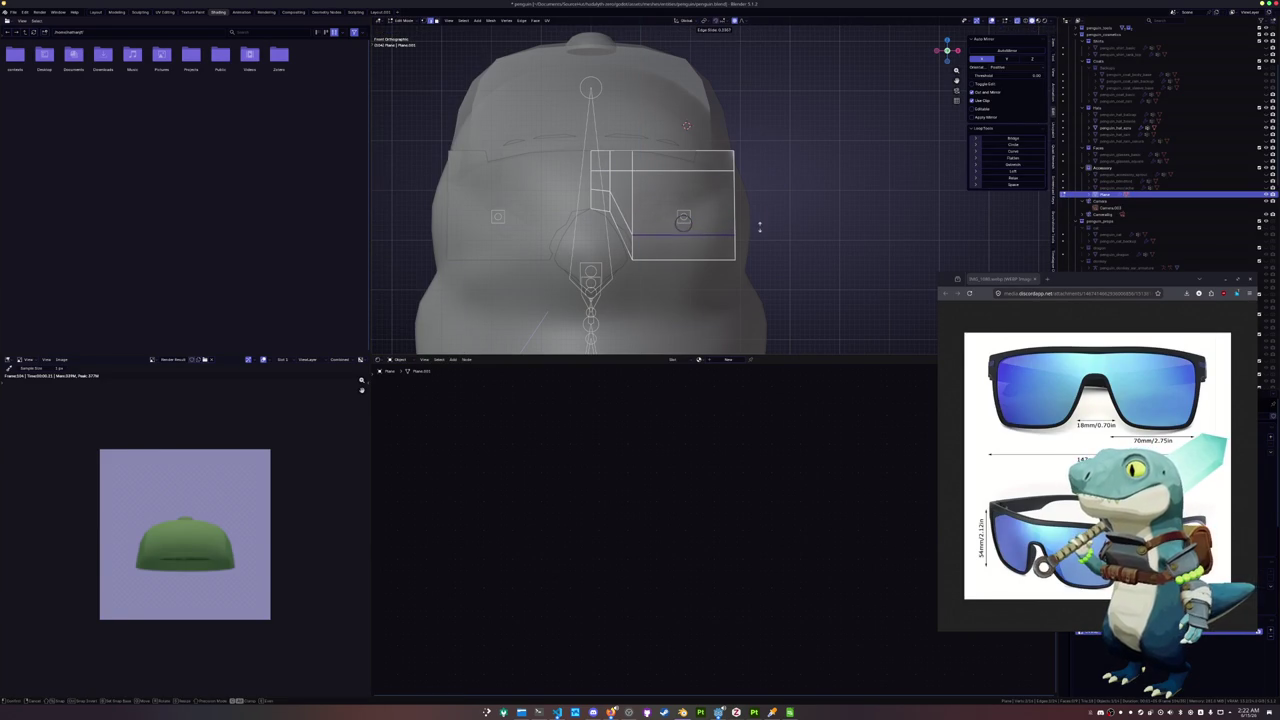
left_click(759, 229)
left_click(729, 190)
key("g")
key("x")
left_click(737, 211)
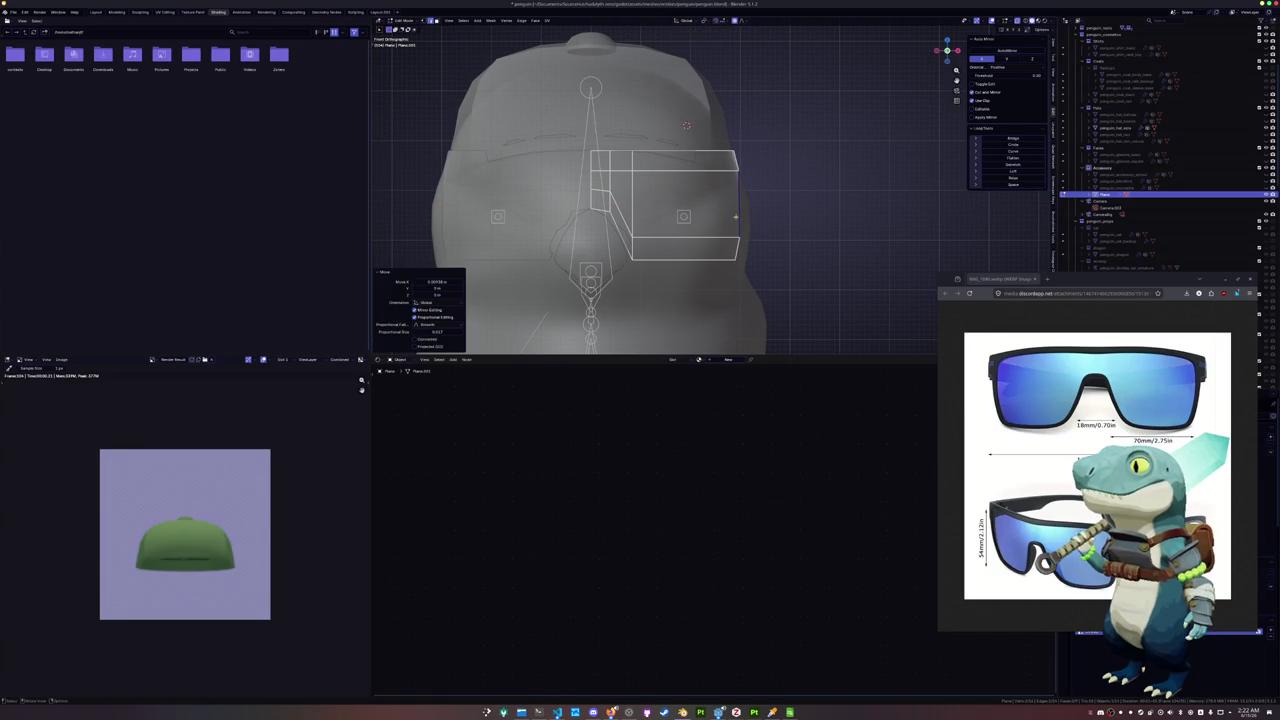
Adjust the lower edge and bottom-right corner, then shift the selected vertices slightly right along X
left_click(716, 221)
key("g")
key("g")
left_click(716, 226)
left_click(728, 257)
key("g")
key("g")
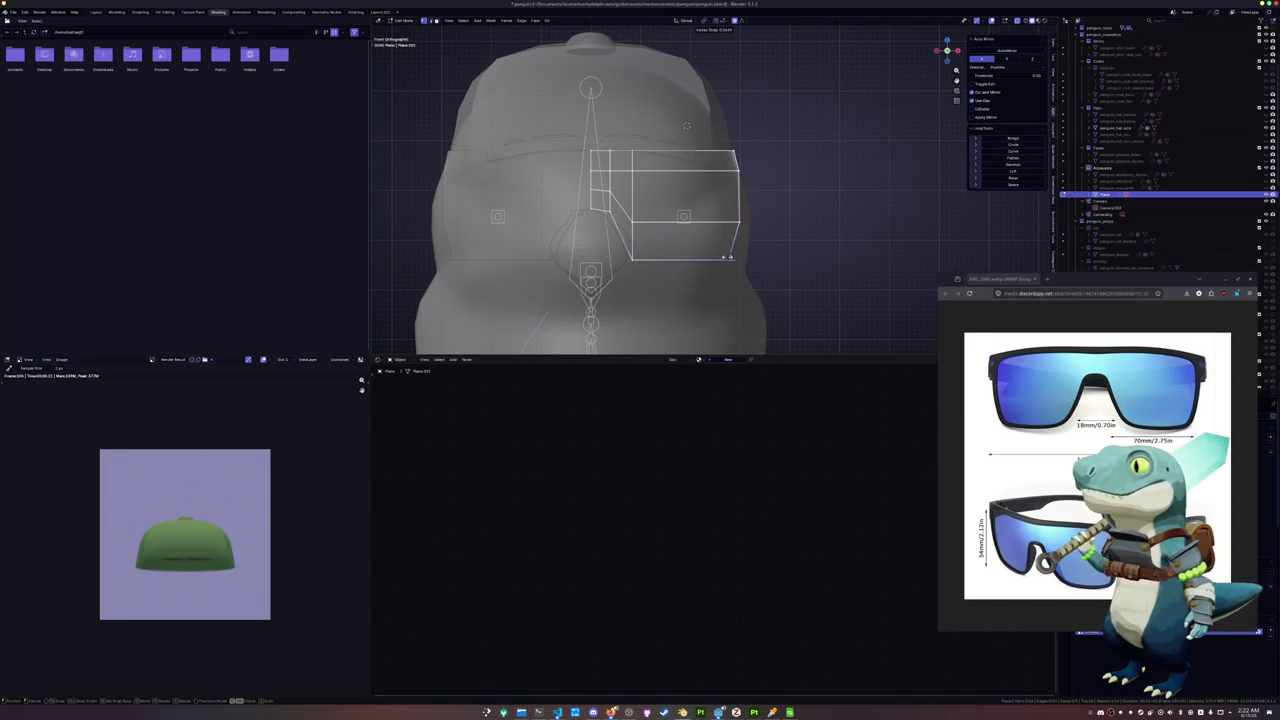
left_click(728, 257)
middle_click_drag(730, 257, 760, 269, "shift")
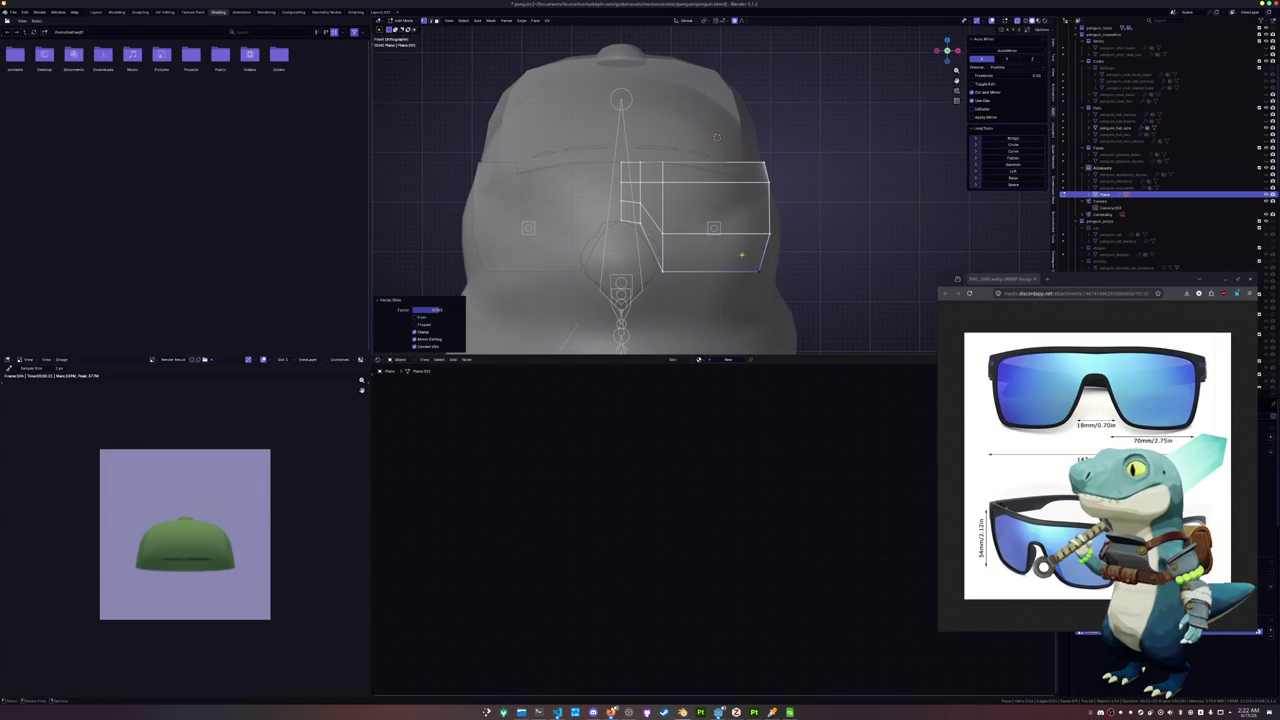
key("g")
key("y")
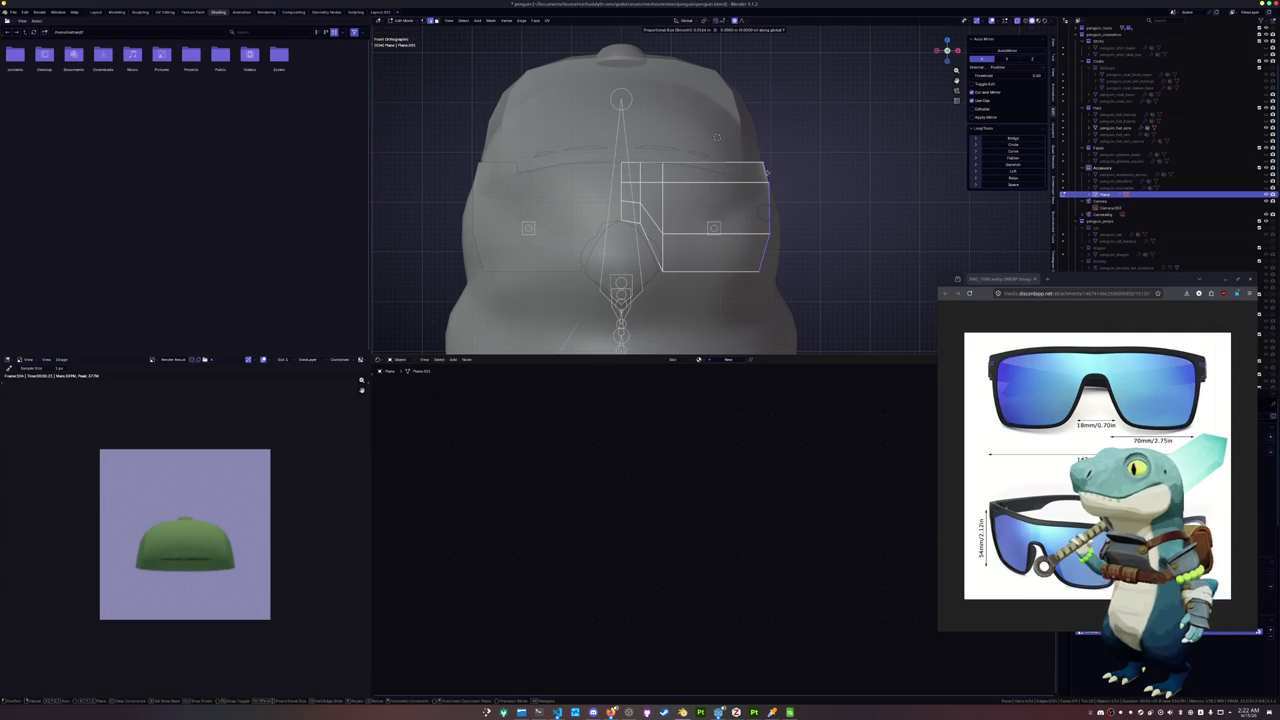
key("x")
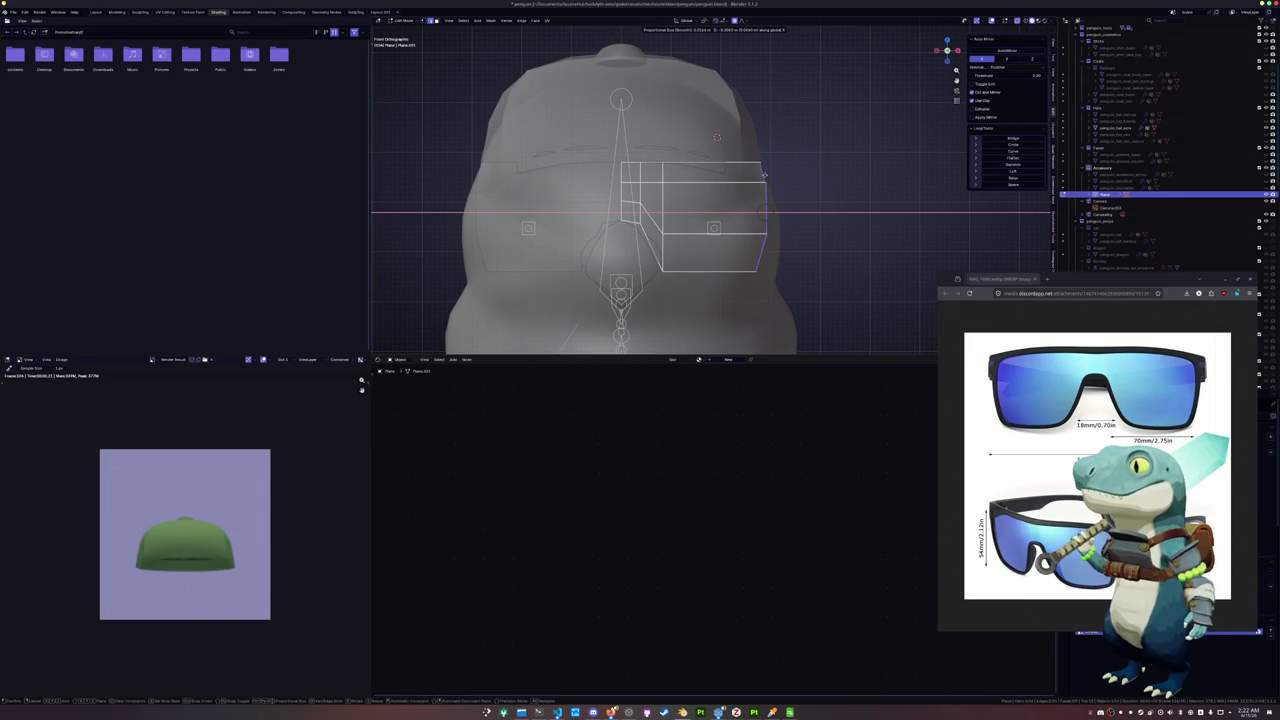
left_click(762, 212)
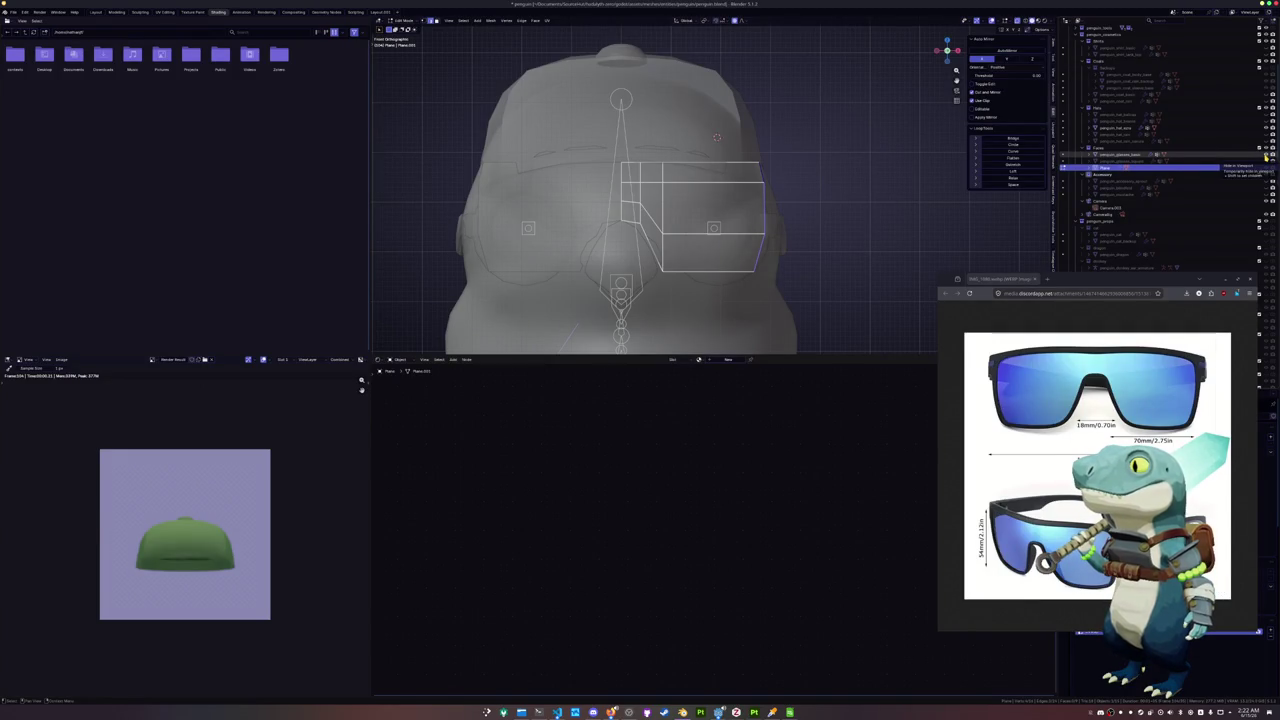
Slide an edge along the frame and scale the horizontal lens loop vertically to a new height
key("g")
key("g")
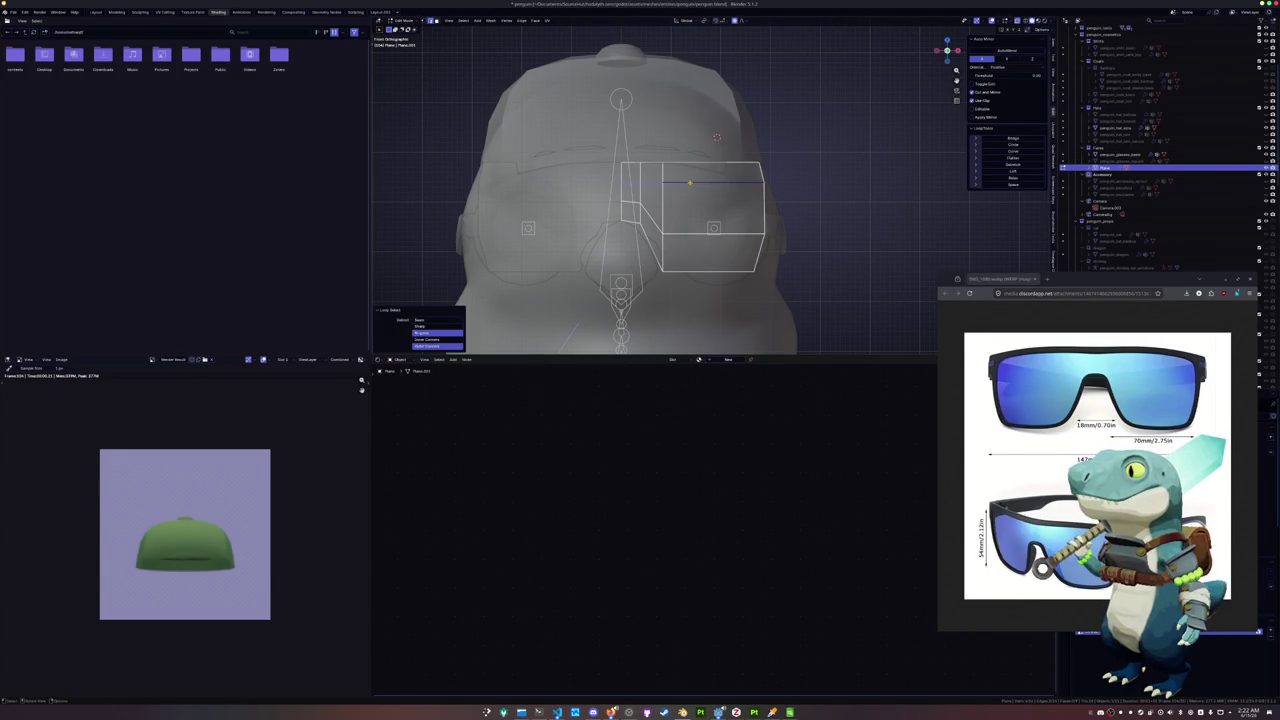
left_click(692, 181)
left_click(689, 163, "alt")
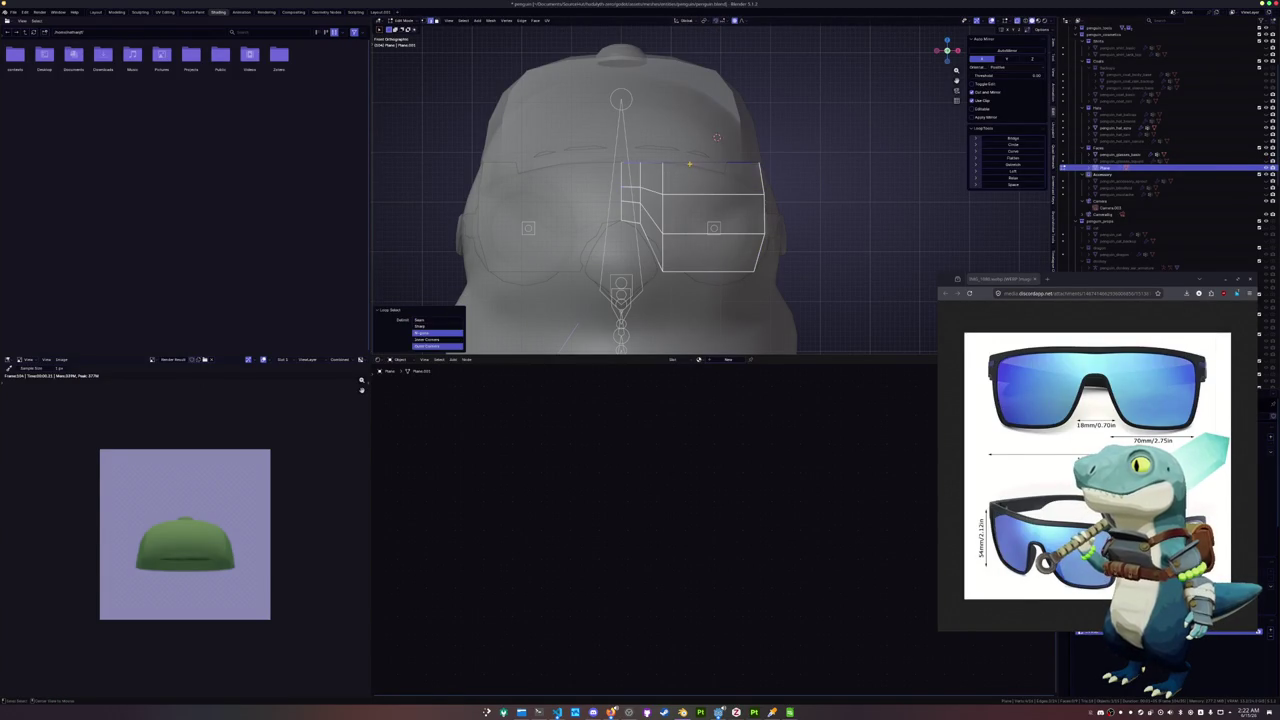
key("s")
key("z")
left_click(798, 172)
key("s")
key("z")
left_click(796, 181)
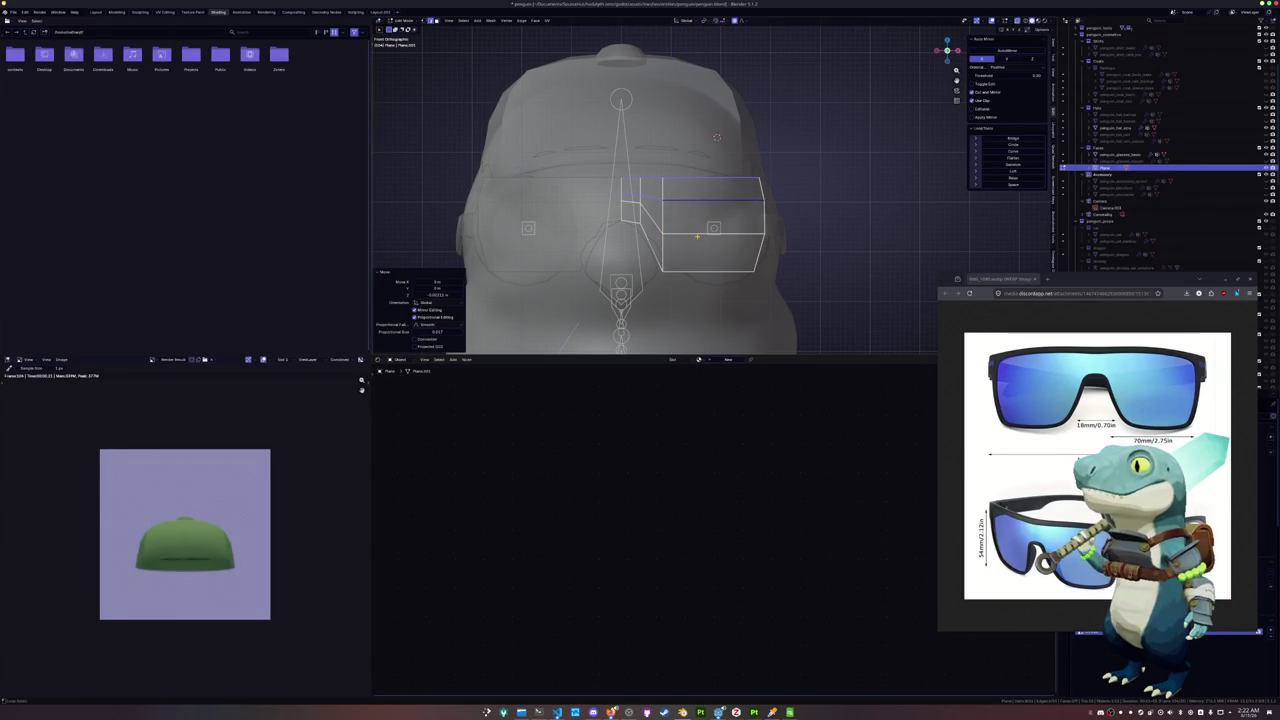
Move another horizontal lens loop along Z to a new height
left_click(770, 200, "alt")
key("g")
key("z")
left_click(727, 213)
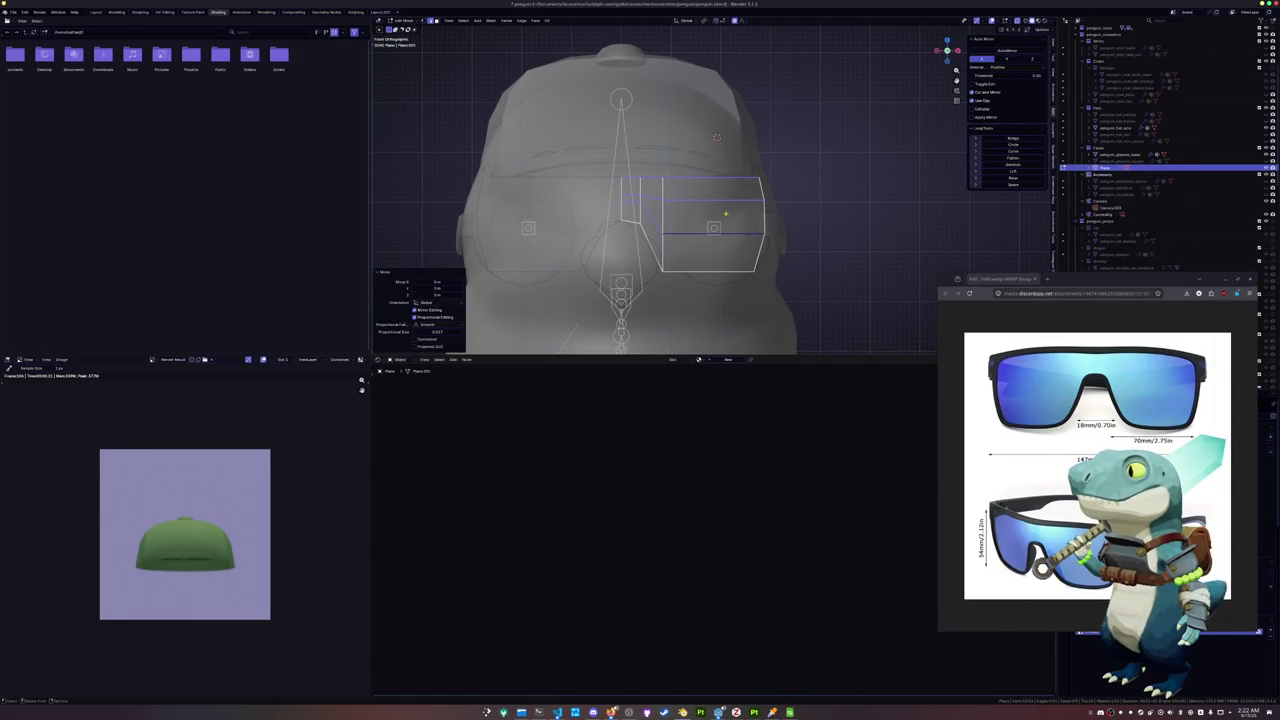
key("Tab")
scroll(748, 210, "up", 1)
key("Tab")
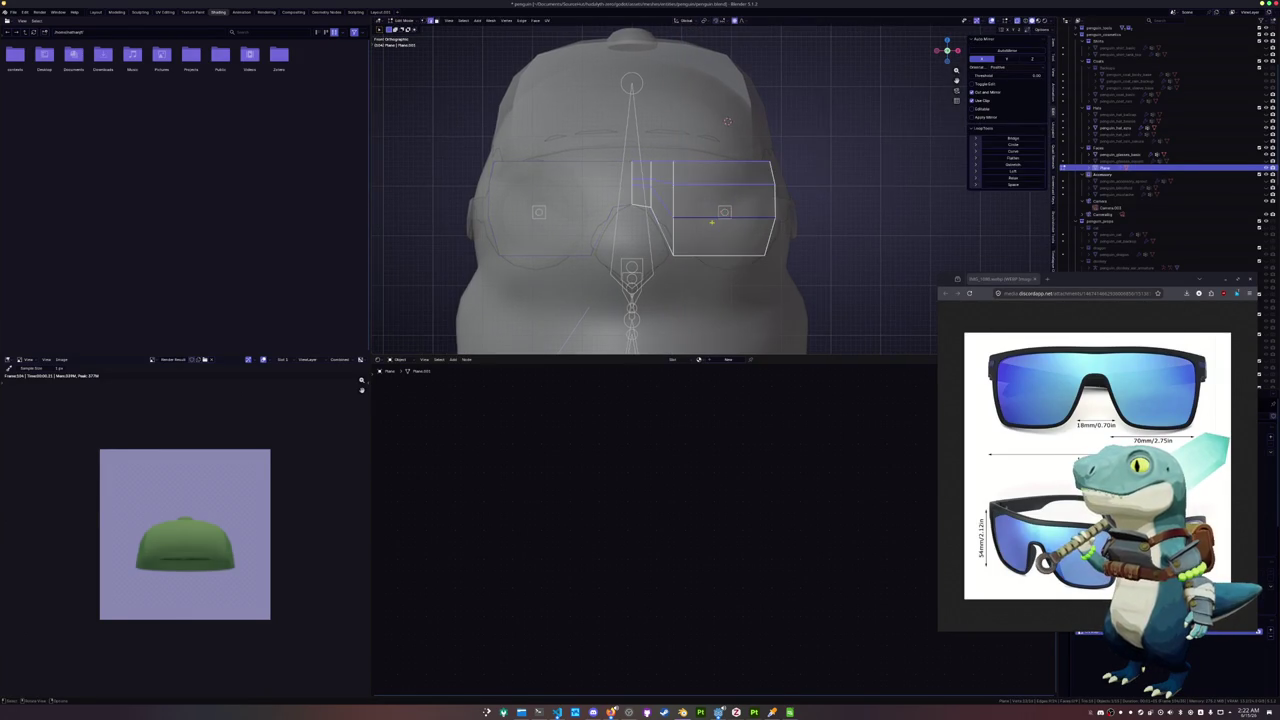
scroll(662, 237, "up", 1)
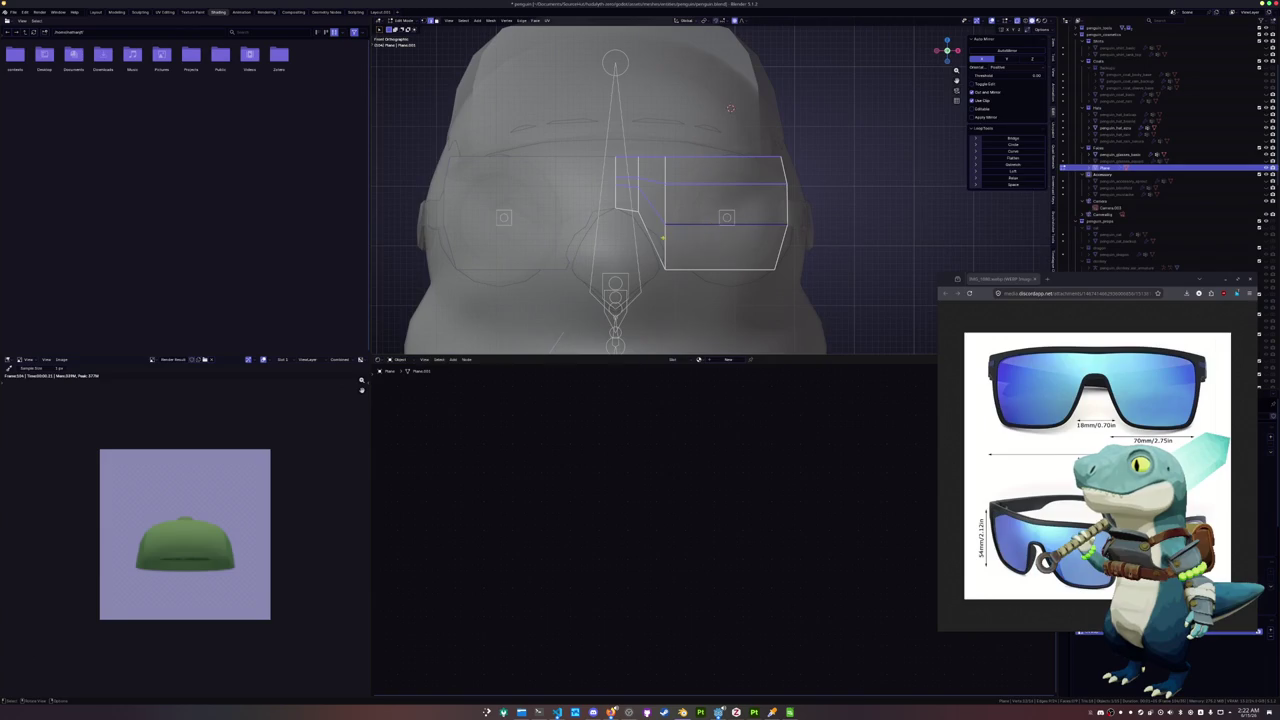
Slide the vertical edge loop near the nose bridge toward the lens
left_click(666, 210, "alt")
key("g")
key("g")
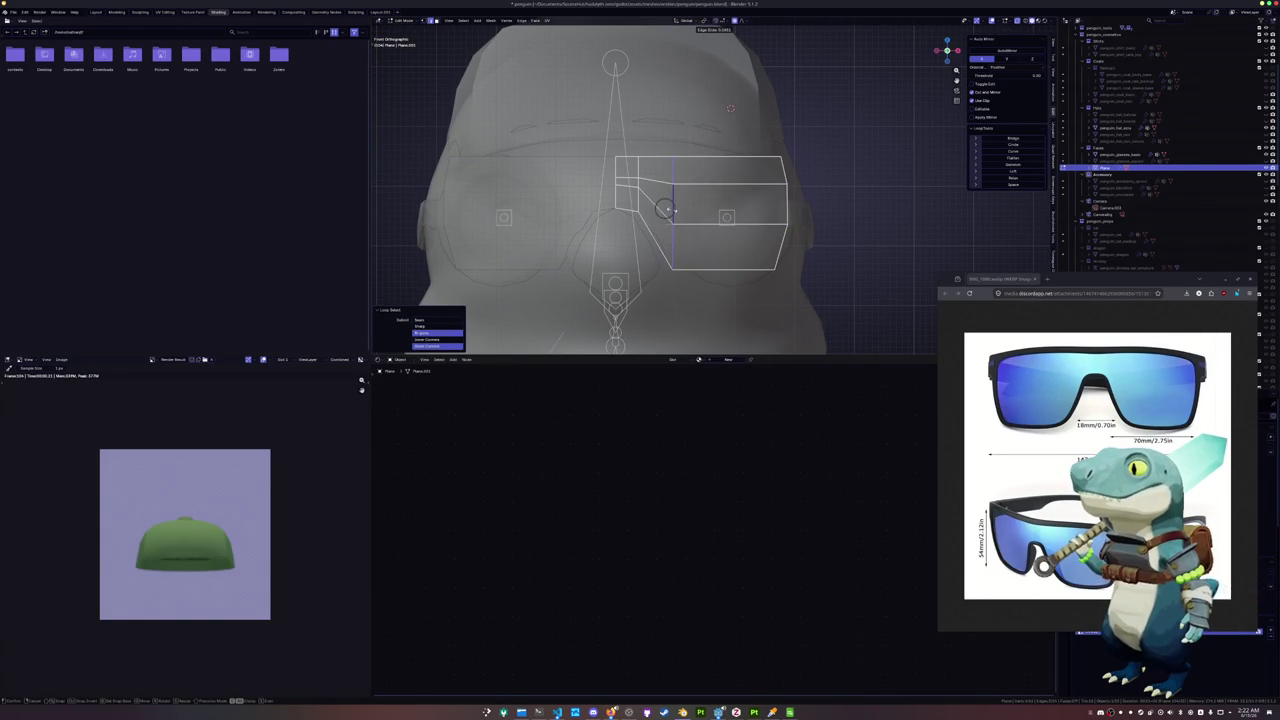
left_click(665, 208)
key("g")
key("x")
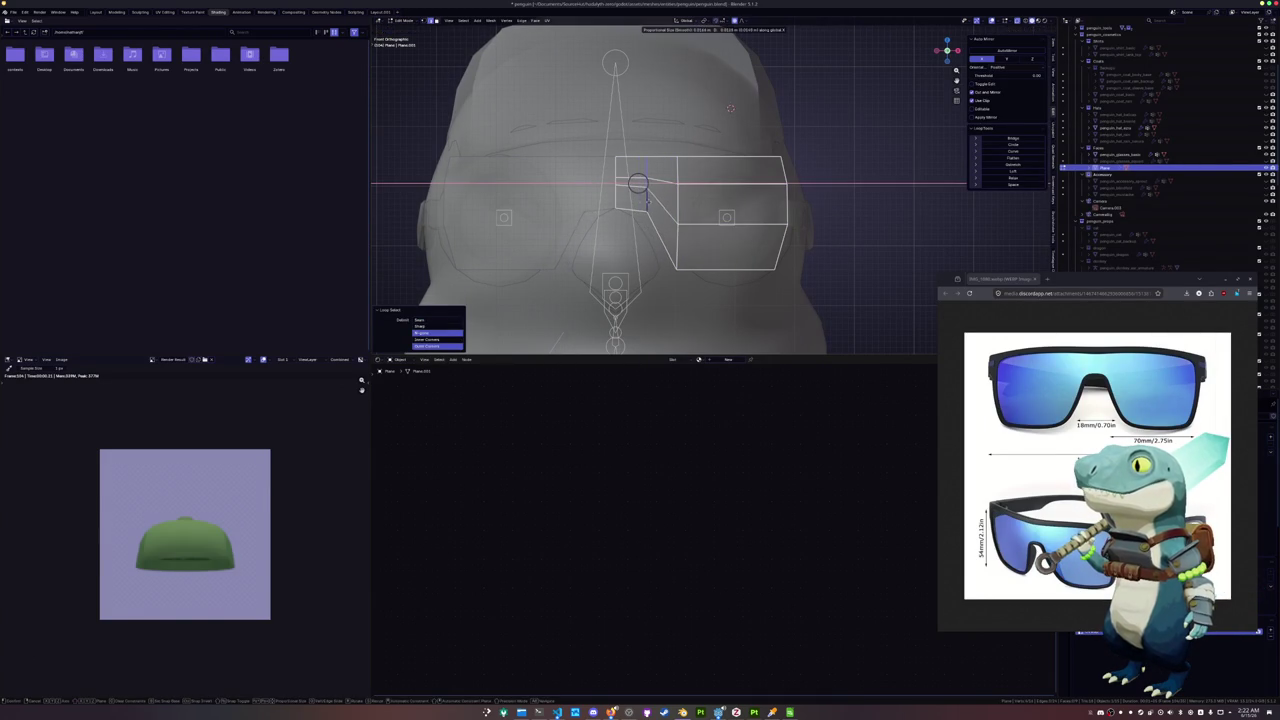
key("Escape")
key("g")
key("g")
left_click(621, 190)
Relax the selected vertices and vertical lens loop, then slide an outer-edge vertex
left_click(1013, 177)
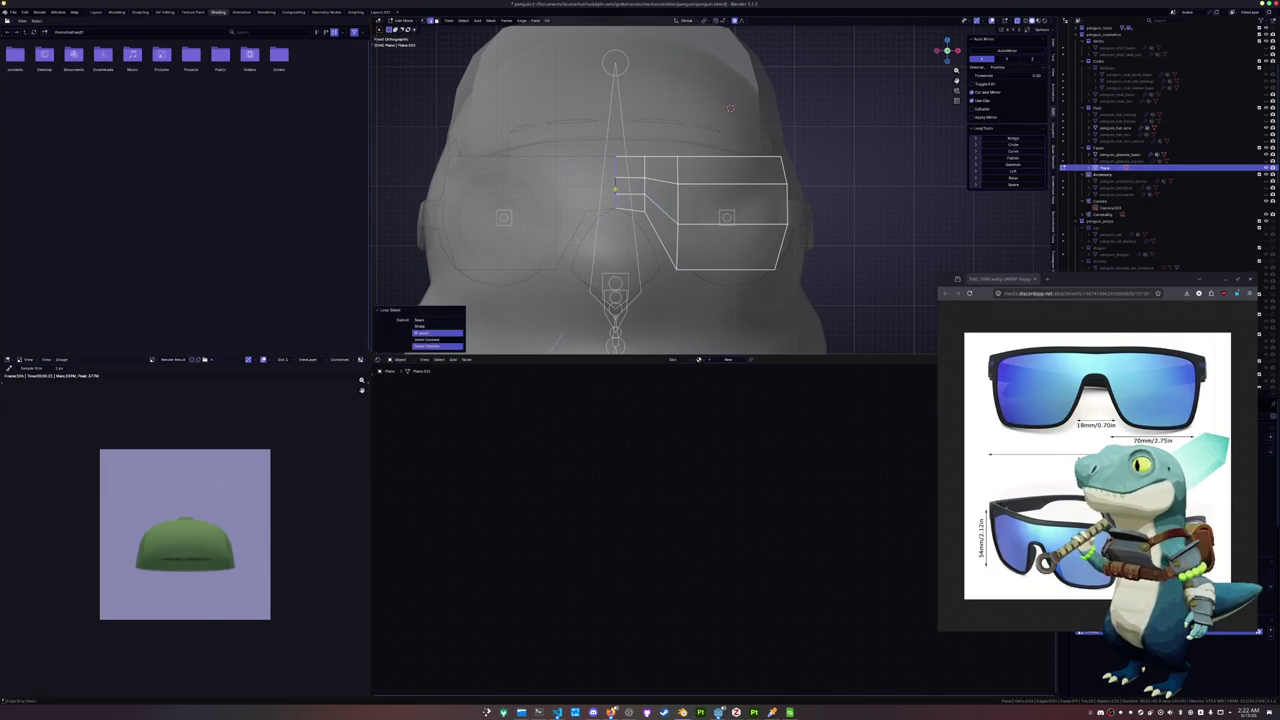
left_click(679, 195, "alt")
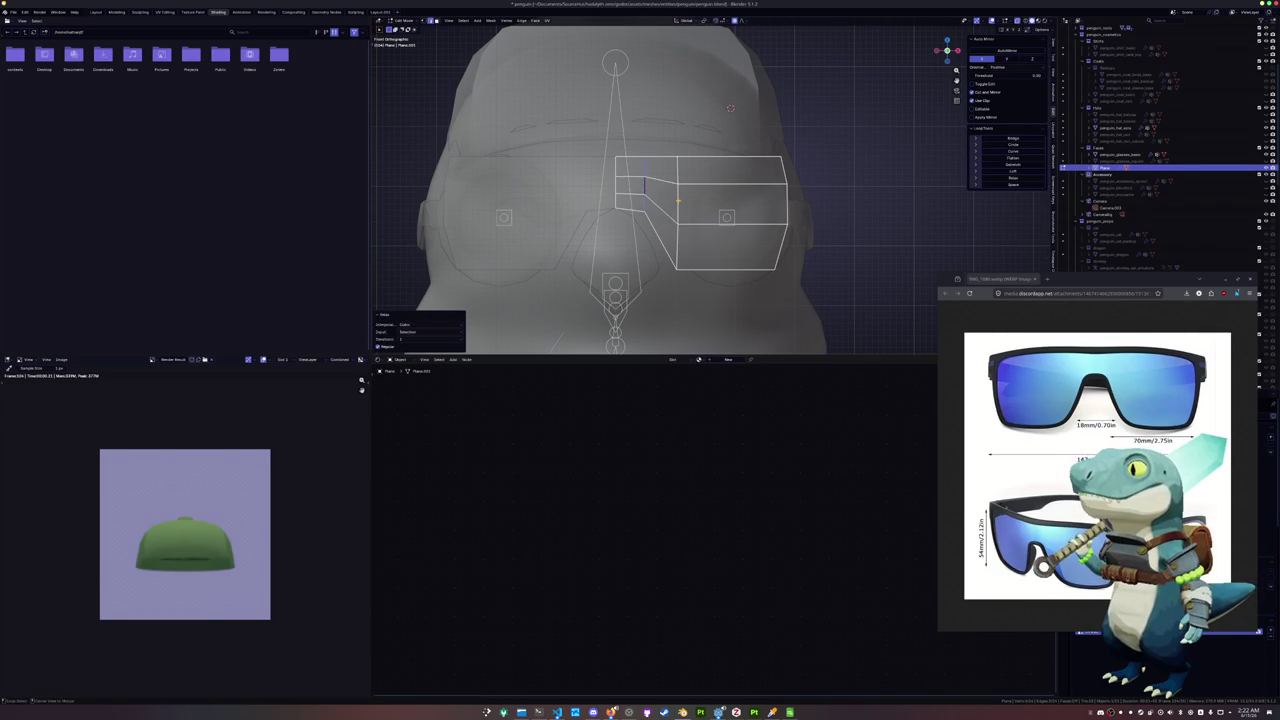
left_click(1013, 177)
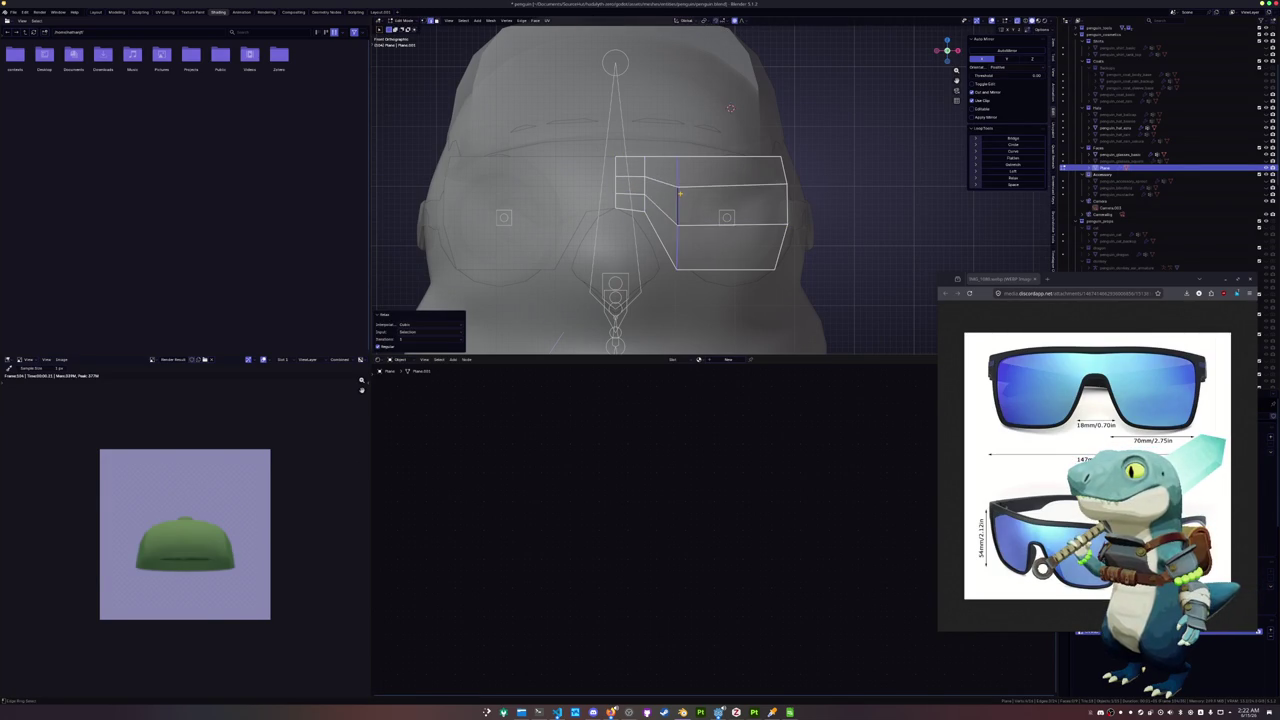
left_click(788, 211, "alt")
left_click(786, 186)
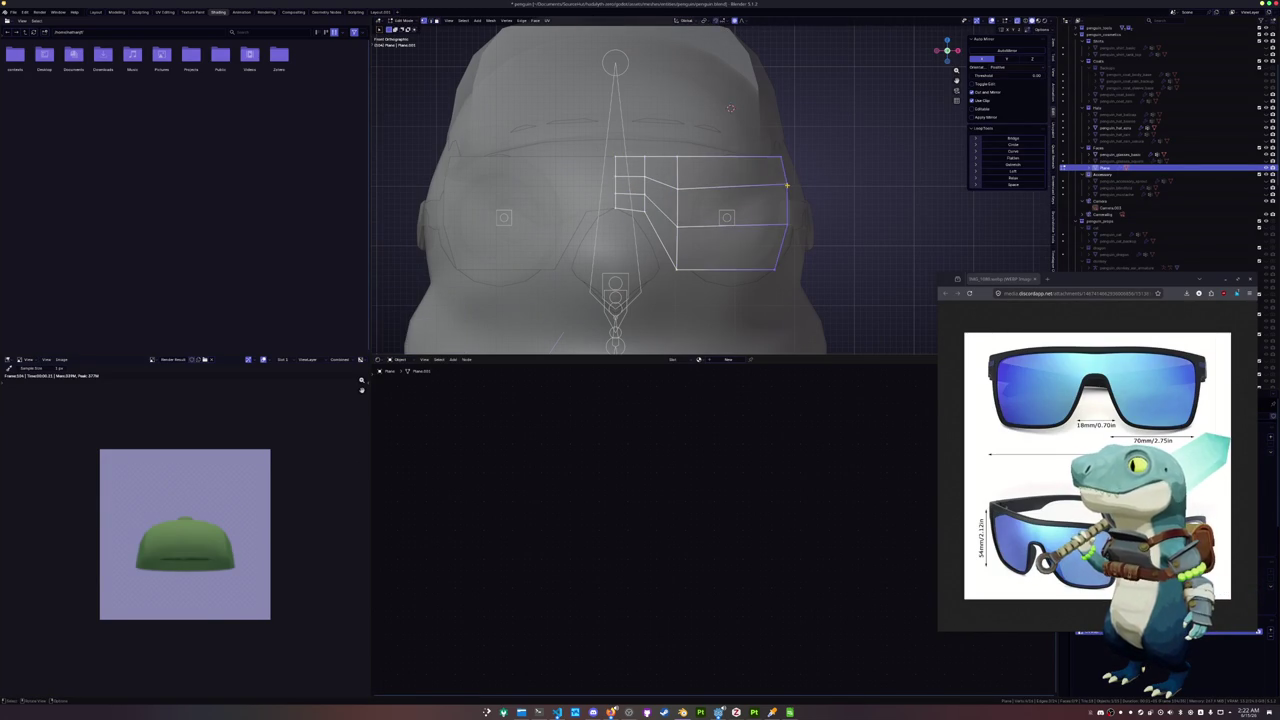
key("shift+v")
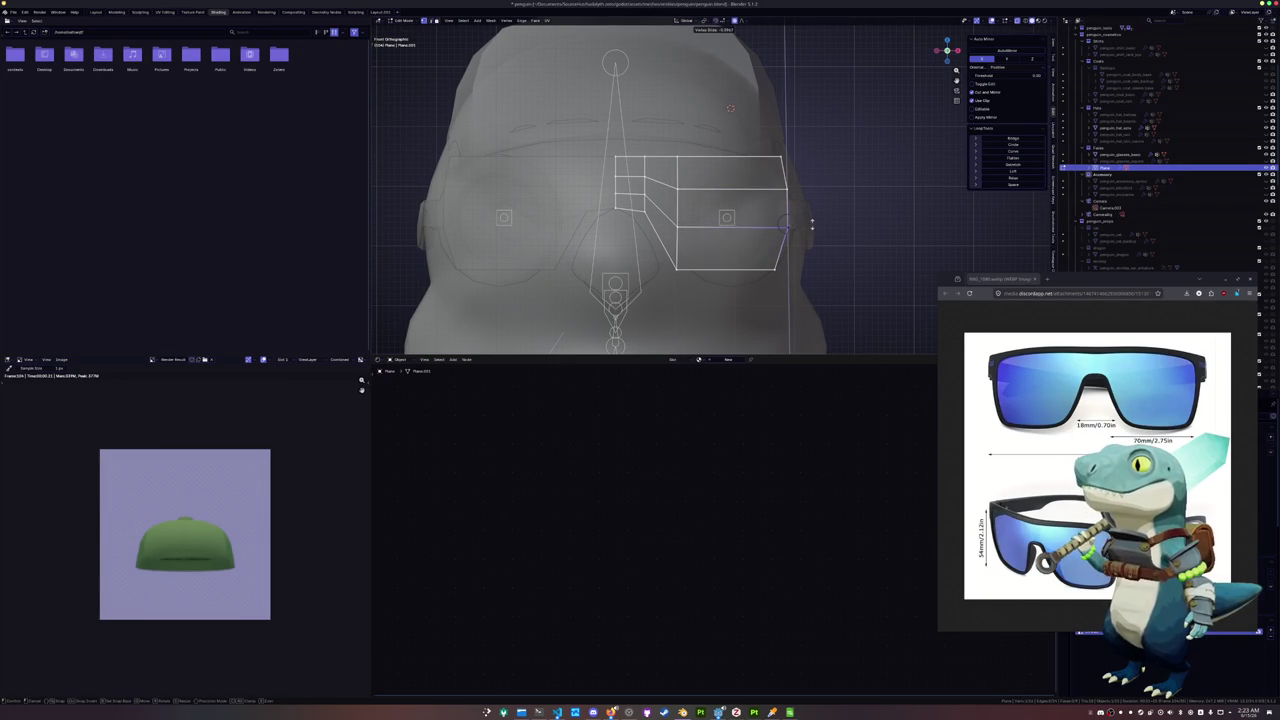
left_click(812, 224)
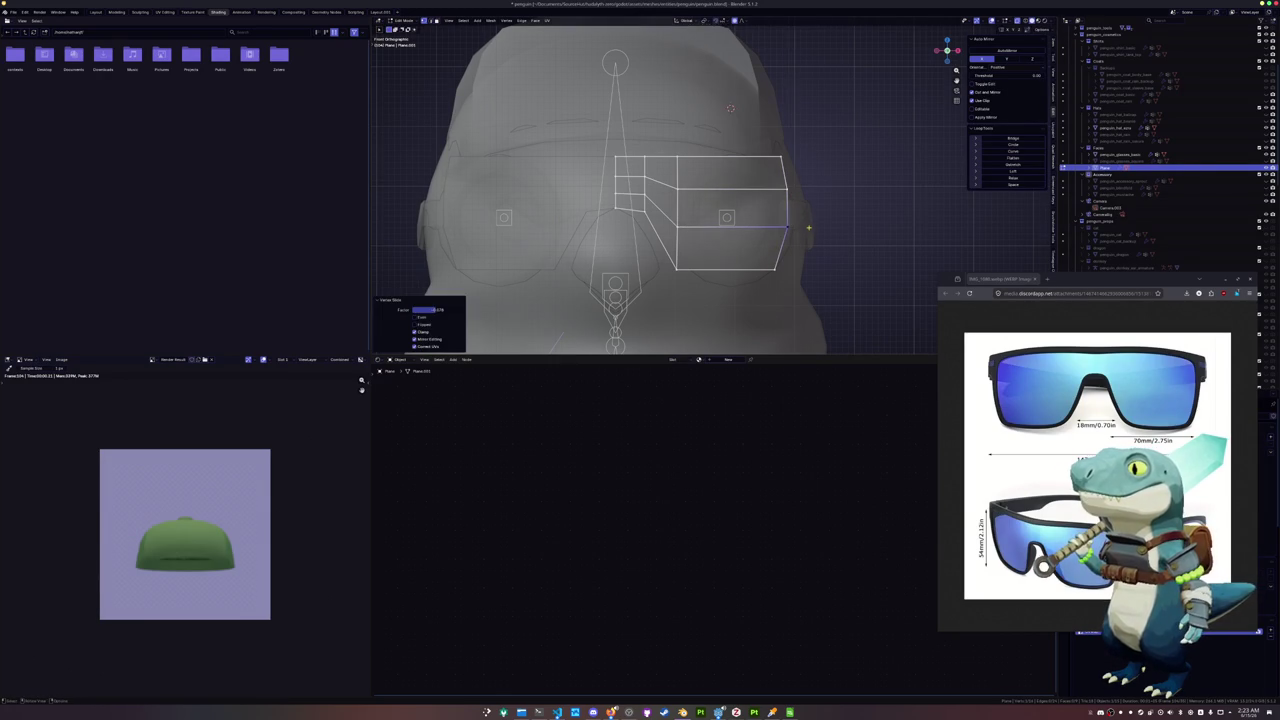
Move the frame mesh sideways along X and return to Object Mode
scroll(760, 212, "down", 1)
key("g")
key("x")
left_click(752, 200)
middle_click_drag(696, 236, 712, 209, "shift")
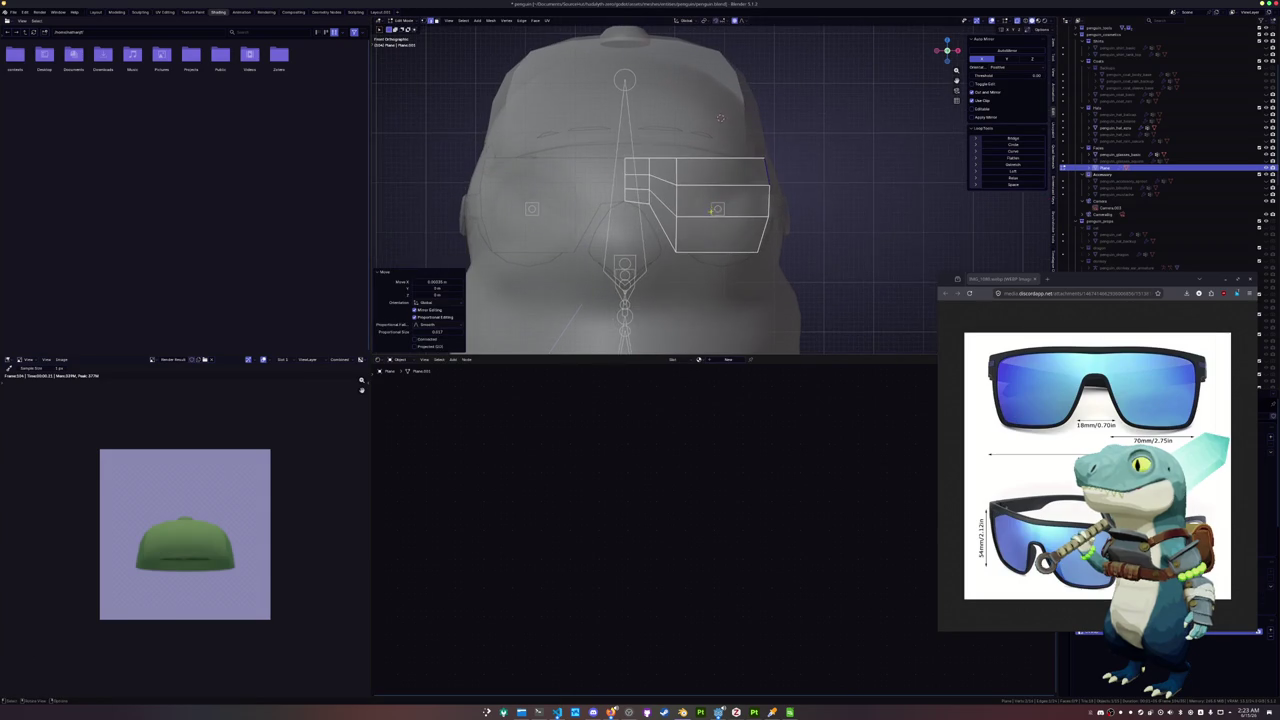
key("Tab")
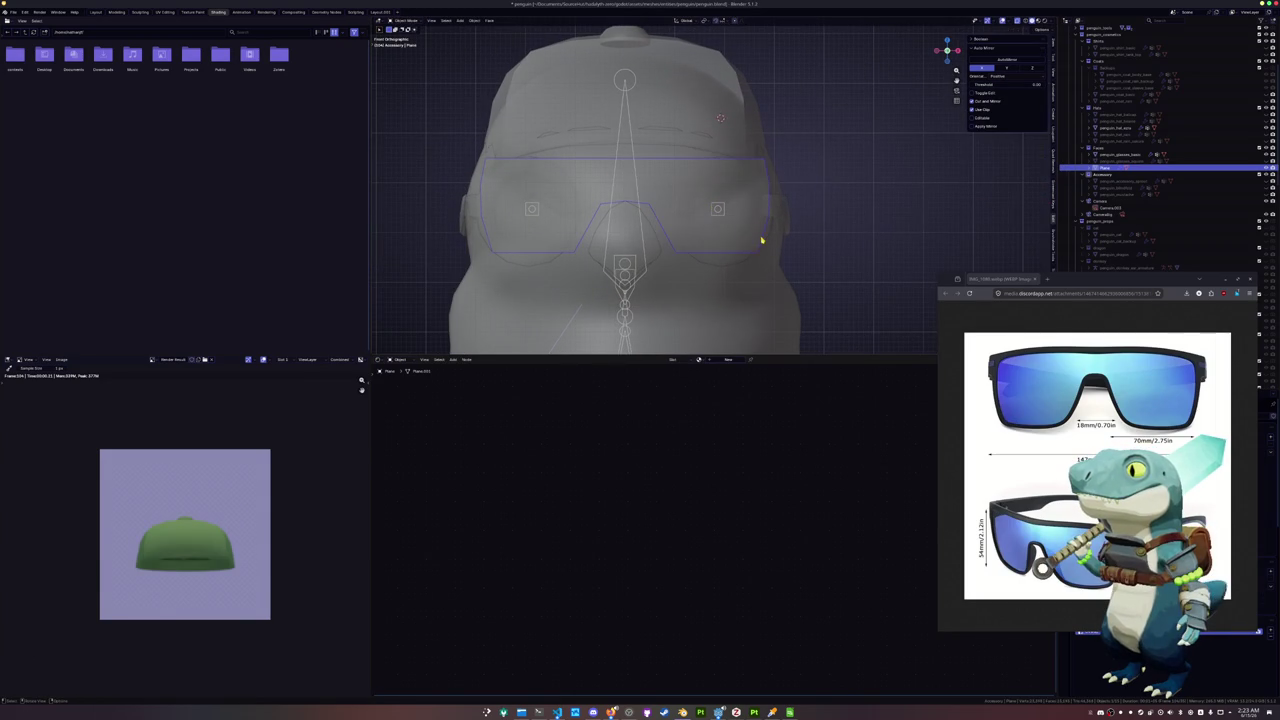
Cut an edge loop near the frame's right edge and slide the bottom edge down
key("Tab")
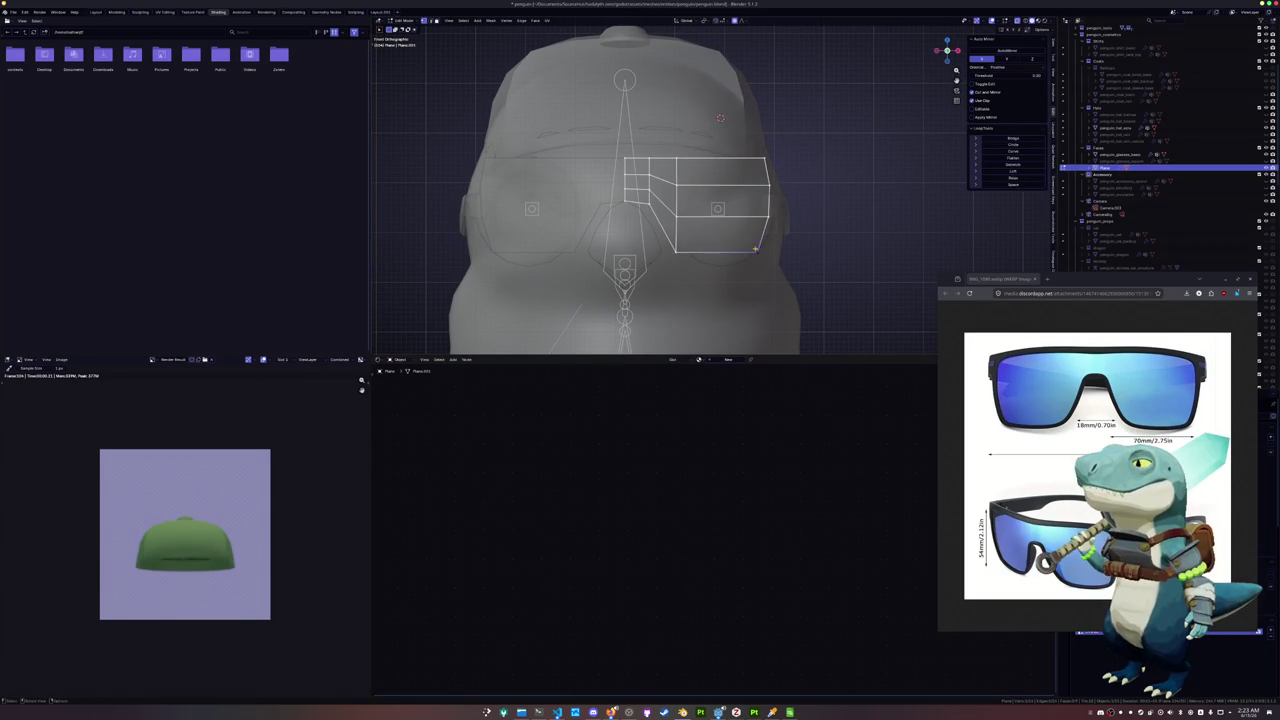
key("ctrl+r")
left_click_drag(745, 213, 762, 242)
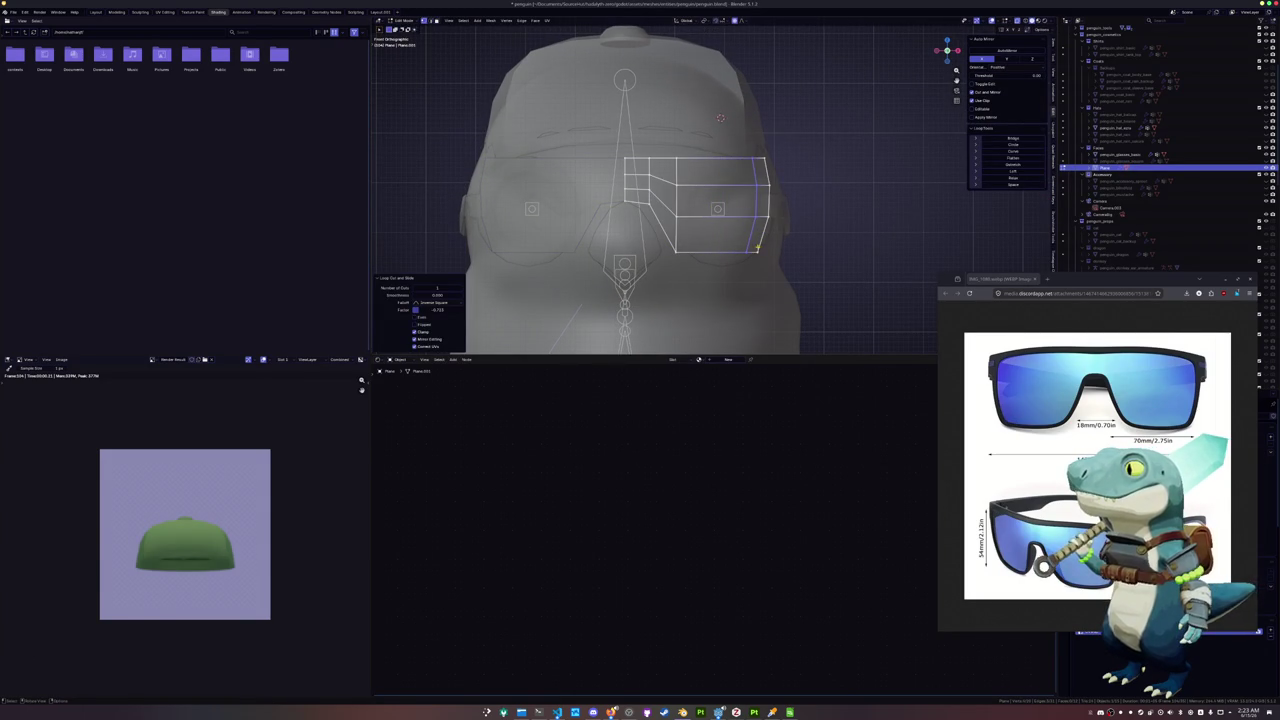
left_click(760, 240, "alt")
key("g")
key("g")
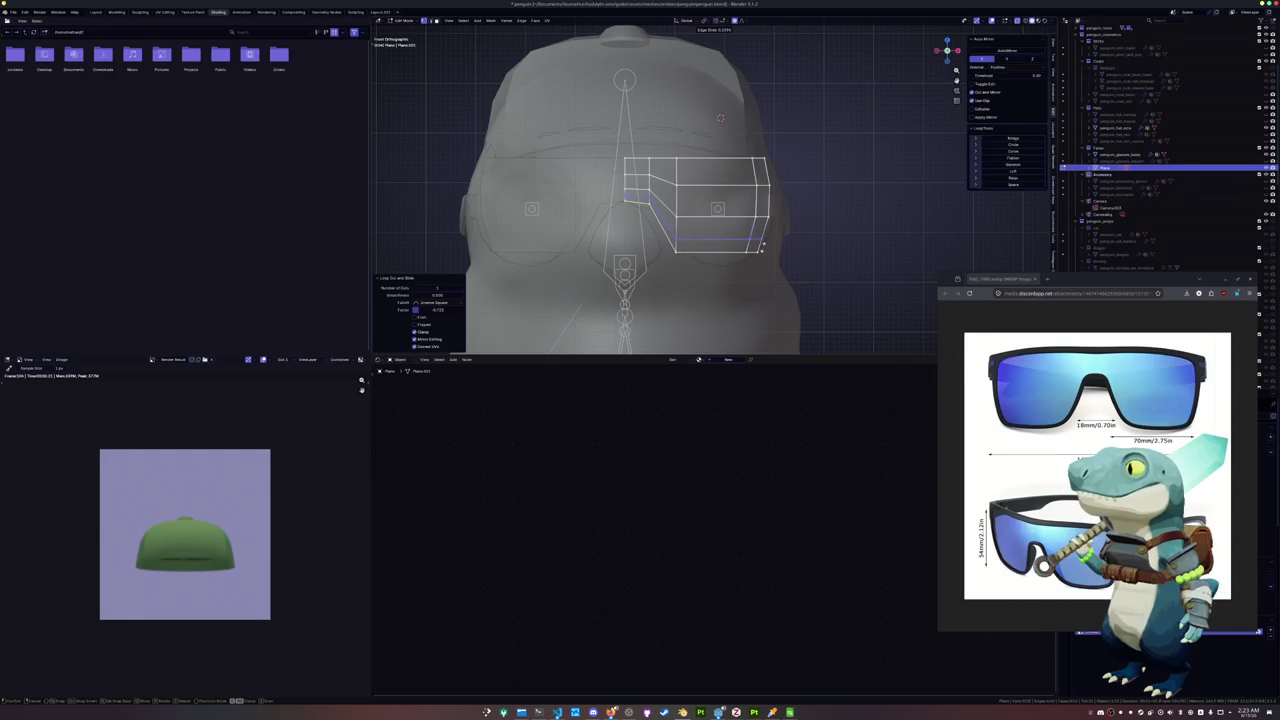
left_click(762, 247)
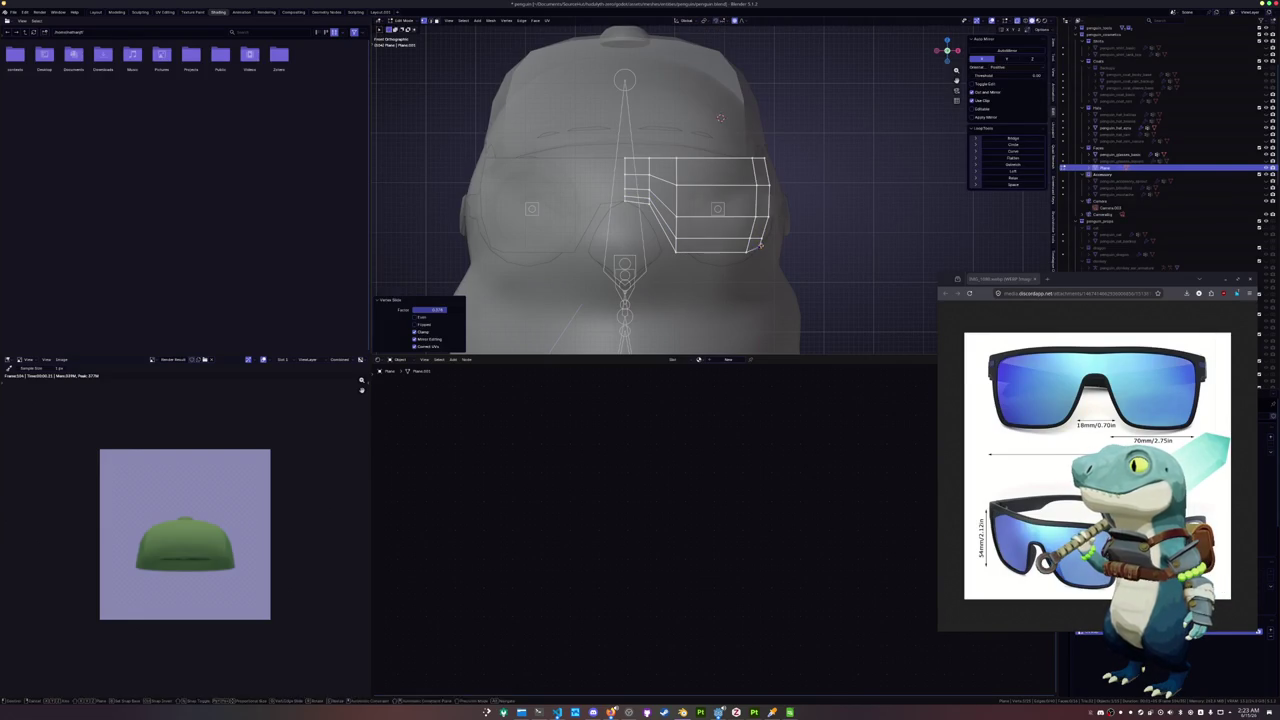
left_click(762, 247)
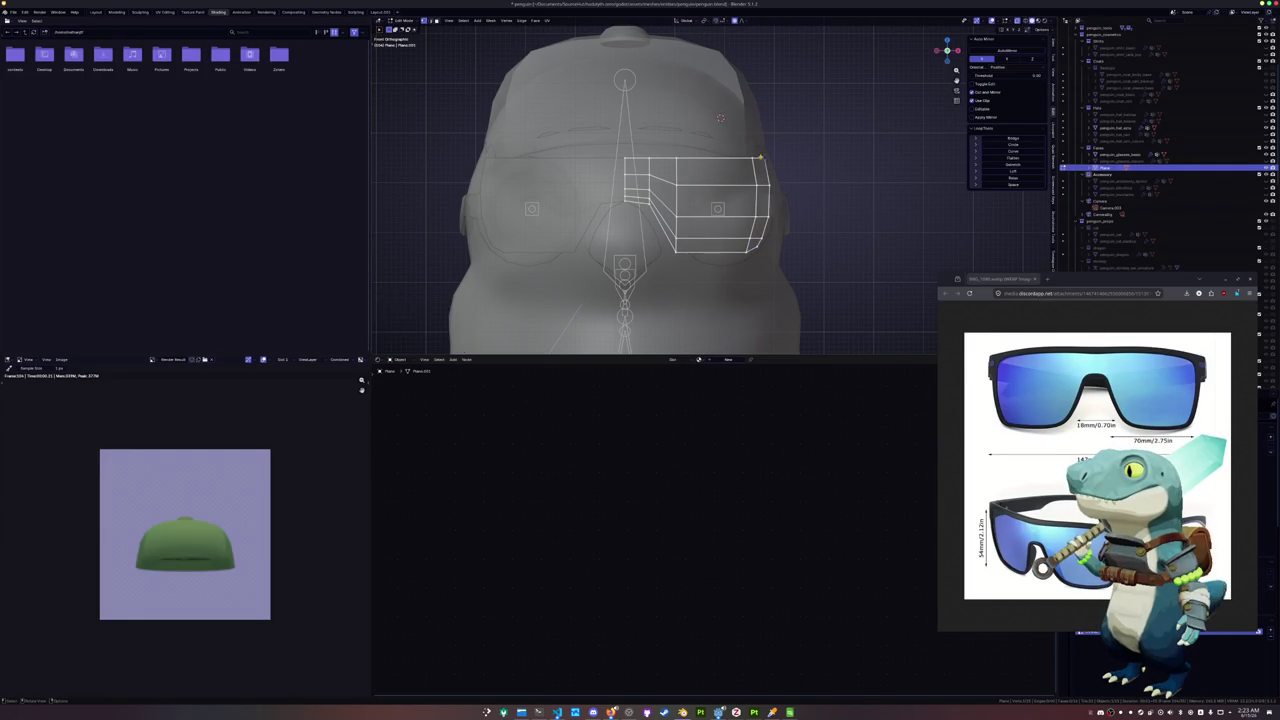
Cut an edge loop near the frame's top edge and slide a vertex along its edge
scroll(761, 157, "up", 2)
key("ctrl+r")
left_click(787, 160)
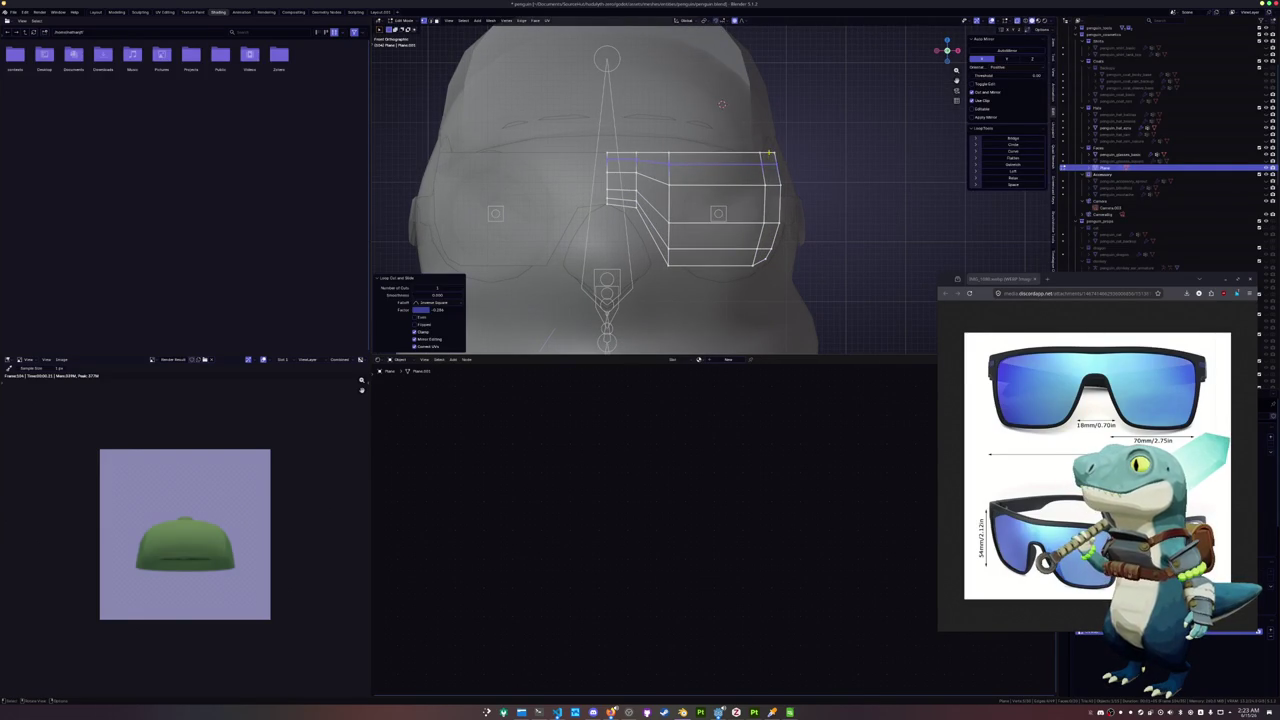
key("g")
key("g")
left_click(783, 157)
Knife-cut diagonal edges across the frame and select the diagonal and bottom edges
scroll(667, 218, "up", 2)
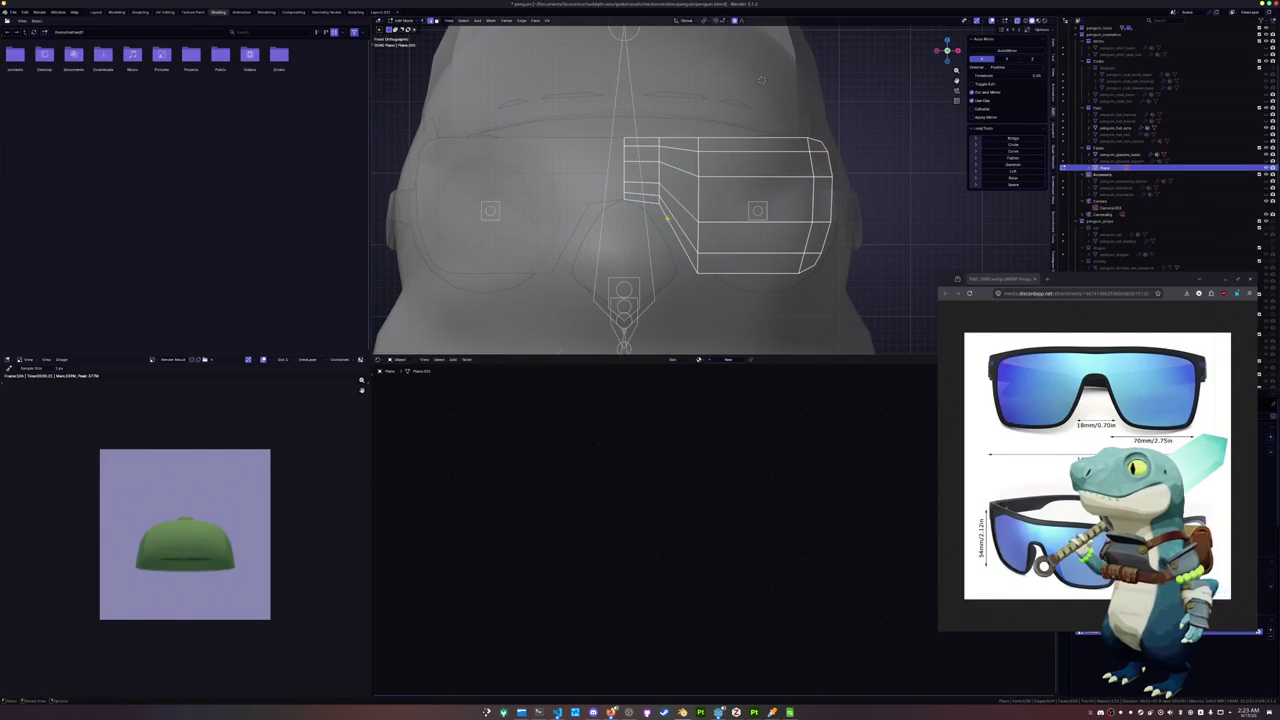
key("k")
key("Return")
key("shift+r")
key("shift+r")
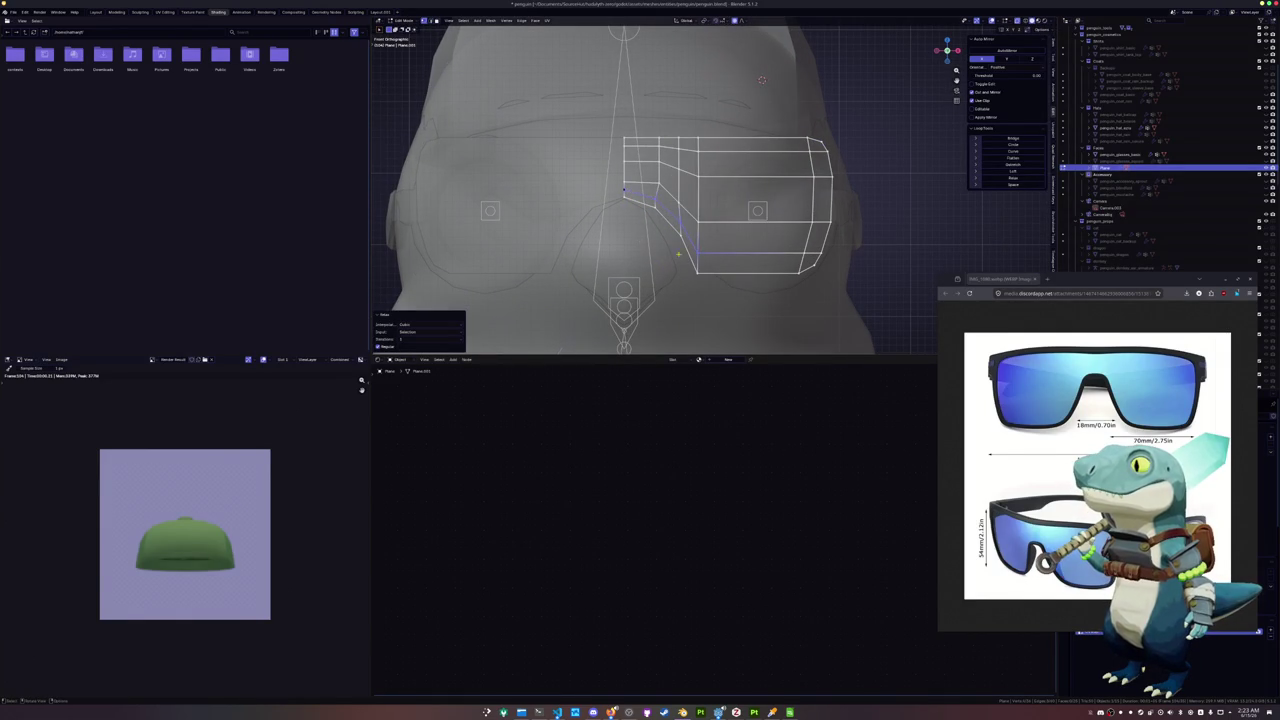
left_click(659, 209)
Slide frame vertices into place and add a vertical loop cut across the right section
left_click(659, 209, "alt")
left_click(659, 209)
key("shift+v")
left_click(657, 208)
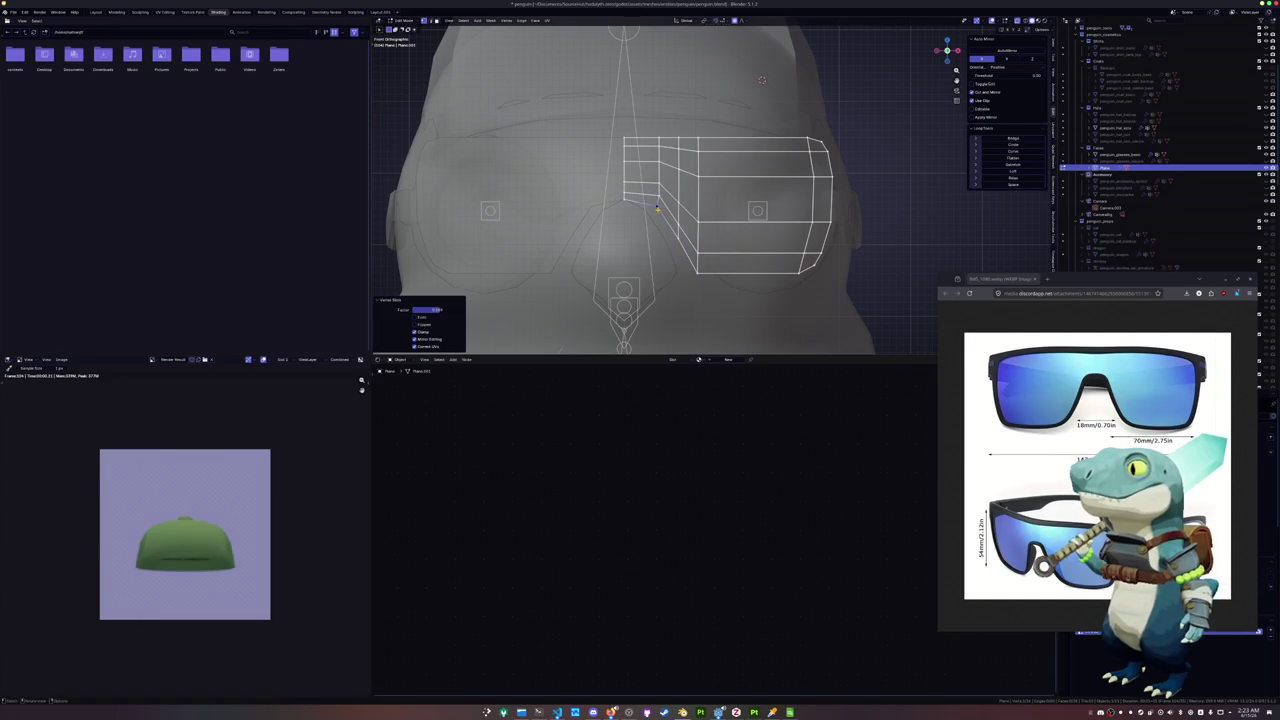
key("shift+v")
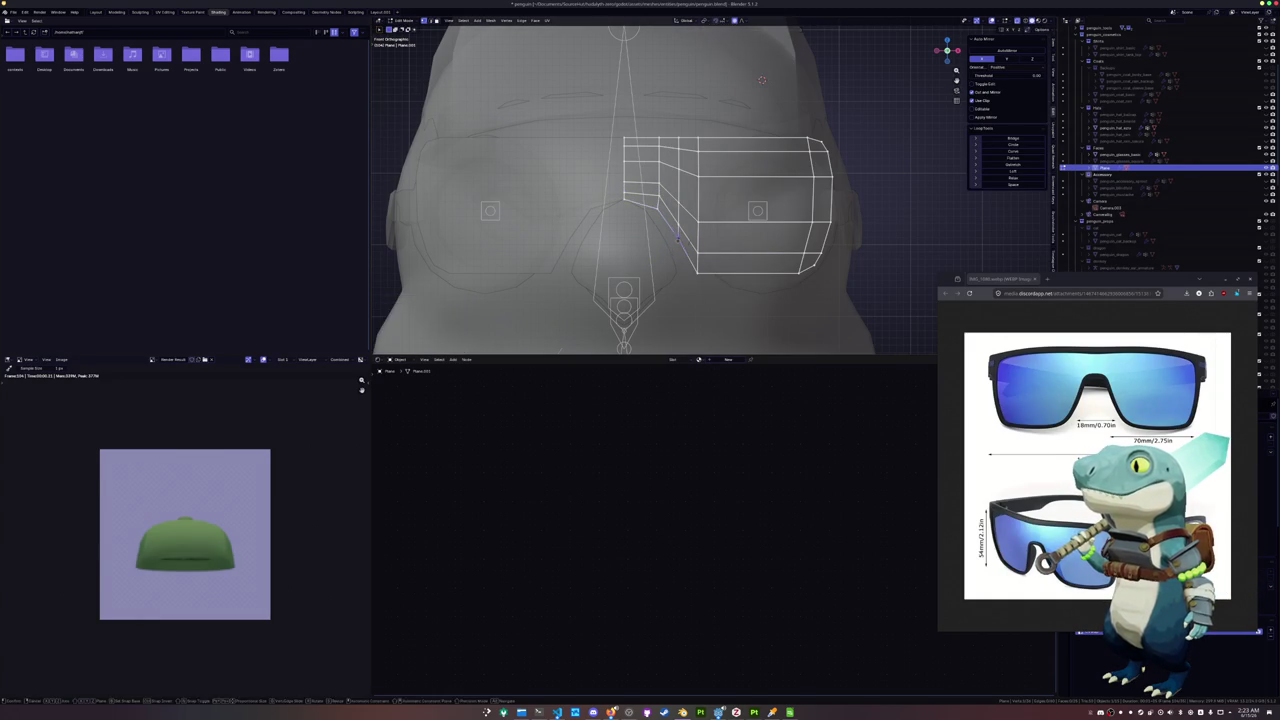
left_click(676, 240)
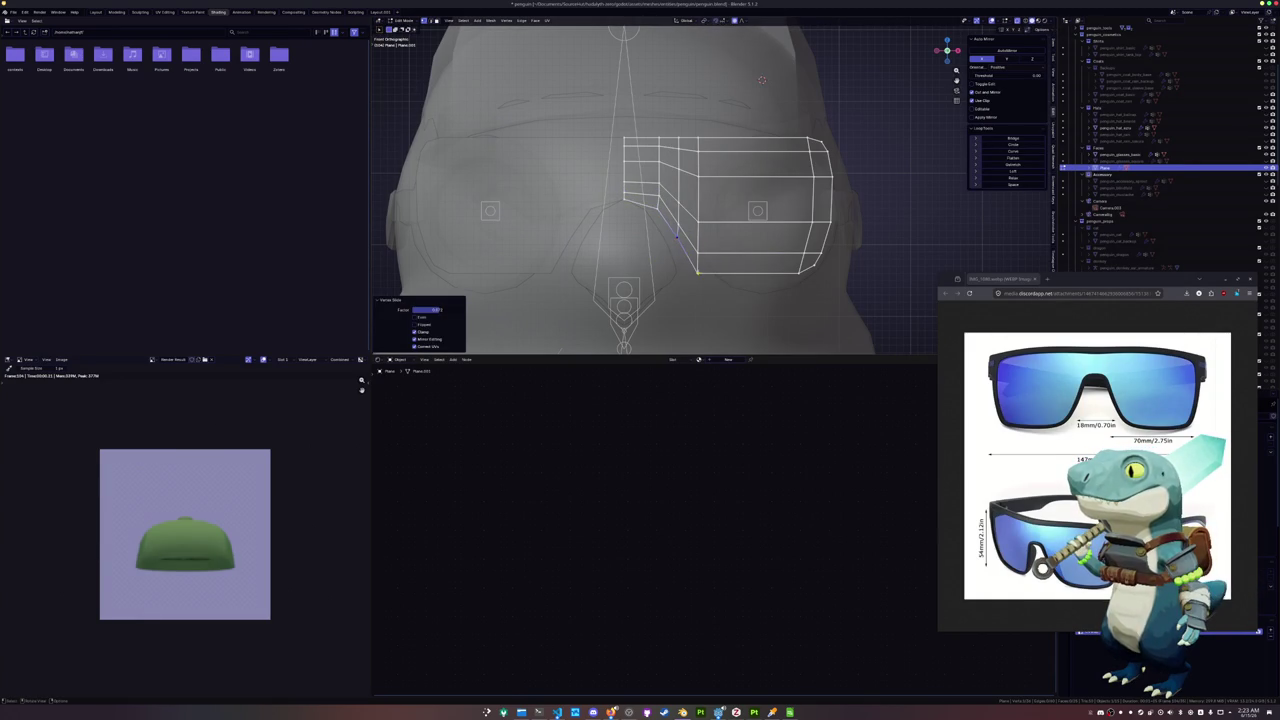
key("ctrl+r")
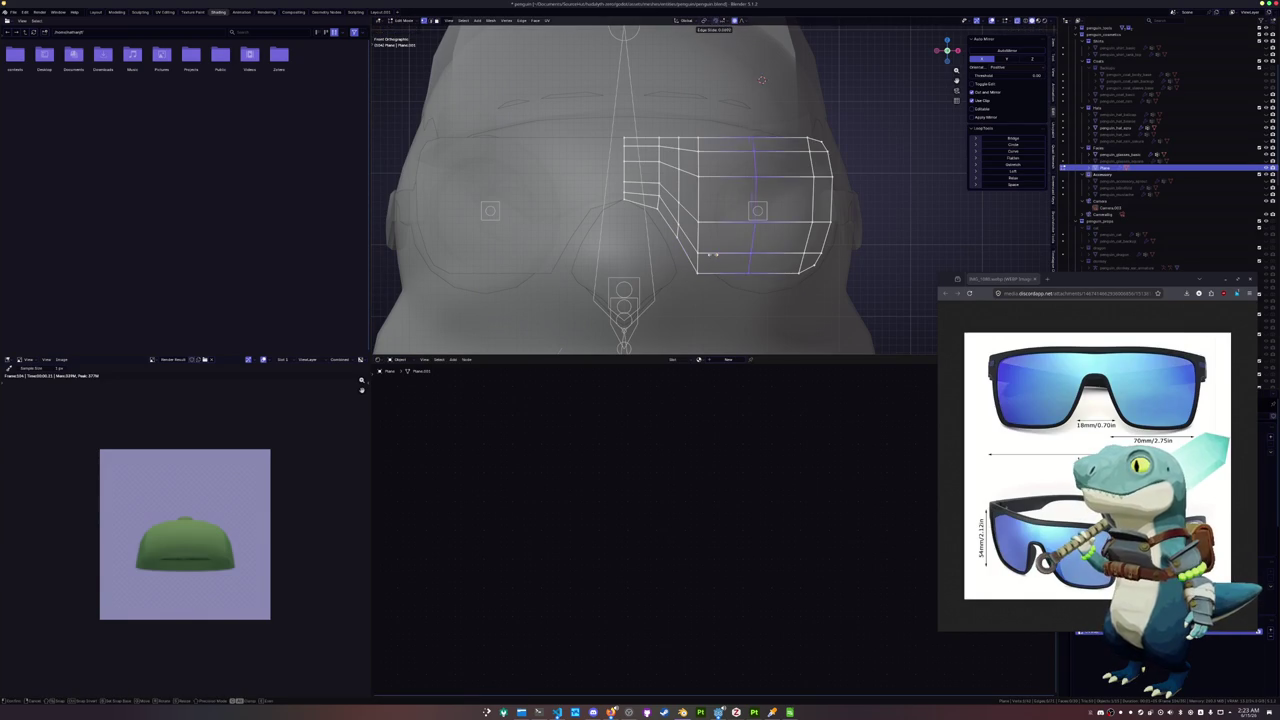
left_click(670, 255)
left_click(700, 270)
key("shift+v")
left_click(698, 269)
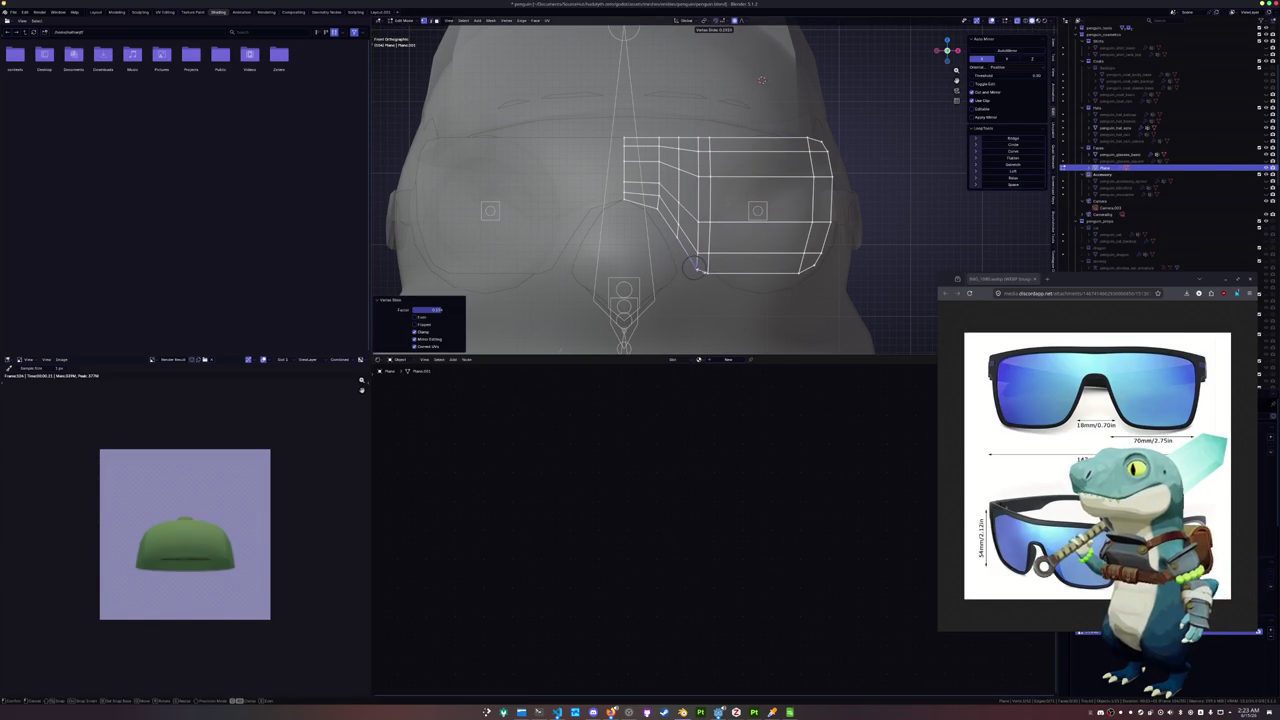
Slide an edge and several vertices along the top of the frame to even the spacing
mouse_move(697, 268)
middle_mouse_down()
mouse_move(712, 254)
mouse_move(663, 210)
middle_mouse_up()
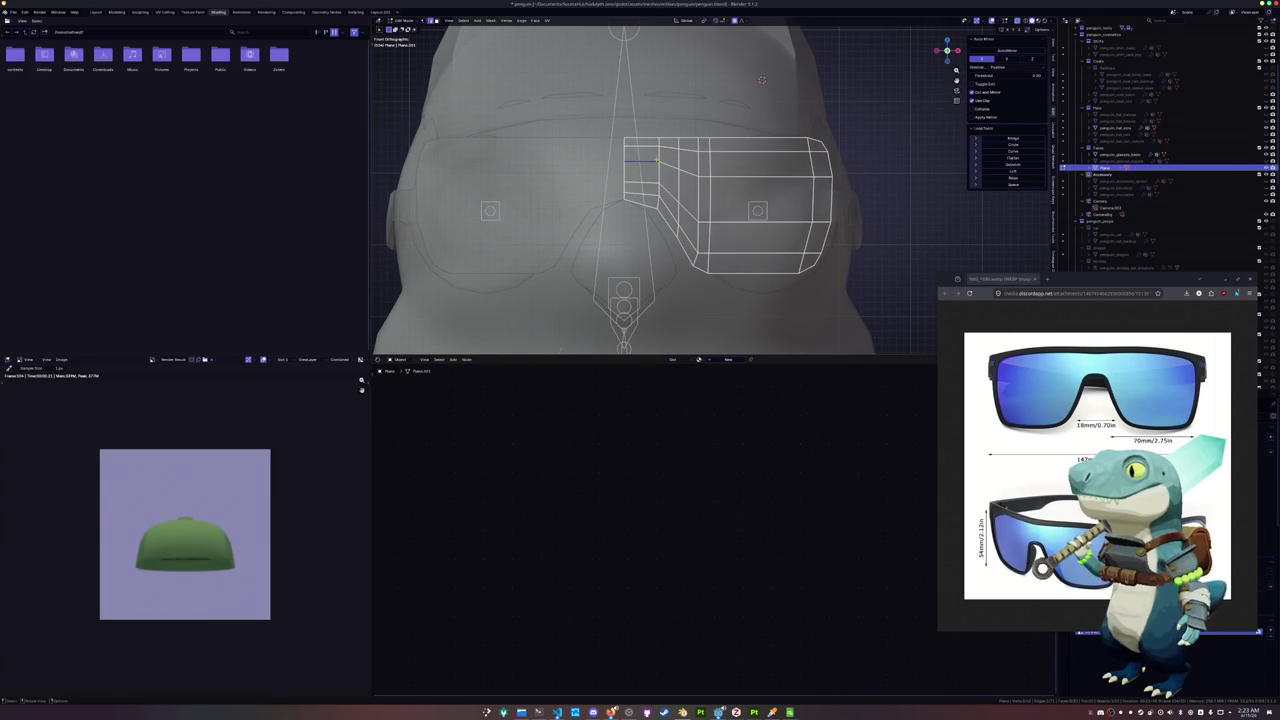
key("g")
key("g")
left_click(690, 154)
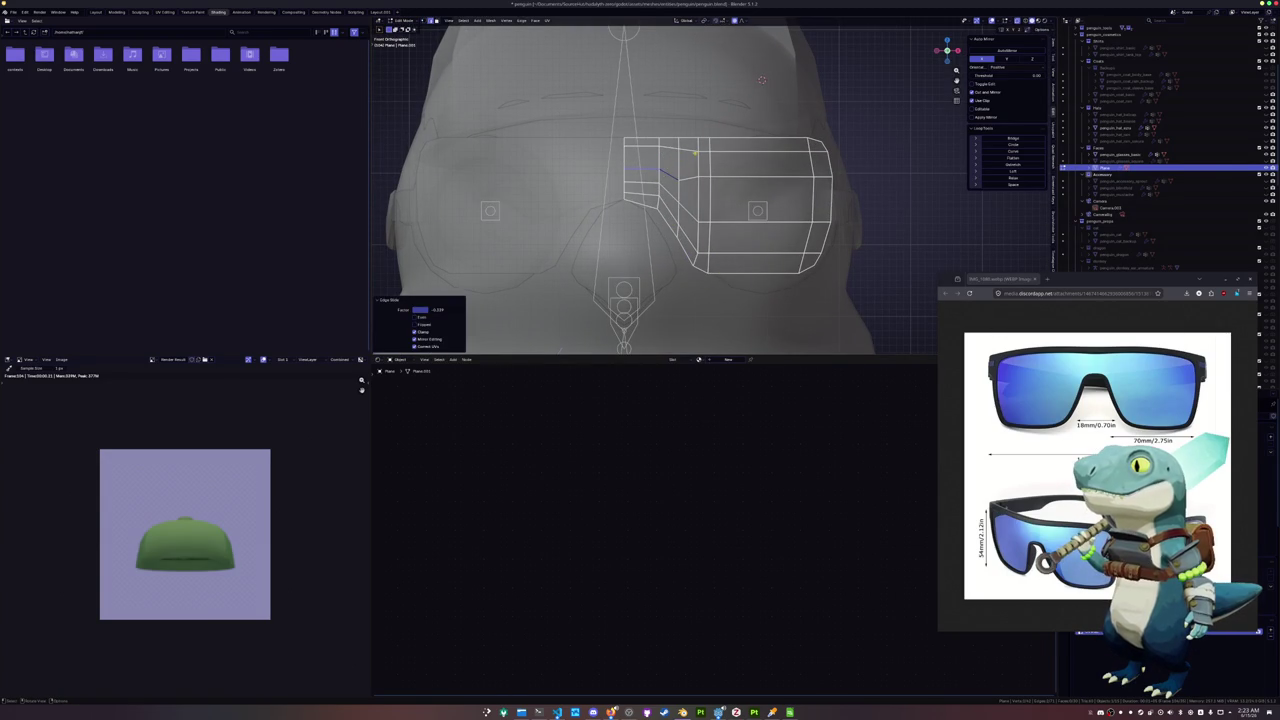
key("shift+v")
left_click(700, 149)
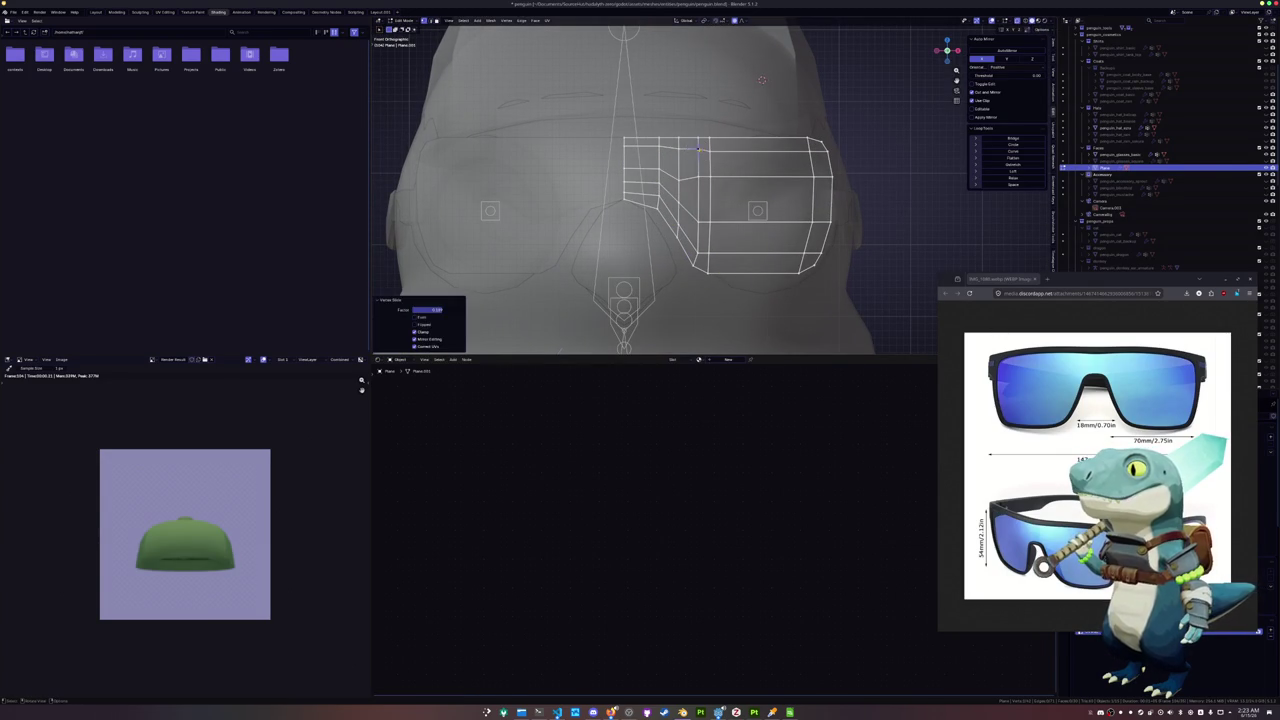
key("shift+v")
left_click(704, 150)
key("shift+v")
left_click(708, 150)
Select the frame's top edge path and try flattening and relaxing it, undoing the relax
left_click(622, 148, "ctrl")
key("alt+f")
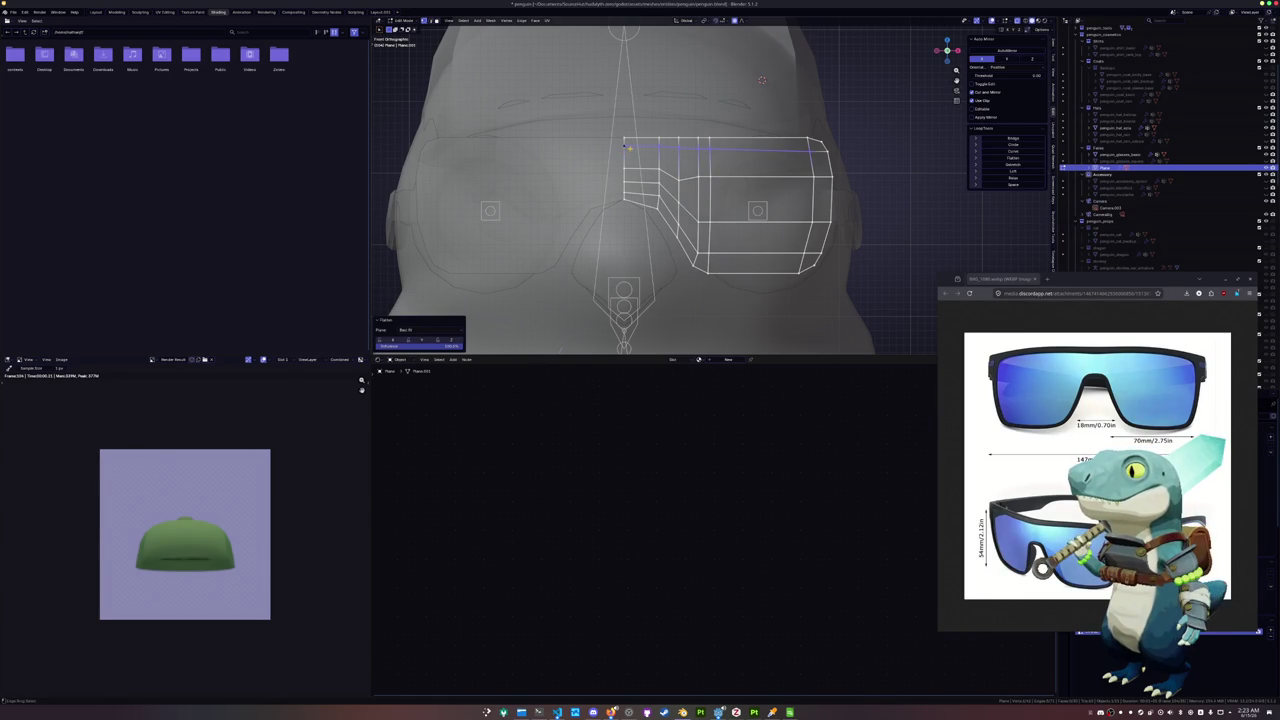
key("e")
key("Escape")
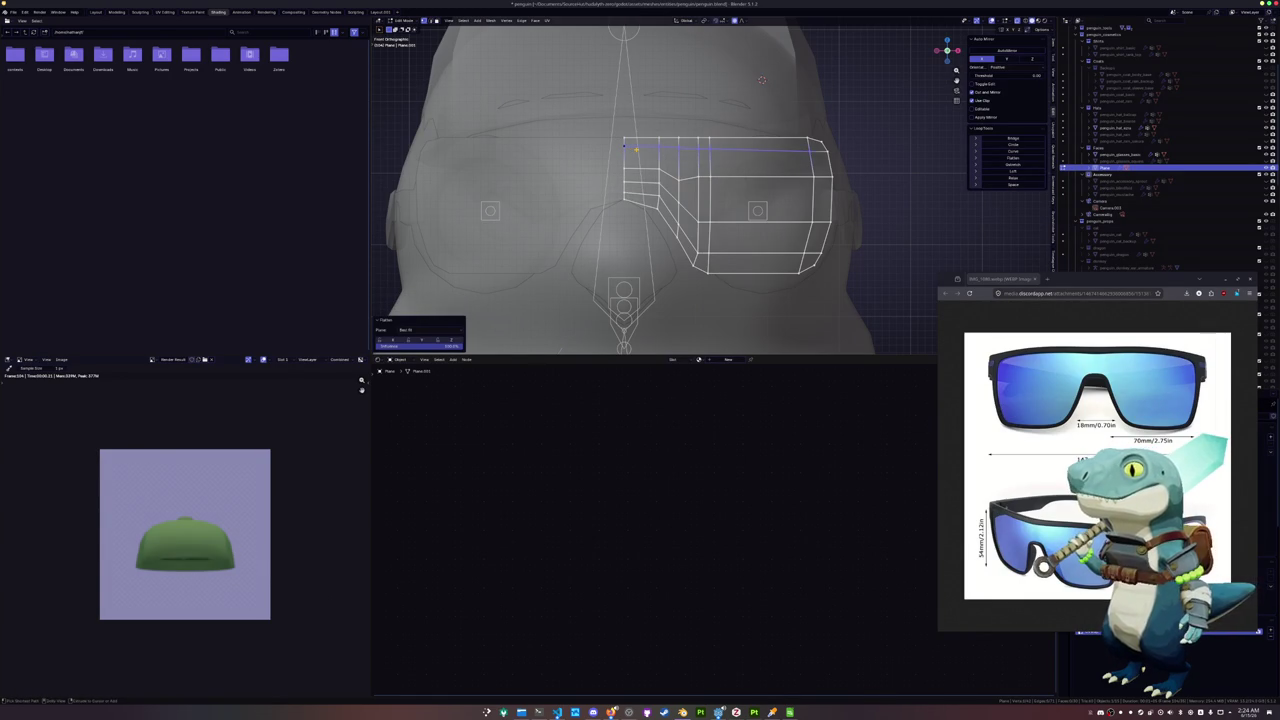
left_click(1013, 177)
key("ctrl+z")
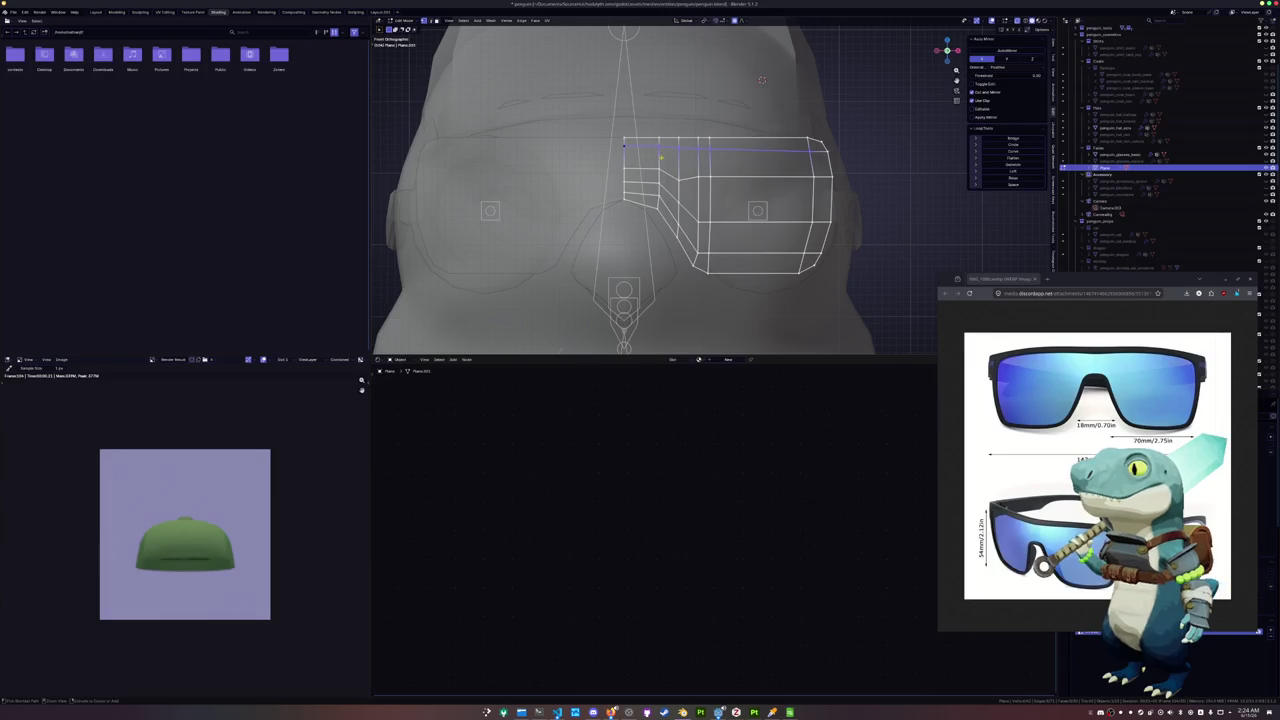
scroll(690, 135, "up", 2)
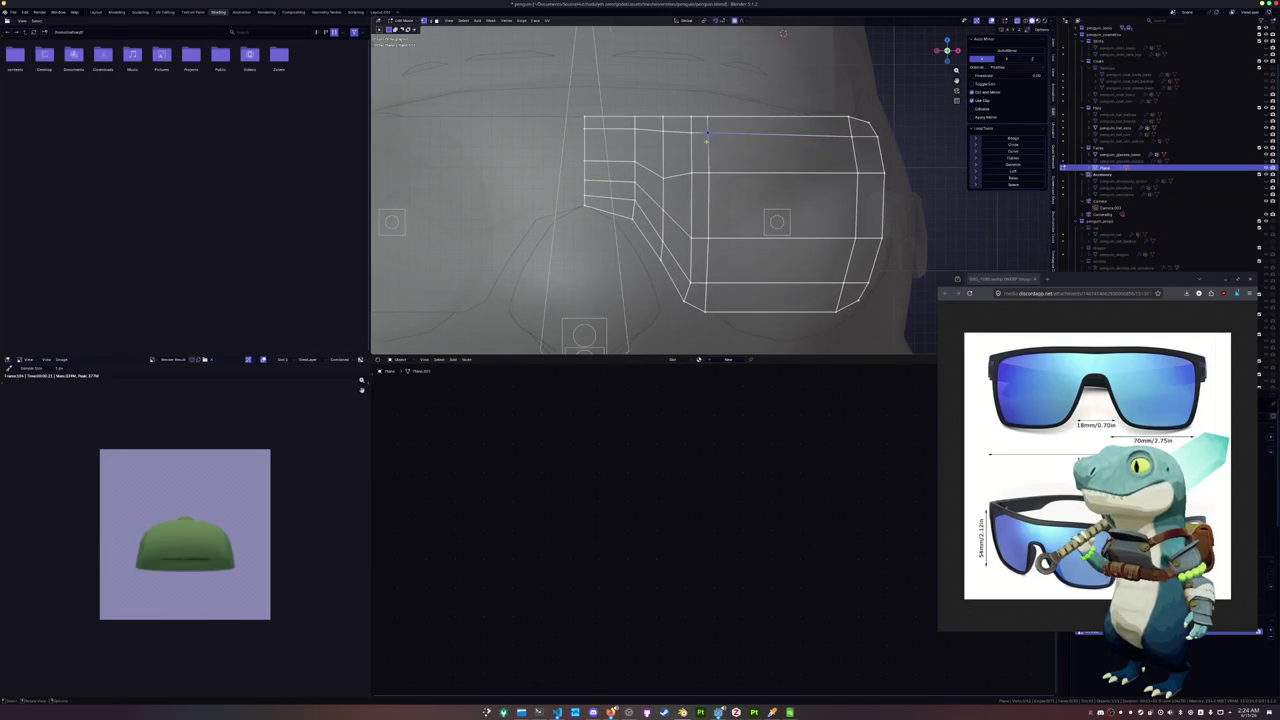
Extend the top-edge selection leftward, then slide and scale those edges
left_click(605, 130, "ctrl")
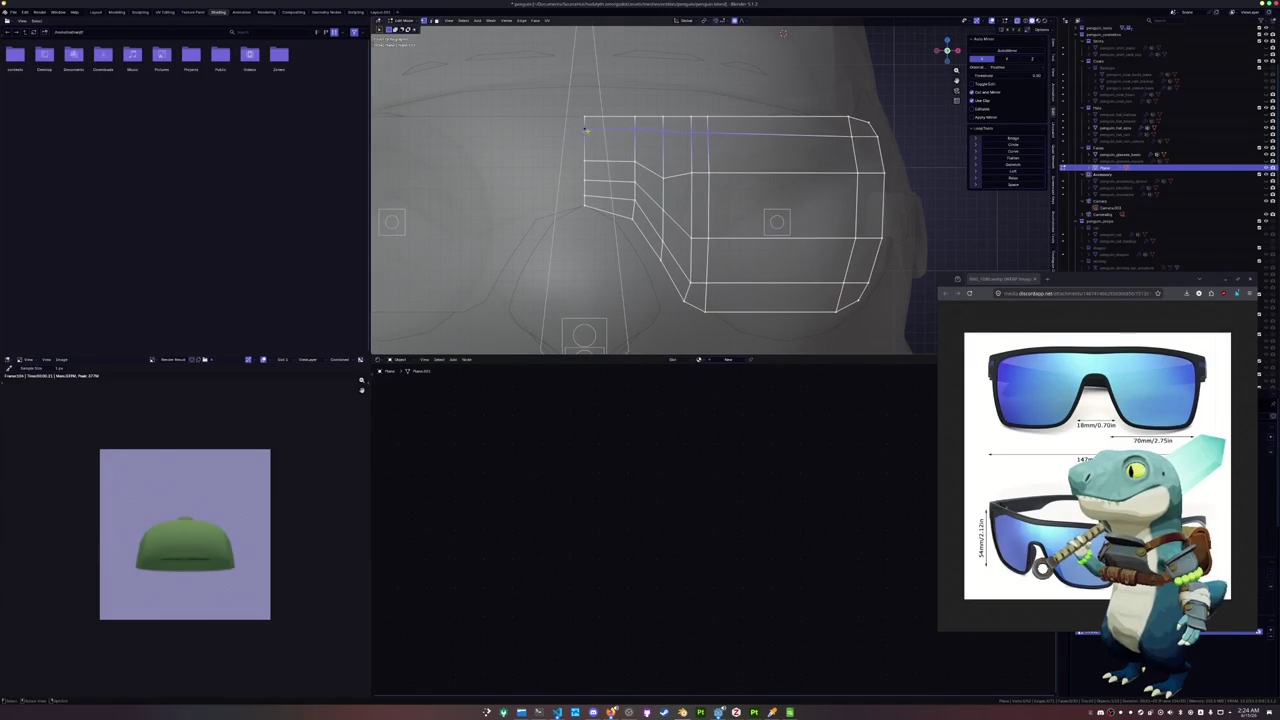
key("g")
key("g")
left_click(656, 130)
key("s")
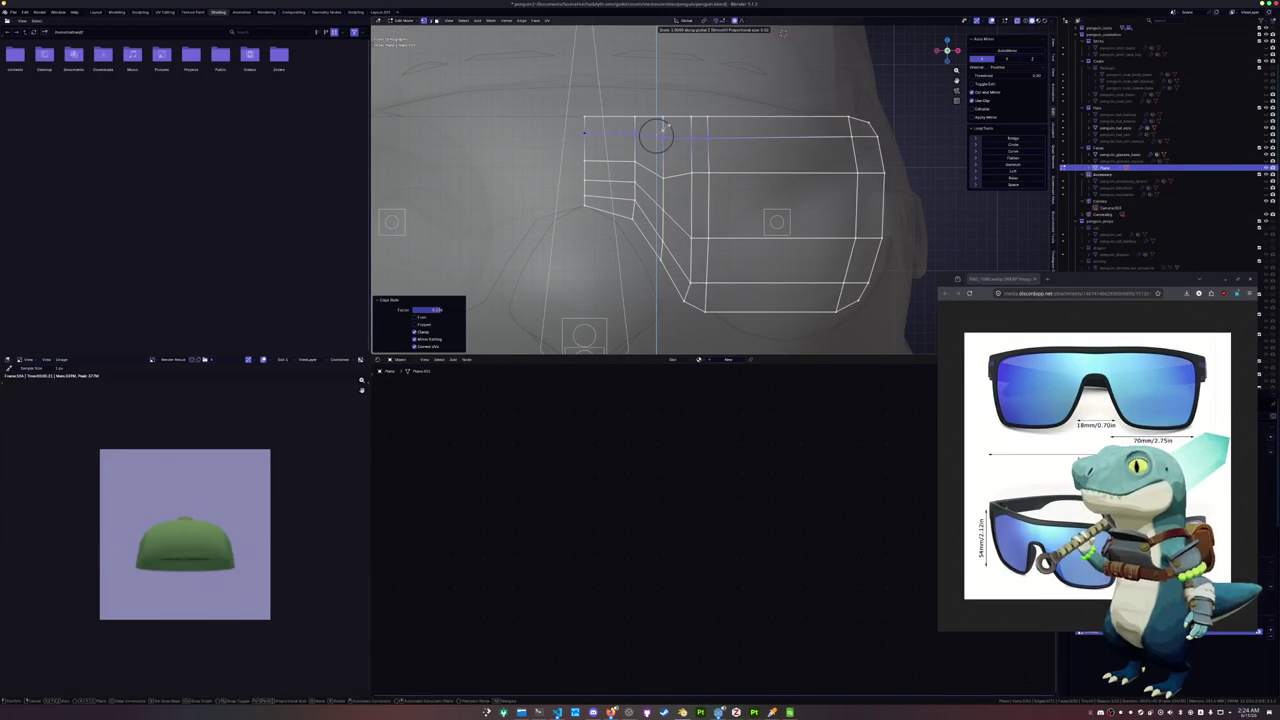
left_click(663, 128)
key("g")
key("Escape")
Slide four more frame vertices along their edges to tidy the loop spacing
left_click(604, 161)
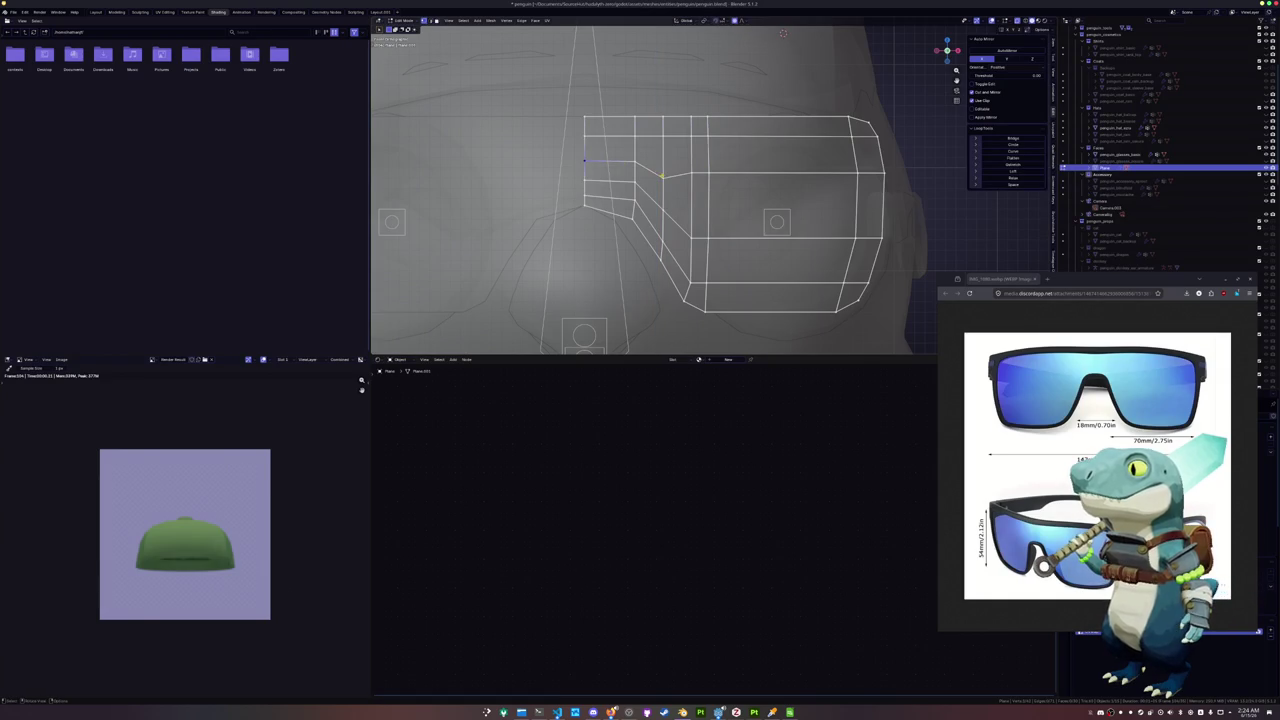
key("shift+v")
left_click(667, 163)
key("shift+v")
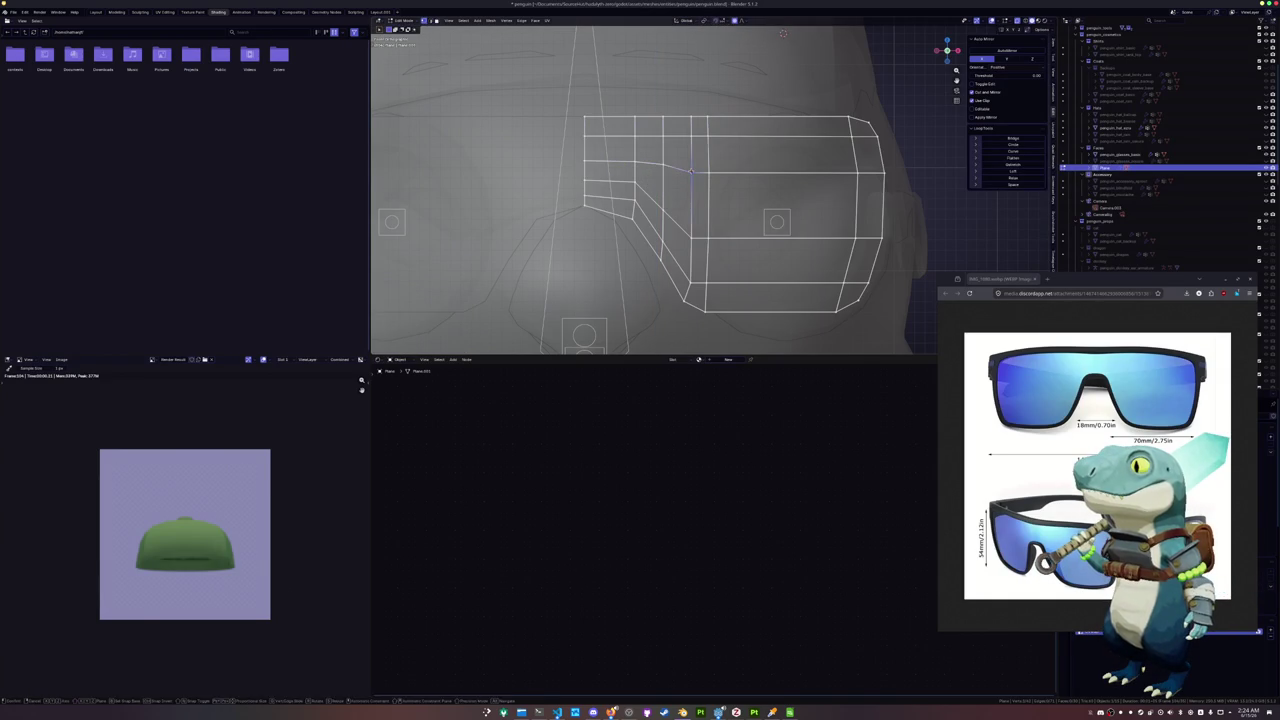
left_click(704, 172)
key("shift+v")
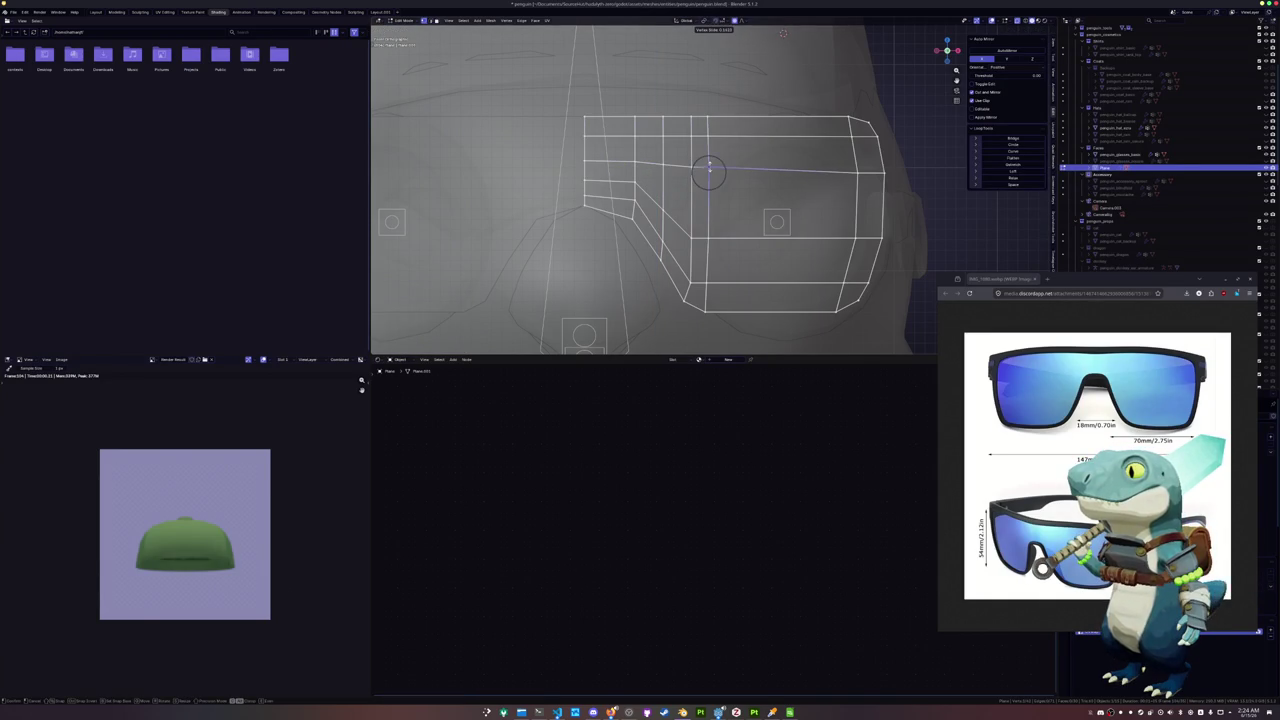
left_click(710, 170)
key("shift+v")
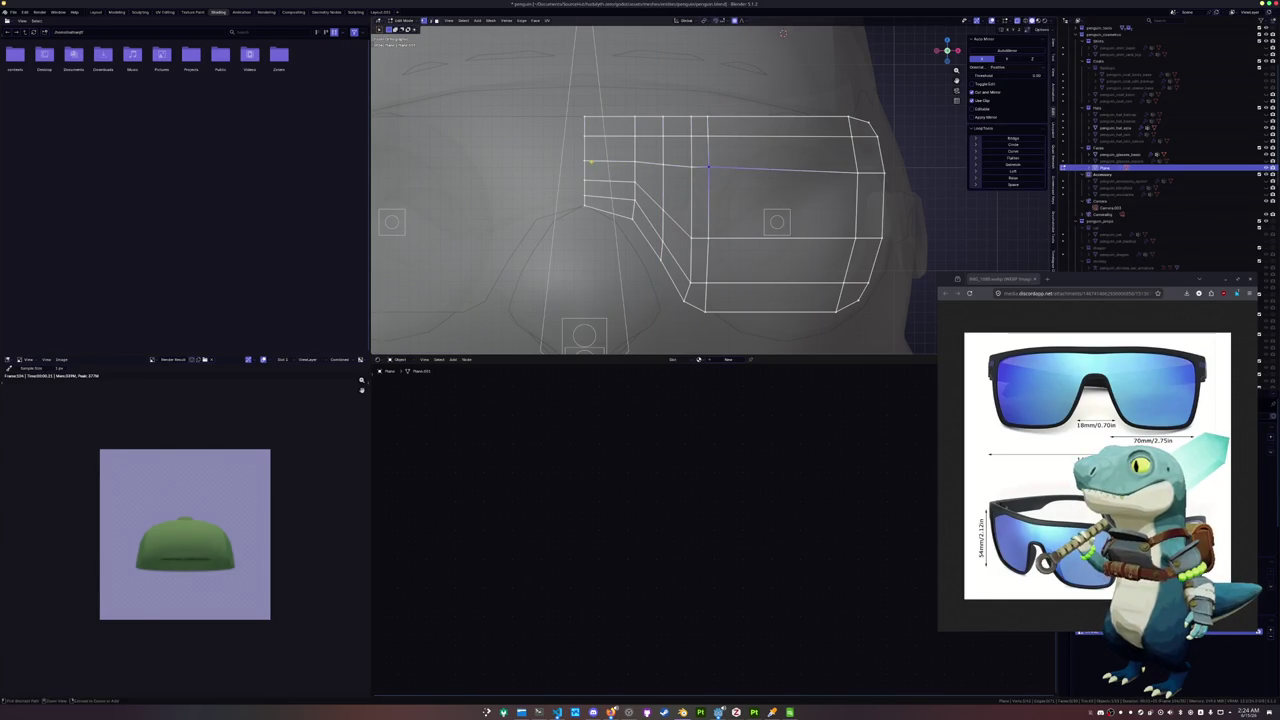
left_click(714, 167)
Flatten the horizontal edge loop to zero Z height and lower it slightly
left_click(657, 163, "alt")
key("s")
key("z")
key("0")
key("Return")
key("g")
key("z")
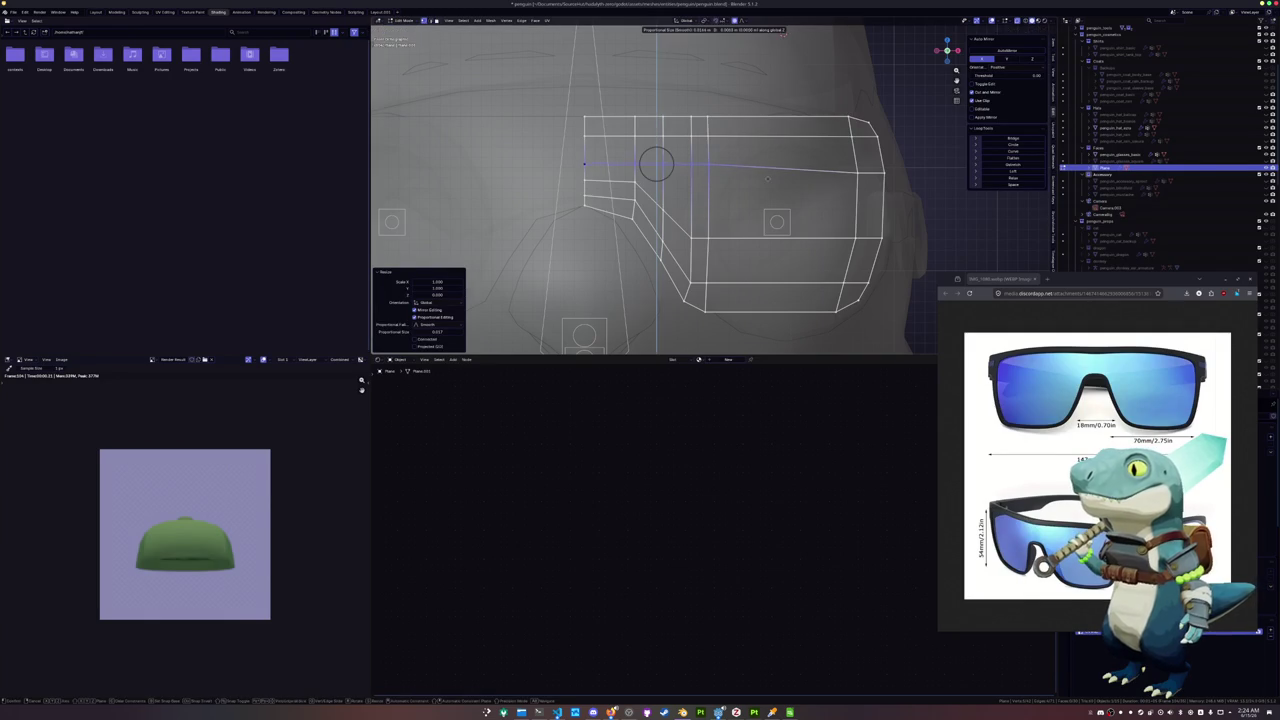
left_click(763, 182)
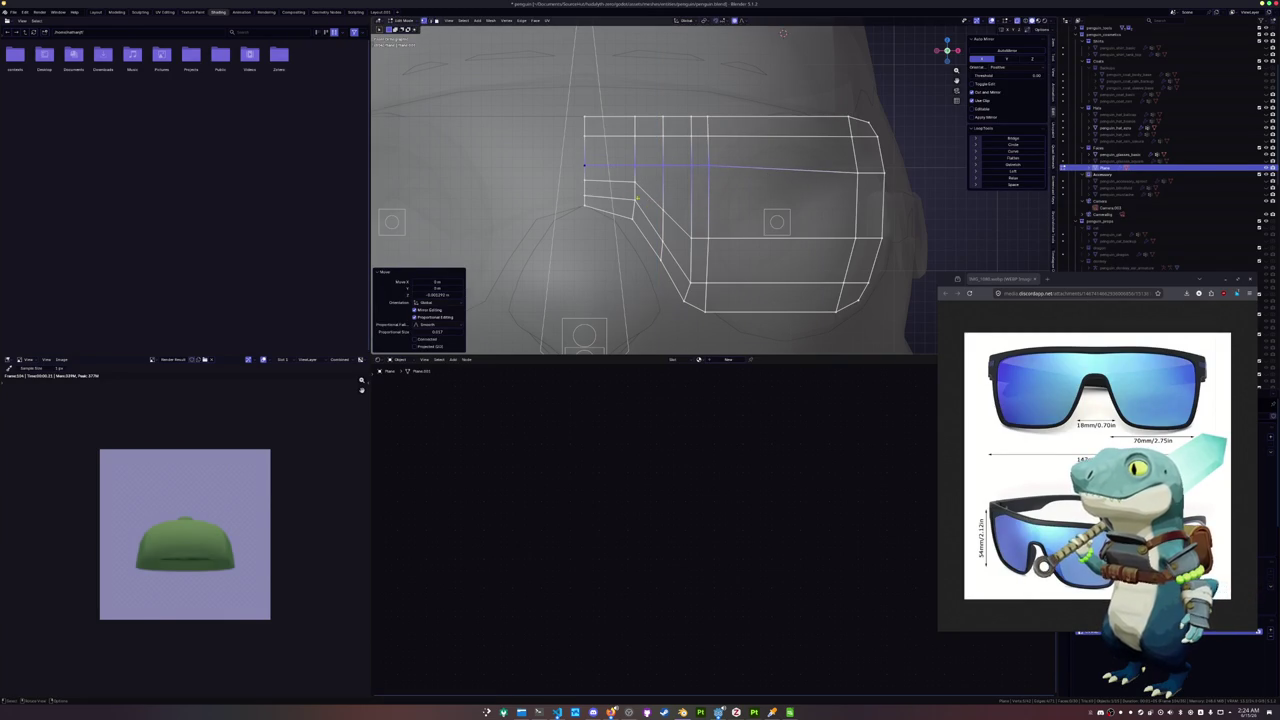
Lower the nose-bridge edge path along Z with proportional editing, then check the front view
left_click(611, 181)
left_click(702, 238)
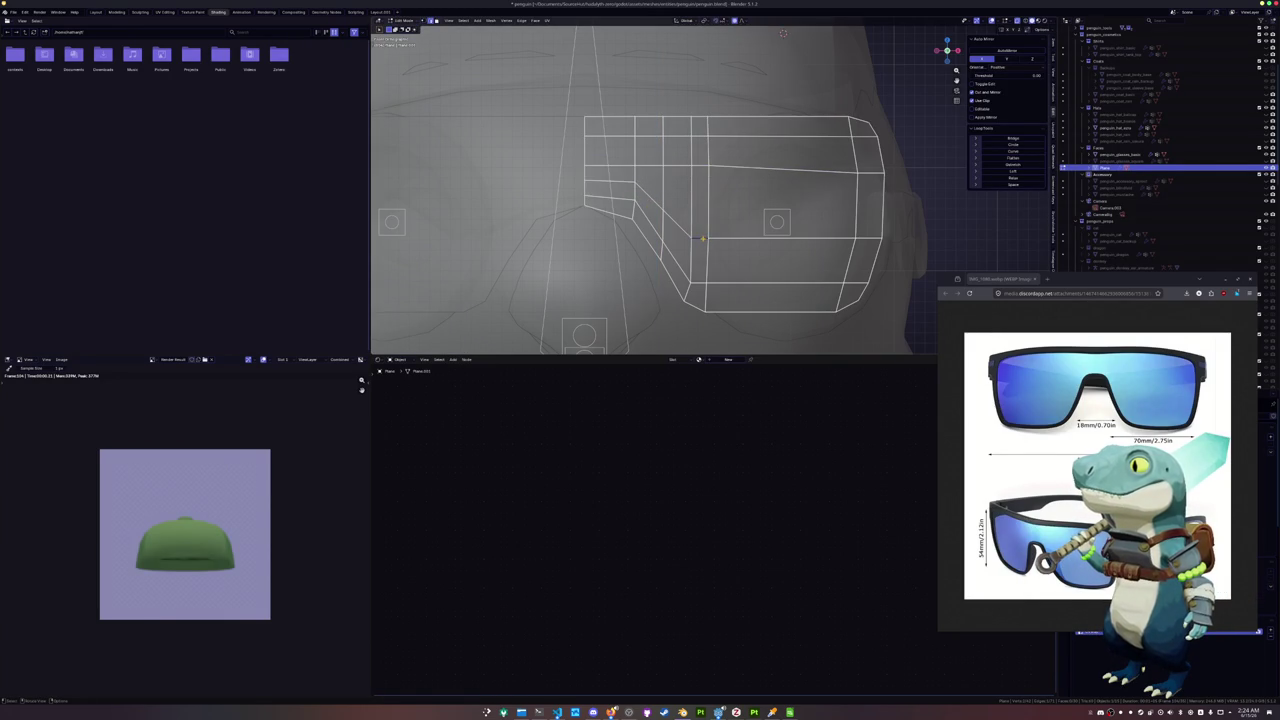
key("1")
middle_click_drag(686, 227, 699, 230)
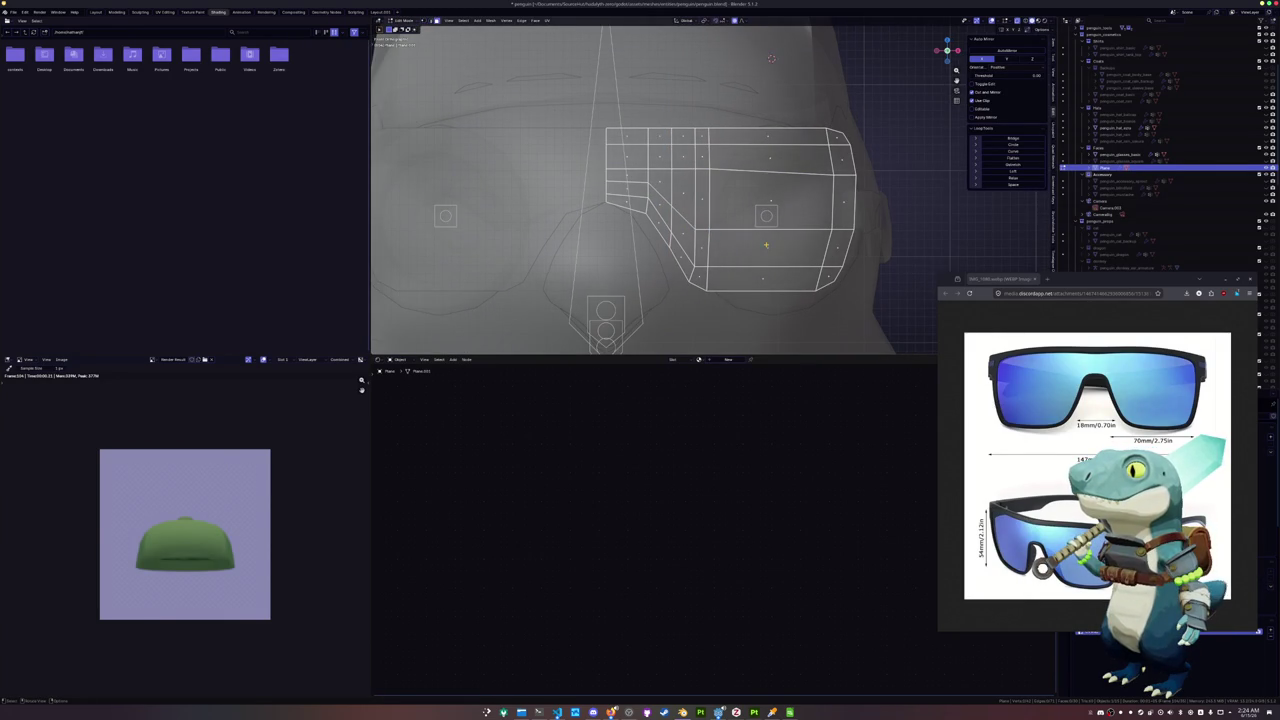
key("2")
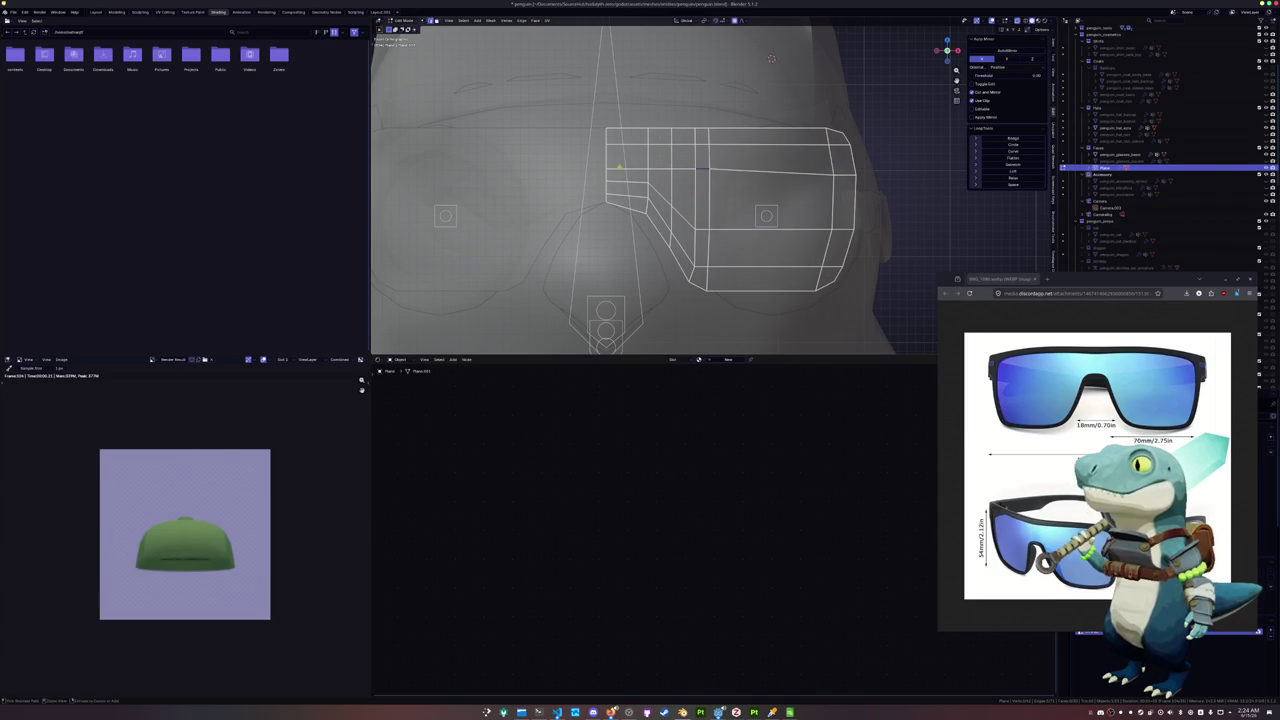
left_click(706, 168, "ctrl")
scroll(706, 168, "up", 2)
key("g")
key("g")
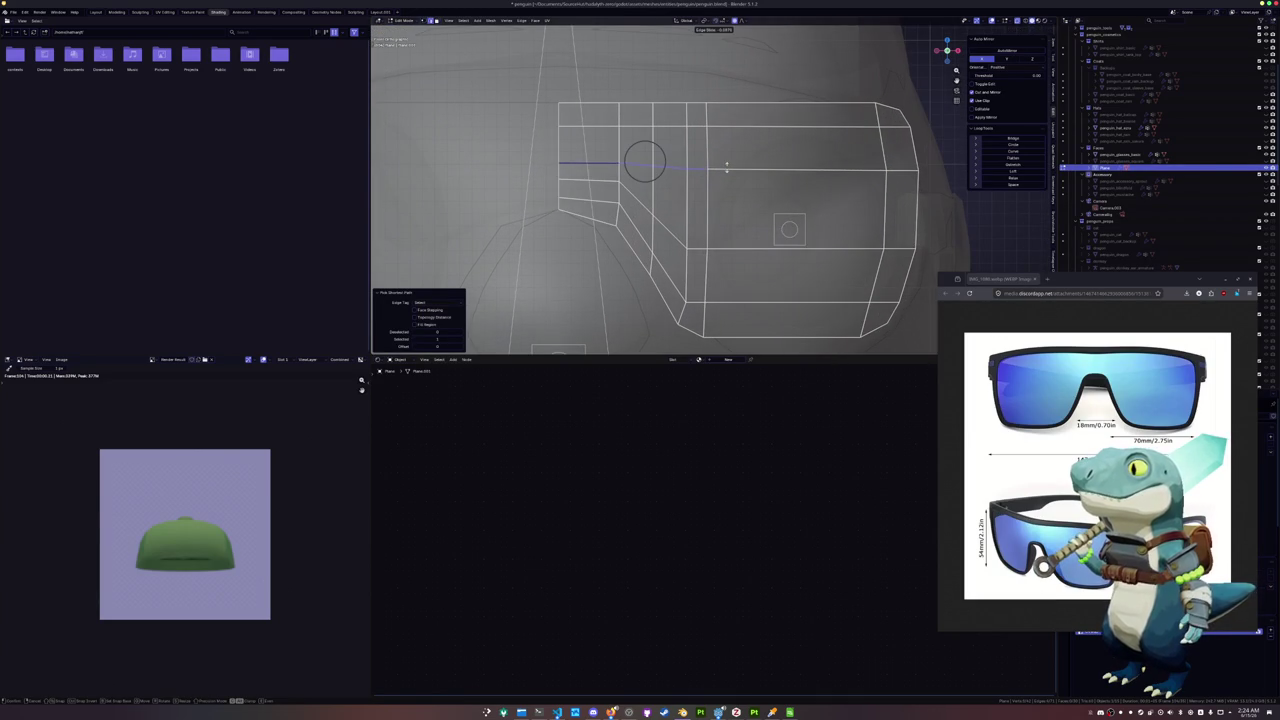
key("g")
key("z")
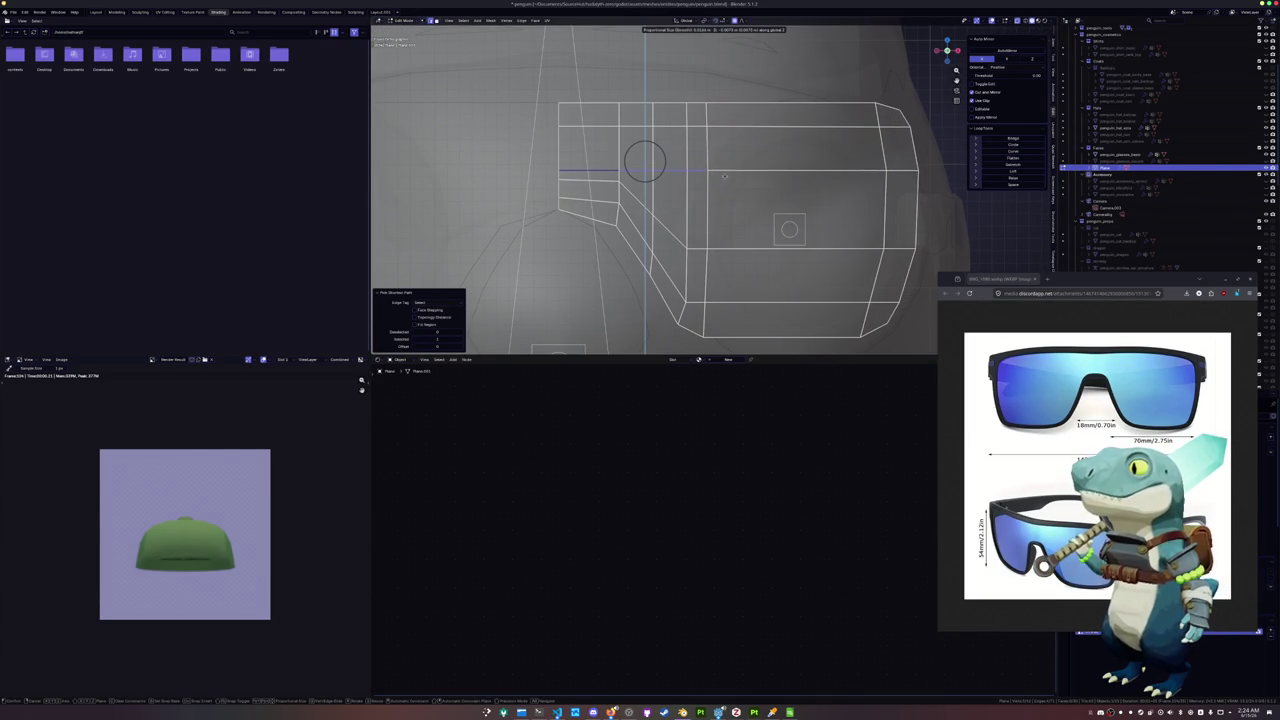
left_click(662, 193)
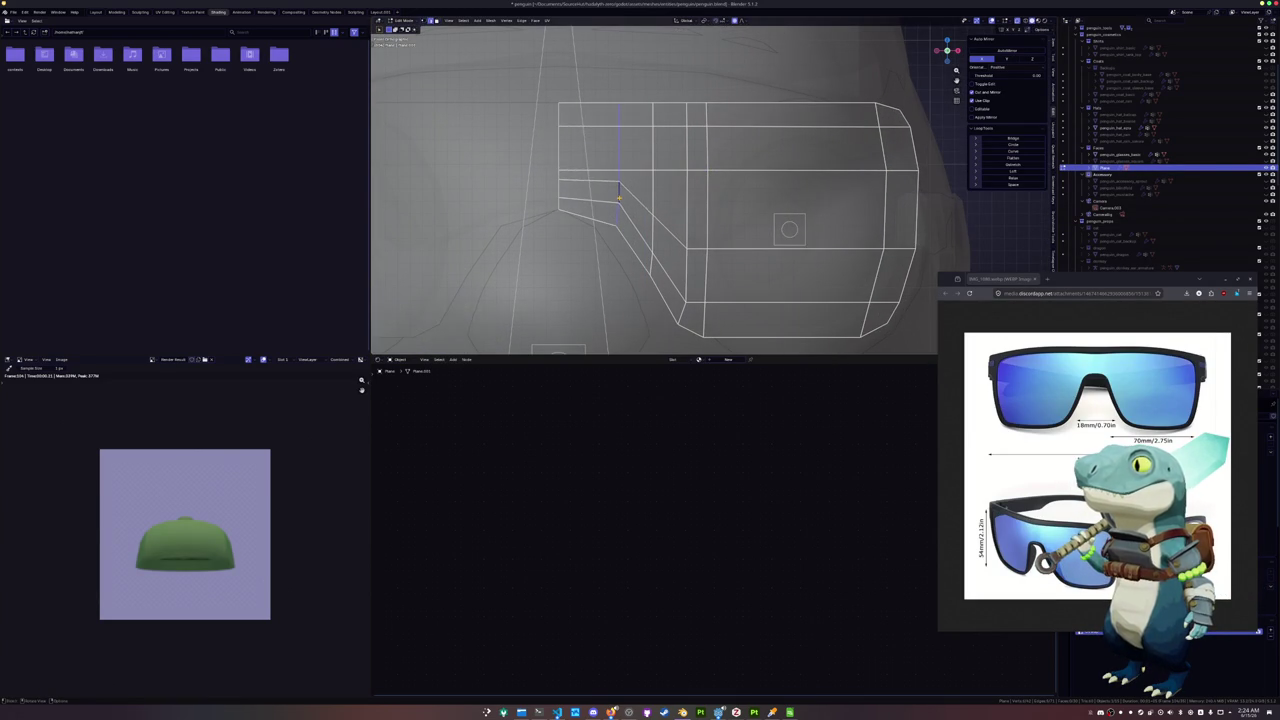
key("KP_1")
scroll(712, 184, "down", 3)
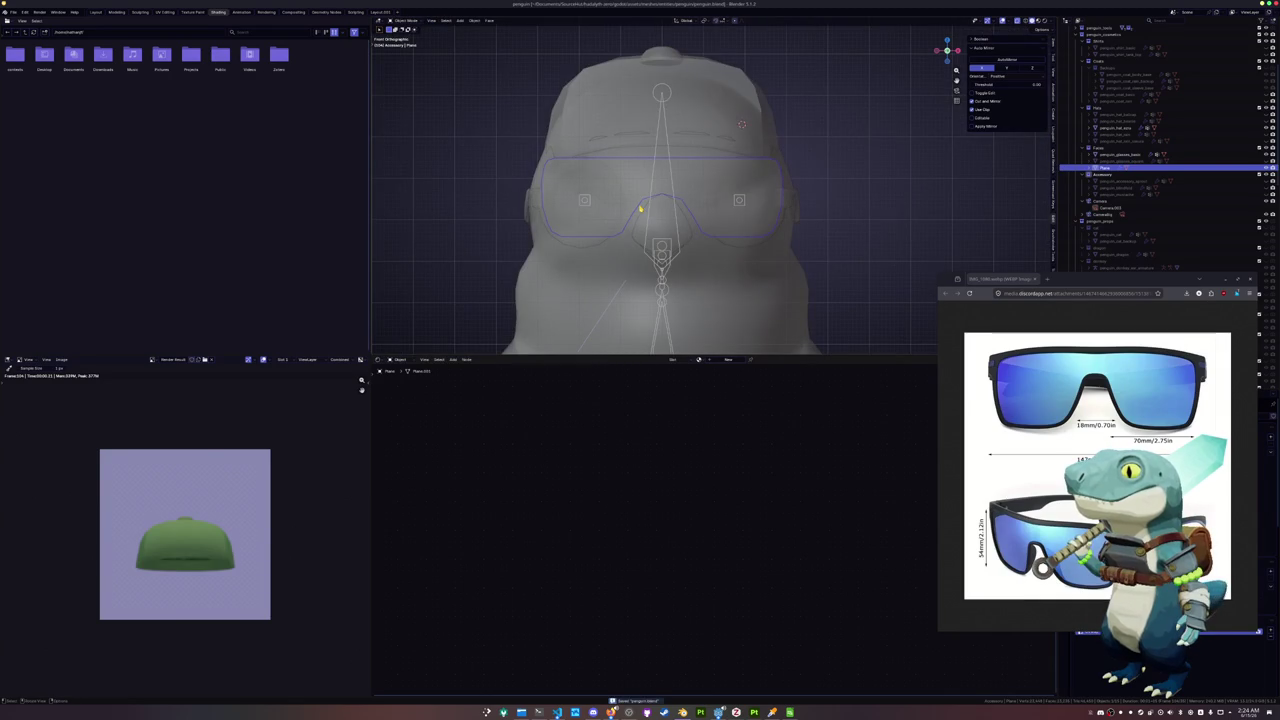
Duplicate the lower lens edge loop and separate it into its own object, Plane.001
left_click(674, 201, "alt")
scroll(740, 170, "up", 2)
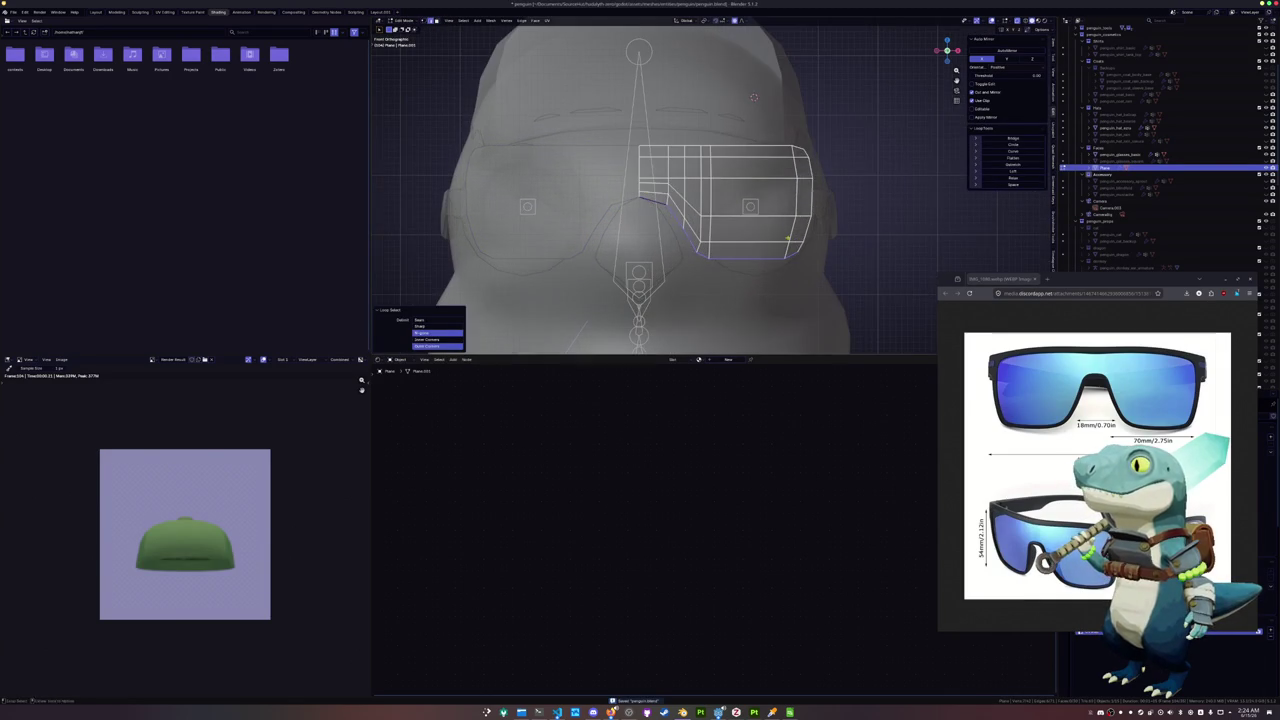
key("shift+d")
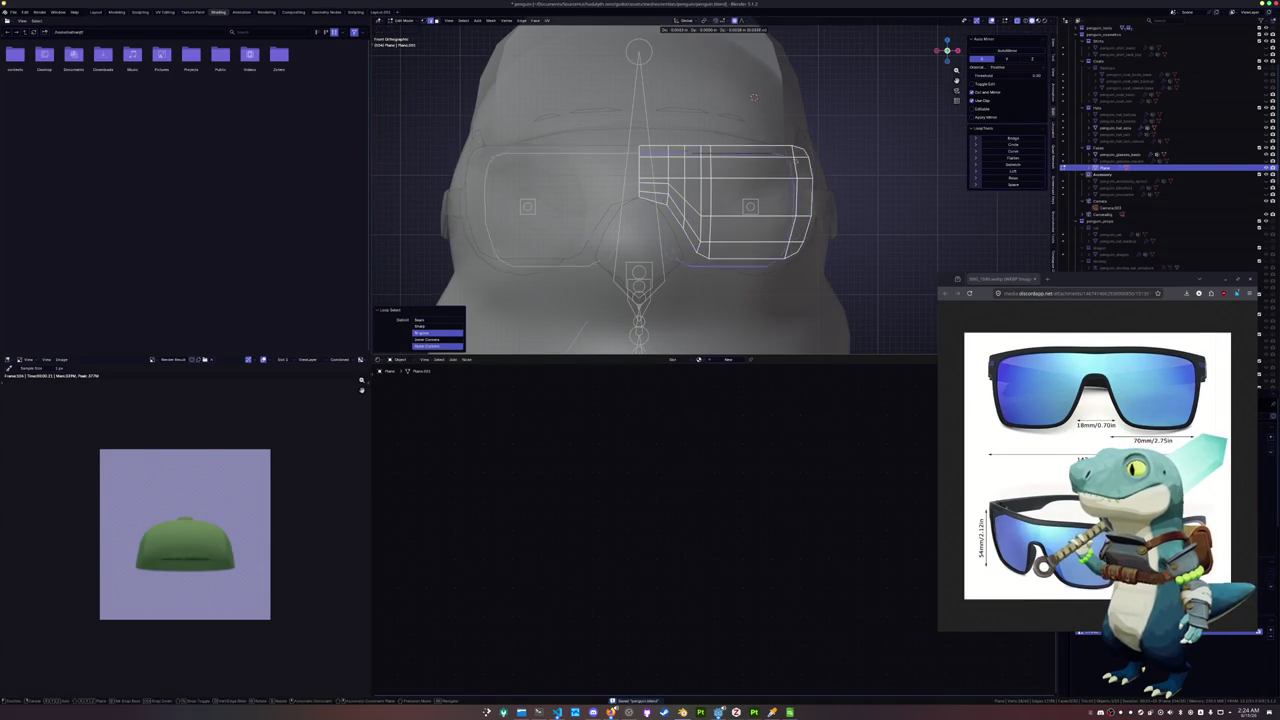
key("Escape")
key("ctrl+e")
left_click(832, 351)
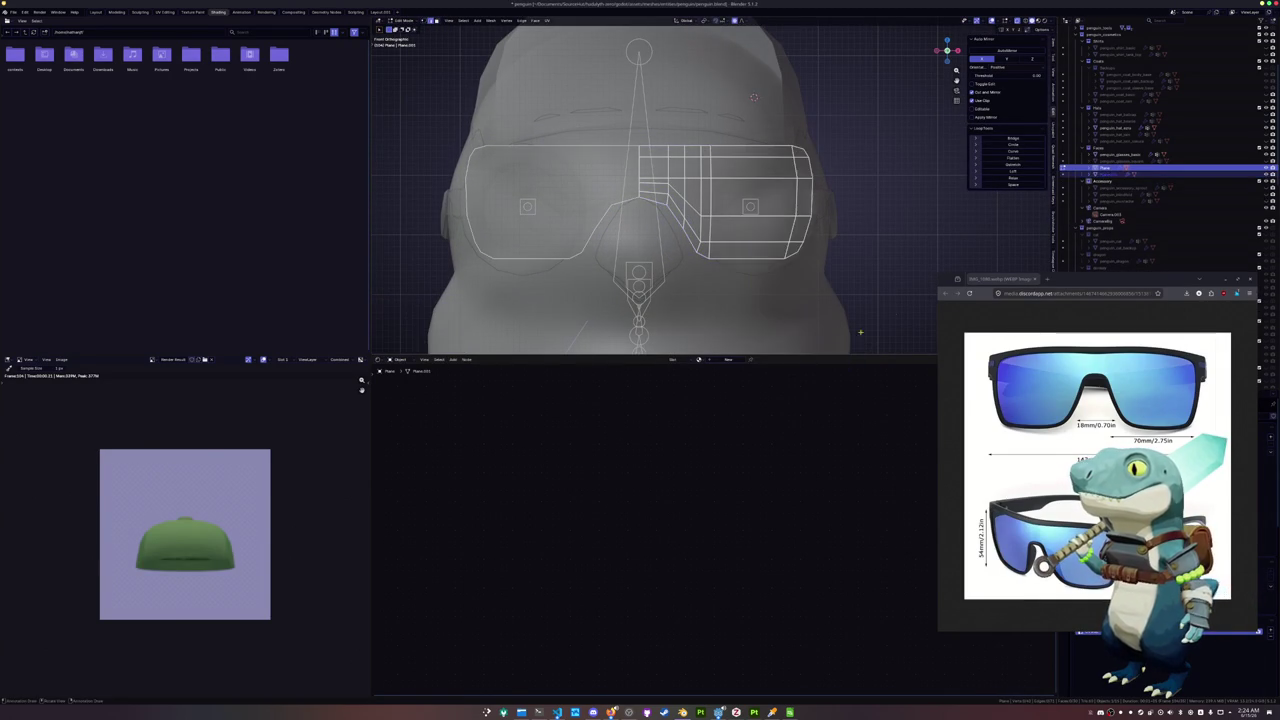
Select Plane.001 in Edit Mode and display its modifier properties
key("Tab")
left_click(764, 151)
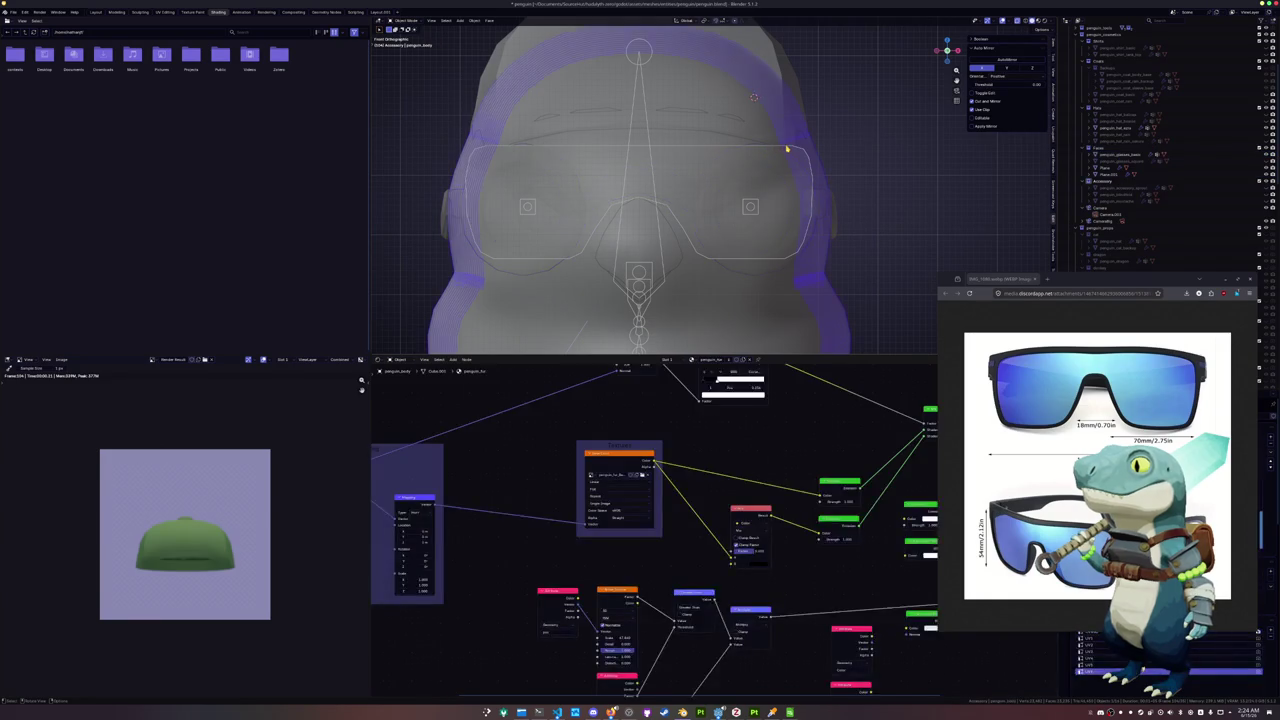
key("Tab")
left_click_drag(1100, 278, 880, 554)
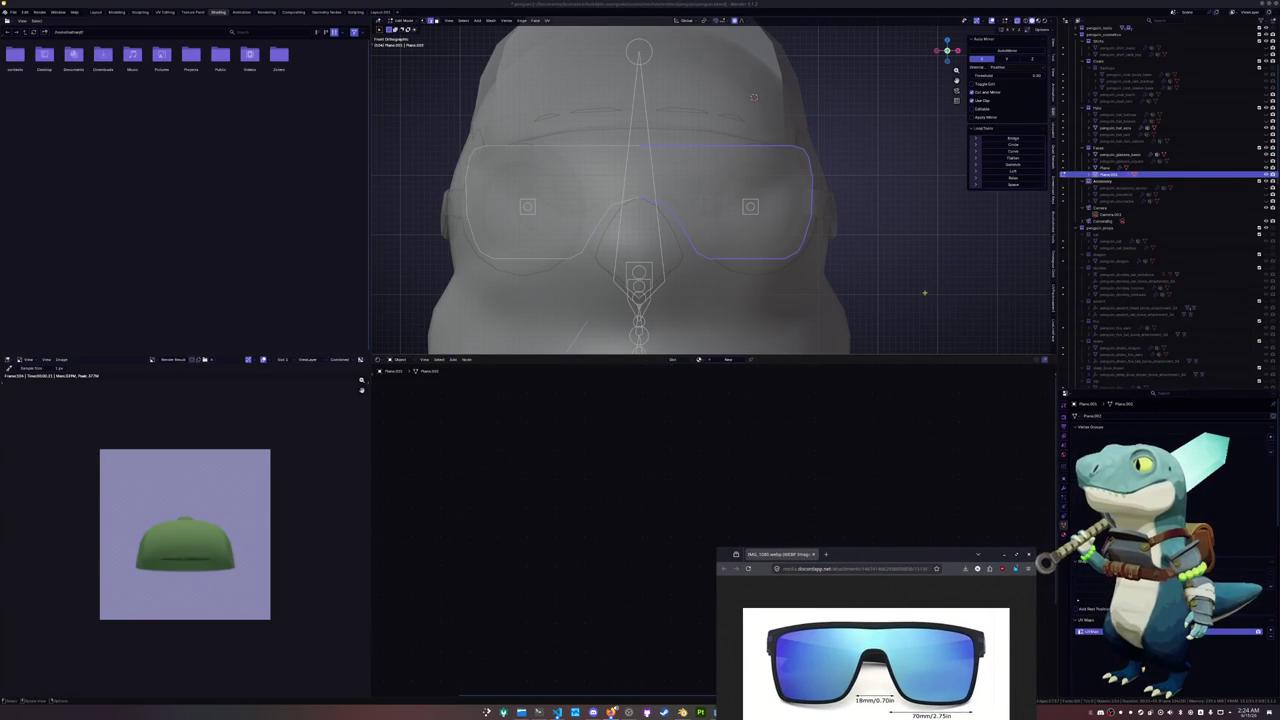
left_click(1064, 486)
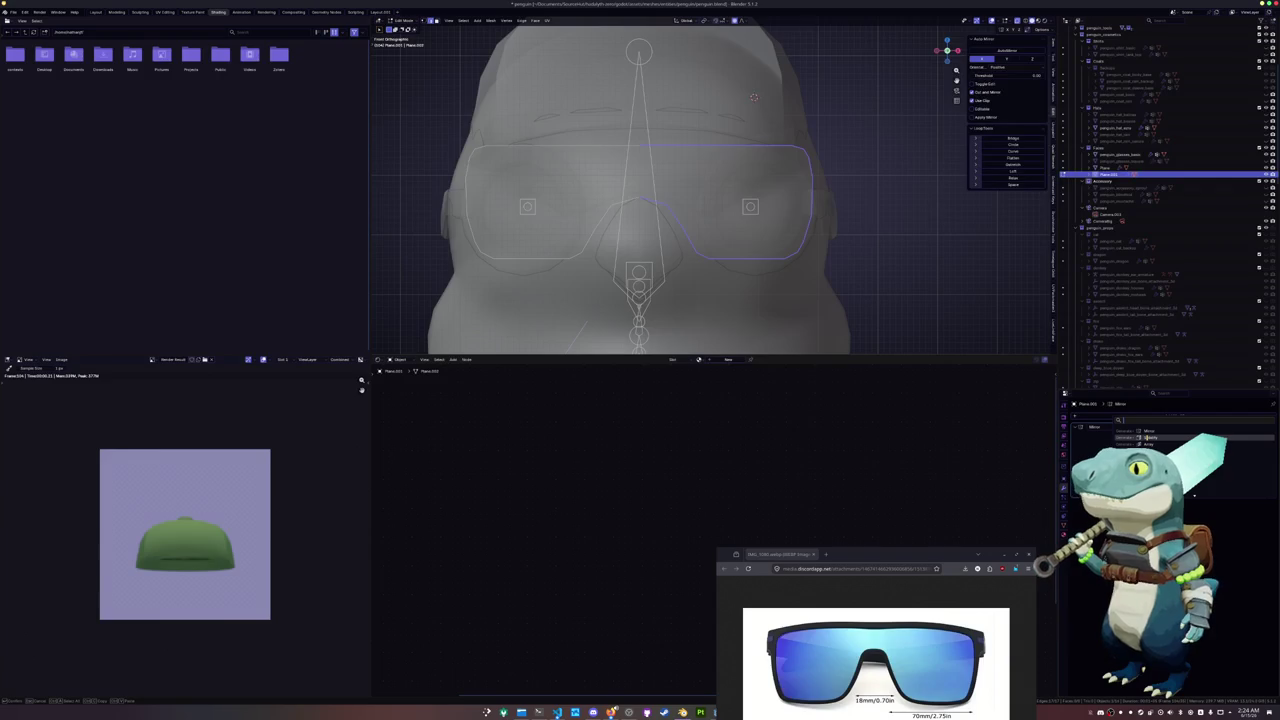
From a side view, set the outline's modifier value to 0.125 m
mouse_move(760, 250)
middle_mouse_down()
mouse_move(862, 252)
mouse_move(853, 279)
mouse_move(939, 303)
middle_mouse_up()
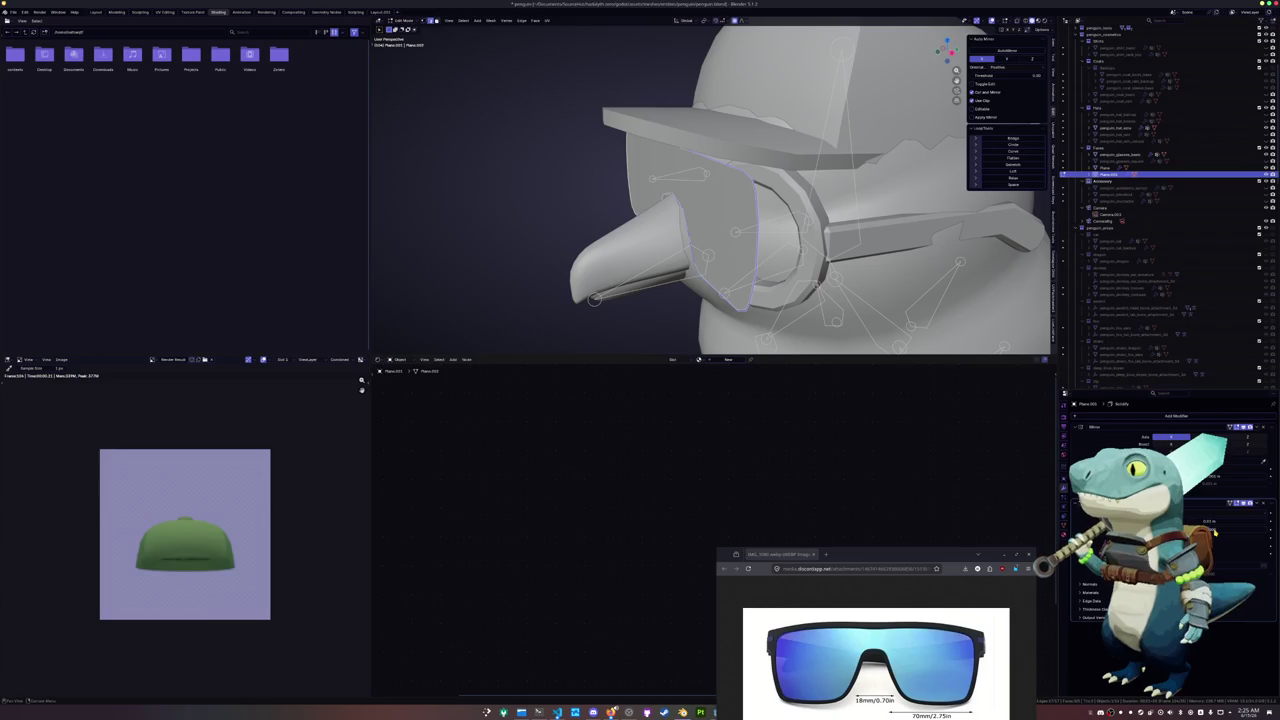
left_click_drag(1215, 522, 1240, 522)
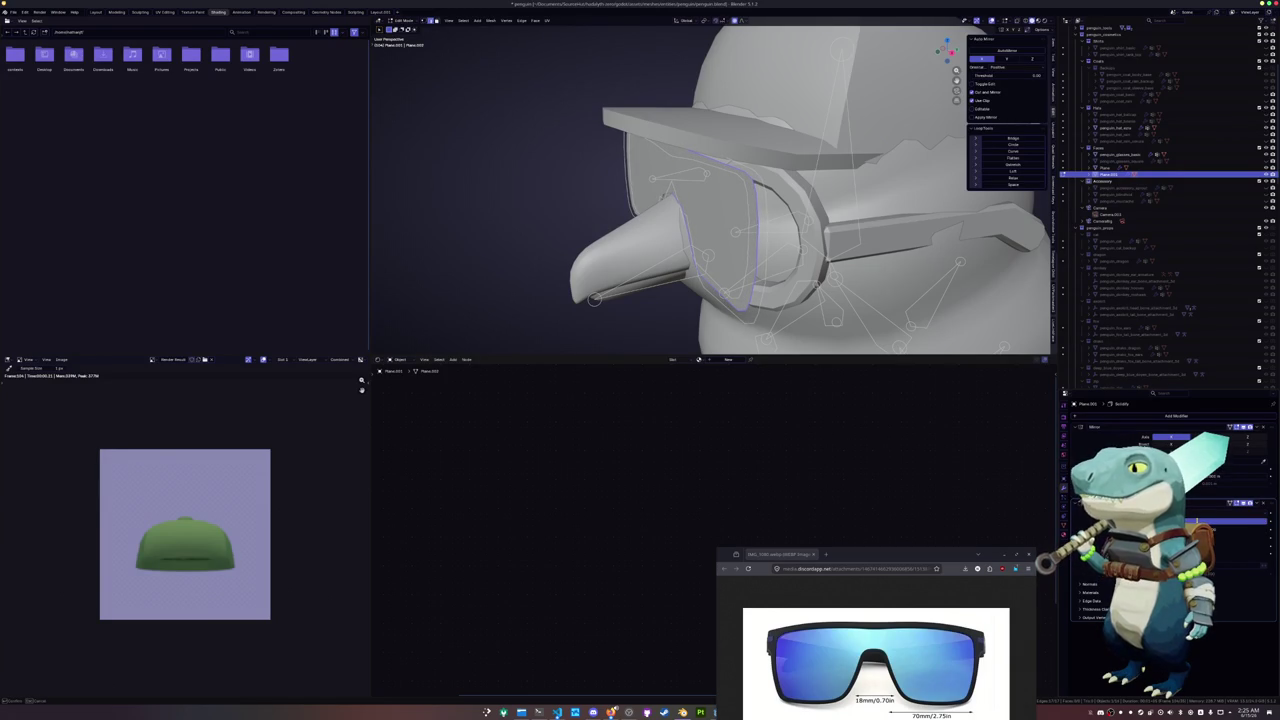
left_click_drag(1196, 522, 1198, 523)
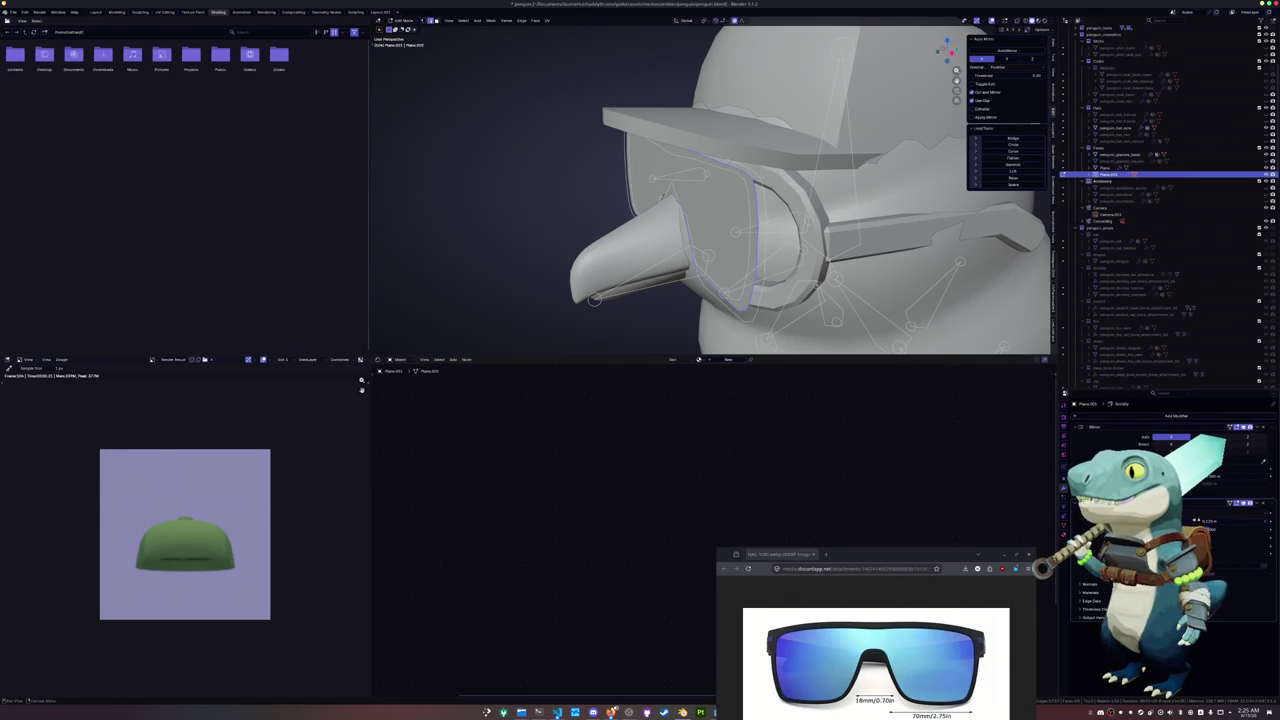
middle_click_drag(700, 250, 752, 243)
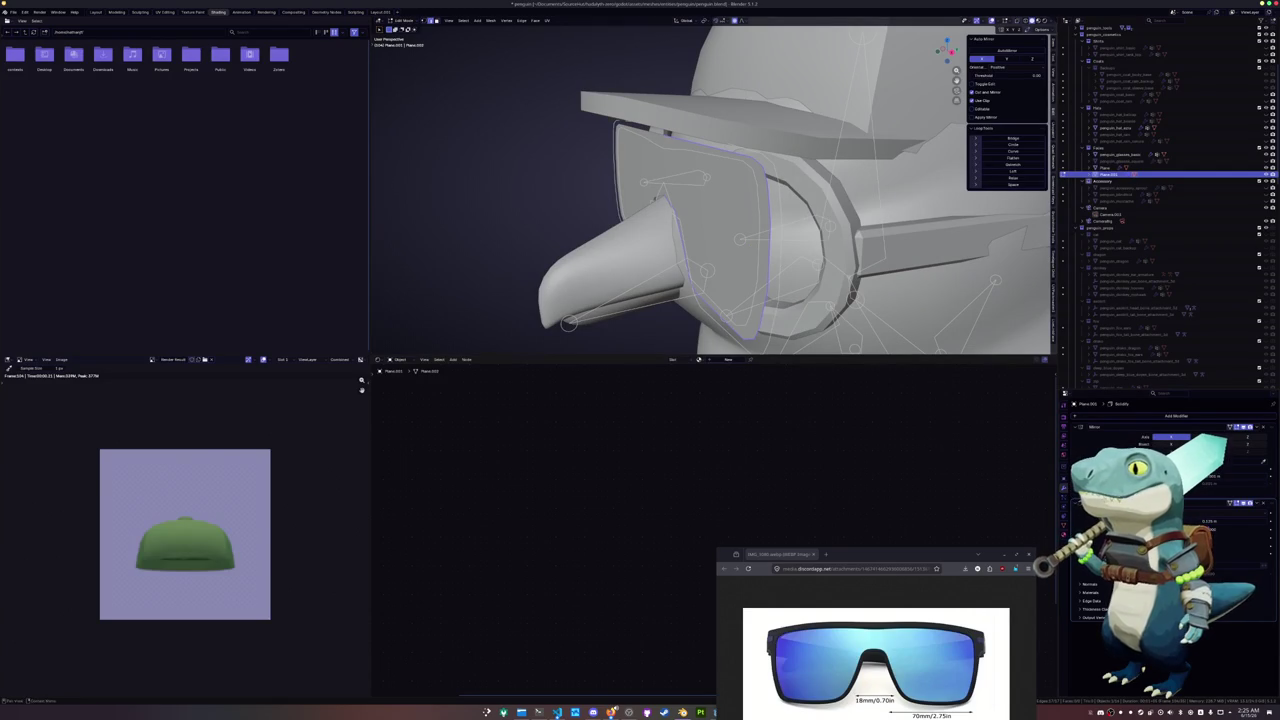
Begin extruding the outline in Edit Mode, constrained to the Y axis
key("Tab")
mouse_move(740, 220)
middle_mouse_down()
mouse_move(760, 215)
mouse_move(756, 195)
mouse_move(792, 213)
middle_mouse_up()
key("Tab")
key("e")
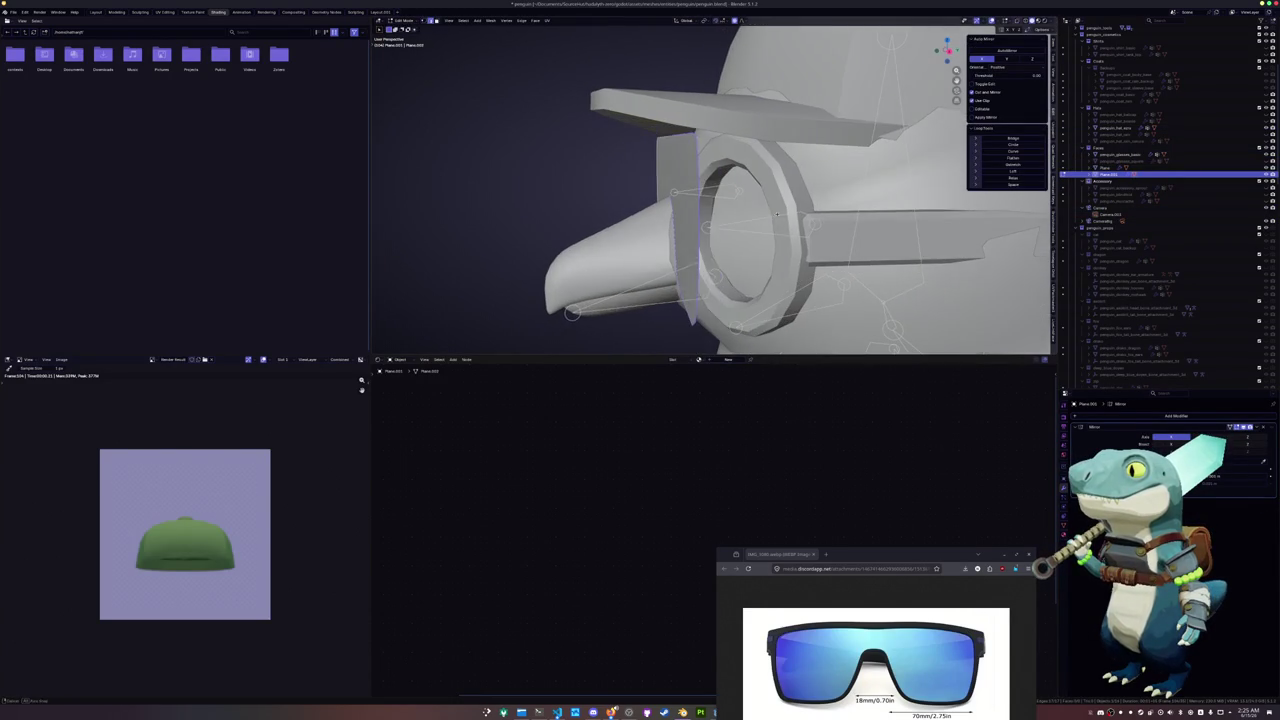
key("y")
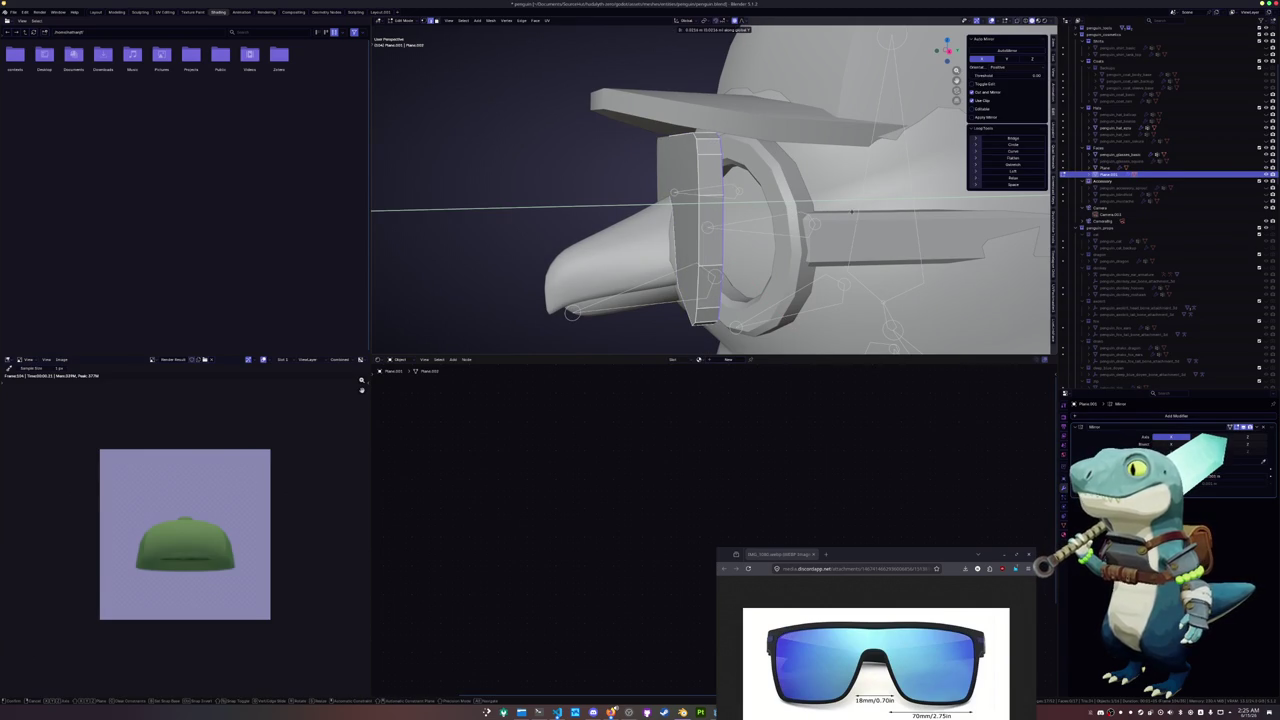
Extrude the rim 0.02 along Y and return to Object Mode
type("0.02")
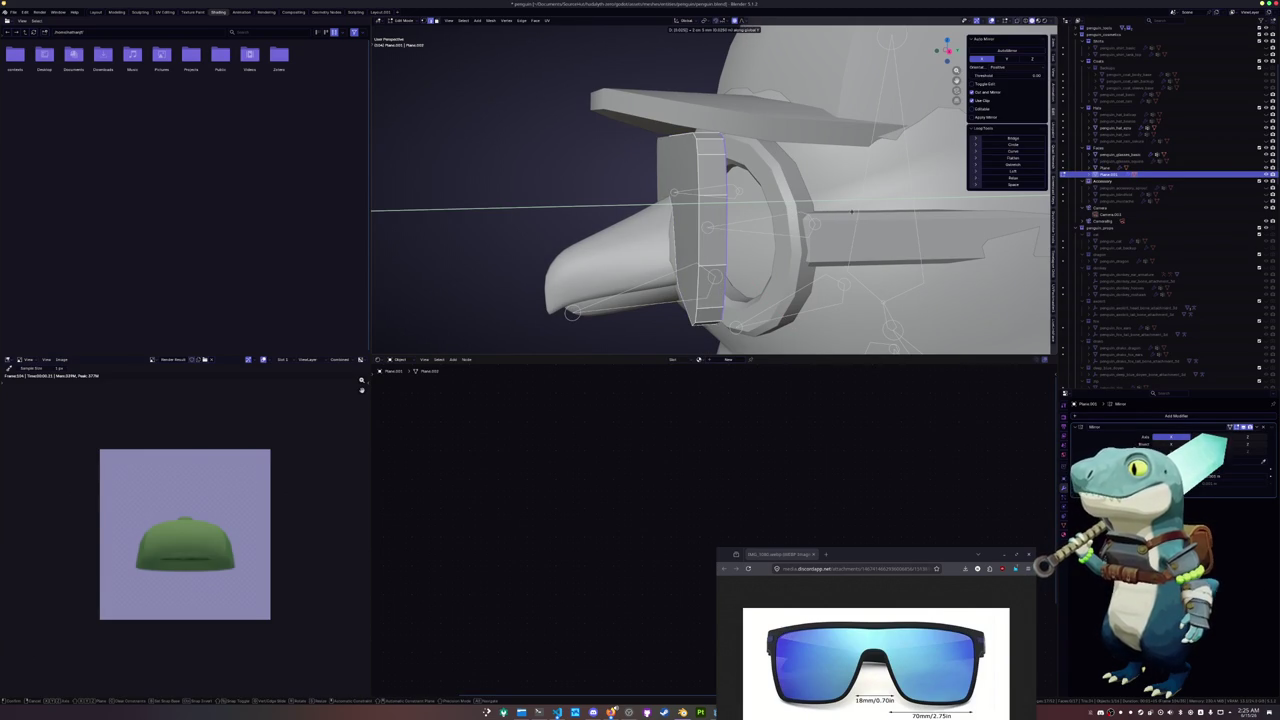
key("Return")
key("Tab")
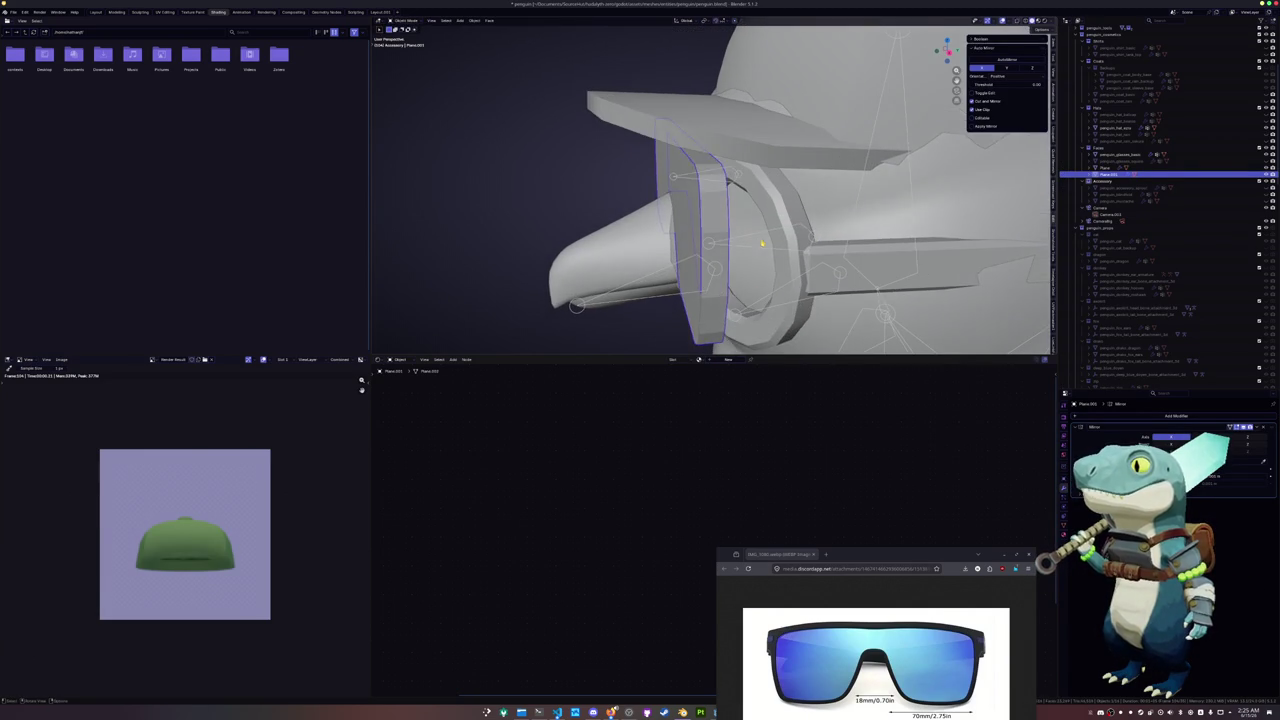
Nudge the goggle piece -0.0 along the Y axis and view it from the front
key("g")
key("y")
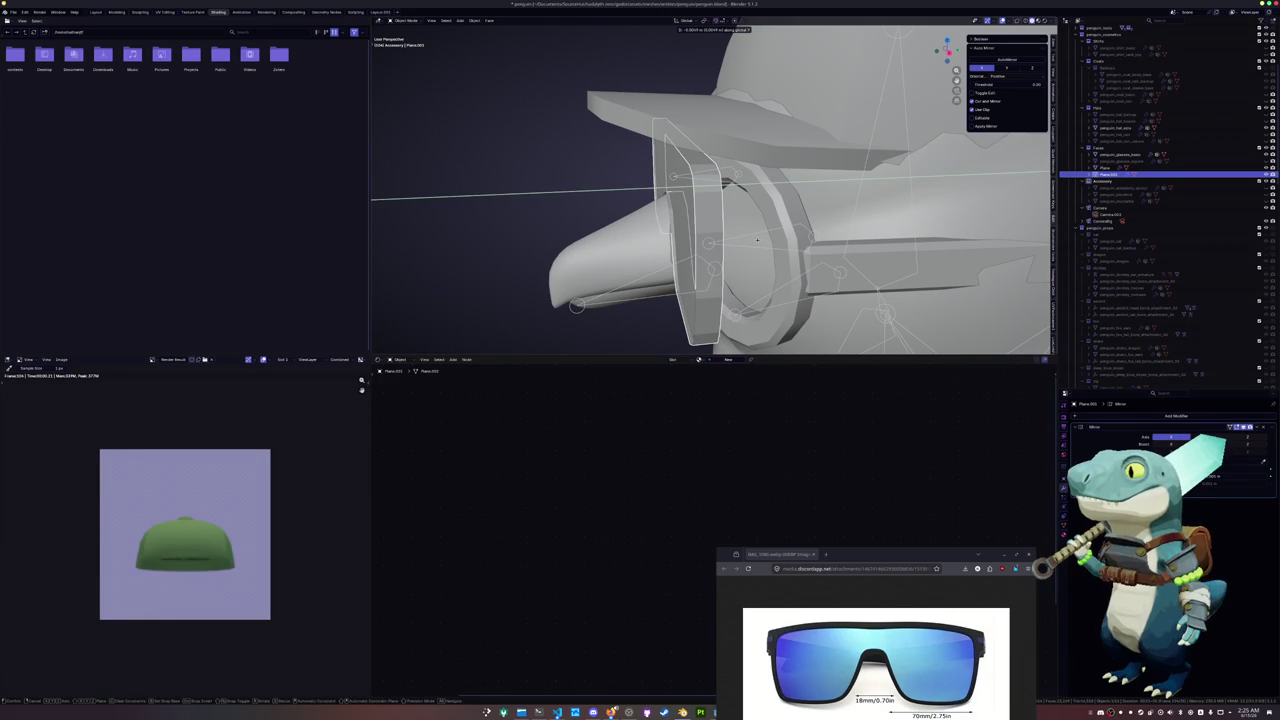
type("-0.0")
key("Return")
middle_click_drag(757, 240, 870, 240)
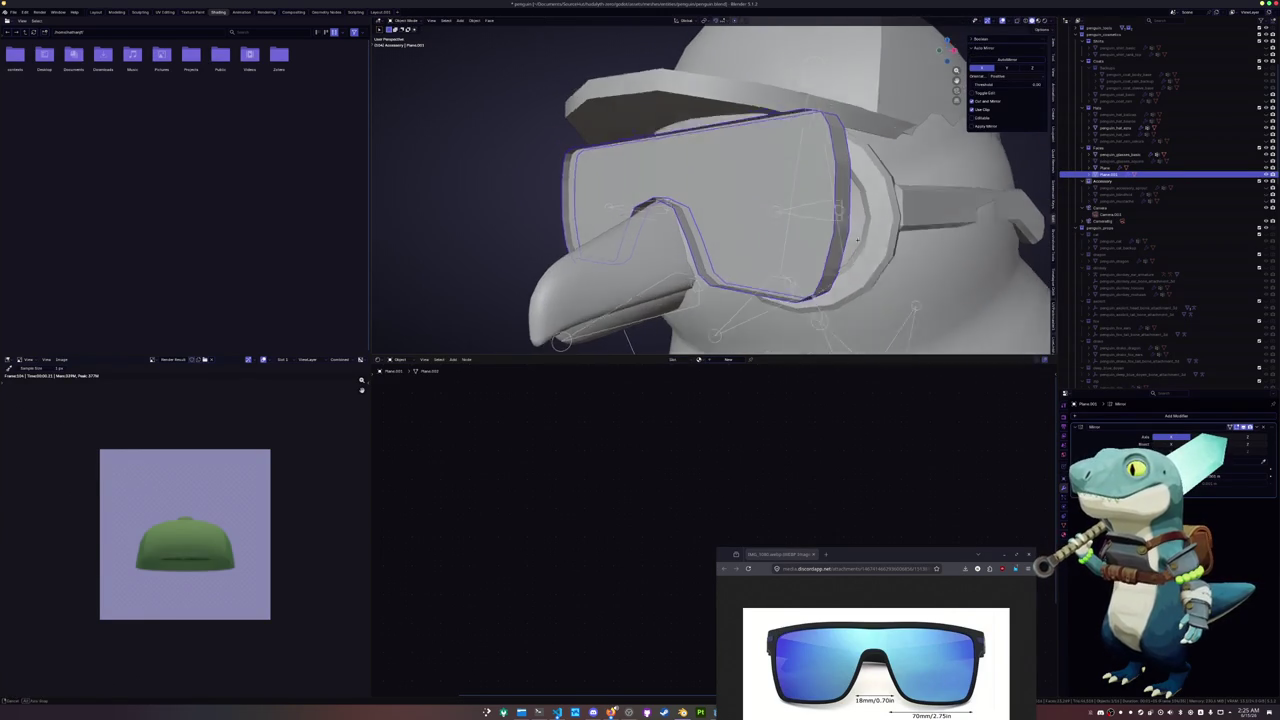
left_click(1111, 417)
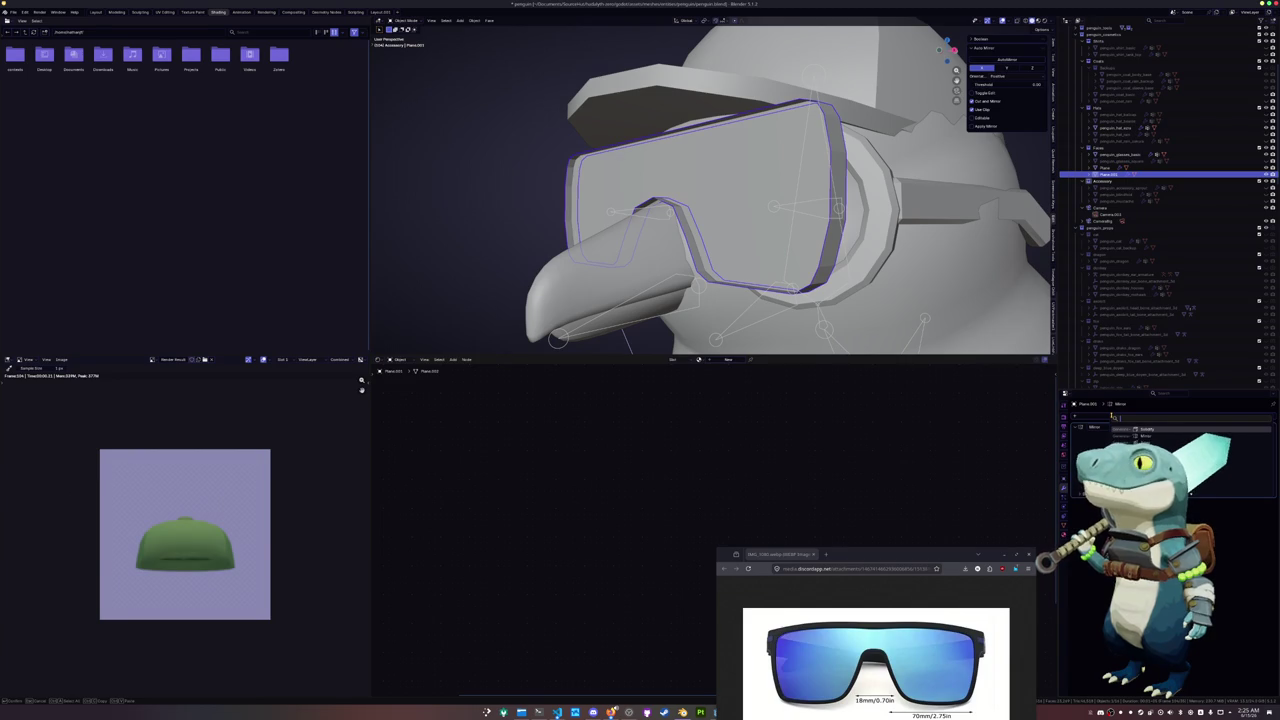
Add a Solidify modifier to the rim and adjust its thickness, undoing an applied scale
left_click(1145, 428)
middle_click_drag(820, 250, 880, 250)
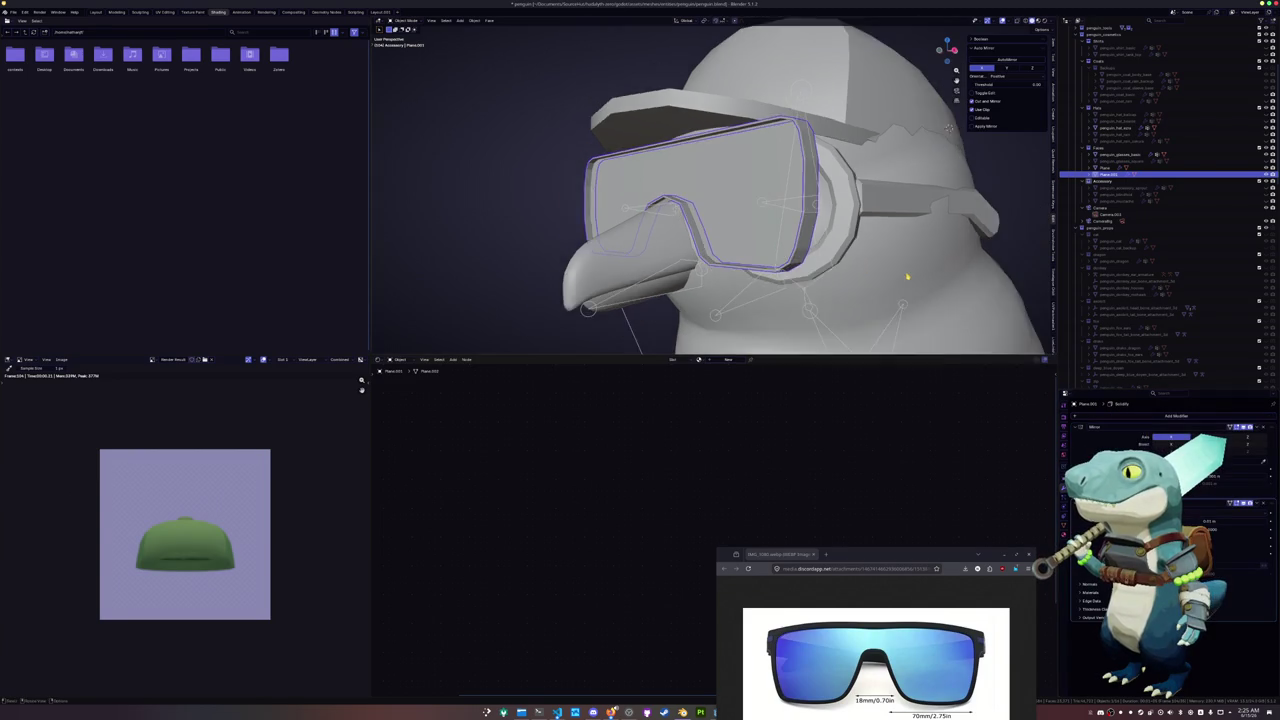
key("ctrl+a")
left_click(918, 272)
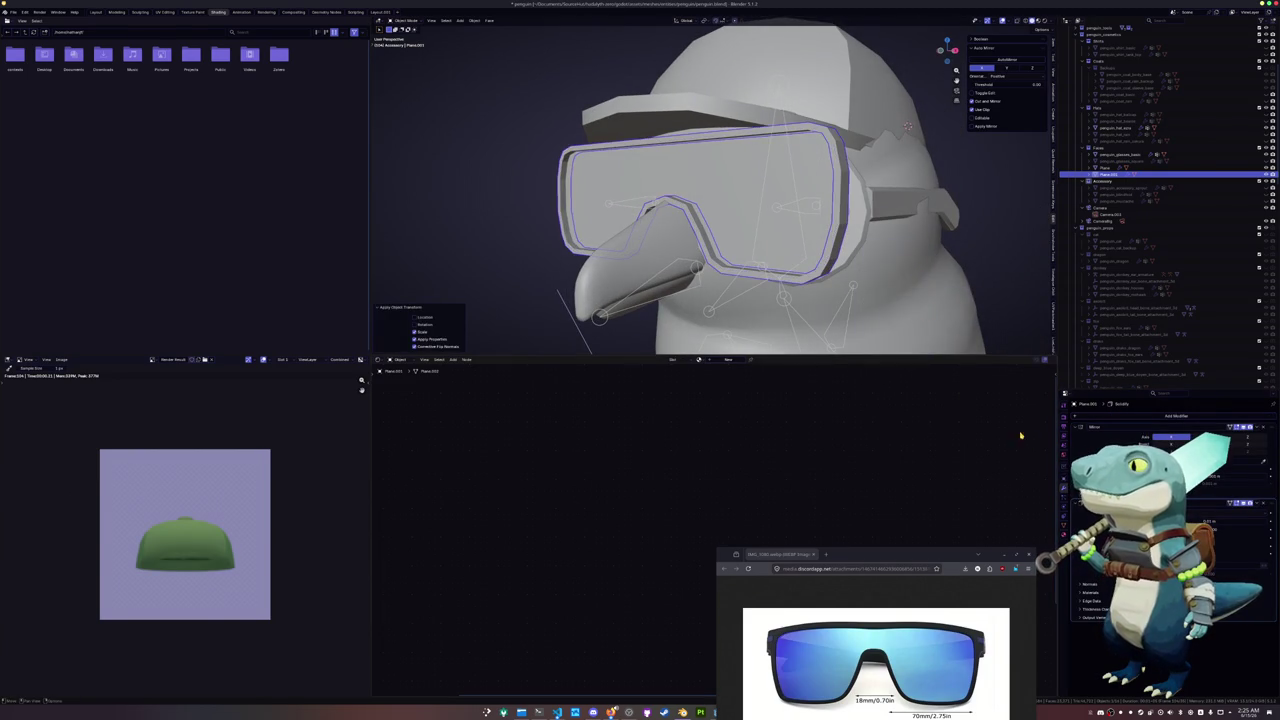
key("ctrl+z")
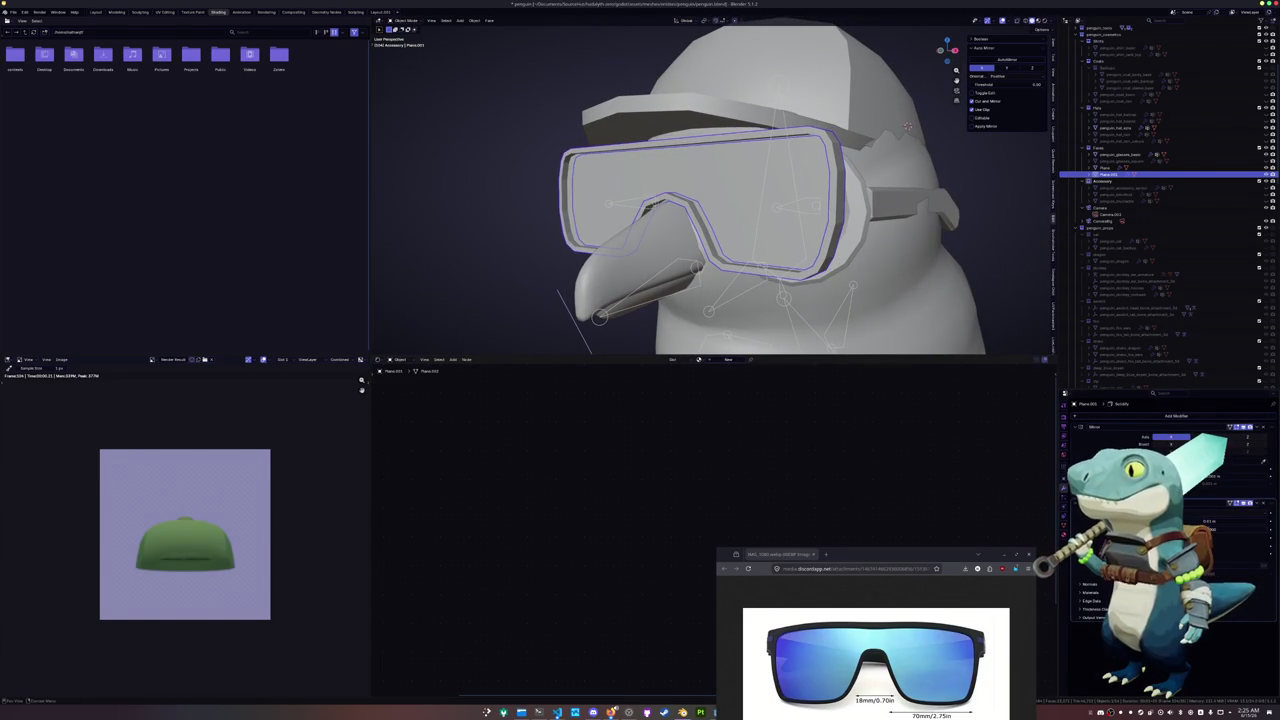
mouse_move(1197, 520)
left_mouse_down()
mouse_move(1215, 521)
mouse_move(1198, 521)
left_mouse_up()
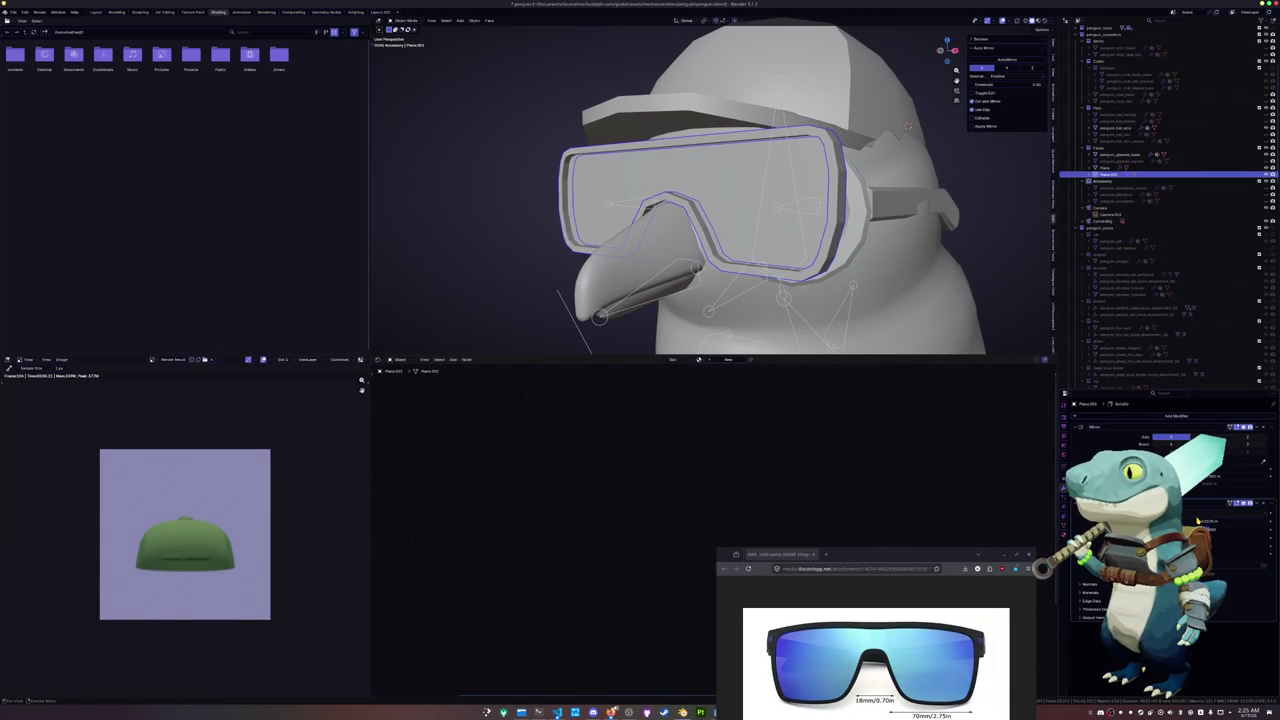
Select the Plane.003 goggle piece and search for the lattice command
mouse_move(907, 127)
middle_mouse_down()
mouse_move(802, 220)
mouse_move(871, 200)
middle_mouse_up()
left_click(850, 210)
left_click(866, 222)
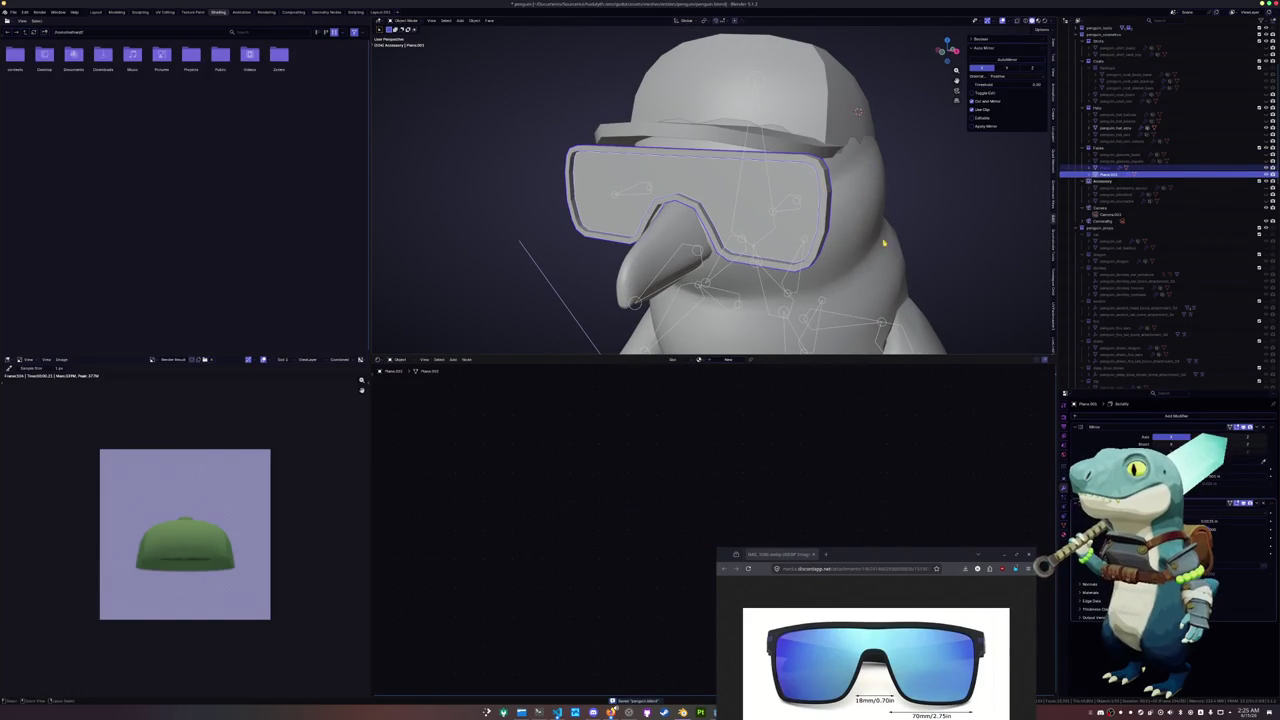
left_click(1117, 418)
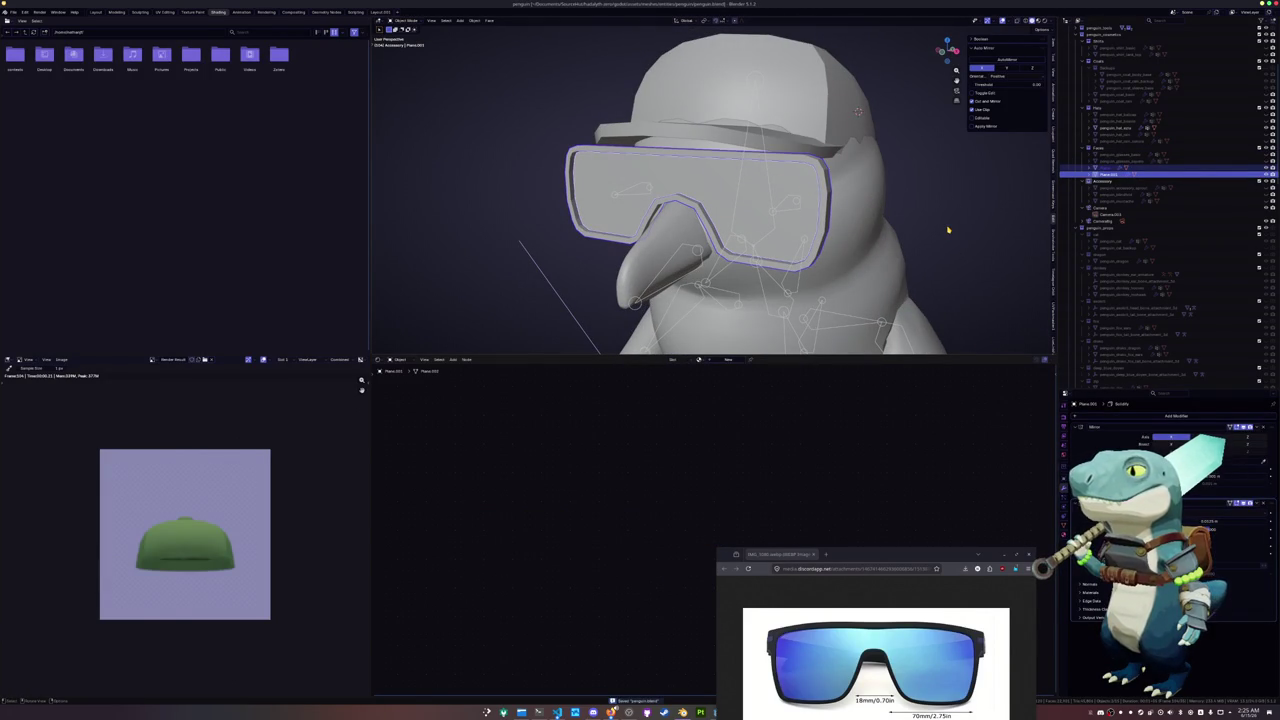
key("F3")
type("lattice")
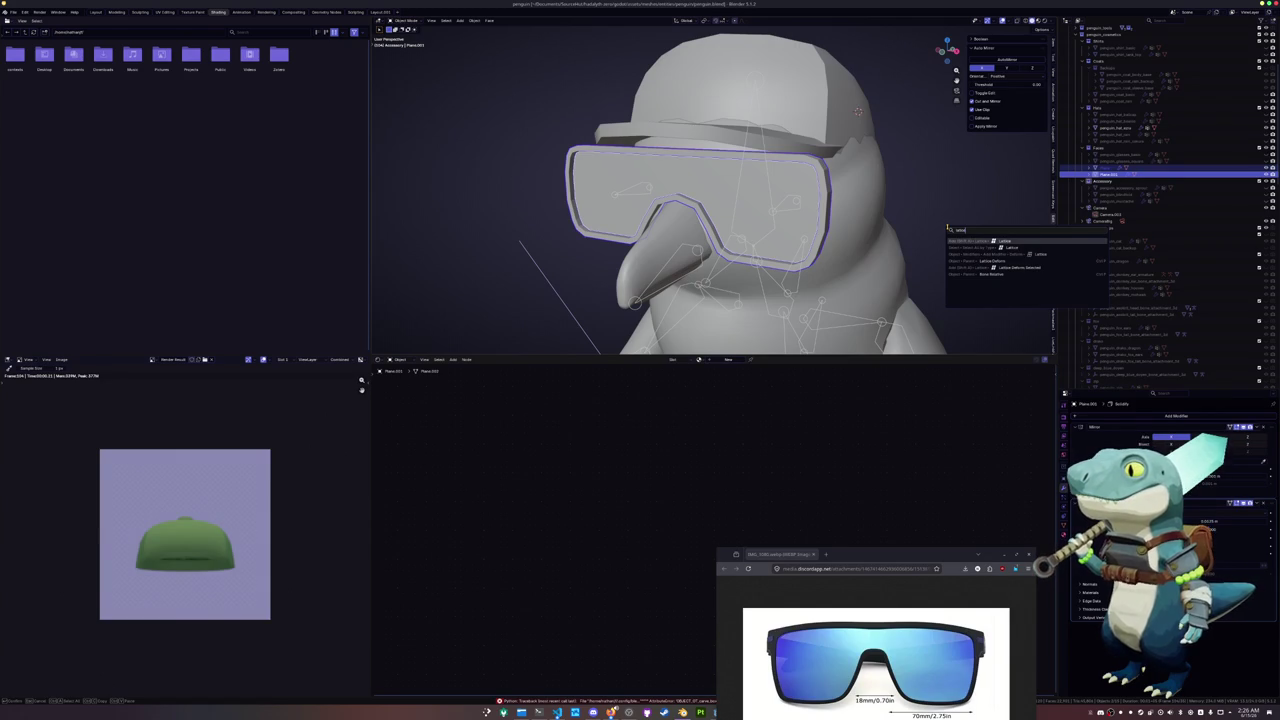
Add a plain lattice object, then undo it
key("Return")
scroll(948, 230, "down", 3)
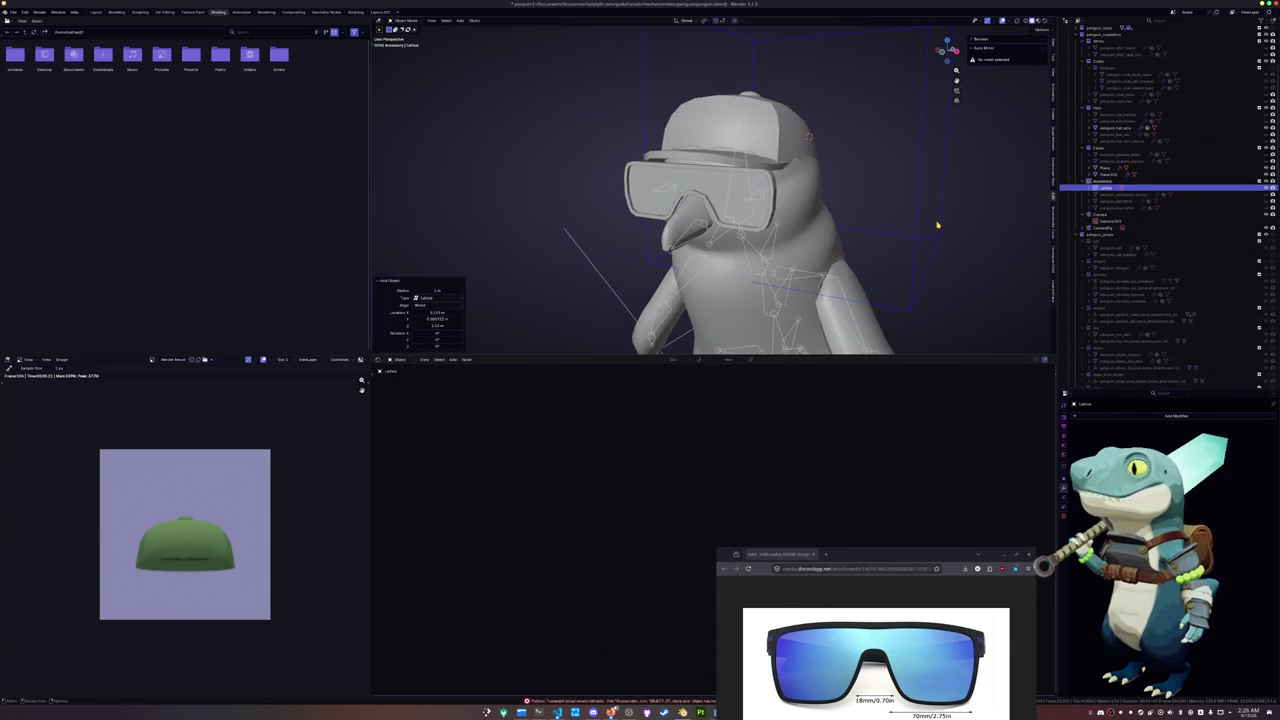
key("ctrl+z")
key("shift+a")
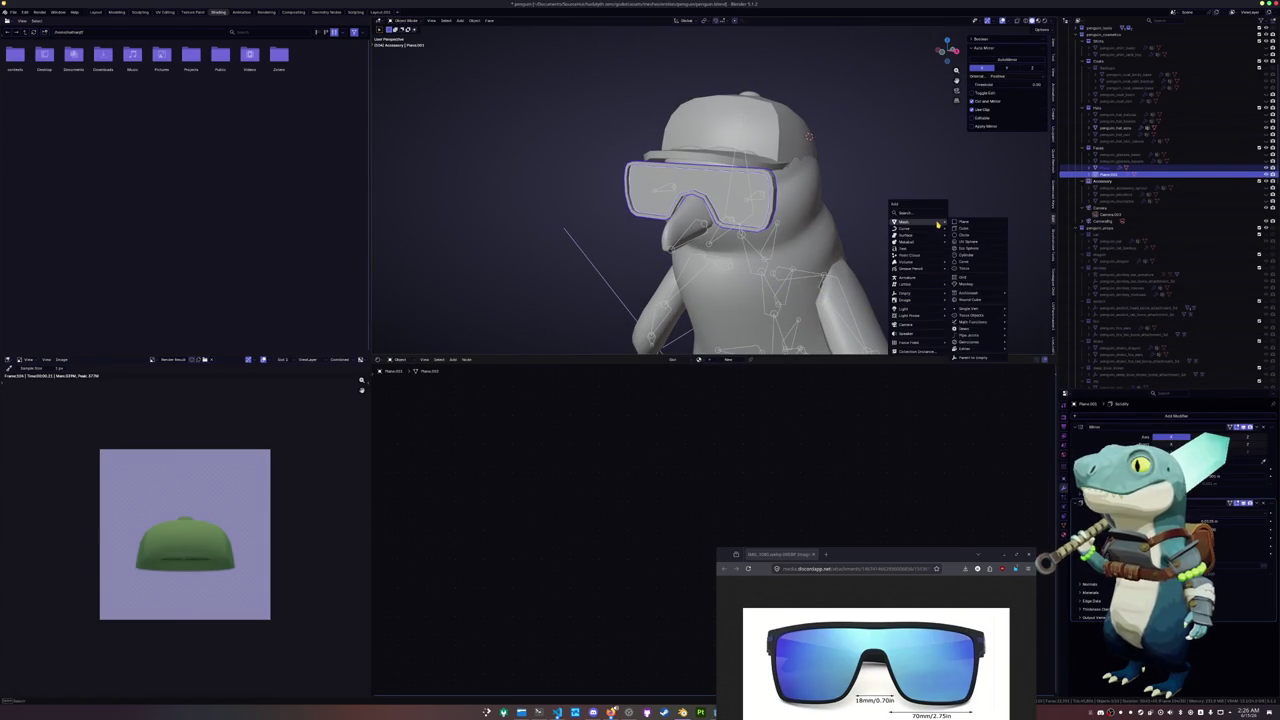
key("Escape")
Run Lattice Deform Selected on the goggles and enter the lattice's Edit Mode
key("F3")
type("lattic")
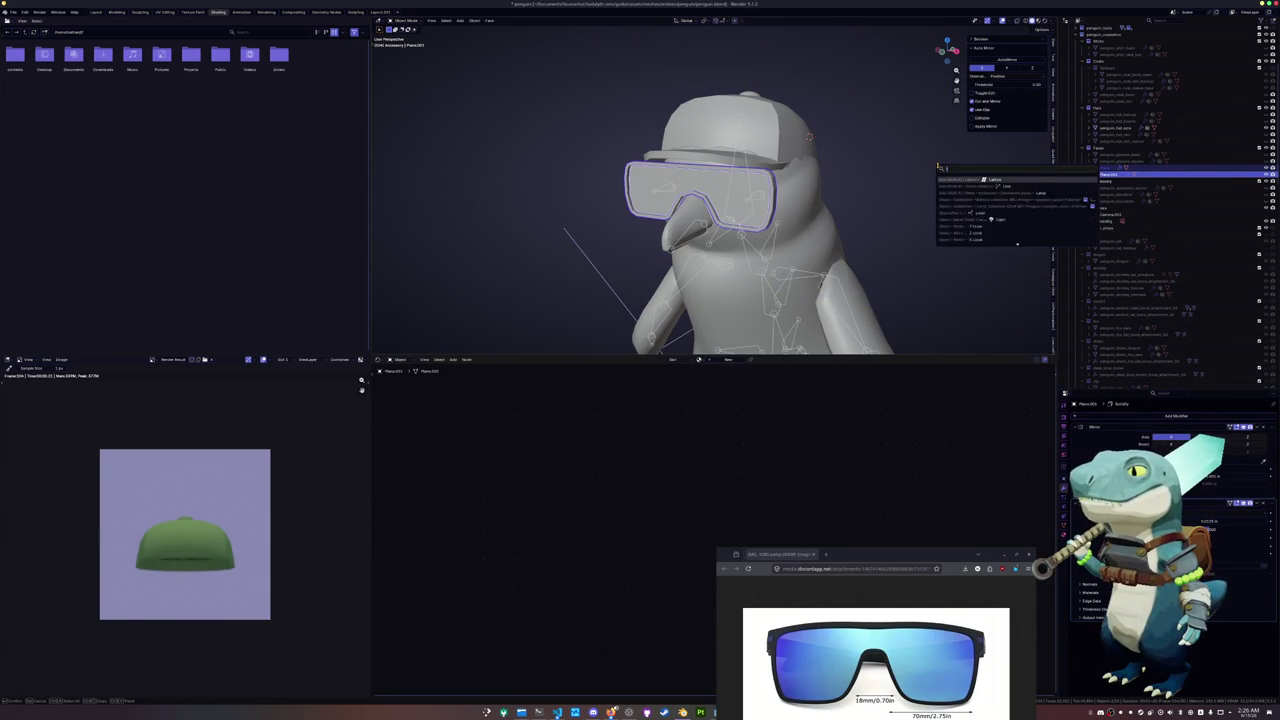
key("Down")
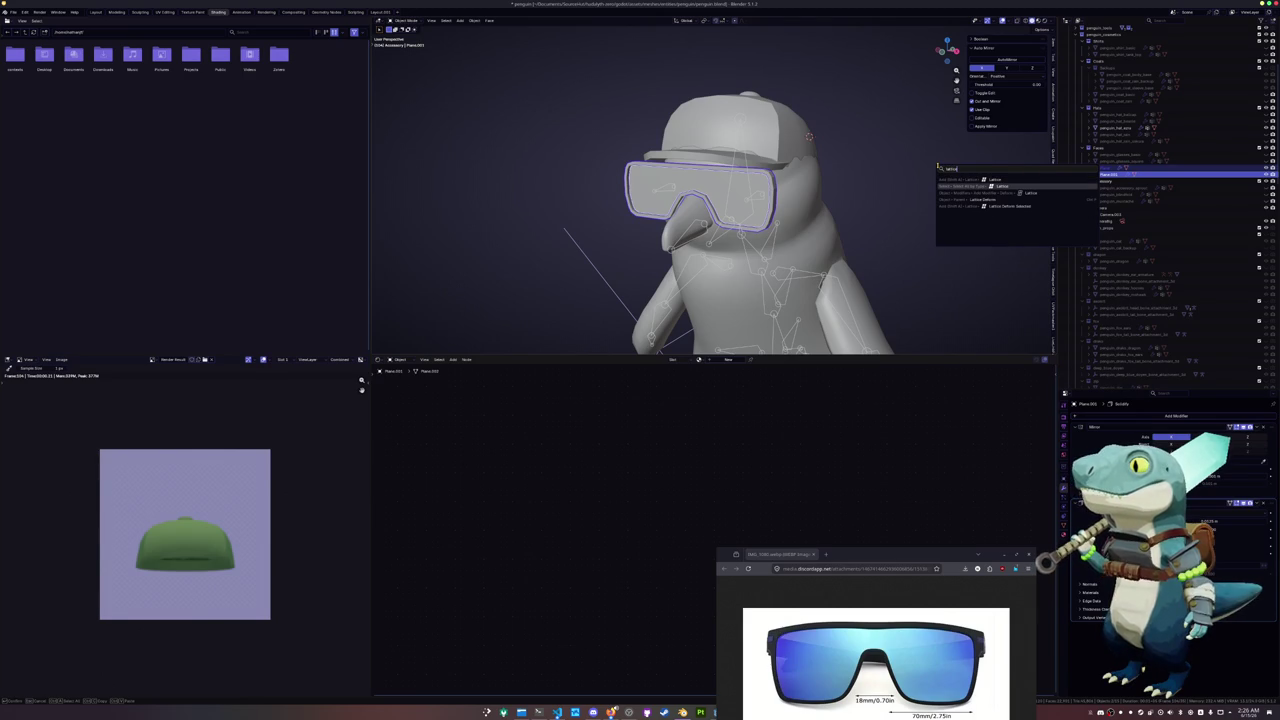
key("Down")
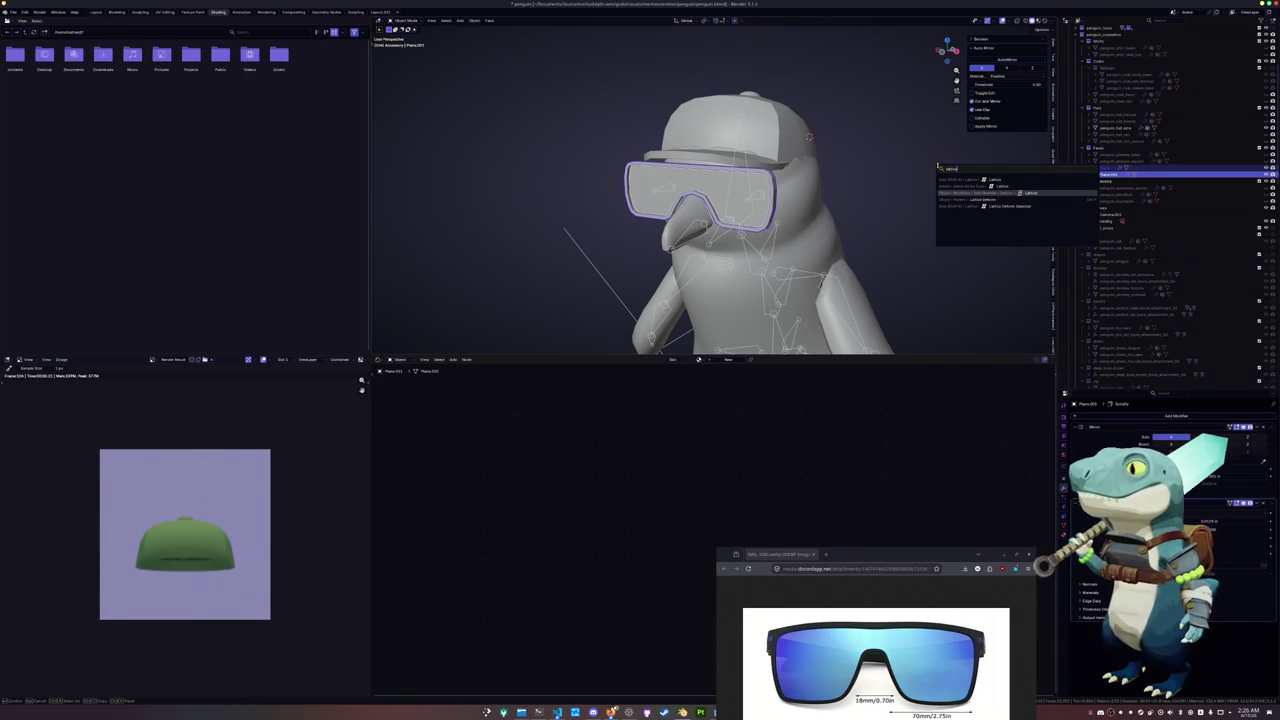
key("Down")
key("Down")
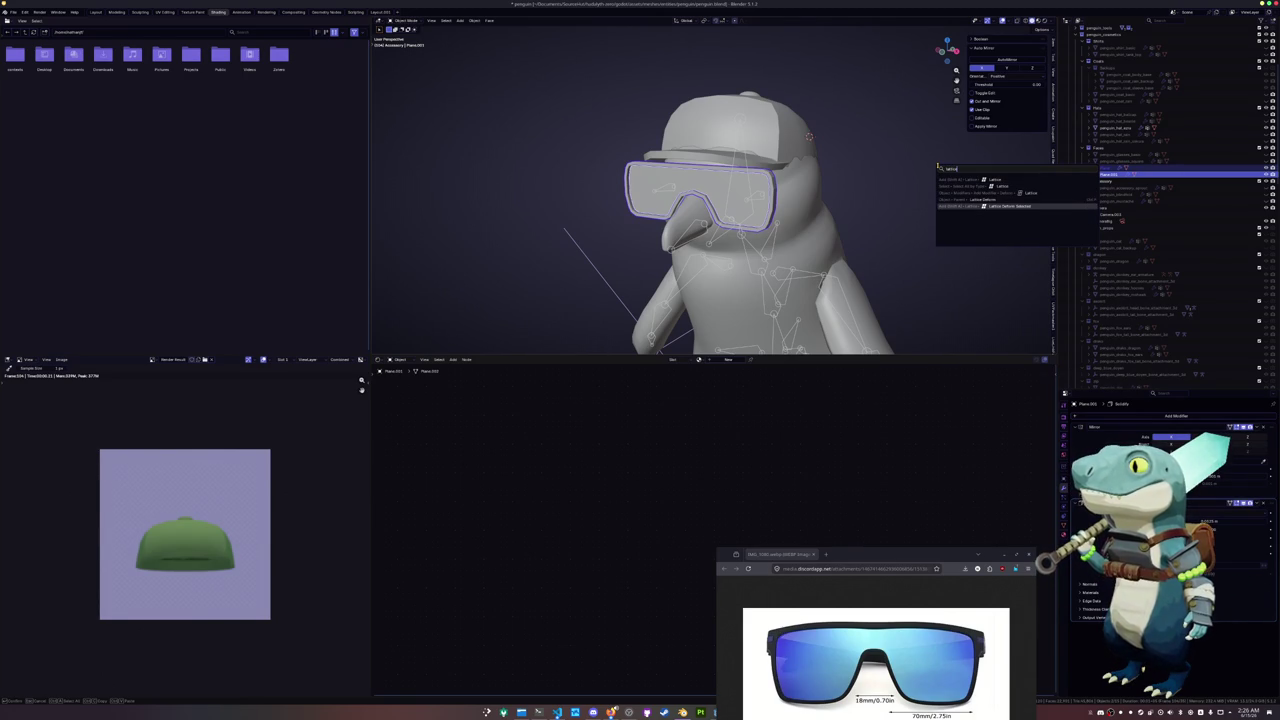
key("Return")
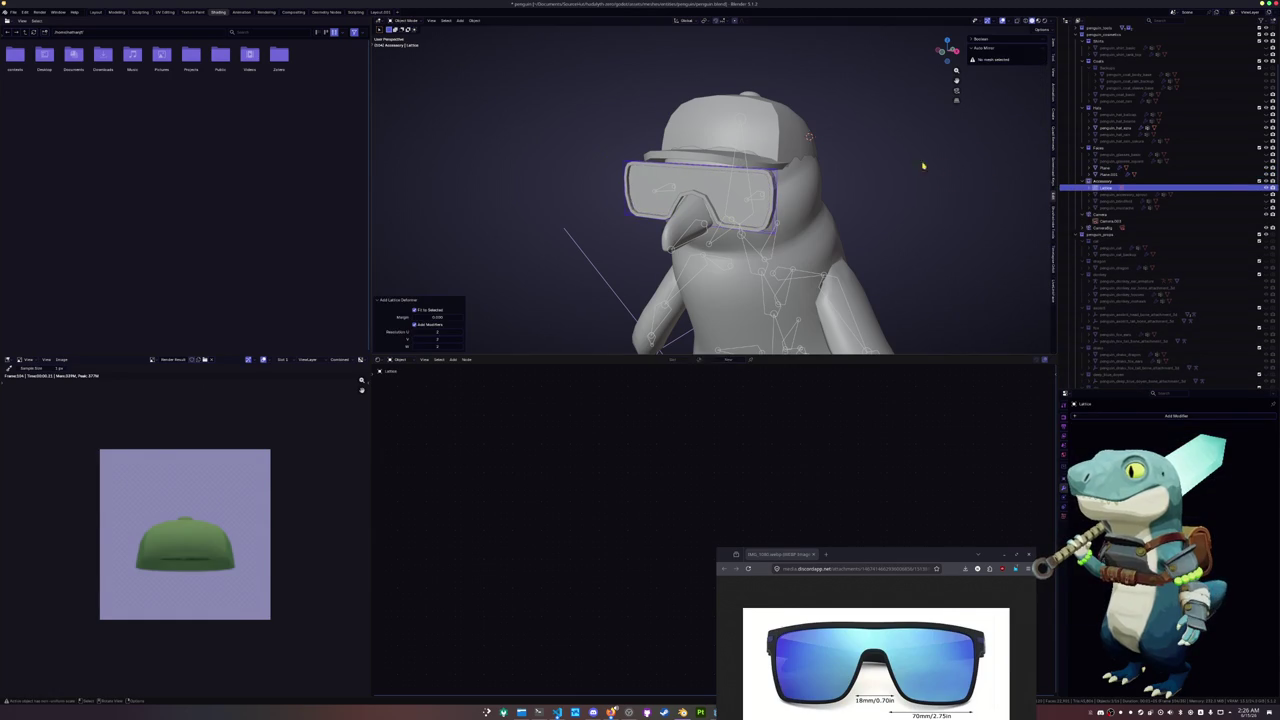
scroll(932, 163, "up", 2)
key("Tab")
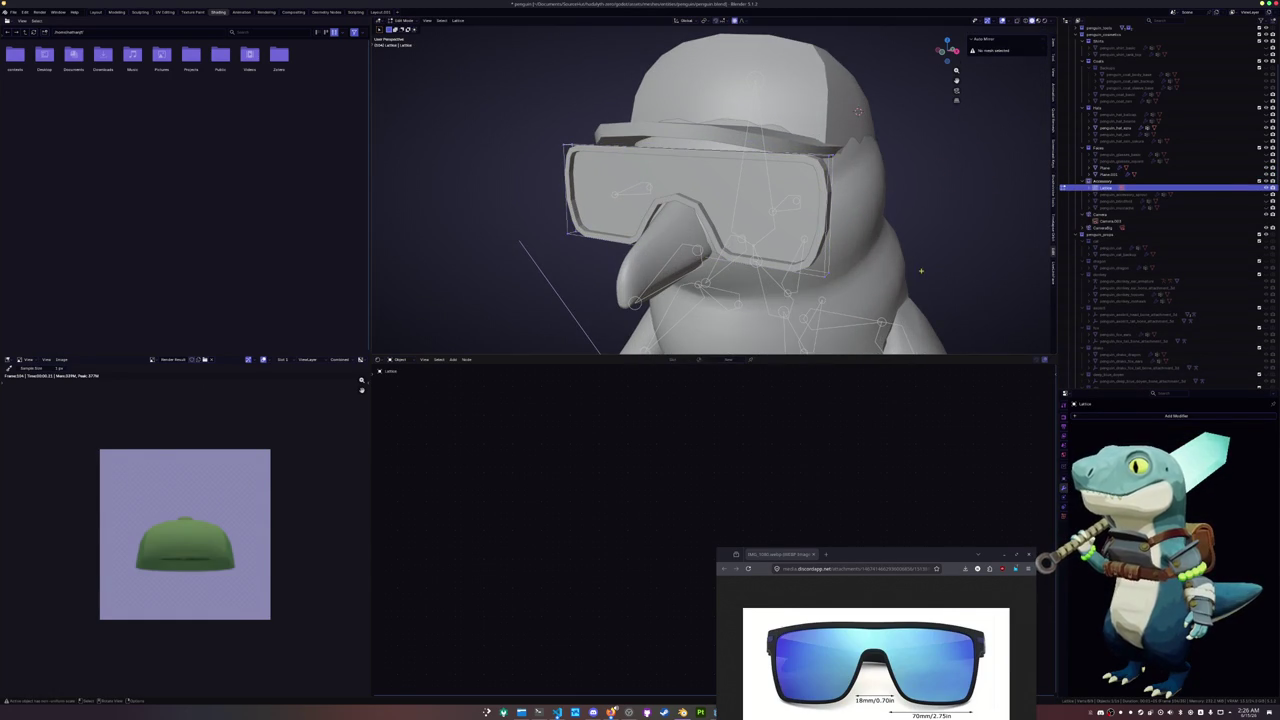
Raise the lattice resolution and push its top-right corner point along Y
left_click(1064, 511)
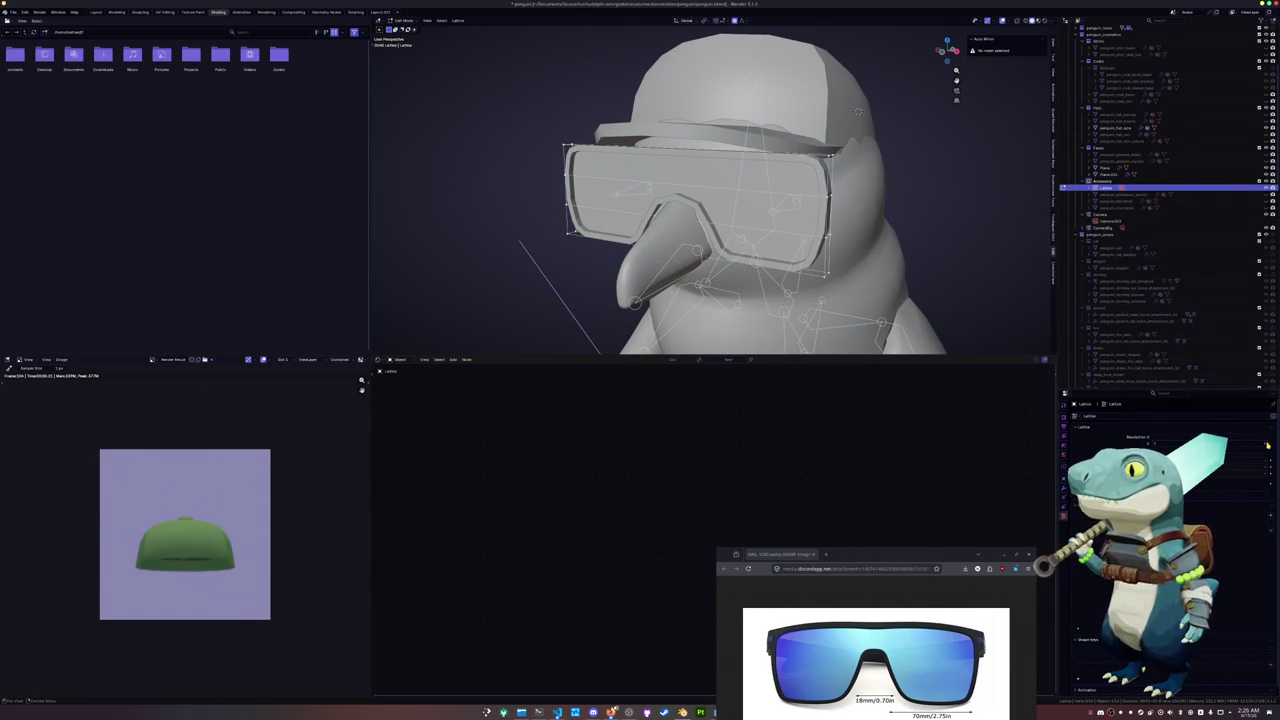
left_click(1266, 438)
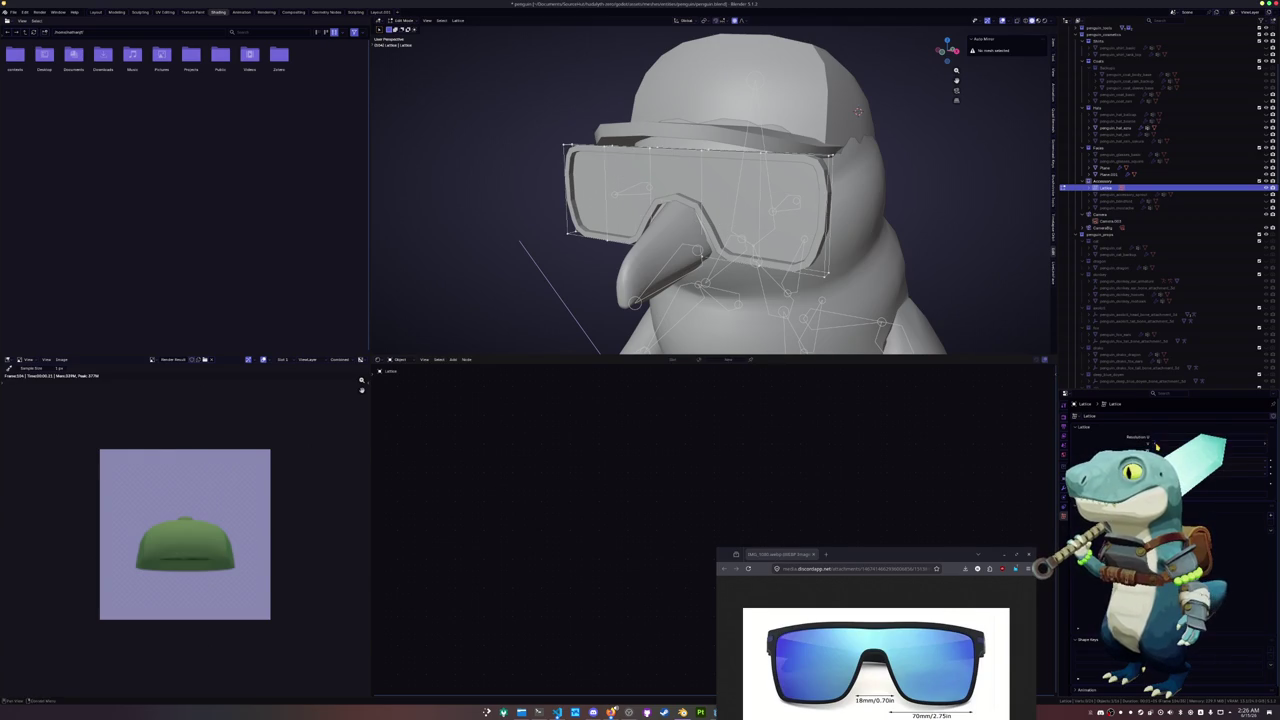
left_click(829, 155)
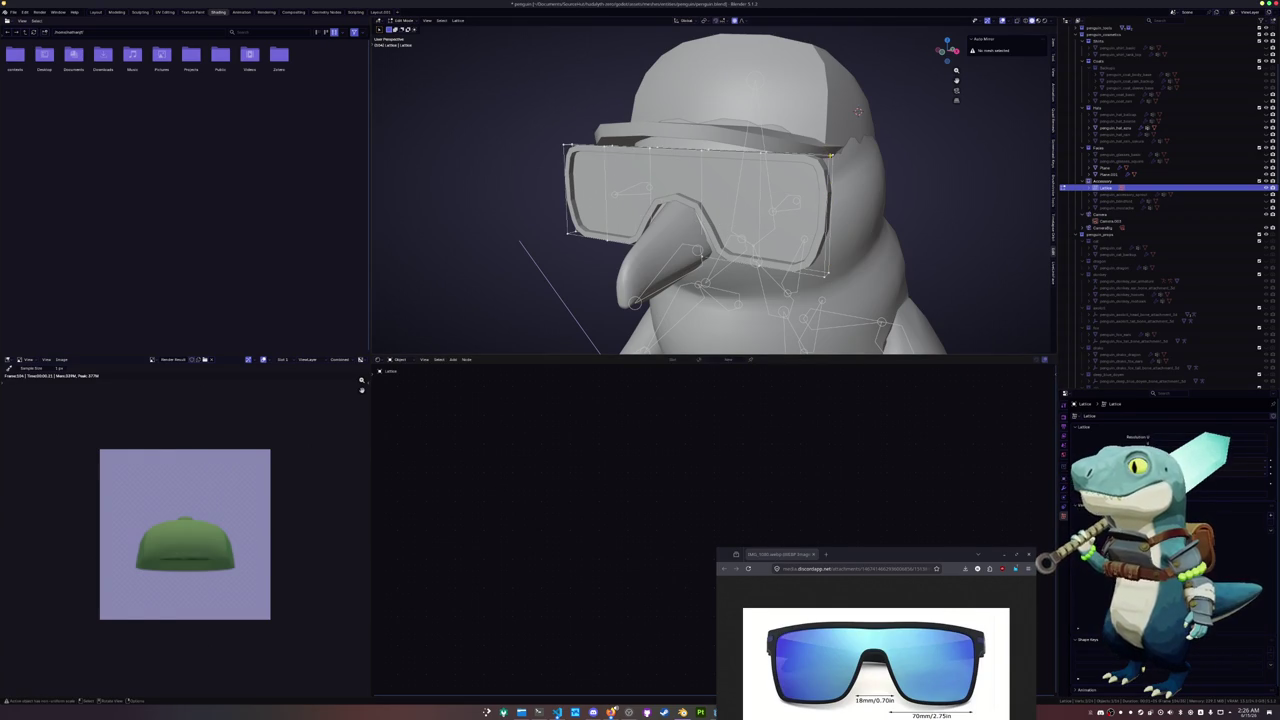
middle_click_drag(820, 280, 788, 237)
key("g")
key("y")
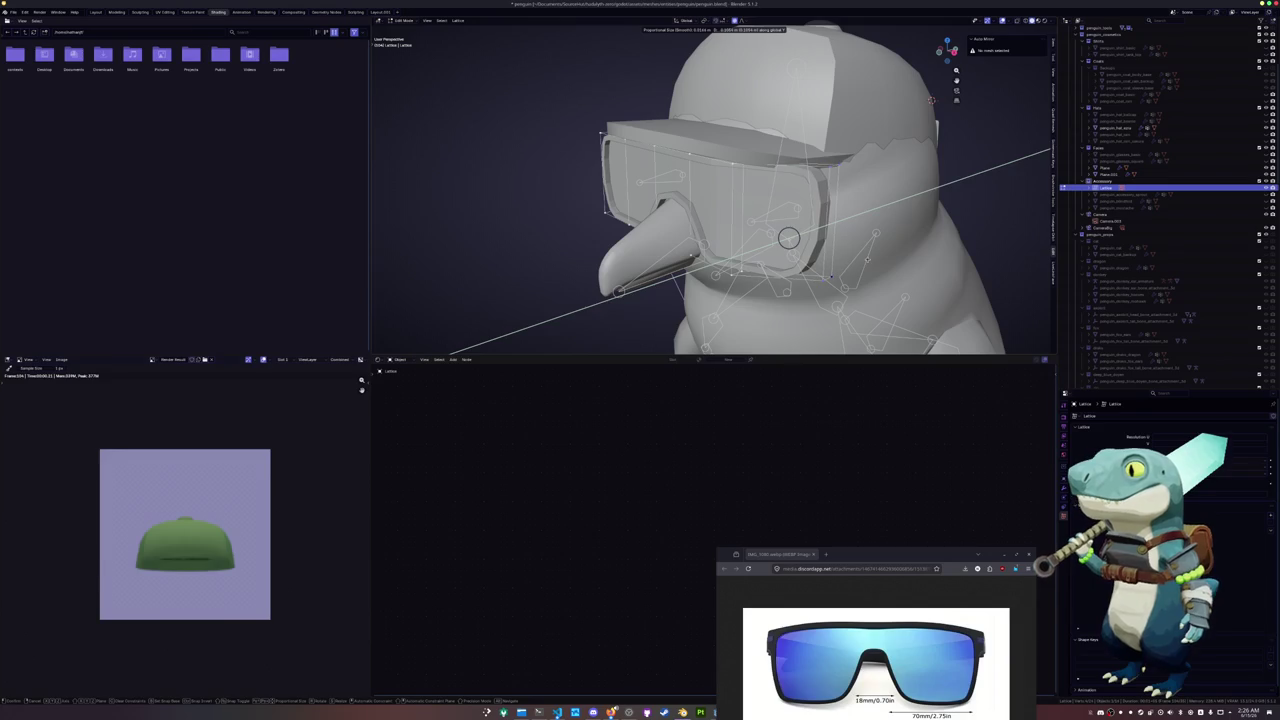
left_click(788, 237)
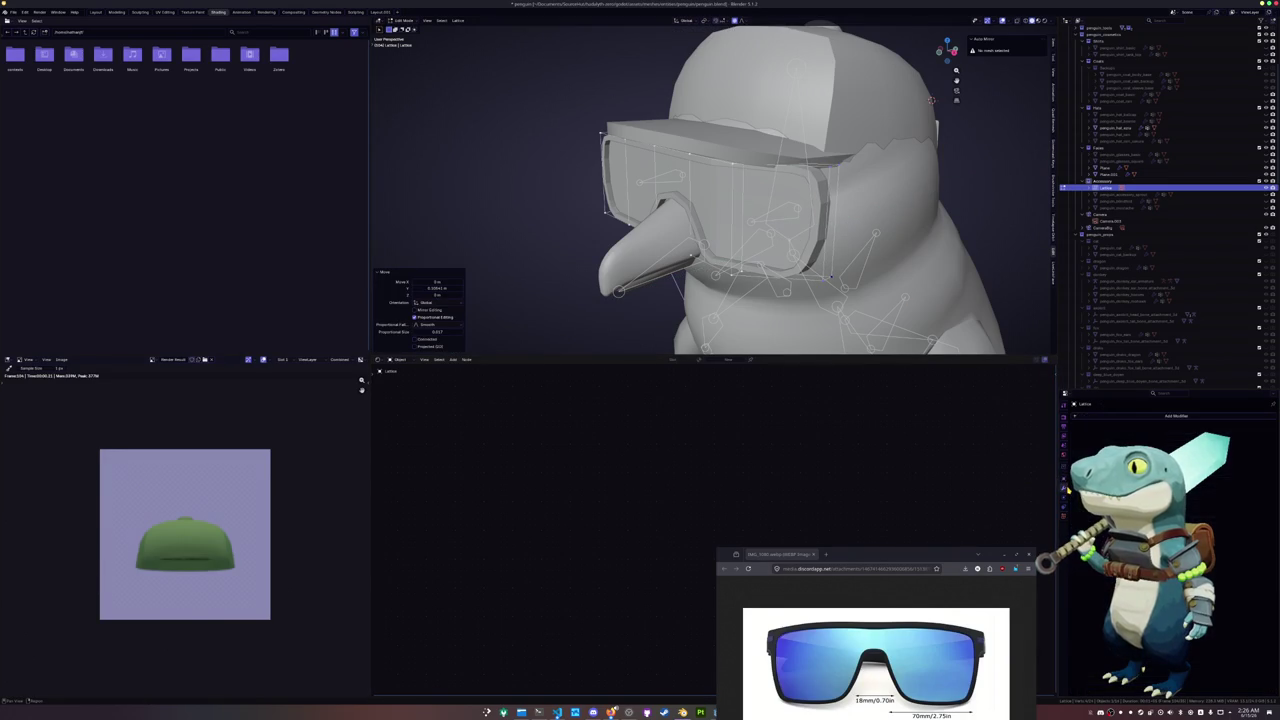
key("Tab")
Move the Lattice modifier above Mirror on both goggle pieces
left_click(806, 240)
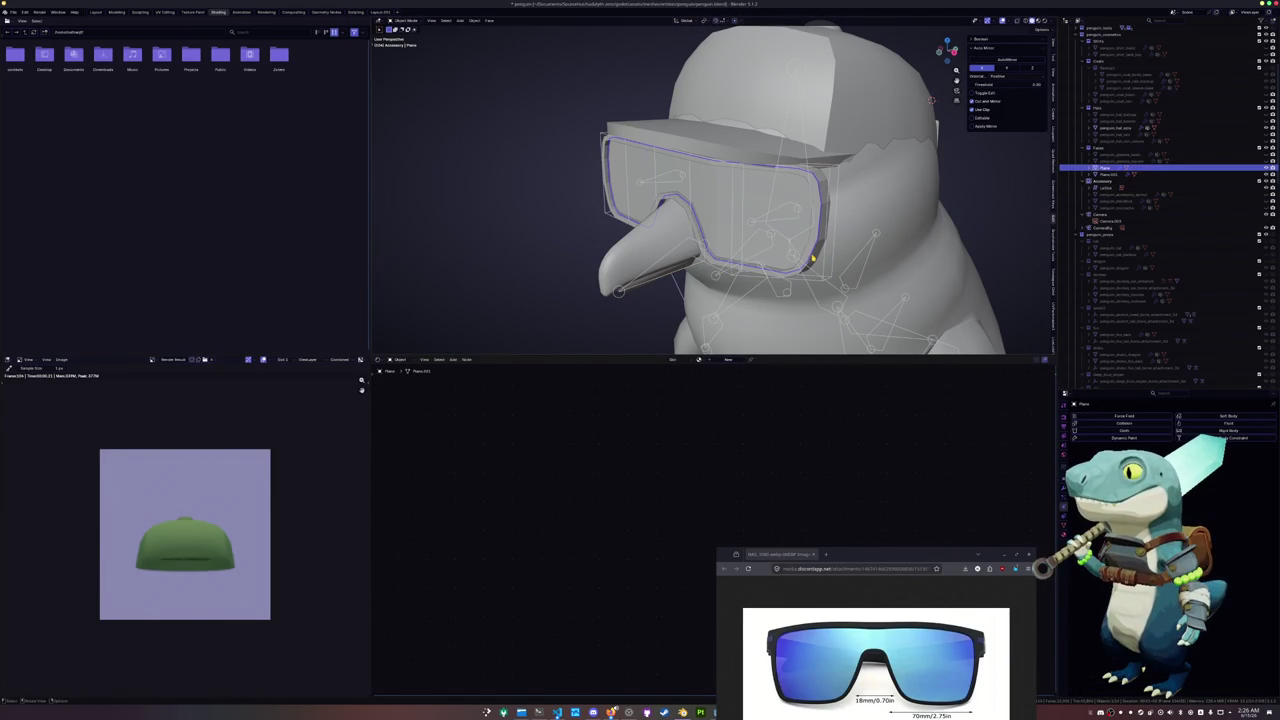
left_click(812, 258)
left_click(1064, 490)
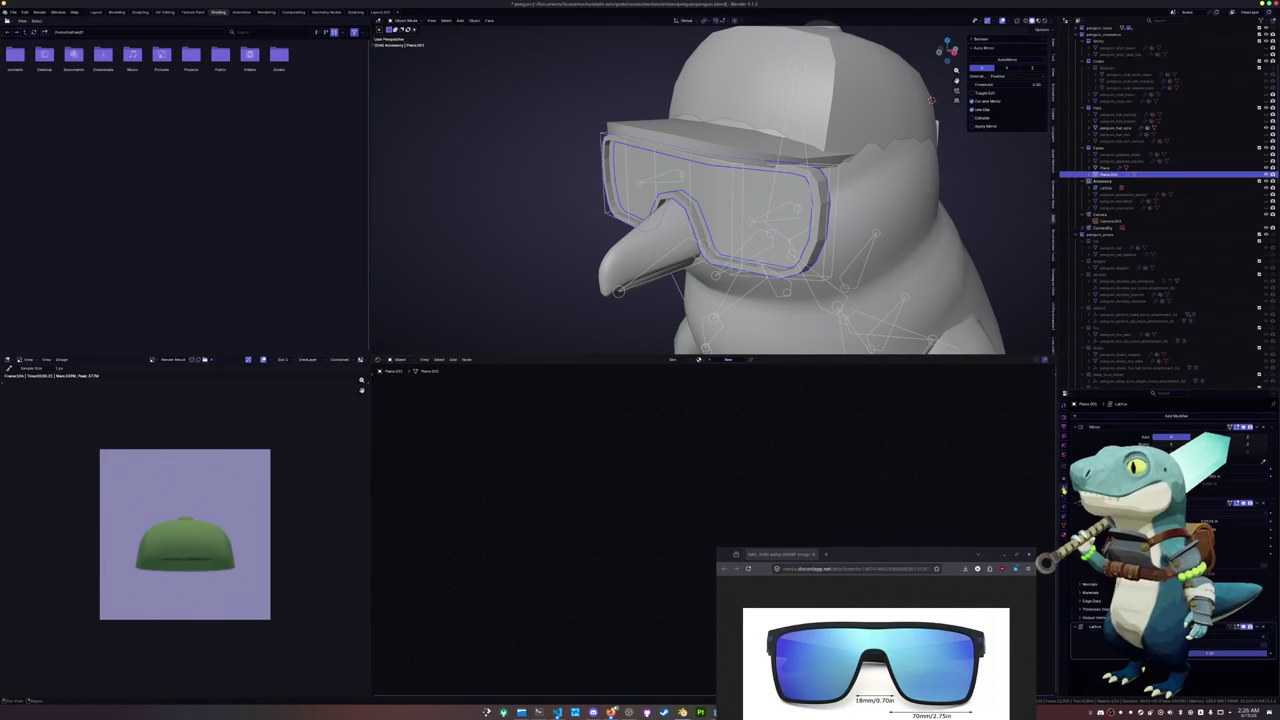
left_click_drag(1268, 630, 1262, 498)
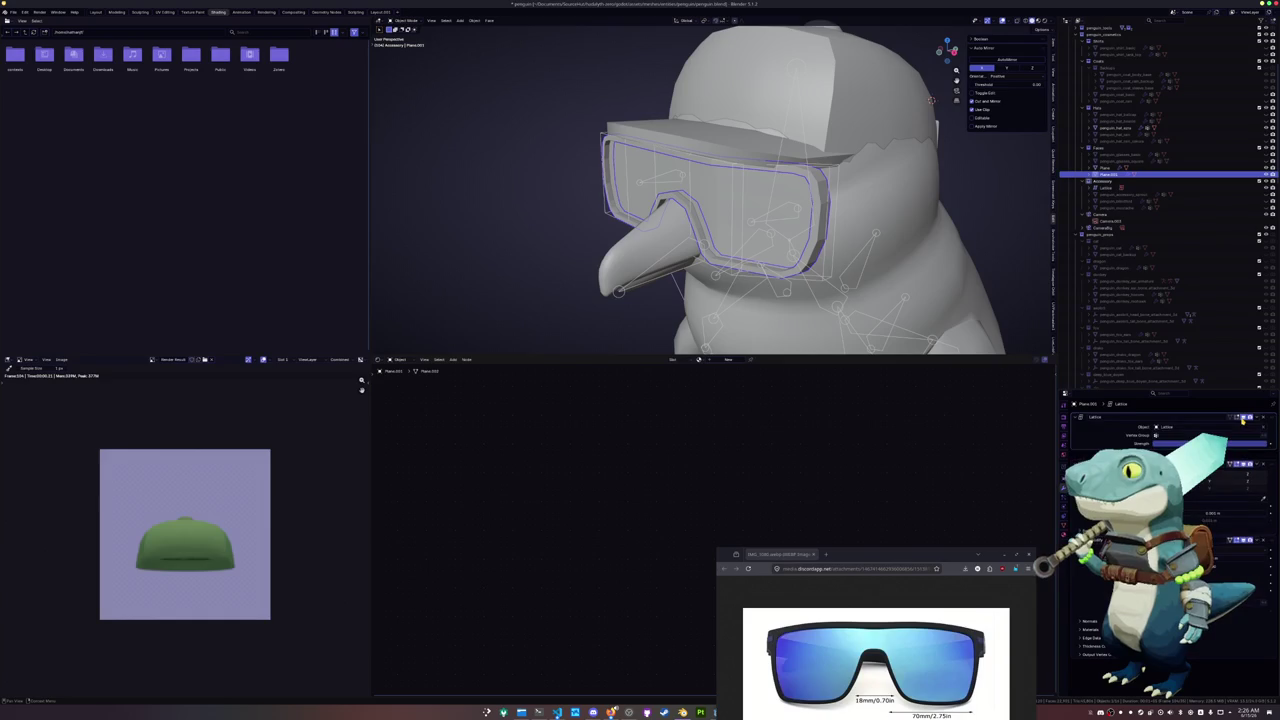
key("ctrl+z")
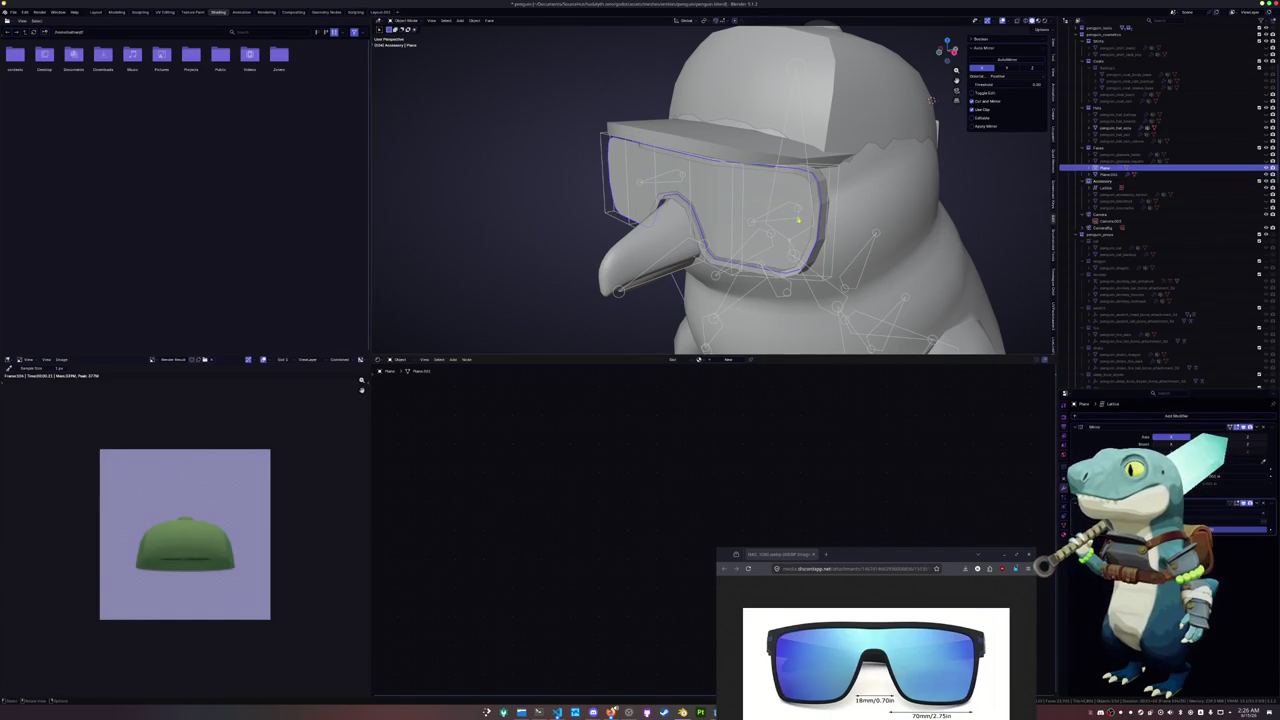
left_click_drag(1271, 510, 1262, 430)
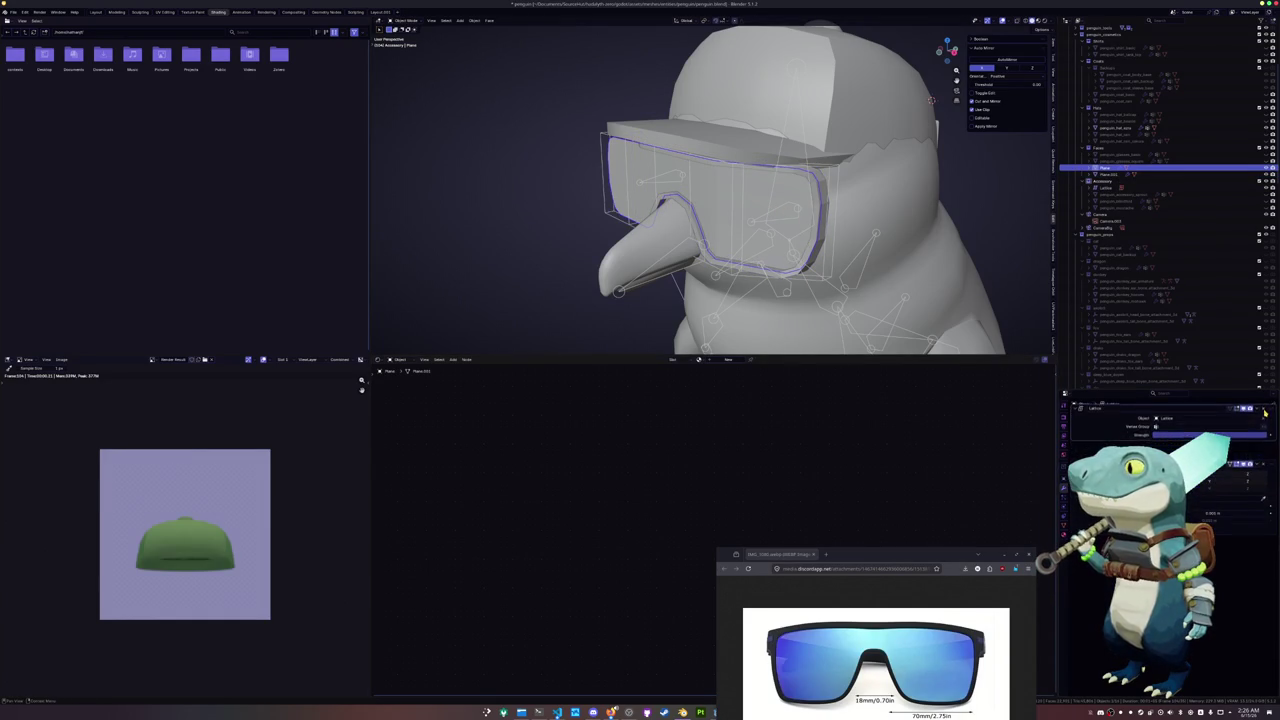
Select the goggles' lattice and push its points back along Y
left_click(833, 172)
left_click(833, 172)
left_click(833, 172)
left_click(833, 172)
key("Tab")
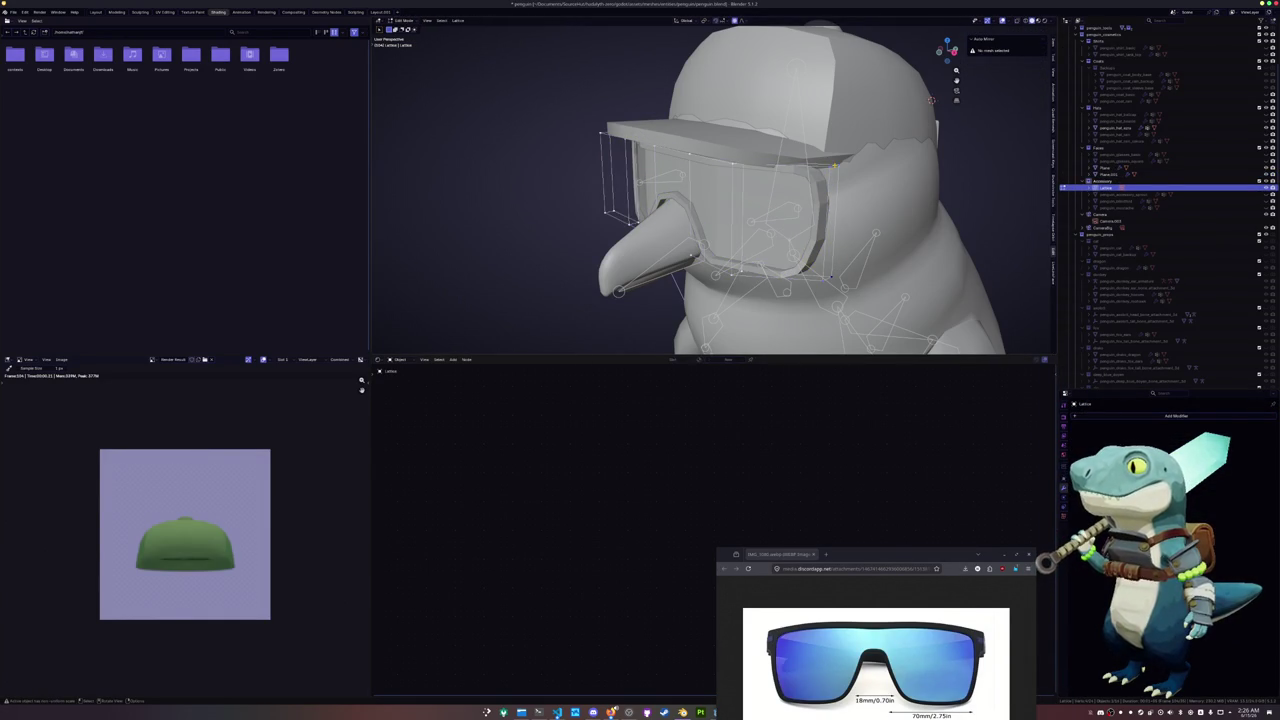
middle_click_drag(827, 284, 760, 243)
key("g")
key("y")
left_click(825, 277)
Move more lattice points along Y to bend the goggles around the head
middle_click_drag(825, 277, 846, 284)
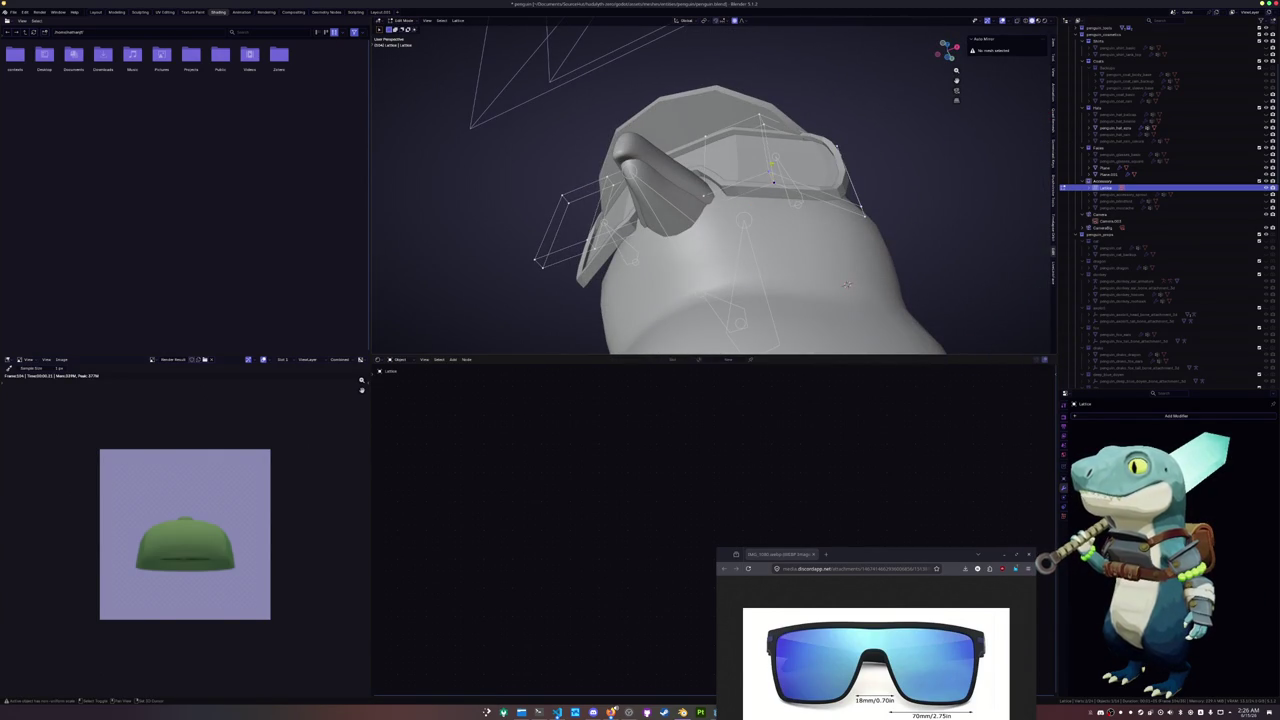
middle_click_drag(846, 284, 838, 195)
key("g")
key("y")
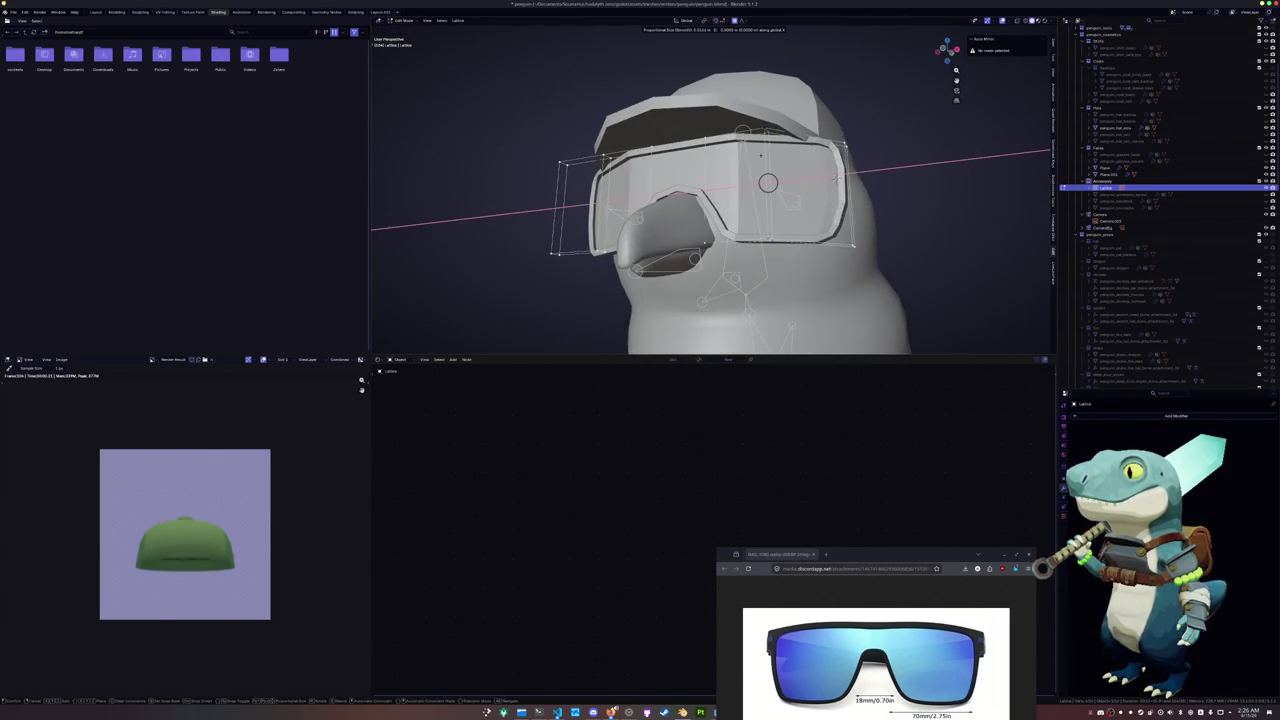
left_click(836, 177)
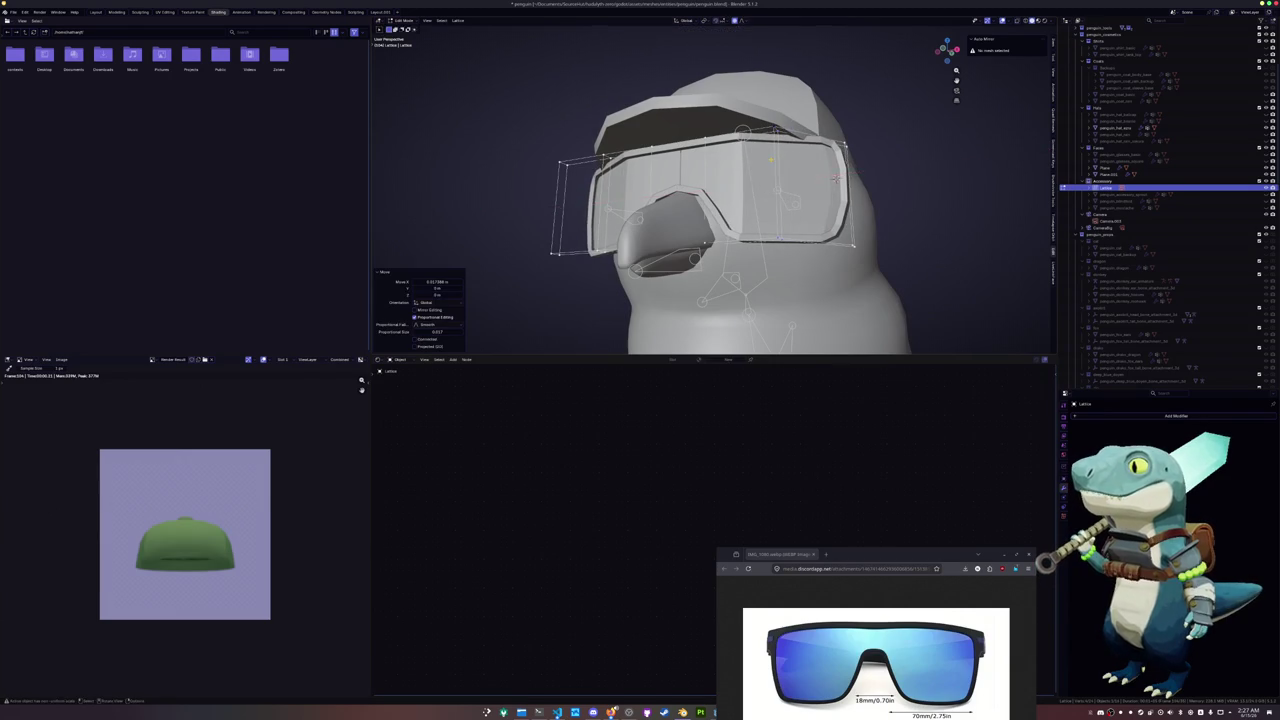
middle_click_drag(836, 177, 1010, 107)
key("g")
key("y")
left_click(1050, 180)
middle_click_drag(1050, 180, 924, 164)
key("Tab")
Select the goggles piece and enter its mesh edit mode from the front
left_click(745, 175)
key("Tab")
key("Tab")
middle_click_drag(924, 163, 778, 252)
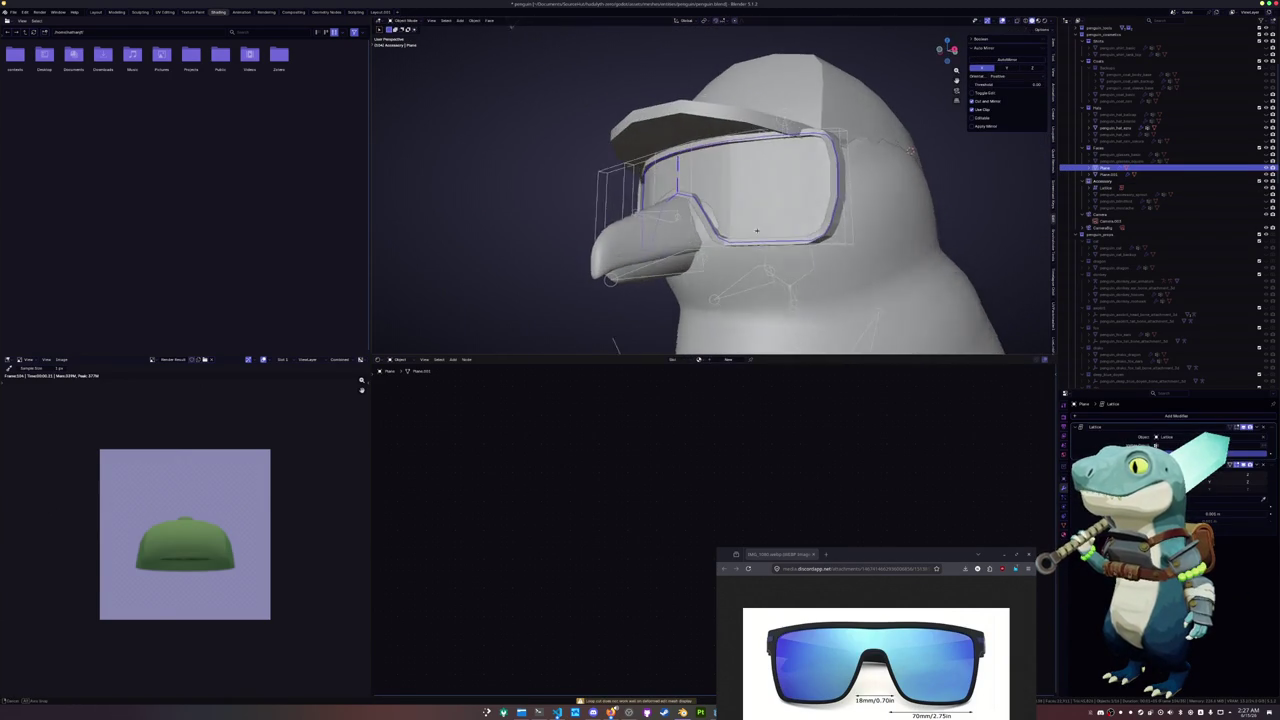
left_click(778, 252)
left_click(780, 240)
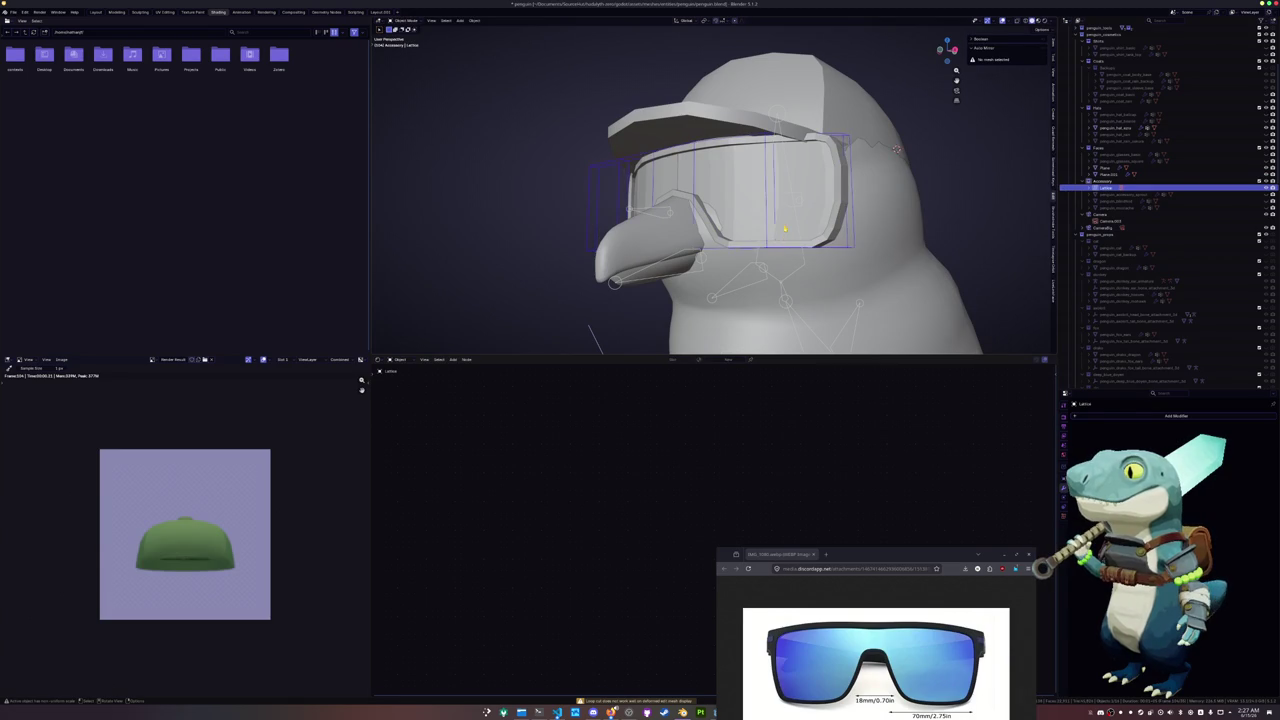
key("Tab")
middle_click_drag(897, 149, 830, 140)
Widen the goggles mesh along the X axis
key("s")
key("x")
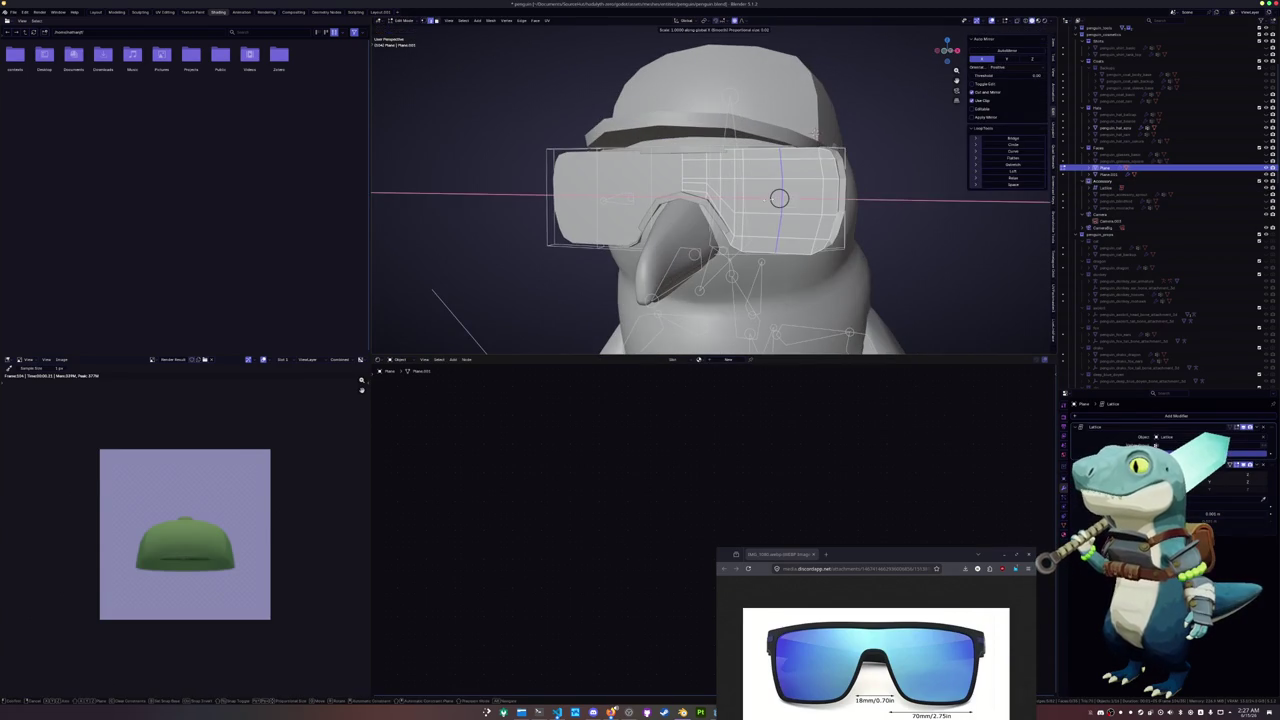
left_click(814, 133)
key("Tab")
Add an edge loop to the goggles and scale its vertices along X in X-ray
mouse_move(768, 199)
middle_mouse_down()
mouse_move(728, 273)
mouse_move(796, 100)
middle_mouse_up()
left_click(784, 268)
key("Tab")
key("ctrl+r")
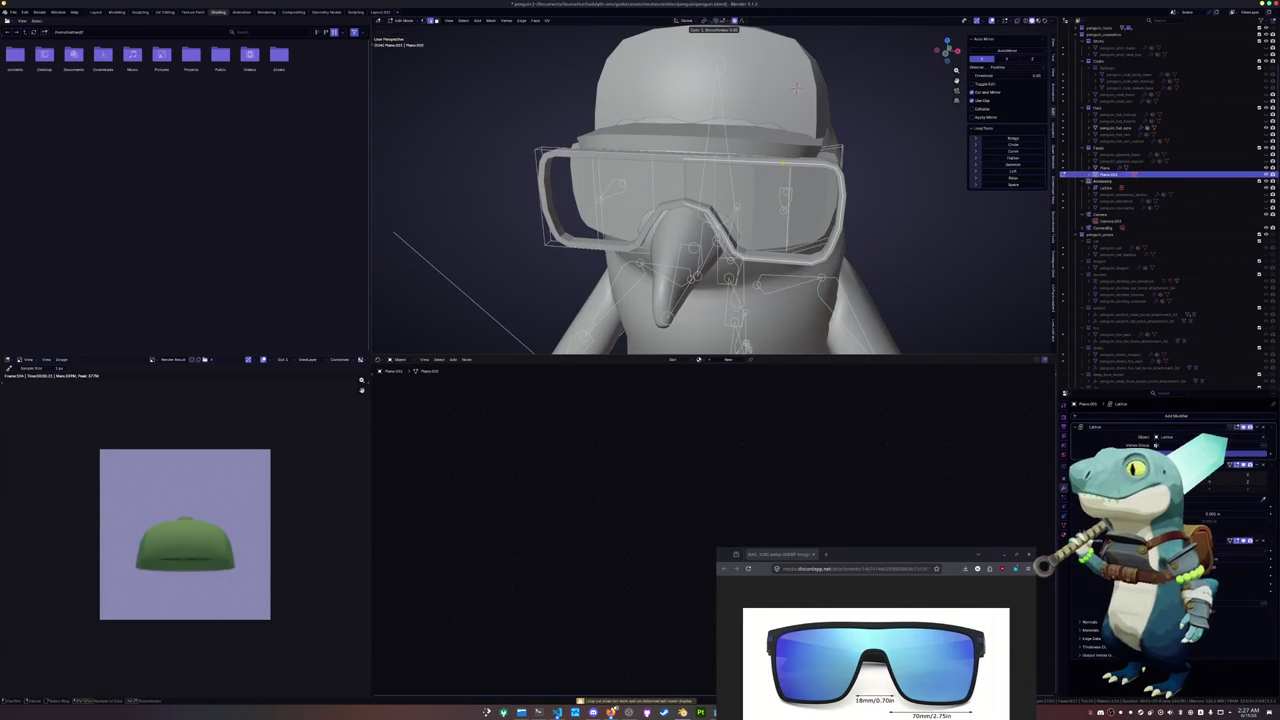
left_click(796, 88)
key("alt+z")
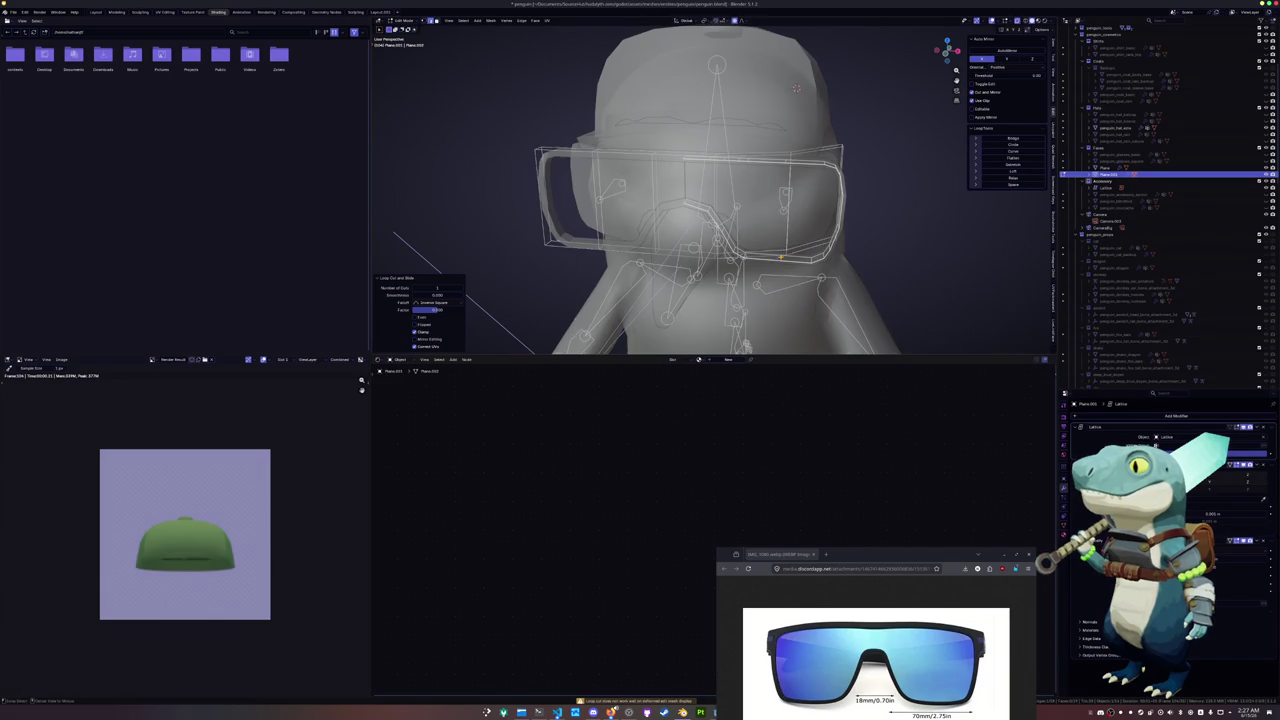
key("s")
key("x")
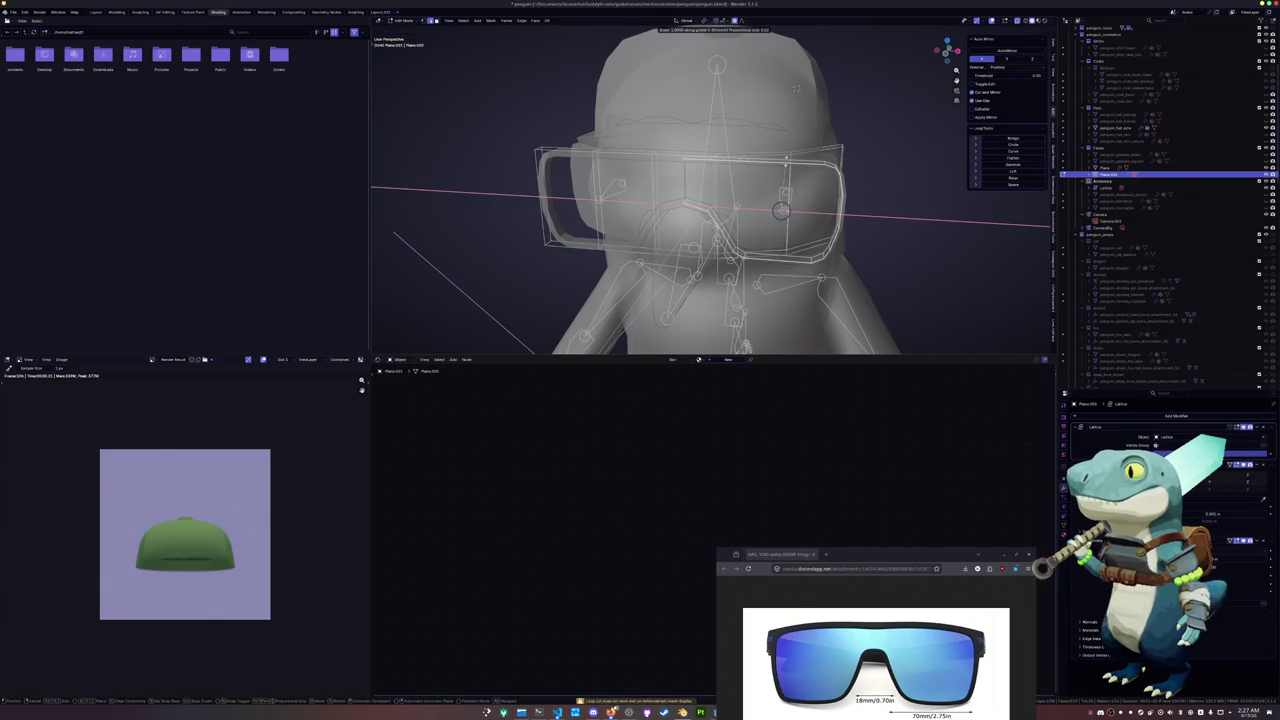
left_click(781, 210)
key("alt+z")
key("Tab")
From the front view, move the goggles vertically along Z onto the face
middle_click_drag(929, 206, 778, 206)
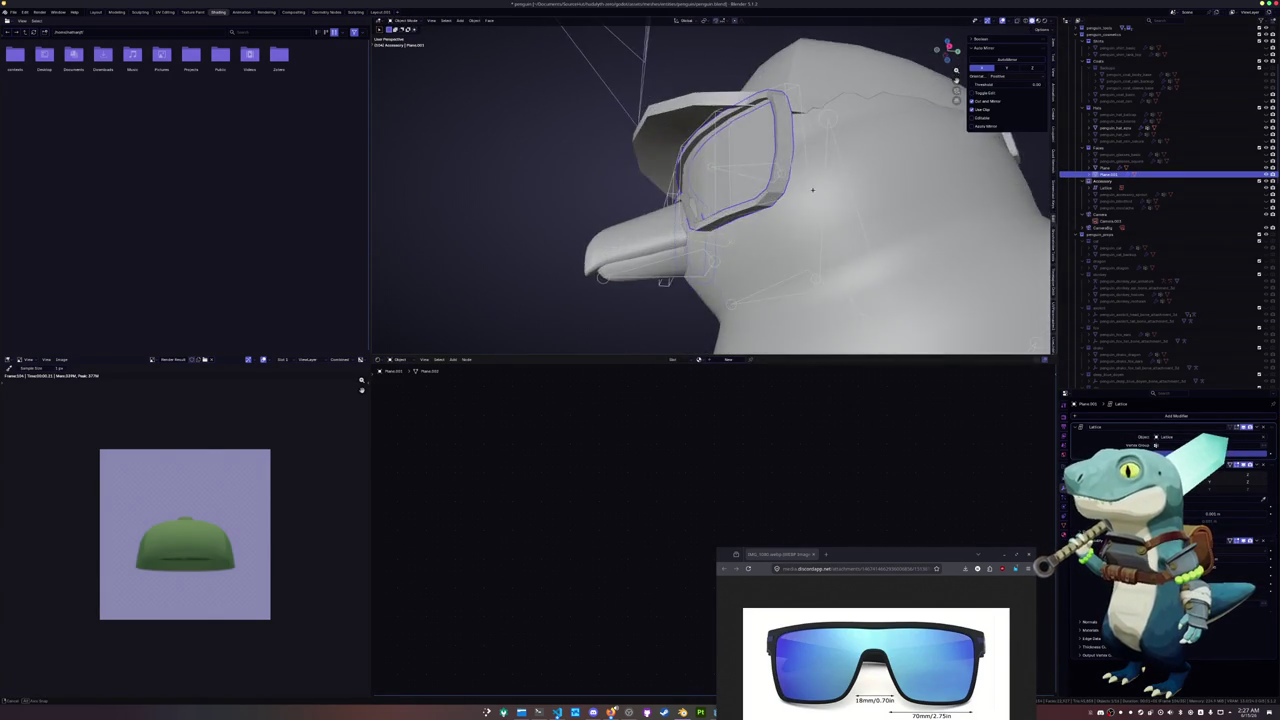
middle_click_drag(778, 206, 832, 214)
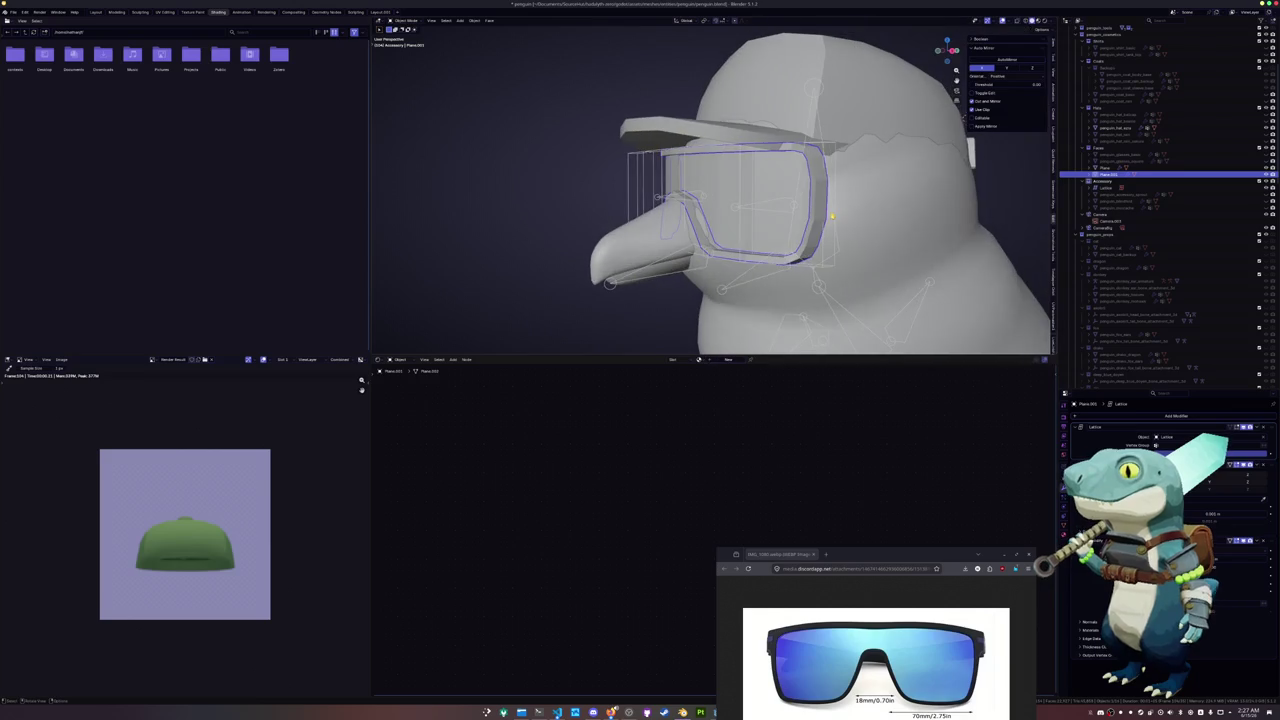
key("KP_1")
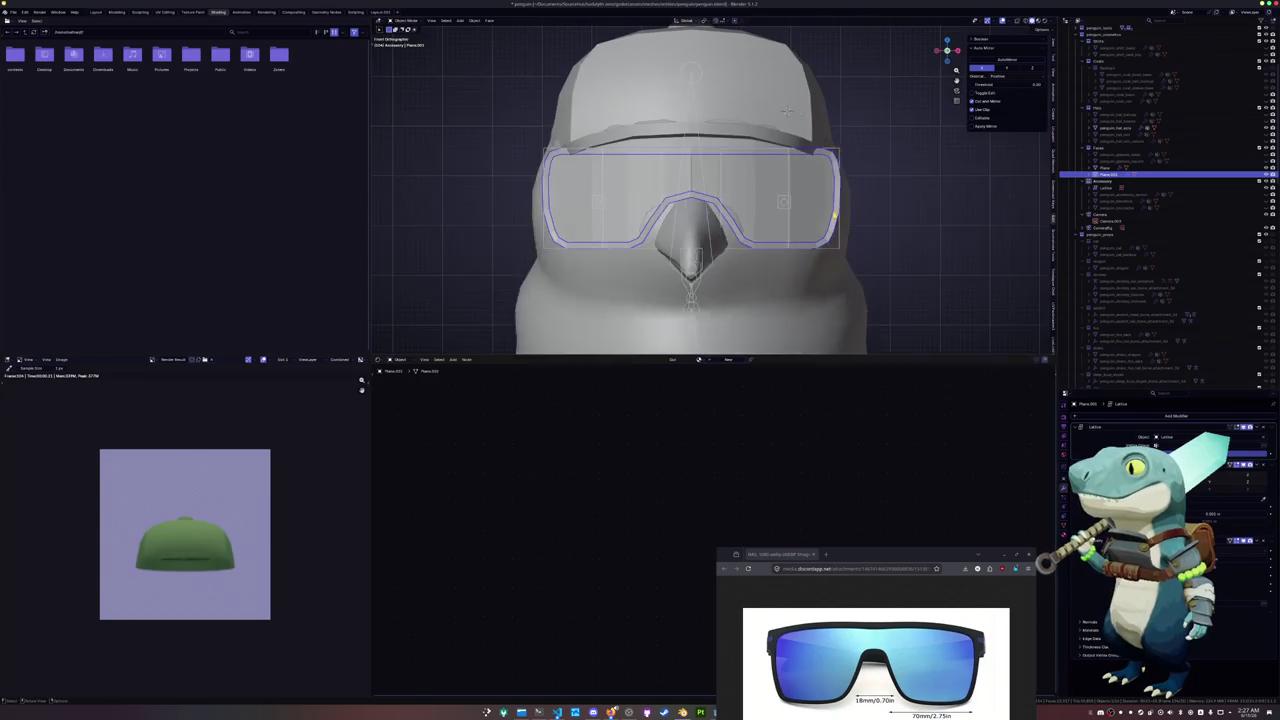
scroll(834, 214, "up", 2)
left_click(857, 217)
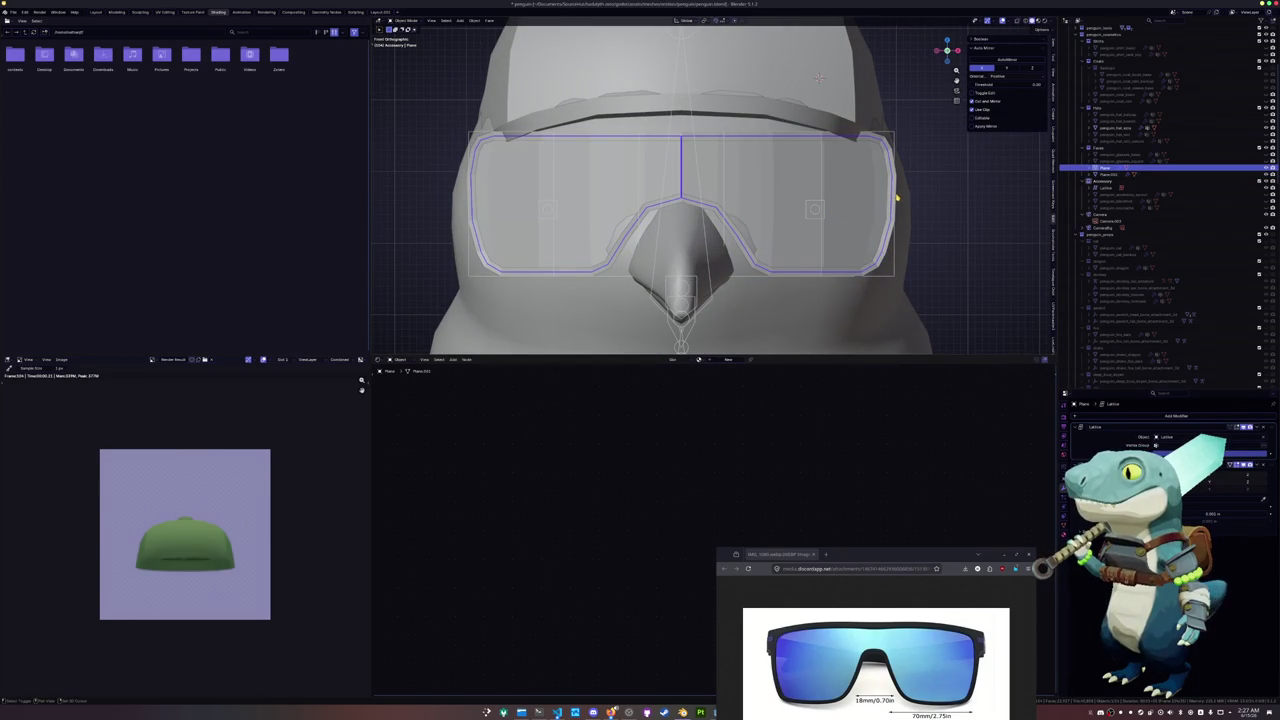
left_click(891, 195)
key("g")
key("z")
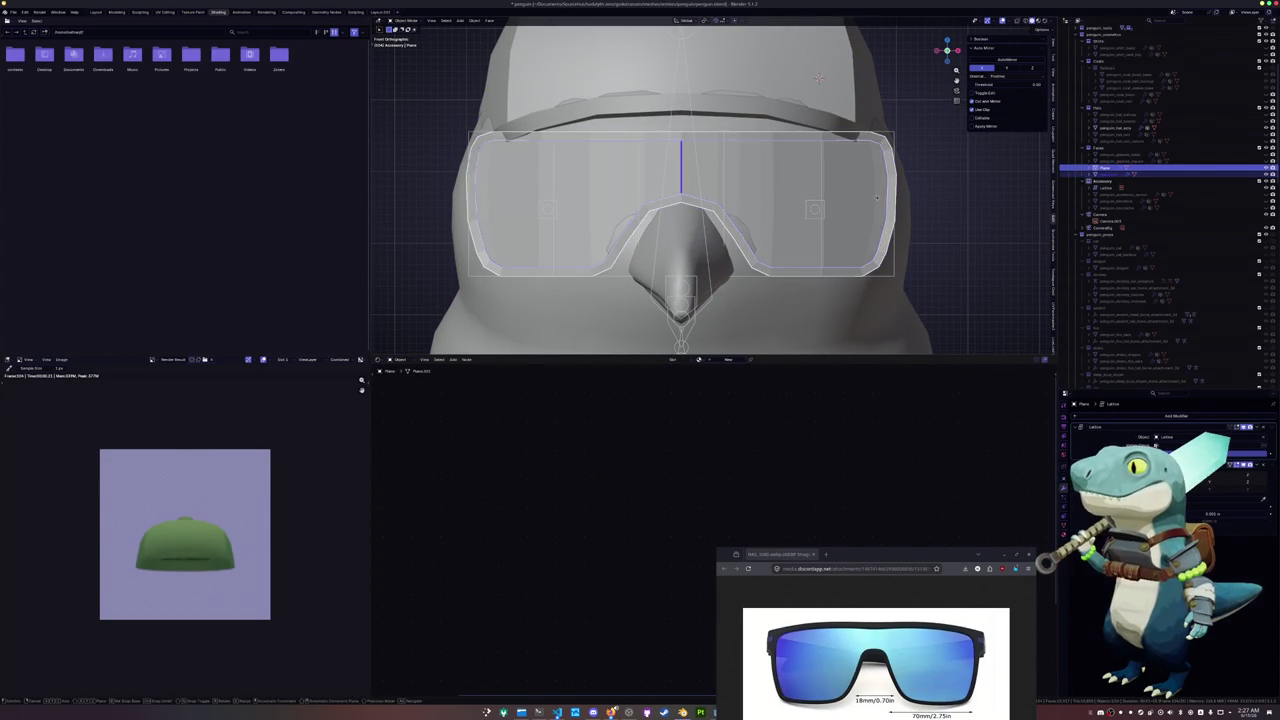
left_click(876, 194)
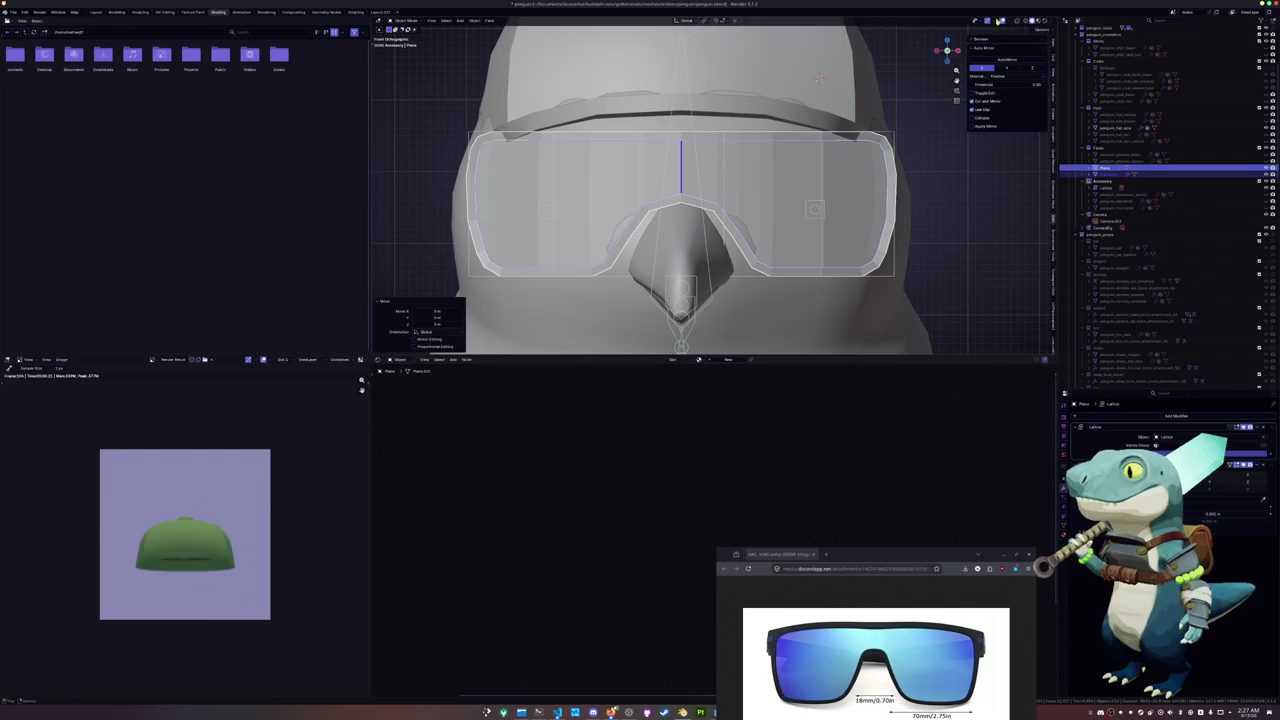
Preview the penguin in rendered shading with nothing selected
key("z")
left_click(952, 190)
middle_click_drag(952, 190, 877, 199)
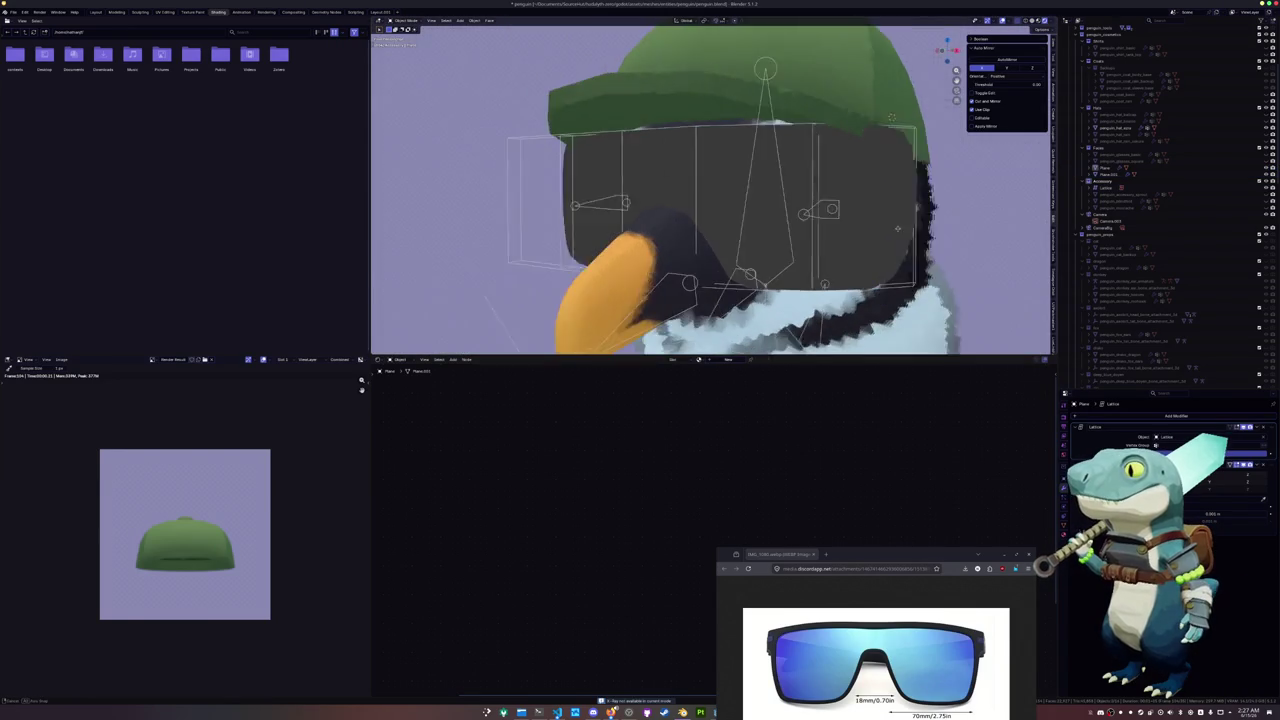
Move the goggle lattice points vertically from the front, then return to solid shading
left_click(906, 144)
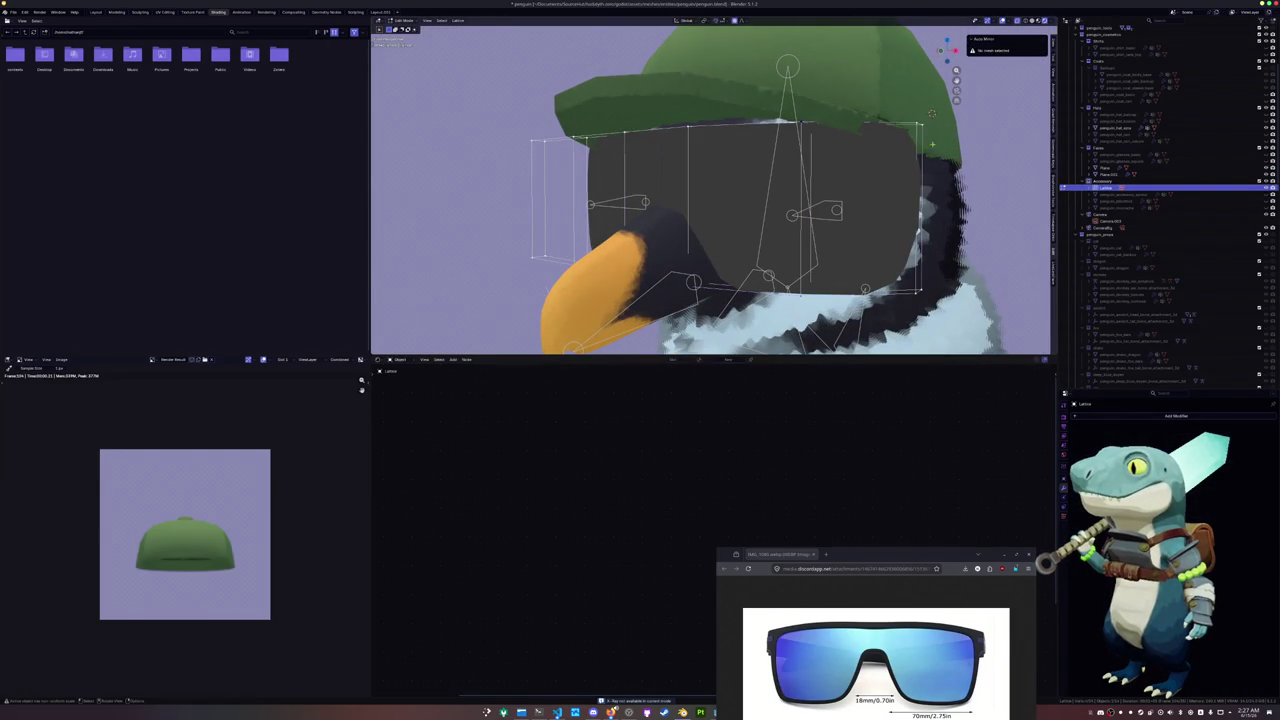
key("KP_1")
key("g")
key("z")
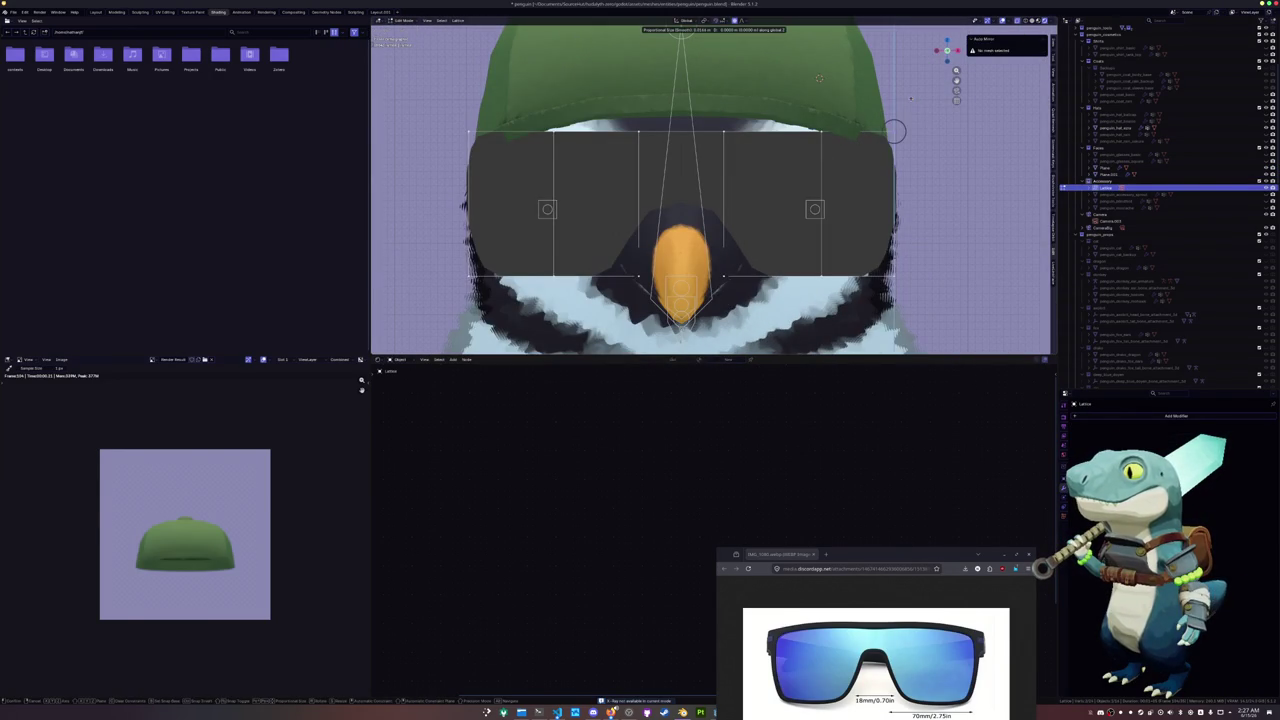
key("Return")
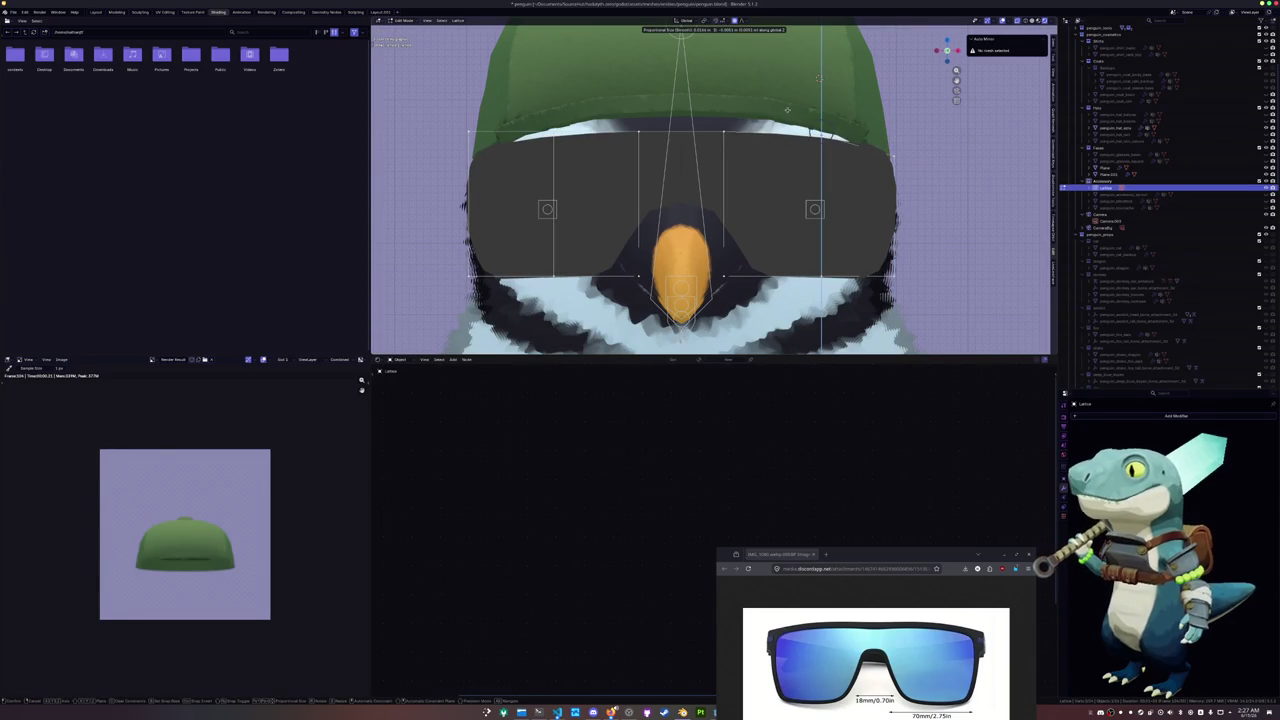
scroll(796, 125, "down", 1)
key("Tab")
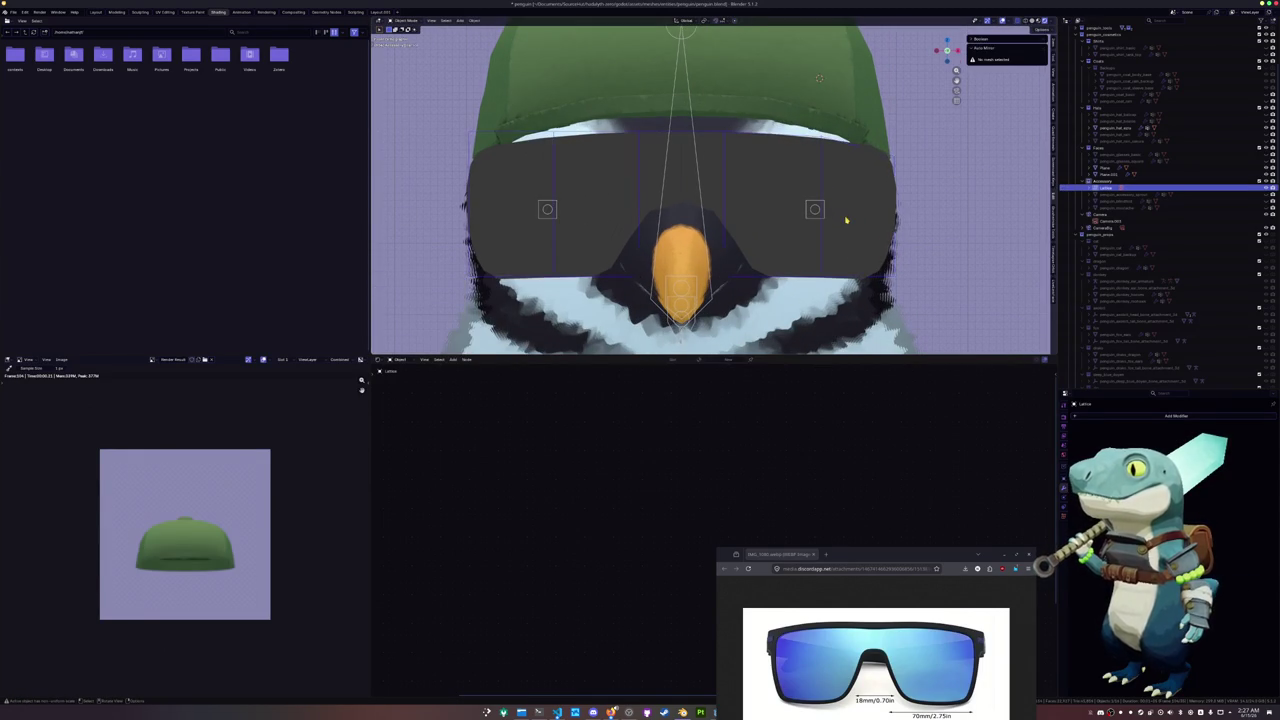
scroll(935, 152, "down", 2)
left_click(1032, 20)
Duplicate the goggles into a second object and save the file
middle_click_drag(900, 180, 780, 210)
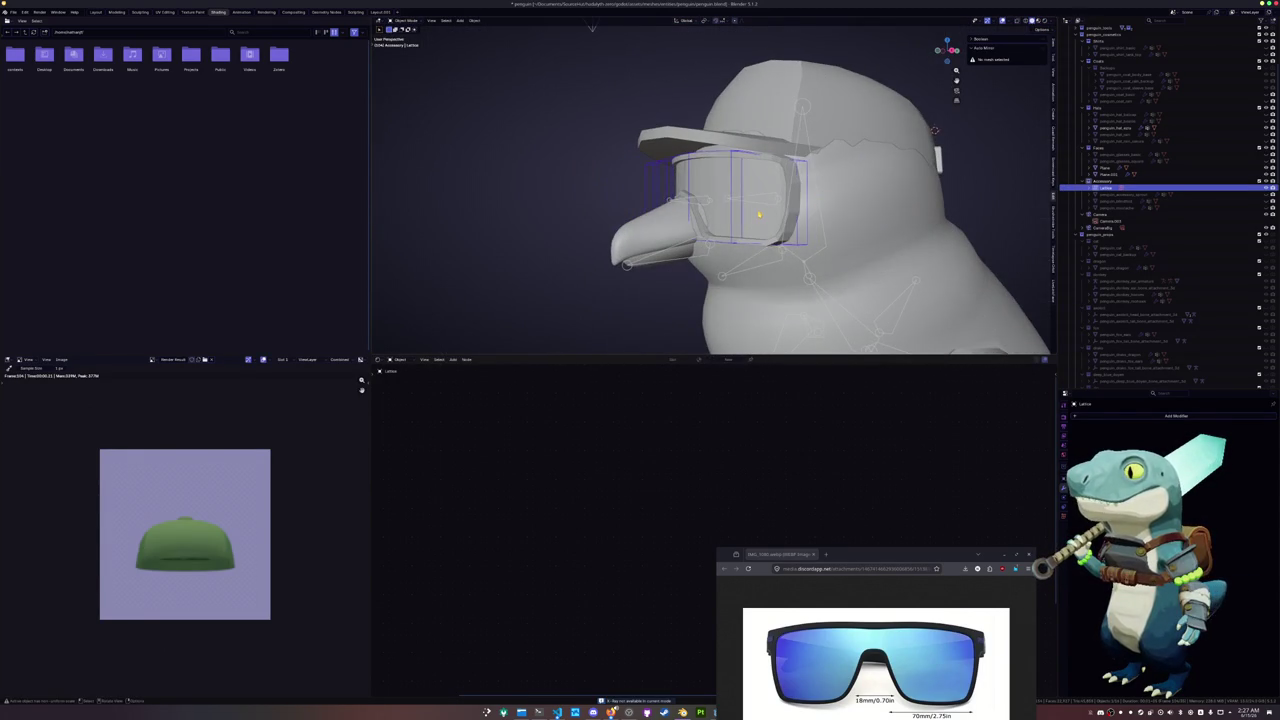
left_click(770, 200)
scroll(765, 214, "up", 2)
right_click(765, 214)
left_click(726, 243)
mouse_move(726, 243)
middle_mouse_down()
mouse_move(841, 209)
mouse_move(952, 127)
middle_mouse_up()
key("ctrl+s")
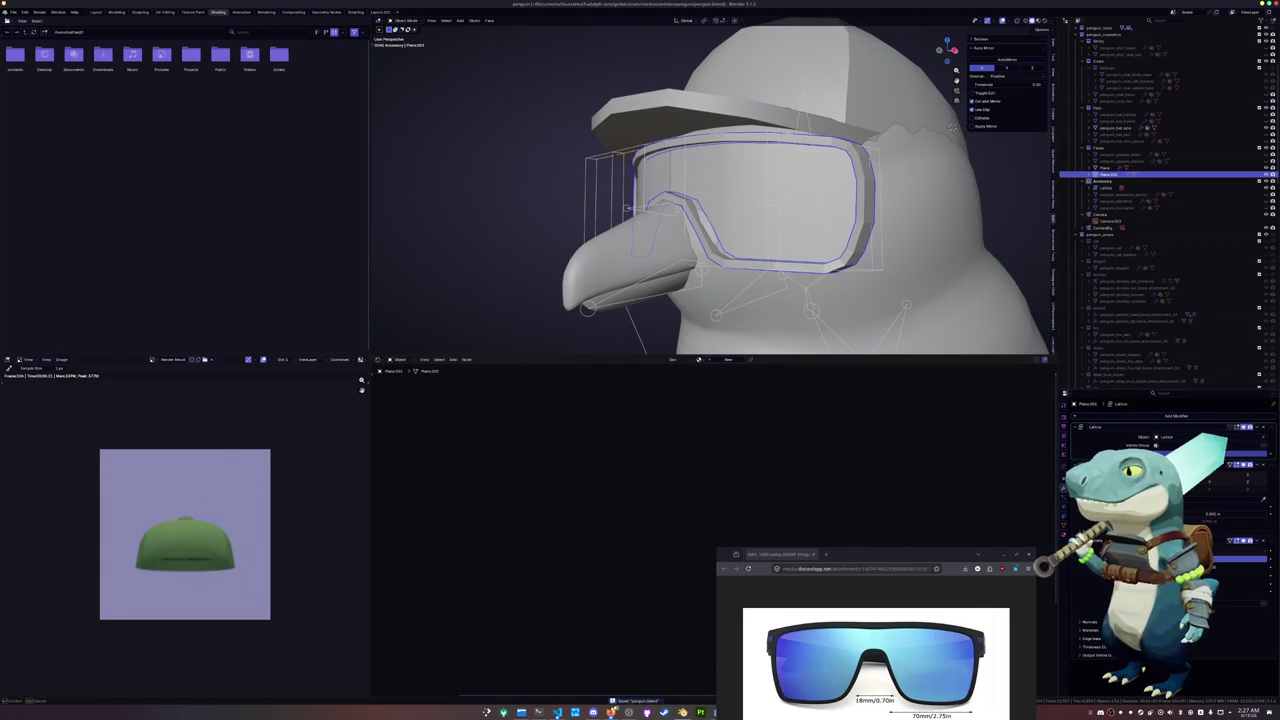
Tweak the lattice modifier setting on the goggle frame to refine its shape
left_click(1262, 497)
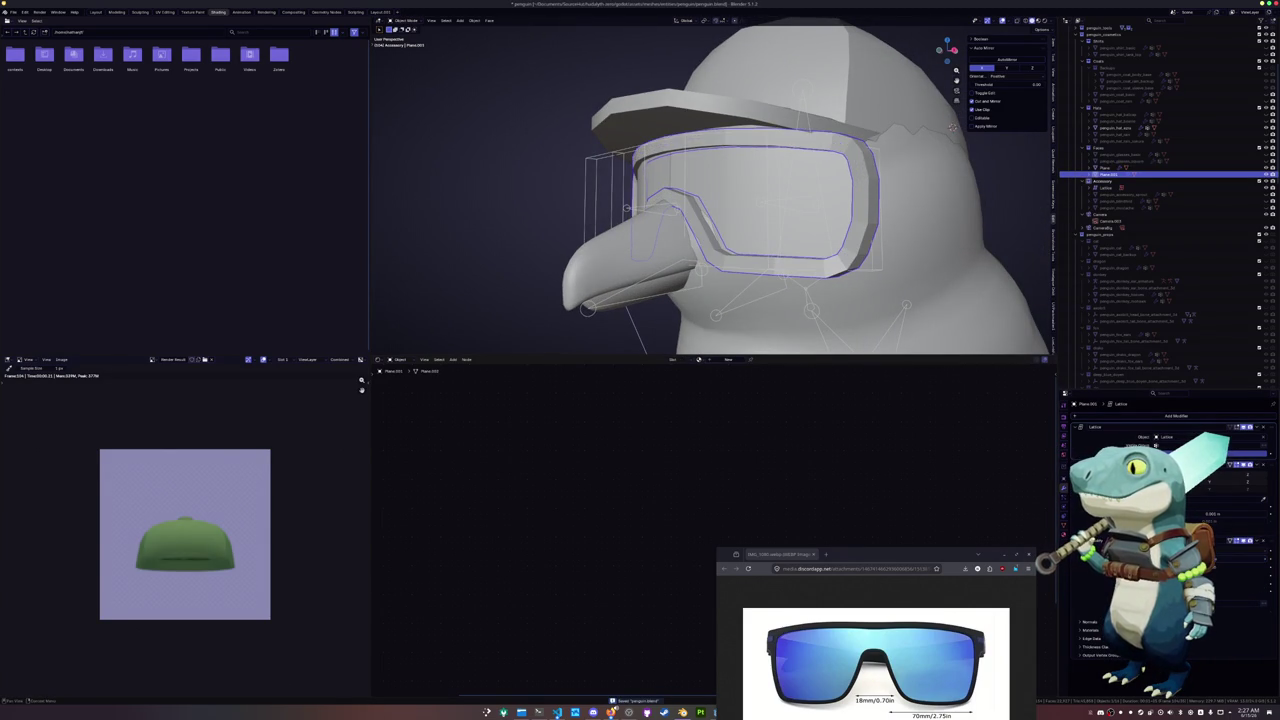
middle_click_drag(952, 127, 936, 122)
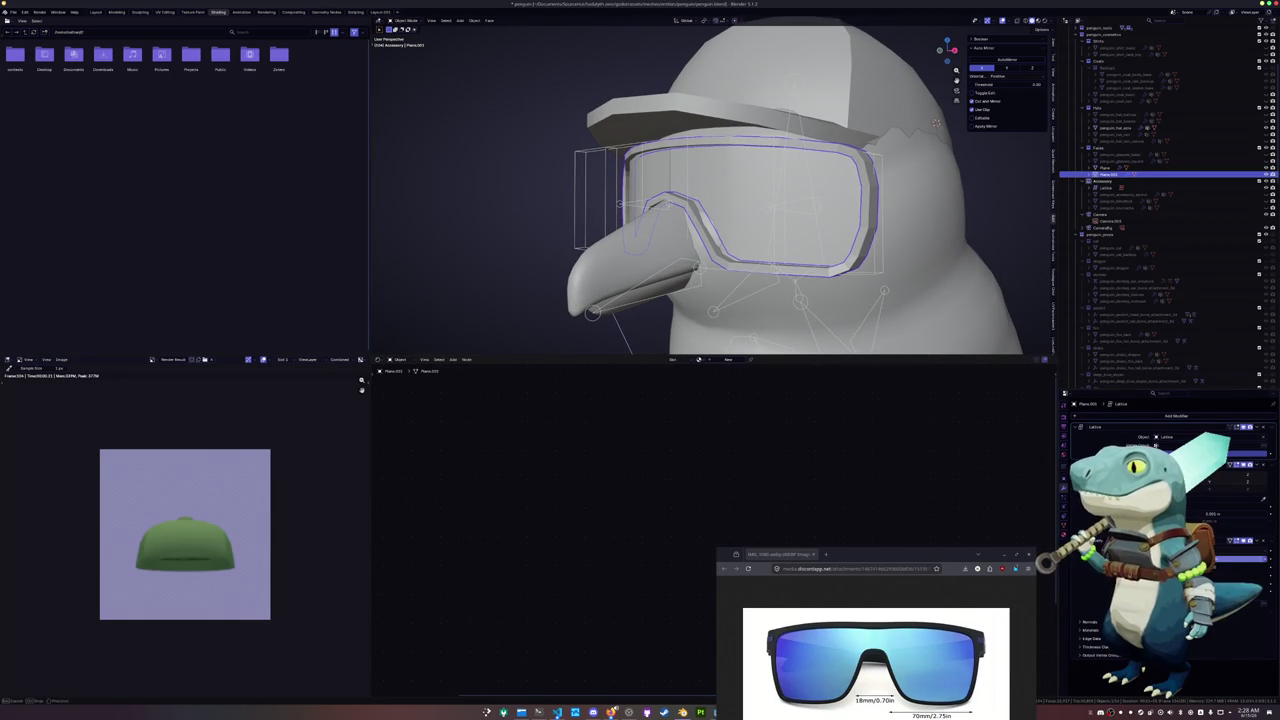
key("ctrl+z")
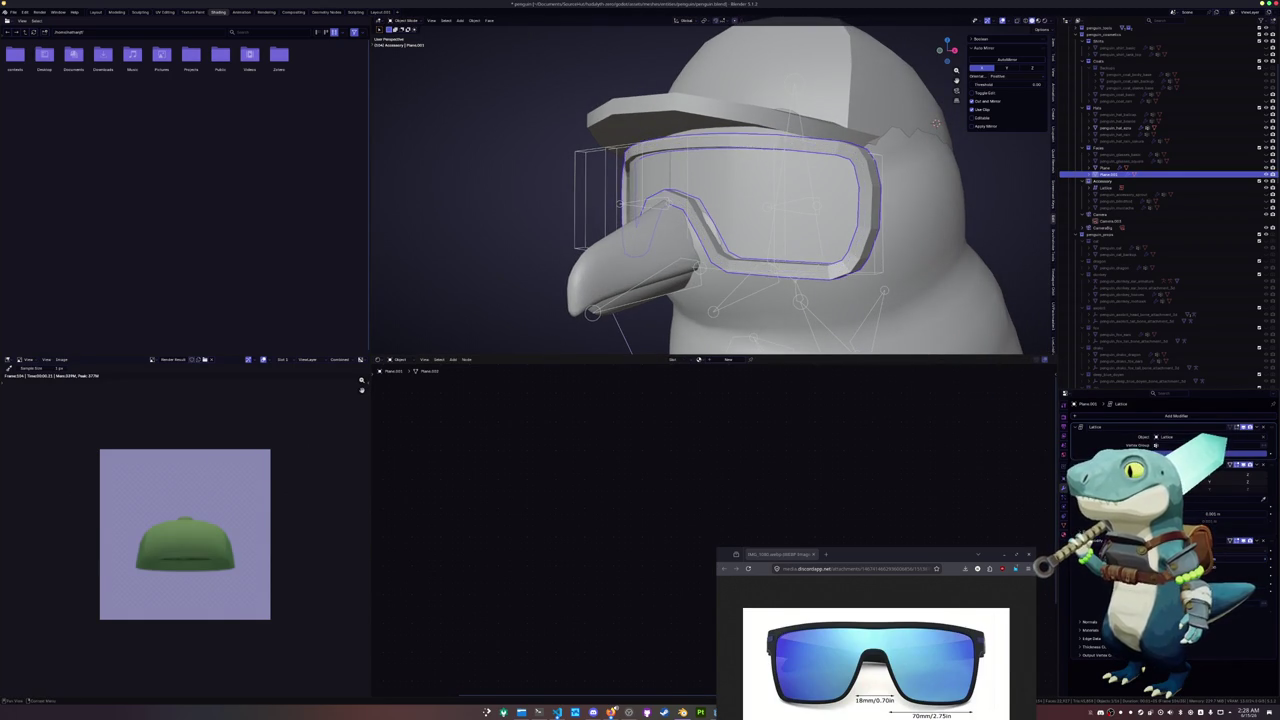
key("ctrl+z")
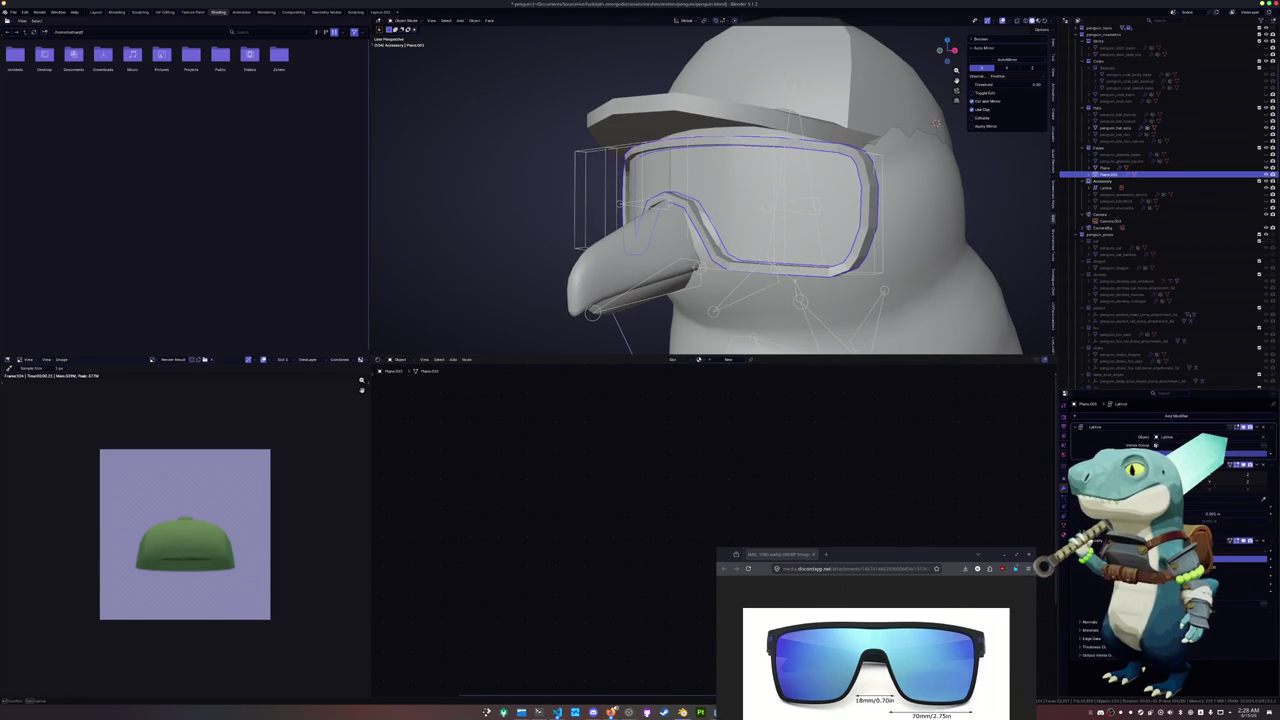
key("ctrl+z")
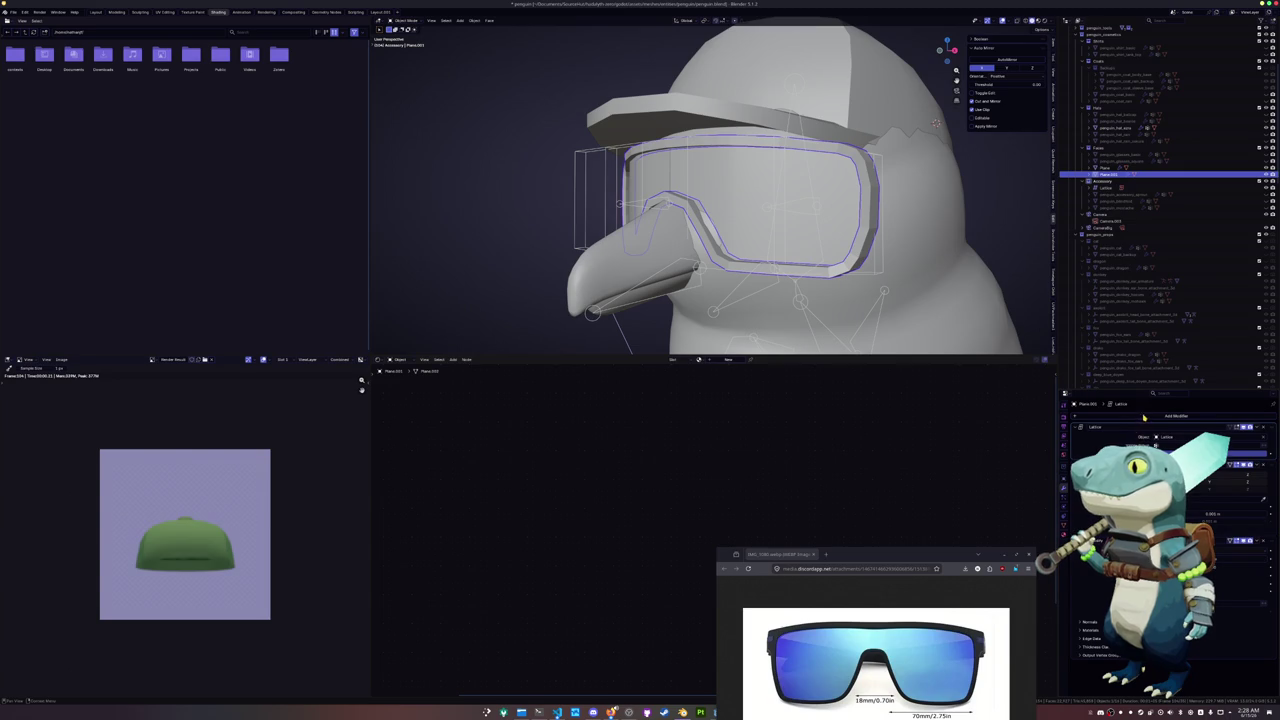
Add a Bevel with wider amount and extra segments to the frame, then shade smooth by angle
left_click(1143, 418)
type("ev")
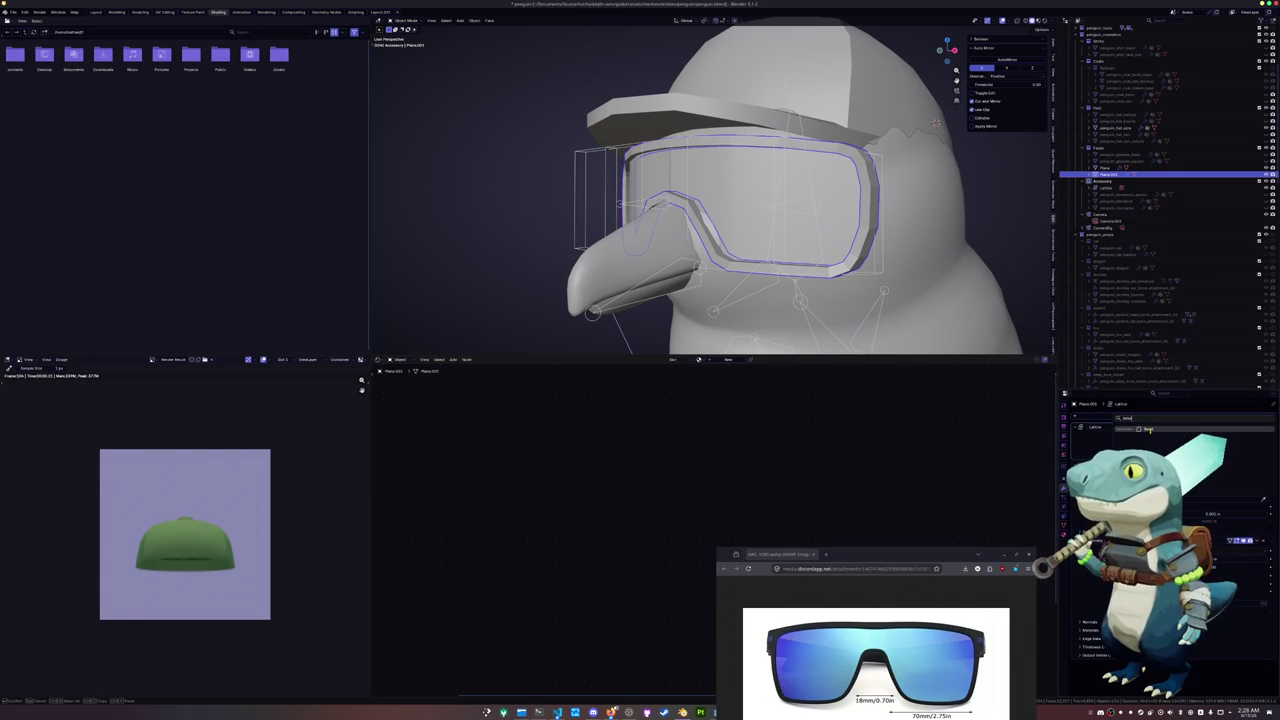
left_click(1152, 442)
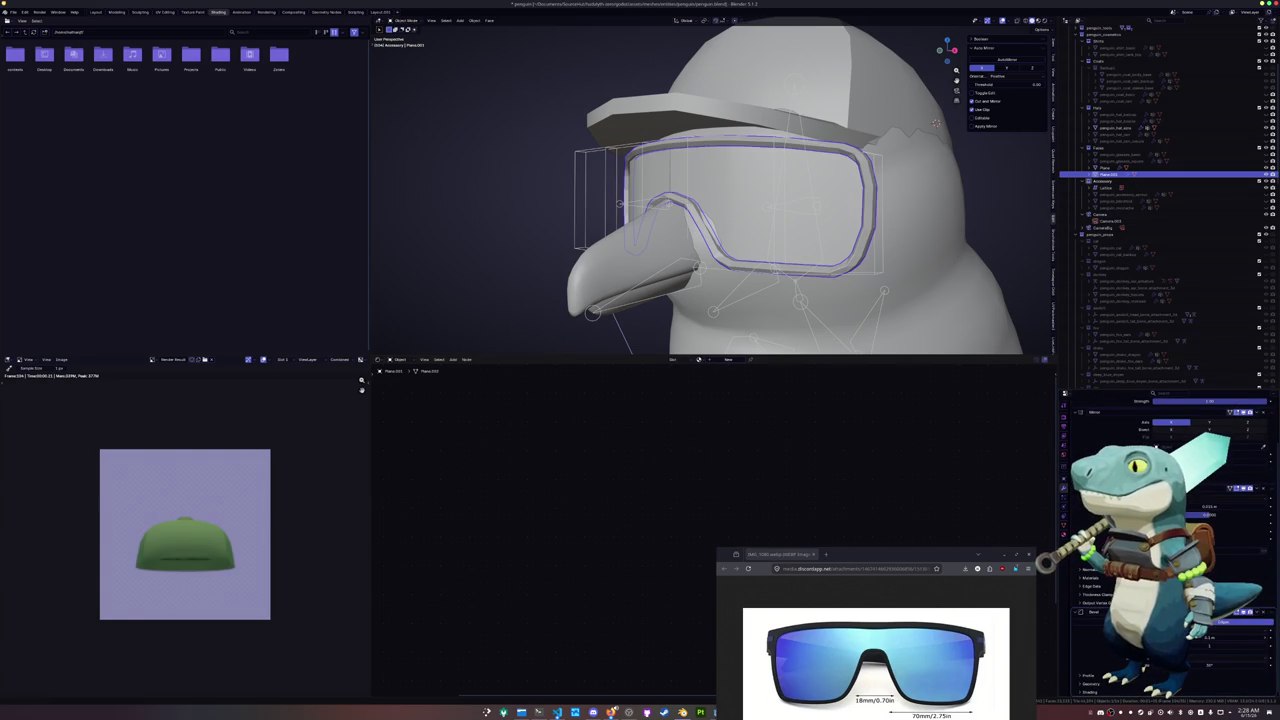
left_click_drag(1240, 637, 1258, 637)
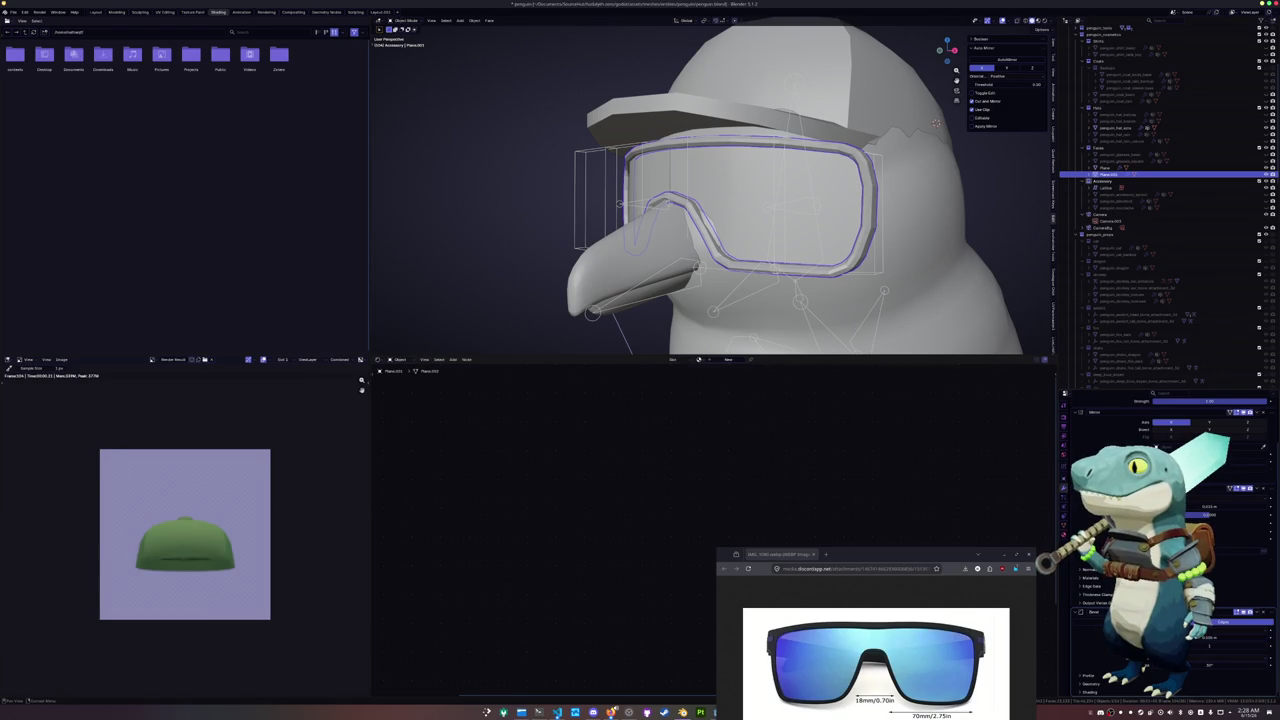
left_click(1265, 648)
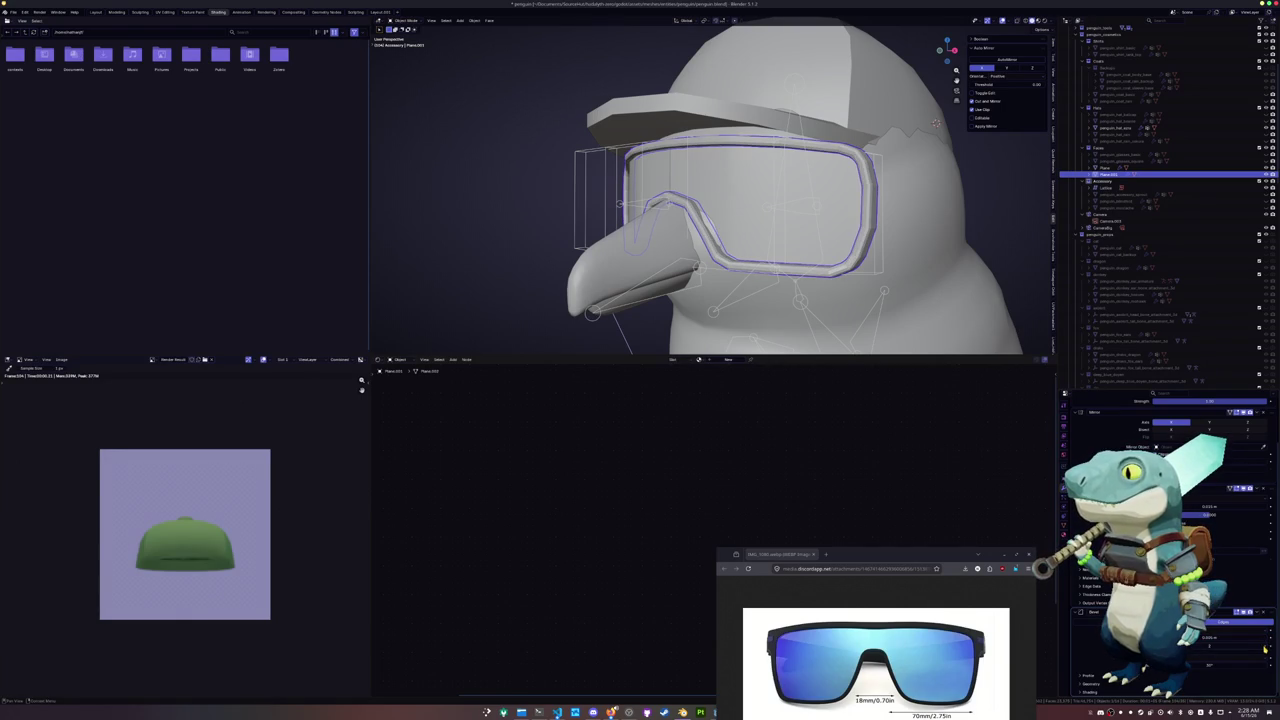
right_click(885, 284)
left_click(875, 233)
scroll(875, 230, "up", 2)
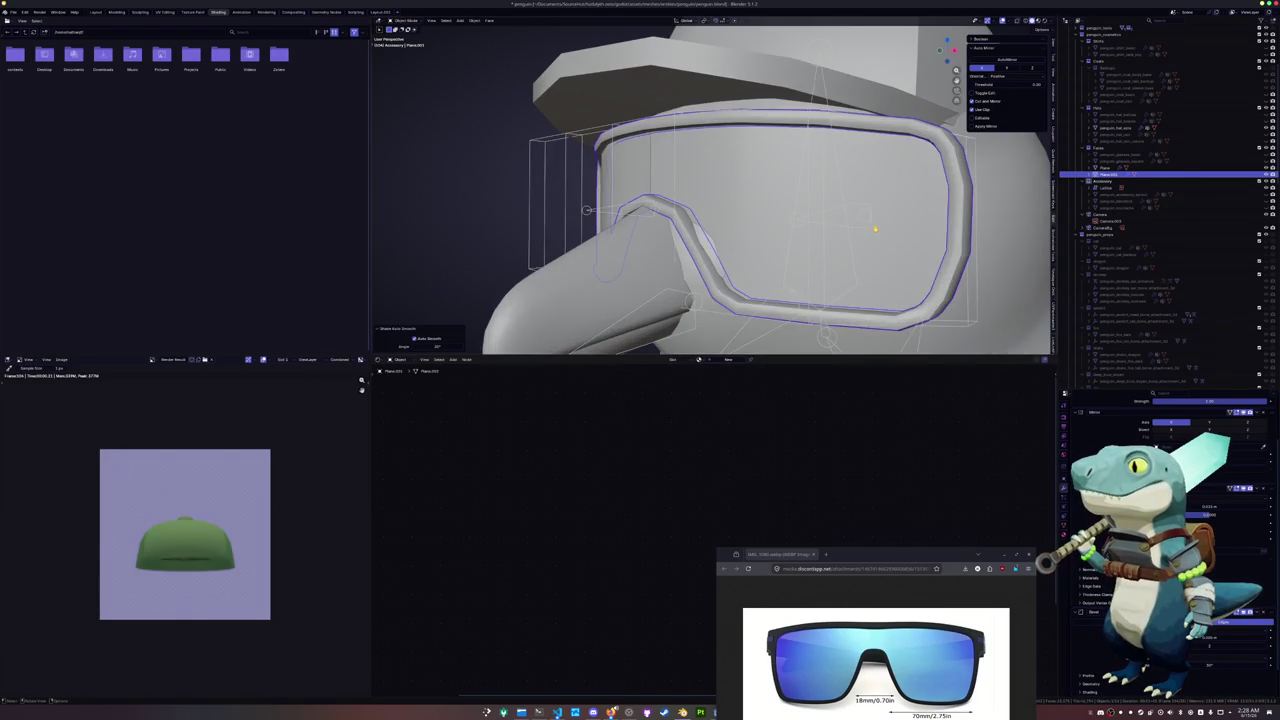
middle_click_drag(875, 230, 850, 215)
key("Tab")
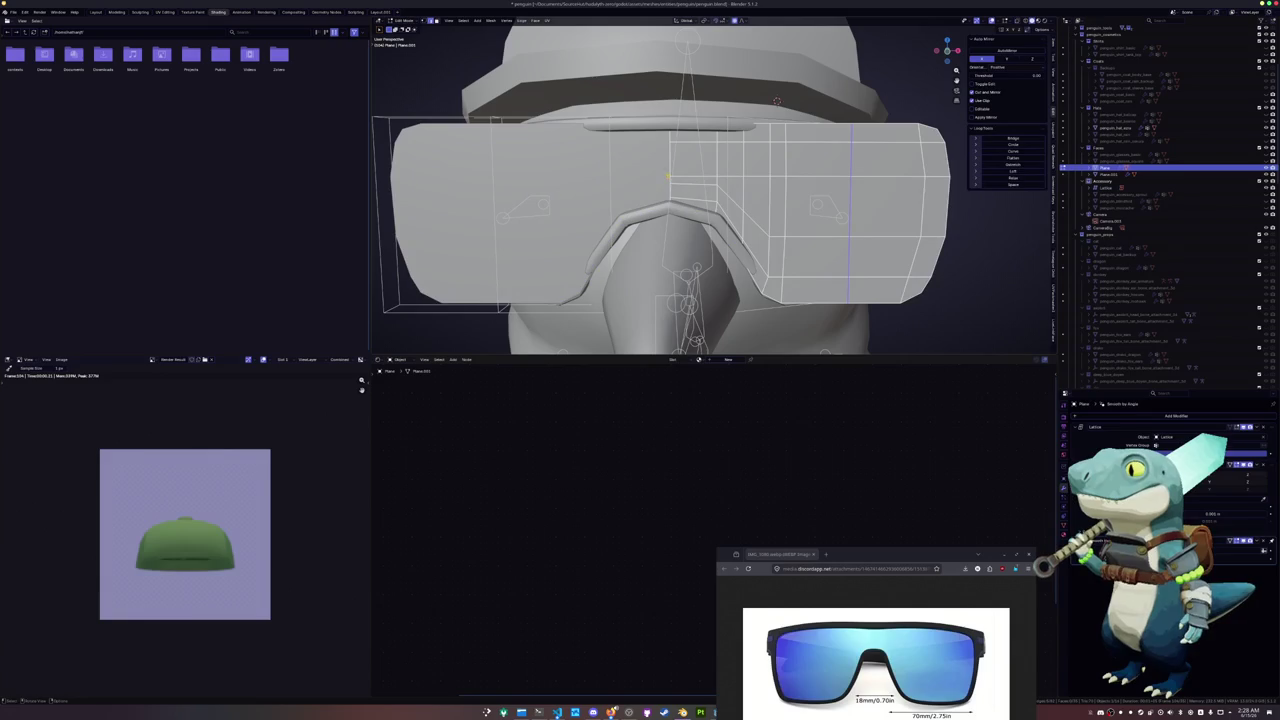
Select an edge loop on the goggle frame and try shifting it along X, then undo
left_click(850, 215, "alt")
key("Tab")
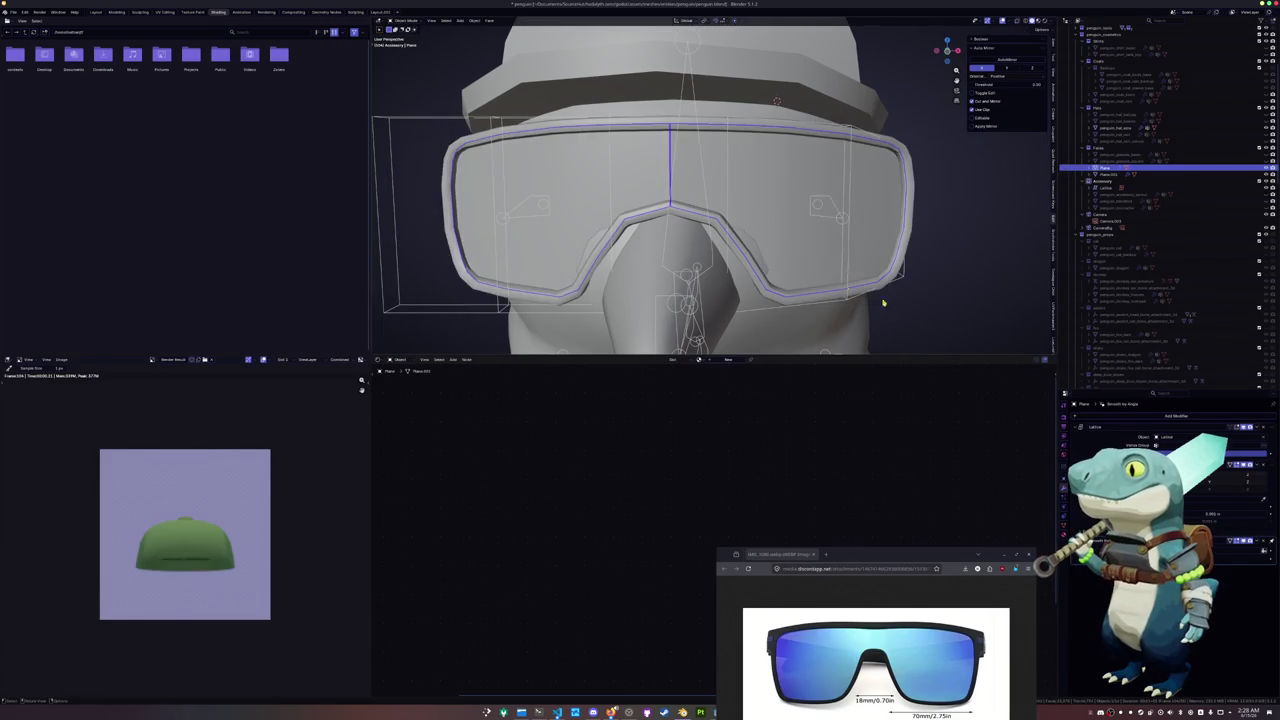
middle_click_drag(947, 338, 873, 131)
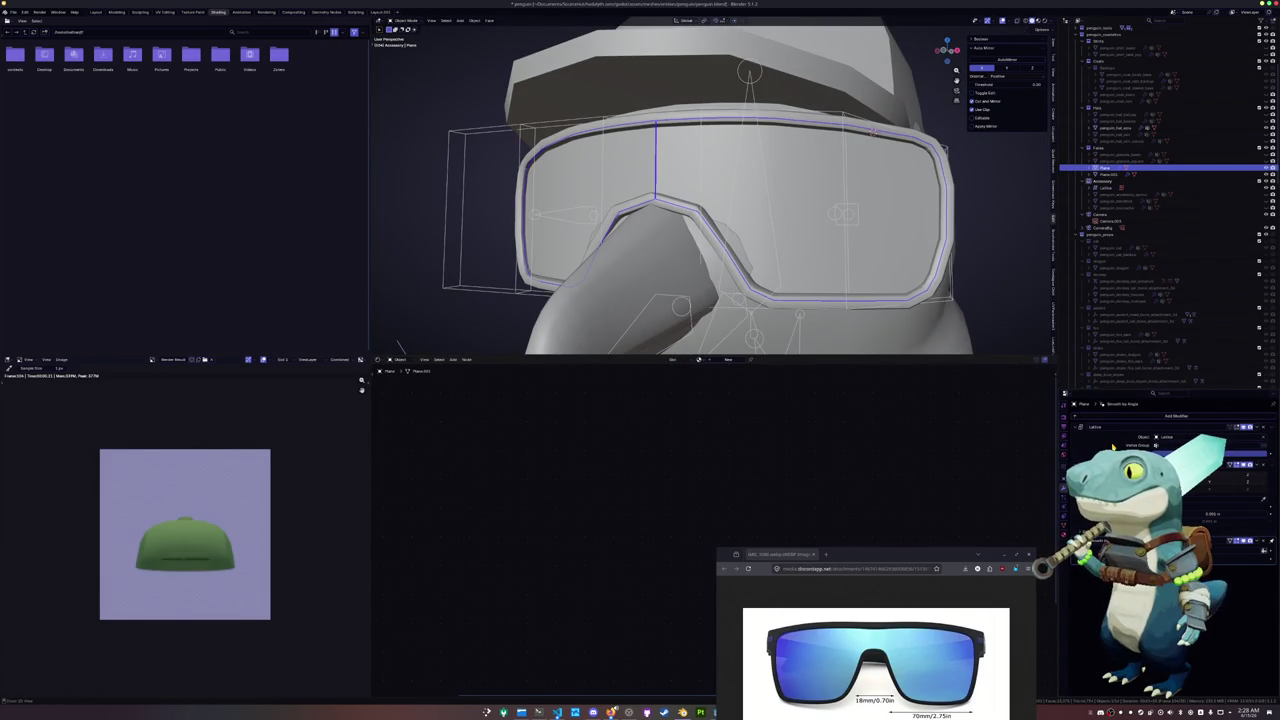
key("Tab")
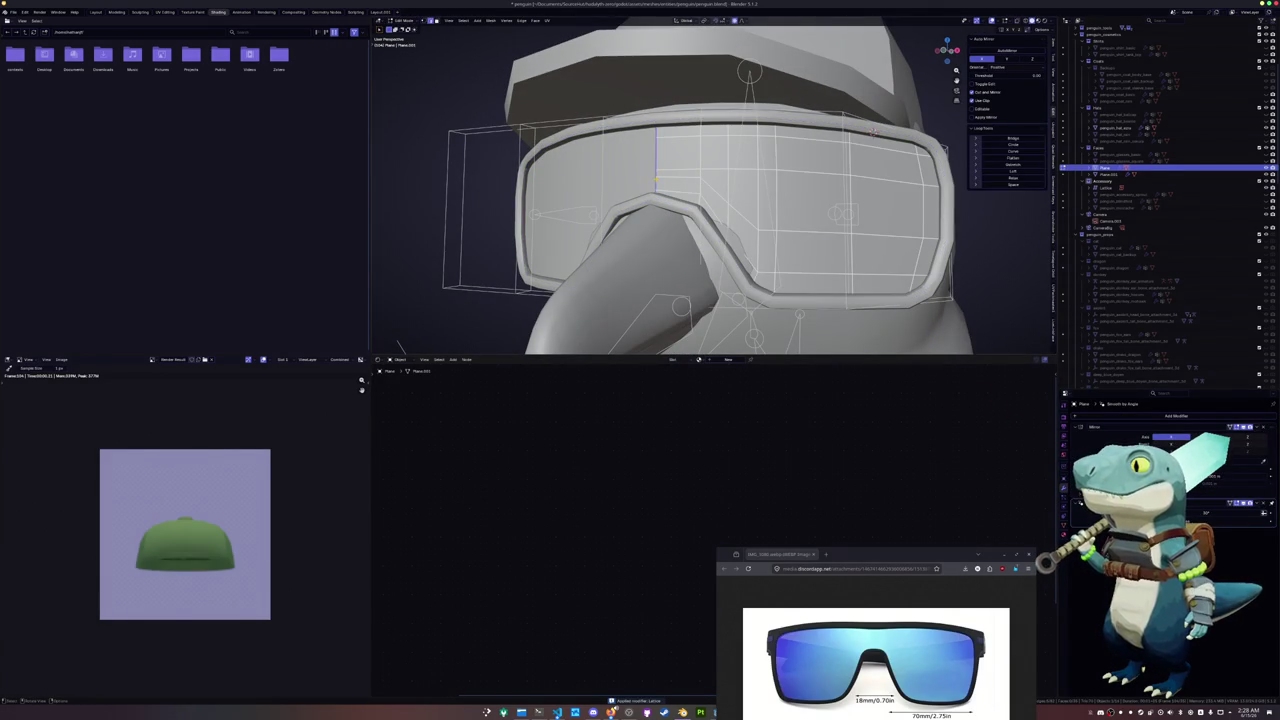
left_click(873, 131, "alt")
mouse_move(777, 191)
middle_mouse_down()
mouse_move(646, 193)
mouse_move(658, 193)
middle_mouse_up()
key("g")
key("x")
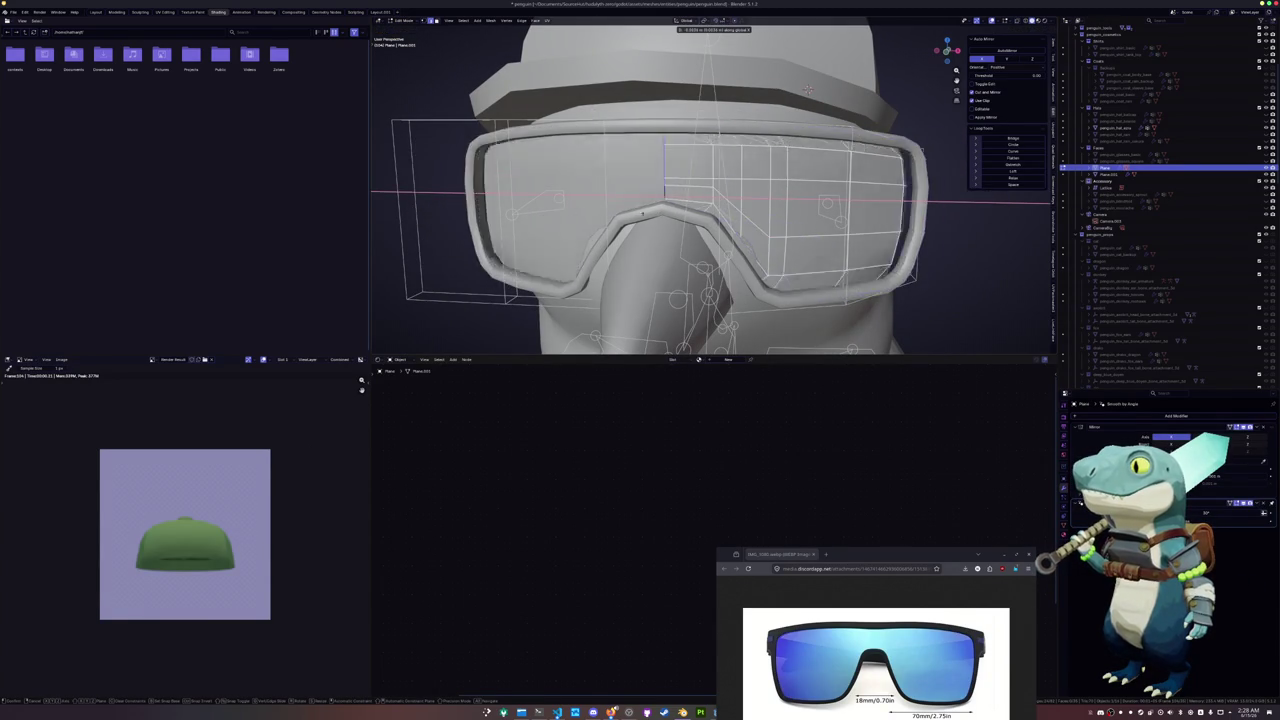
key("Return")
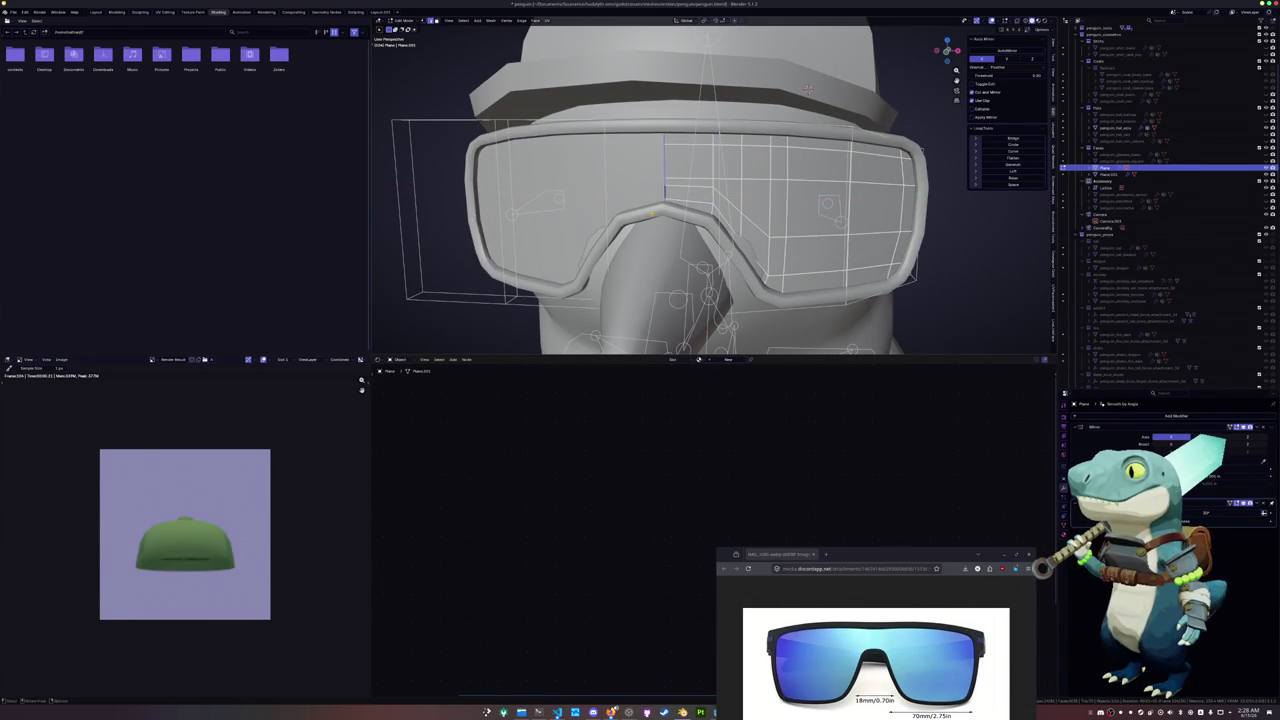
key("ctrl+z")
key("ctrl+z")
Shift the selected frame edge along the X axis to adjust its width
middle_click_drag(809, 90, 837, 78)
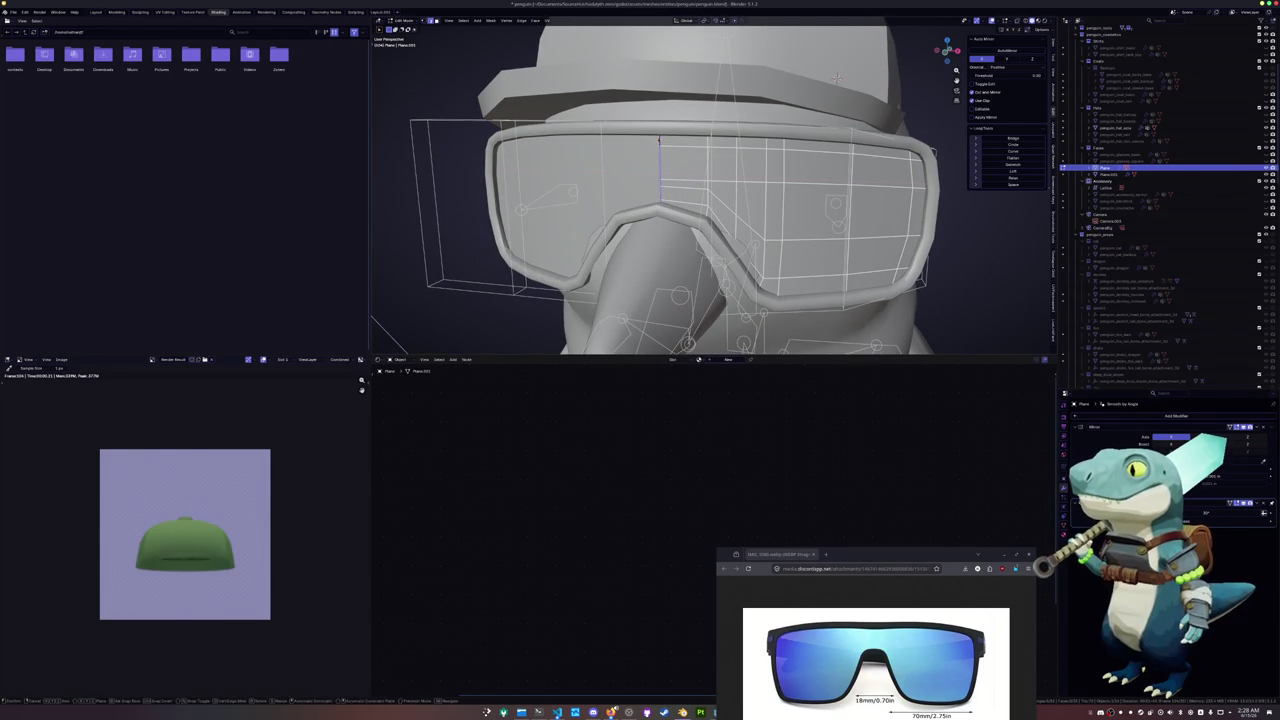
key("g")
key("x")
left_click(837, 78)
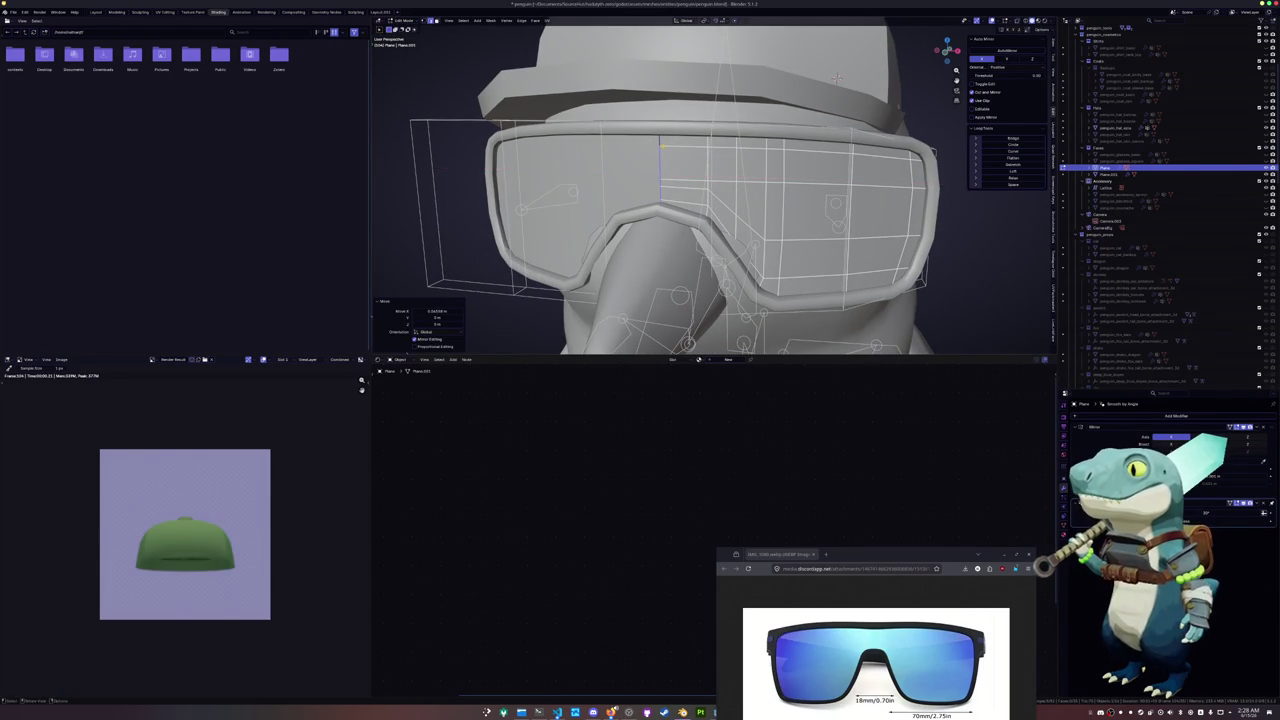
key("Tab")
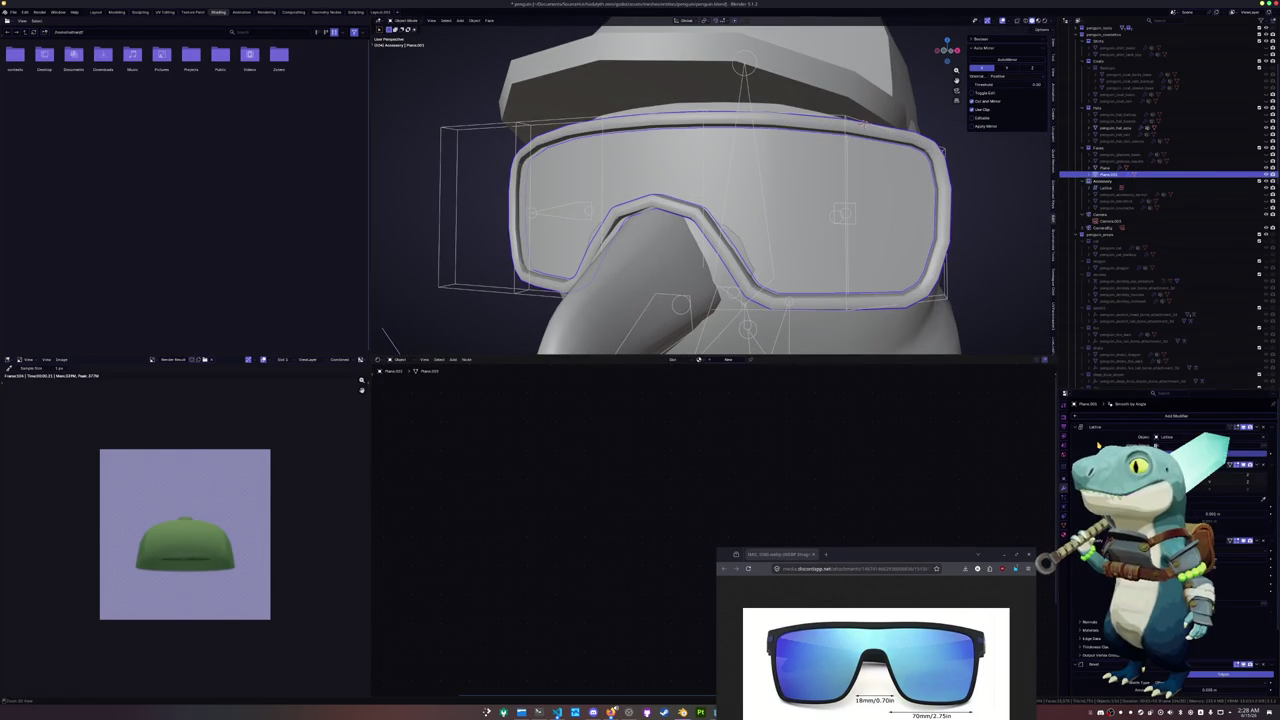
Move the goggles' selected geometry along X, then select the lattice
key("KP_Decimal")
key("Tab")
key("alt+z")
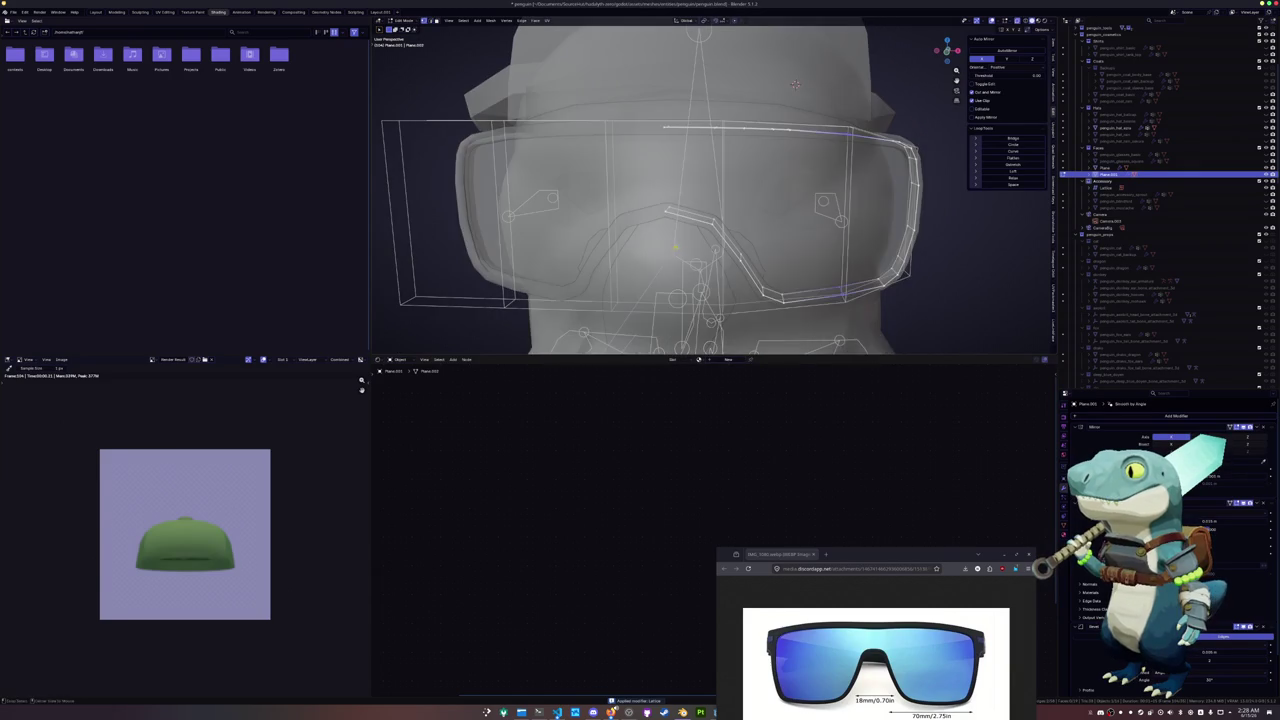
key("alt+z")
key("g")
key("x")
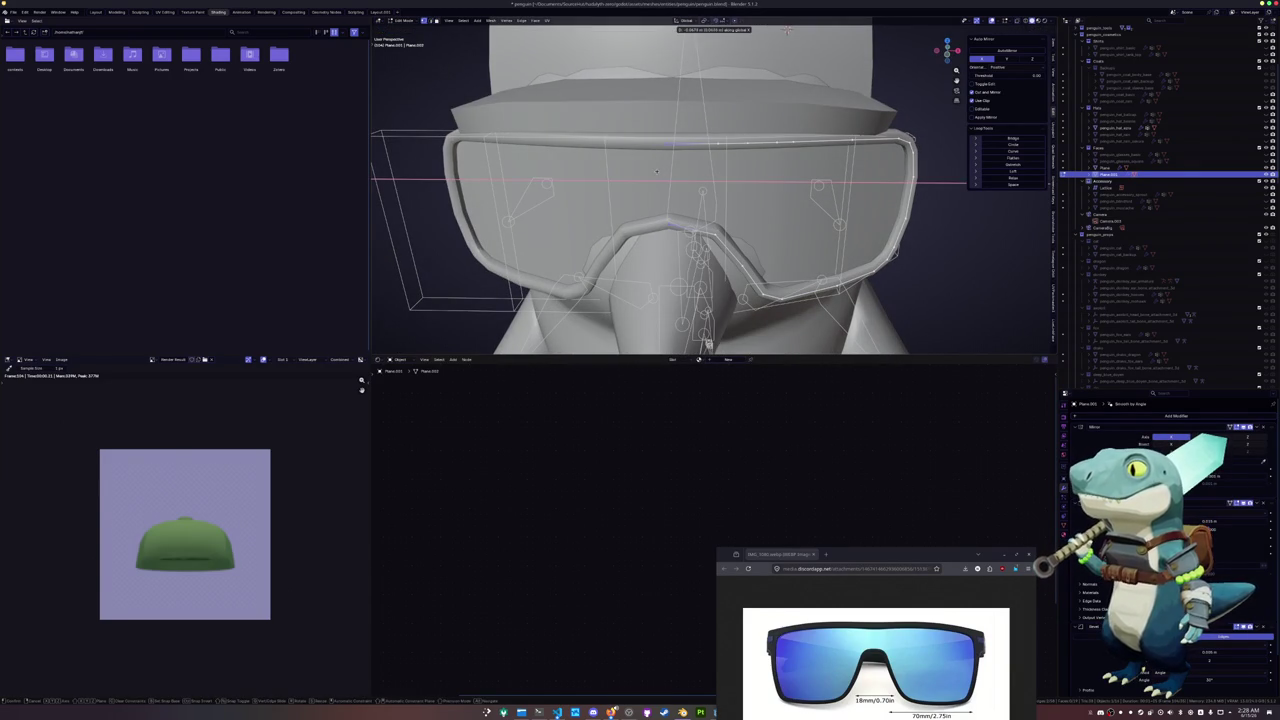
left_click(655, 171)
key("Tab")
mouse_move(766, 229)
middle_mouse_down()
mouse_move(725, 220)
mouse_move(837, 247)
mouse_move(974, 207)
middle_mouse_up()
left_click(711, 226)
Delete the lattice and select the goggle lenses object
key("x")
left_click(815, 244)
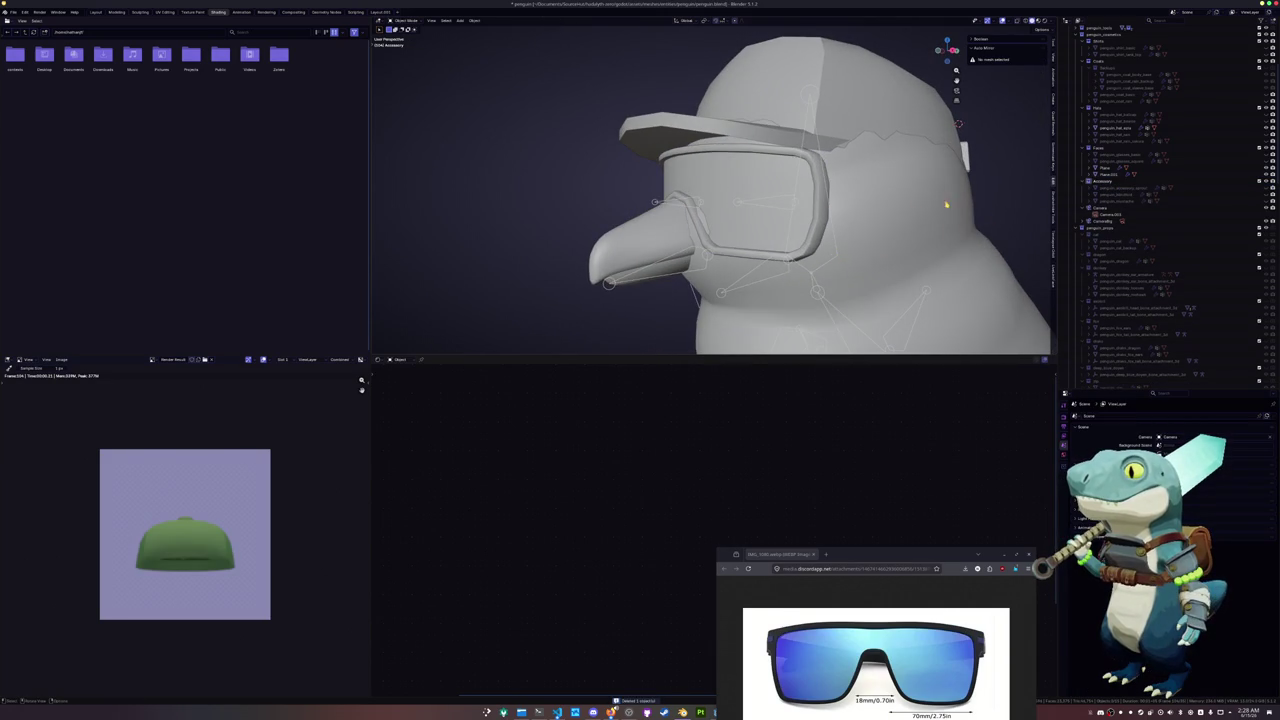
left_click(1068, 167)
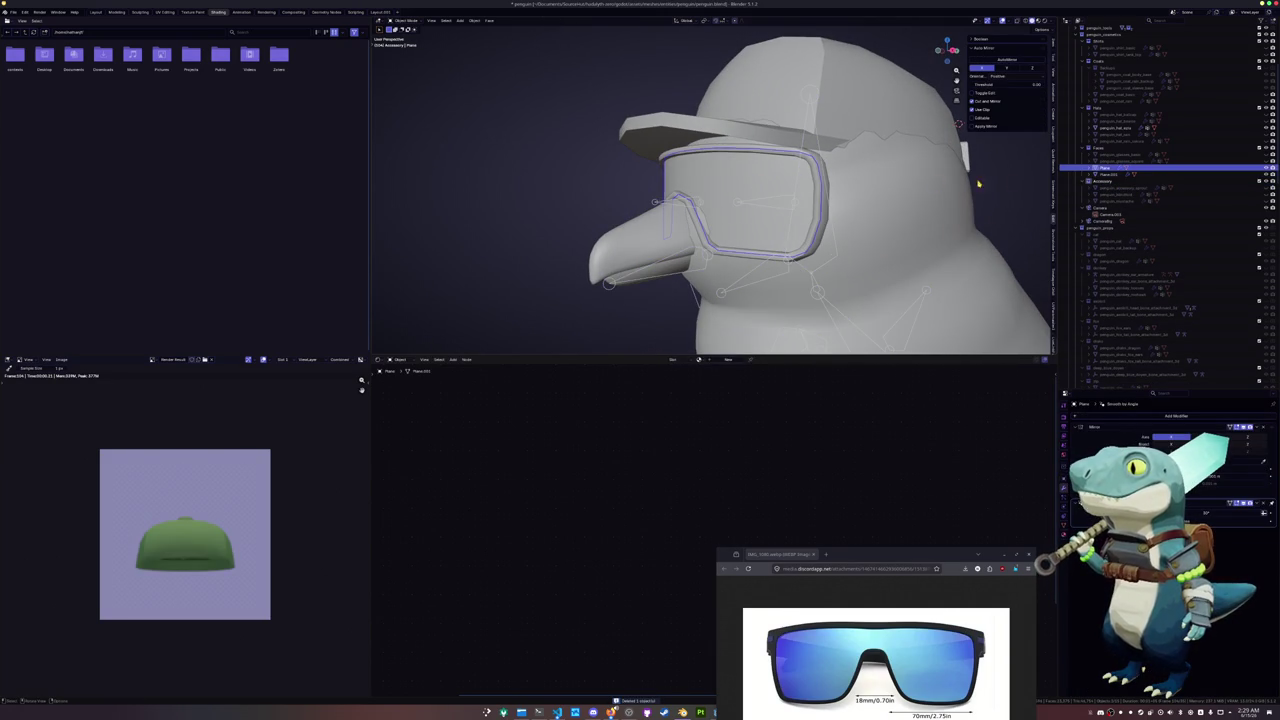
left_click(1065, 150)
left_click(1068, 168)
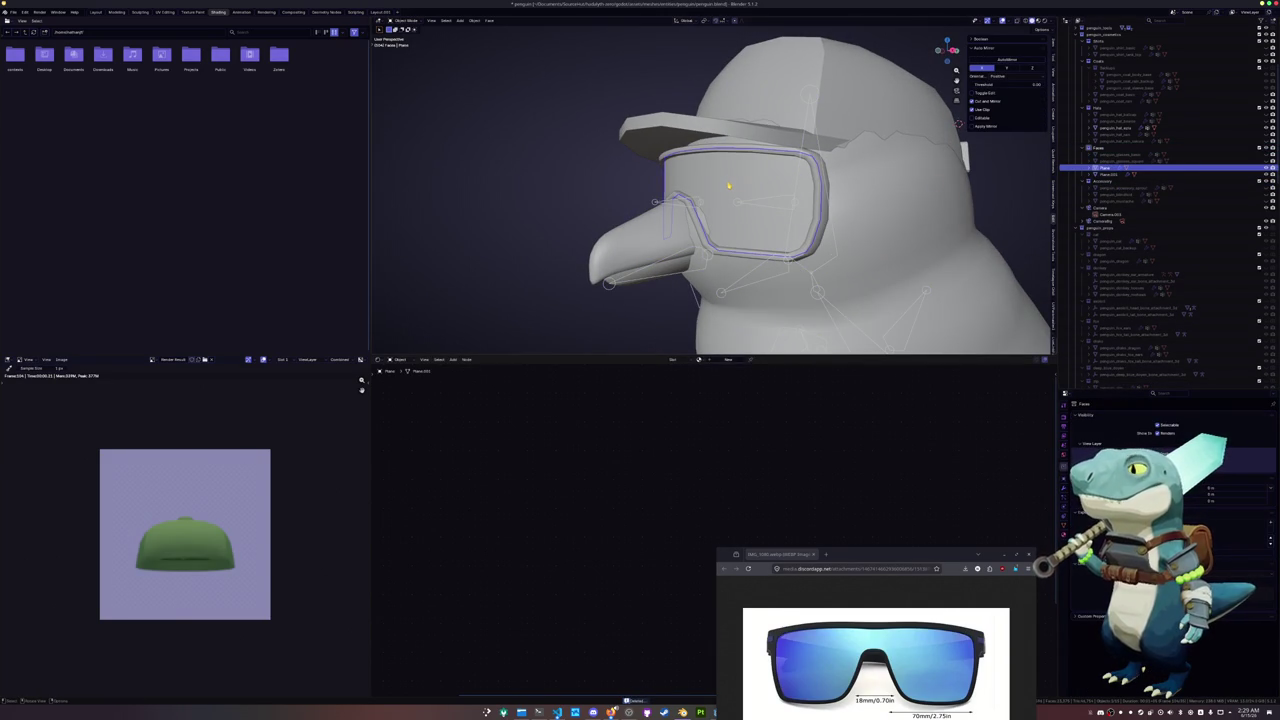
Rename the lenses and frame with sora_glasses names and give the frame a new material
key("F2")
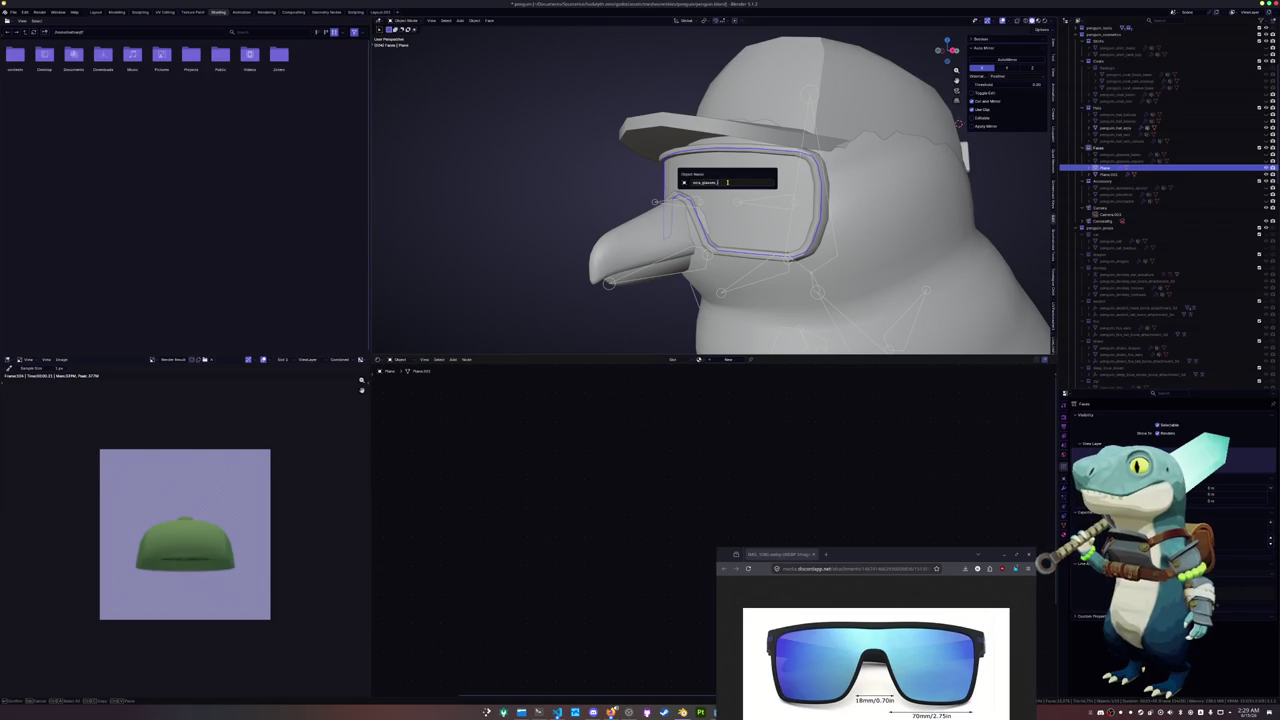
key("Return")
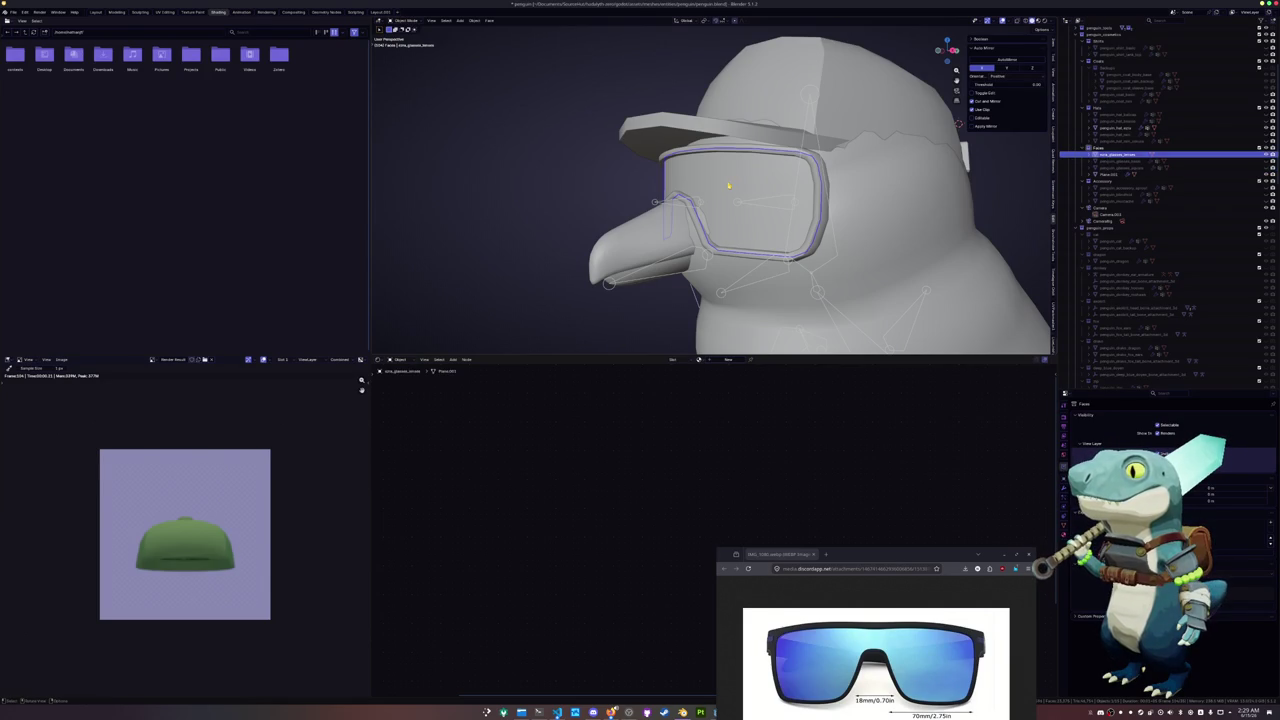
left_click(710, 150)
key("F2")
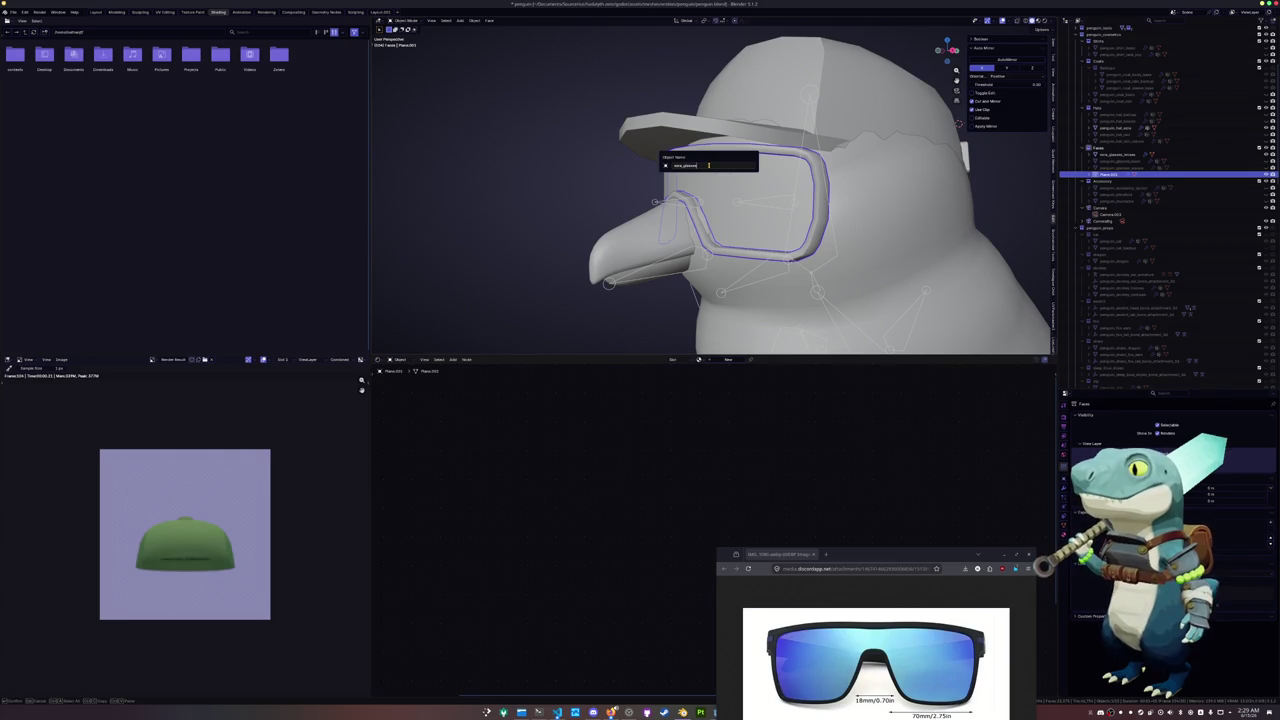
key("Return")
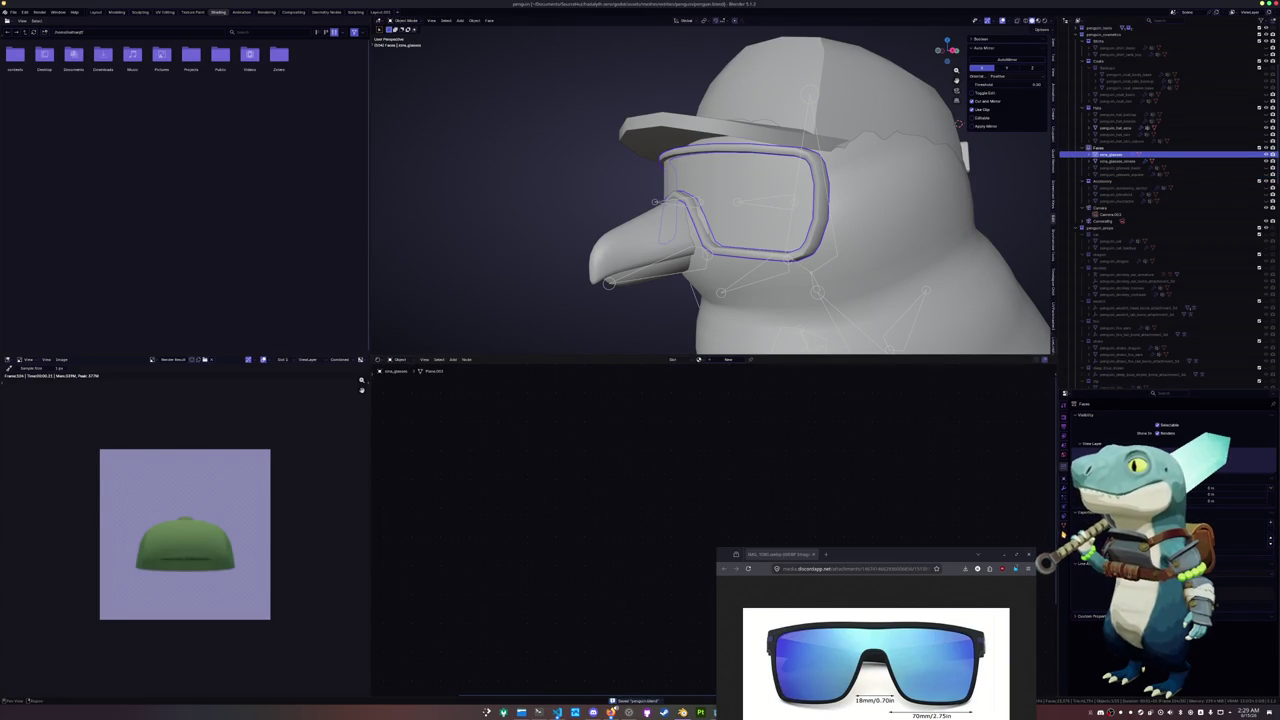
left_click(1064, 530)
left_click(1225, 484)
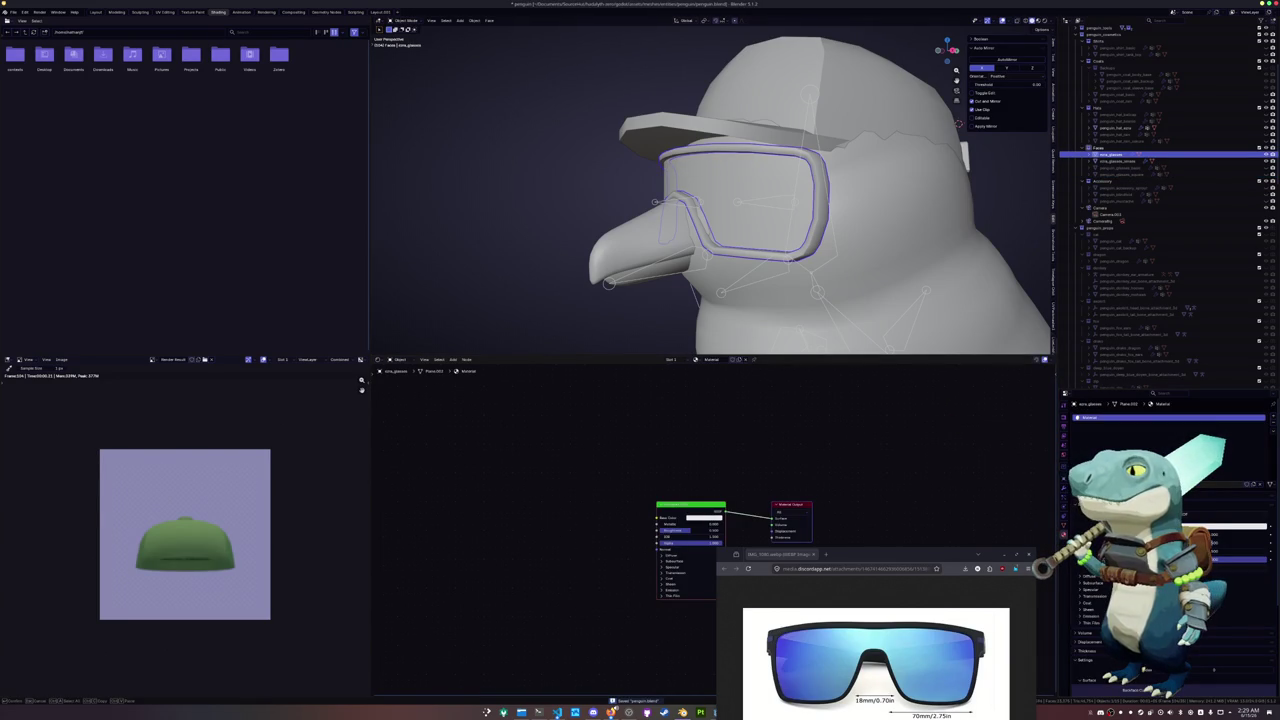
Confirm the new glasses material name and save the file
key("Return")
left_click(1116, 161)
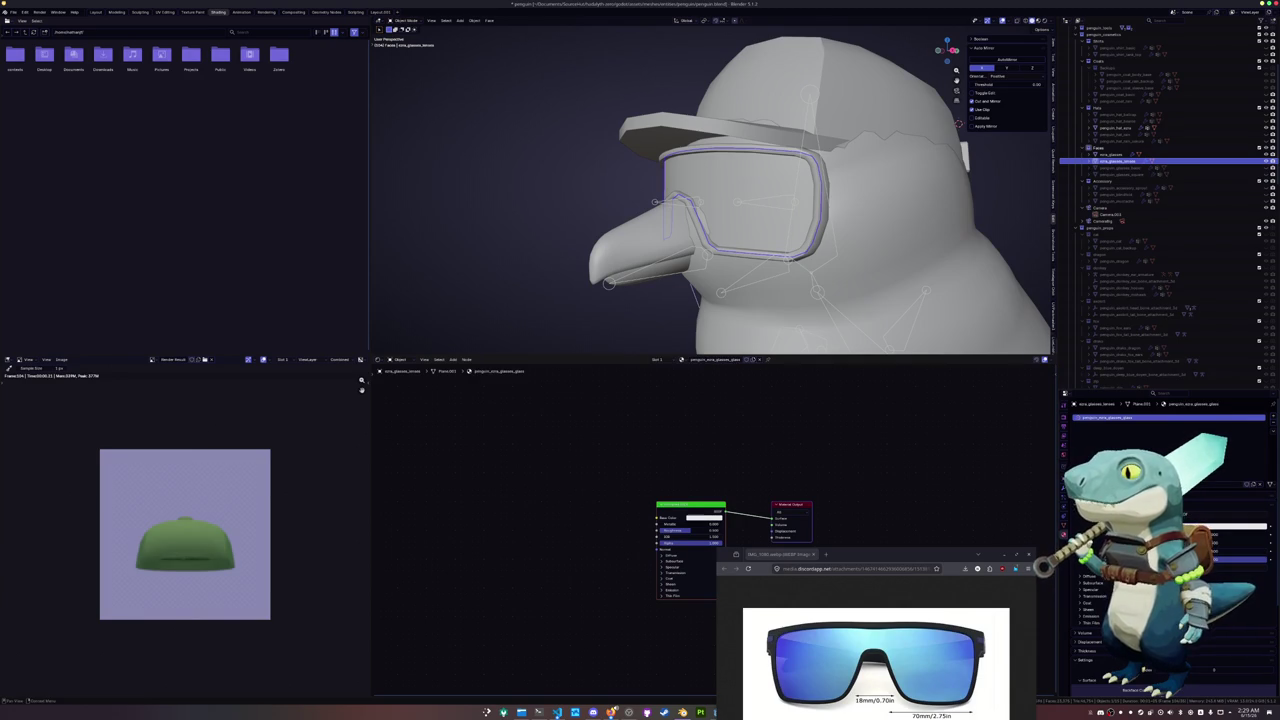
left_click(1115, 155)
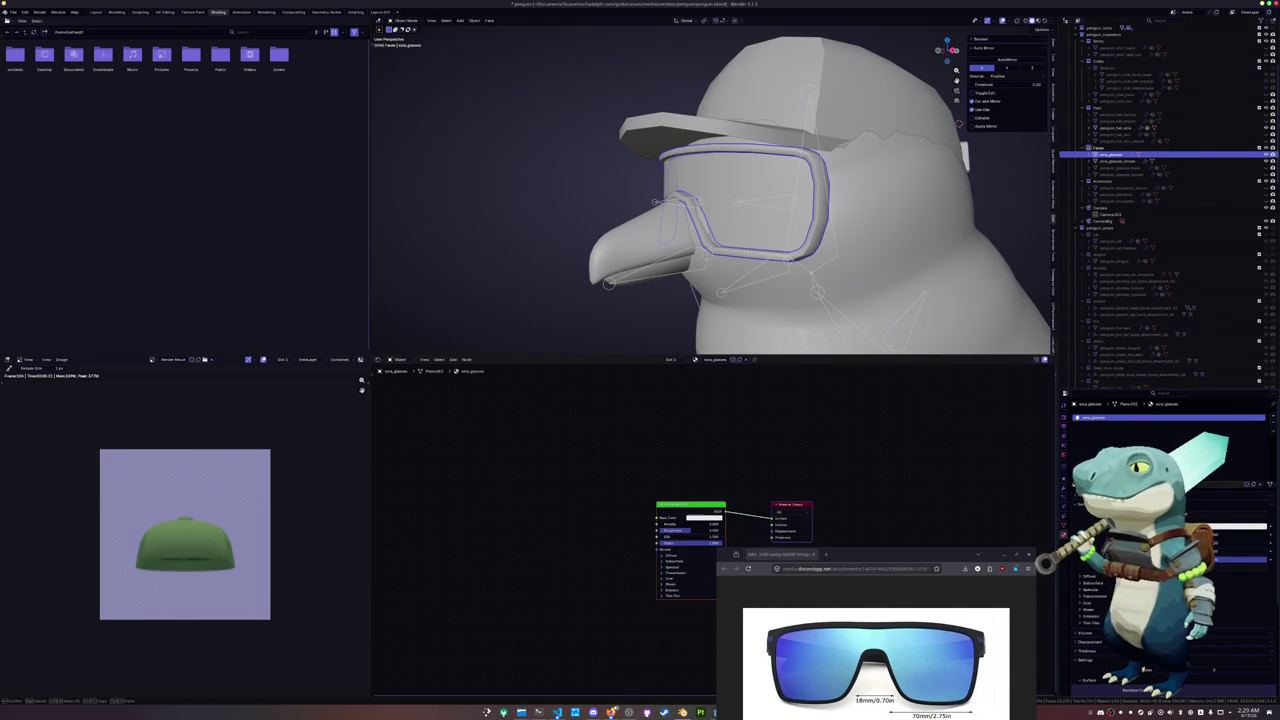
key("ctrl+s")
Rename the glasses frame object to penguin_zona_glasses
left_click(1119, 161)
left_click(1121, 156)
left_click(1122, 160)
left_click(1121, 155)
double_click(1121, 155)
type("penguin_")
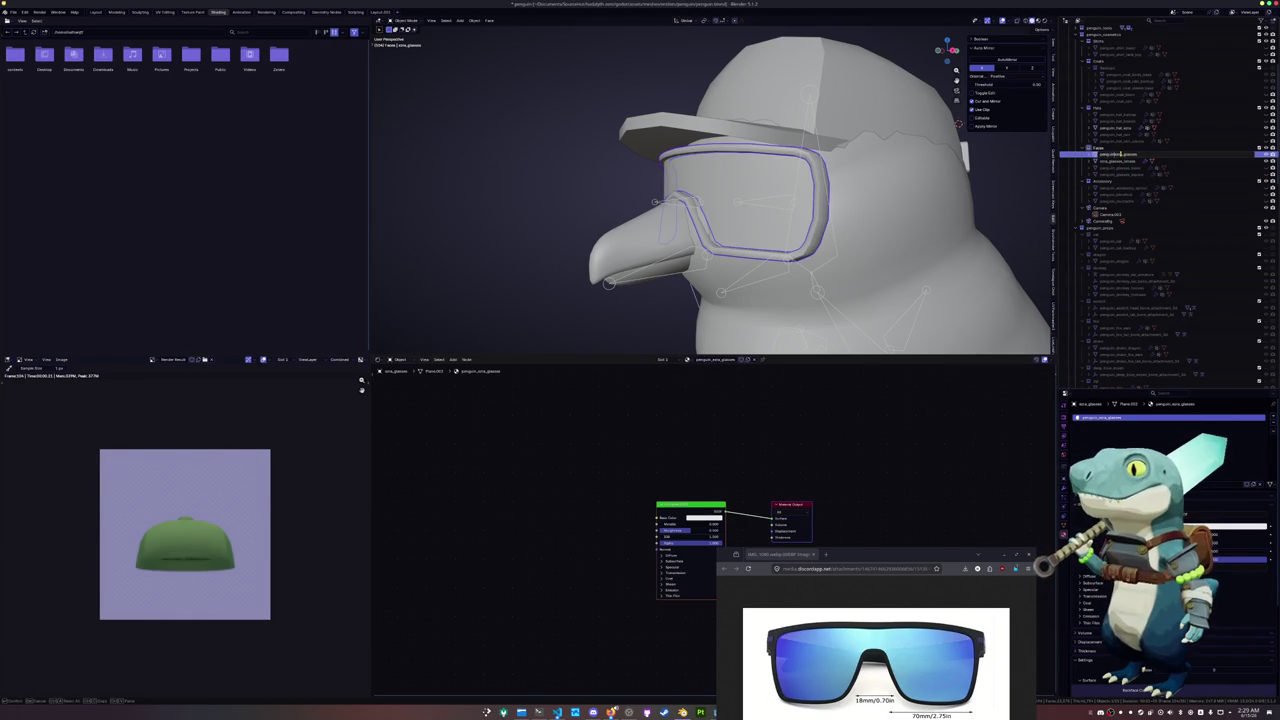
key("Return")
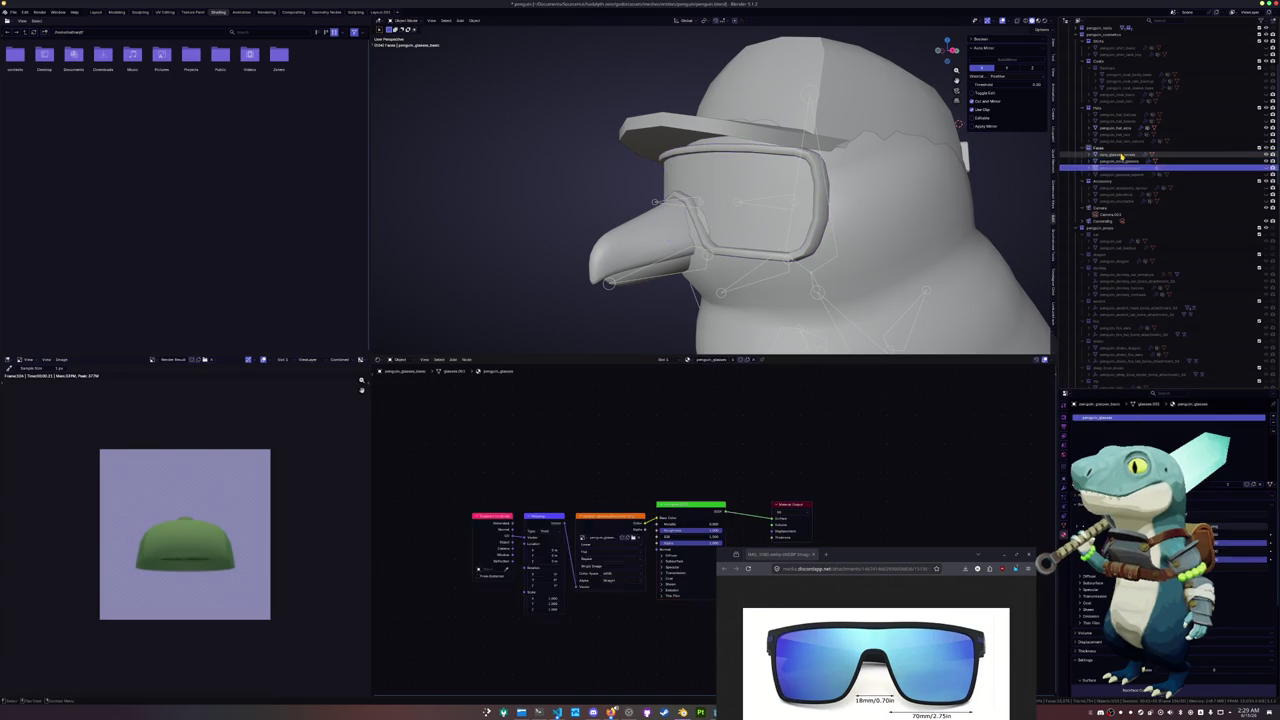
Select all of the lenses mesh in Edit Mode and switch to the UV Editing workspace
left_click(1121, 156)
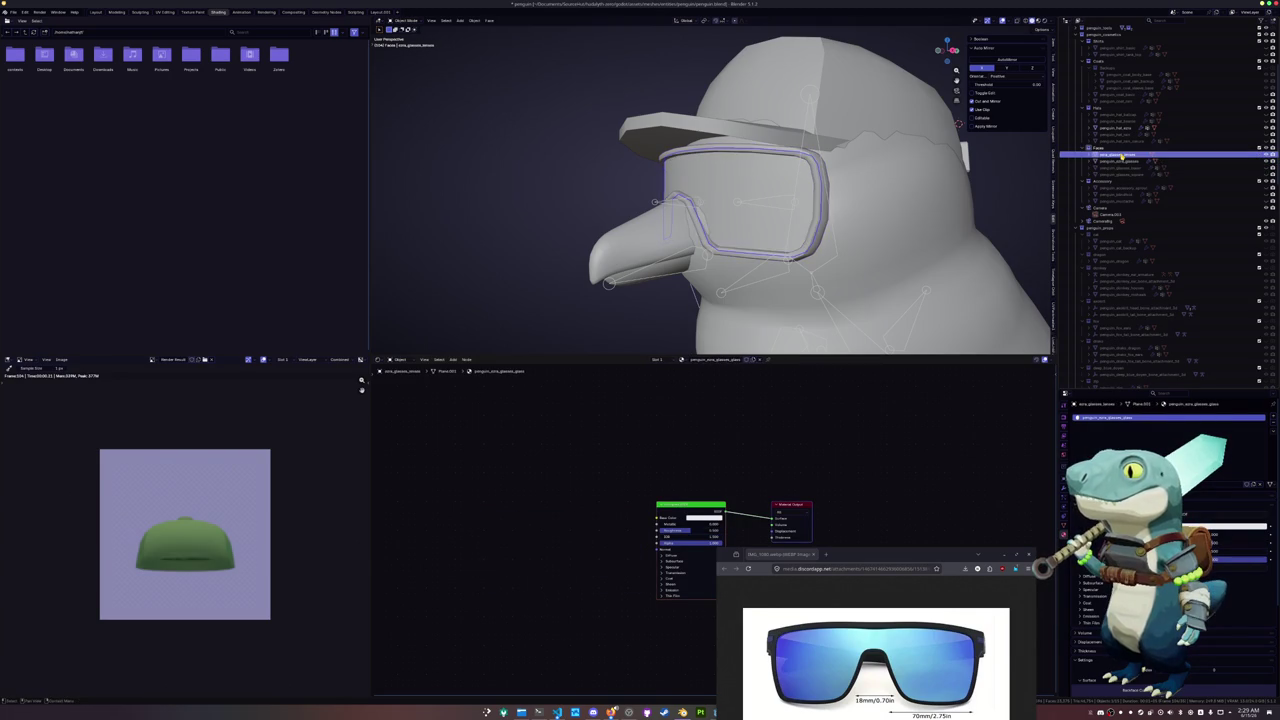
key("Down")
key("Tab")
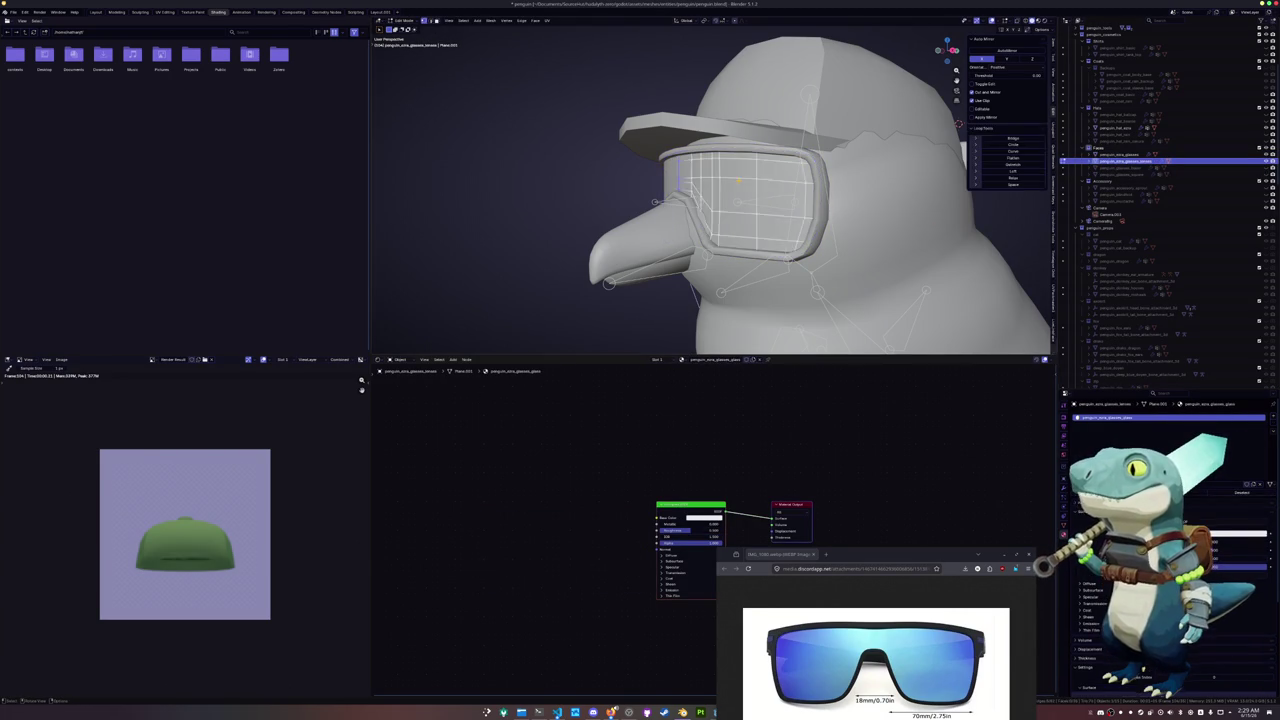
key("a")
left_click(165, 12)
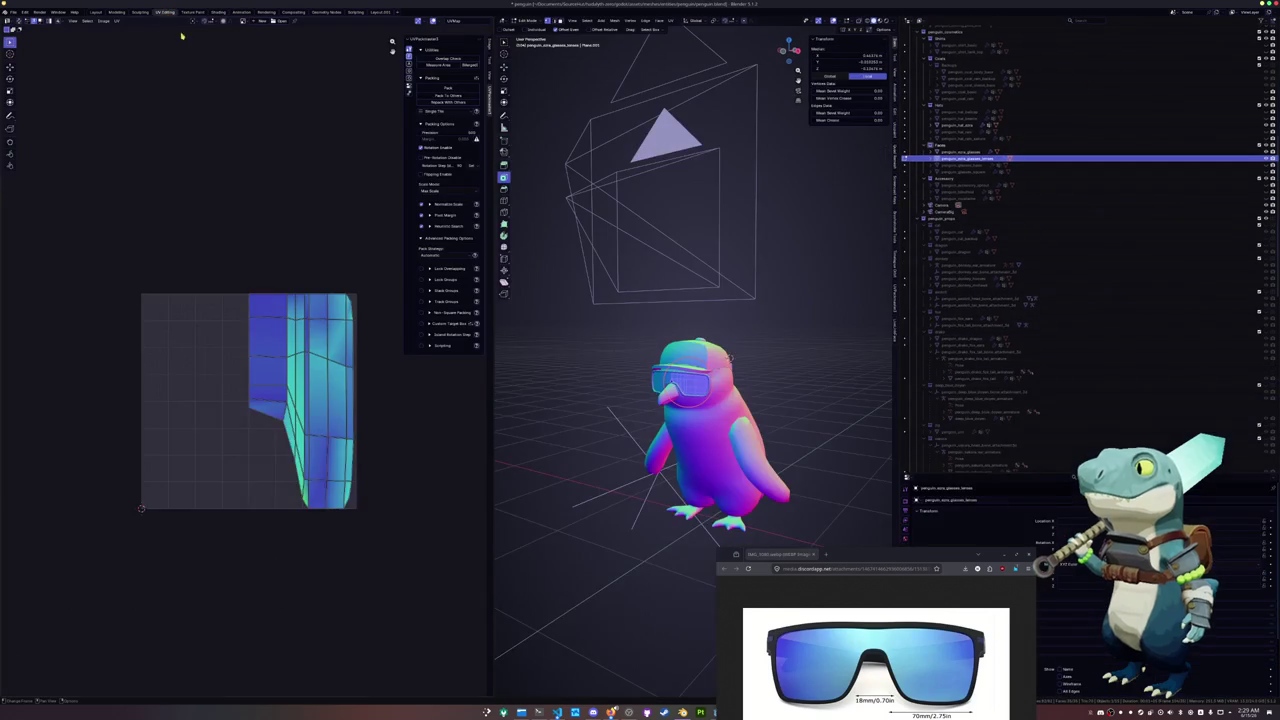
Unwrap the lens faces and inspect the result in Object Mode
scroll(314, 297, "up", 3)
scroll(271, 277, "up", 2)
left_click(671, 20)
left_click(690, 30)
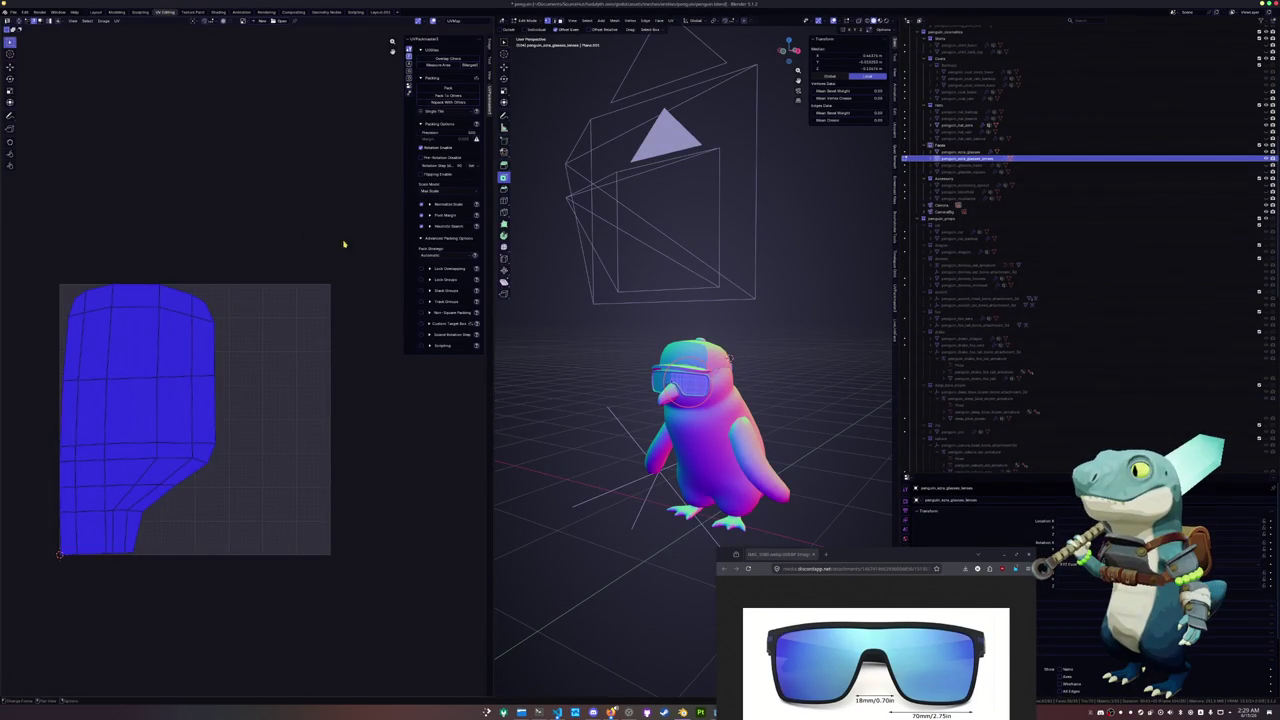
key("Tab")
middle_click_drag(654, 320, 700, 330)
left_click_drag(909, 557, 843, 657)
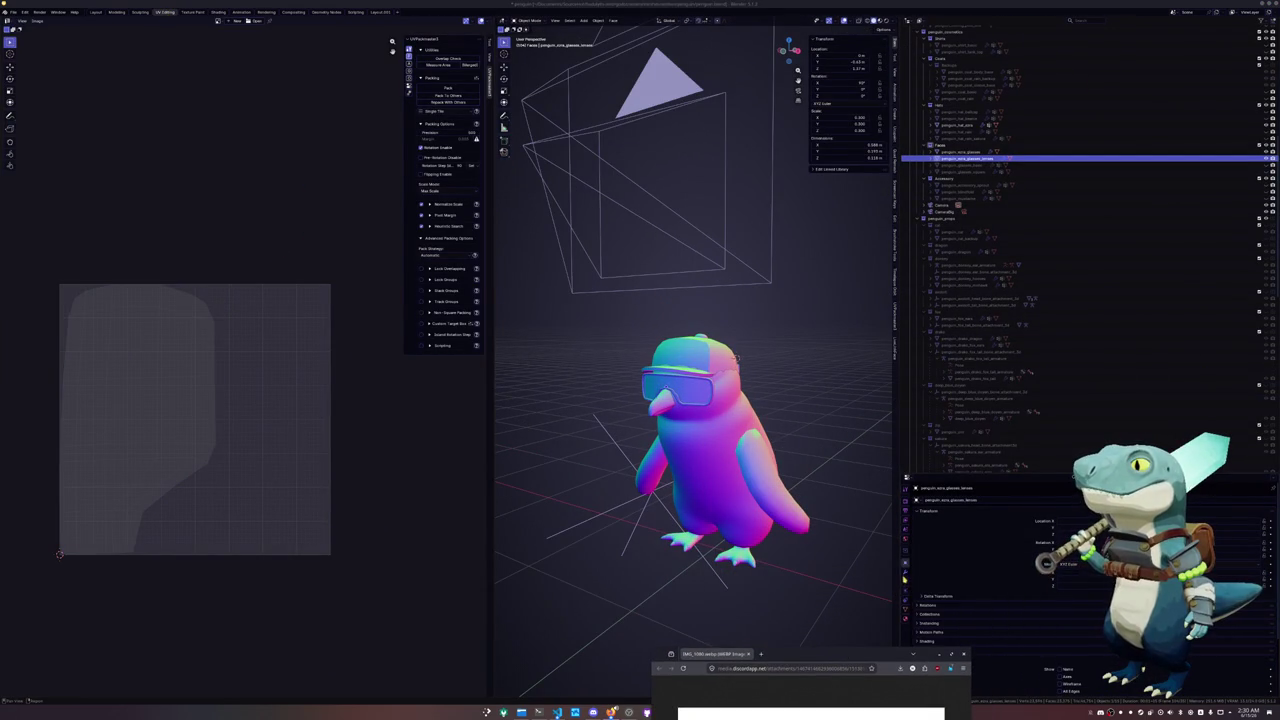
Unwrap the lenses again so the UVs show the full symmetric goggle band
key("Tab")
scroll(760, 483, "up", 2)
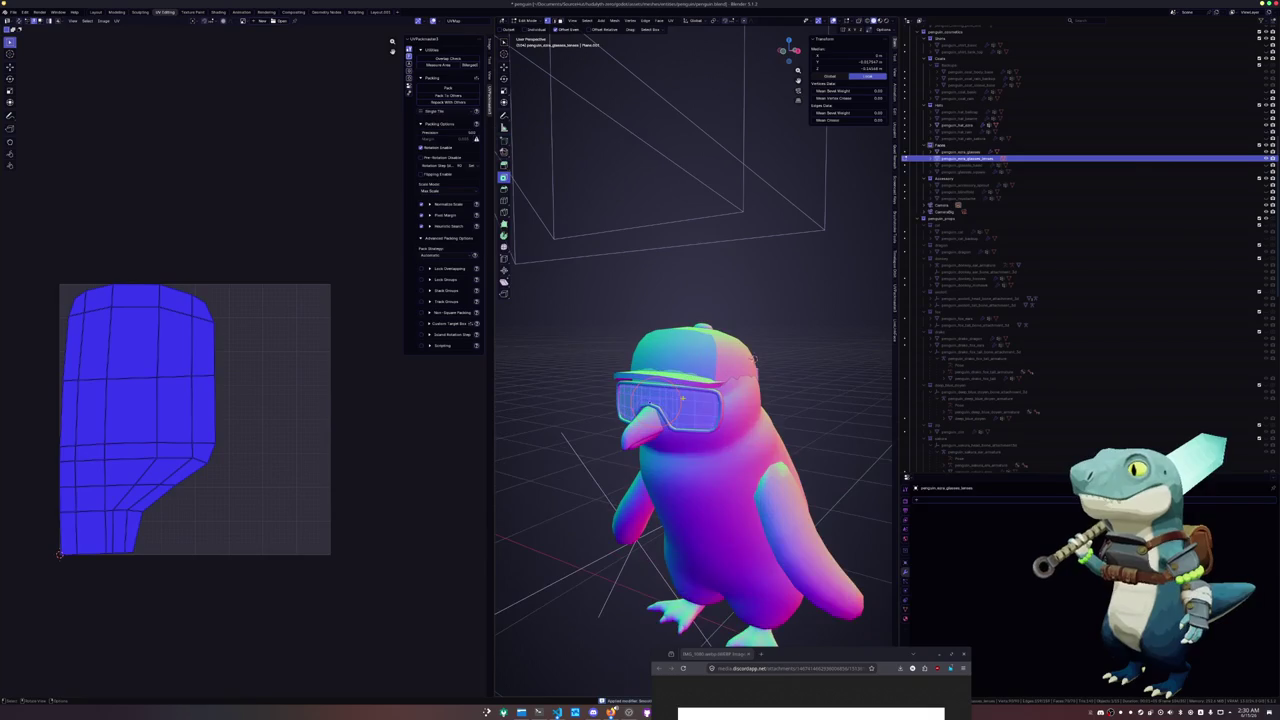
middle_click_drag(760, 483, 740, 470)
left_click(674, 22)
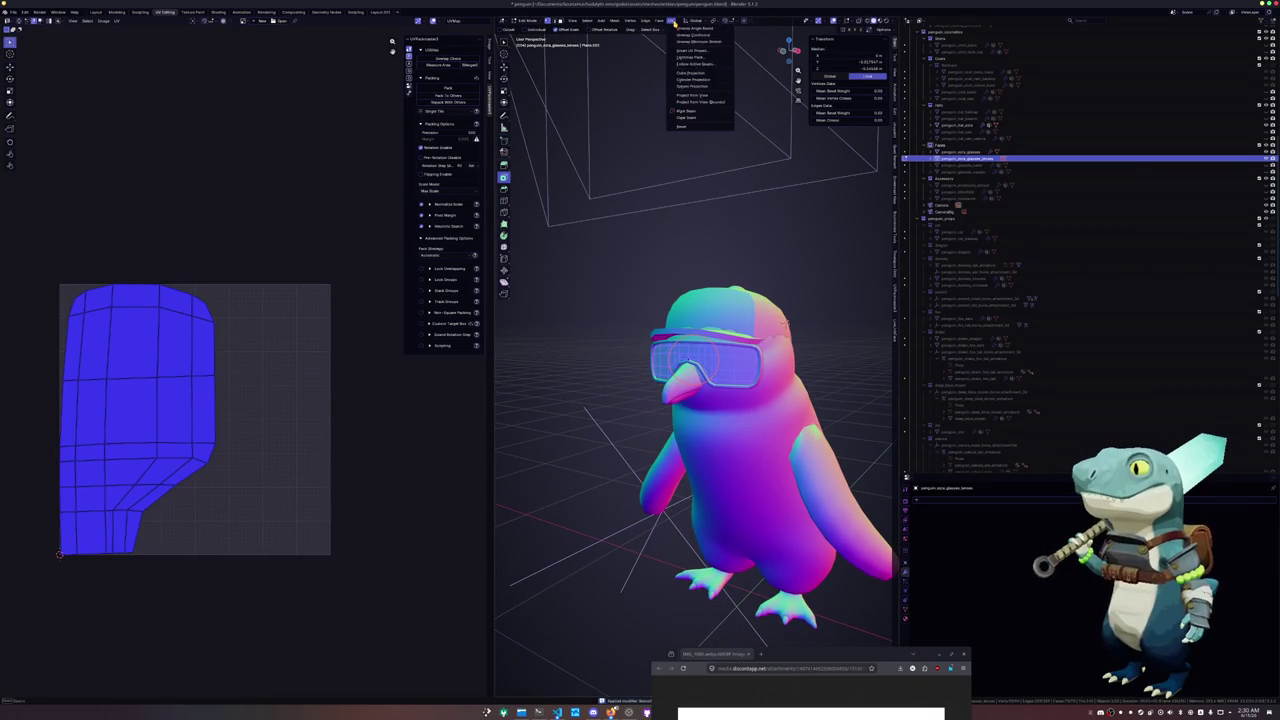
left_click(690, 34)
key("KP_Decimal")
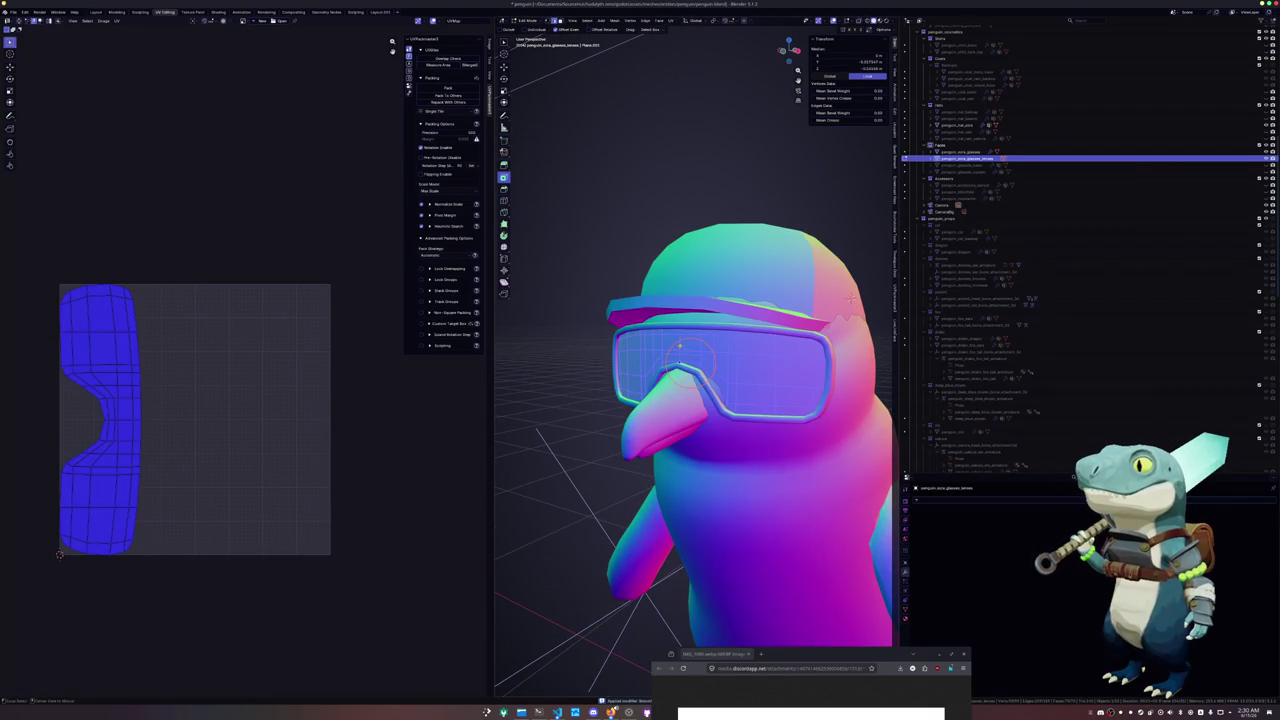
Switch to the goggle frame and apply its mirror and solidify modifiers
right_click(650, 335)
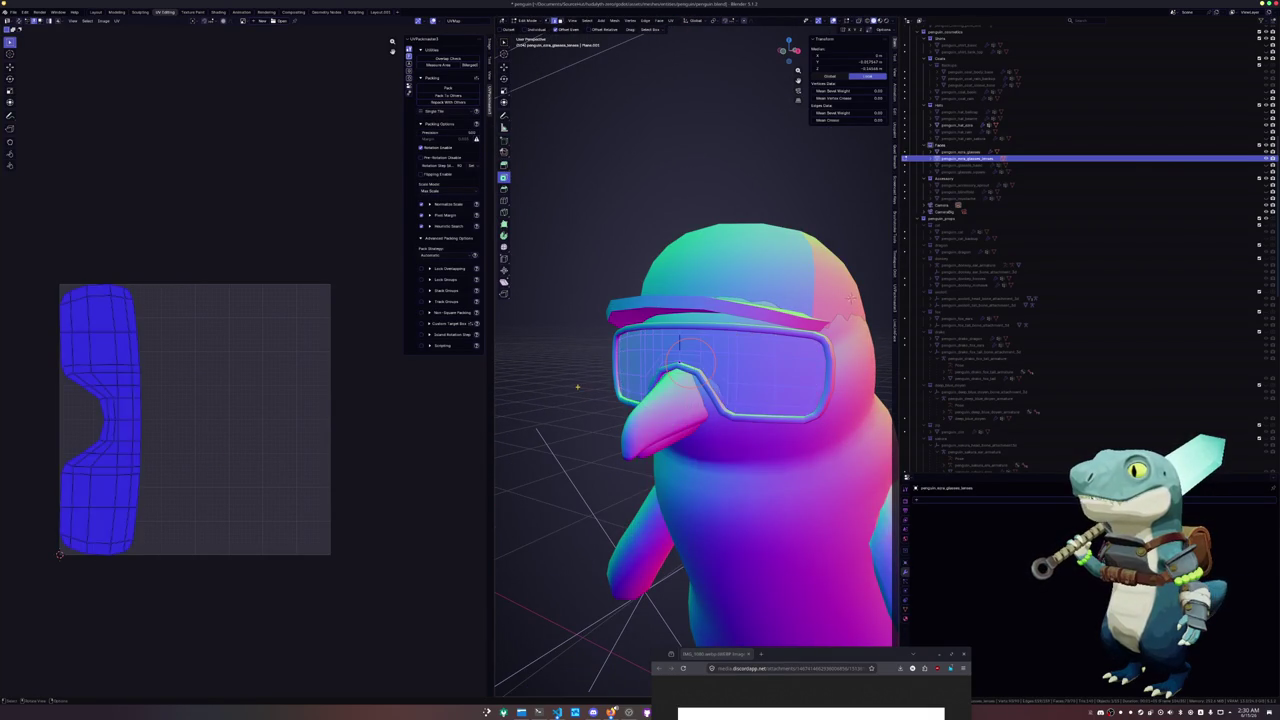
key("Tab")
left_click(760, 370)
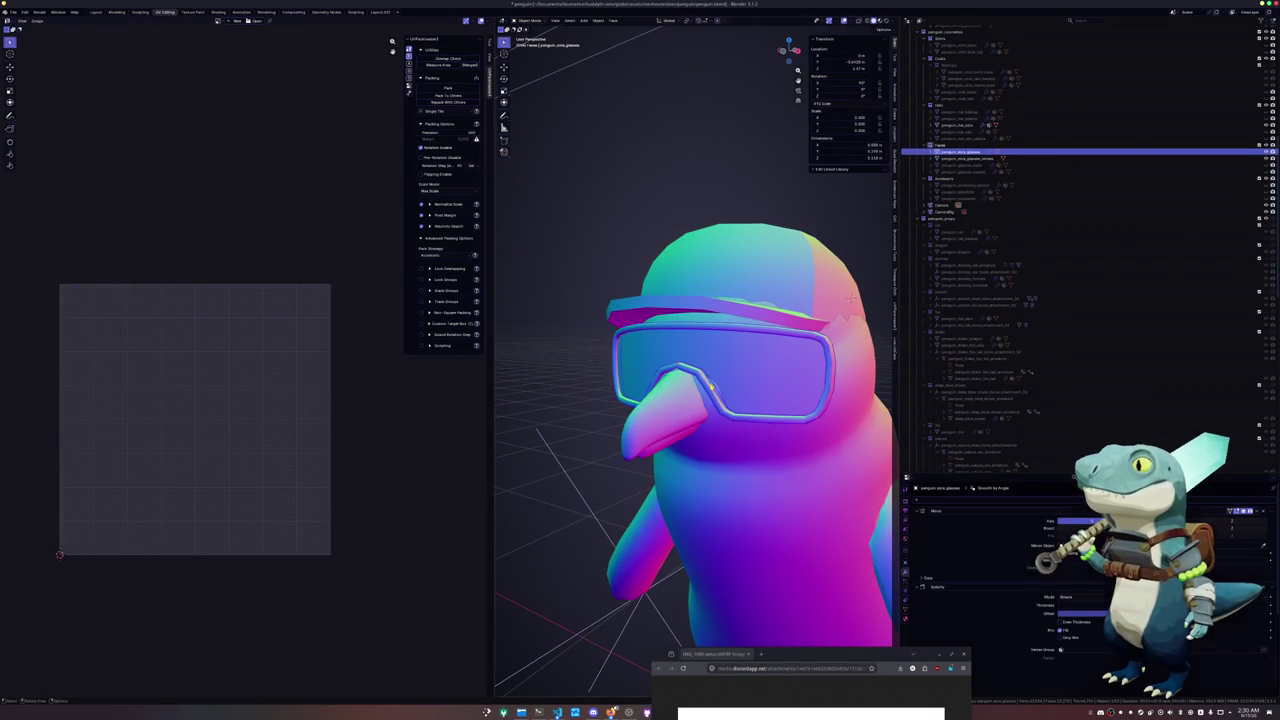
key("Tab")
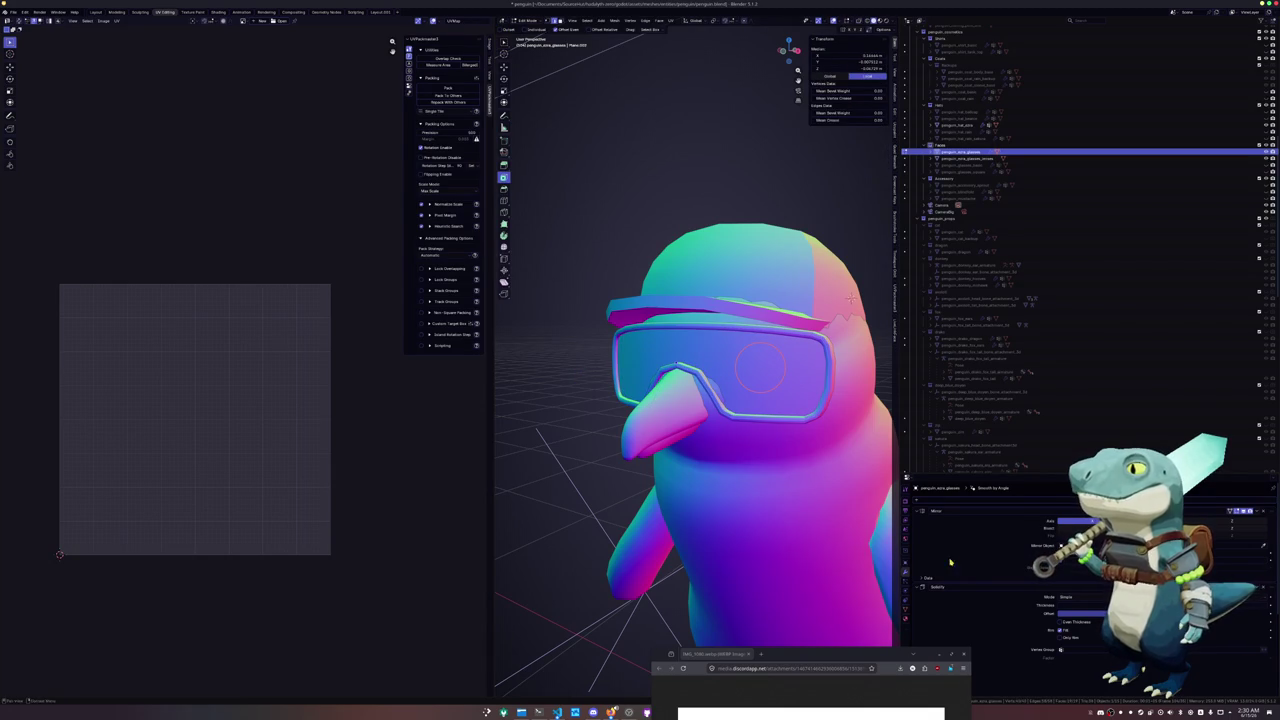
key("Tab")
key("ctrl+a")
key("ctrl+a")
key("Tab")
Mark all sharp edges of the frame as seams and unwrap the frame
scroll(722, 445, "up", 4)
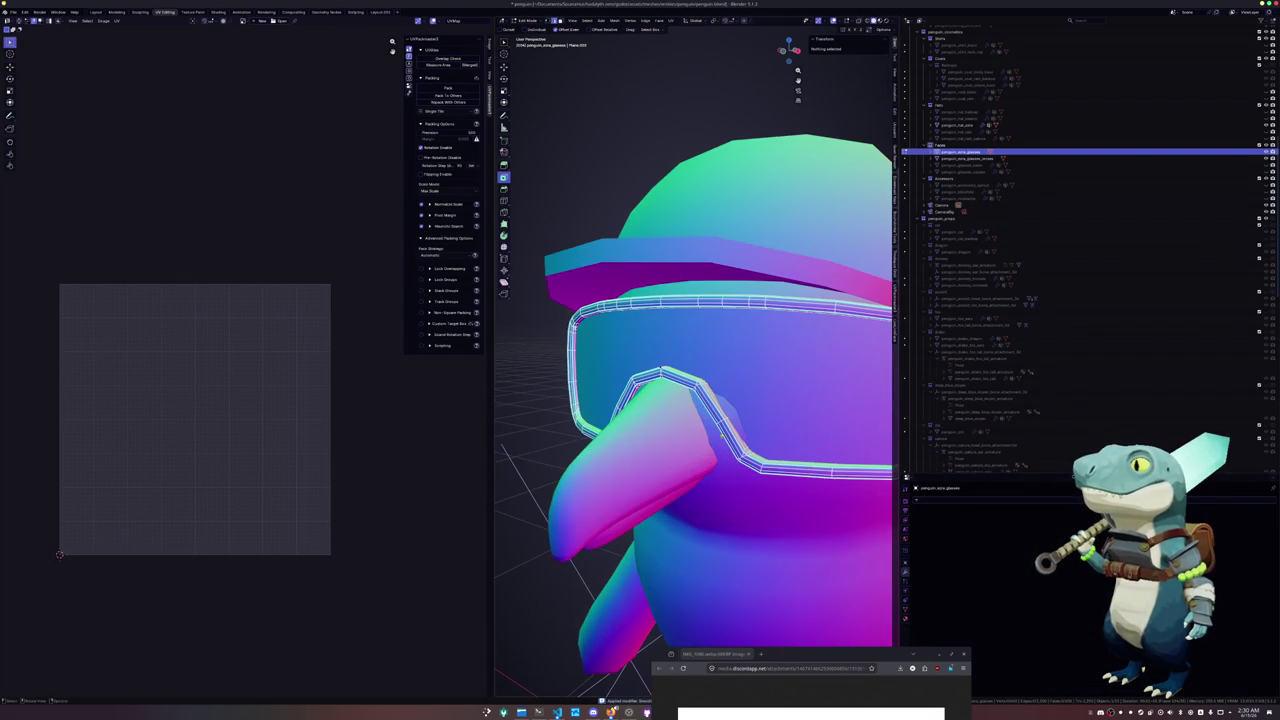
scroll(722, 420, "down", 3)
left_click(712, 400)
key("shift+g")
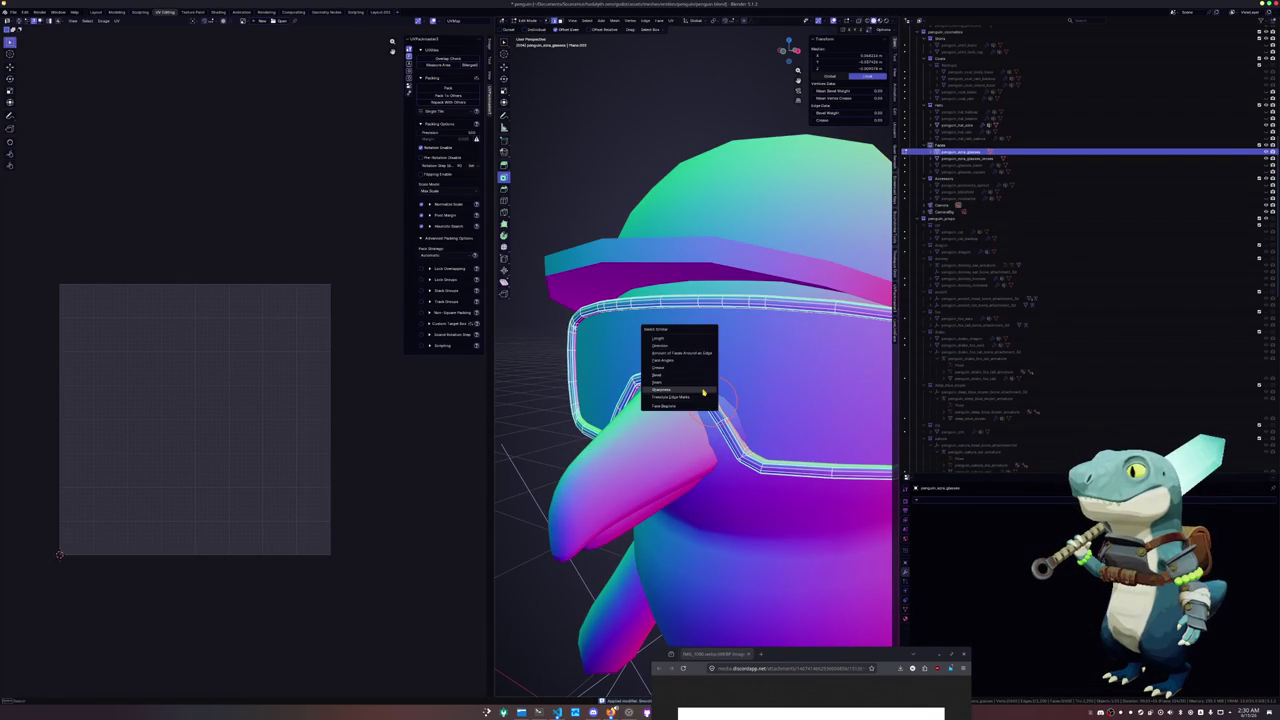
left_click(700, 382)
key("ctrl+e")
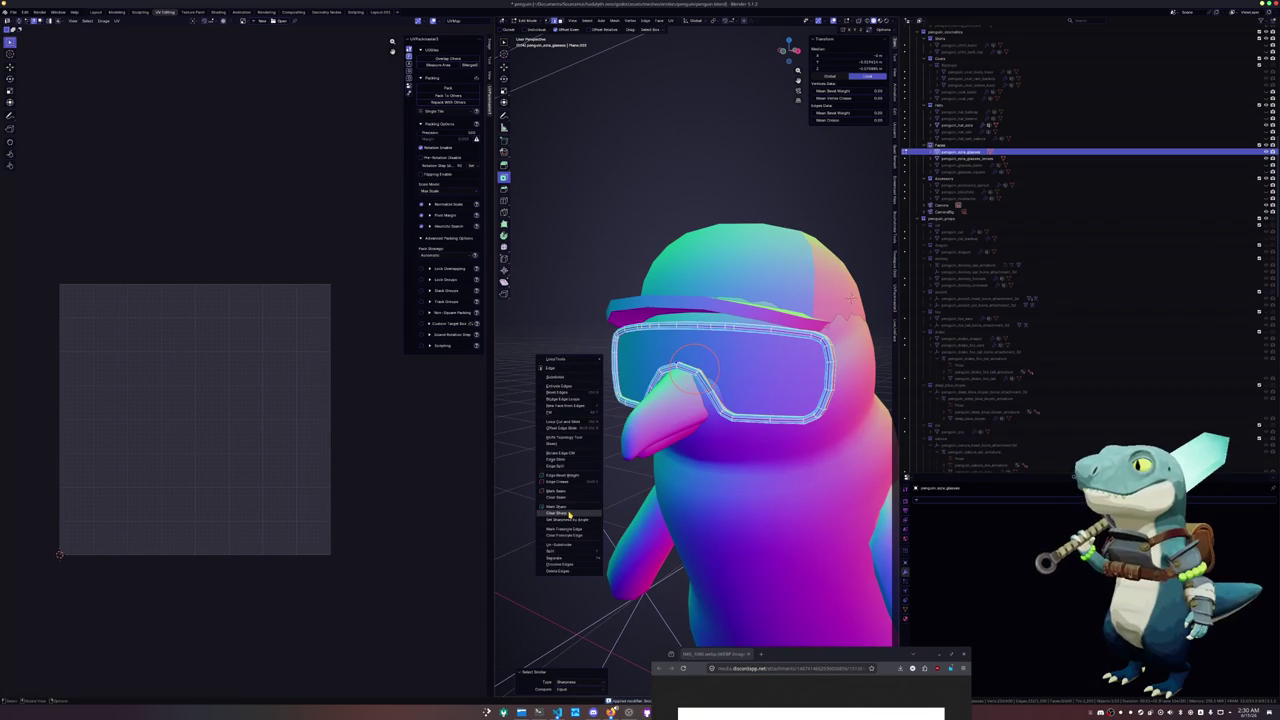
key("ctrl+e")
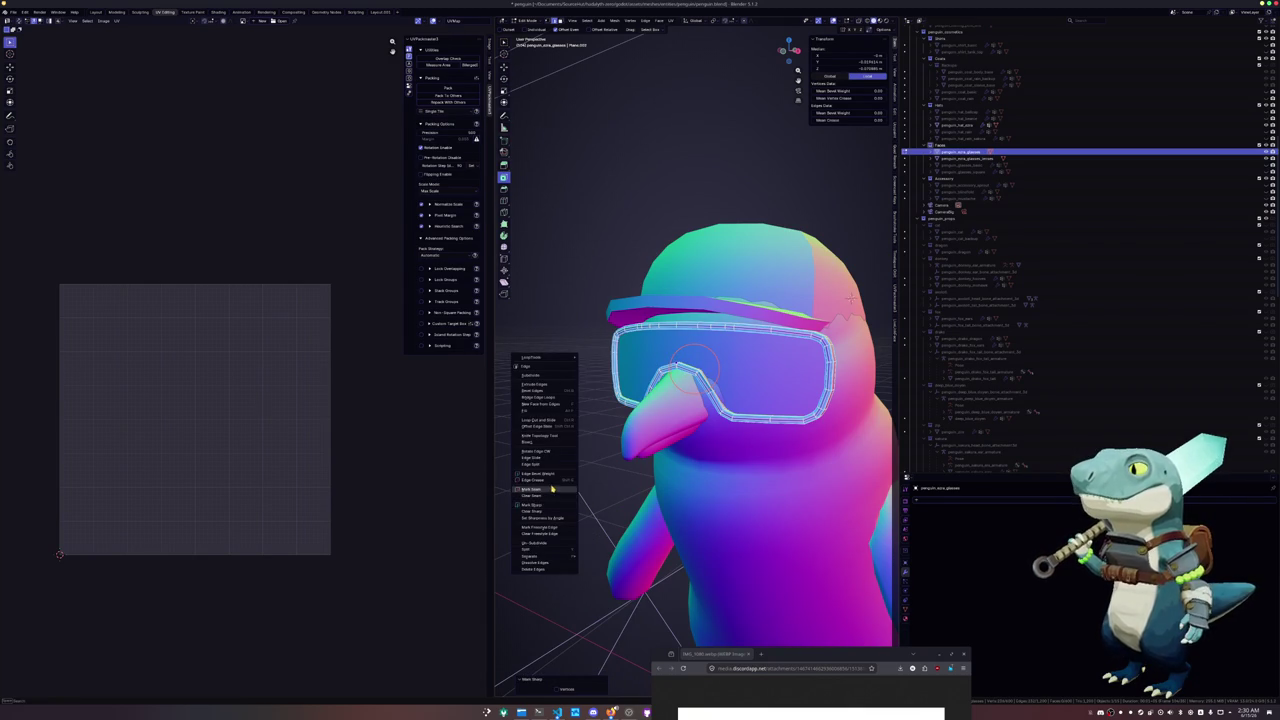
left_click(548, 488)
left_click(578, 386)
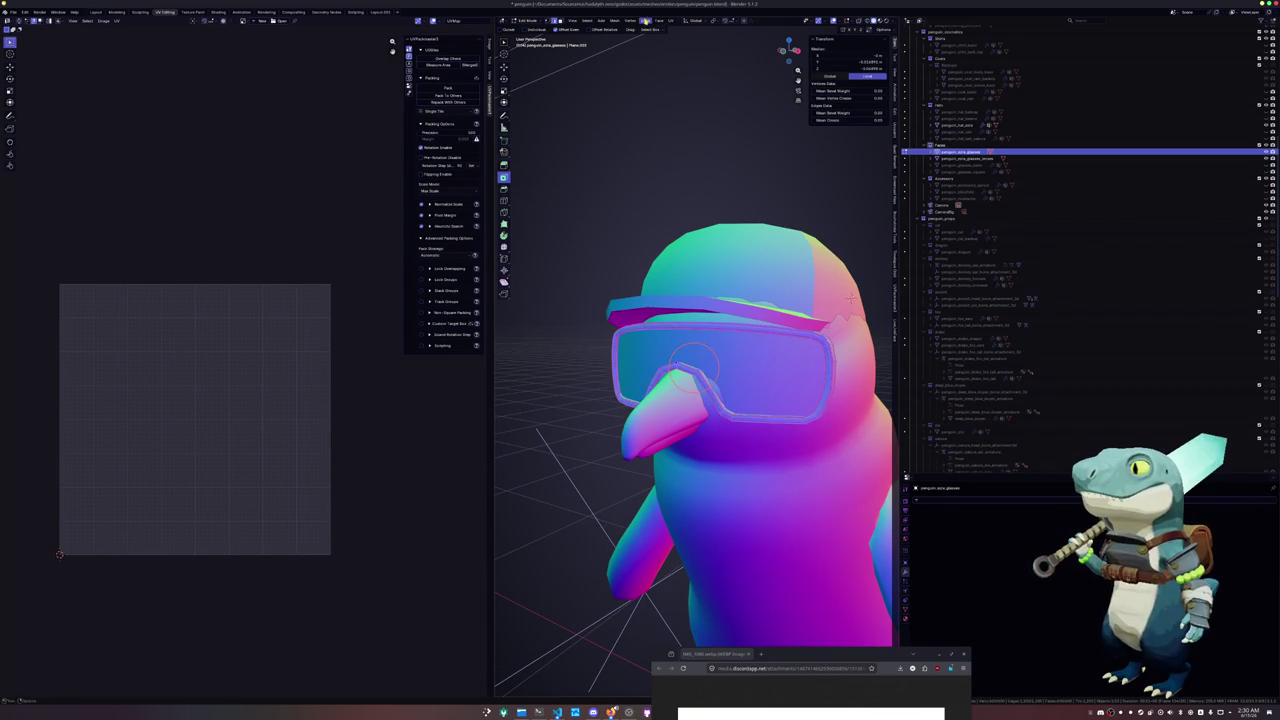
left_click(671, 20)
left_click(697, 33)
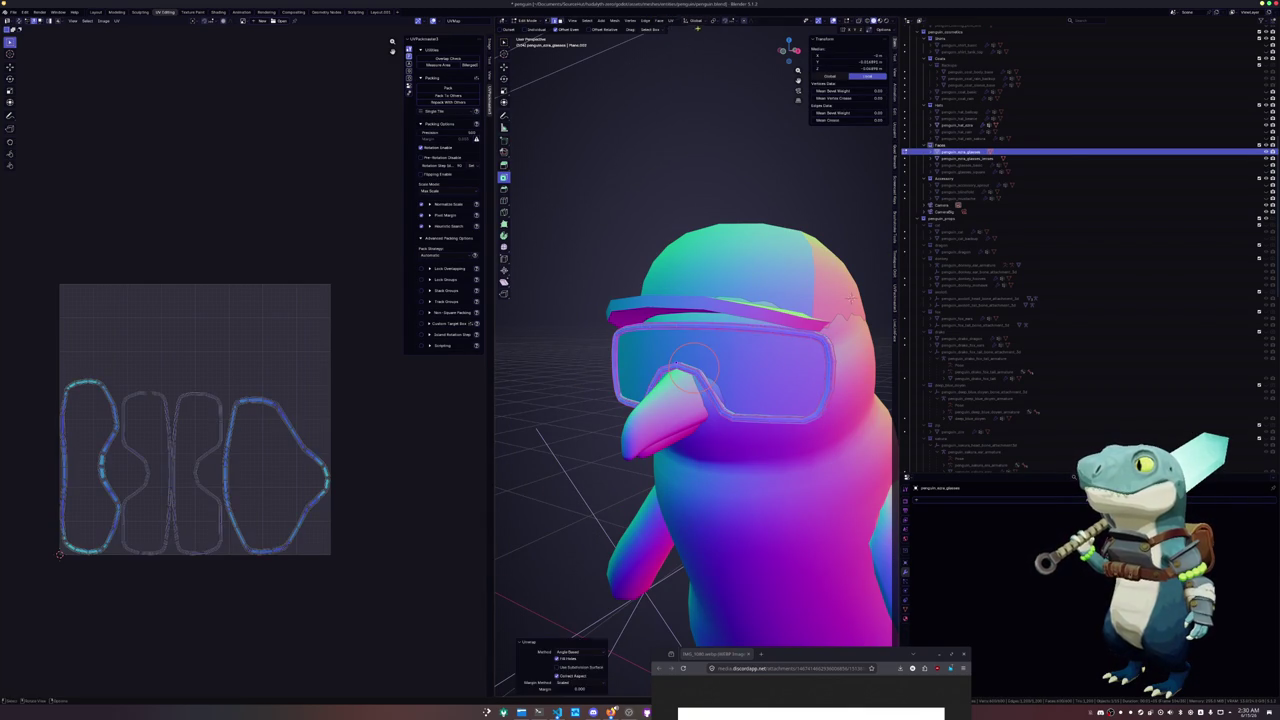
Mark an edge loop along the frame's arch as a seam and re-unwrap the whole frame
scroll(634, 371, "up", 5)
scroll(634, 371, "up", 3)
middle_click_drag(634, 371, 797, 280)
left_click(798, 280, "alt")
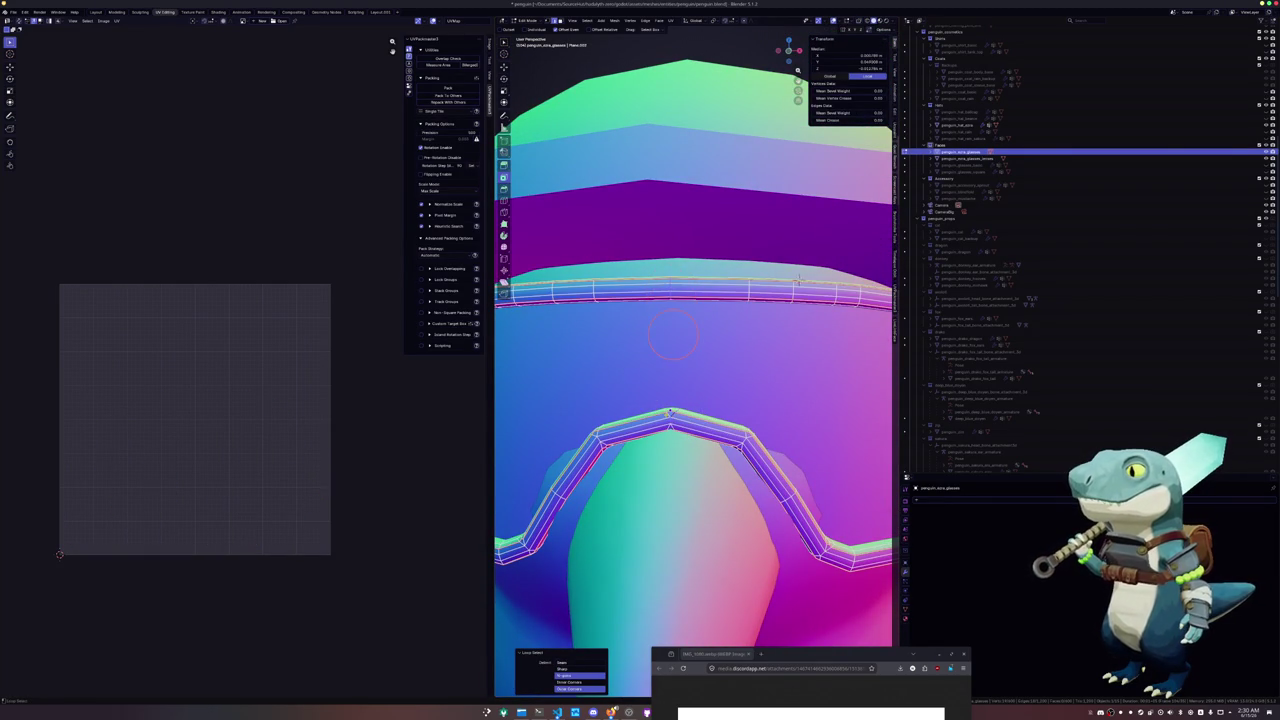
right_click(652, 420)
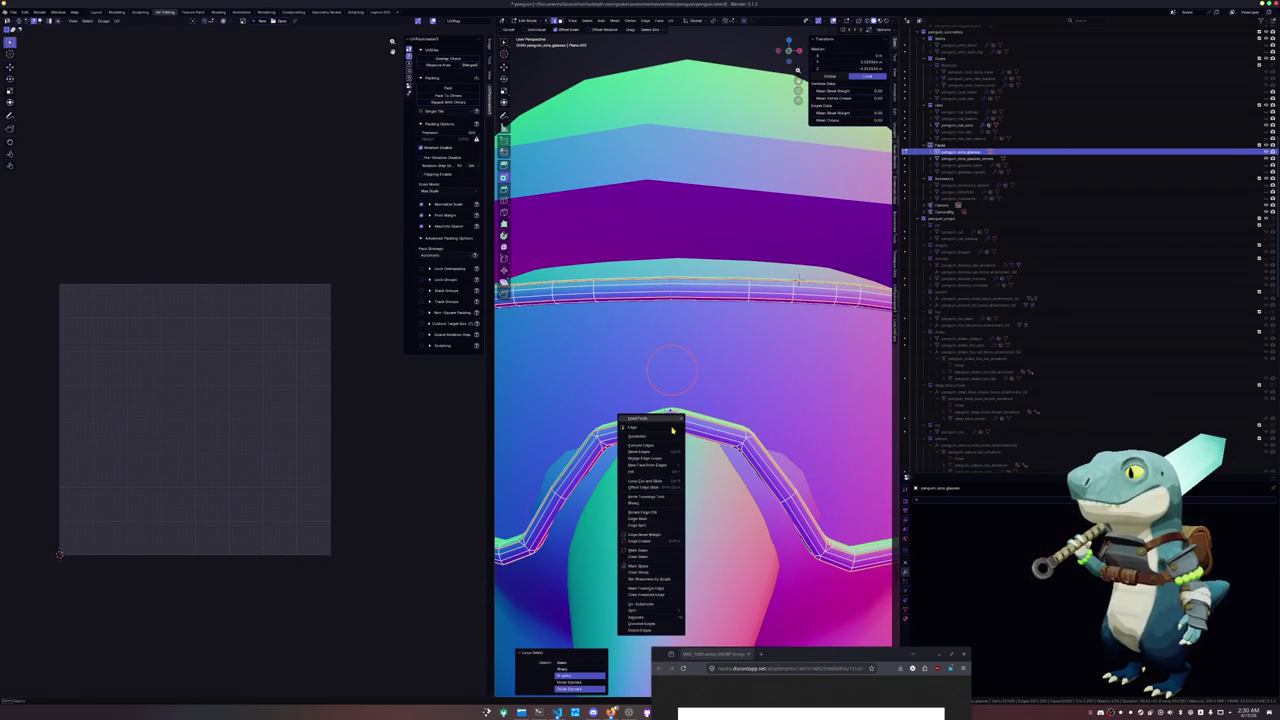
left_click(654, 512)
key("ctrl+l")
left_click(672, 20)
left_click(677, 42)
Select the edge loop around the goggle rim from a side view
scroll(797, 280, "down", 5)
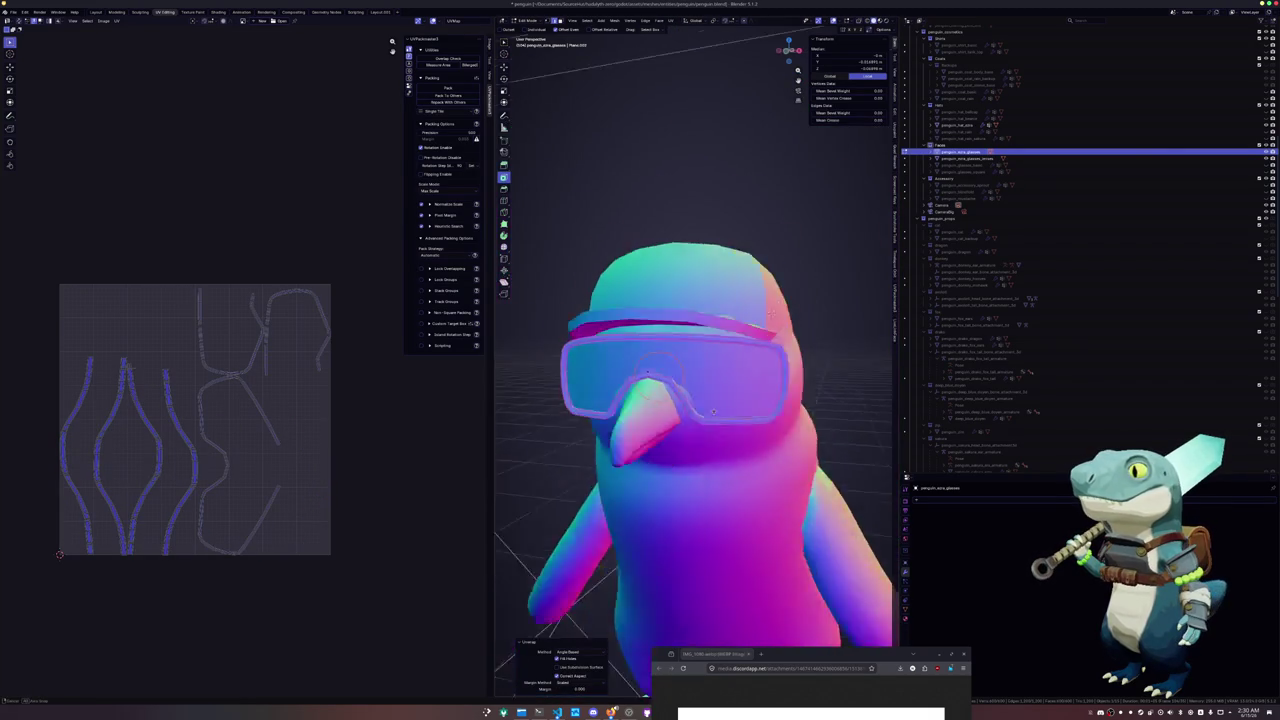
mouse_move(797, 280)
middle_mouse_down()
mouse_move(888, 272)
mouse_move(861, 293)
mouse_move(676, 349)
mouse_move(666, 293)
middle_mouse_up()
left_click(648, 368, "alt")
scroll(861, 293, "down", 3)
Mark the rim loop as a seam, unwrap the frame and pack its UV islands
right_click(697, 370)
left_click(695, 490)
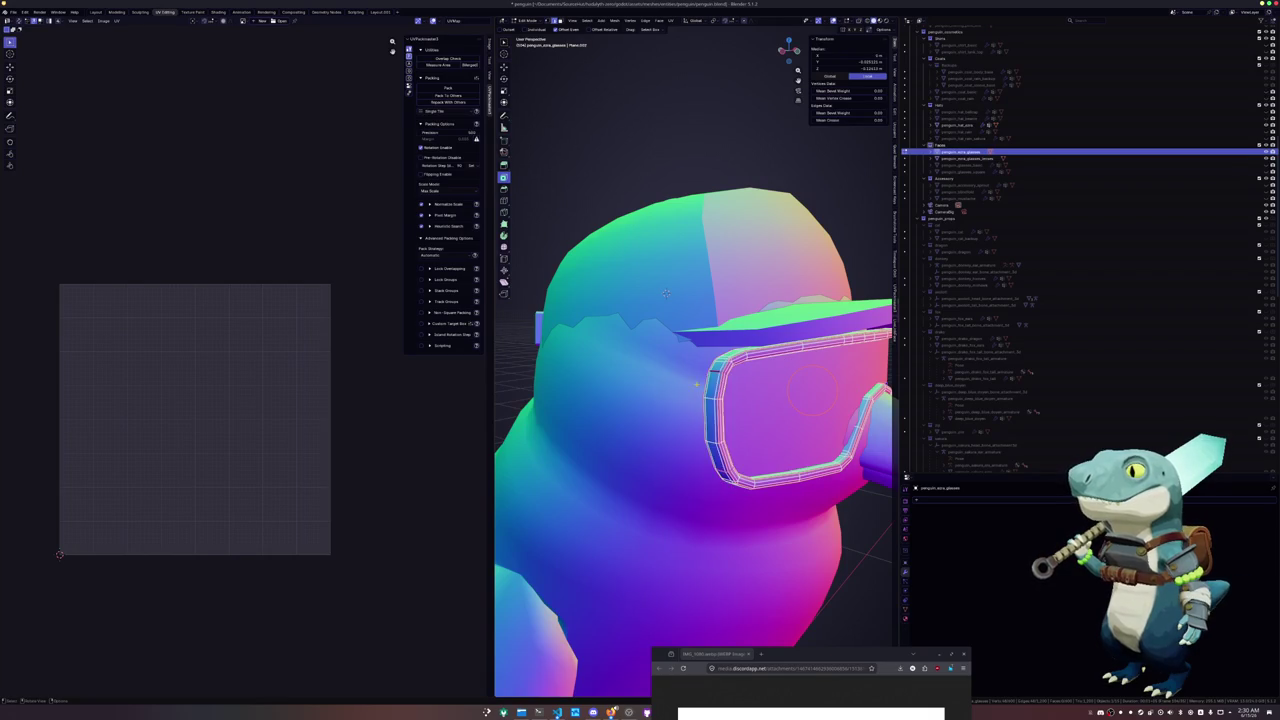
left_click(670, 20)
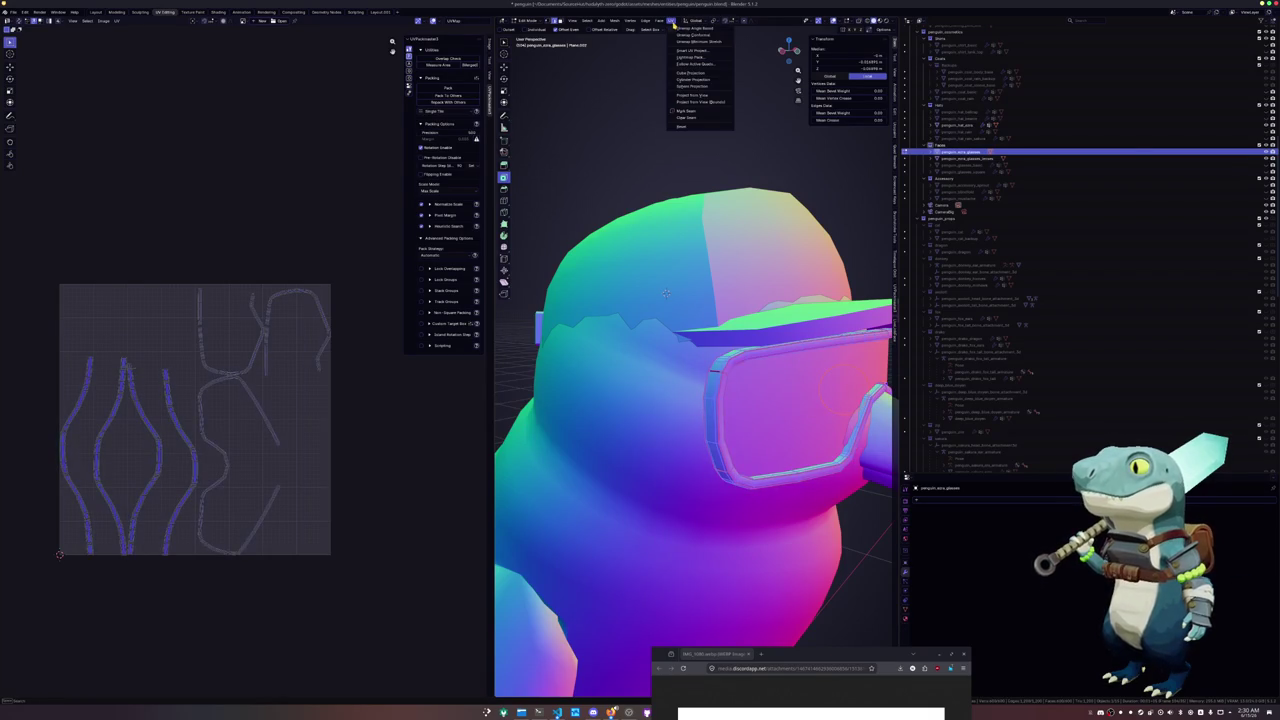
left_click(689, 29)
middle_click_drag(666, 292, 700, 300)
key("a")
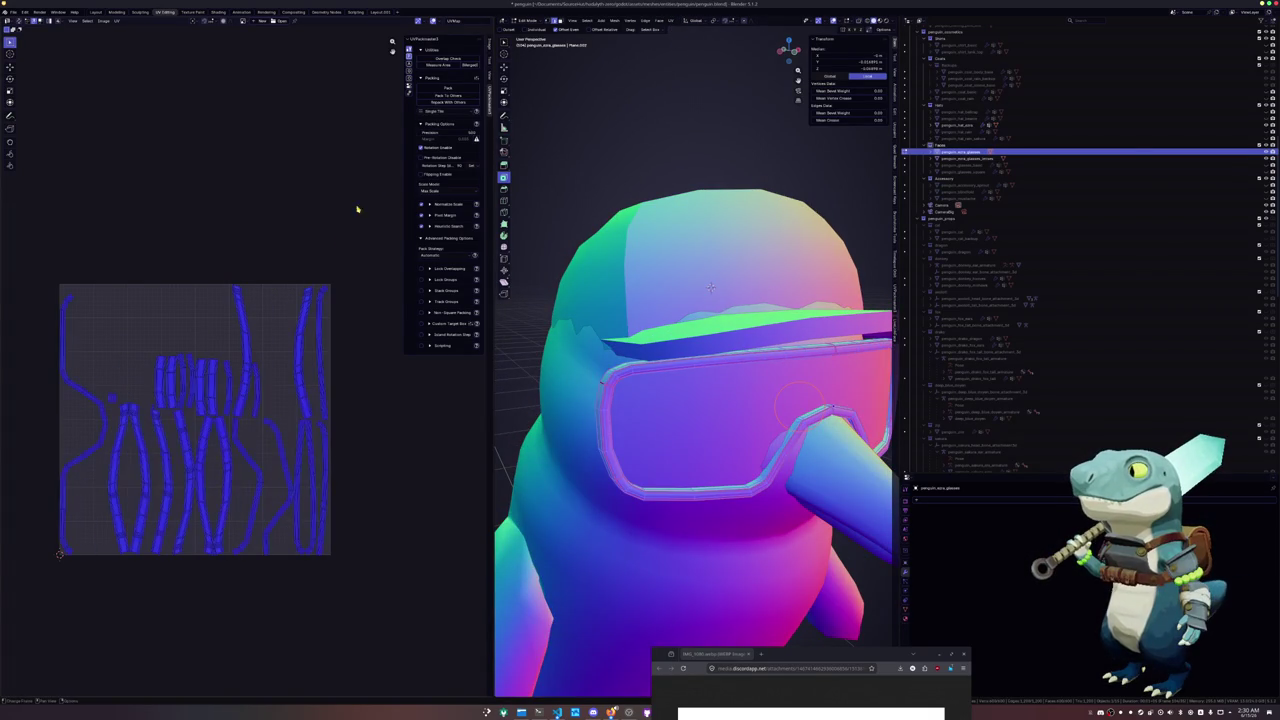
left_click(457, 89)
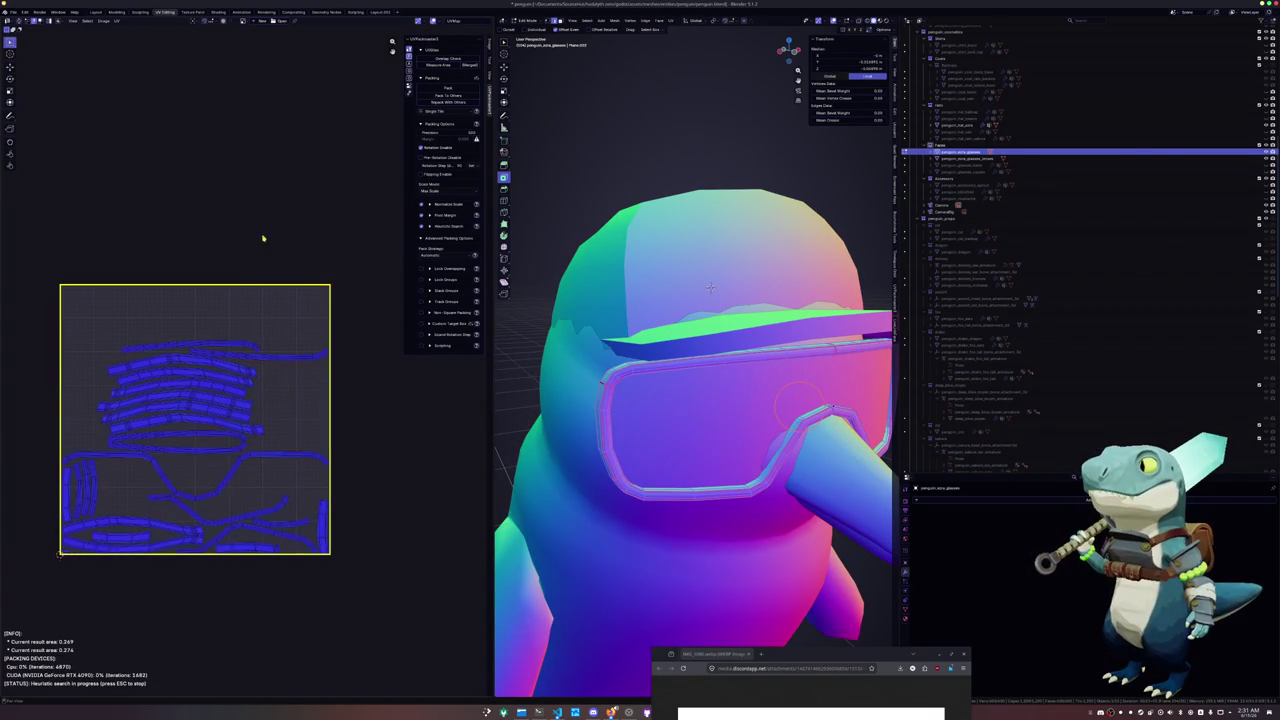
Select two more rim edge loops on the goggles
middle_click_drag(540, 390, 562, 393)
mouse_move(754, 306)
middle_mouse_down()
mouse_move(690, 300)
mouse_move(702, 296)
middle_mouse_up()
left_click(702, 296, "alt")
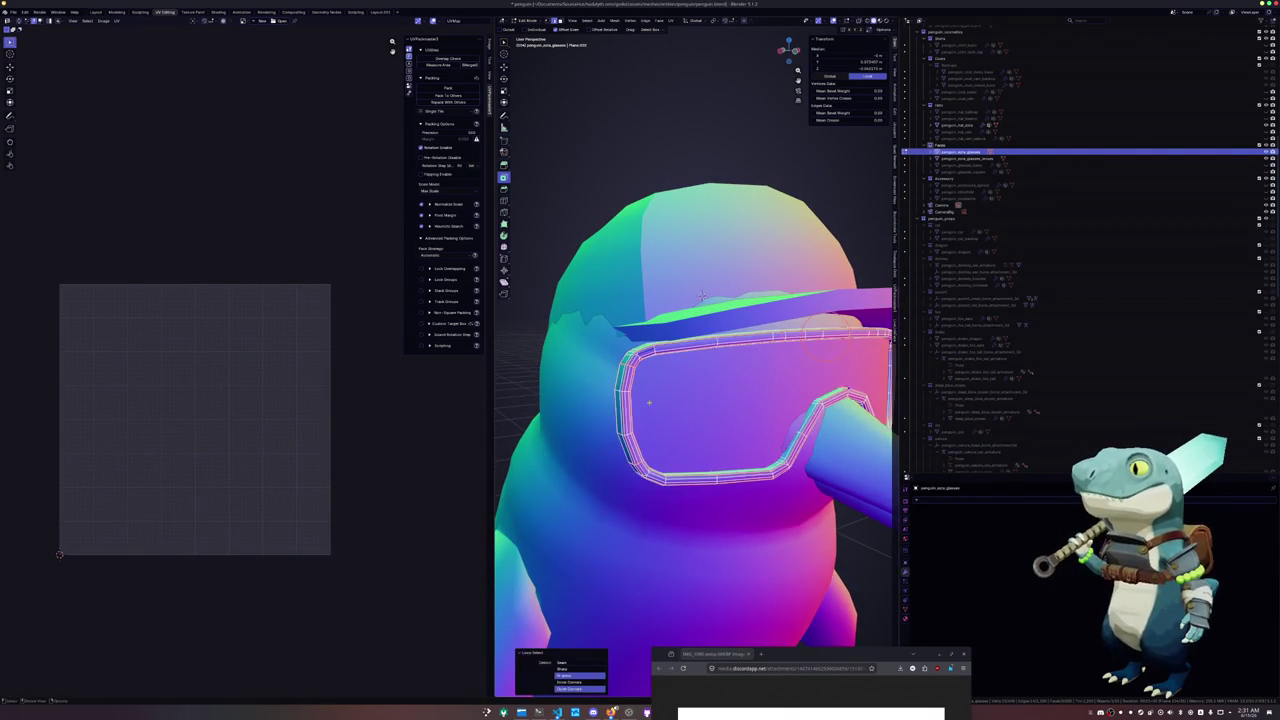
scroll(704, 286, "up", 2)
left_click(624, 355, "alt")
mouse_move(704, 284)
middle_mouse_down()
mouse_move(715, 318)
mouse_move(752, 309)
middle_mouse_up()
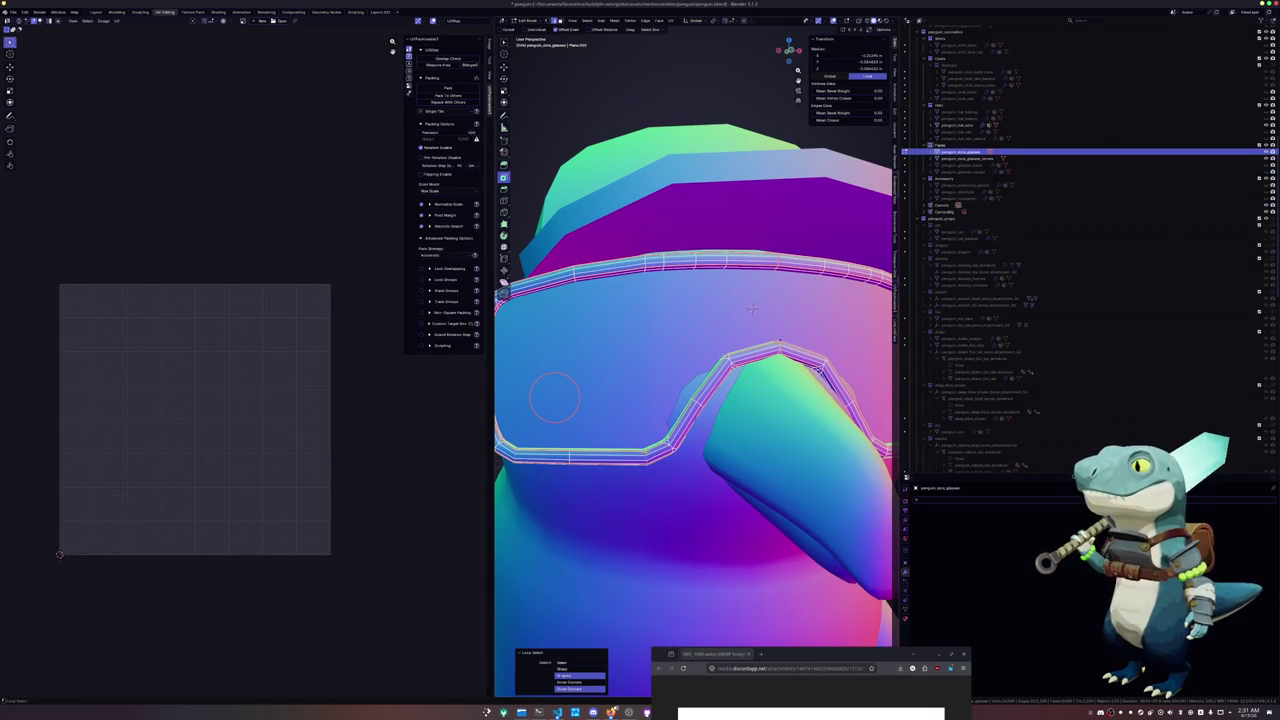
middle_click_drag(586, 400, 500, 390)
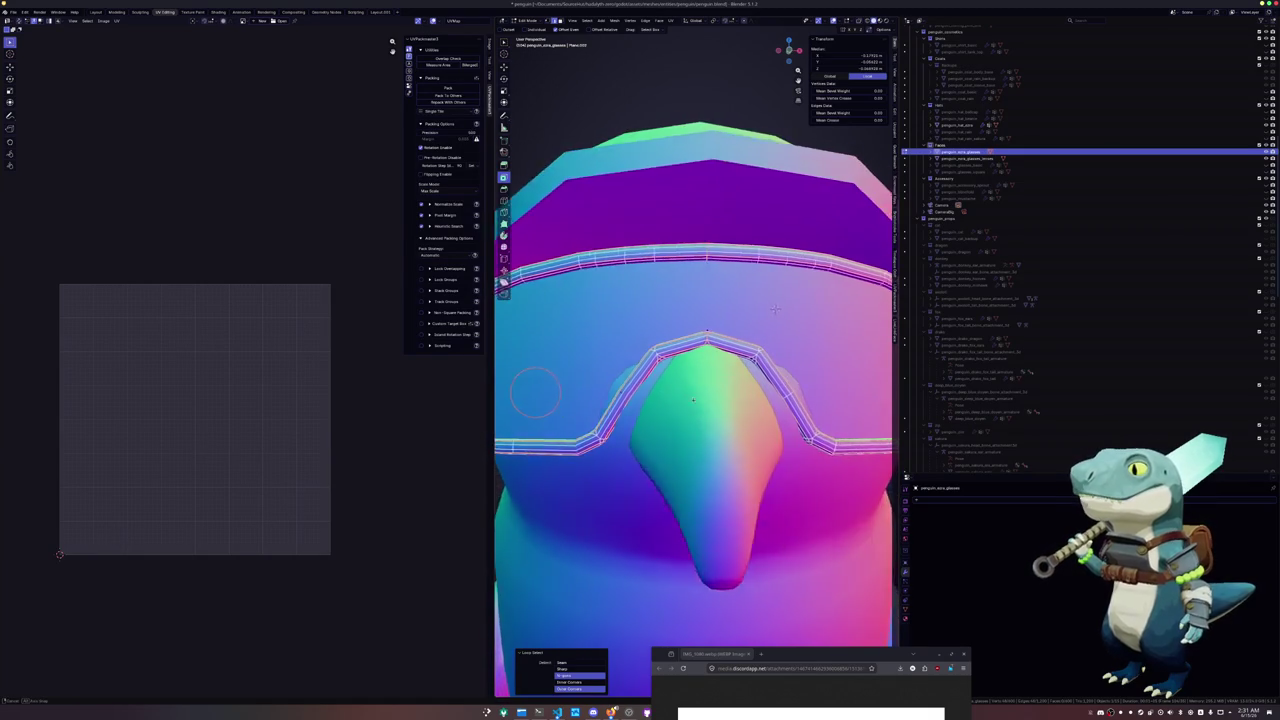
mouse_move(795, 307)
middle_mouse_down()
mouse_move(809, 309)
mouse_move(696, 310)
mouse_move(690, 296)
mouse_move(661, 461)
middle_mouse_up()
Mark those loops as seams, unwrap, and tightly pack all UV islands with UVPackmaster
right_click(661, 461)
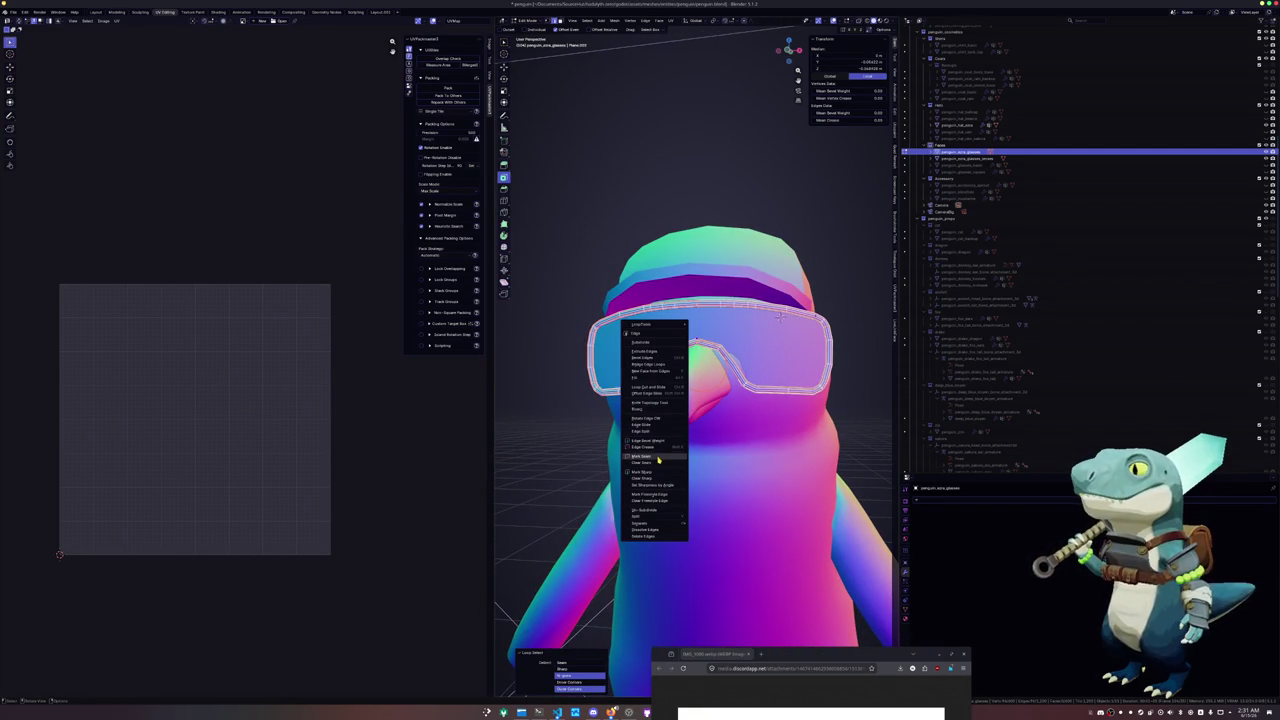
left_click(661, 458)
left_click(671, 21)
left_click(682, 28)
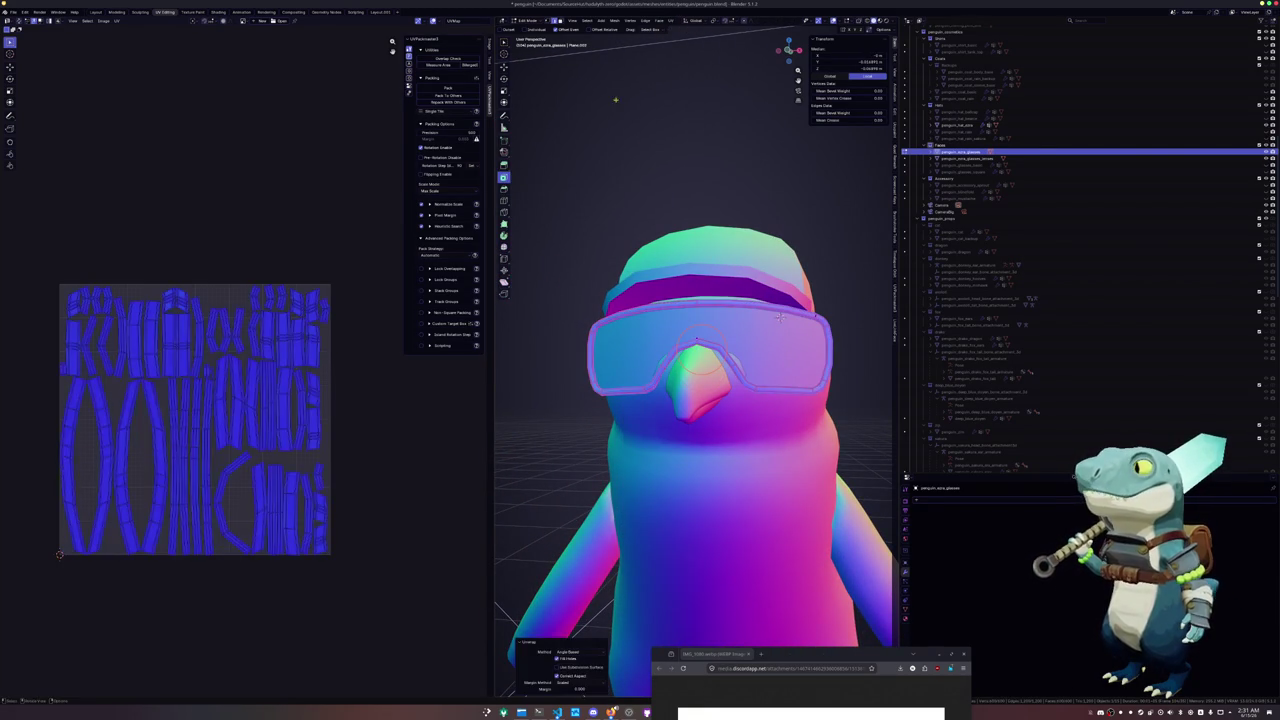
left_click(450, 89)
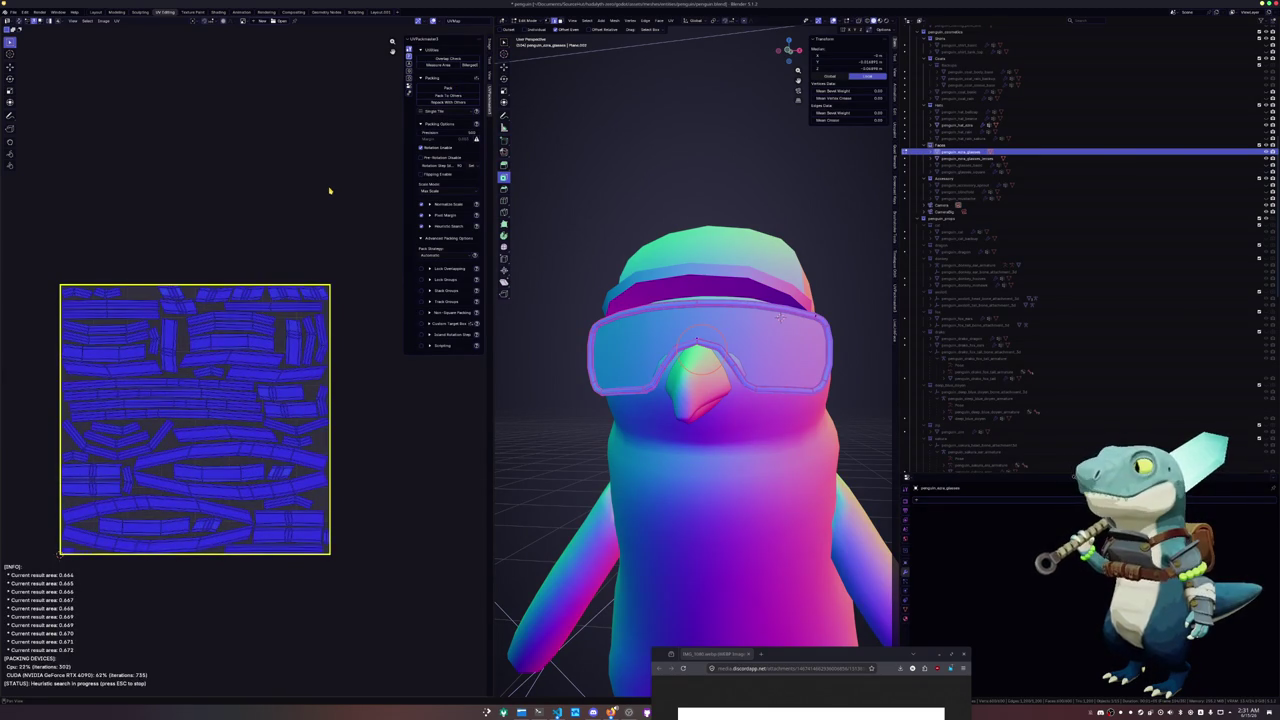
key("Escape")
key("Tab")
left_click(588, 371)
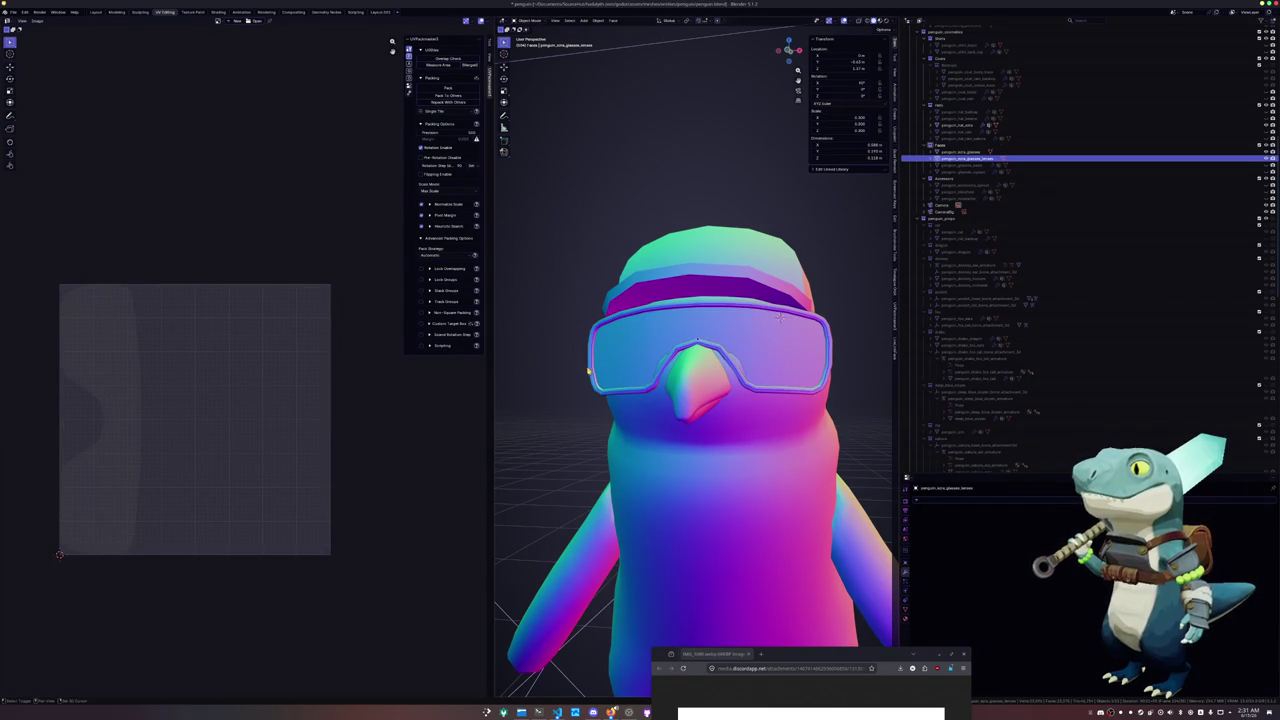
Apply all transforms to the glasses frame
left_click(590, 372)
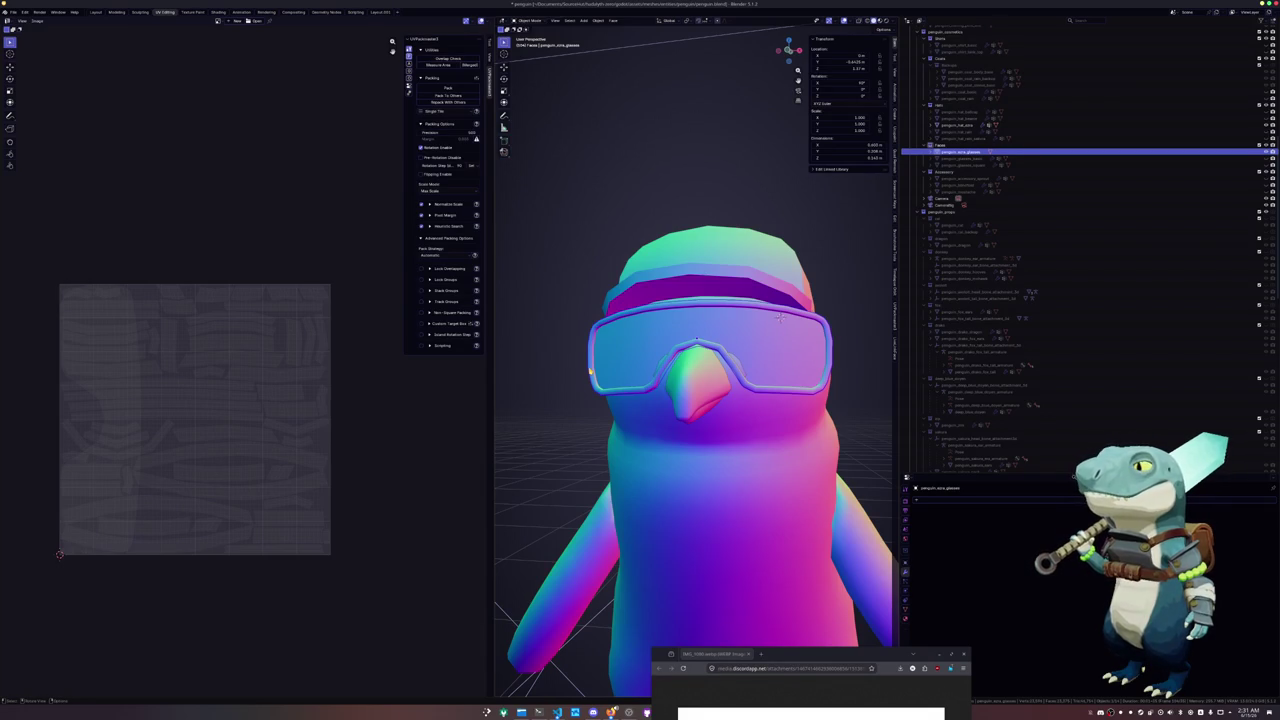
key("ctrl+a")
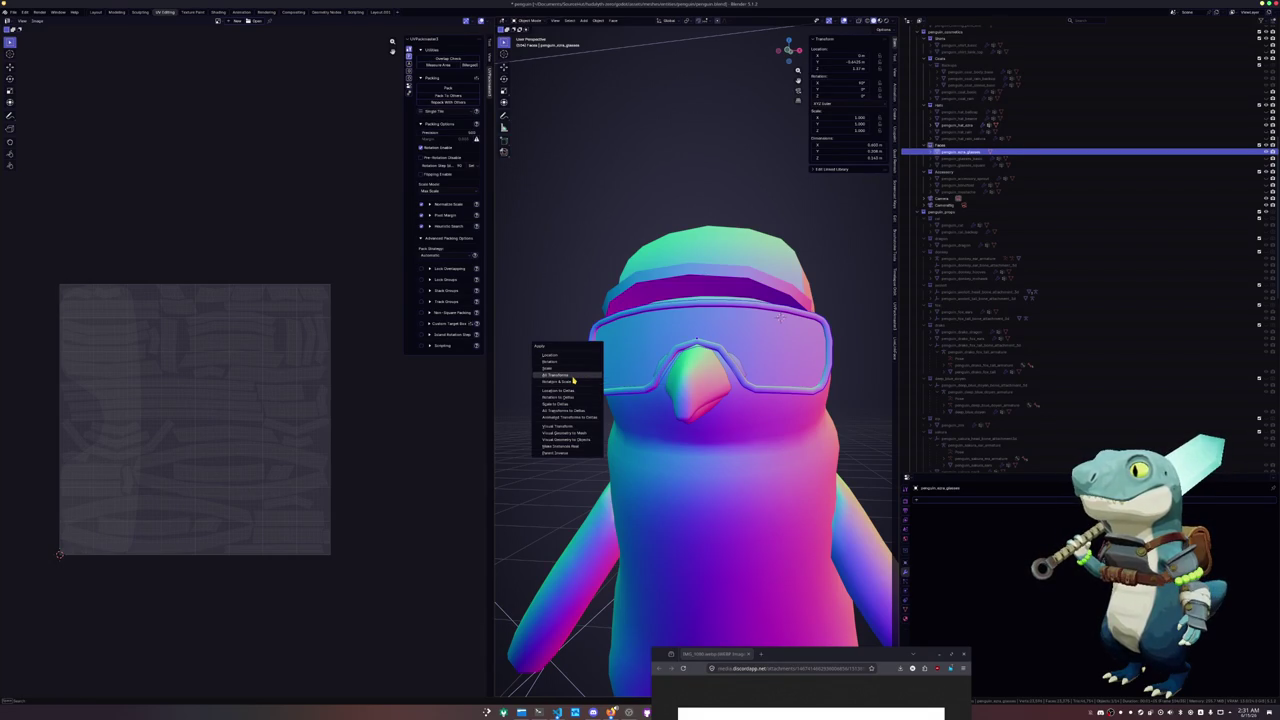
left_click(580, 375)
scroll(605, 400, "down", 3)
scroll(605, 400, "down", 2)
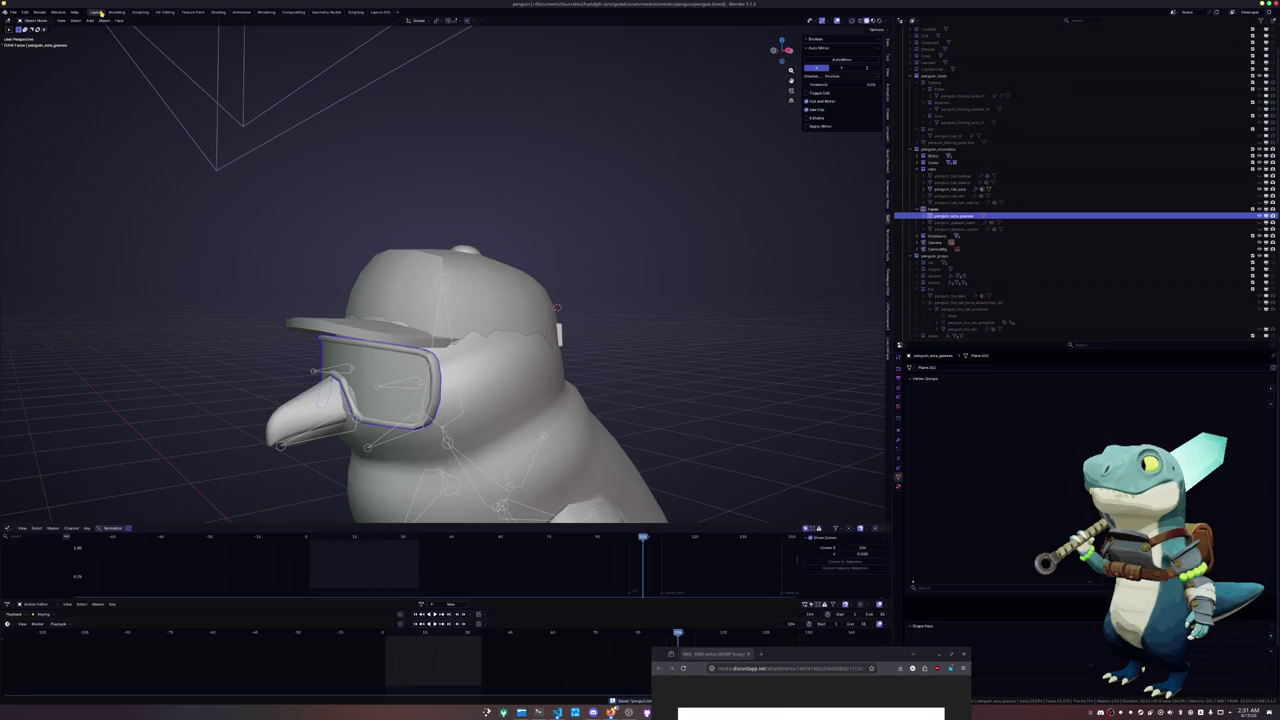
In the Layout workspace, parent the goggles to the armature with empty groups
left_click(96, 12)
scroll(468, 385, "down", 3)
middle_click_drag(468, 385, 471, 395)
left_click(479, 405, "shift")
key("ctrl+p")
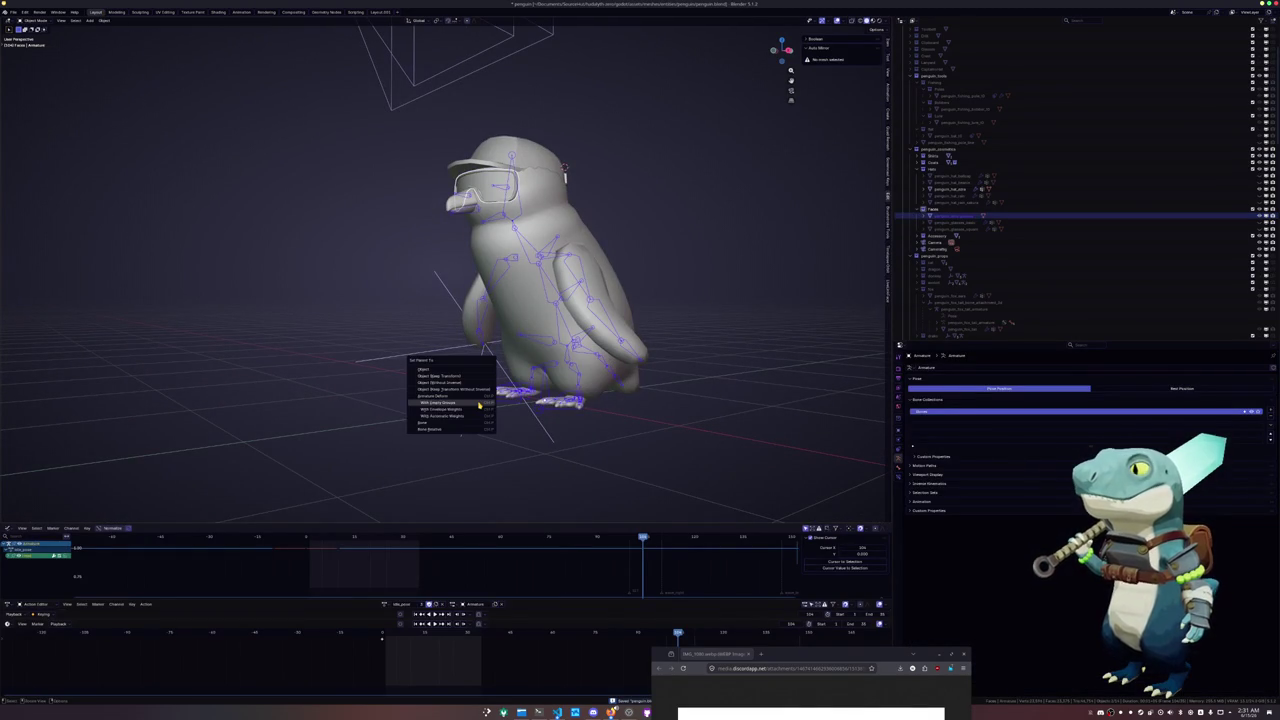
left_click(479, 405)
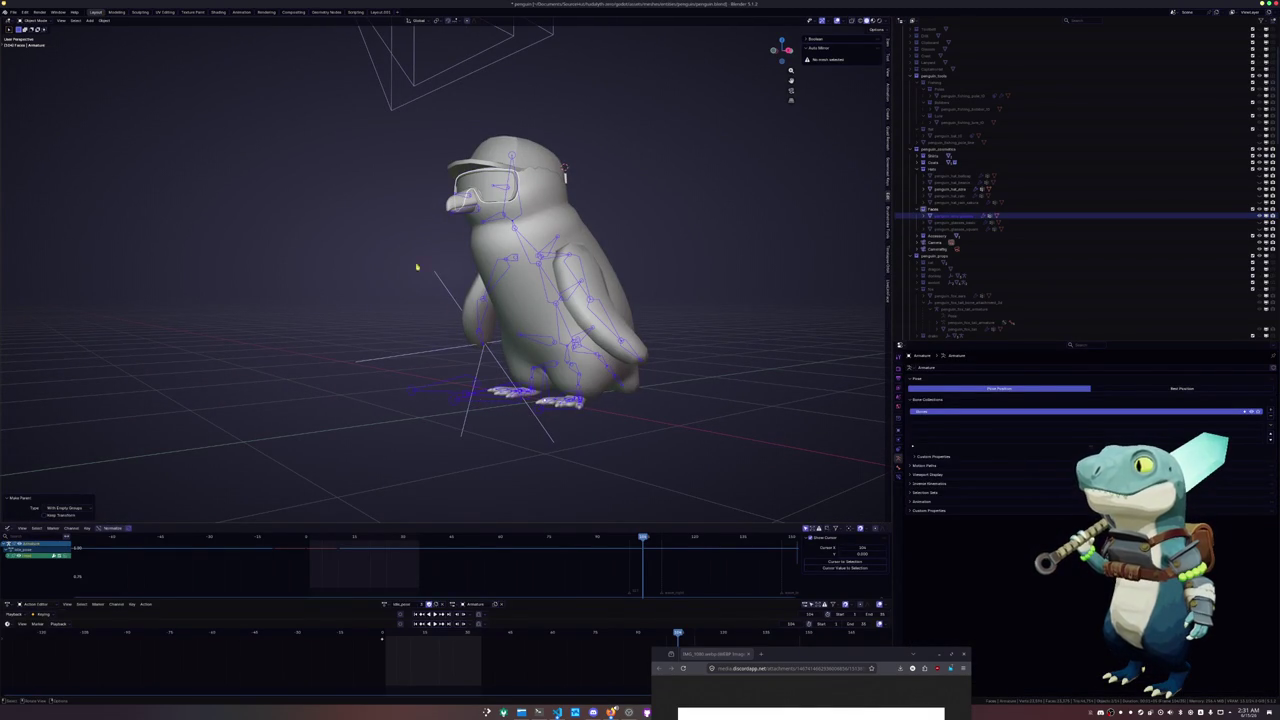
Assign the goggles to the Head vertex group, found by filtering for 'head'
left_click(485, 185)
key("Tab")
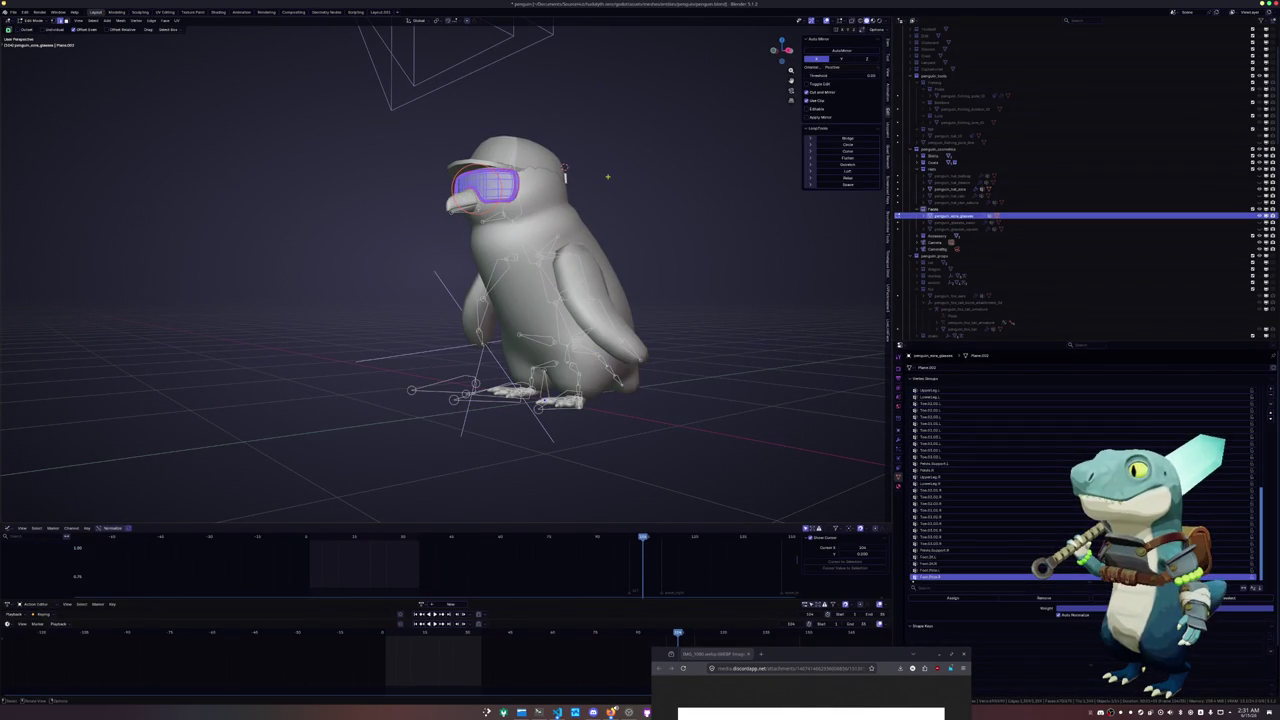
scroll(960, 522, "up", 2)
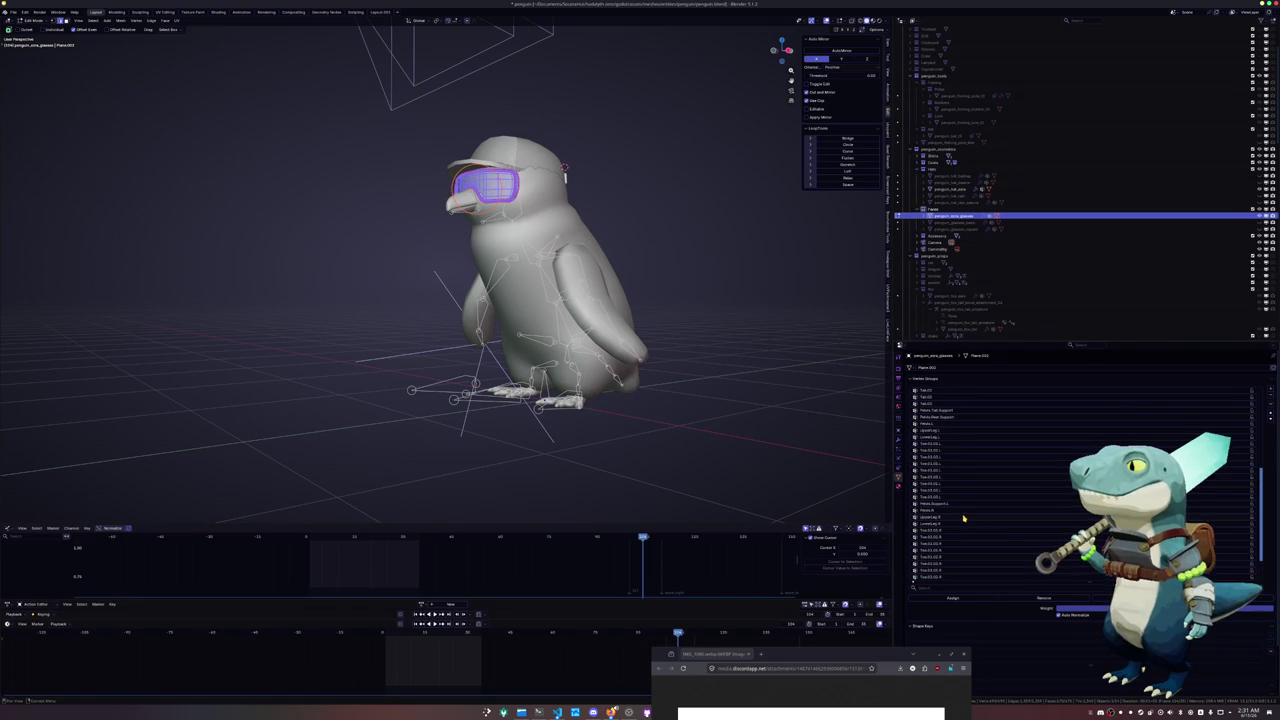
left_click(938, 588)
type("head")
left_click(947, 390)
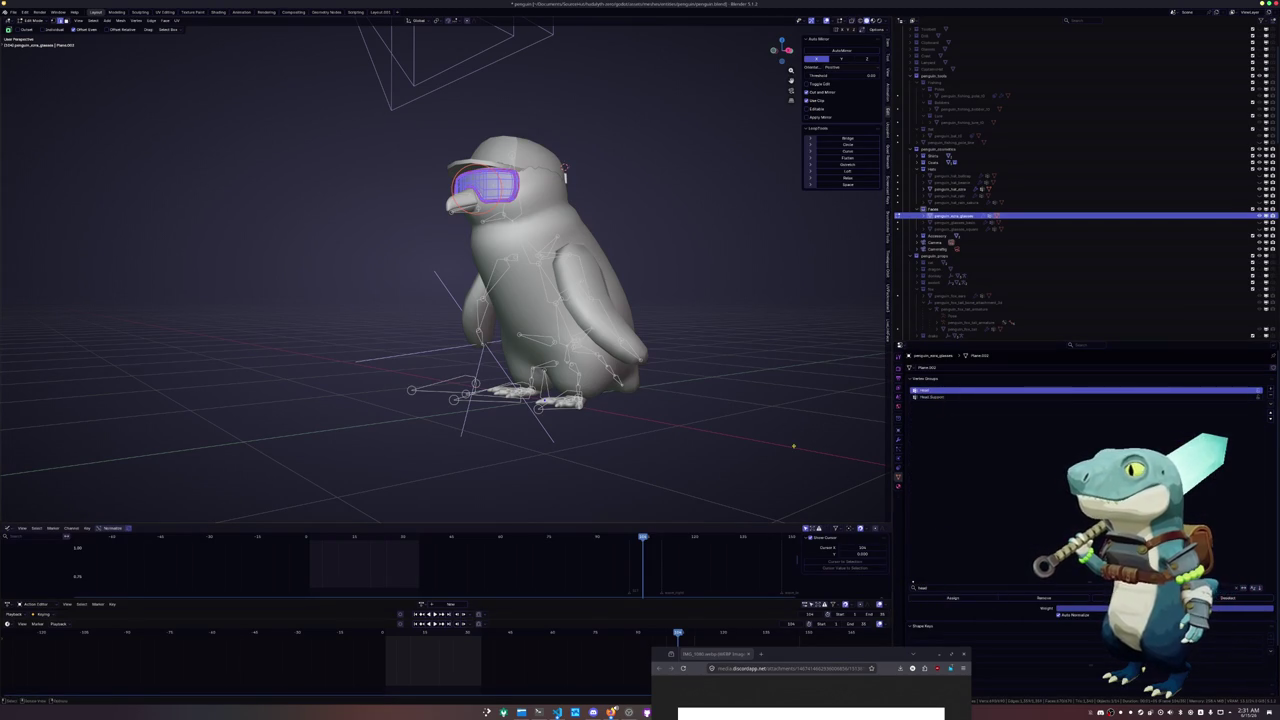
key("Tab")
Reselect the goggles on their own in Object Mode
left_click(563, 443)
middle_click_drag(394, 333, 450, 320)
left_click(497, 212)
left_click(12, 12)
mouse_move(24, 121)
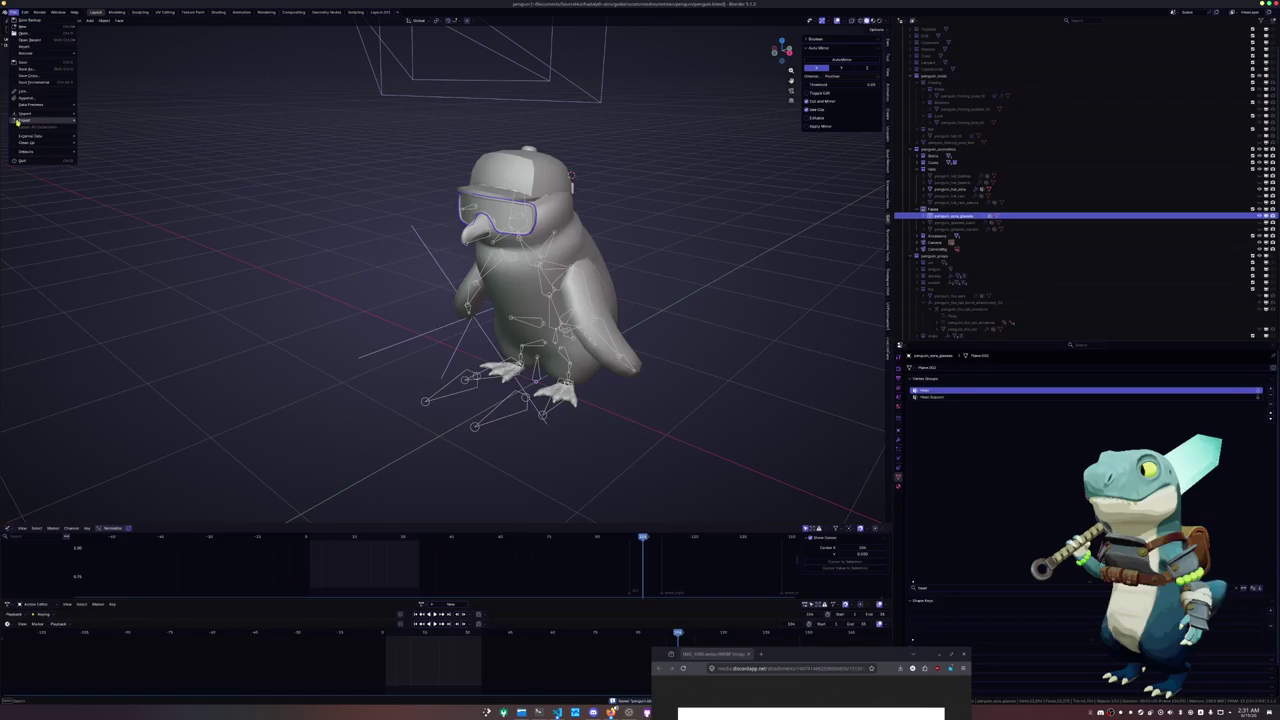
Cancel a glTF export, start an FBX export instead and begin typing the name 'peng'
left_click(118, 180)
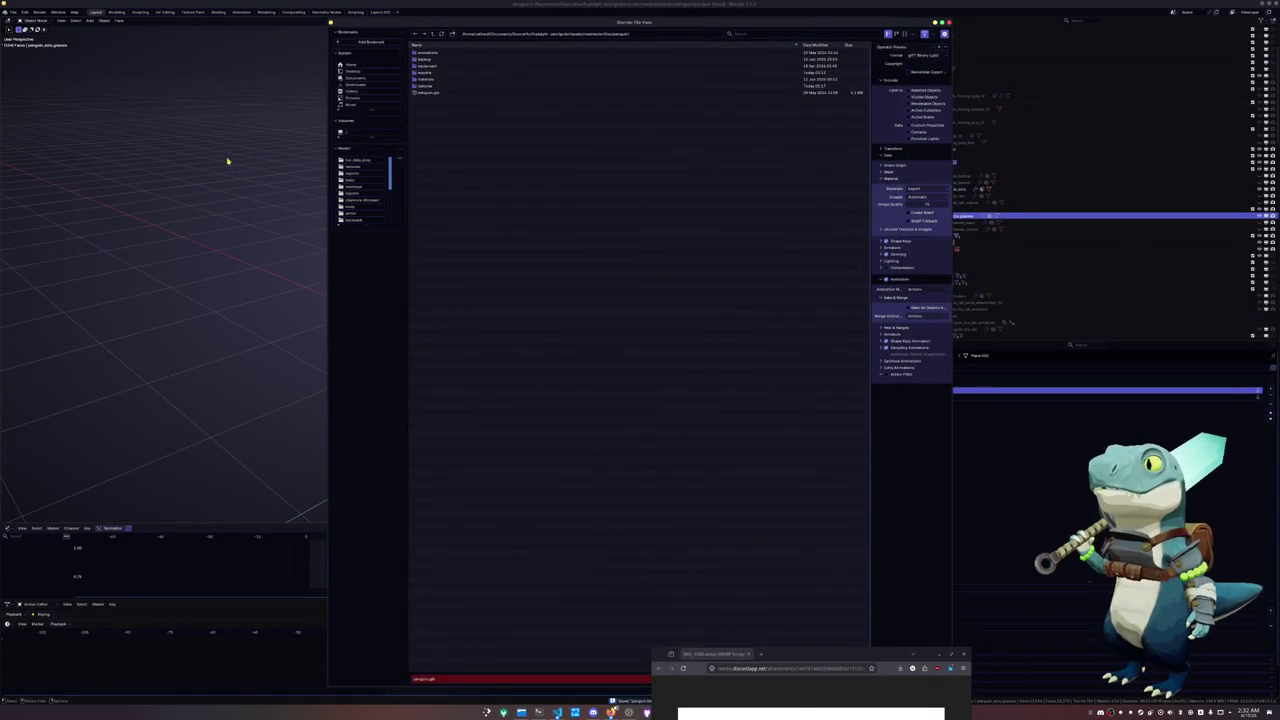
key("Escape")
left_click(12, 12)
mouse_move(26, 120)
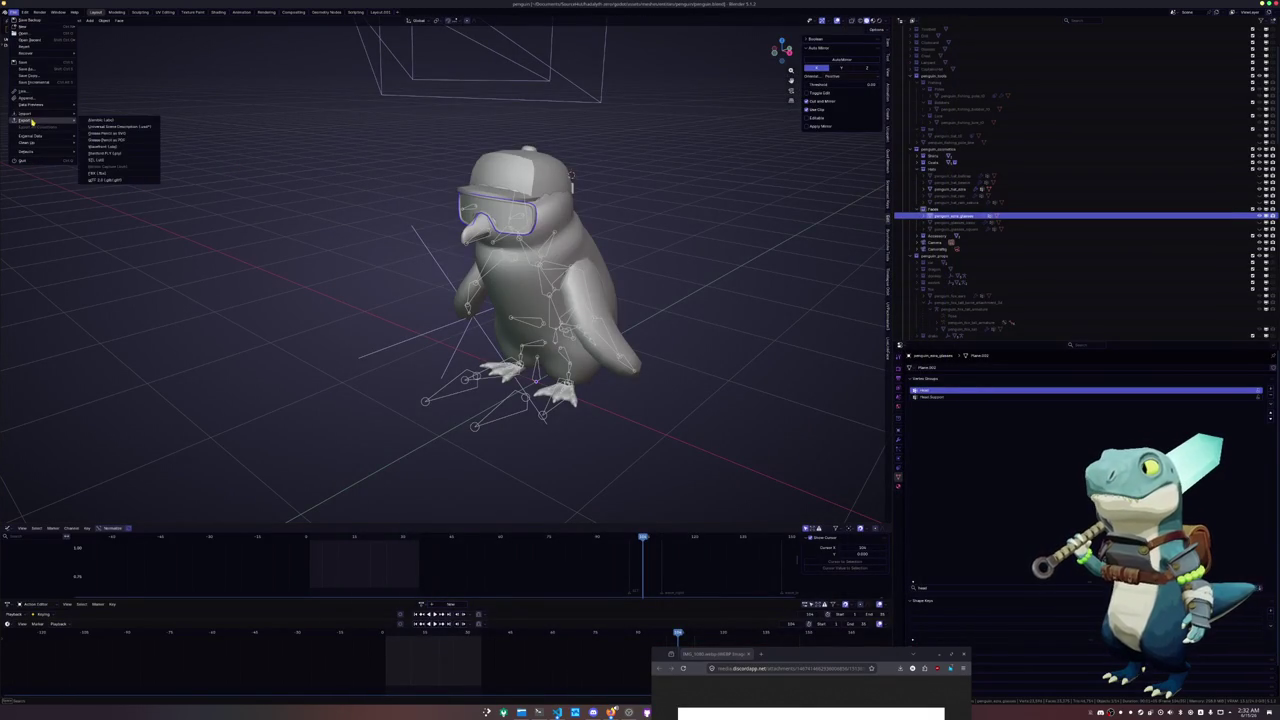
left_click(104, 175)
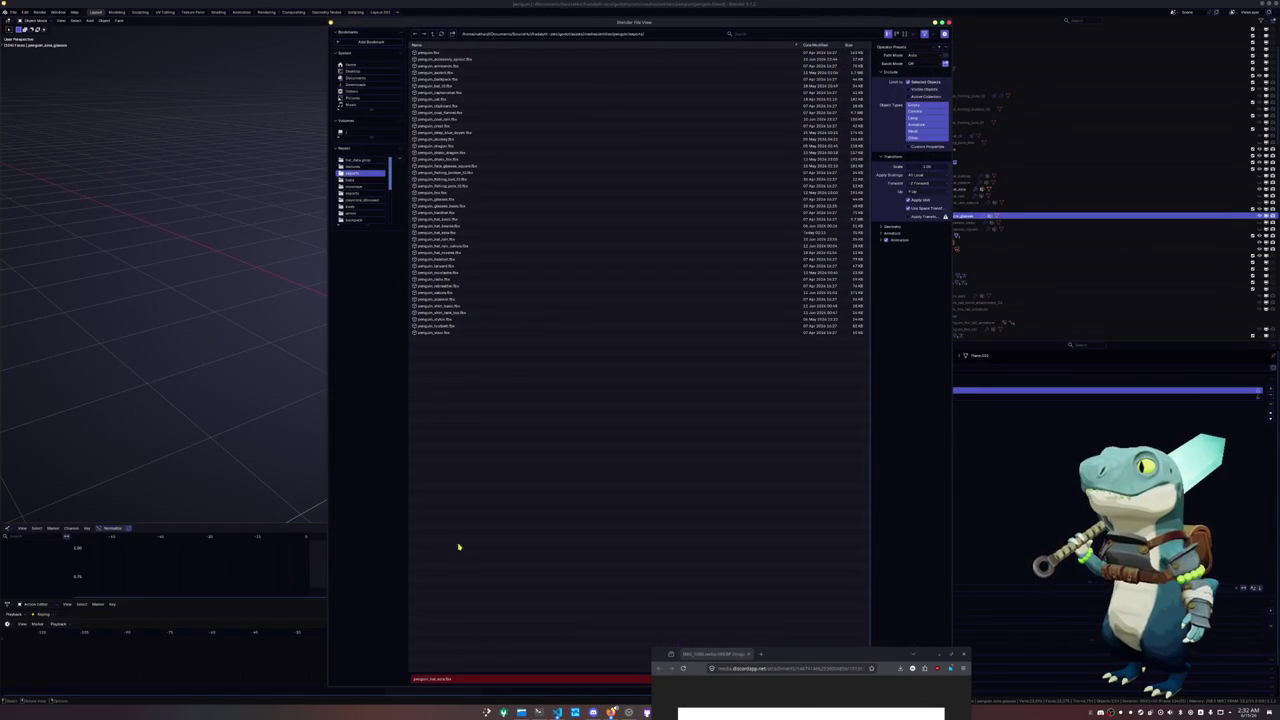
left_click(448, 679)
type("peng")
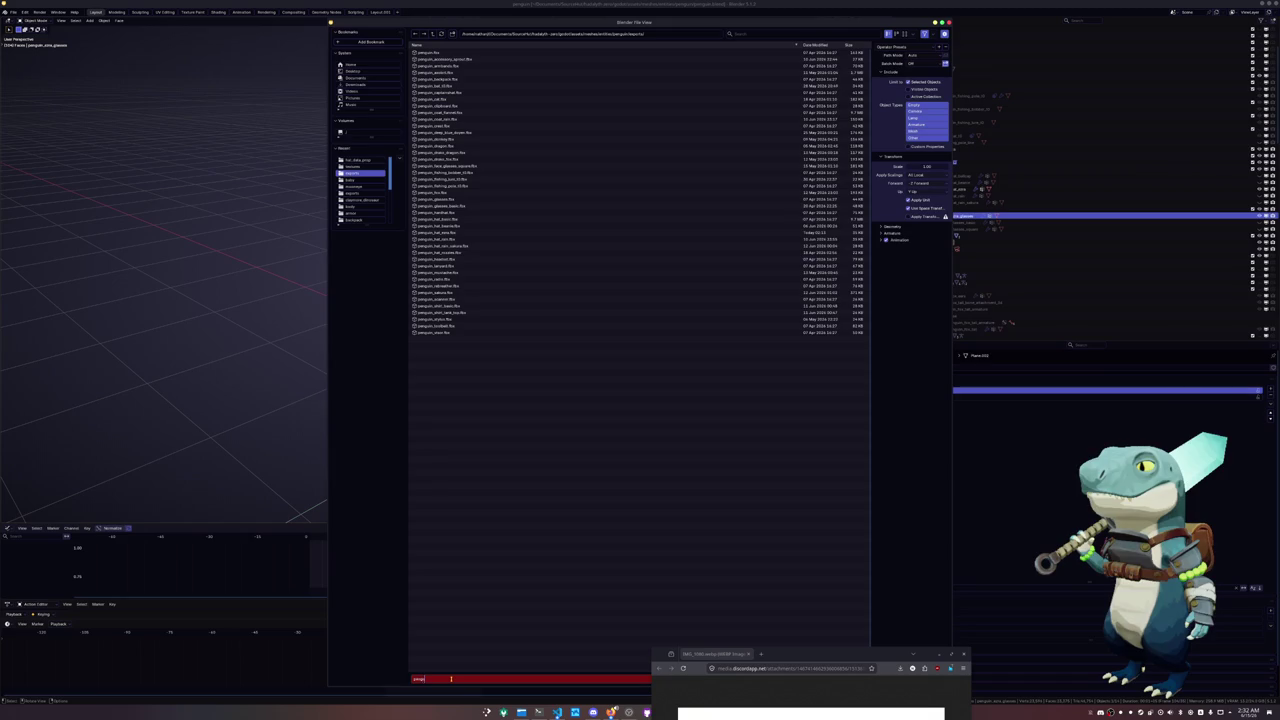
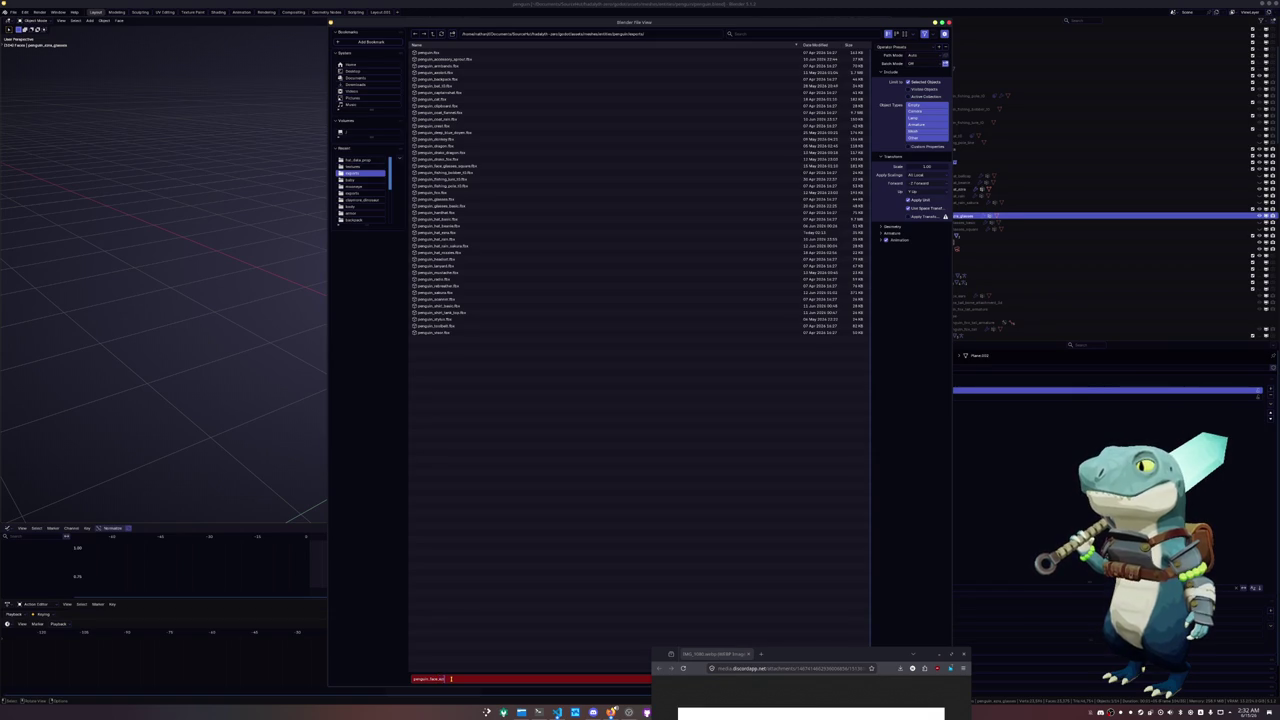
Select the penguin armature and start a glTF export into equipment/cosmetics/hats
key("Return")
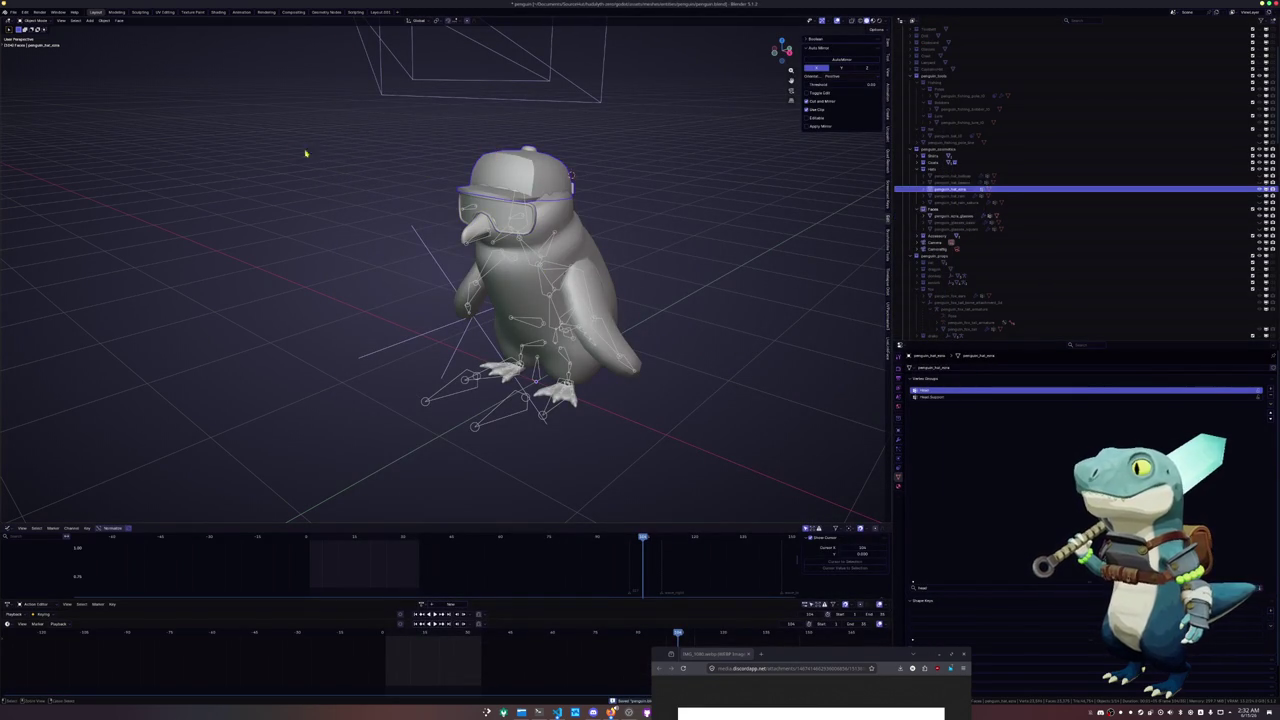
left_click(437, 391)
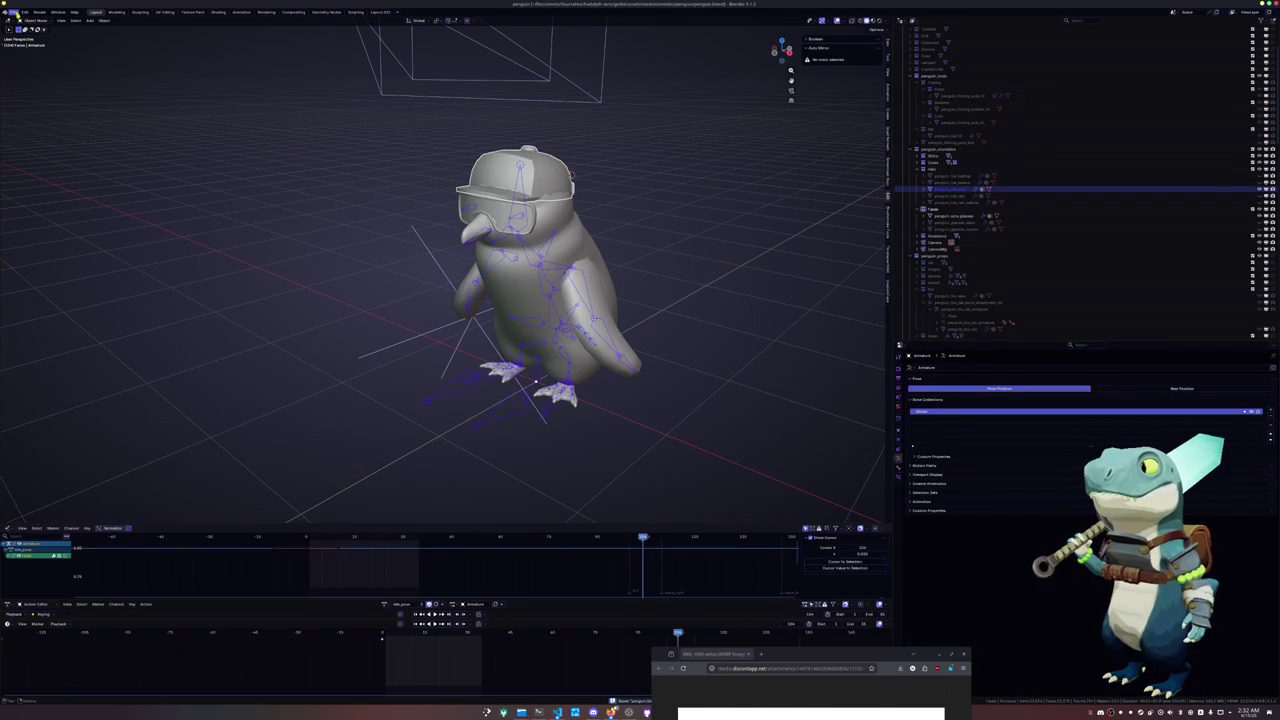
left_click(13, 11)
left_click(108, 180)
double_click(427, 66)
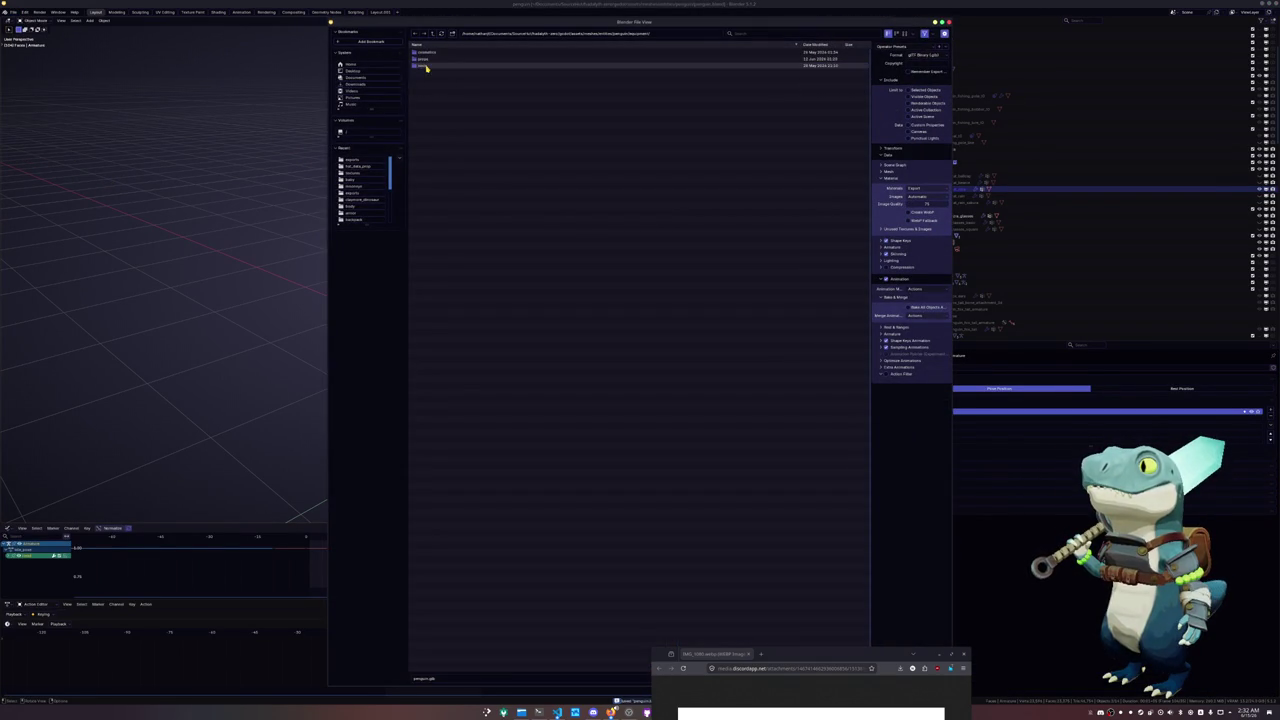
double_click(429, 53)
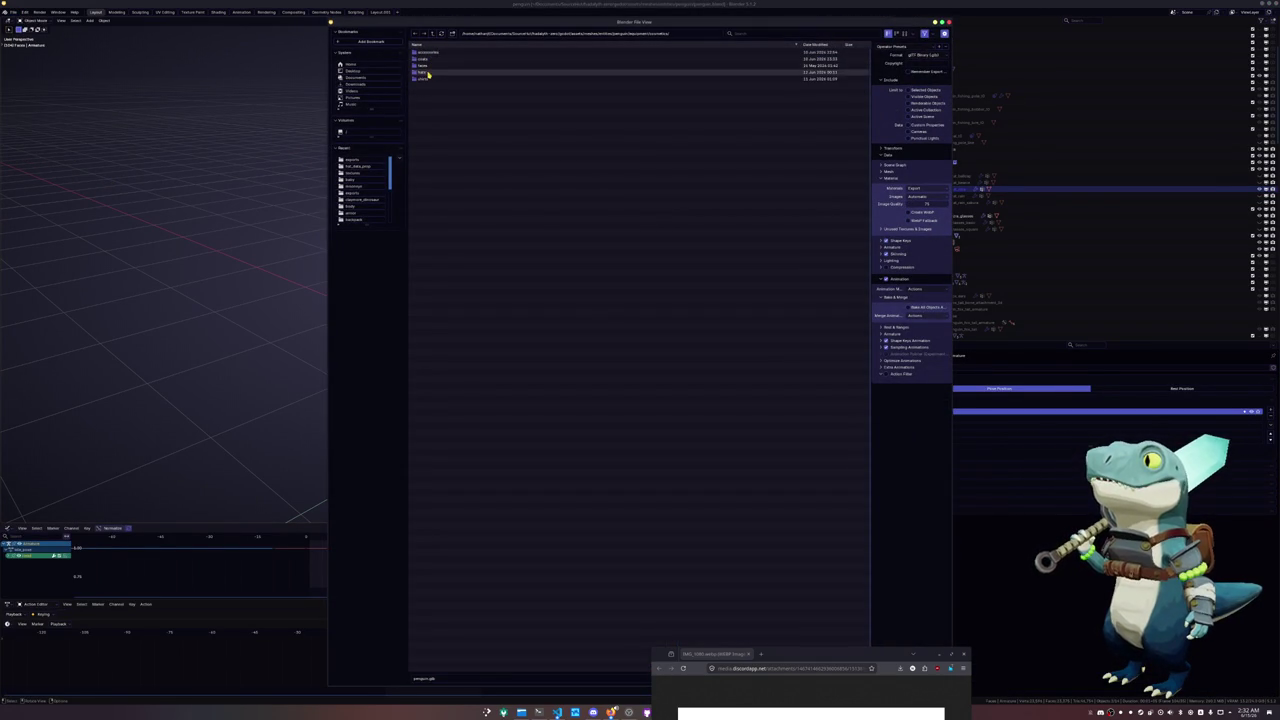
double_click(424, 72)
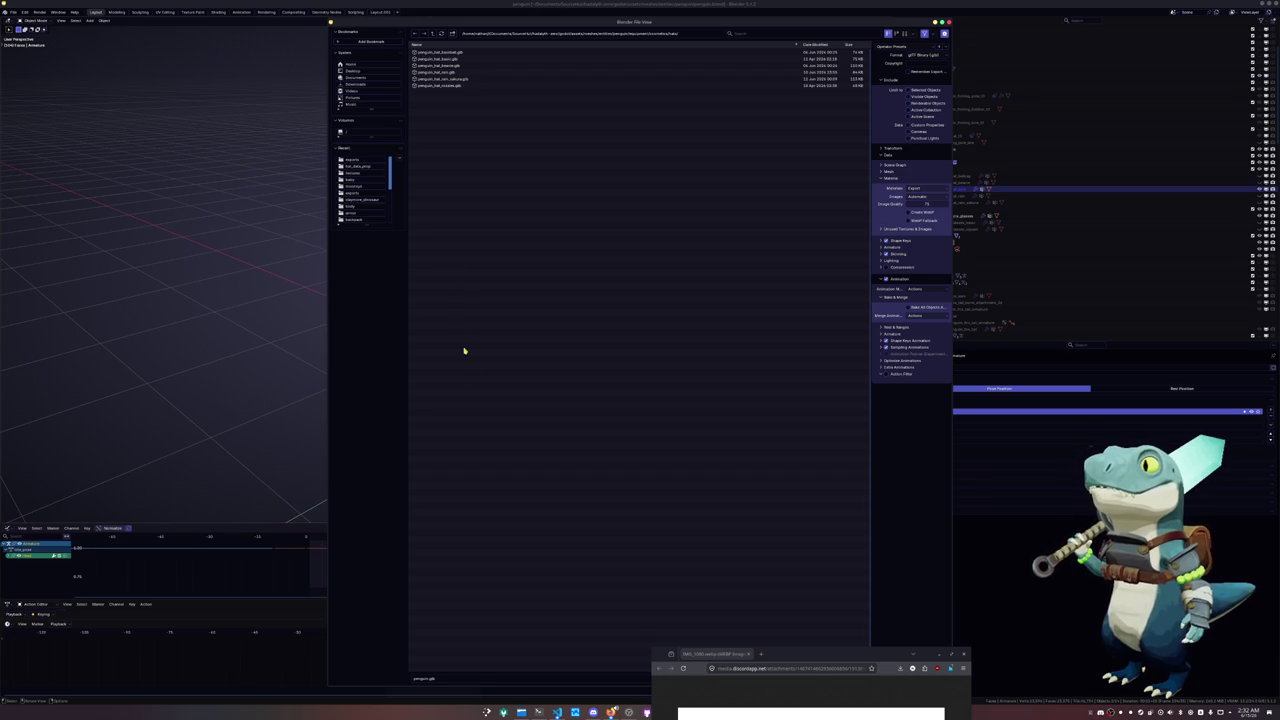
Set the .glb file name, enable Action Filter, set Images to None, and export
left_click(450, 678)
key("BackSpace")
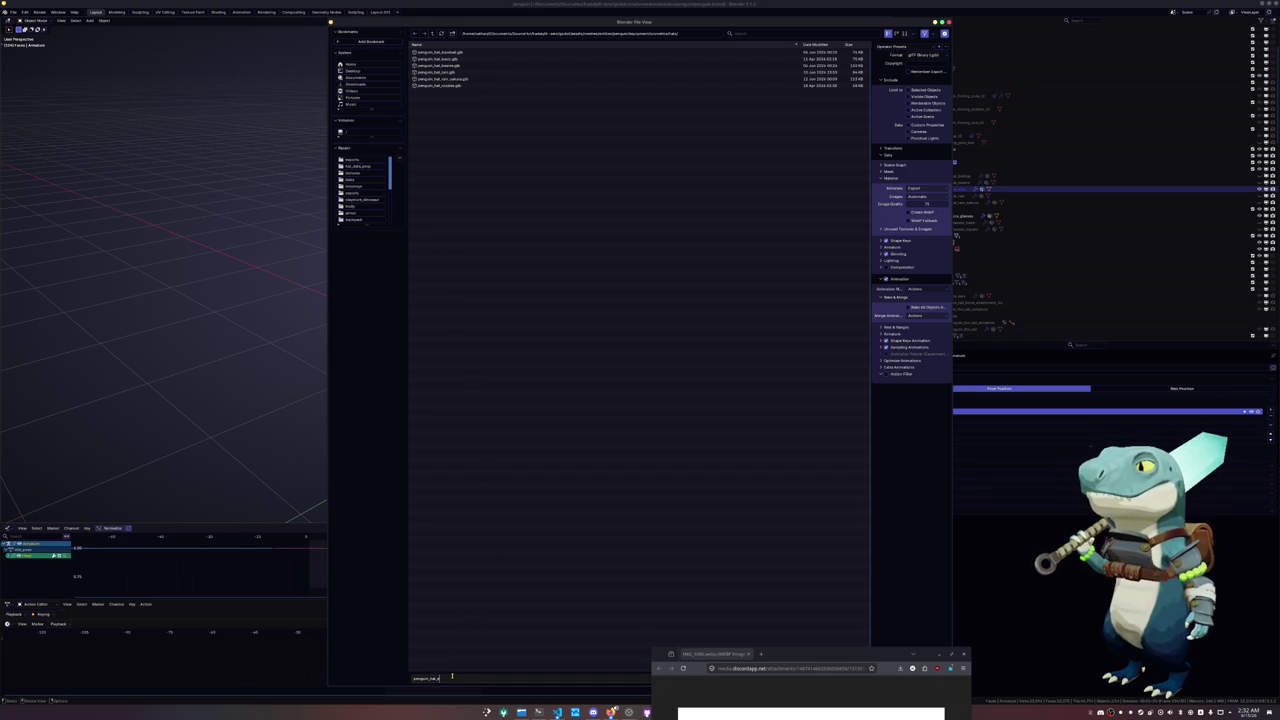
type(".glb")
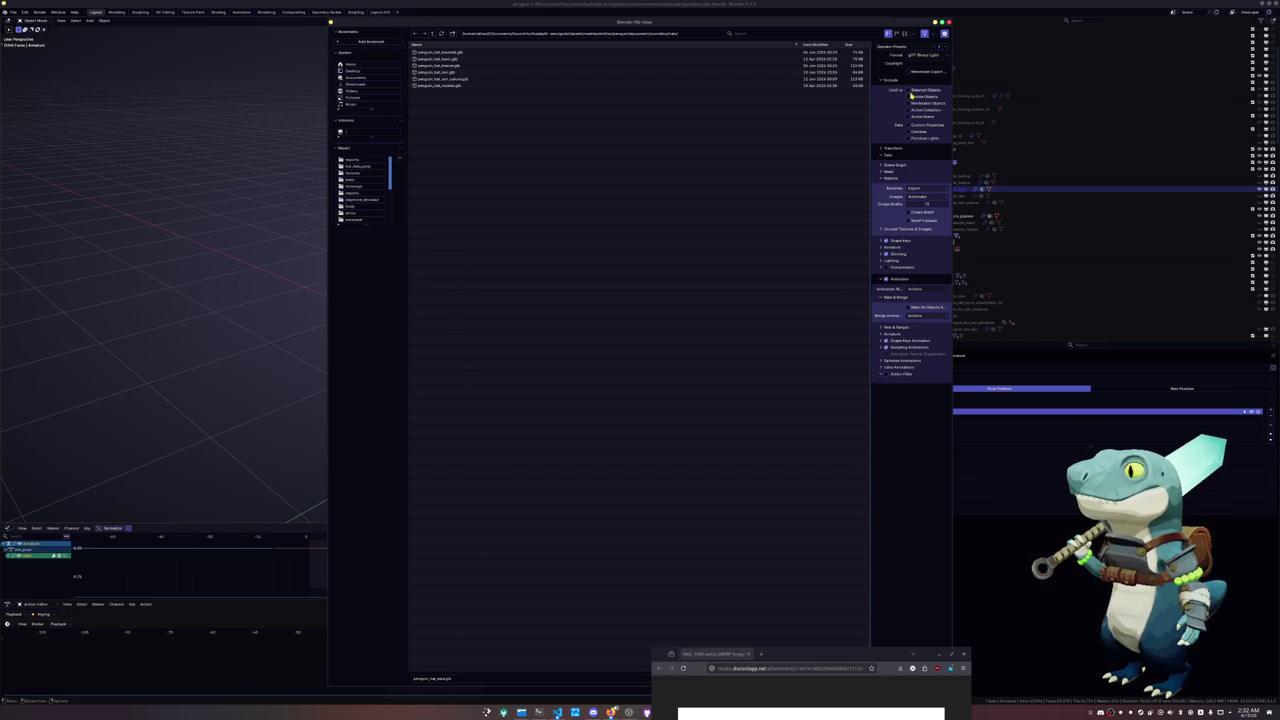
left_click(886, 374)
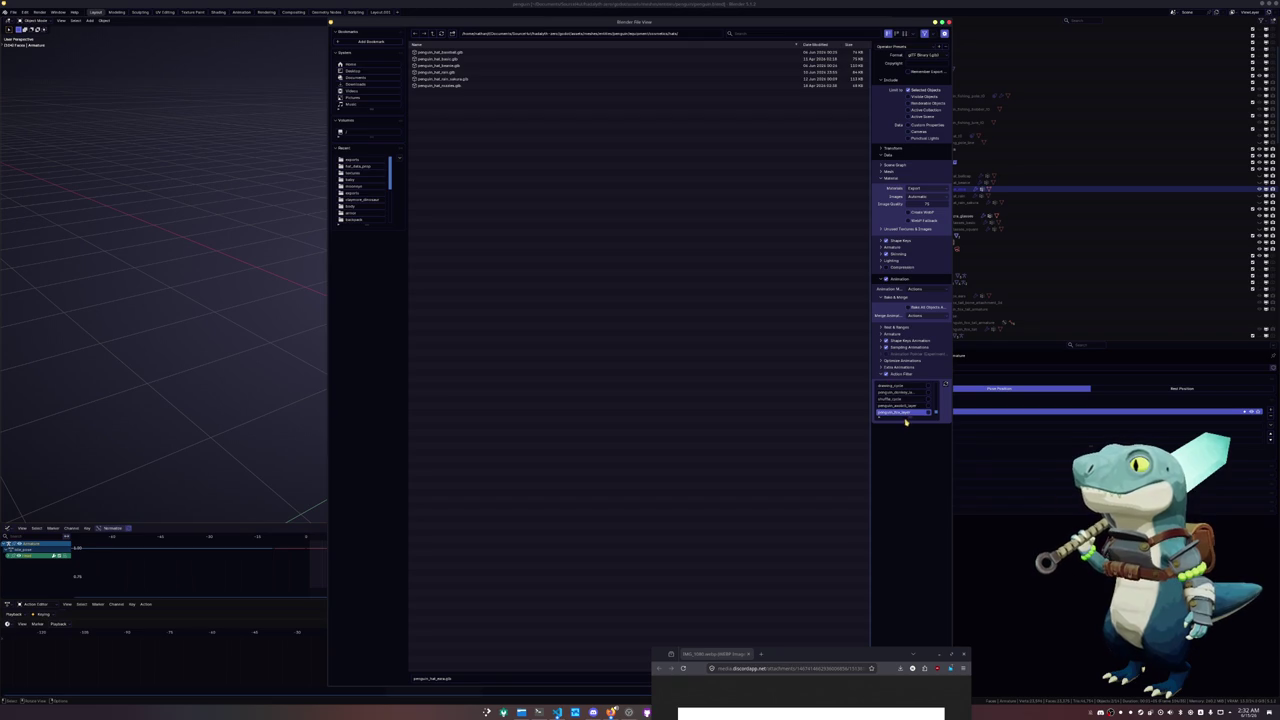
left_click_drag(908, 422, 911, 628)
scroll(910, 605, "up", 3)
scroll(906, 580, "up", 3)
scroll(902, 555, "up", 3)
scroll(897, 530, "up", 3)
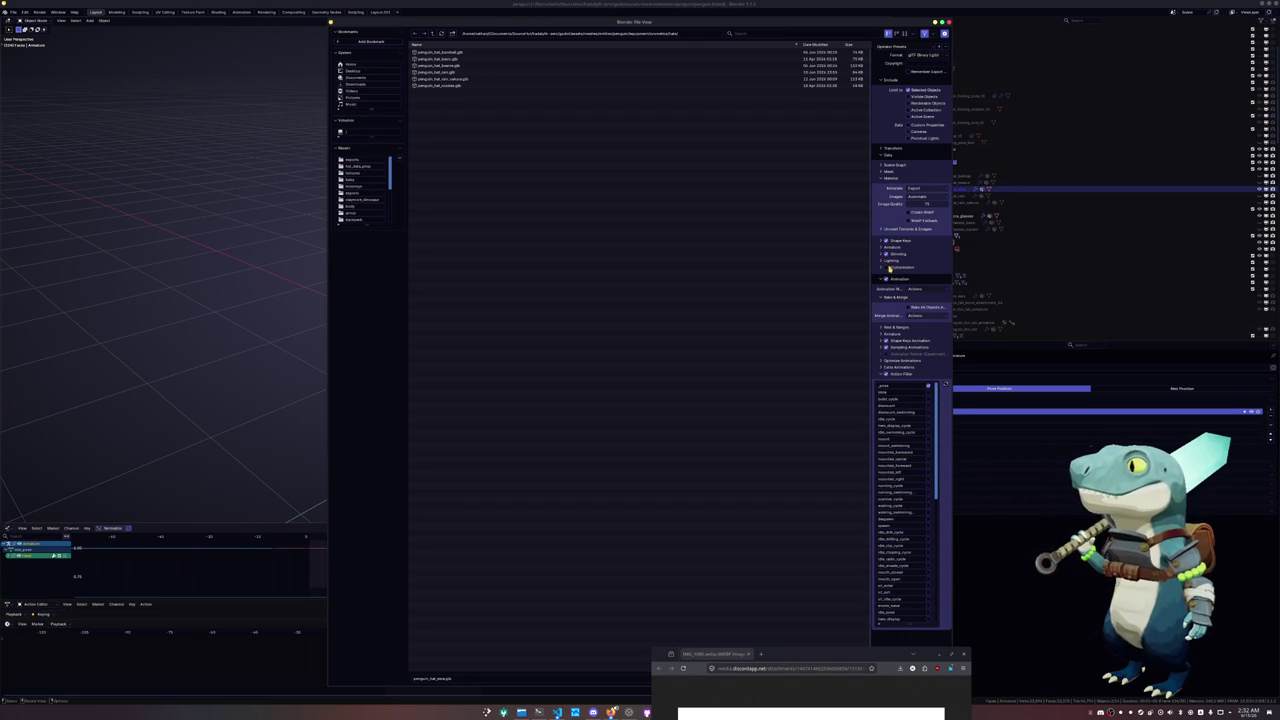
left_click(916, 198)
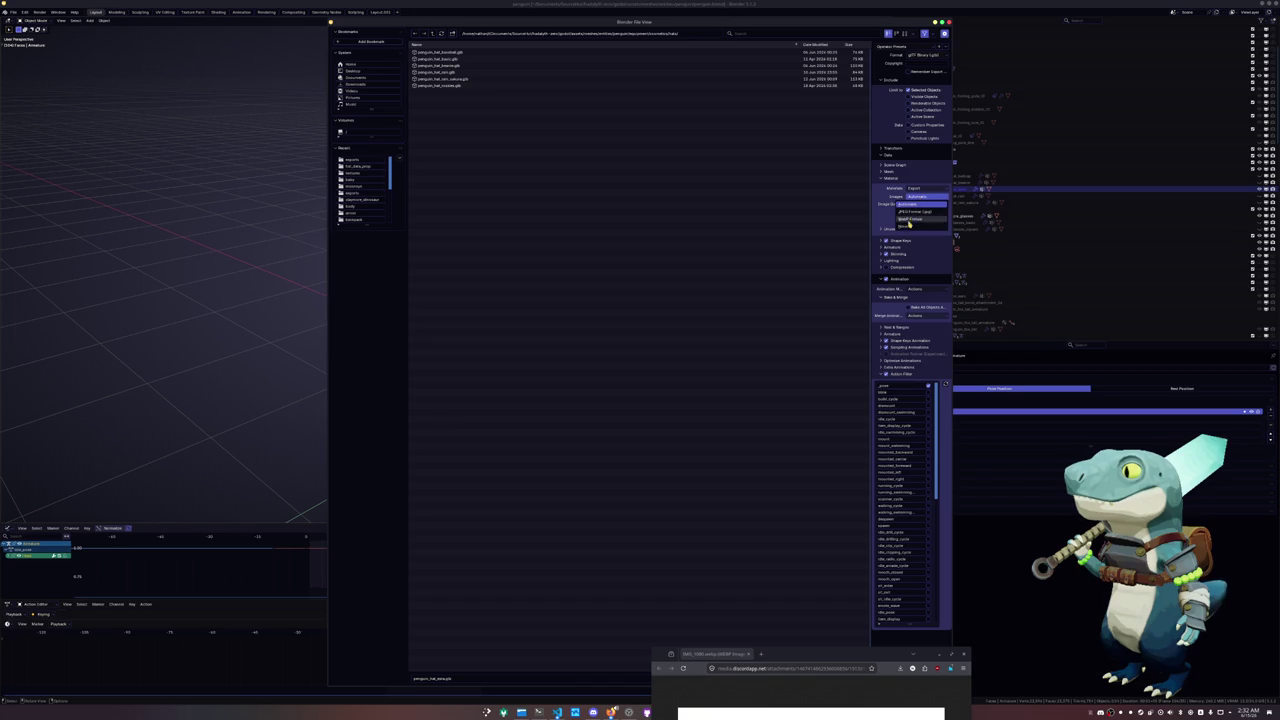
left_click(920, 222)
mouse_move(864, 653)
left_mouse_down()
mouse_move(679, 609)
mouse_move(250, 273)
left_mouse_up()
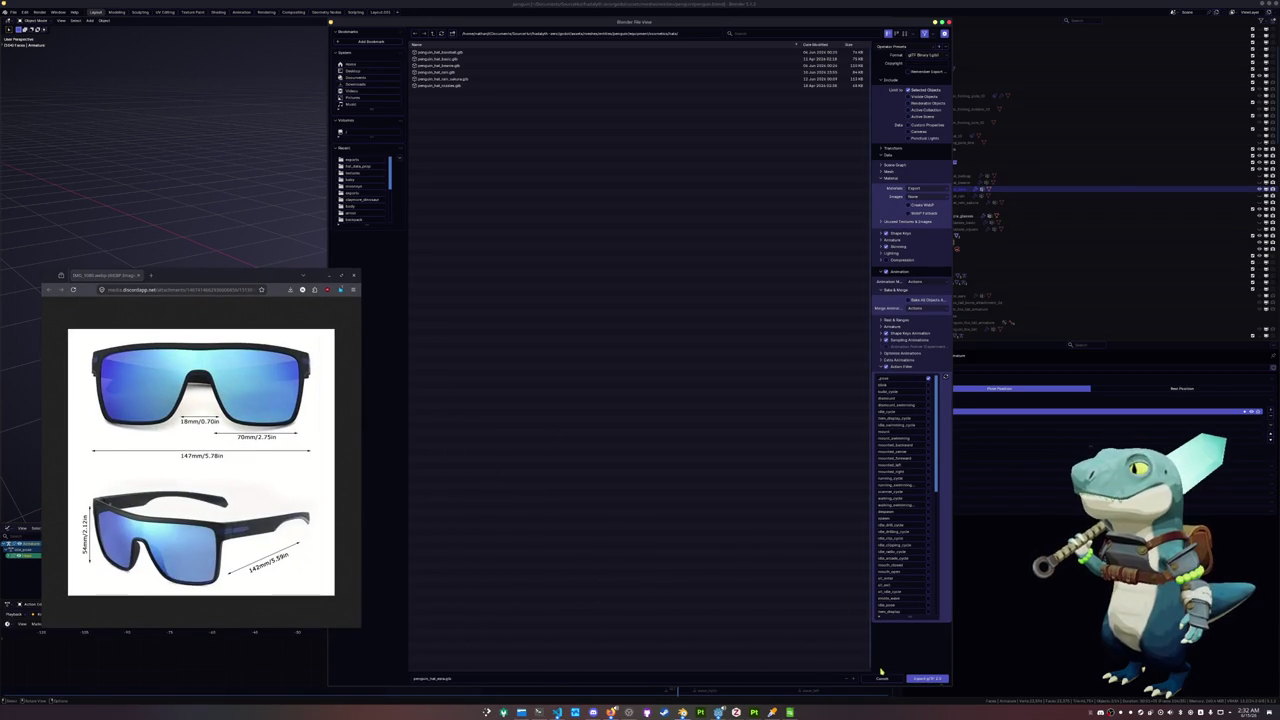
left_click(925, 678)
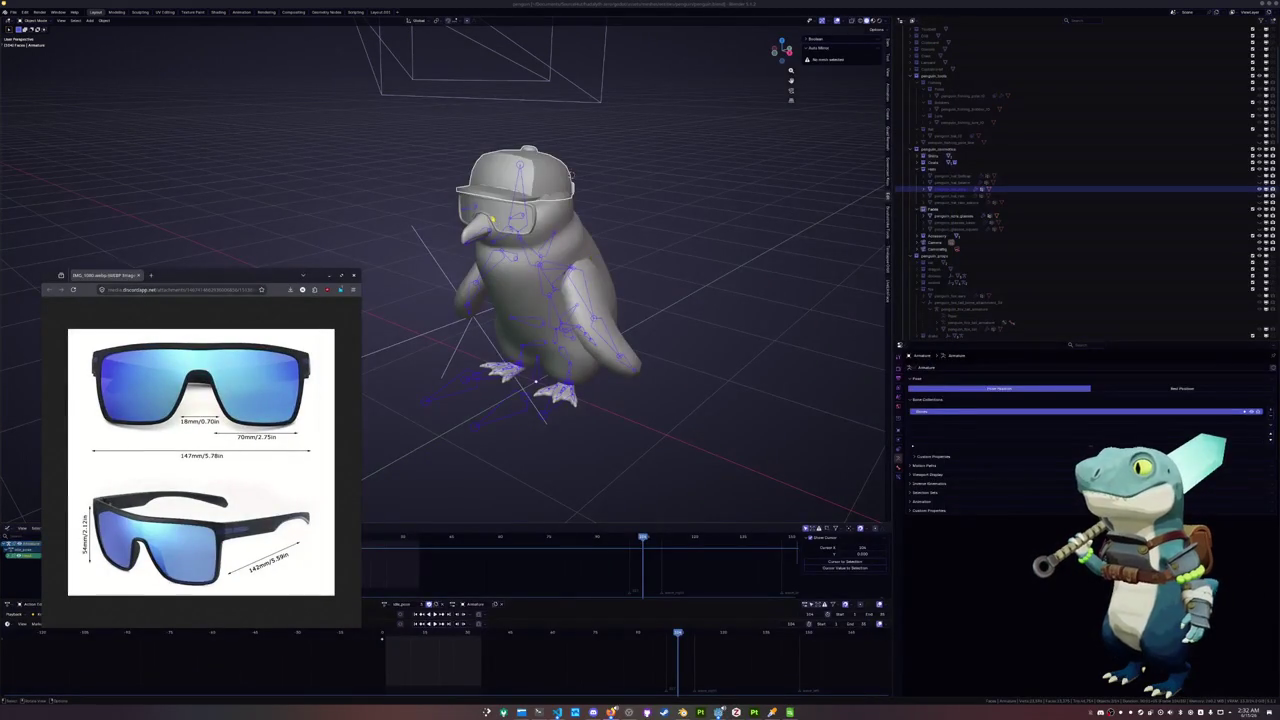
Hide the cap on the penguin and reselect the armature
left_click(495, 216)
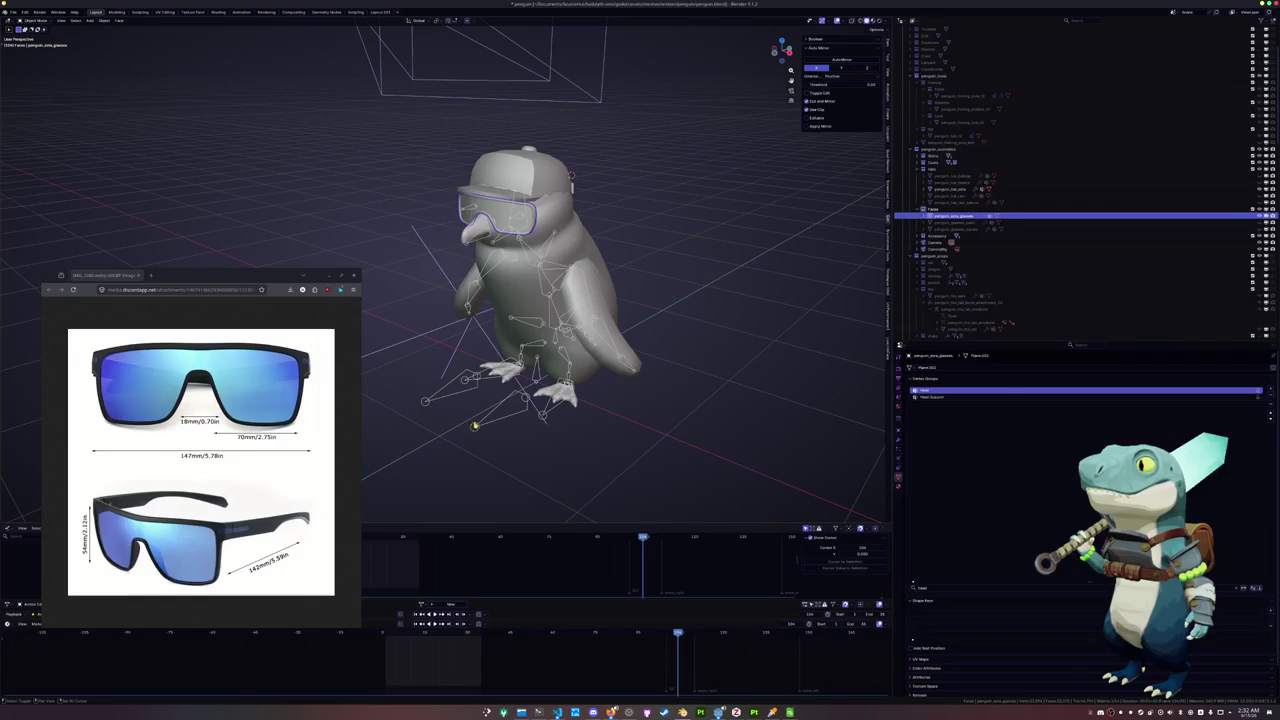
left_click(478, 430)
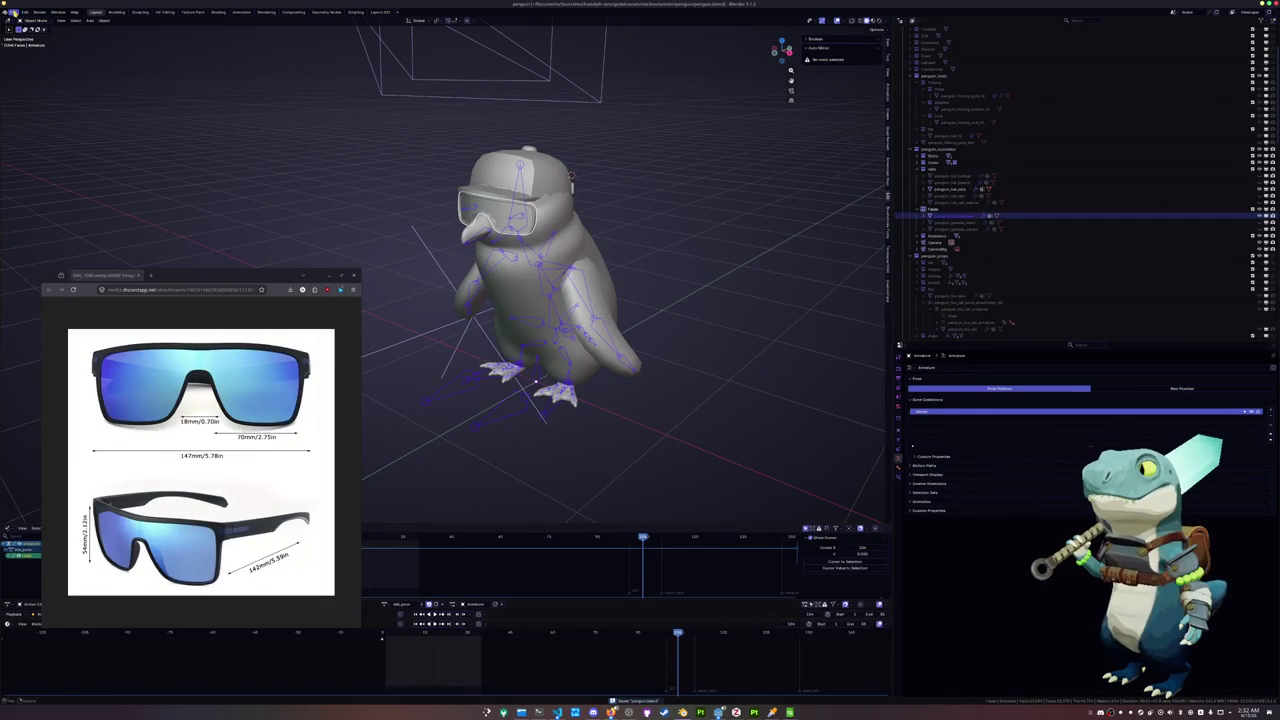
key("ctrl+z")
key("ctrl+z")
key("ctrl+z")
key("ctrl+z")
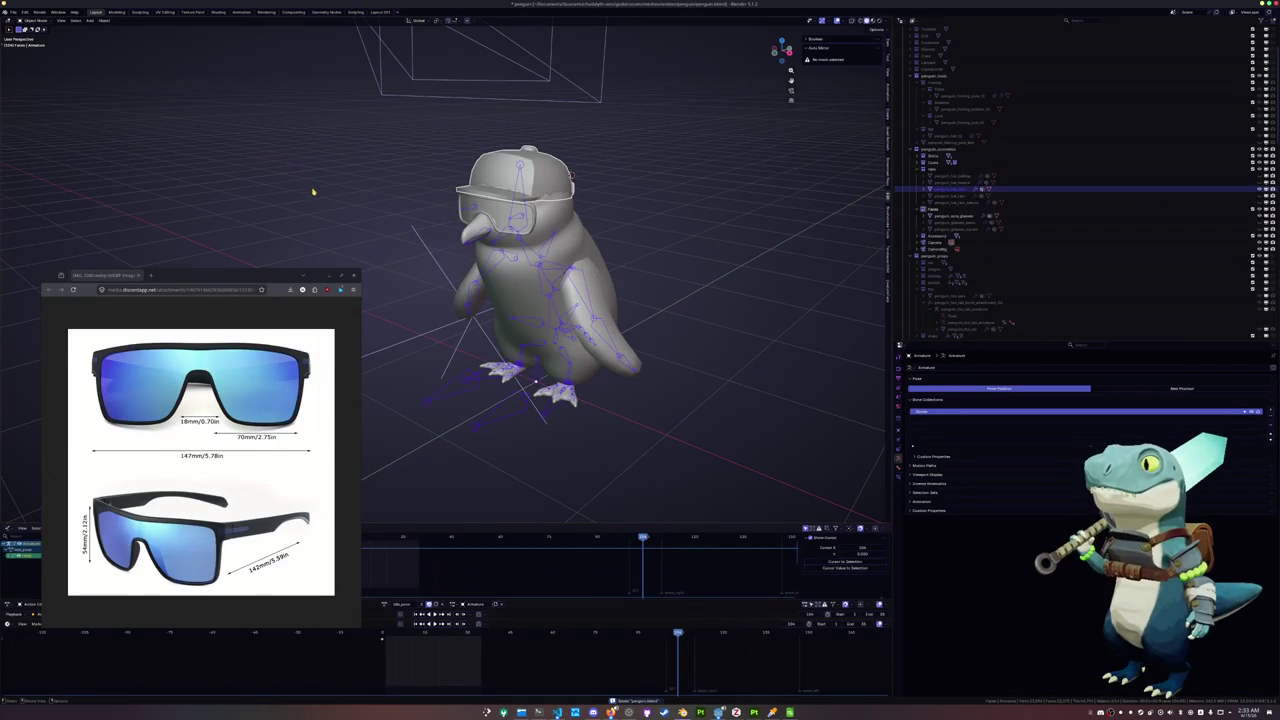
key("ctrl+z")
key("ctrl+z")
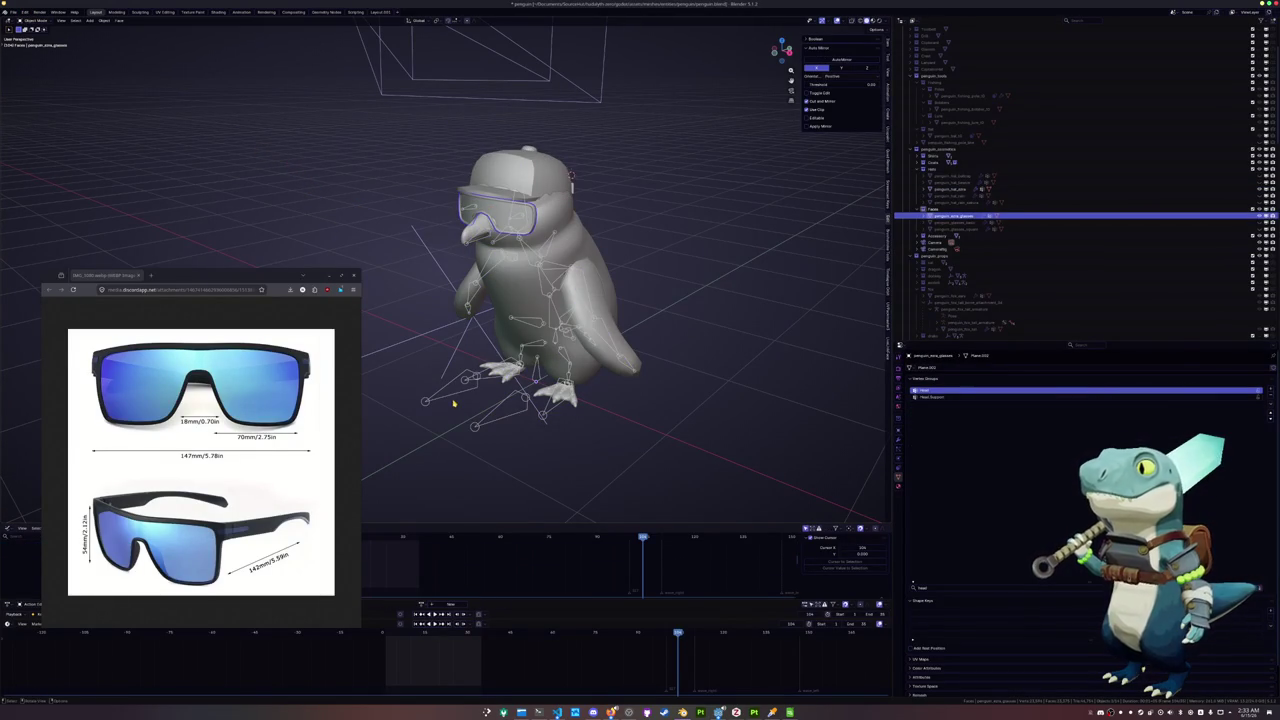
key("ctrl+shift+z")
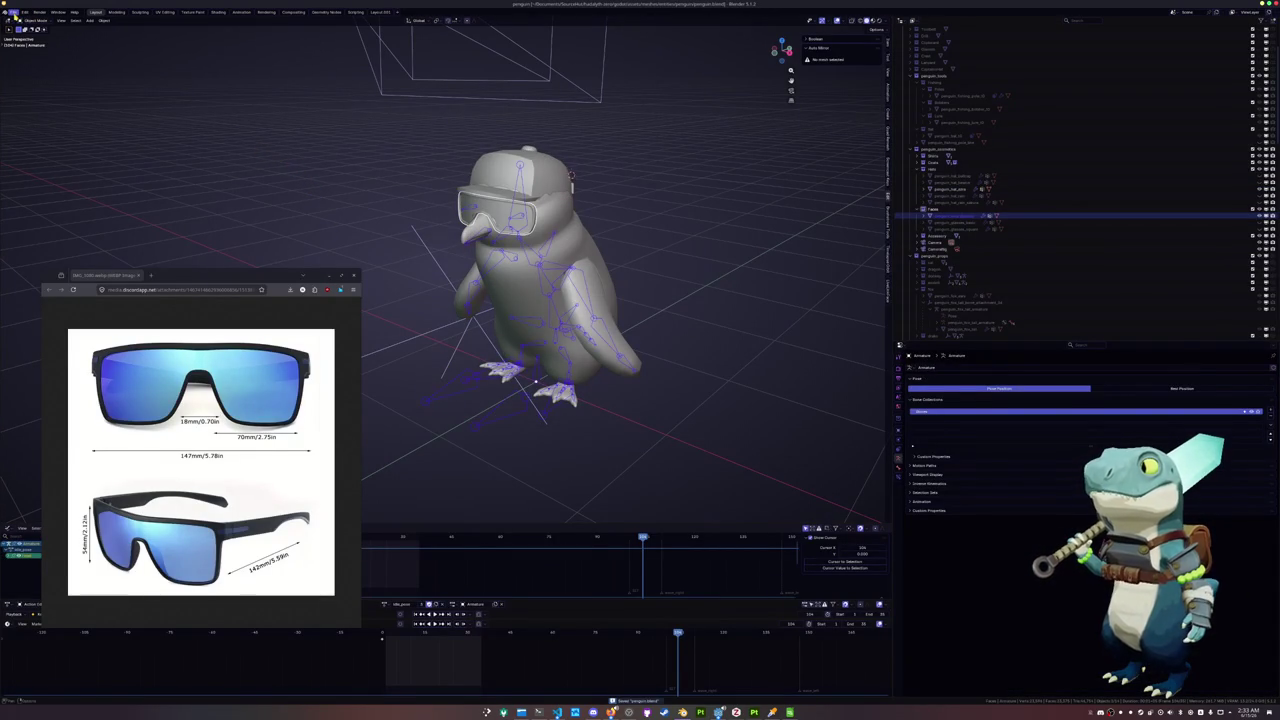
Export the sunglasses-only penguin as a penguin_ glTF into the faces folder, then switch to Substance Painter
left_click(14, 12)
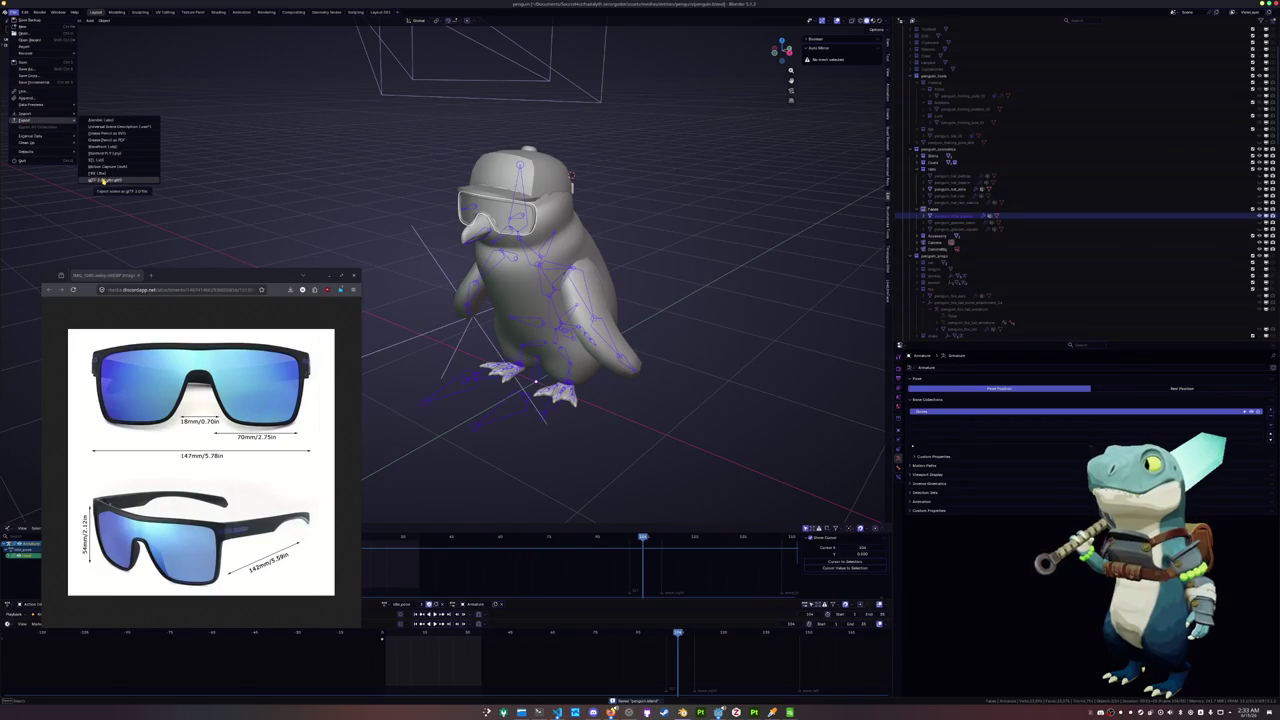
left_click(103, 180)
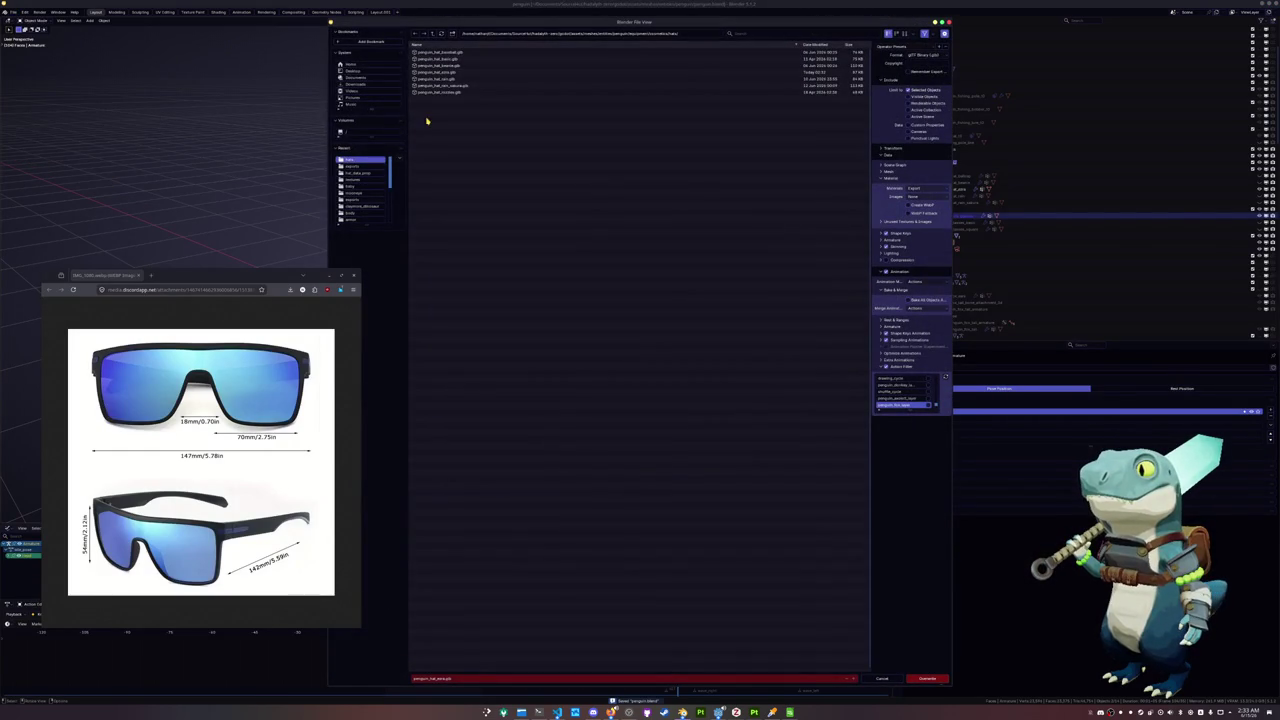
left_click(432, 33)
double_click(428, 66)
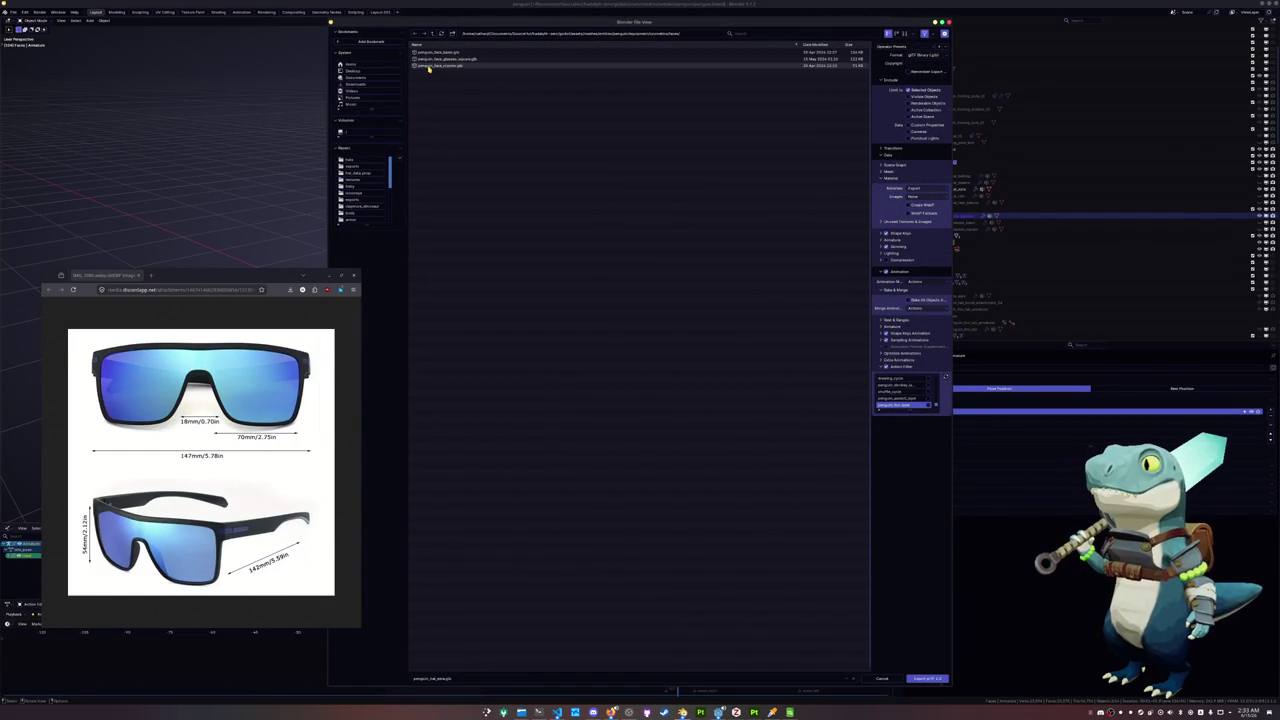
left_click(449, 681)
type("penguin_")
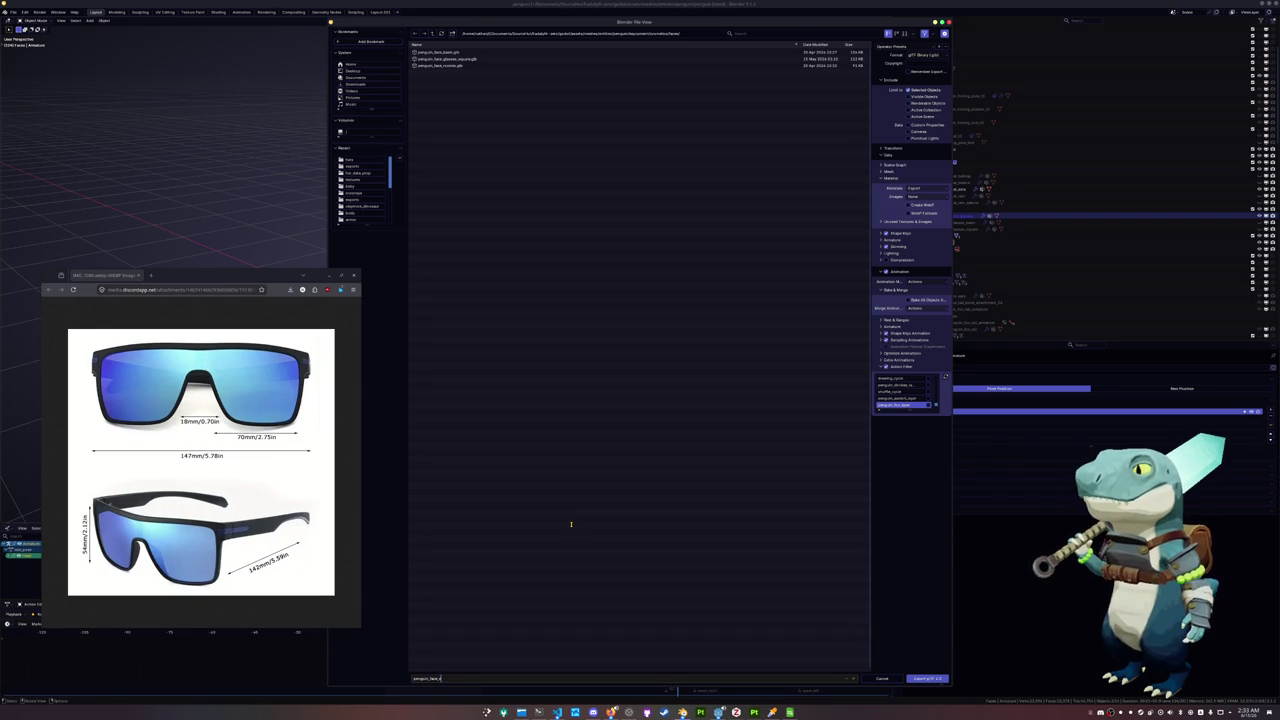
key("Return")
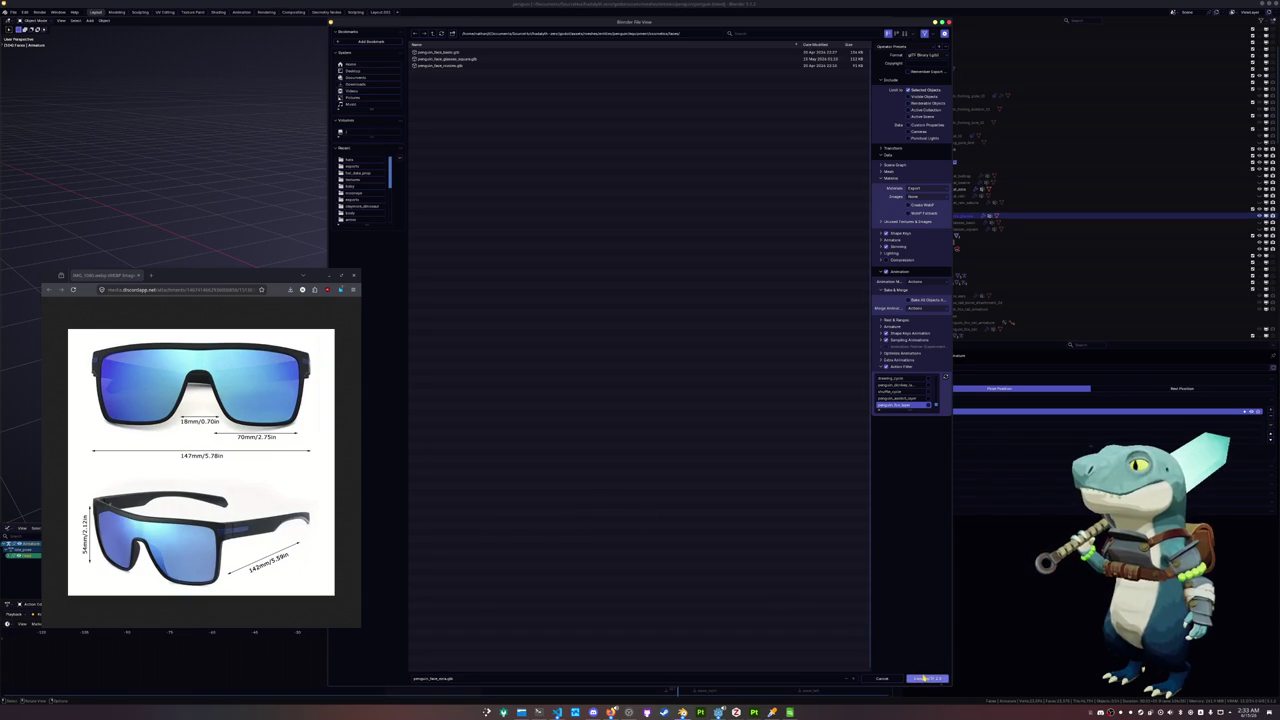
left_click(927, 679)
left_click(754, 712)
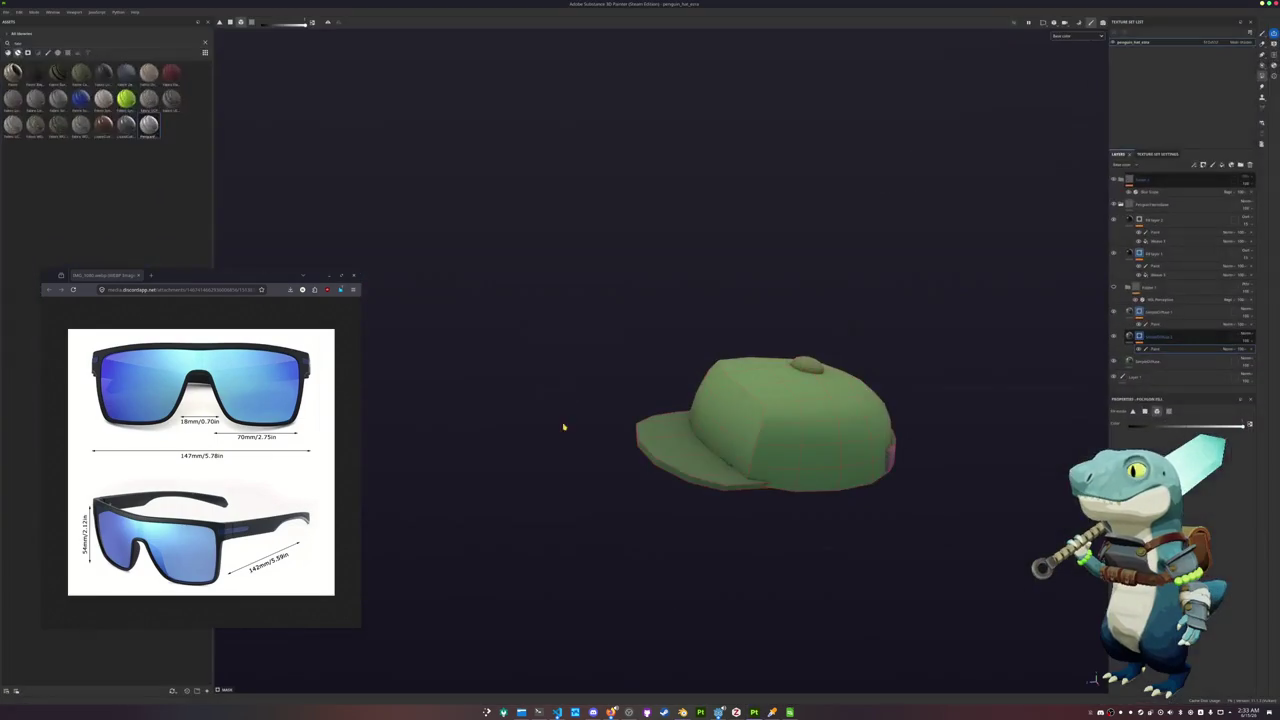
Start a new project and pick the penguin glasses mesh from the exports list
left_click(7, 11)
left_click(20, 21)
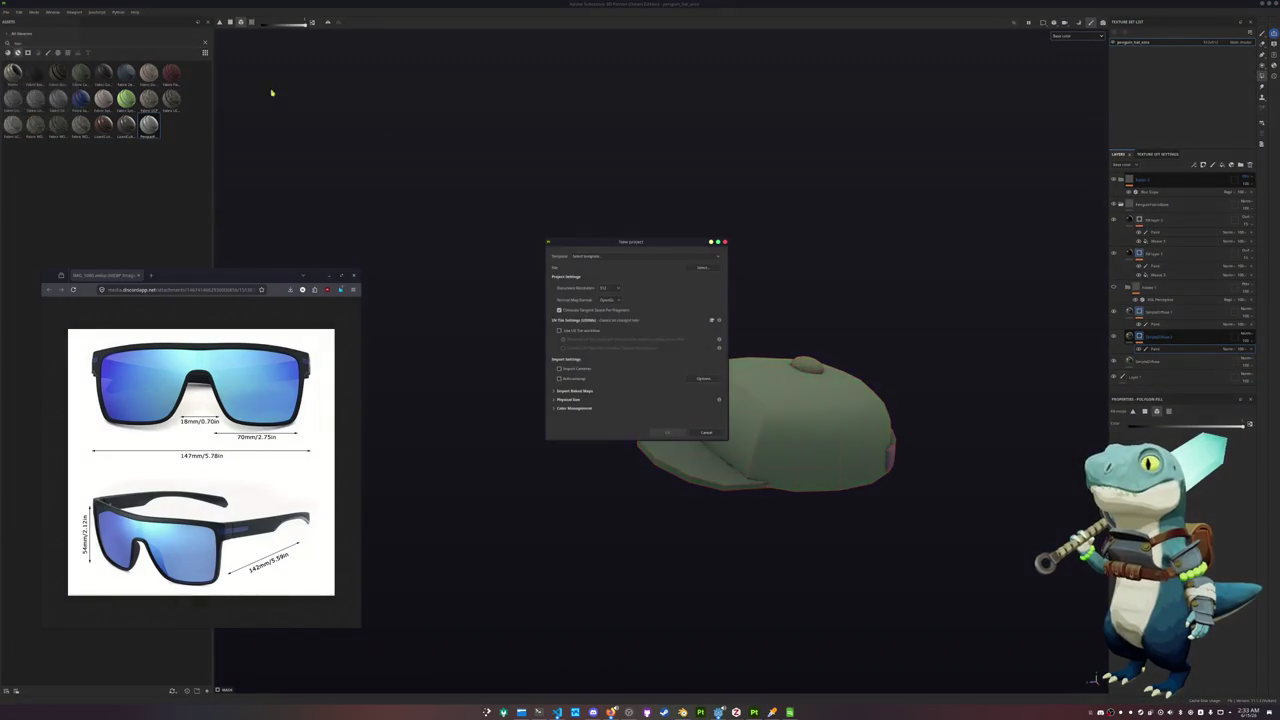
left_click(707, 268)
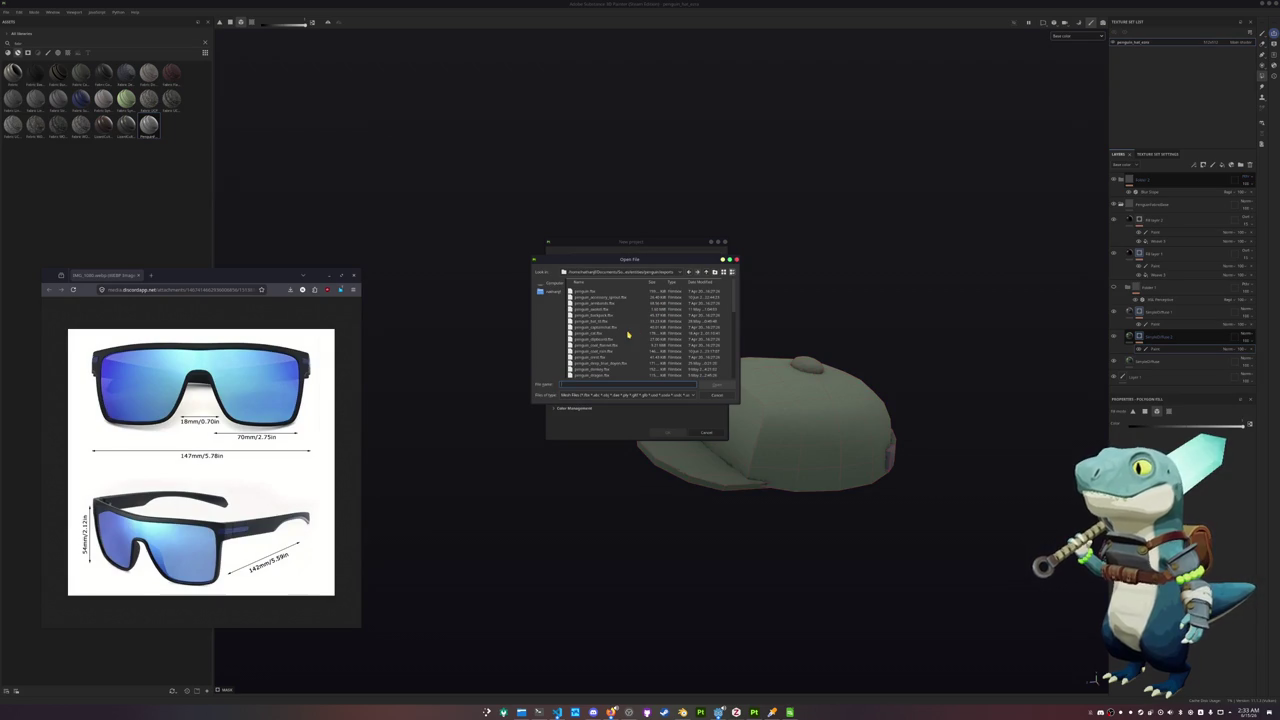
scroll(628, 334, "down", 3)
scroll(624, 338, "down", 3)
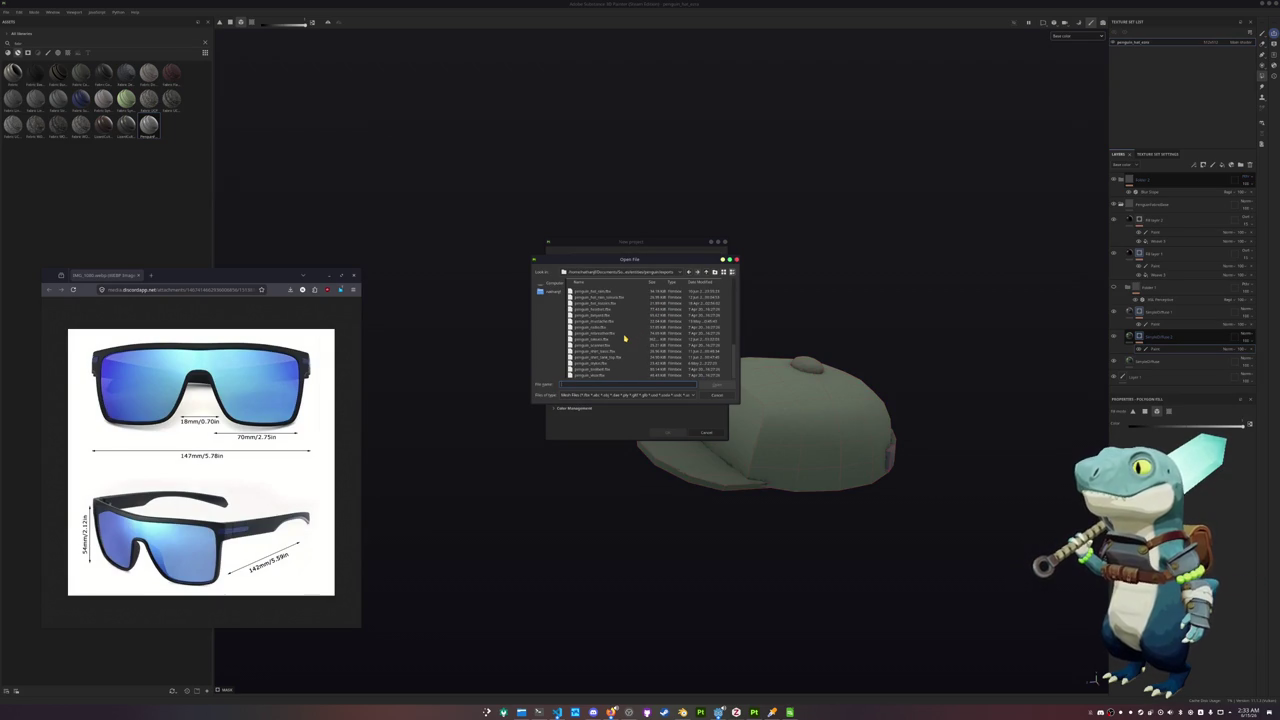
scroll(624, 340, "up", 3)
scroll(624, 340, "up", 1)
left_click(603, 316)
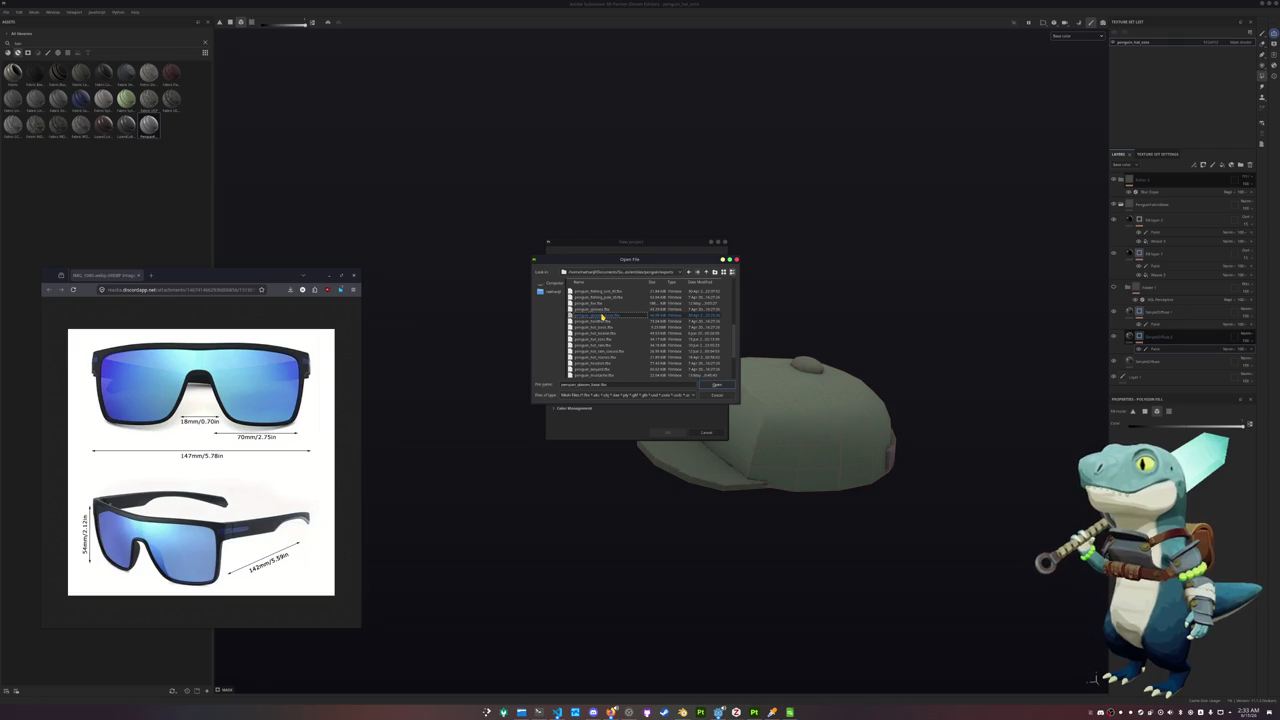
Look further through the penguin export files, select one, and return to Blender
scroll(603, 316, "down", 1)
scroll(603, 316, "down", 1)
scroll(603, 316, "down", 1)
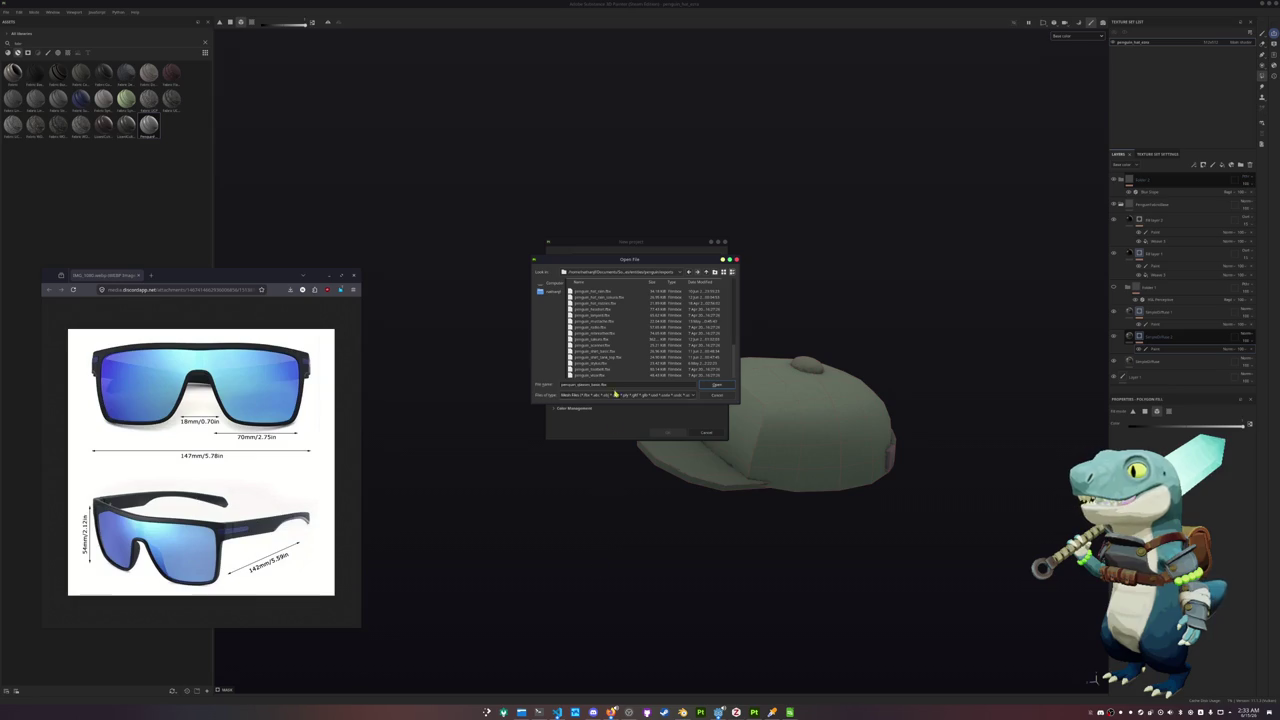
scroll(619, 357, "up", 1)
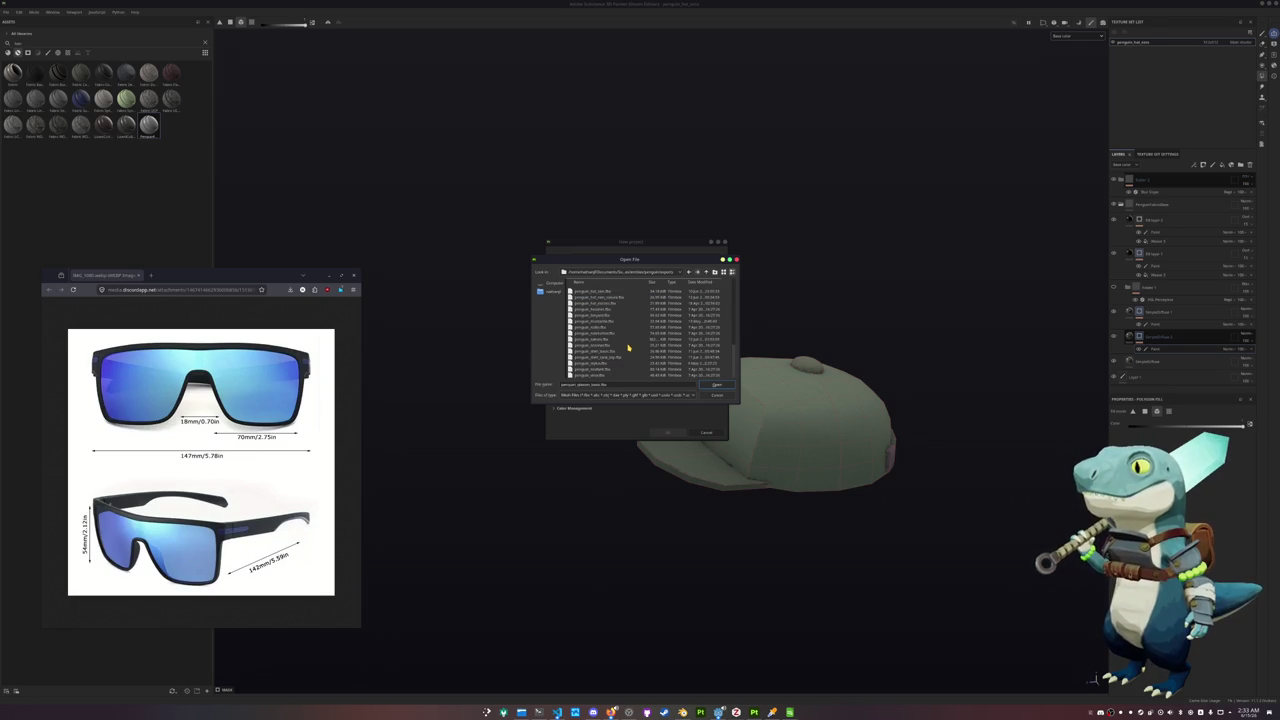
scroll(628, 347, "up", 1)
scroll(628, 347, "up", 1)
scroll(628, 347, "up", 1)
scroll(628, 347, "up", 1)
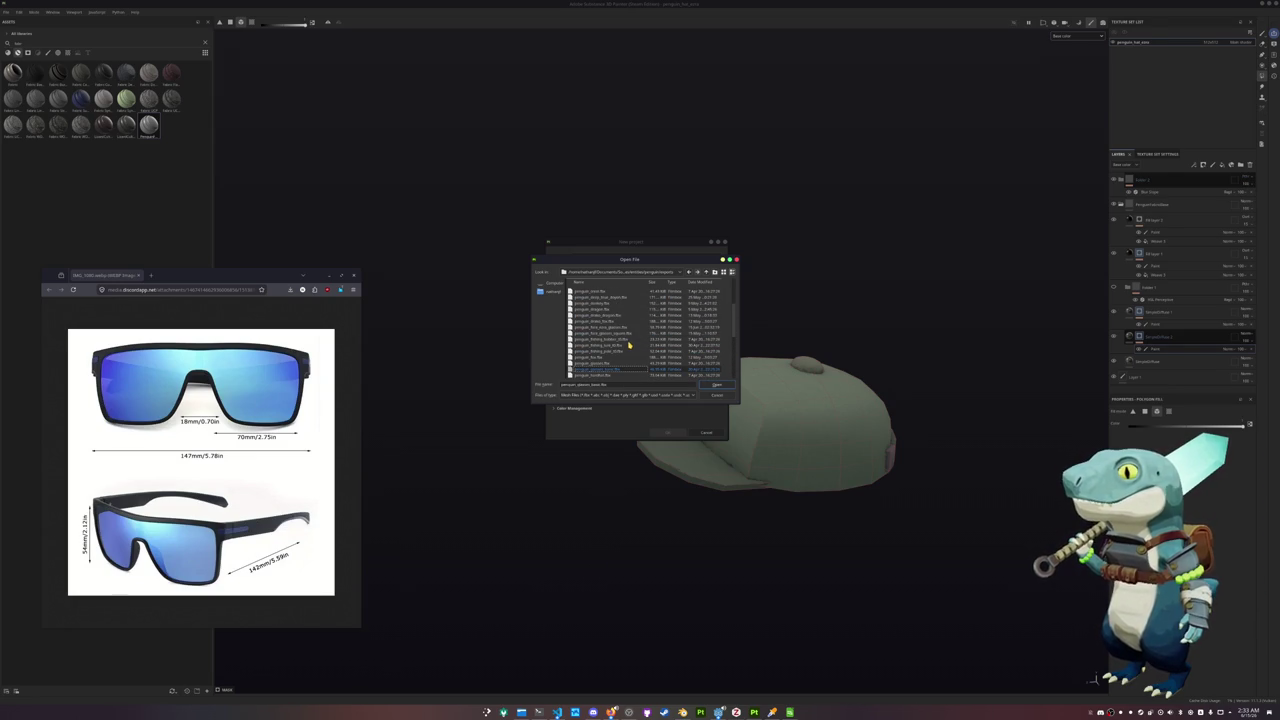
scroll(628, 345, "up", 1)
scroll(628, 345, "up", 1)
scroll(628, 345, "up", 1)
scroll(628, 345, "up", 1)
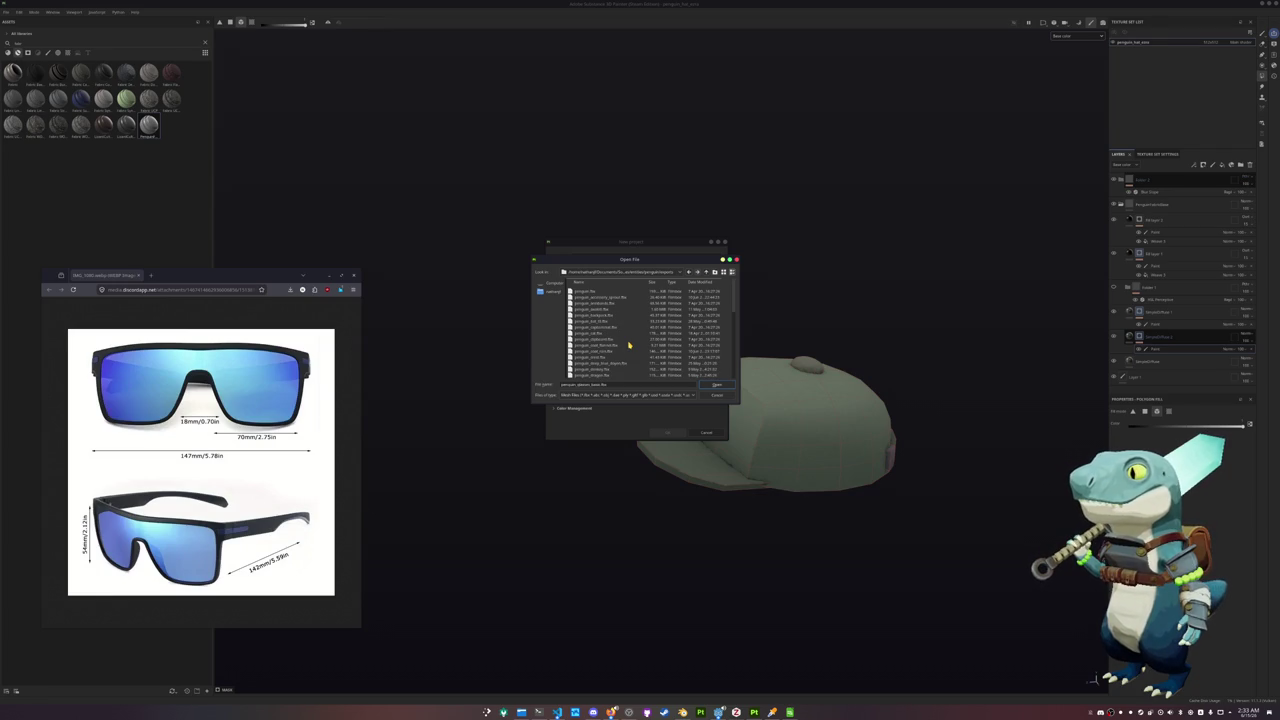
scroll(628, 345, "down", 1)
scroll(628, 345, "down", 1)
left_click(620, 338)
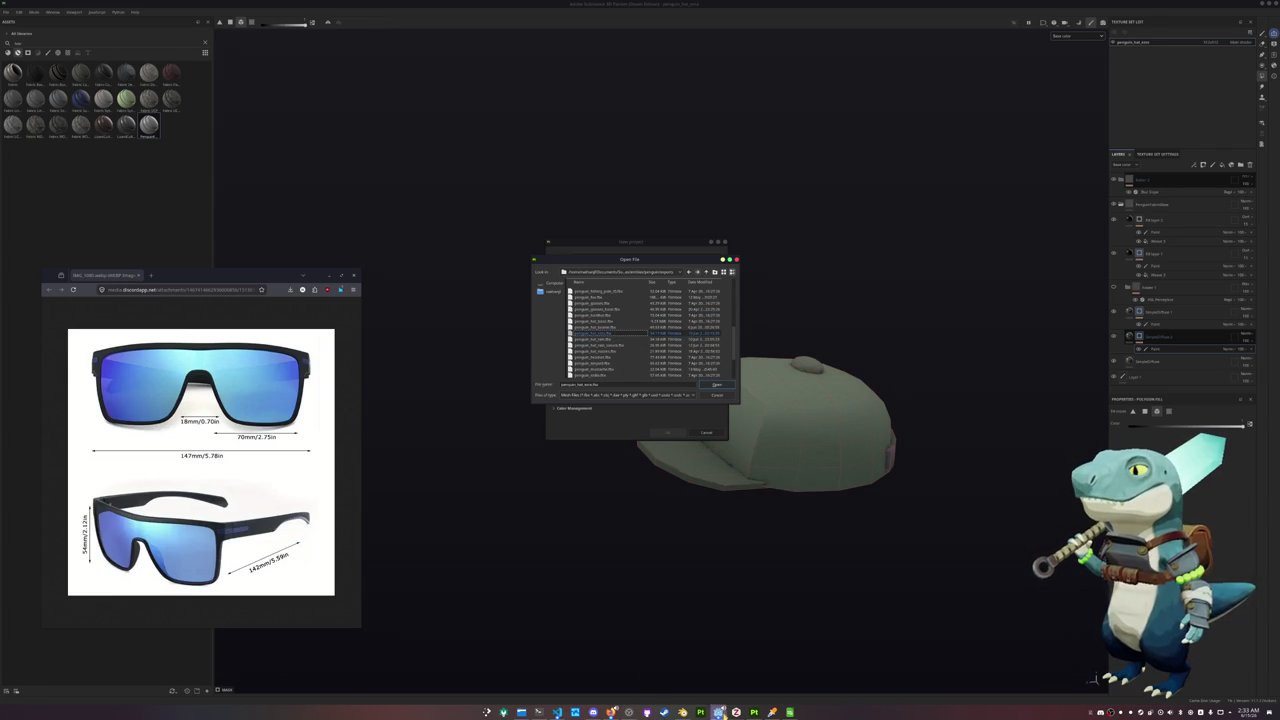
left_click(672, 711)
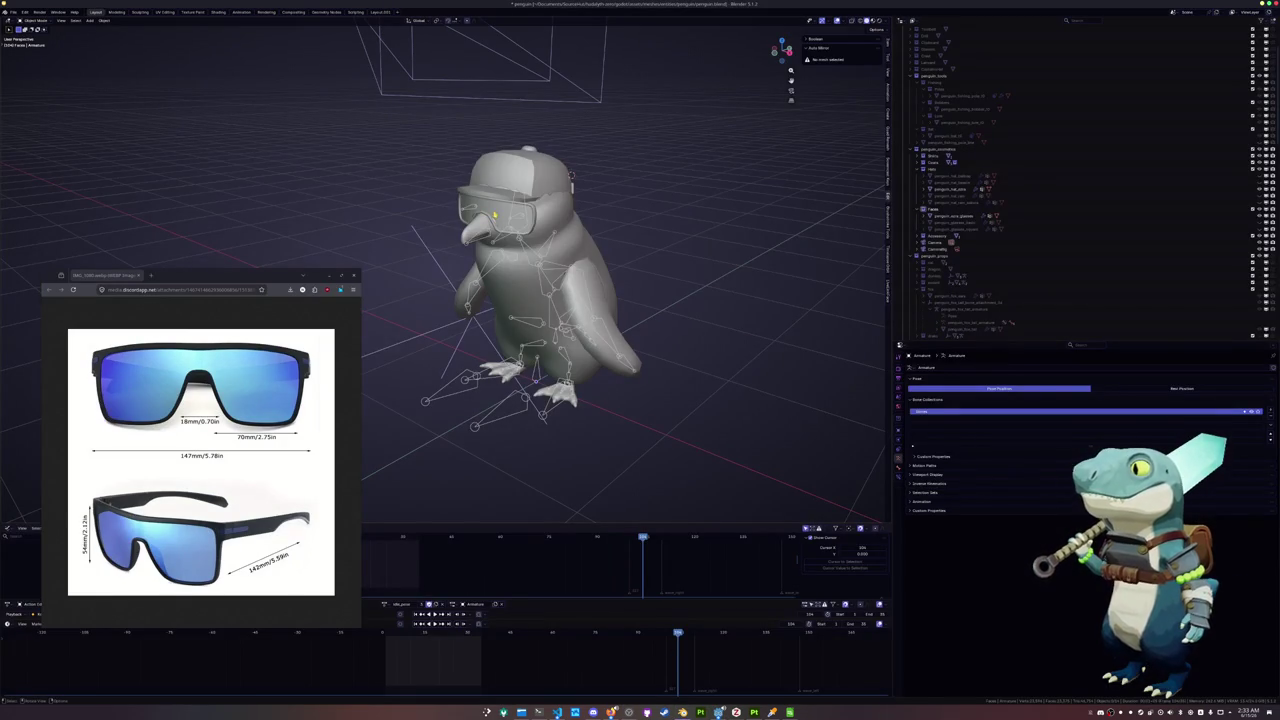
Export the selected sunglasses as FBX, overwriting the old glasses file in the exports folder
left_click(494, 214)
left_click(14, 12)
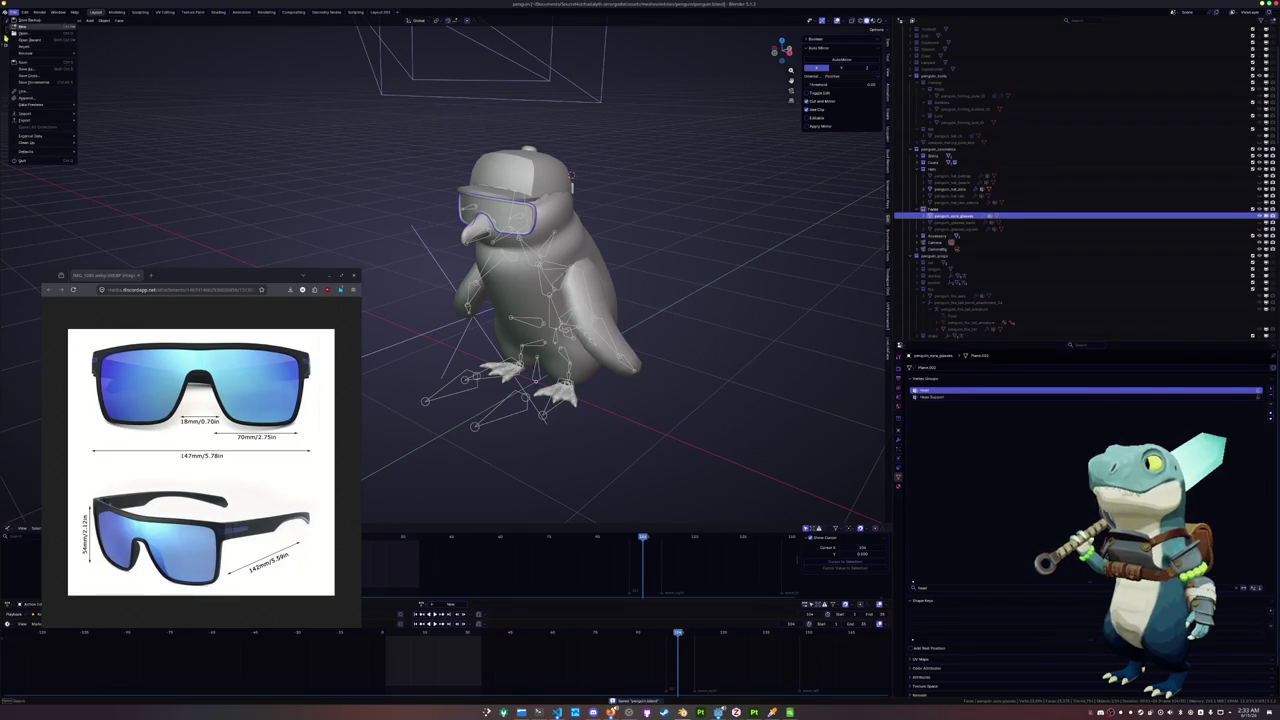
left_click(92, 177)
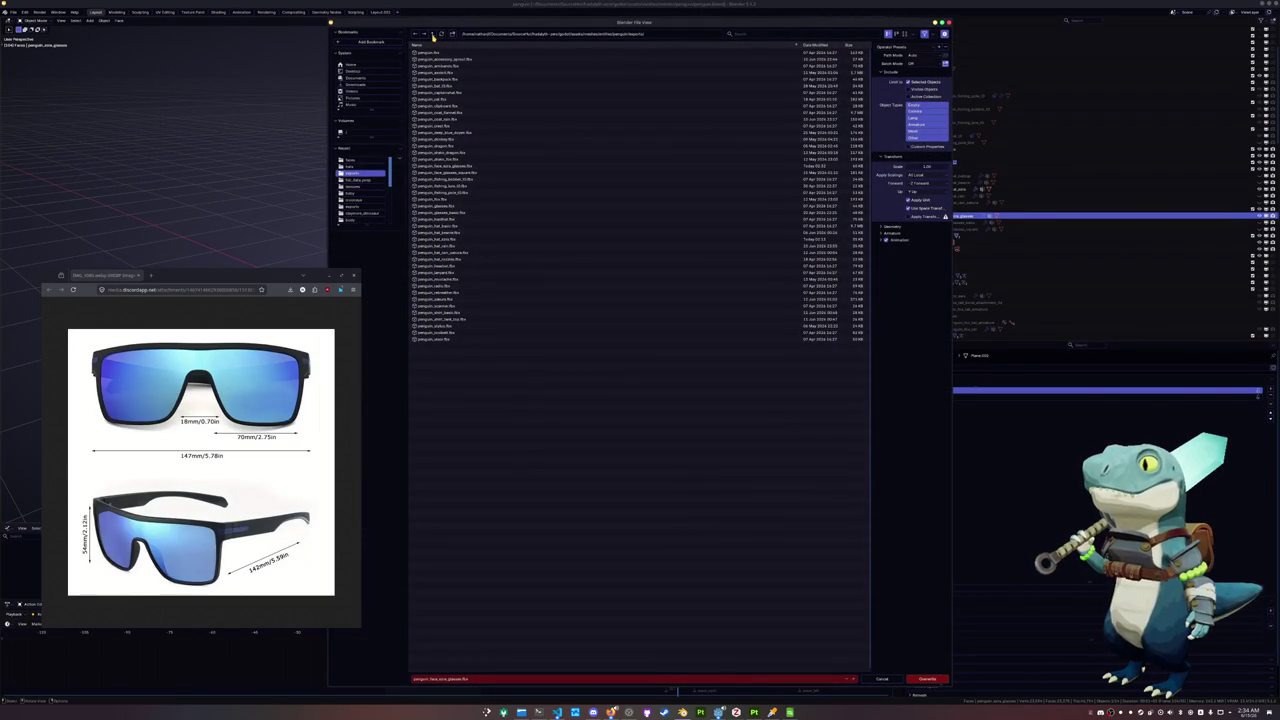
left_click(433, 35)
double_click(440, 74)
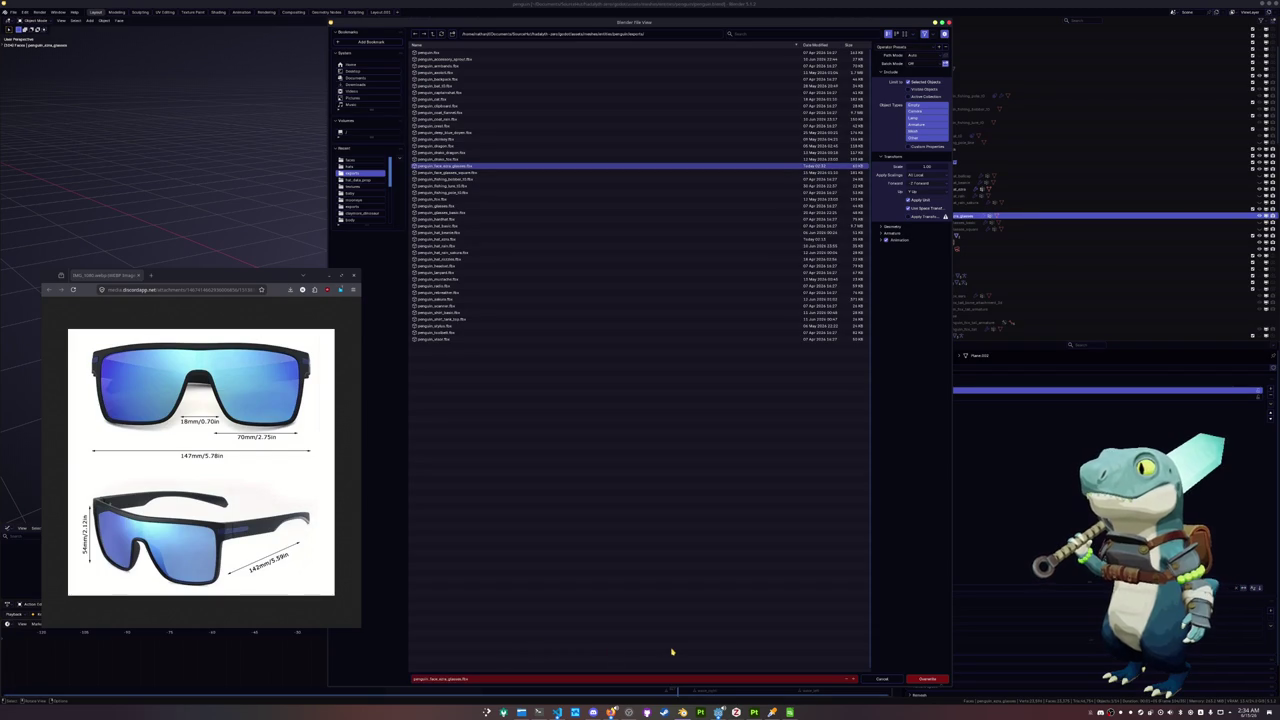
left_click(928, 680)
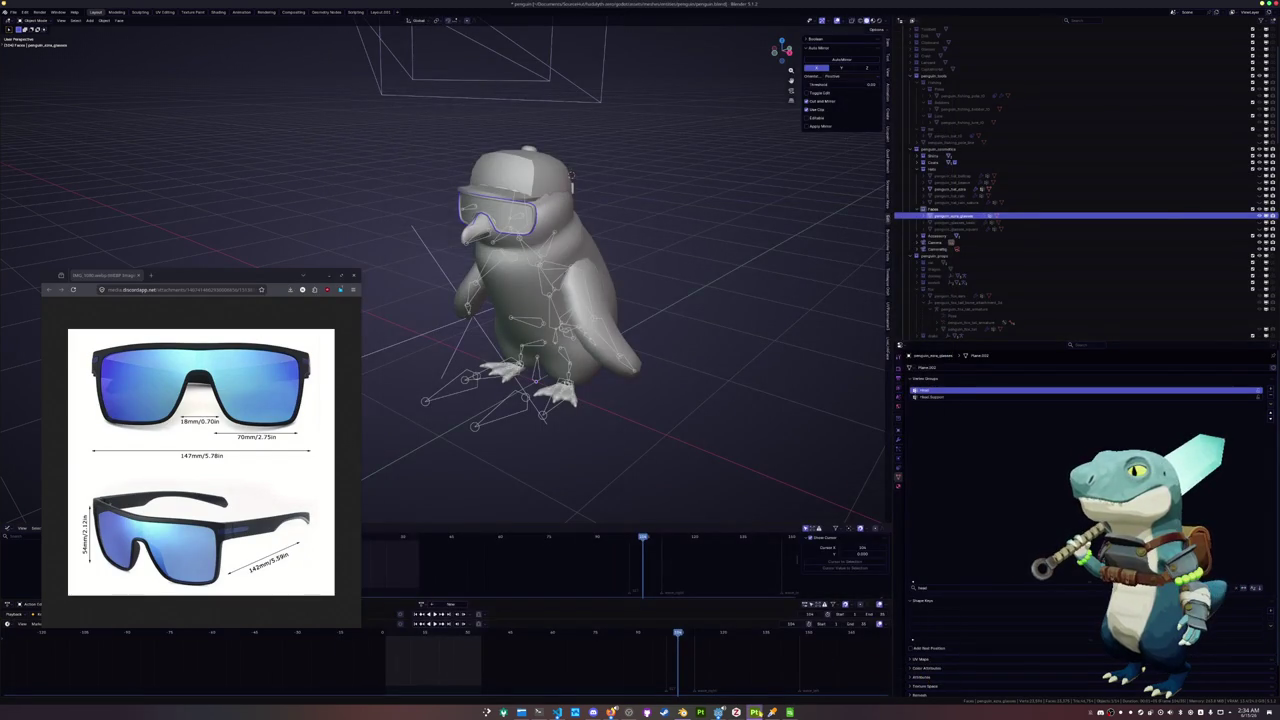
left_click(755, 712)
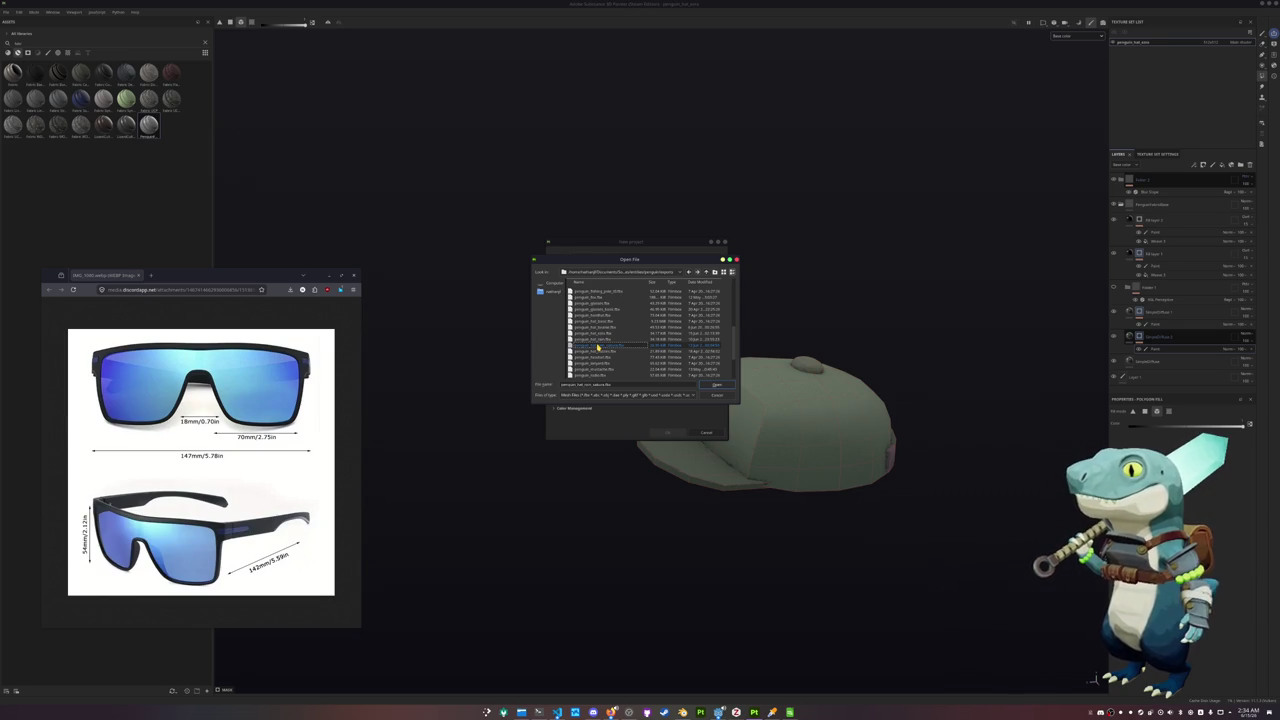
Create a new project from the glasses FBX, discarding the cap project
scroll(597, 346, "down", 1)
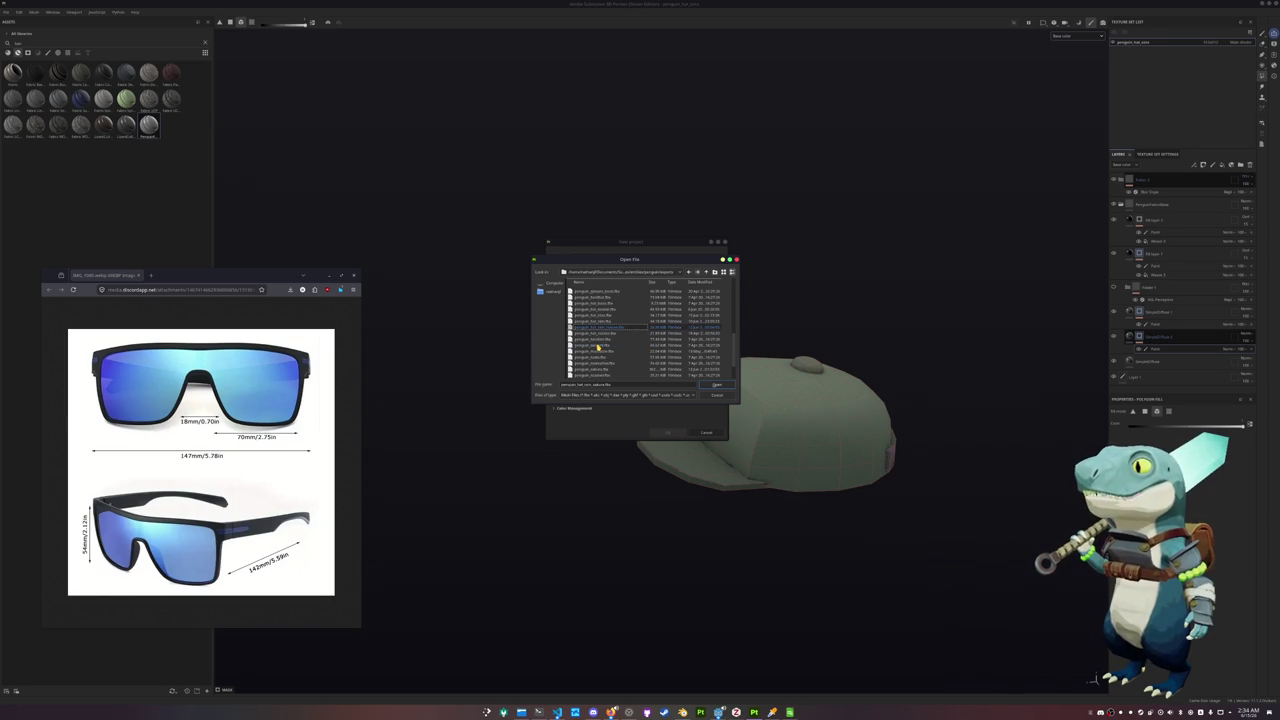
scroll(597, 343, "up", 3)
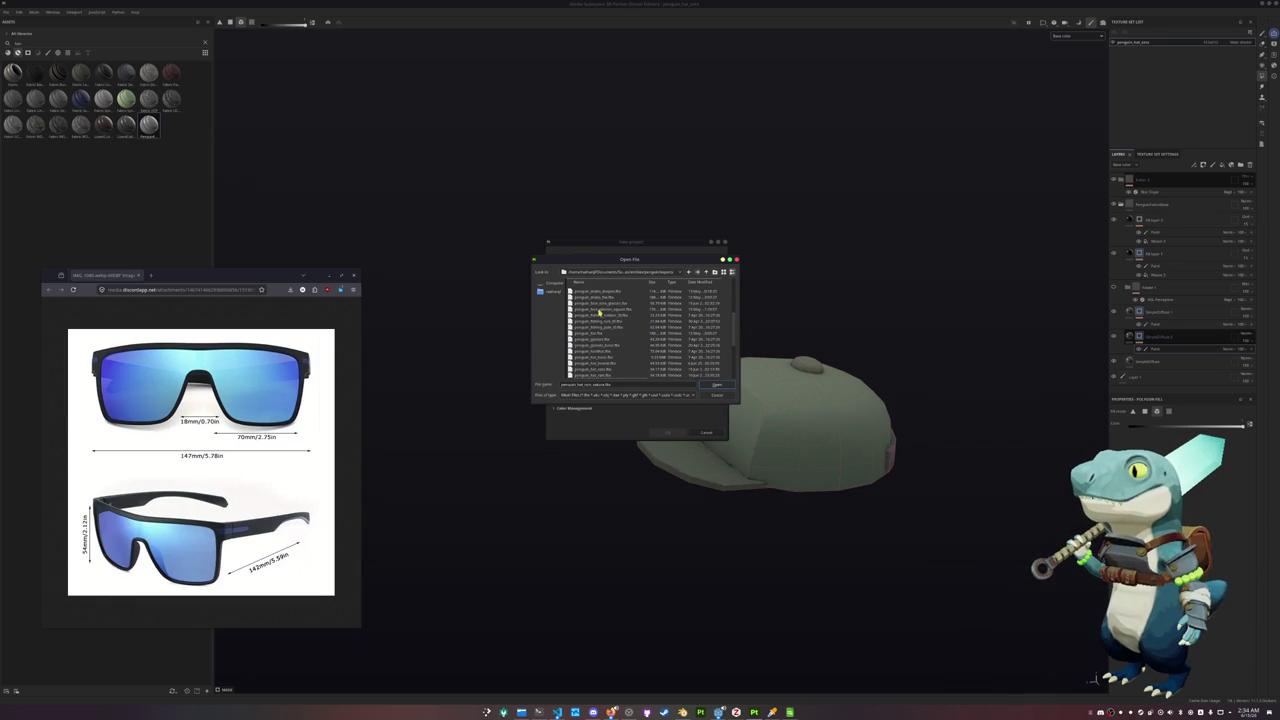
double_click(600, 304)
left_click(662, 431)
left_click(621, 350)
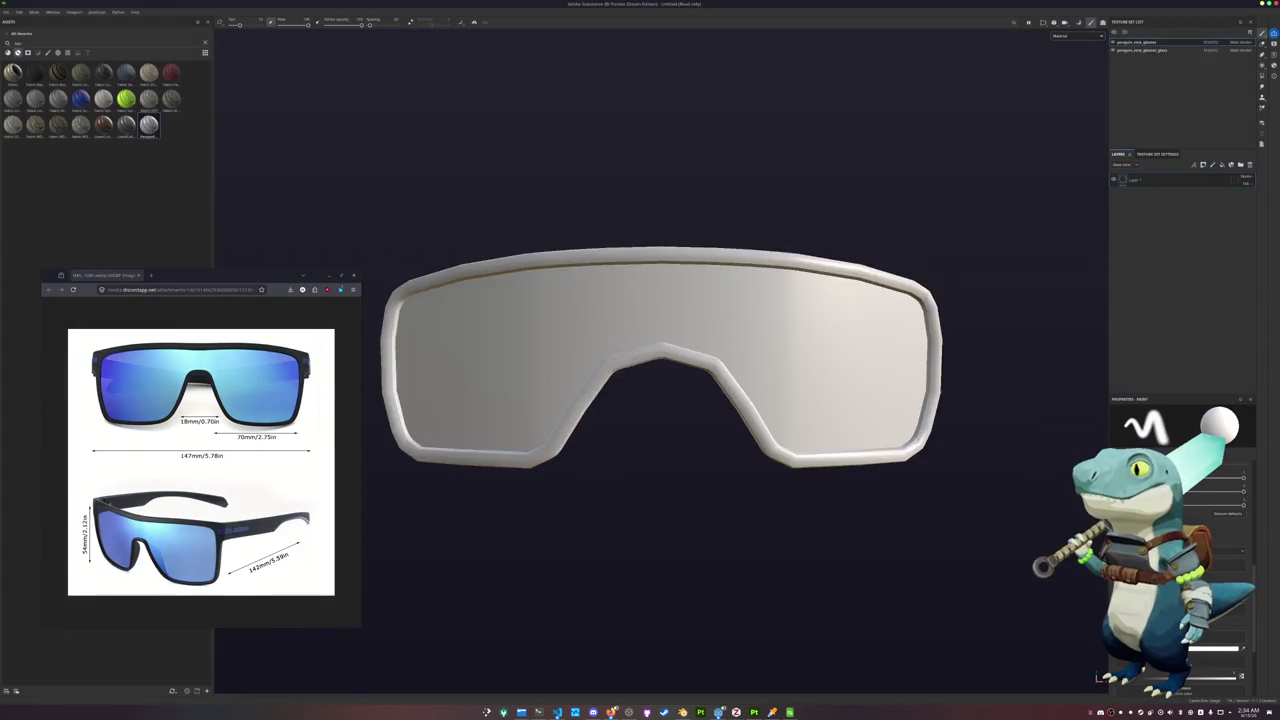
Bake the glasses mesh maps and set a new texture set resolution
key("ctrl+b")
left_click(564, 680)
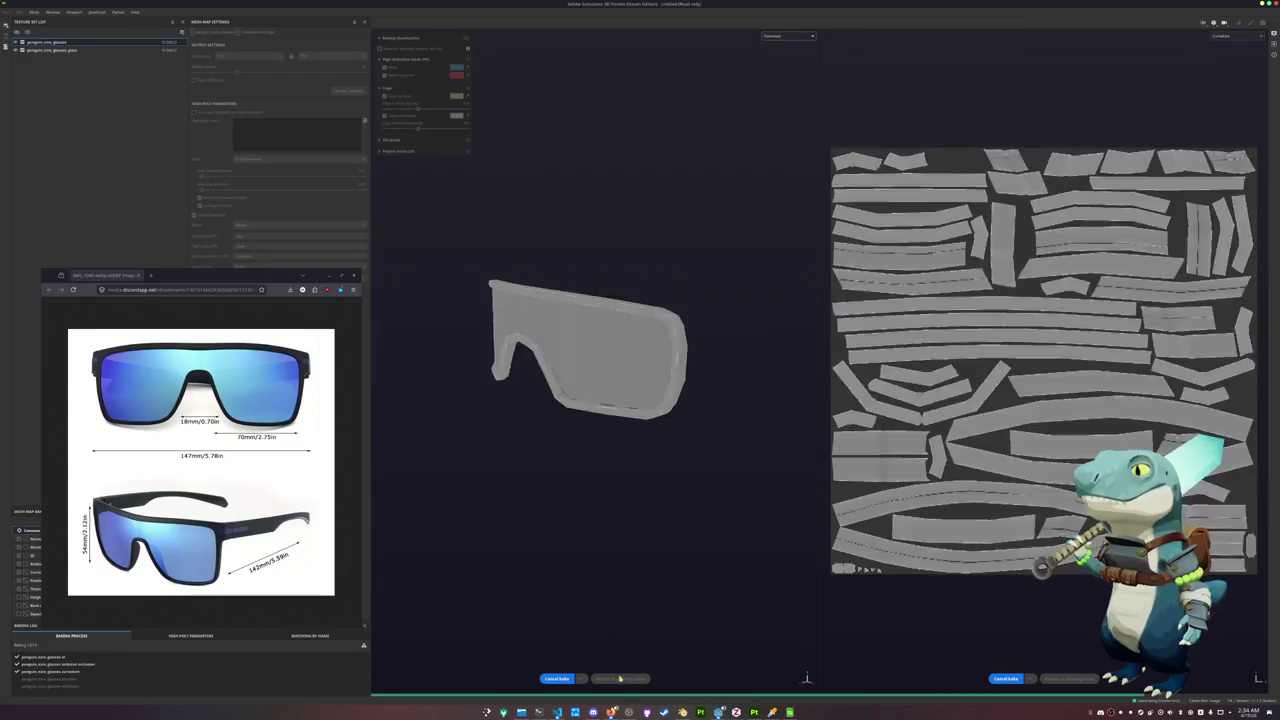
left_click(631, 678)
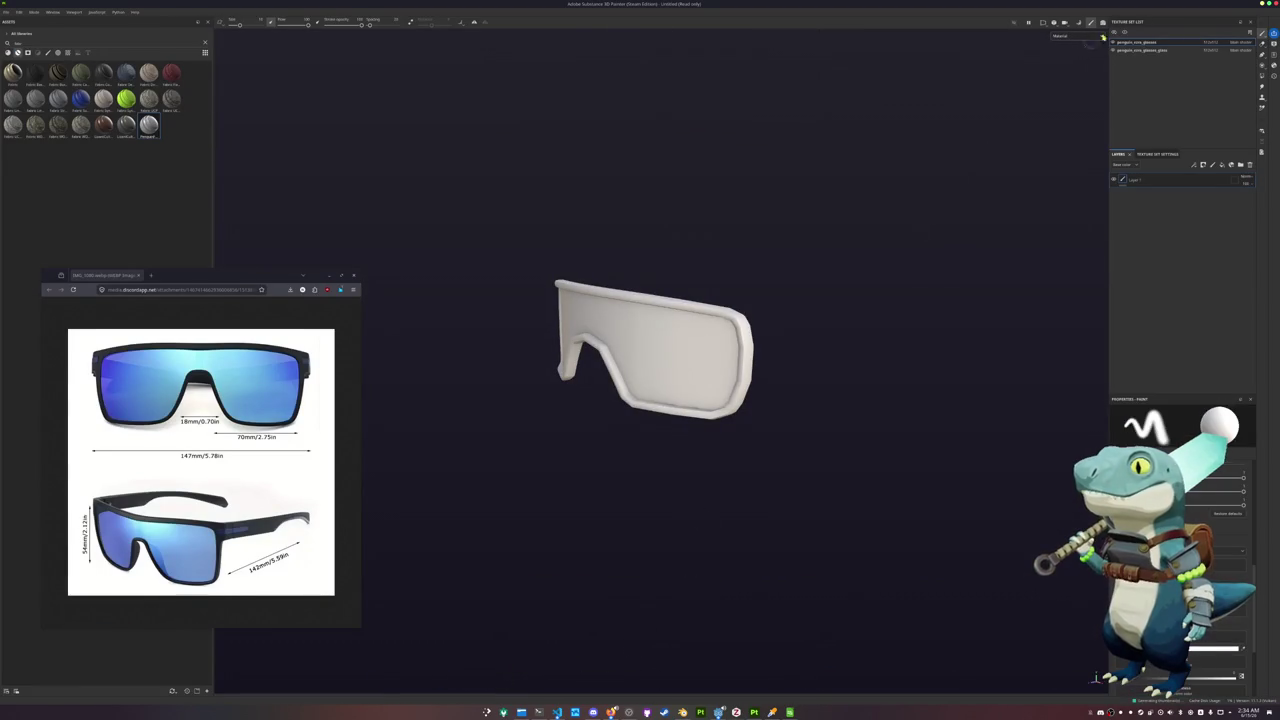
left_click(1214, 47)
left_click(1214, 60)
left_click_drag(743, 198, 724, 222, "alt")
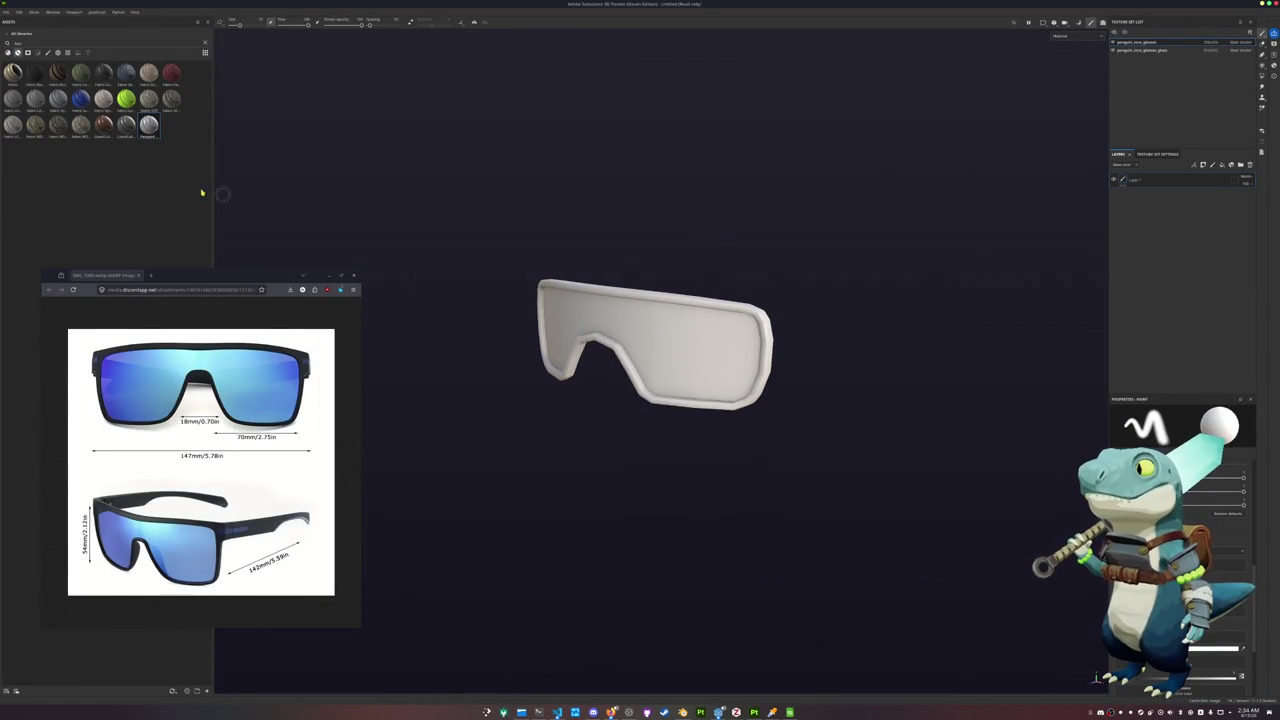
Add a material from the Assets panel to the glasses as a fill layer
left_click(8, 55)
left_click_drag(140, 278, 138, 537)
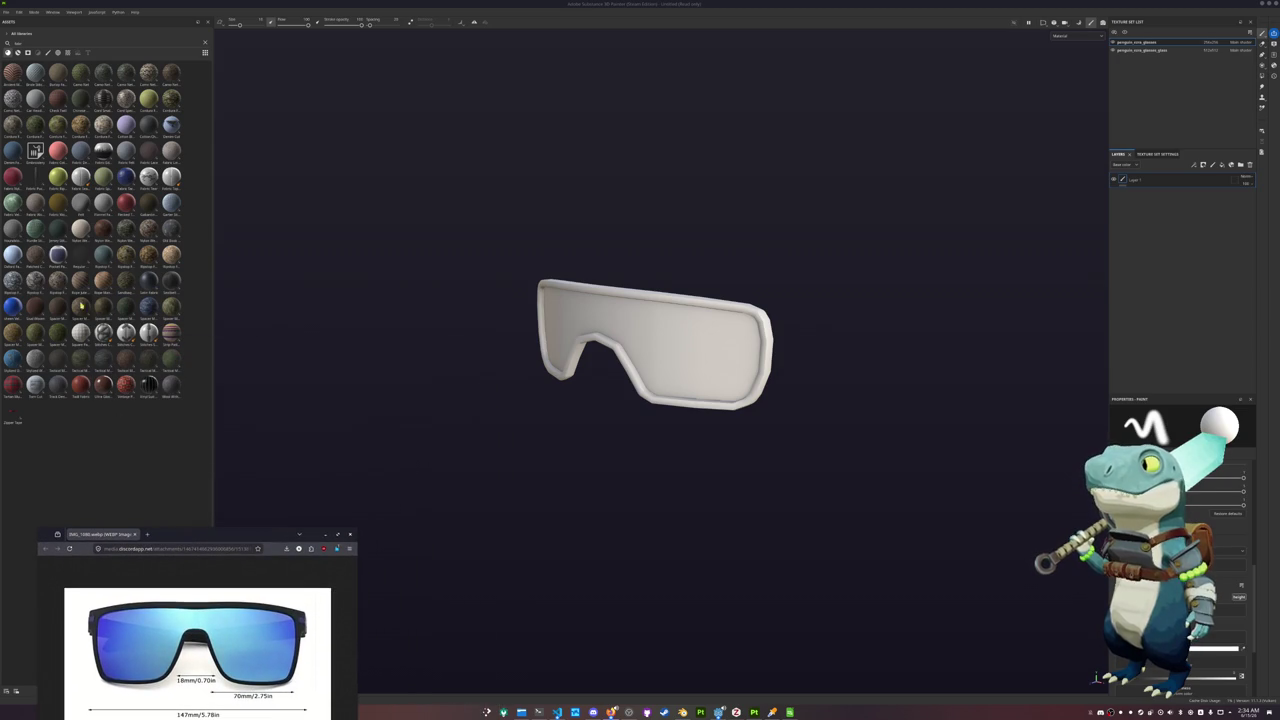
left_click(29, 52)
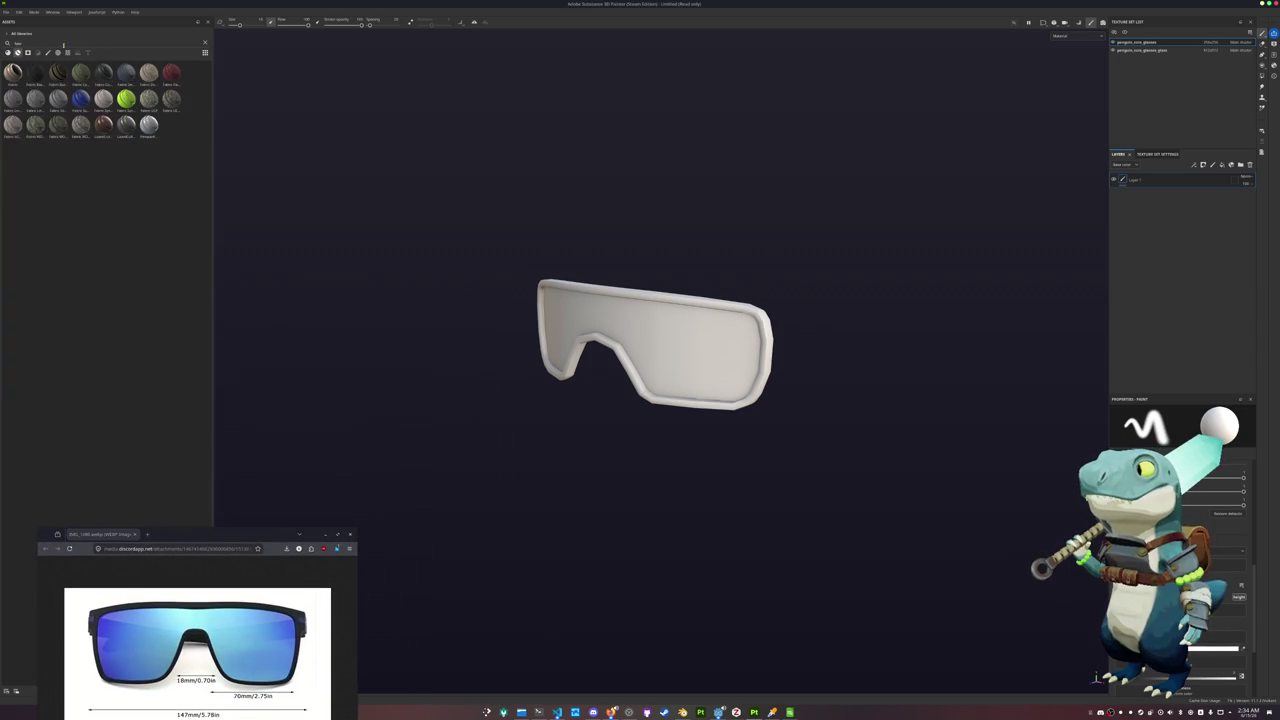
left_click(207, 43)
mouse_move(180, 541)
left_mouse_down()
mouse_move(180, 662)
mouse_move(392, 536)
left_mouse_up()
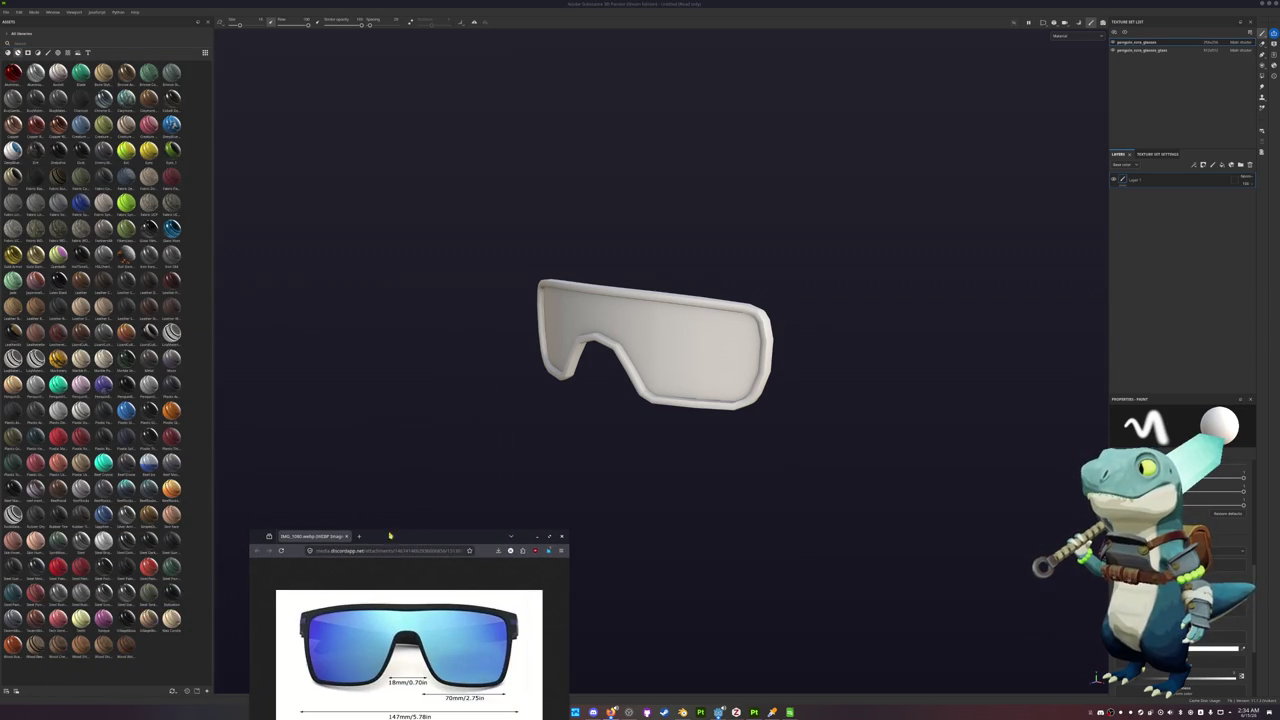
scroll(20, 76, "down", 5)
scroll(20, 76, "down", 5)
scroll(20, 76, "down", 5)
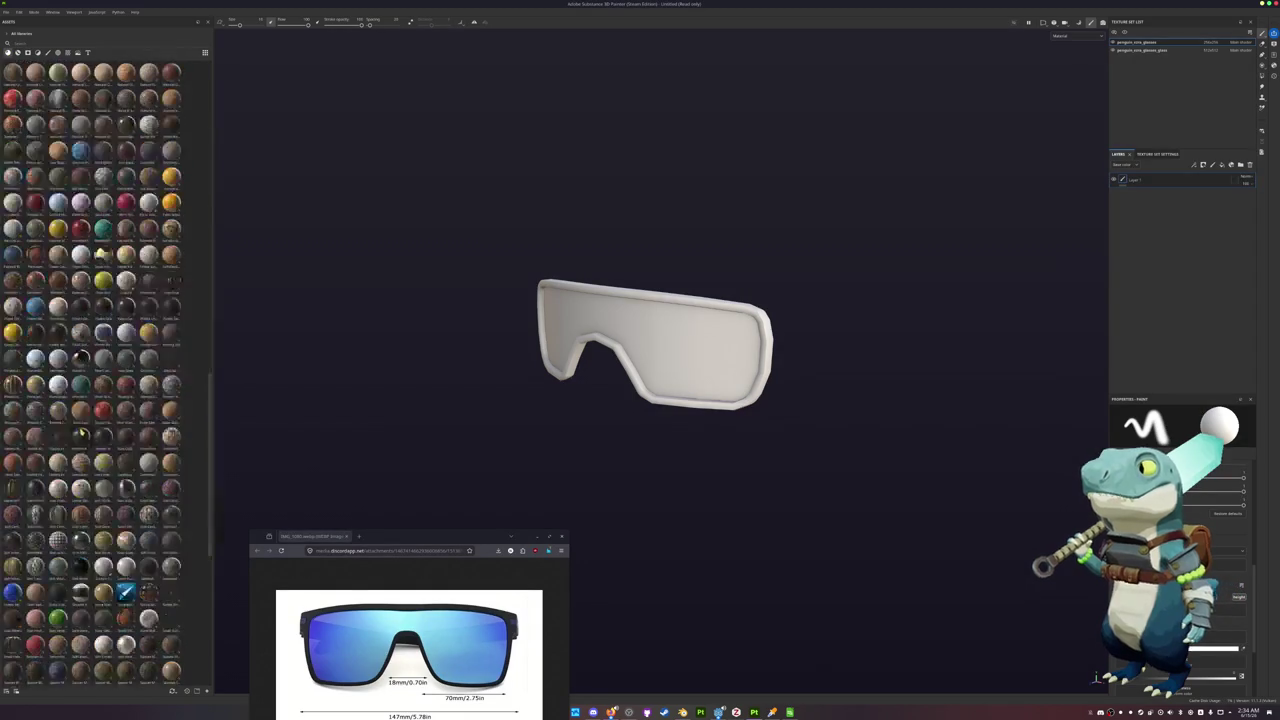
scroll(20, 76, "down", 5)
left_click_drag(123, 186, 1149, 181)
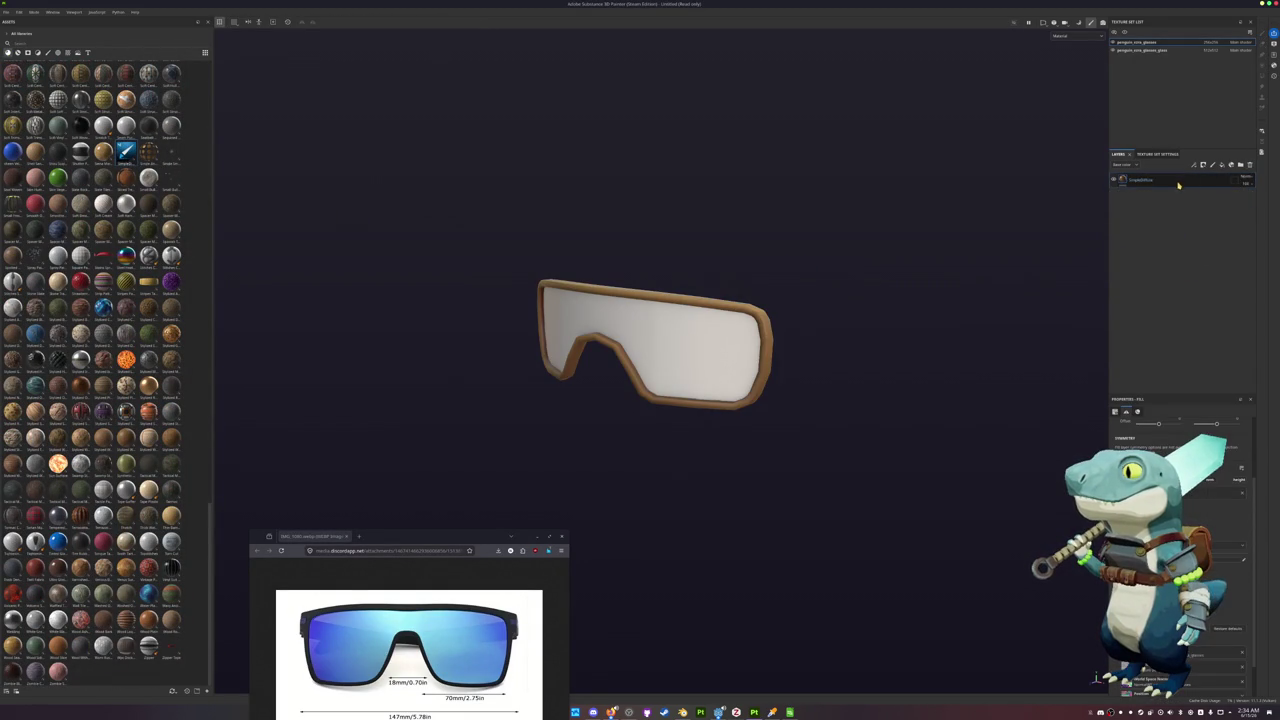
Switch the viewport to Base color and view the glasses from the front
left_click(1075, 36)
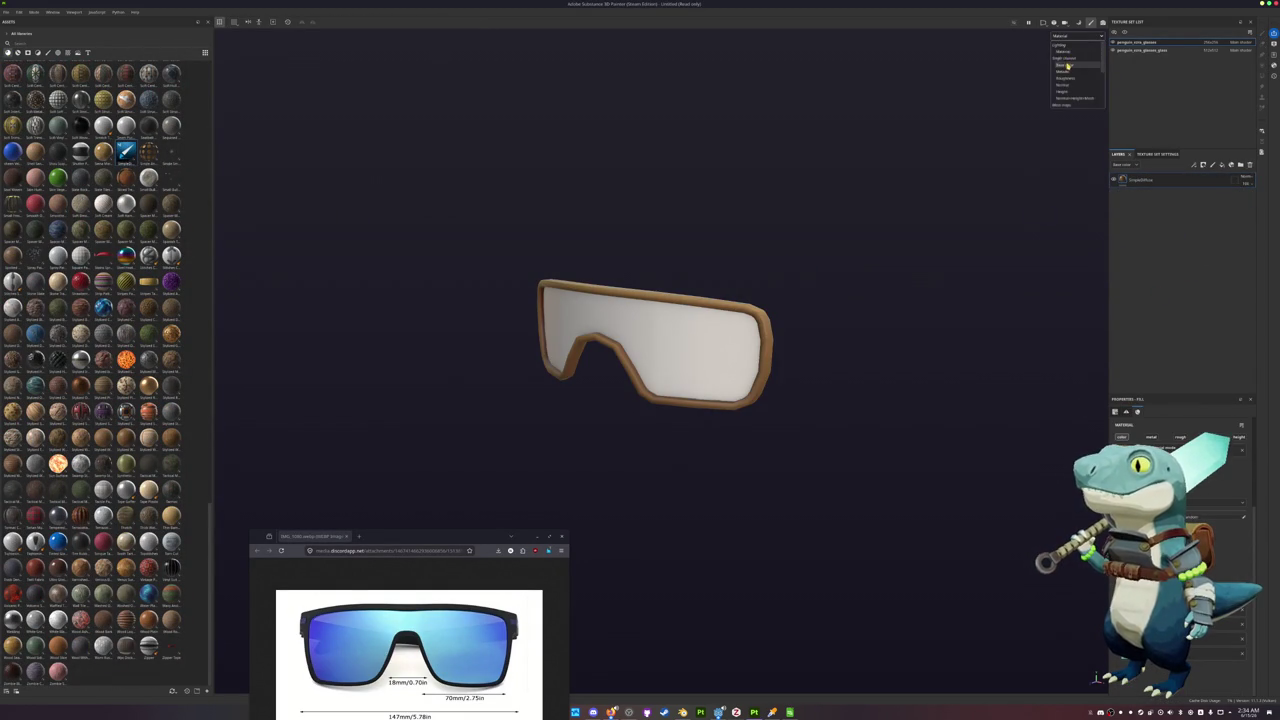
left_click(1077, 64)
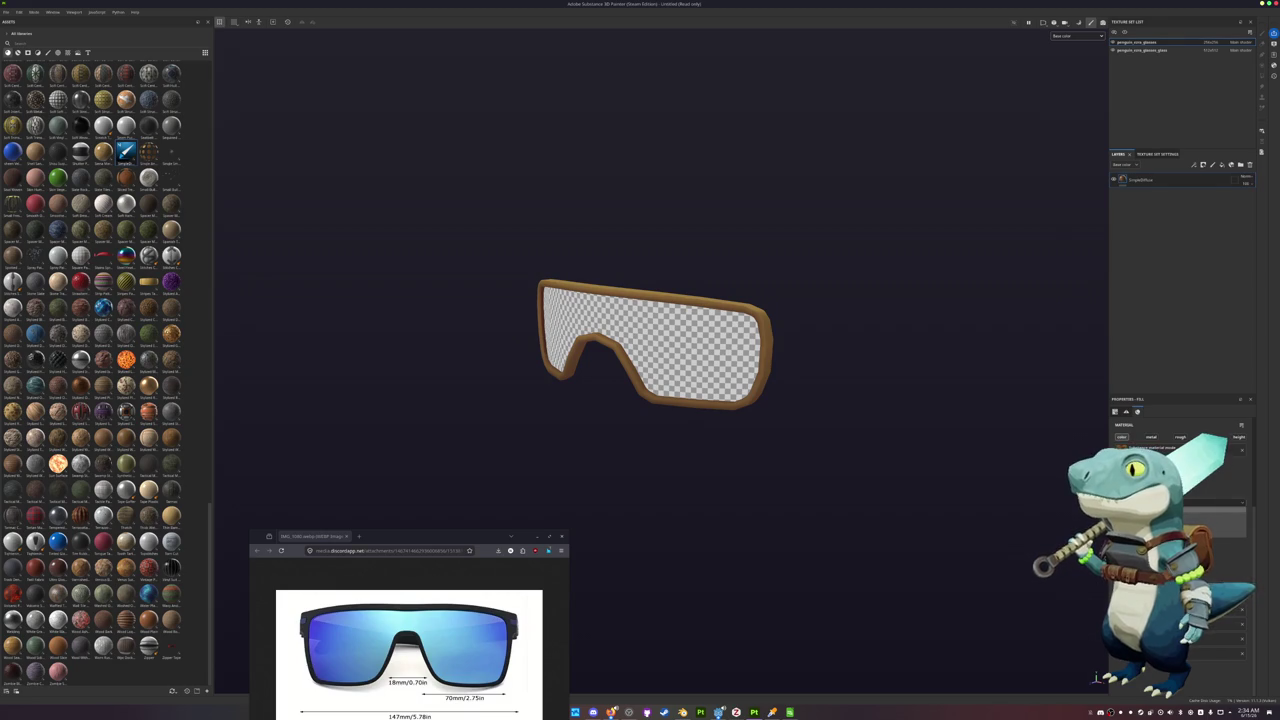
scroll(920, 514, "up", 2)
left_click_drag(955, 498, 904, 552, "alt")
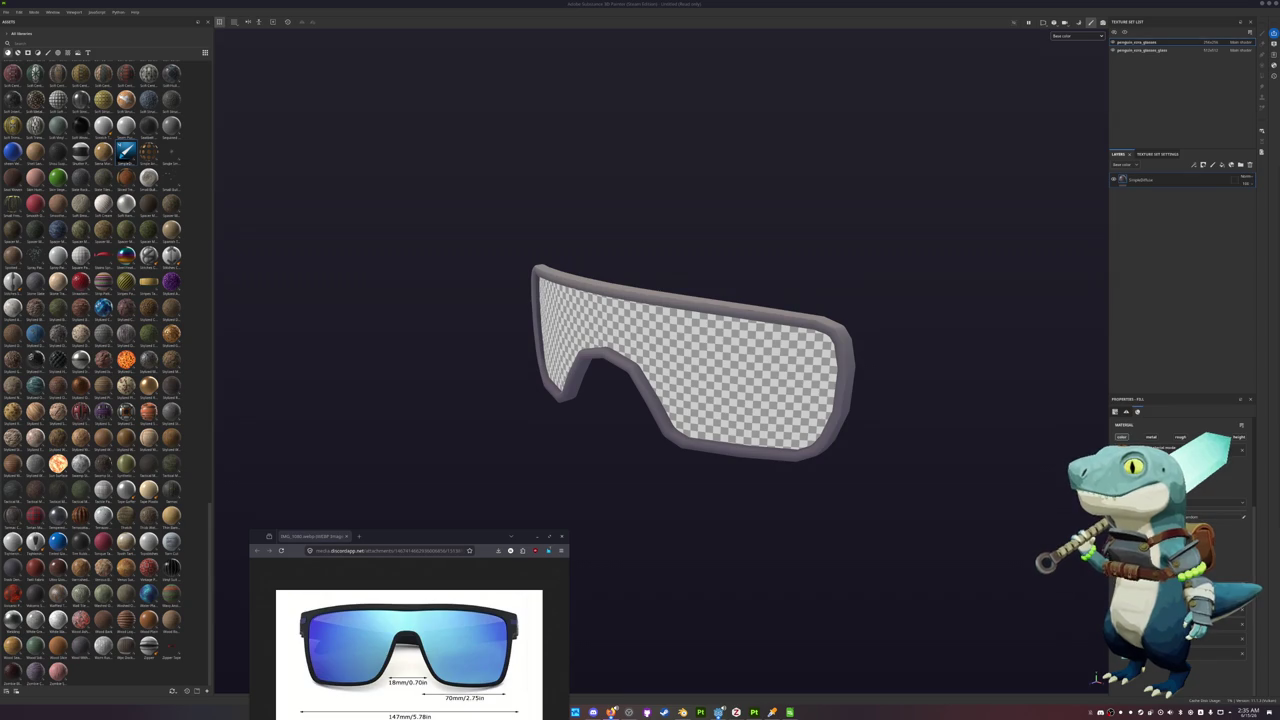
left_click_drag(1029, 367, 974, 332, "alt")
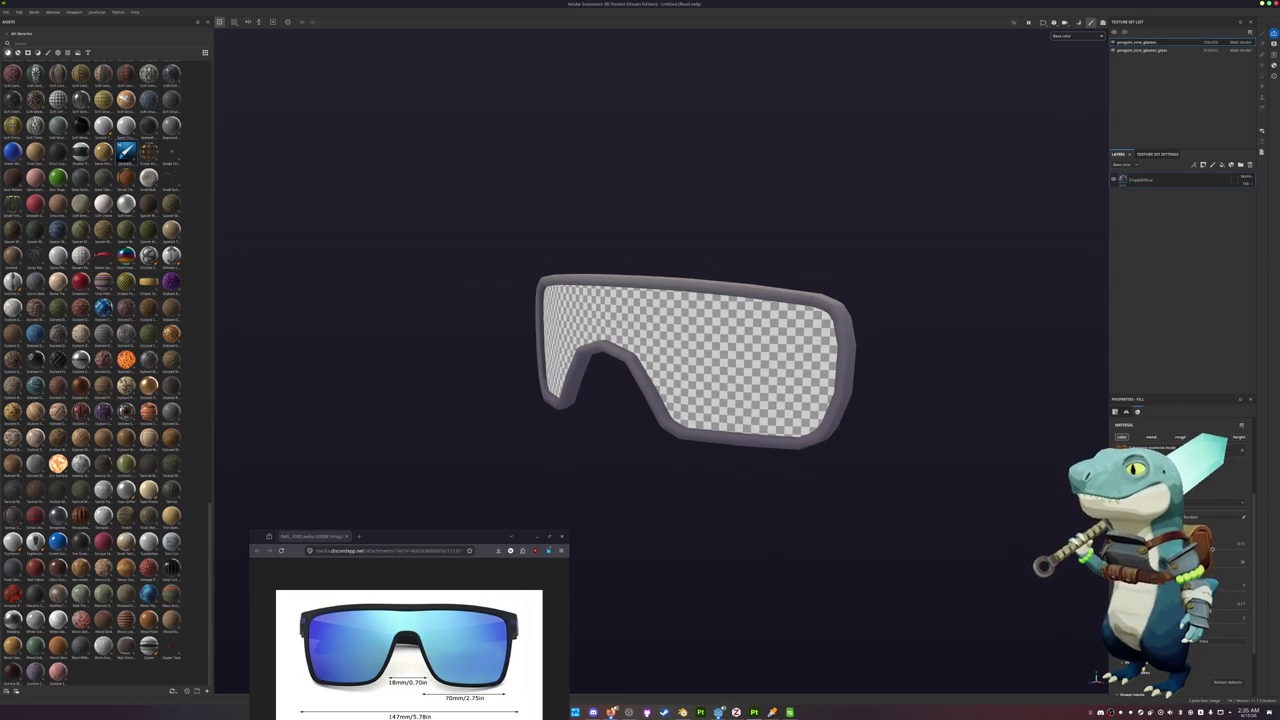
Change the fill's base colour to a dark blue-grey frame tone, then start saving
left_click(1200, 516)
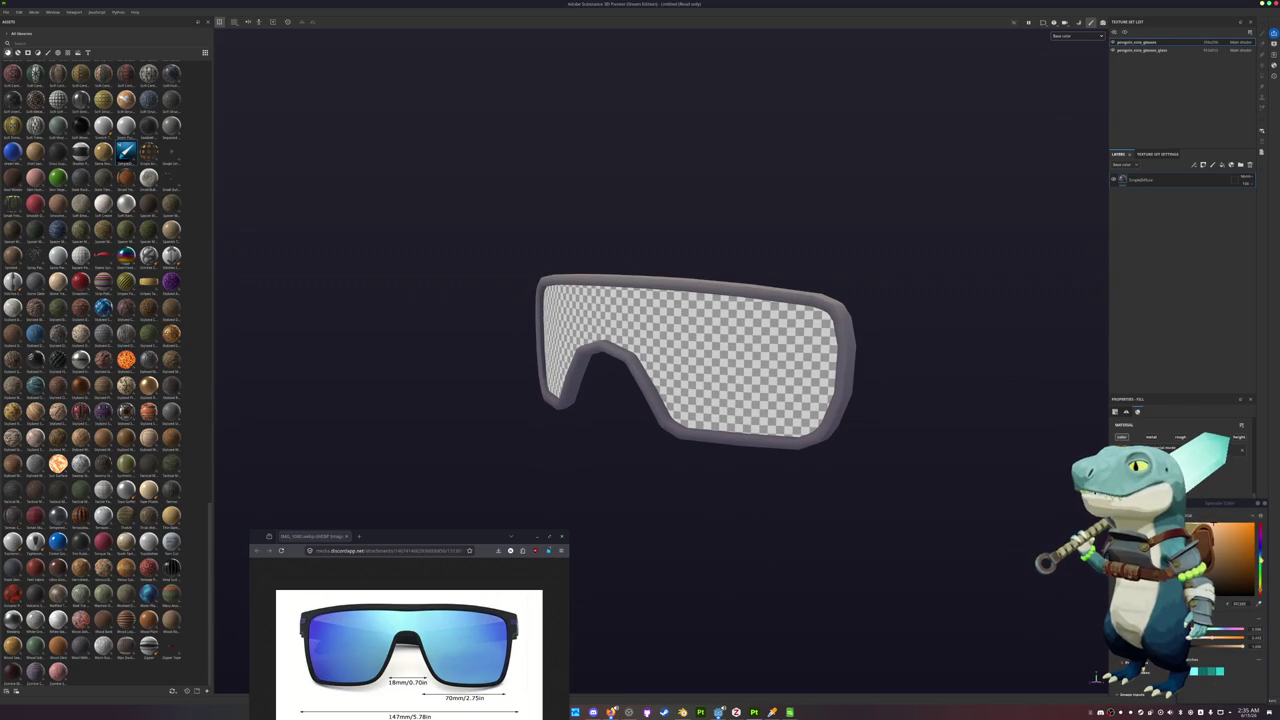
left_click(1260, 560)
mouse_move(1000, 500)
left_mouse_down("alt")
mouse_move(978, 467)
mouse_move(1000, 462)
left_mouse_up("alt")
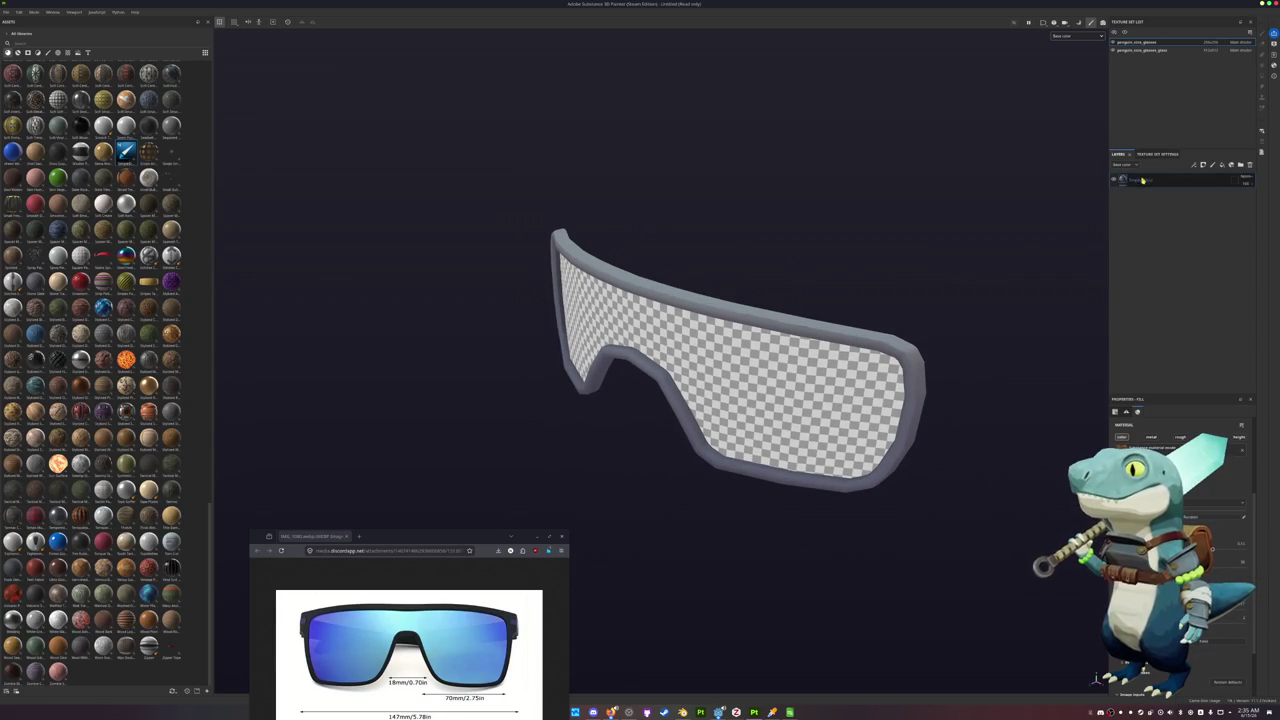
scroll(1180, 500, "down", 3)
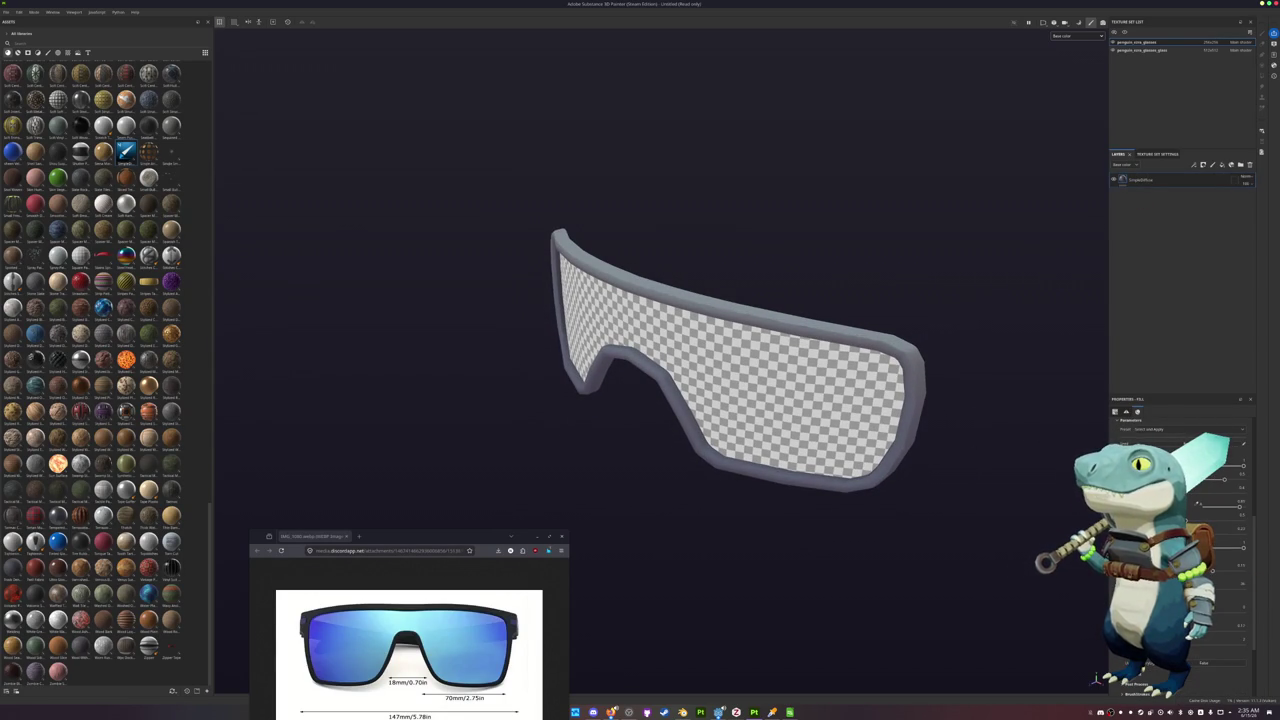
left_click(1200, 443)
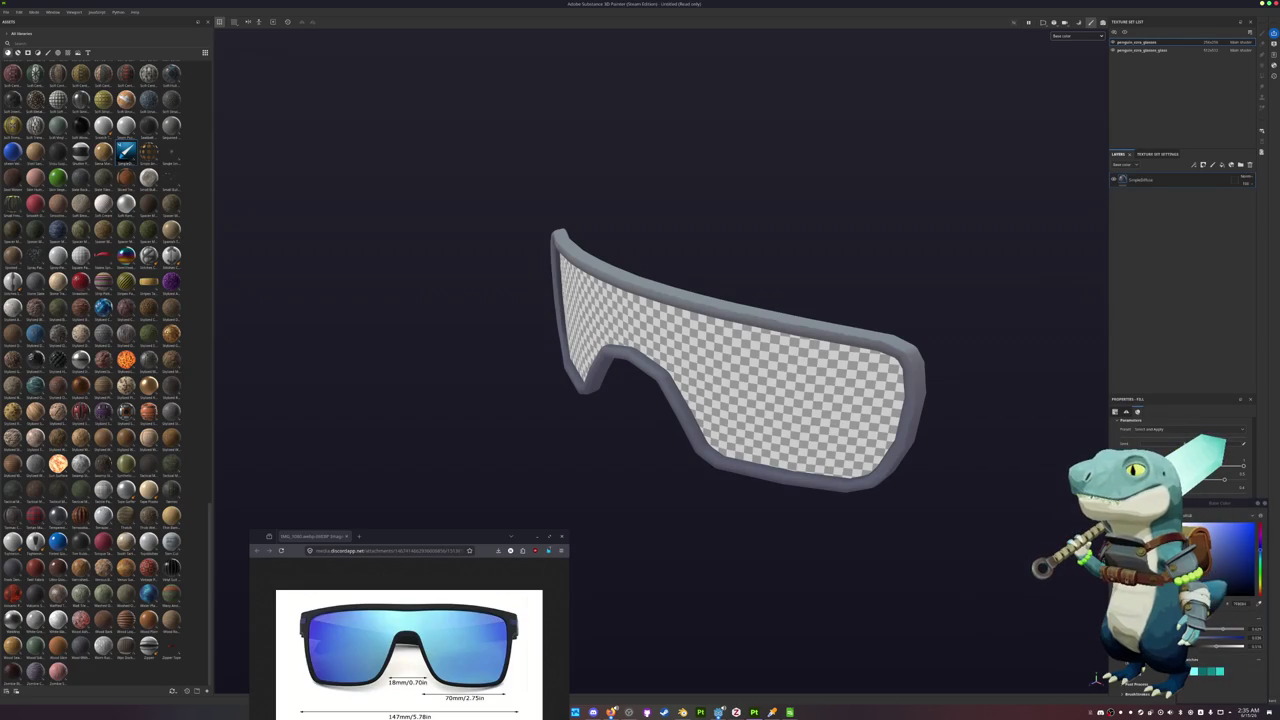
left_click_drag(1240, 560, 1258, 592)
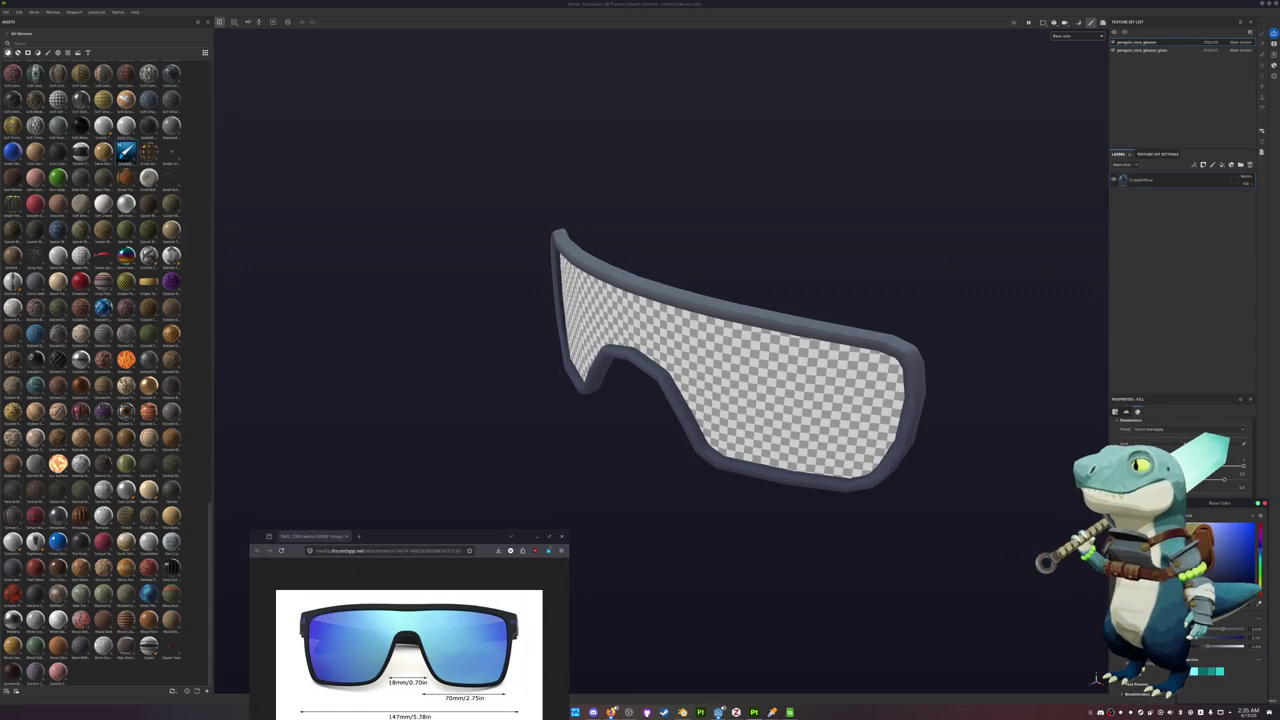
left_click_drag(966, 494, 940, 546, "alt")
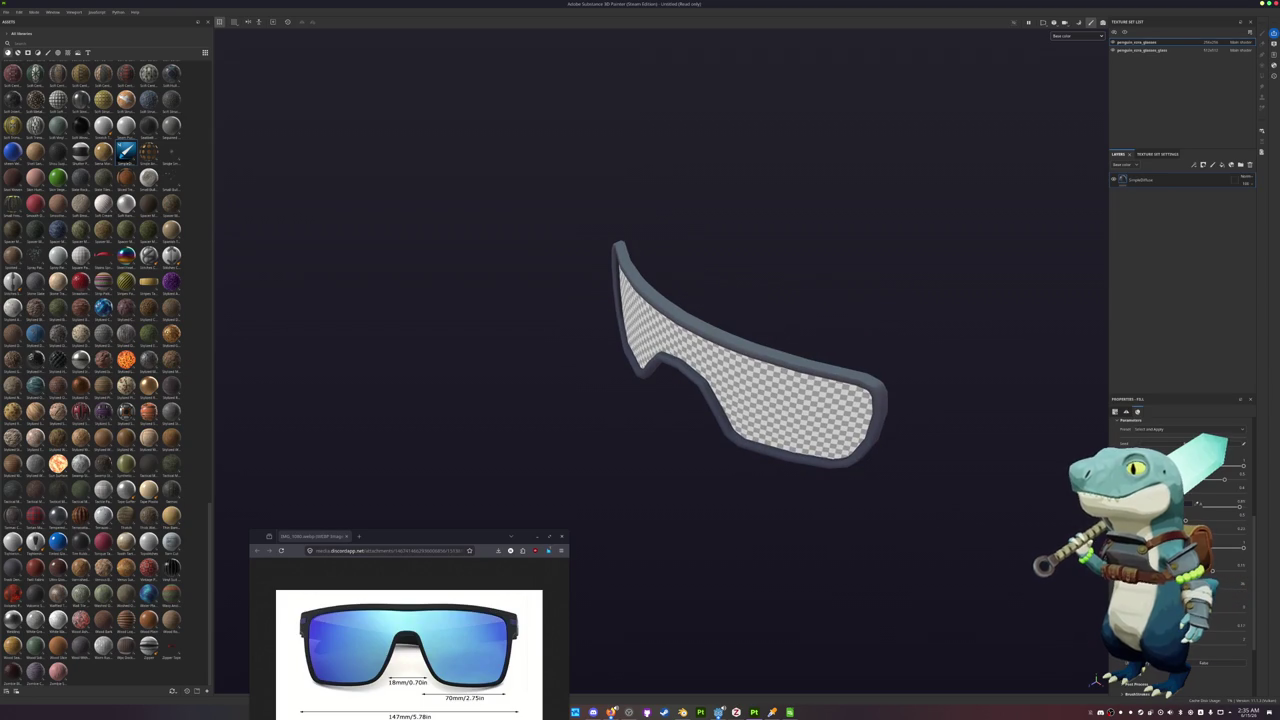
left_click(1200, 498)
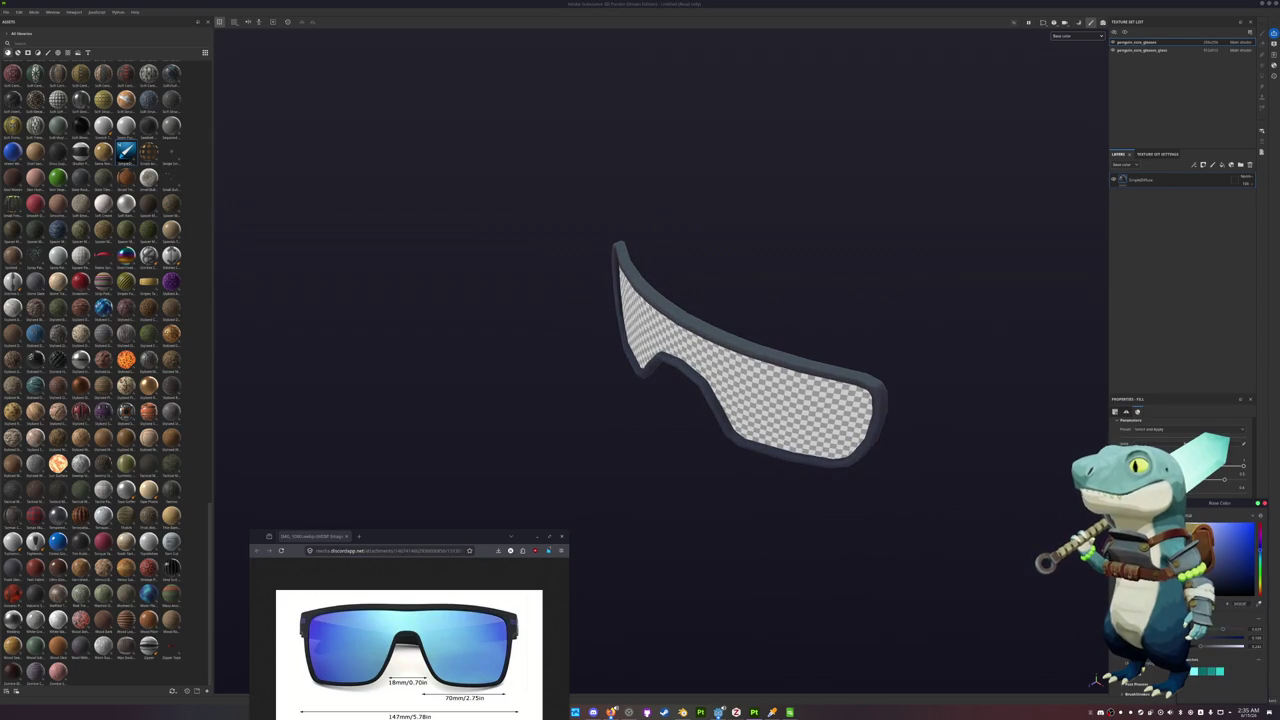
left_click_drag(995, 470, 985, 454, "alt")
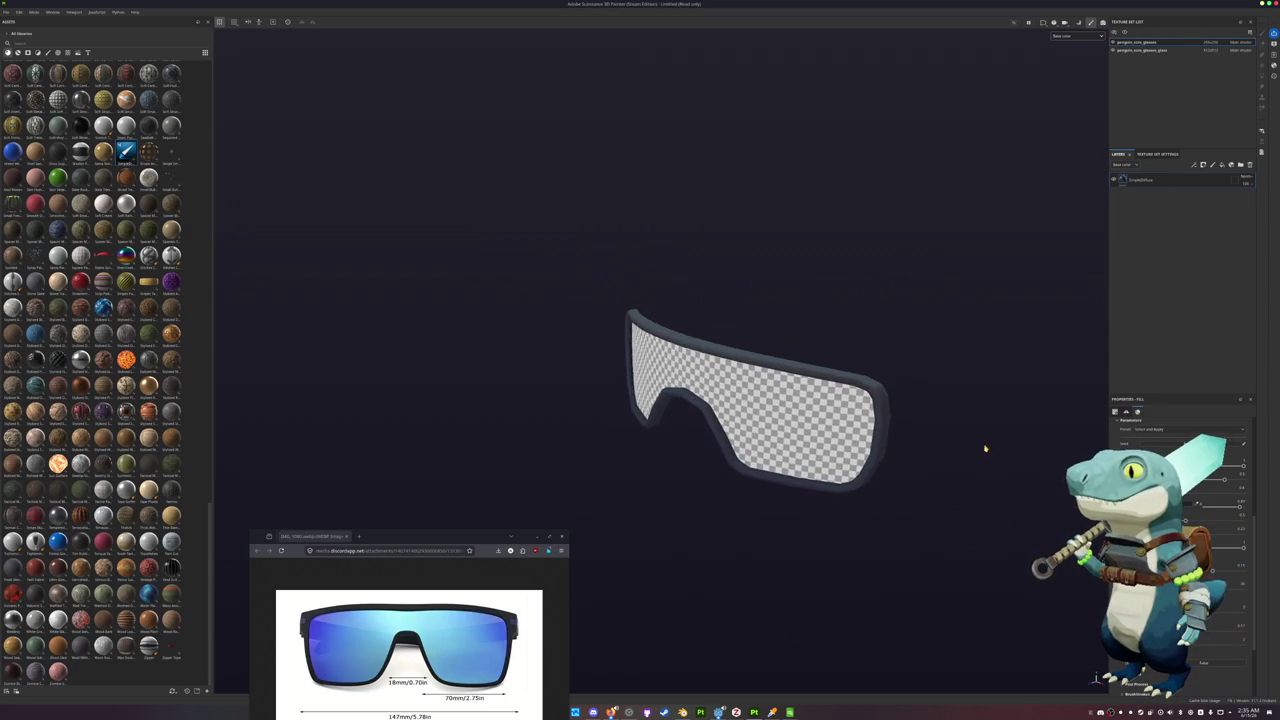
key("ctrl+s")
Save the project as penguin_final_glasses_std and check the viewport display channel
type("penguin_final_gla")
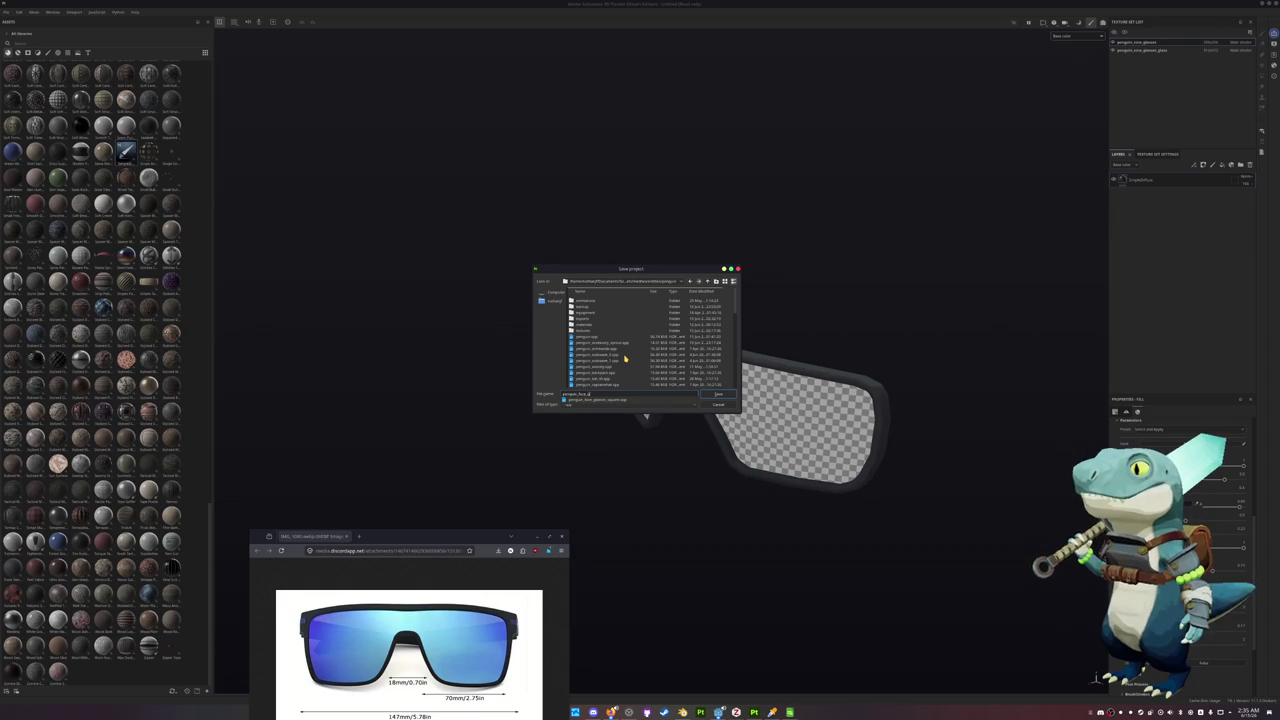
type("sses_std")
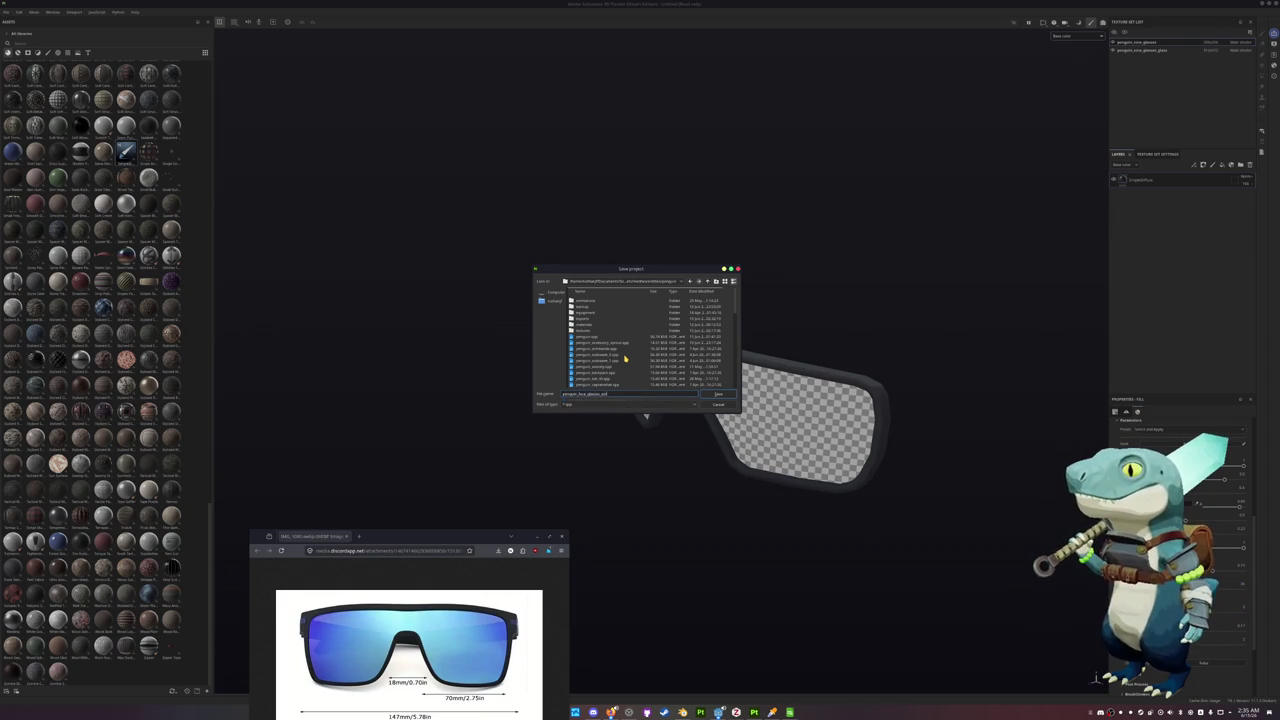
left_click(720, 395)
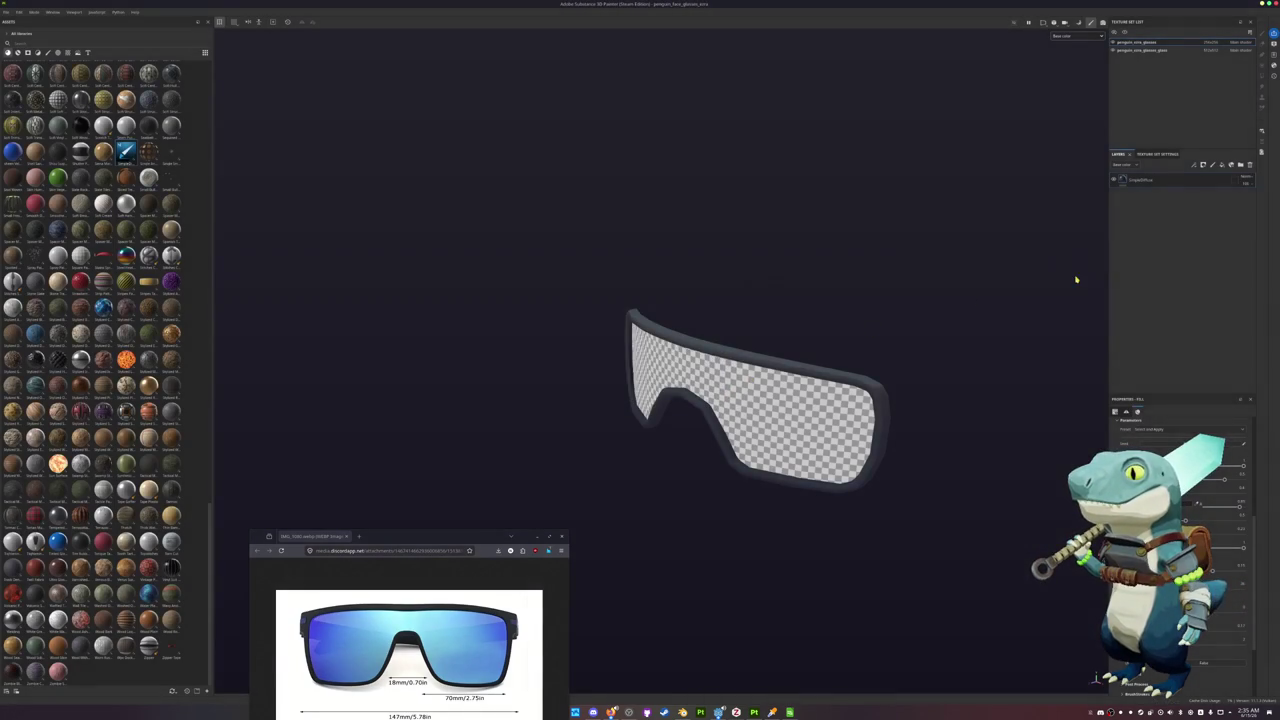
left_click(1082, 36)
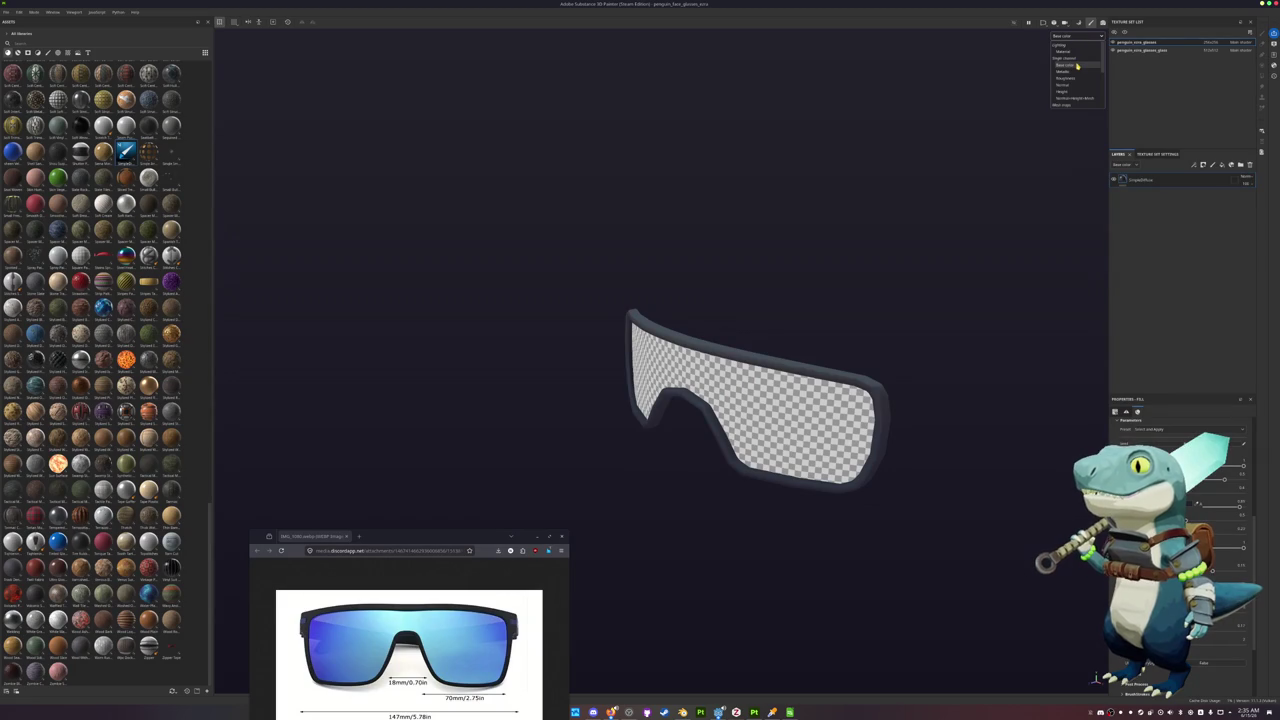
left_click(1110, 115)
mouse_move(1063, 191)
left_mouse_down("alt")
mouse_move(1000, 203)
mouse_move(1014, 153)
mouse_move(912, 210)
left_mouse_up("alt")
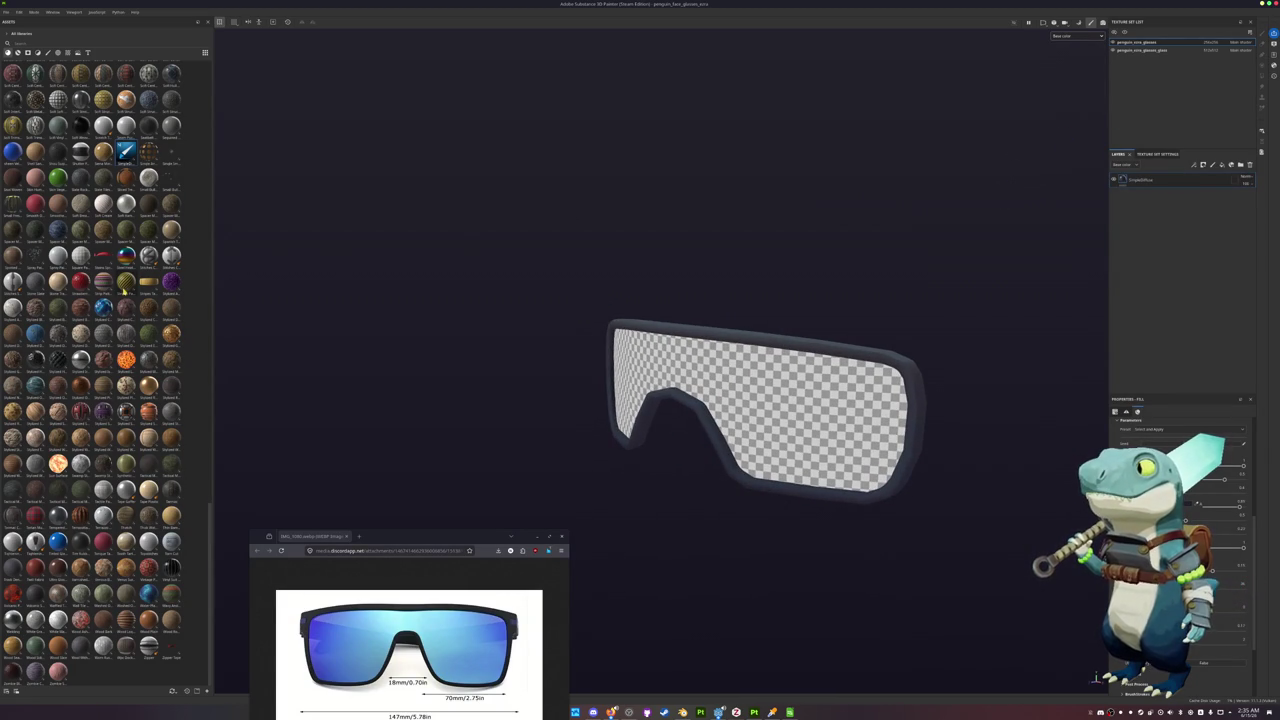
Add a new empty layer above the fill layer in the Layers stack
scroll(93, 240, "up", 3)
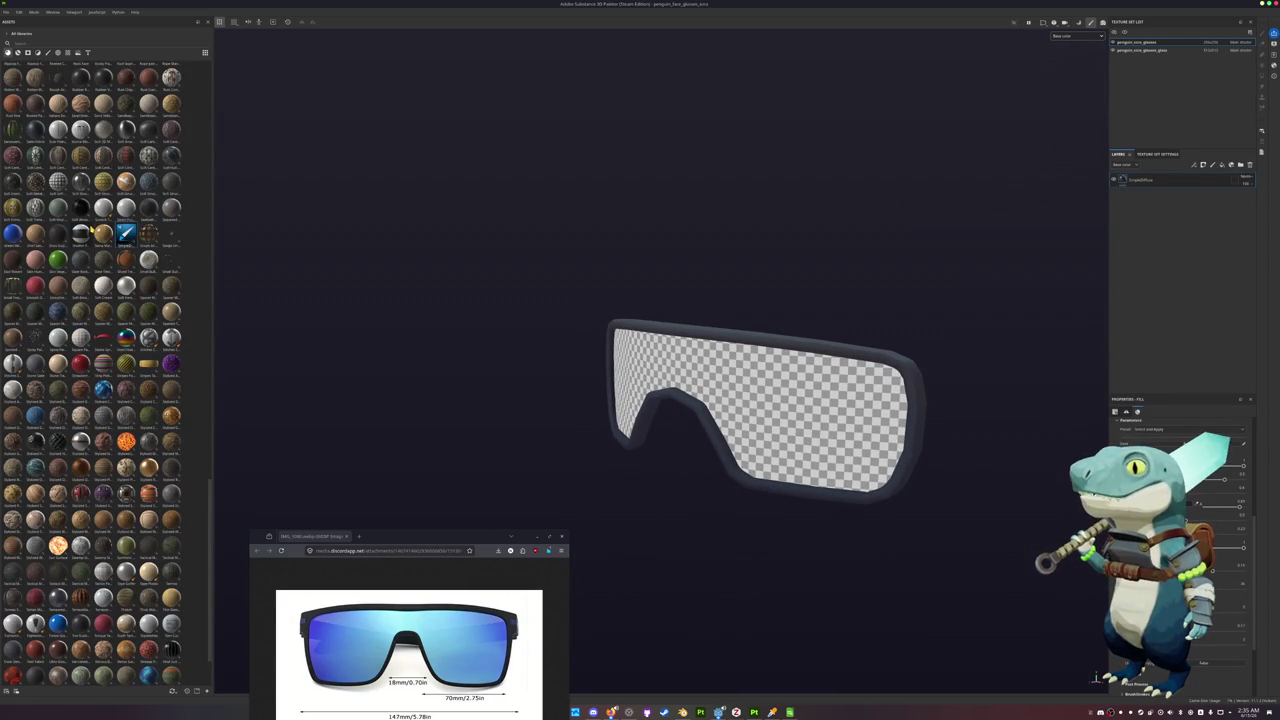
scroll(104, 243, "up", 5)
scroll(104, 243, "up", 5)
scroll(104, 245, "up", 5)
scroll(104, 250, "up", 5)
scroll(95, 248, "down", 5)
scroll(88, 244, "down", 5)
scroll(88, 244, "down", 5)
scroll(88, 244, "down", 3)
scroll(88, 244, "down", 5)
scroll(88, 244, "down", 5)
scroll(95, 290, "down", 7)
scroll(105, 286, "down", 7)
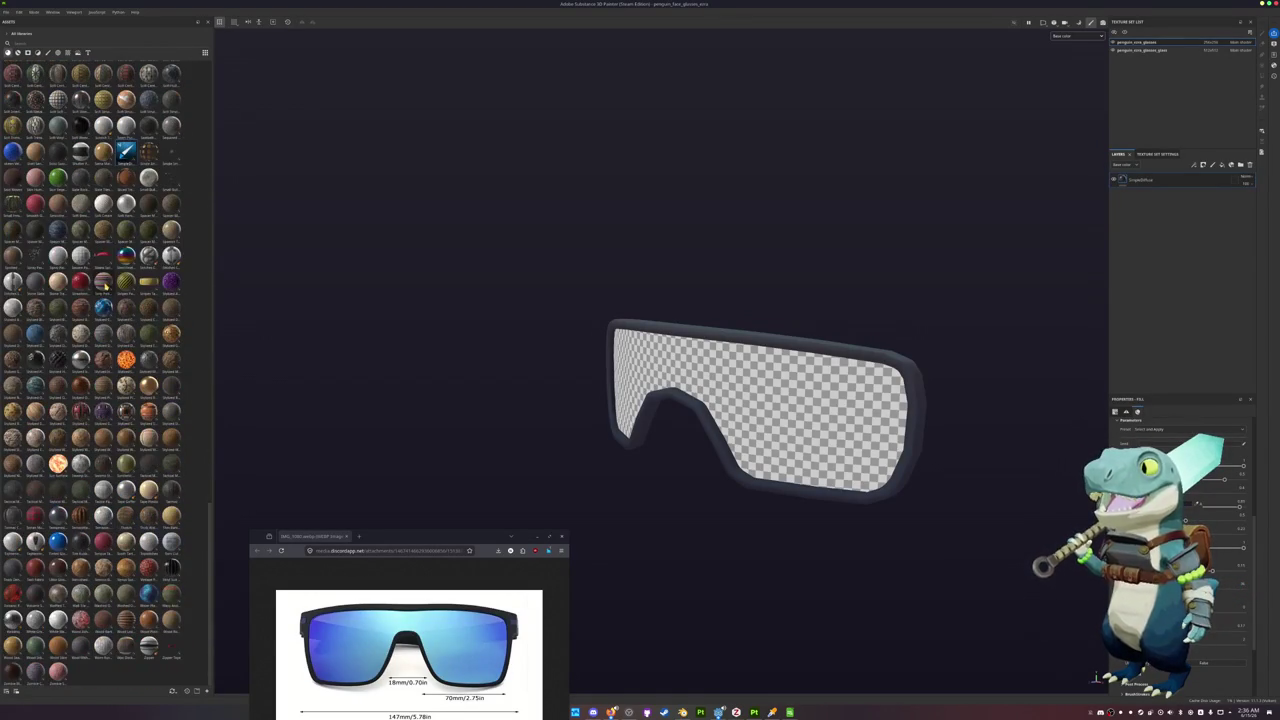
mouse_move(125, 358)
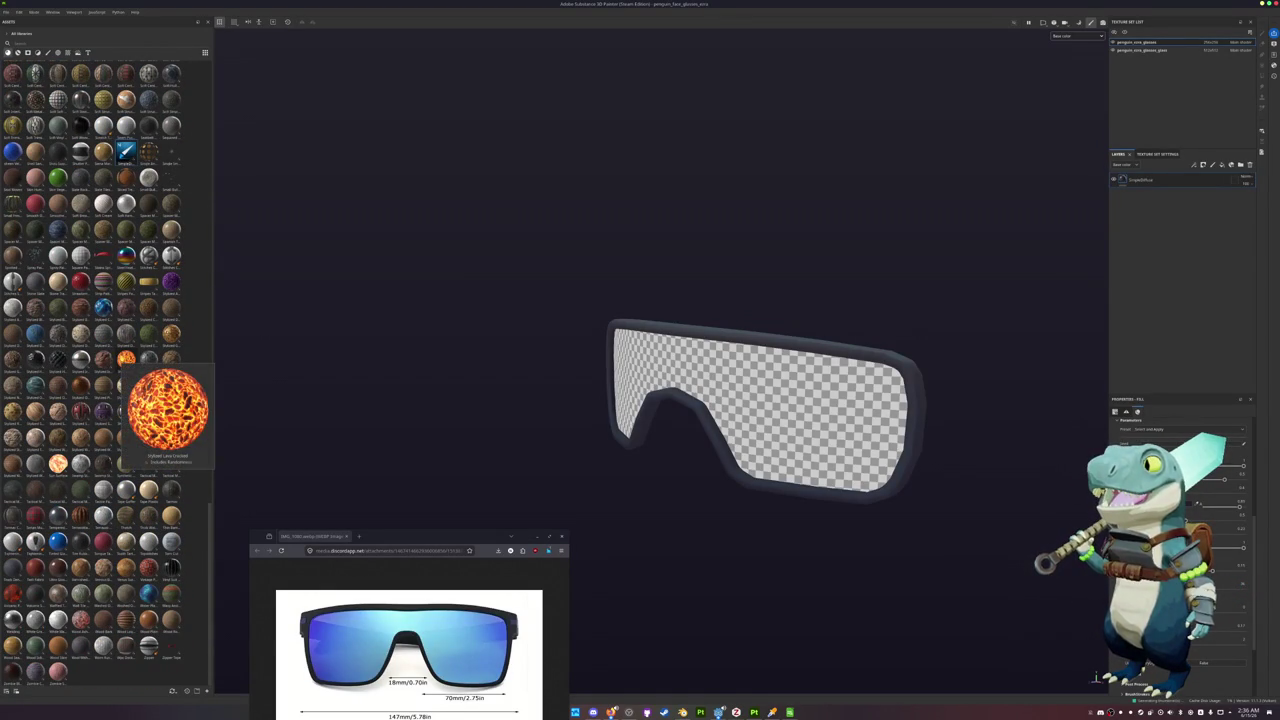
scroll(115, 345, "up", 6)
scroll(108, 325, "up", 6)
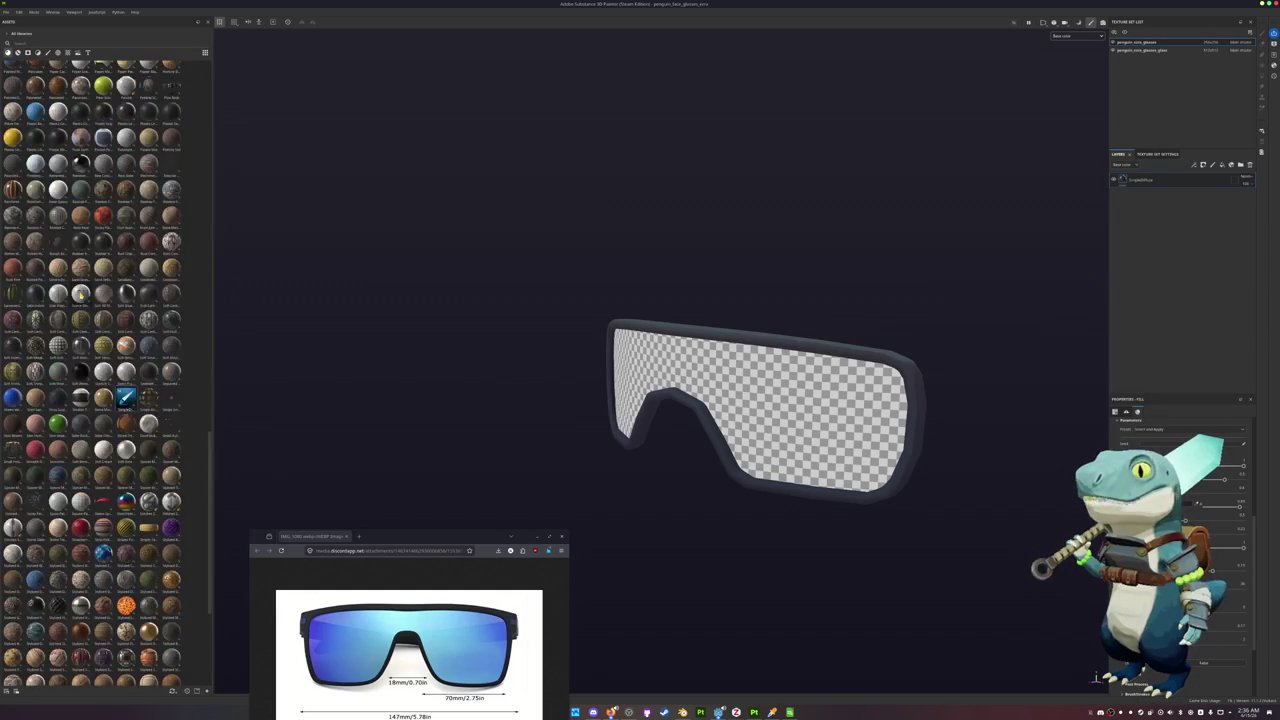
scroll(100, 305, "up", 7)
left_click(1240, 164)
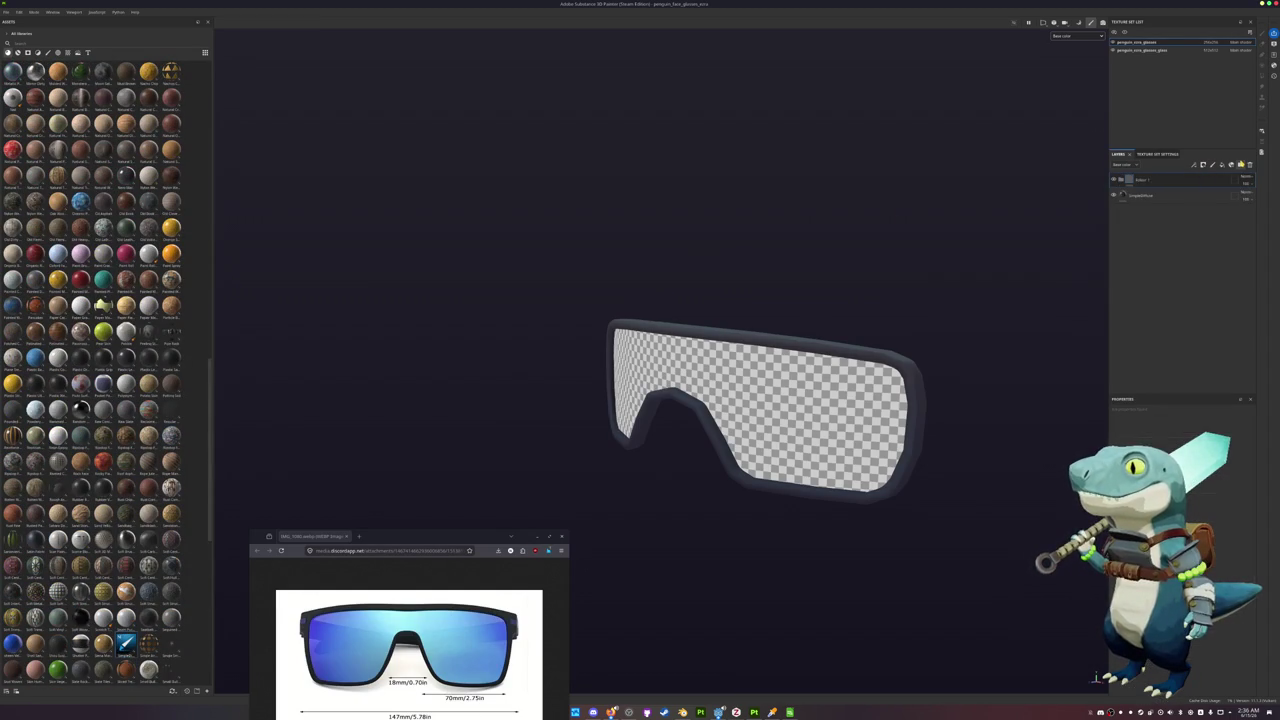
Add a Blur Slope filter to the new layer
right_click(1181, 182)
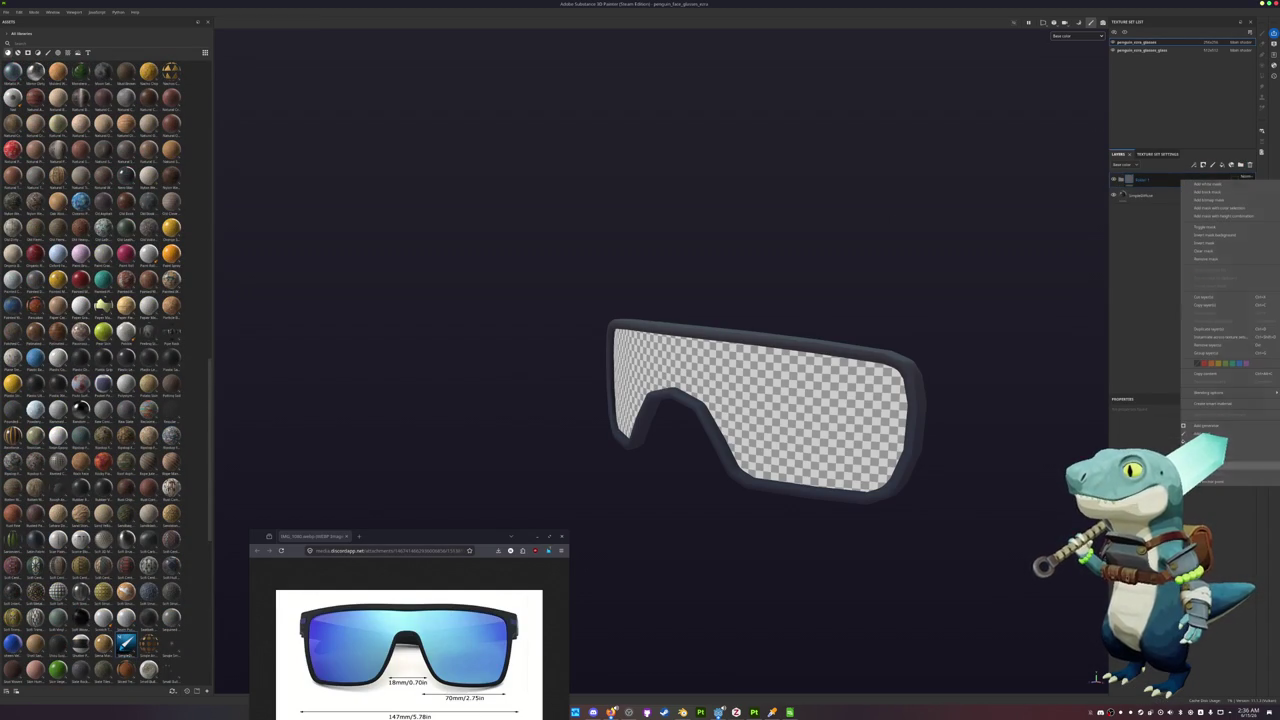
left_click(1215, 466)
left_click(1229, 520)
left_click(1238, 191)
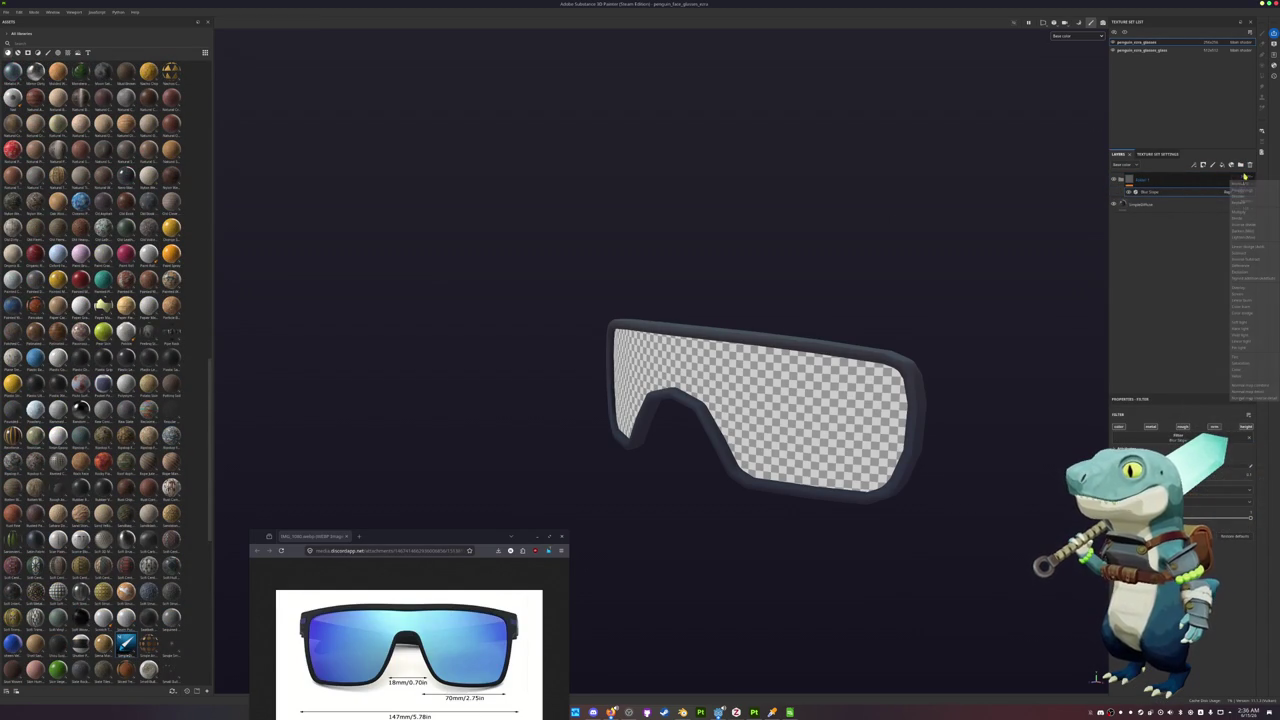
left_click(1246, 195)
mouse_move(900, 306)
left_mouse_down("alt")
mouse_move(880, 283)
mouse_move(884, 343)
left_mouse_up("alt")
Export the frame textures to a chosen folder, excluding the glass set, then return to Blender
key("ctrl+shift+e")
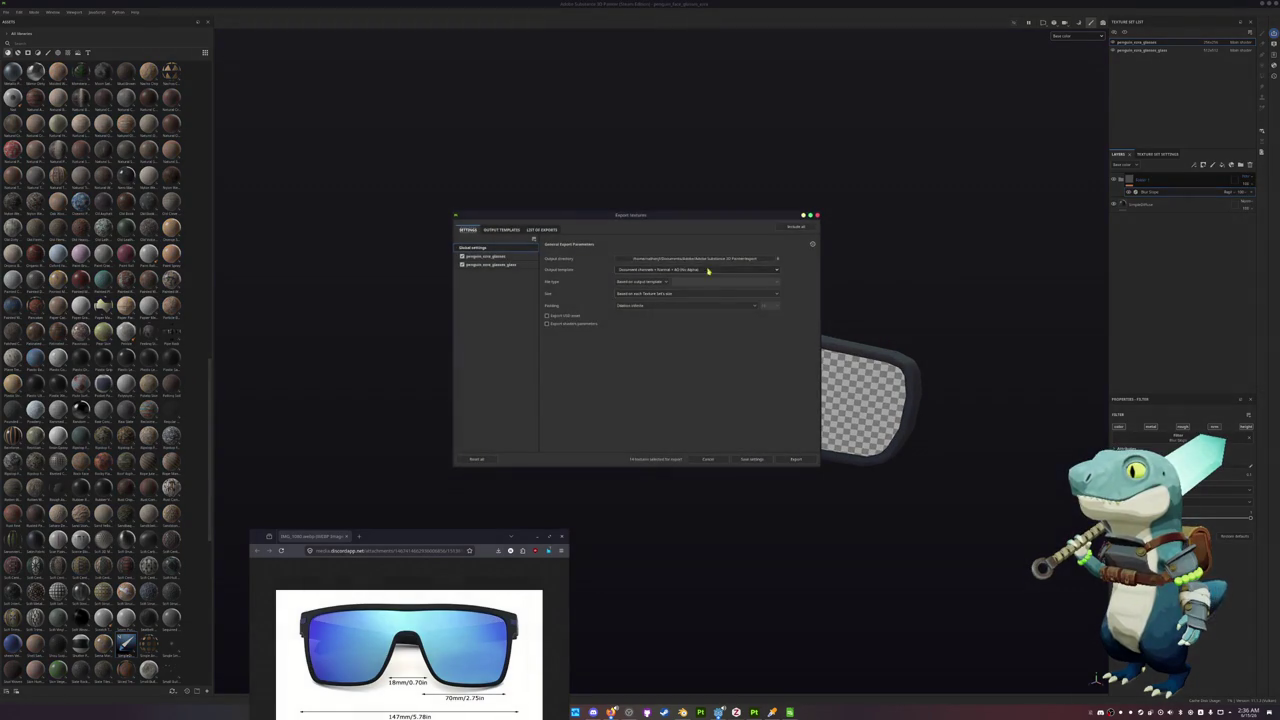
left_click(720, 260)
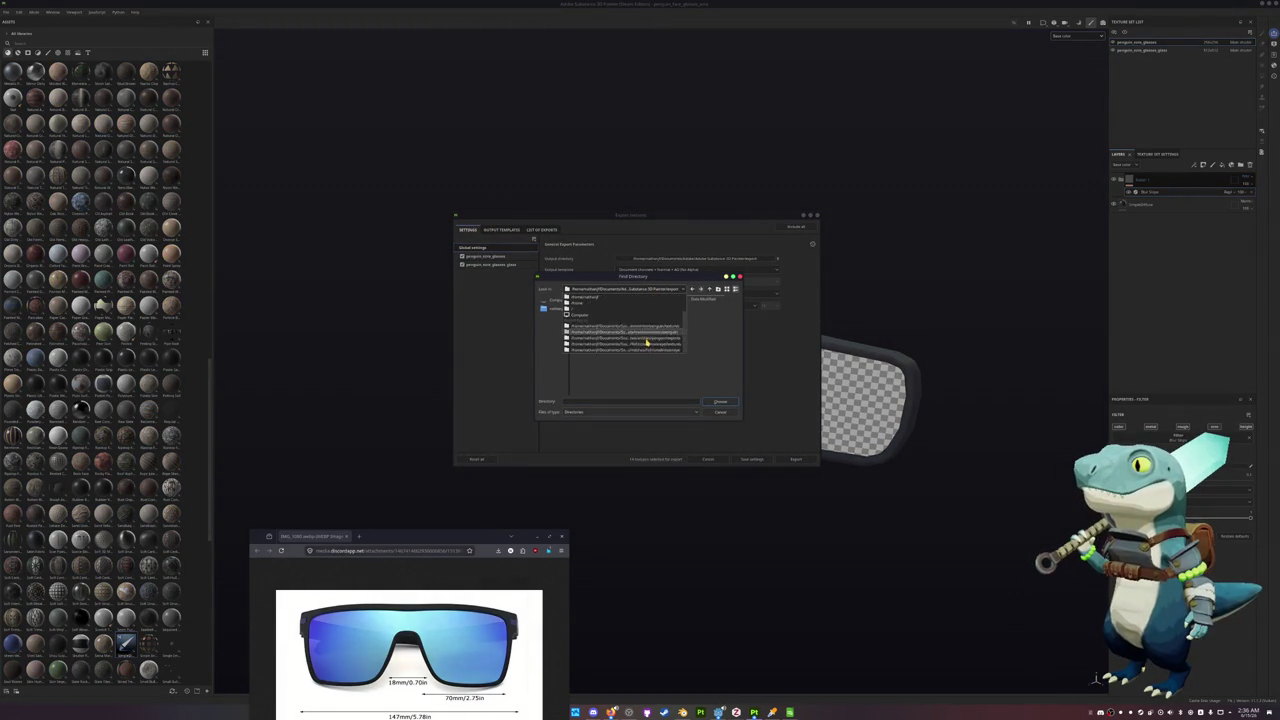
double_click(655, 328)
left_click(720, 401)
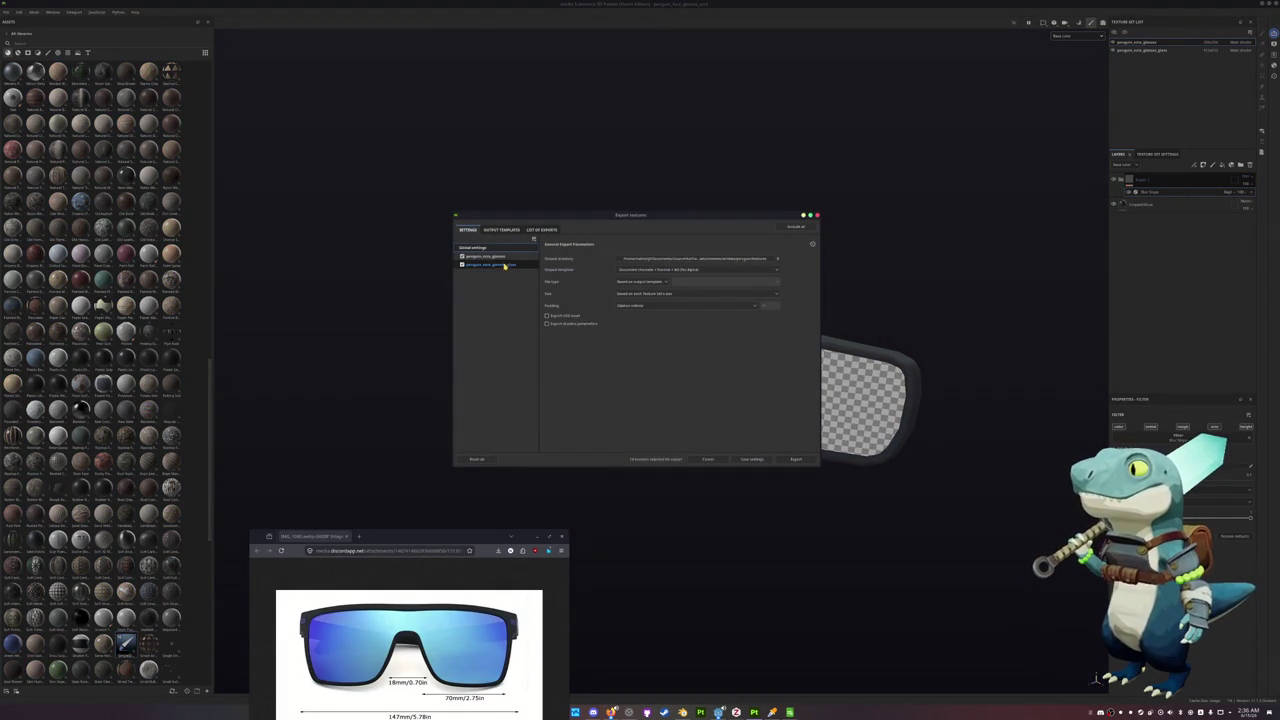
left_click(462, 264)
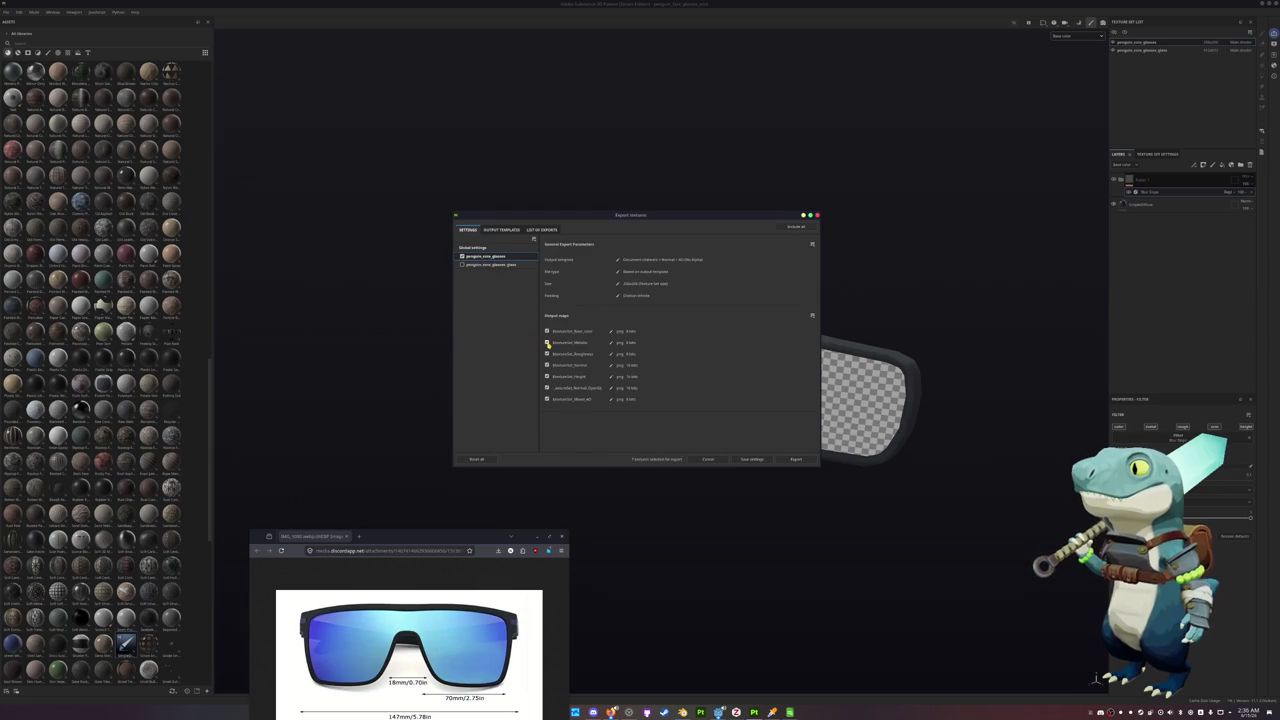
left_click(796, 459)
left_click(752, 459)
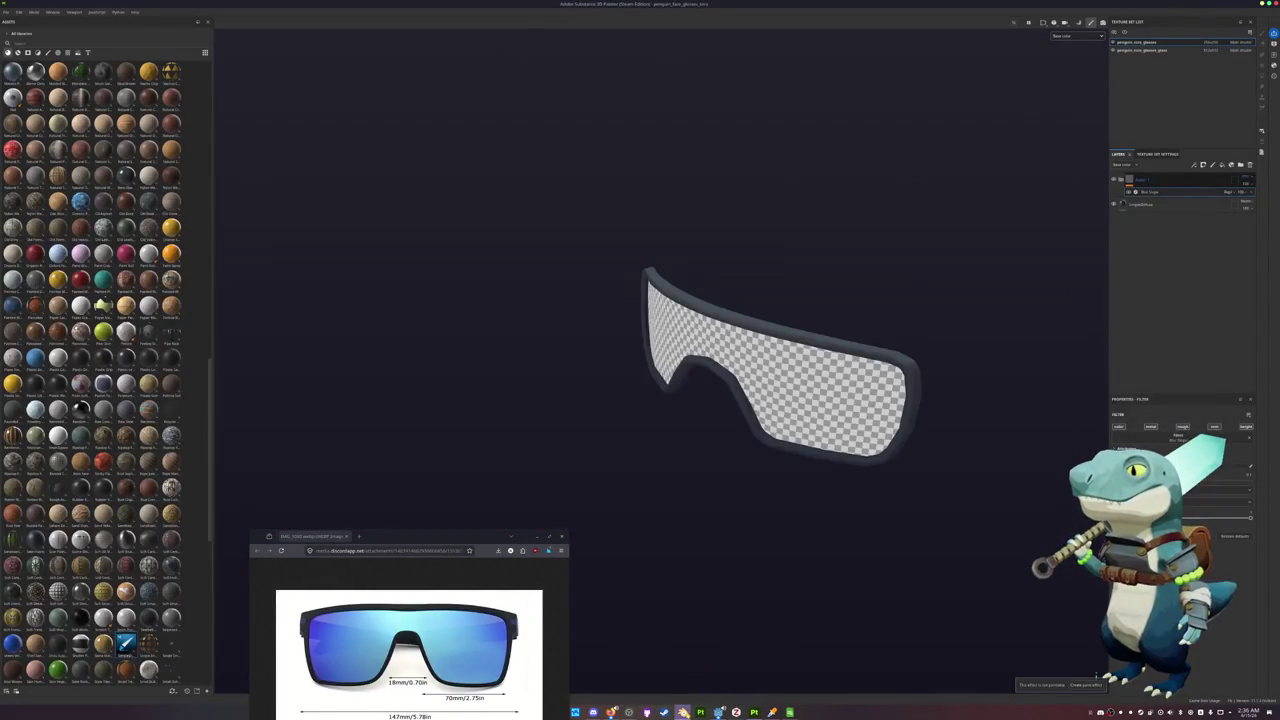
left_click(682, 712)
left_click(634, 381)
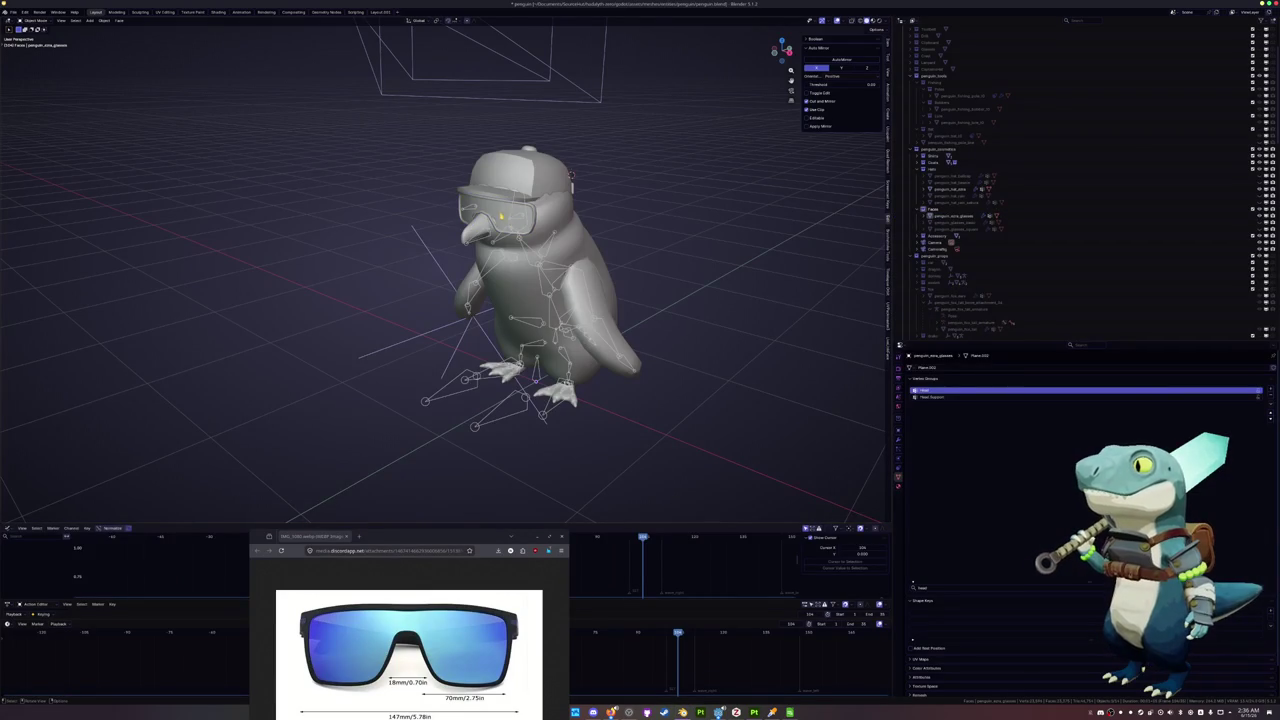
In the Shading workspace, replace the glasses shader with Node Wrangler image texture nodes and use Material Preview
left_click(495, 218)
left_click(217, 12)
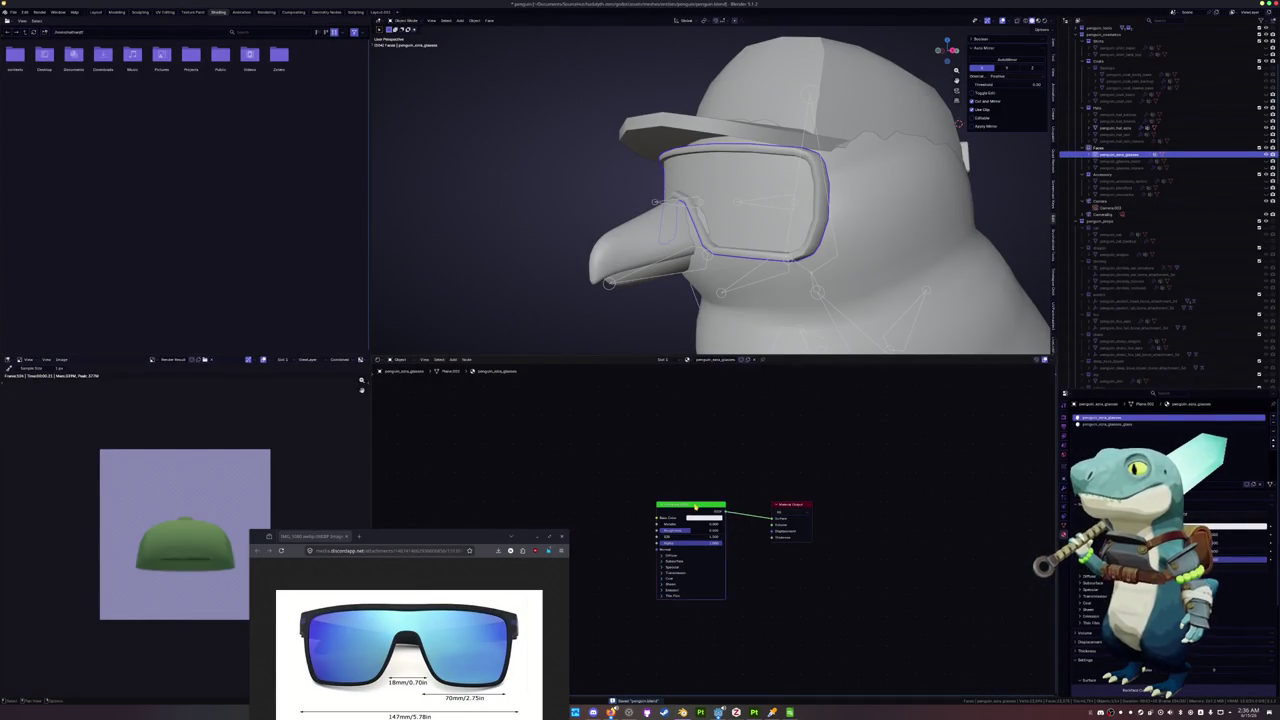
key("Delete")
key("ctrl+t")
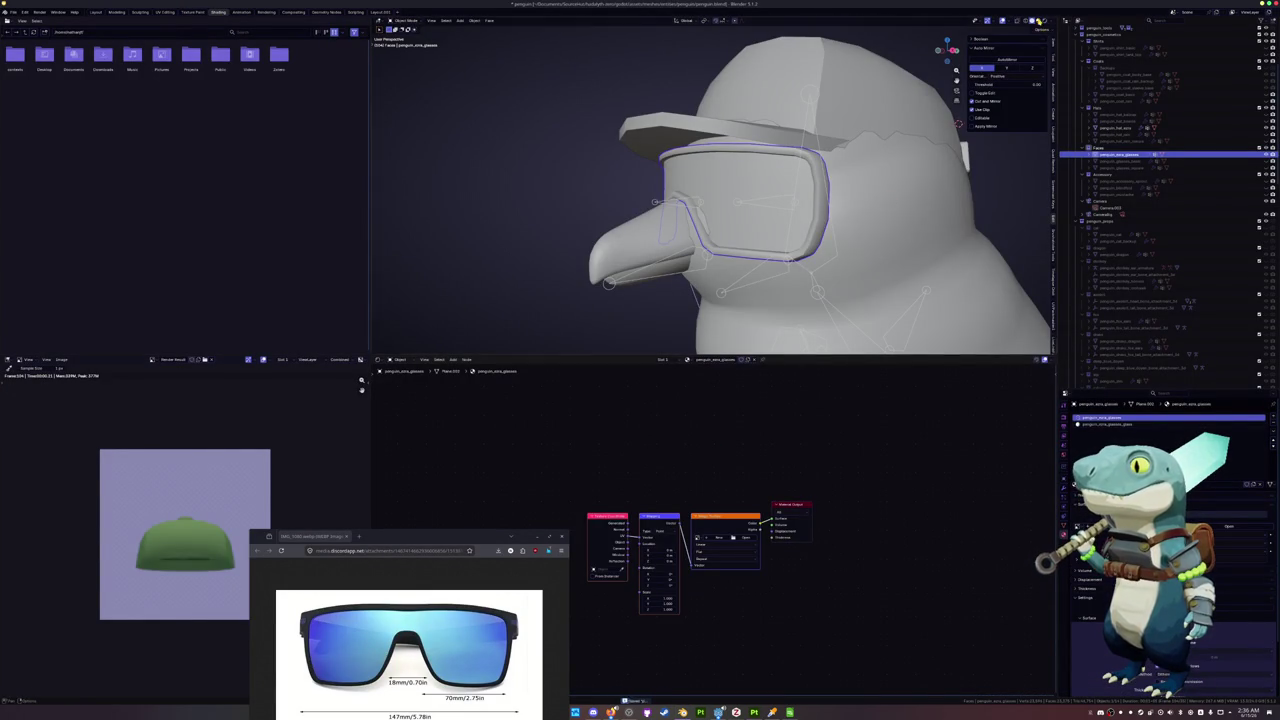
left_click(1038, 20)
Load the exported glasses base colour PNG into the image texture node
left_click(744, 538)
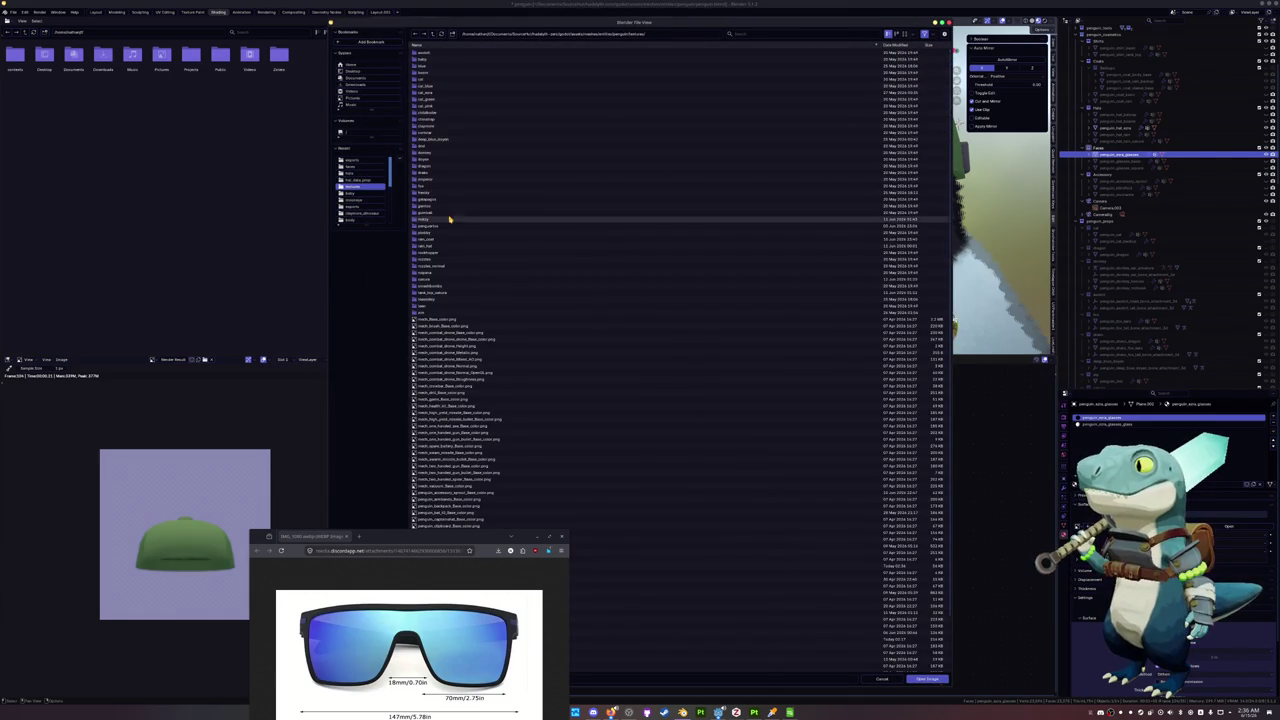
scroll(460, 350, "down", 3)
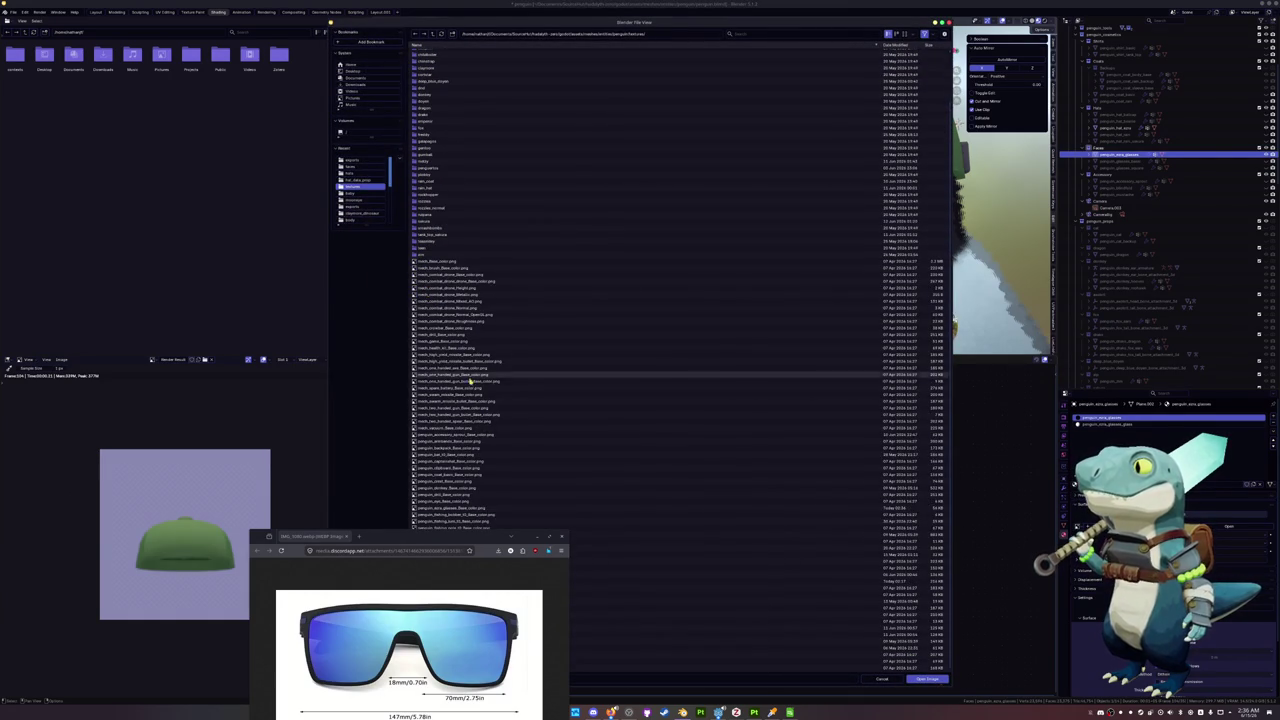
left_click(563, 537)
left_click(457, 581)
left_click(464, 476)
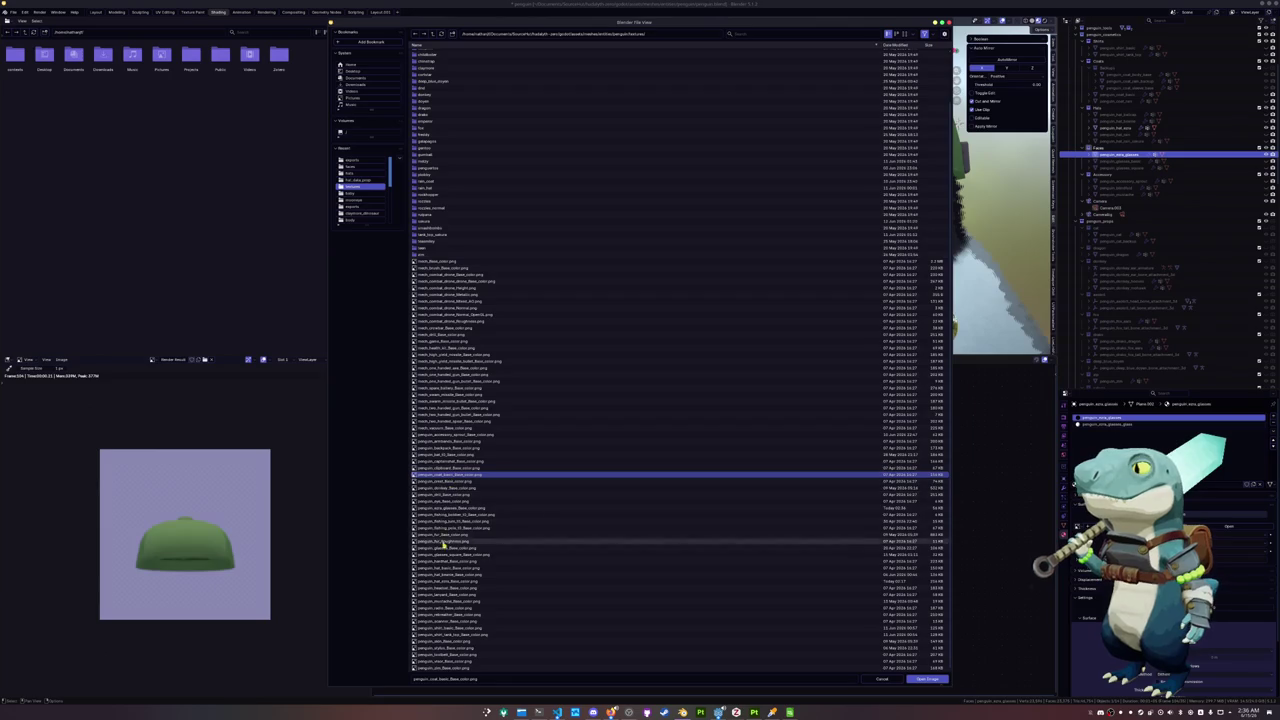
left_click(447, 548)
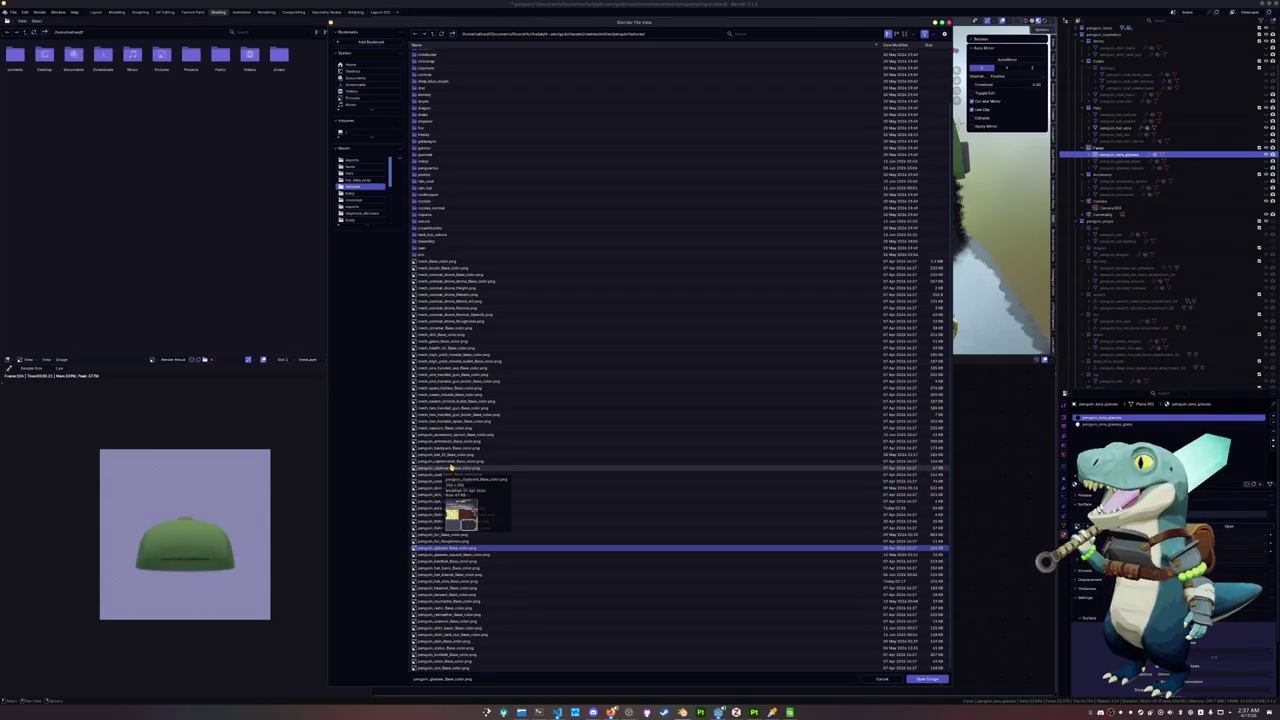
left_click(449, 475)
left_click(449, 508)
double_click(449, 508)
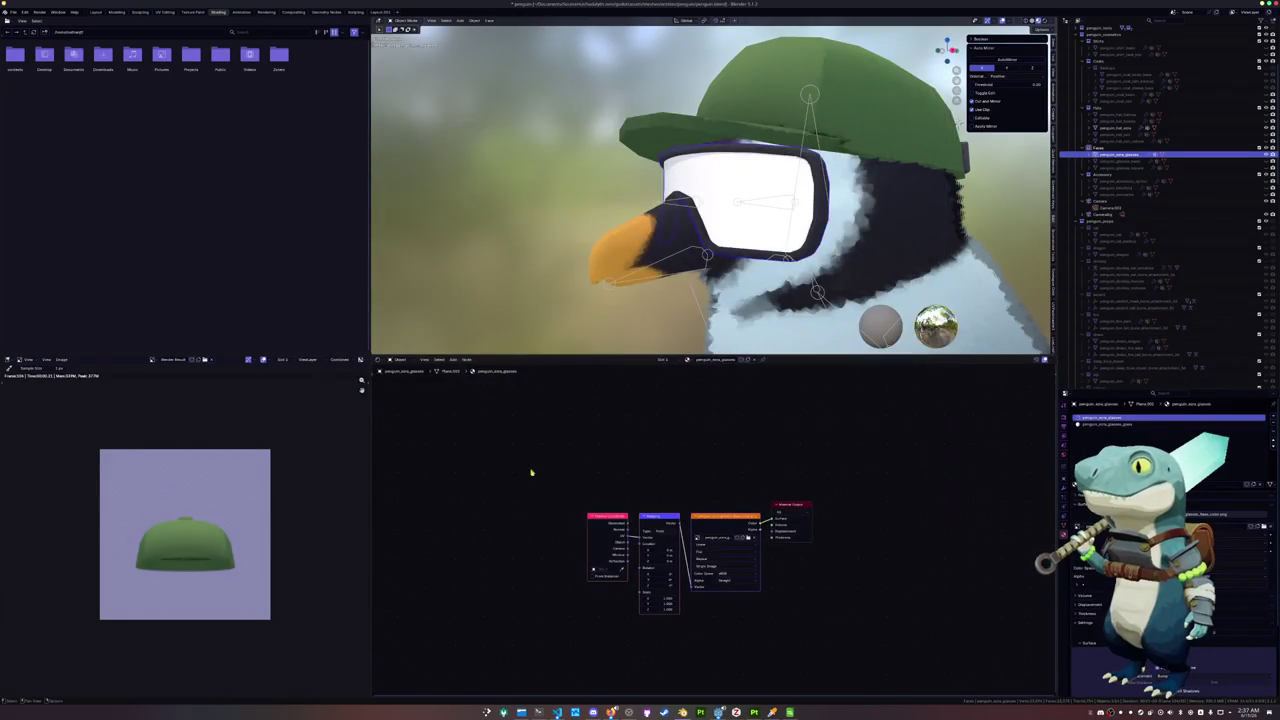
Tint the lens material's base colour pale cyan
left_click(1105, 425)
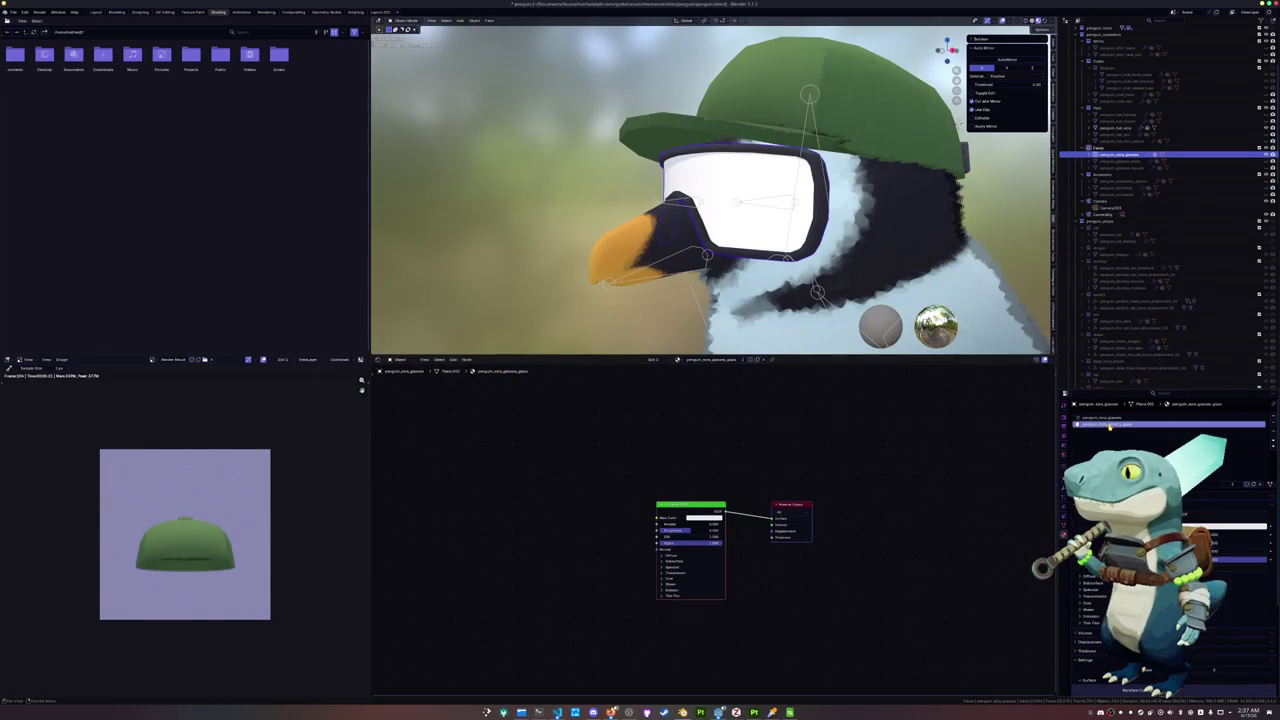
left_click(695, 517)
left_click_drag(733, 432, 703, 441)
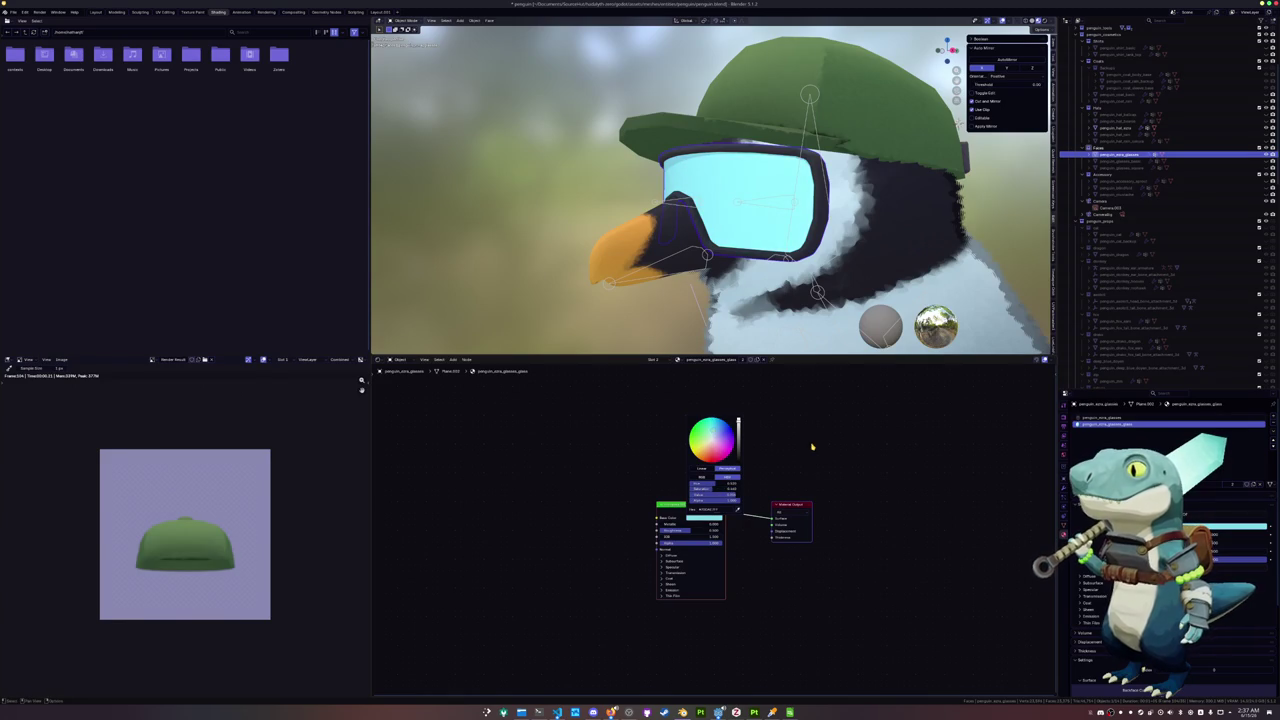
Orbit out to view the whole penguin, try moving the goggles vertically, then cancel
scroll(808, 250, "down", 4)
middle_click_drag(808, 250, 790, 200)
key("g")
key("z")
key("Escape")
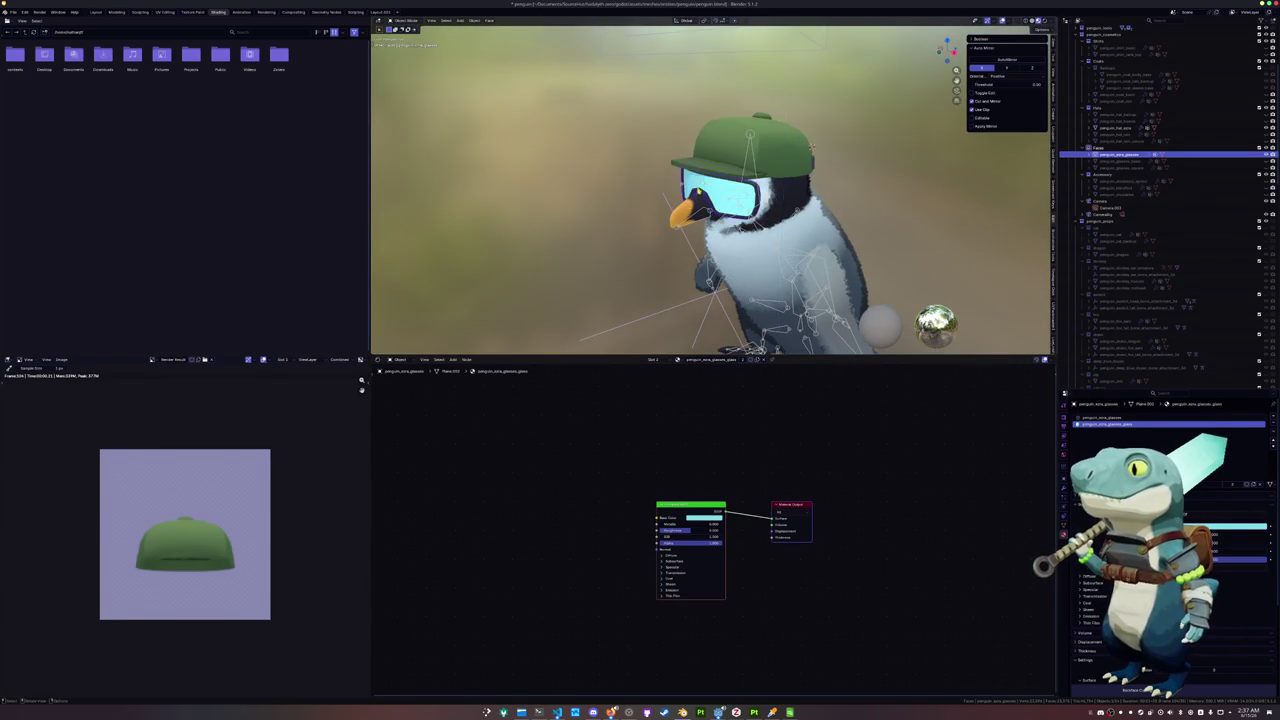
Switch to front orthographic view and raise the goggles 1.2 m with gz1.2
key("KP_1")
type("gz")
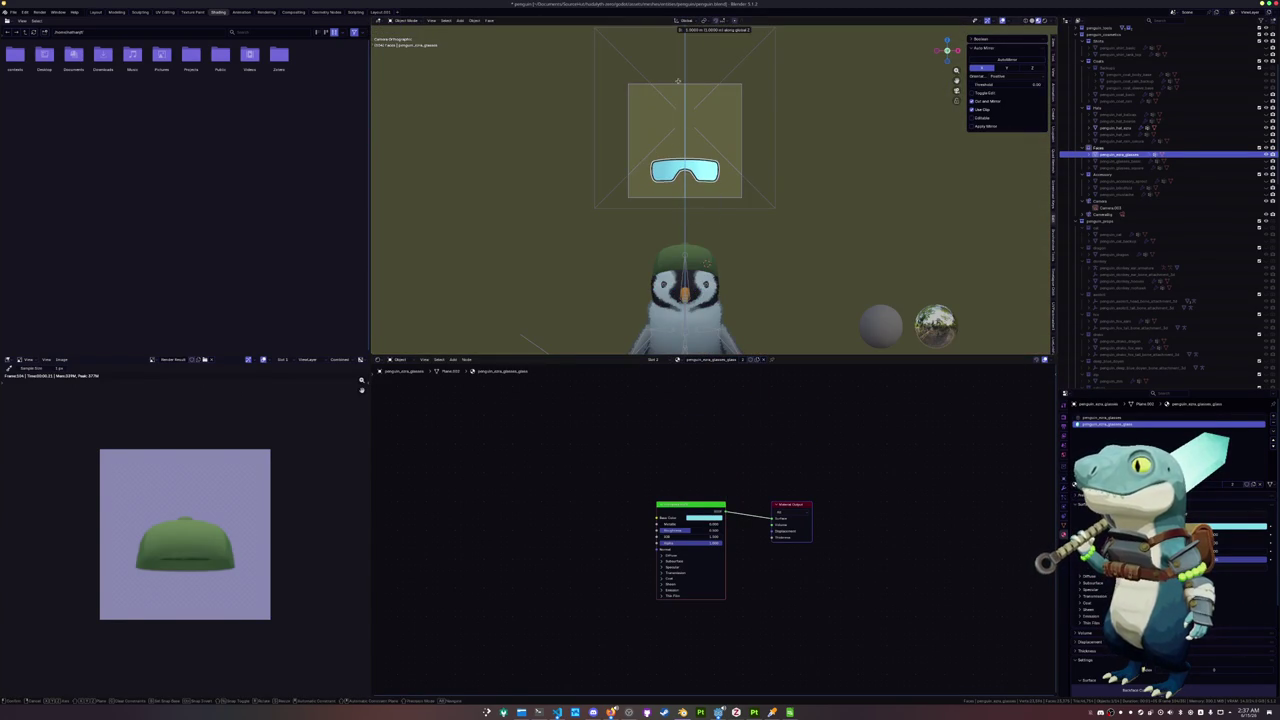
type("1.2")
key("Return")
scroll(578, 148, "up", 2)
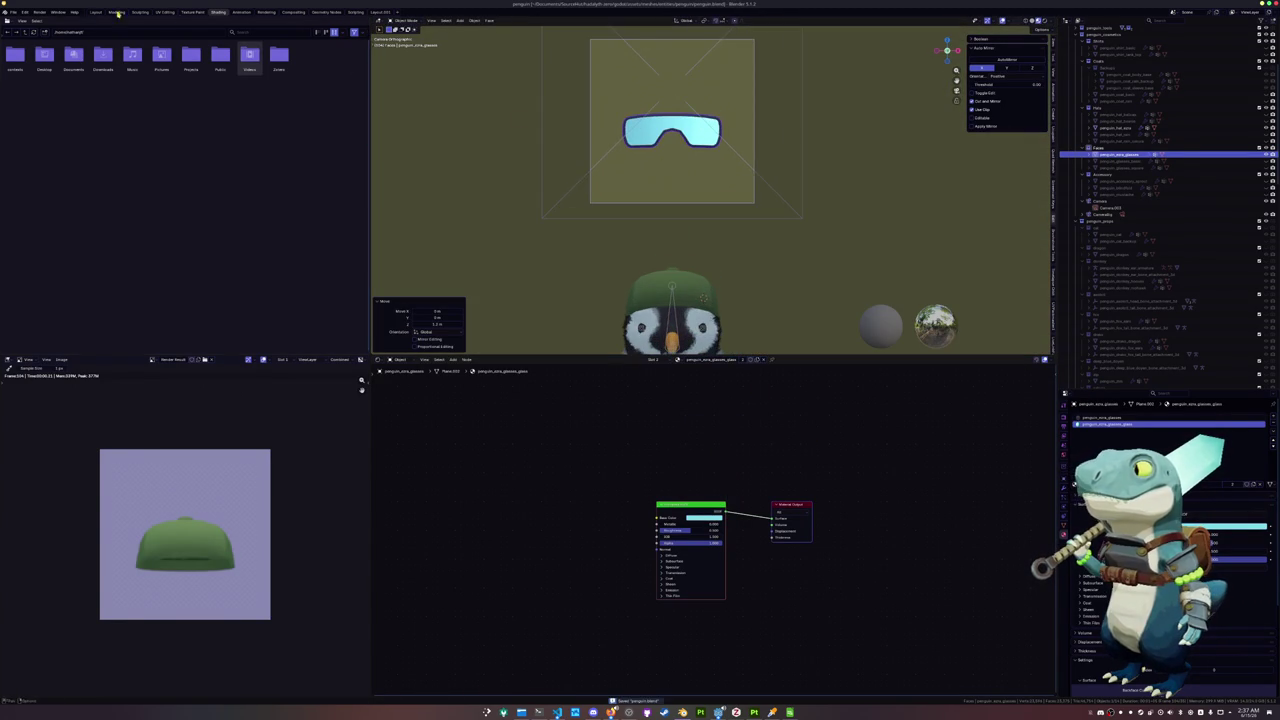
left_click(19, 15)
mouse_move(25, 120)
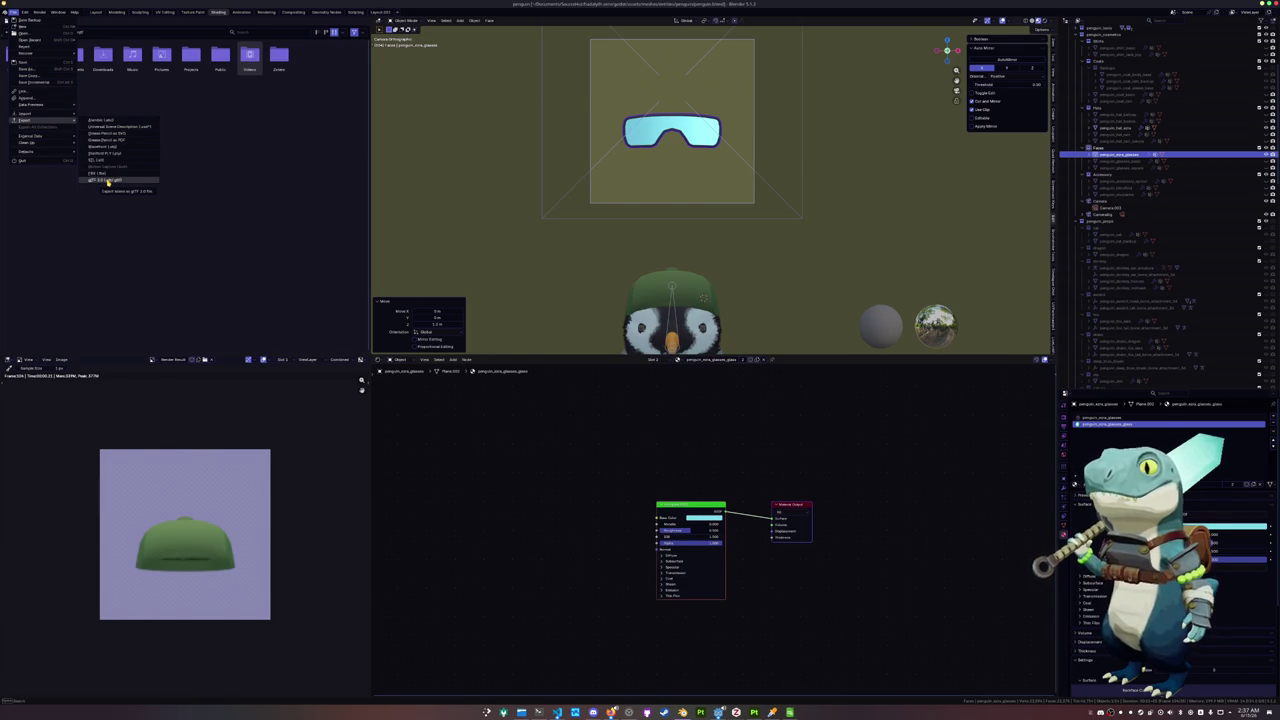
Render the glasses icon with F12 and brighten the glasses material's base colour
key("F12")
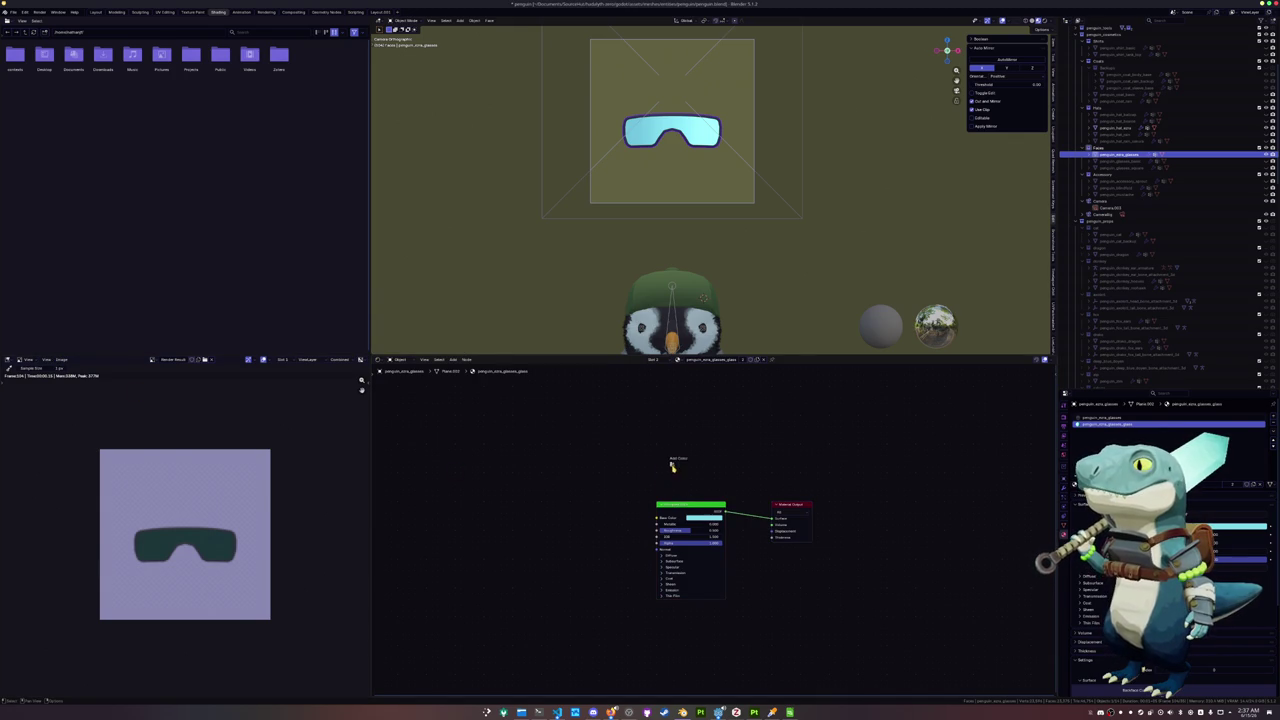
left_click(704, 517)
left_click_drag(688, 472, 686, 478)
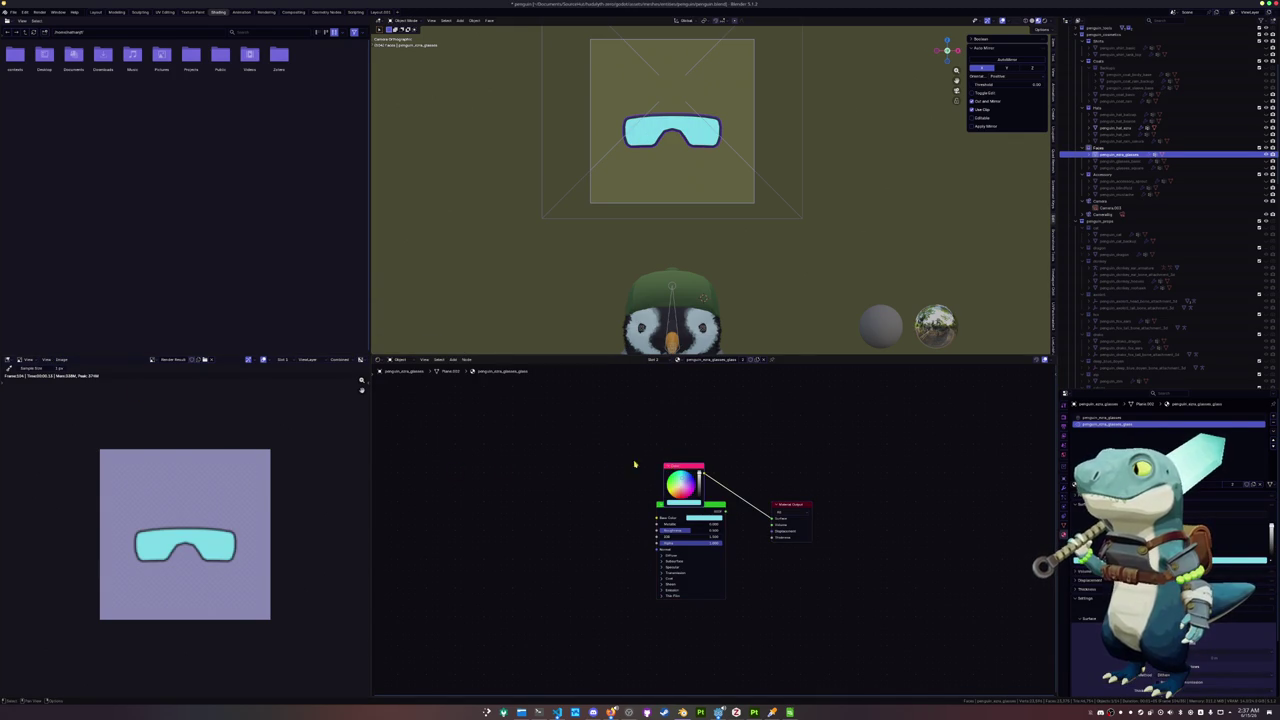
left_click(62, 359)
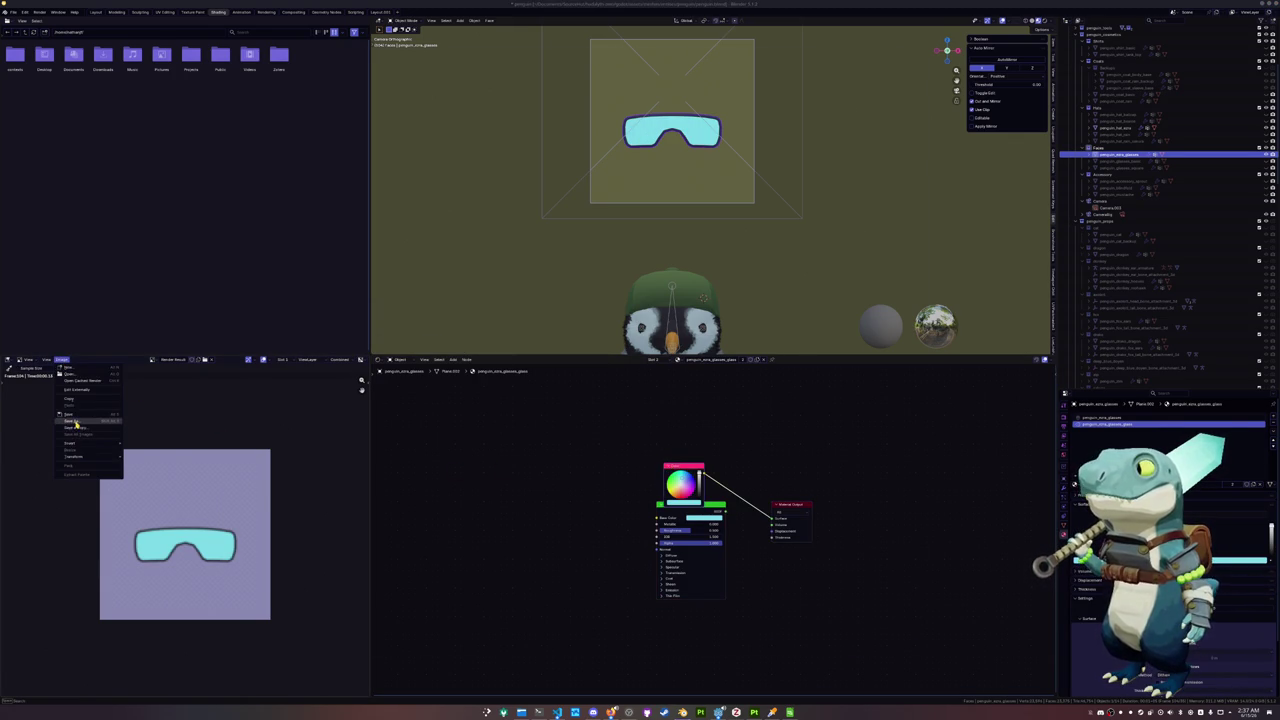
Save a copy of the render as ask.png in face_data_prop, then bring up LibreOffice Calc
left_click(75, 428)
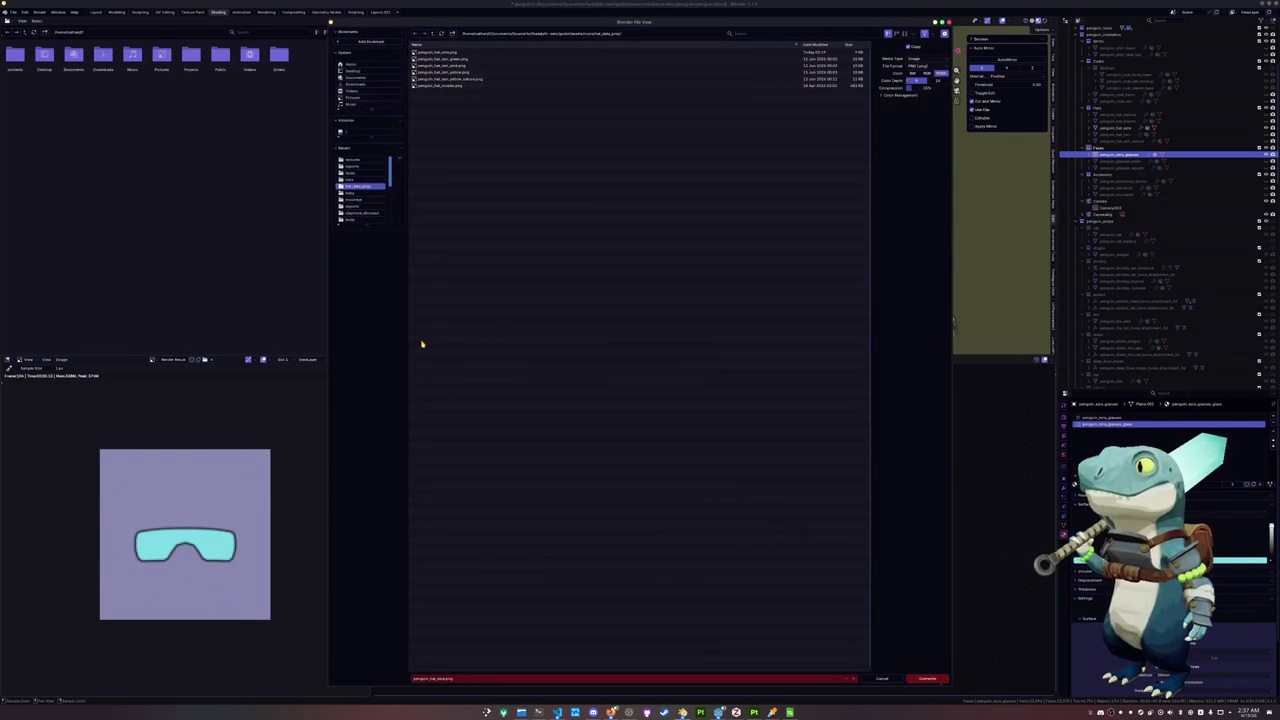
left_click(431, 35)
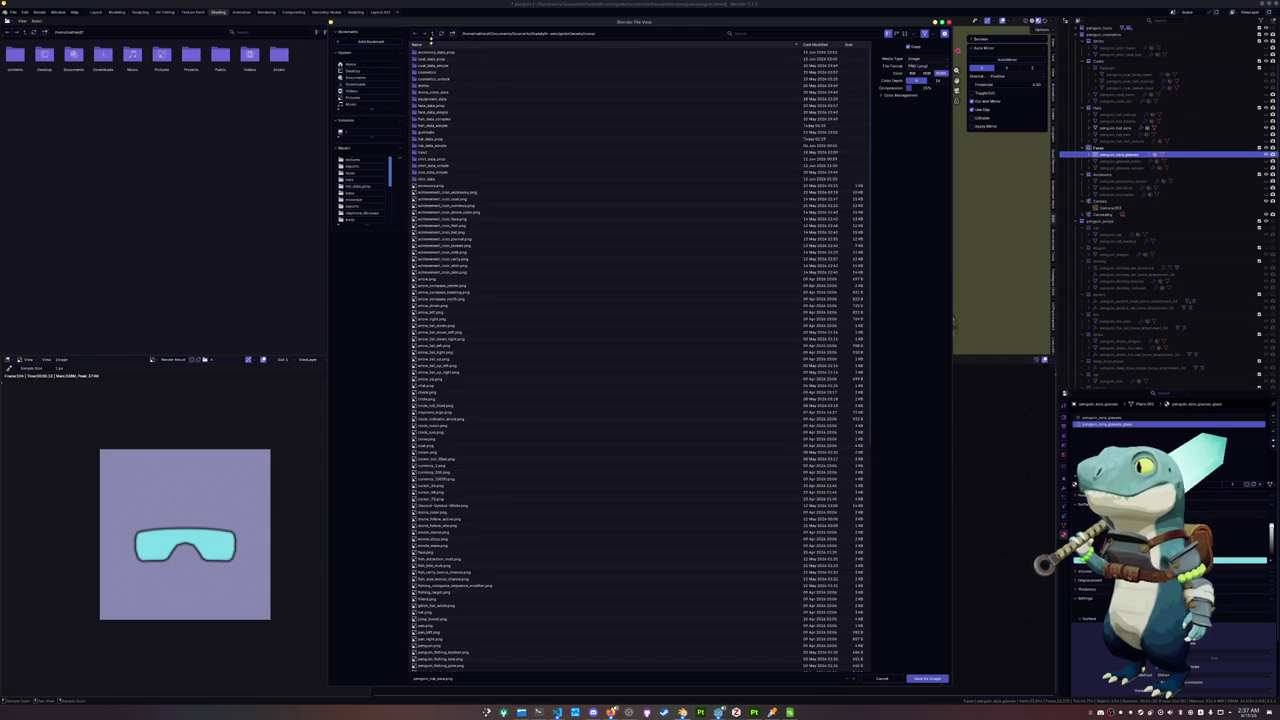
double_click(447, 108)
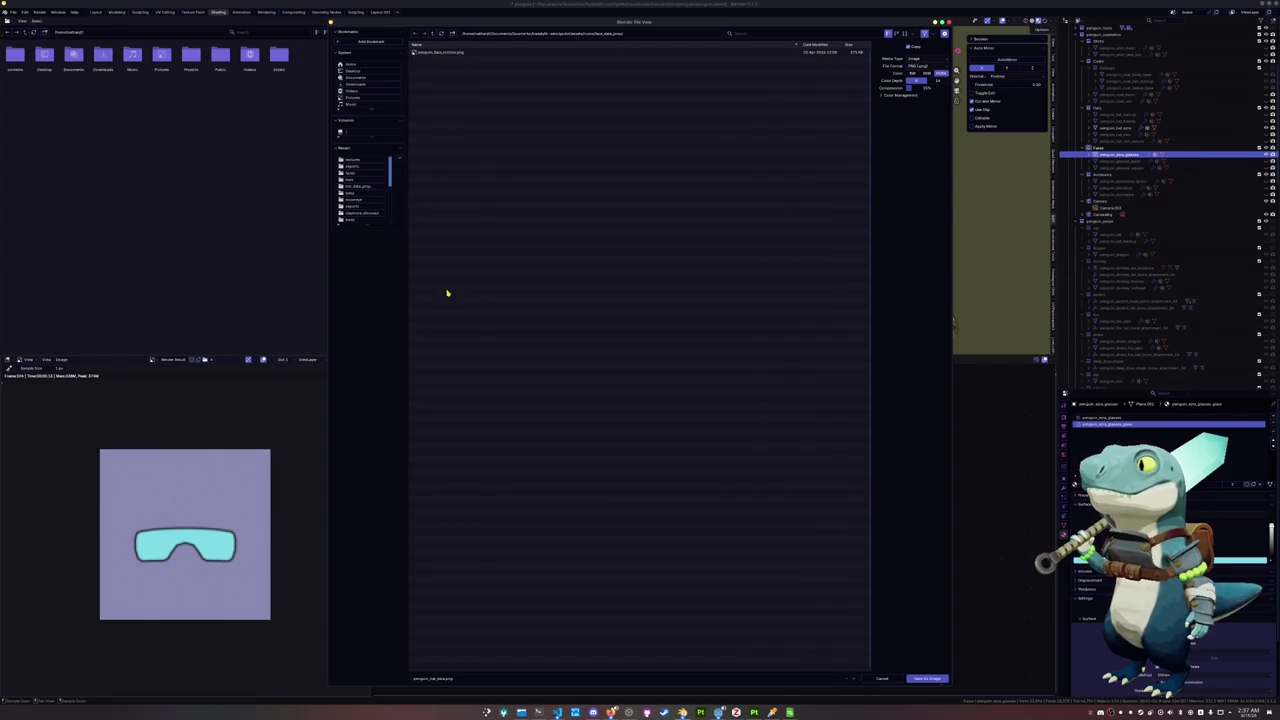
left_click(455, 678)
key("BackSpace")
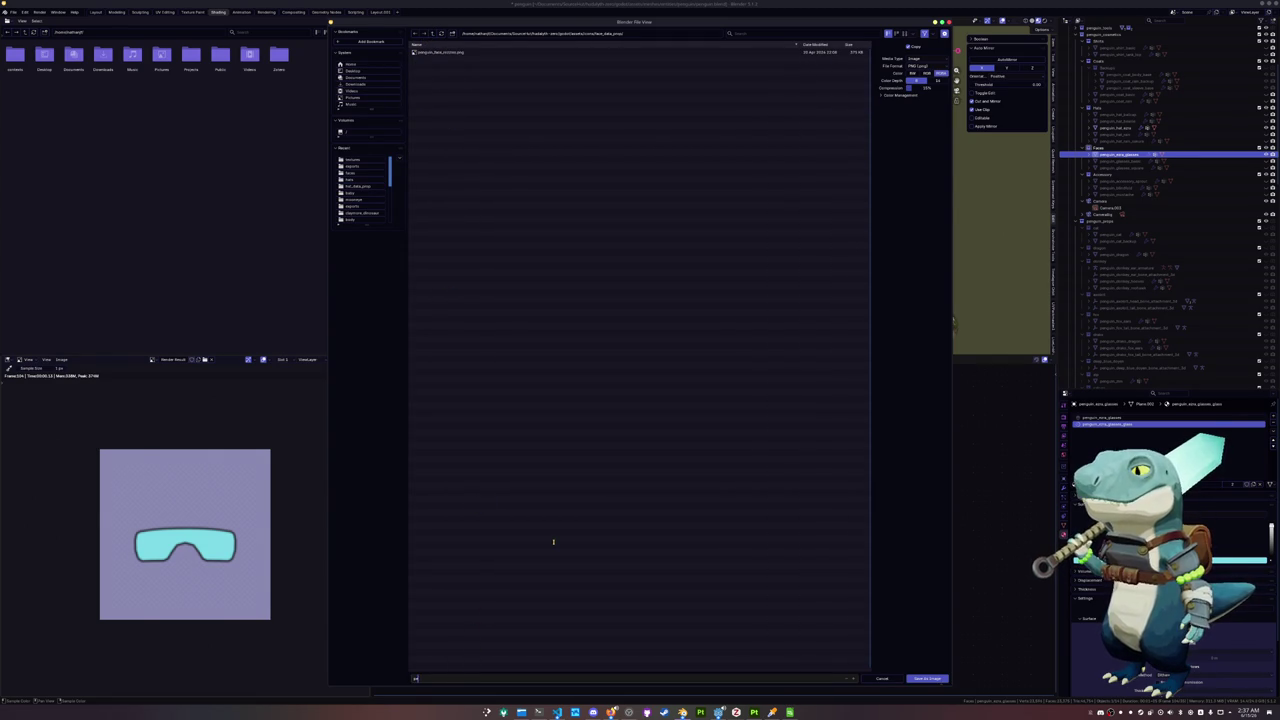
type("penguin_face_mask.png")
key("Return")
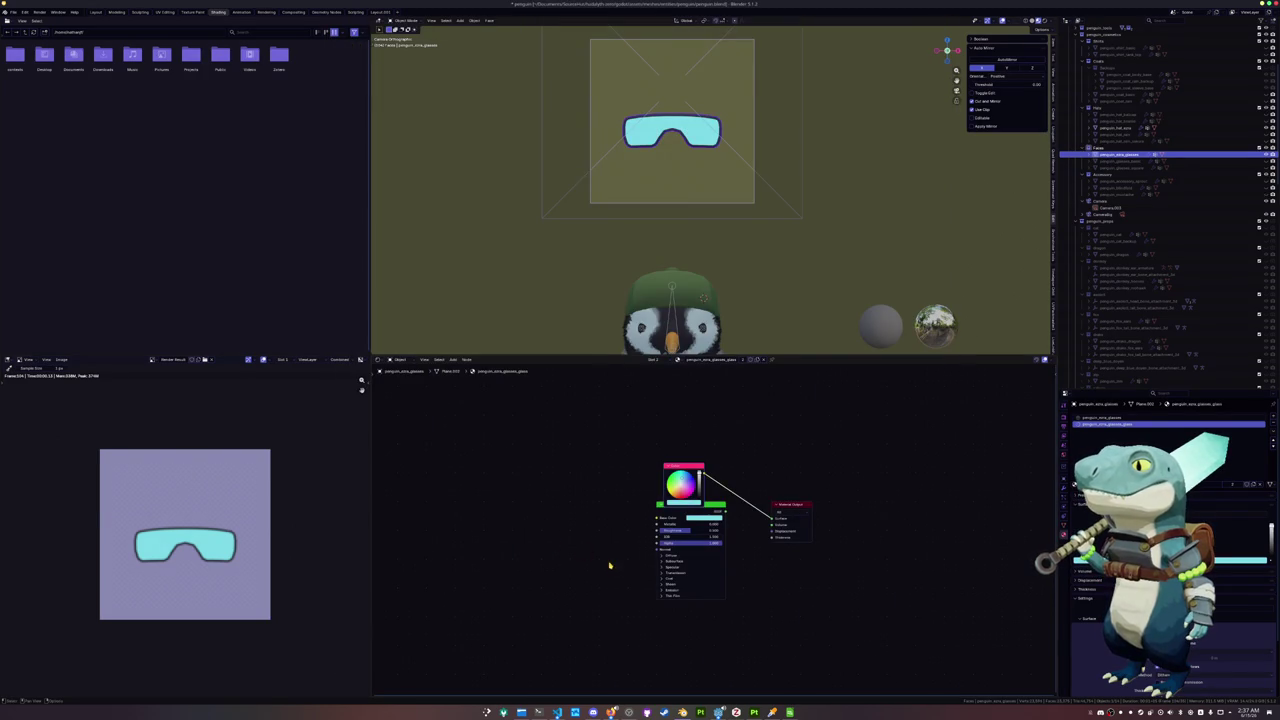
left_click(790, 712)
left_click(327, 13)
mouse_move(357, 53)
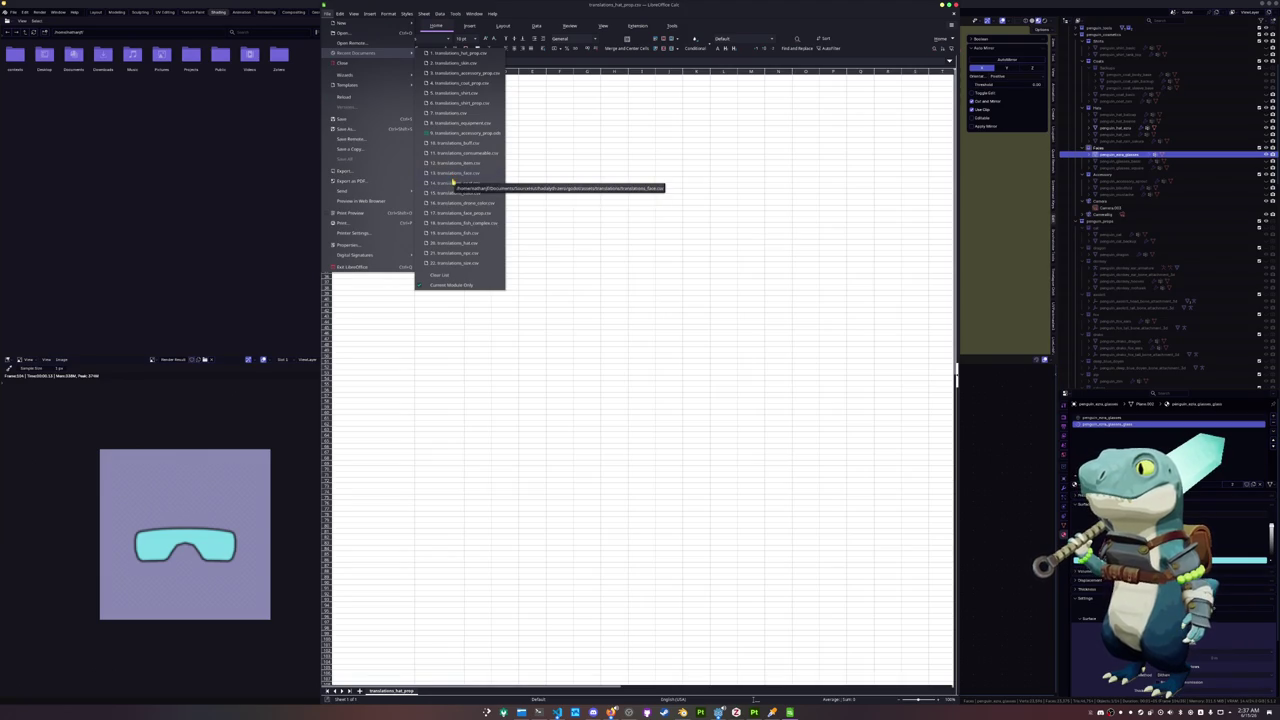
Open translations_face_prop.csv with default import settings and enter the #PROP_FACE_EXTRA key
left_click(349, 34)
scroll(456, 381, "down", 2)
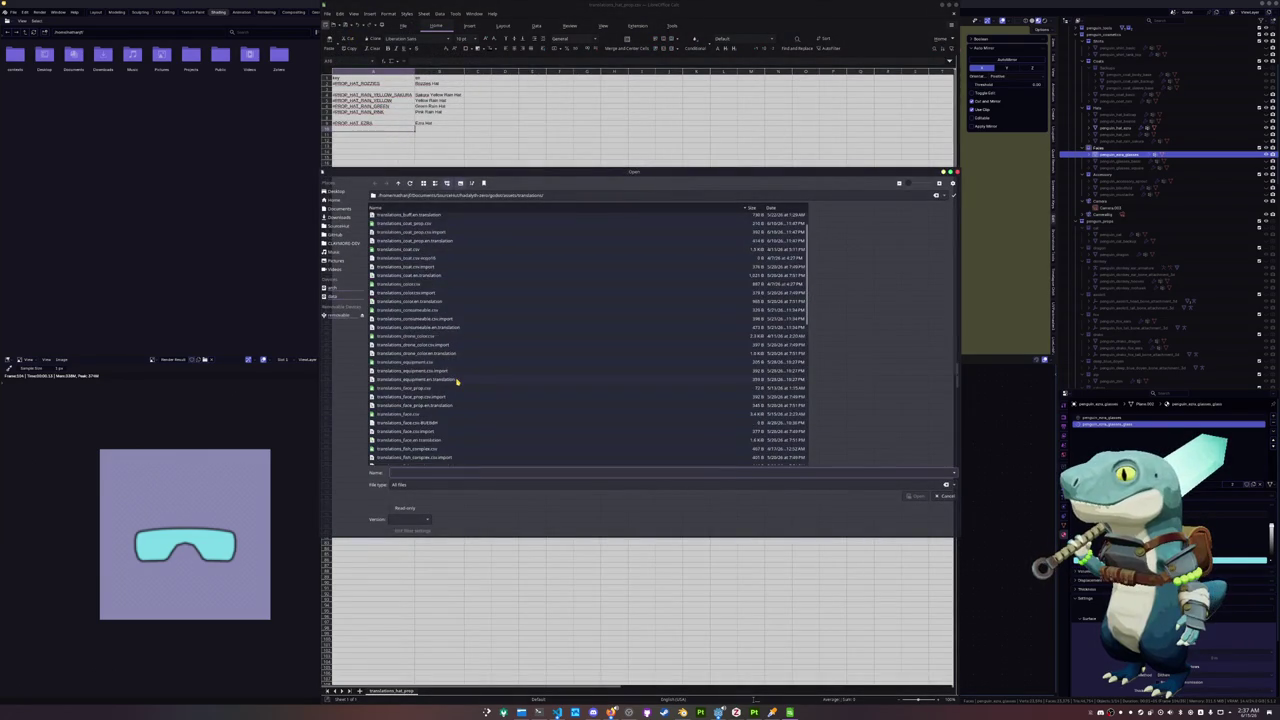
scroll(456, 381, "down", 3)
scroll(458, 390, "down", 3)
scroll(452, 402, "down", 3)
scroll(447, 401, "up", 5)
scroll(415, 398, "up", 5)
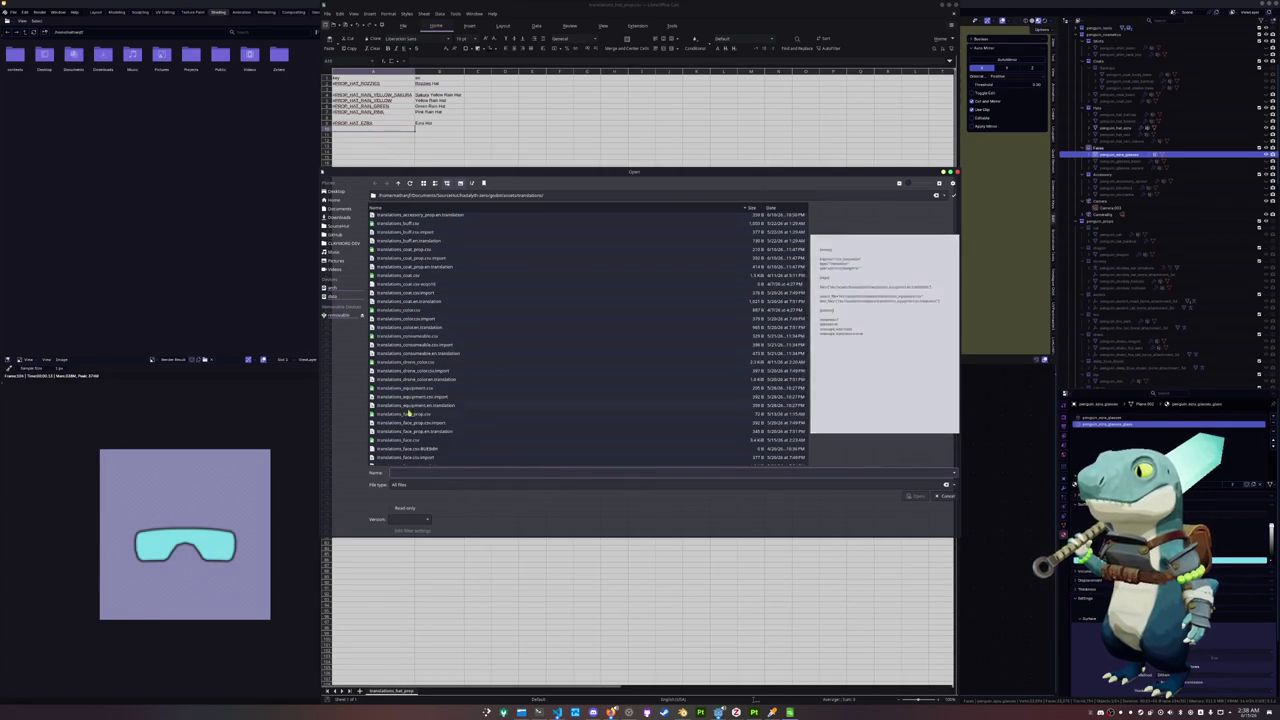
double_click(409, 436)
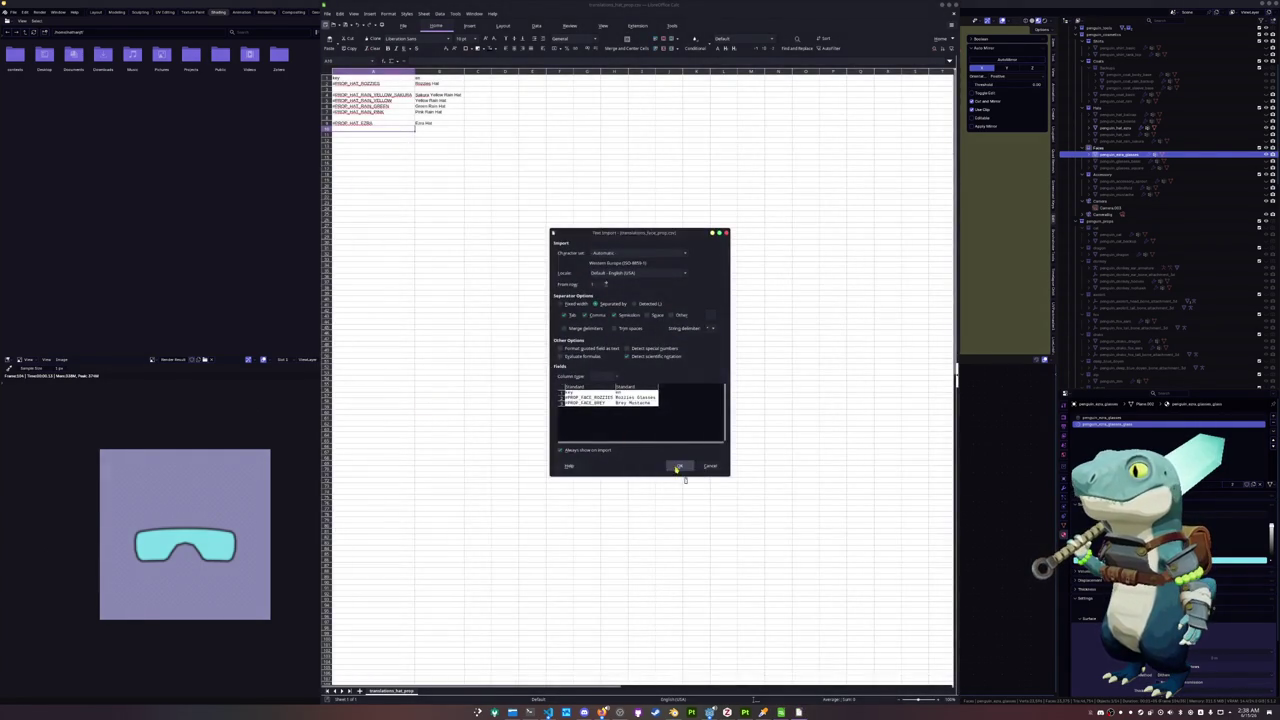
left_click(677, 468)
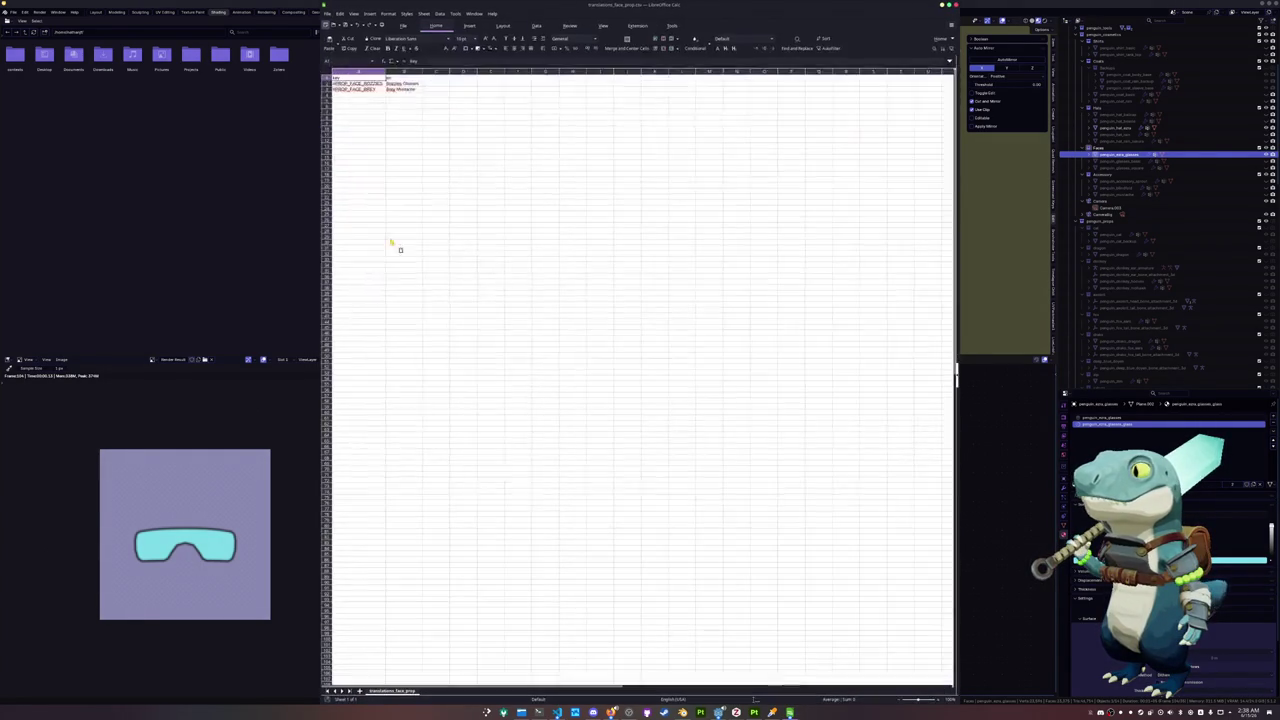
type("#PROP_FACE_EZRA")
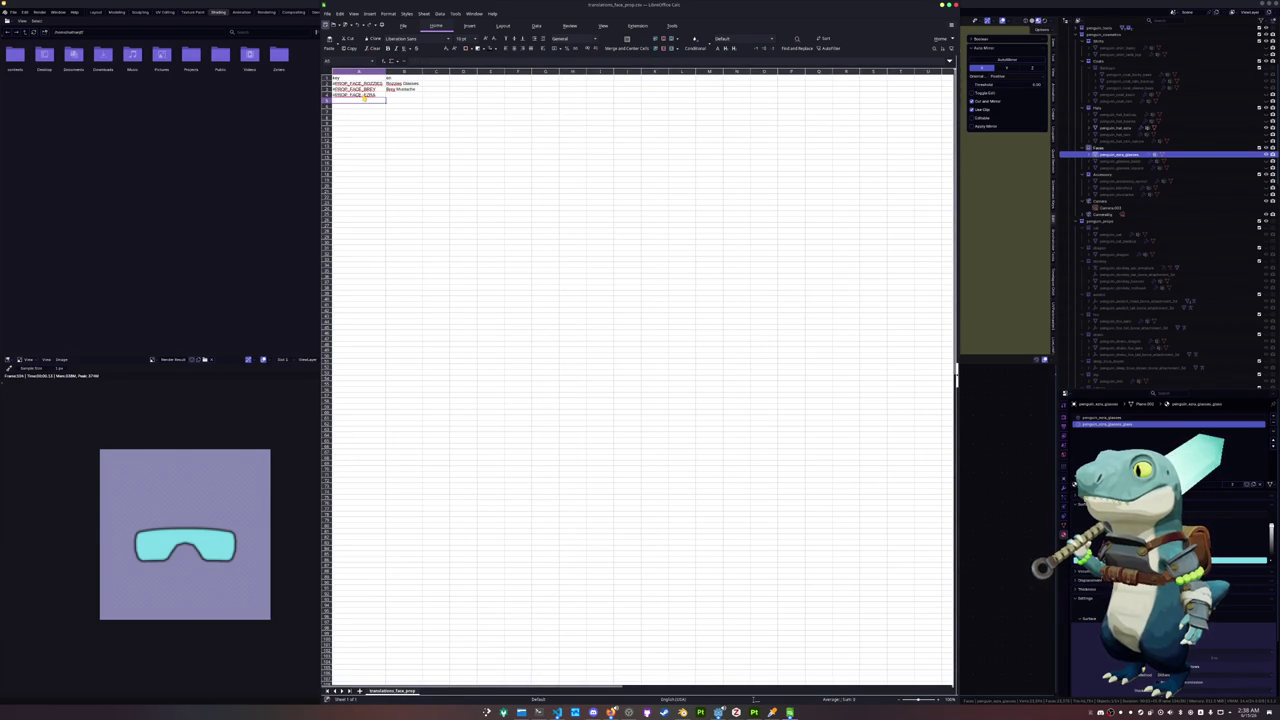
key("Tab")
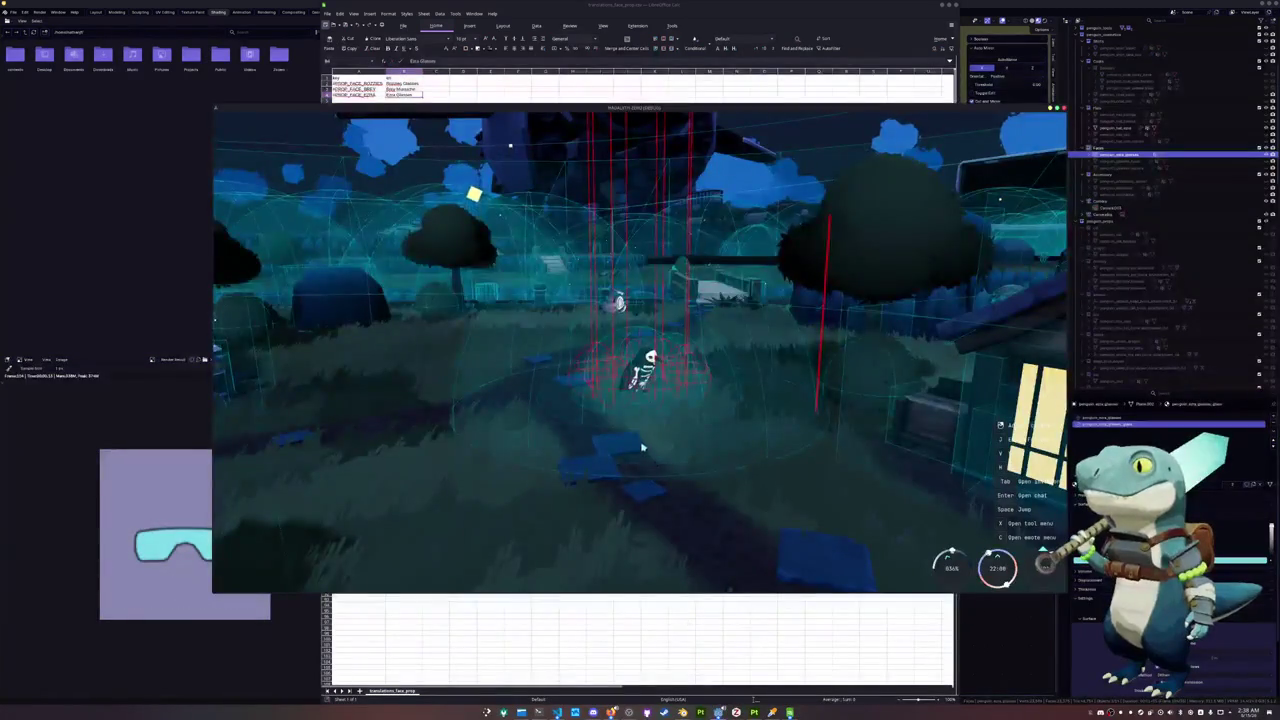
Browse the Penguin inventory tab's Glasses and Accessories, then leave the game for the Godot editor
key("Tab")
left_click(690, 124)
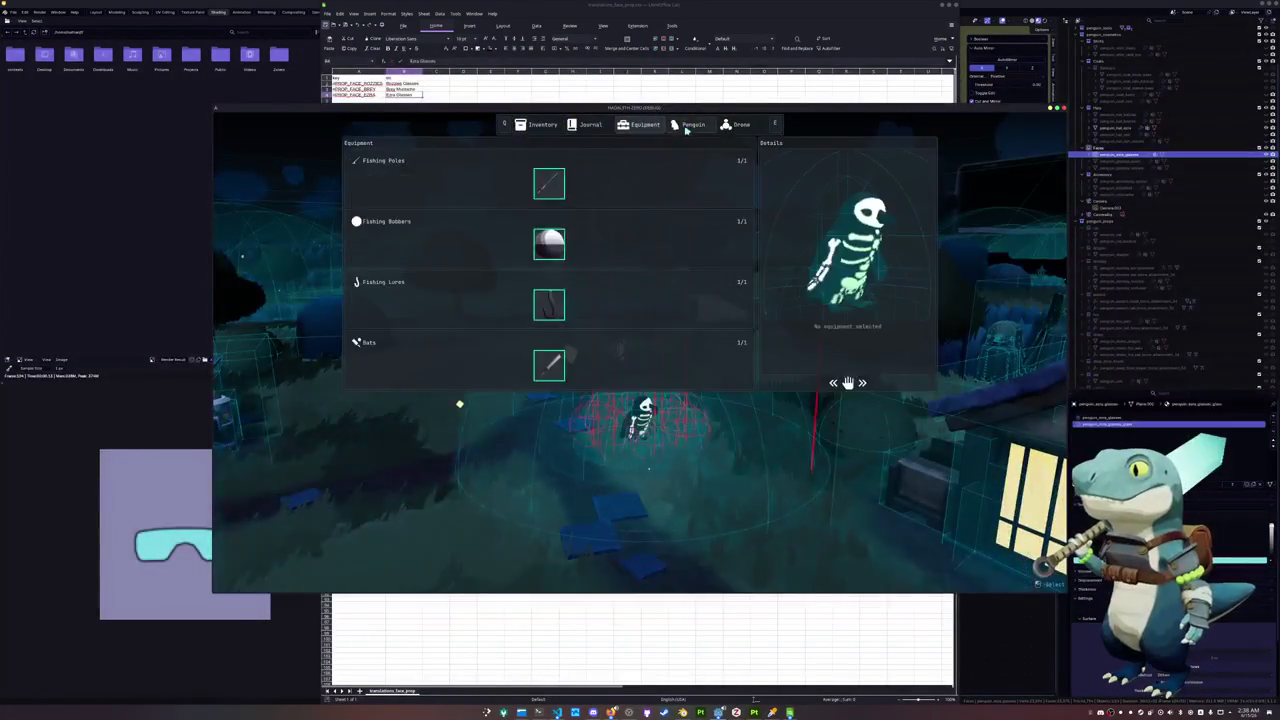
scroll(581, 275, "down", 5)
scroll(575, 290, "down", 5)
scroll(568, 305, "down", 5)
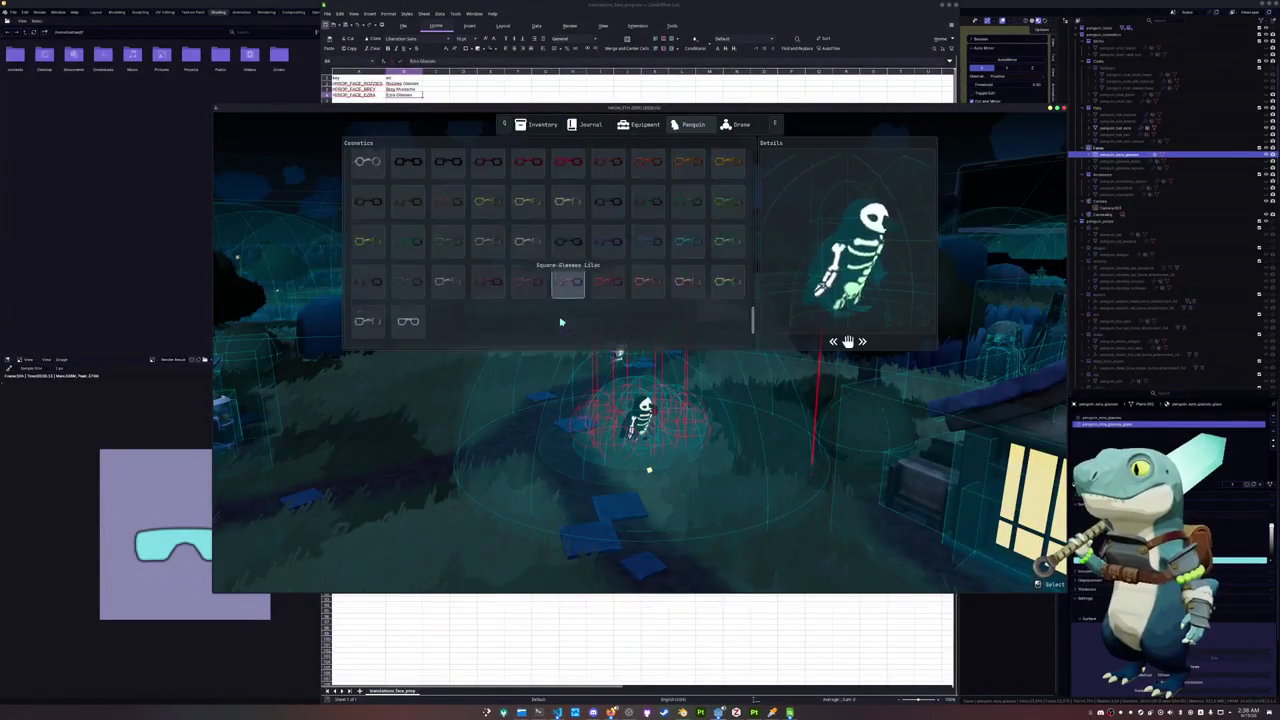
scroll(561, 322, "down", 5)
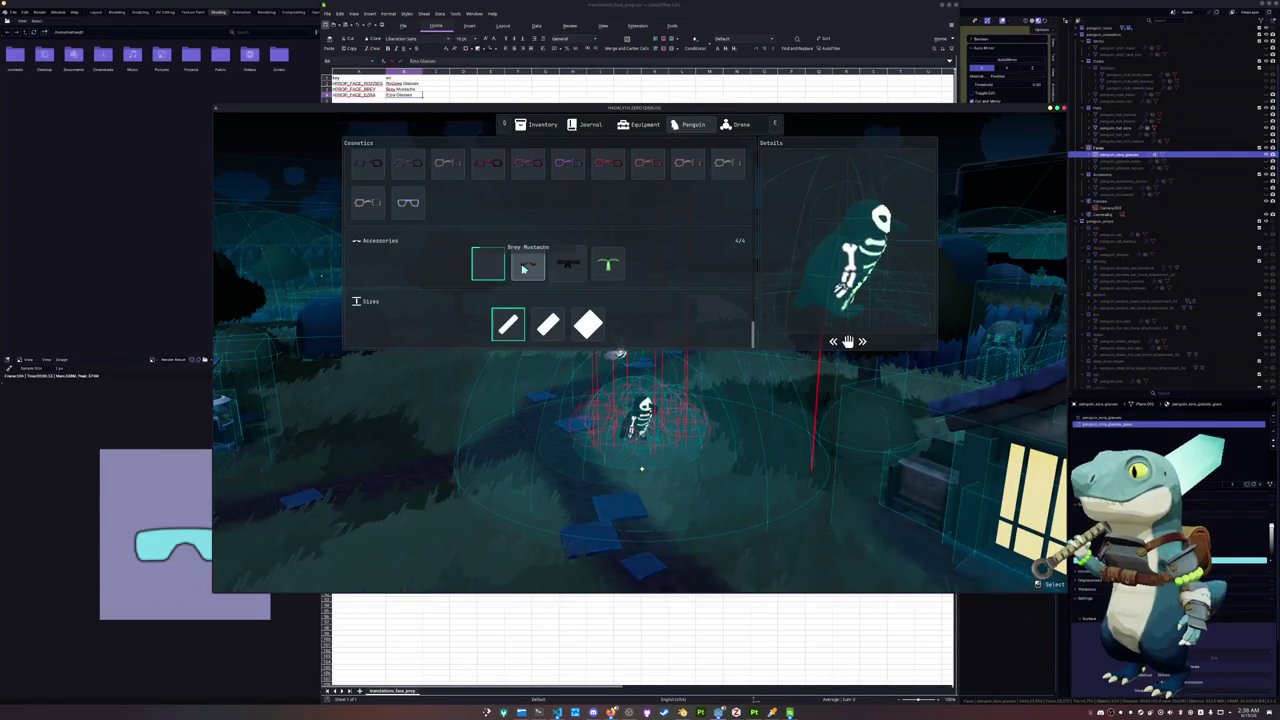
key("Escape")
key("alt+Tab")
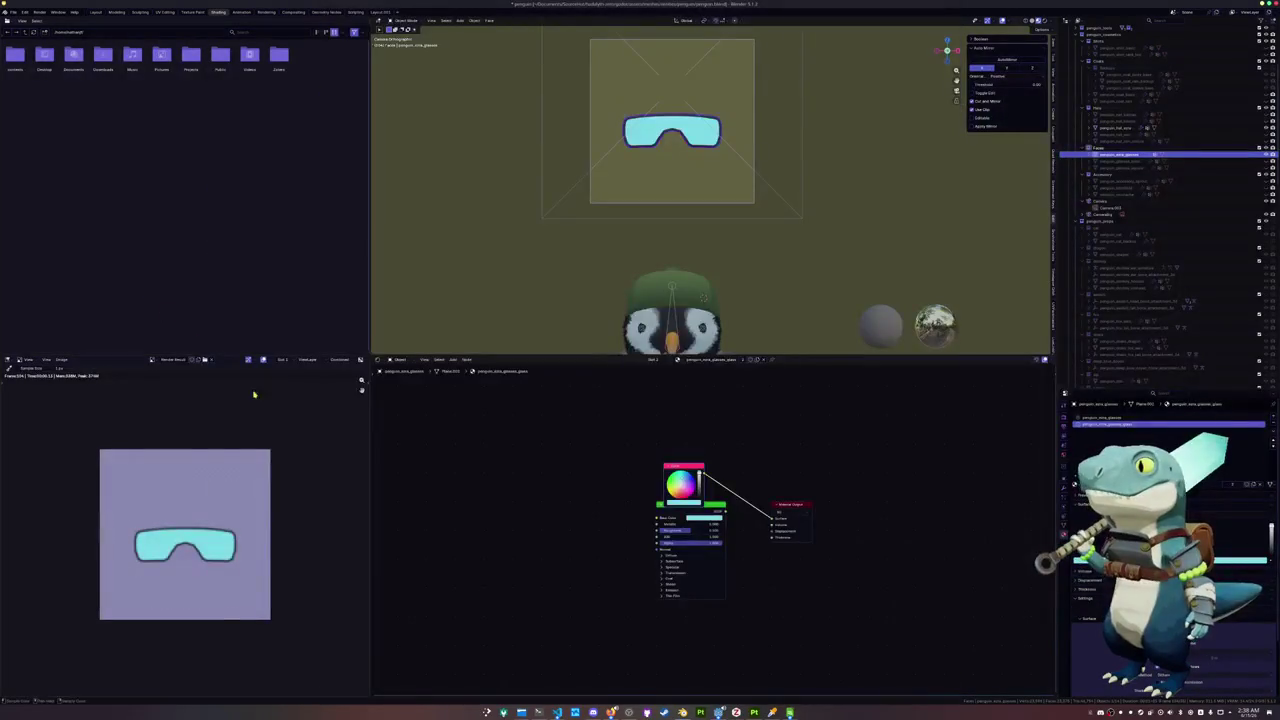
key("alt+Tab")
key("alt+Tab")
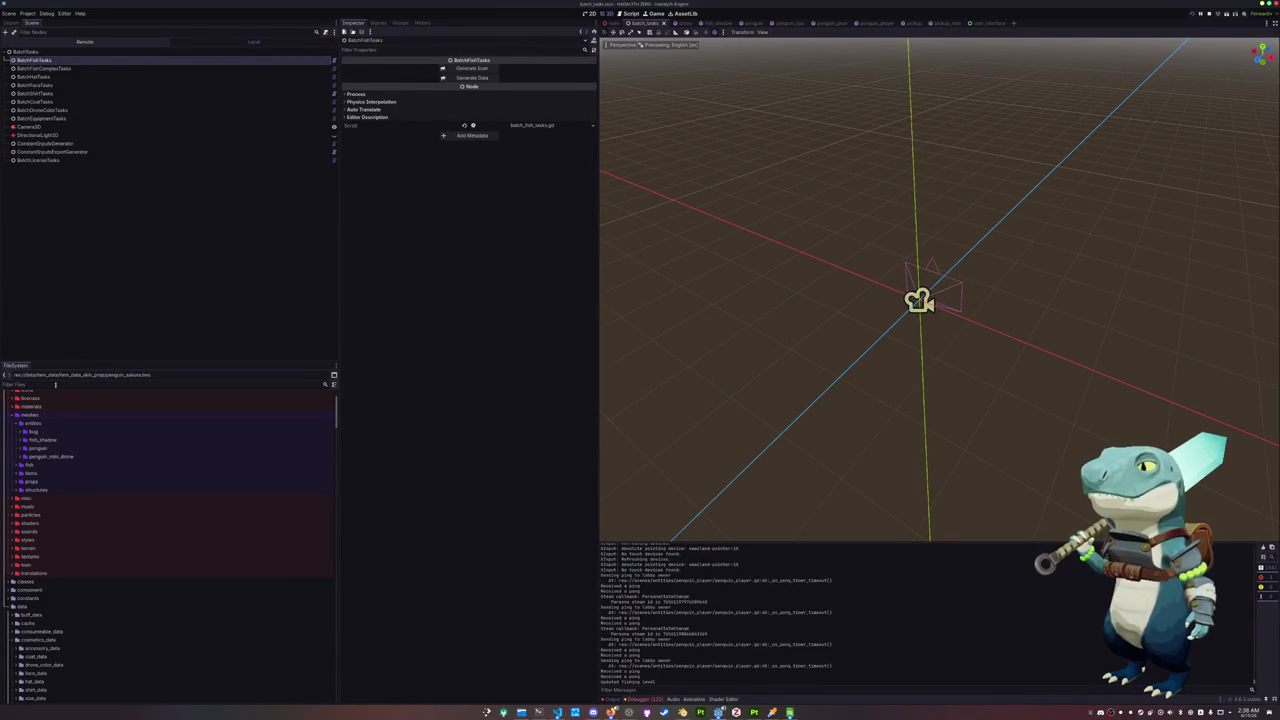
Filter the FileSystem for 'brey' and inspect the penguin_face_brey and penguin_face_nozzles resources
type("brey")
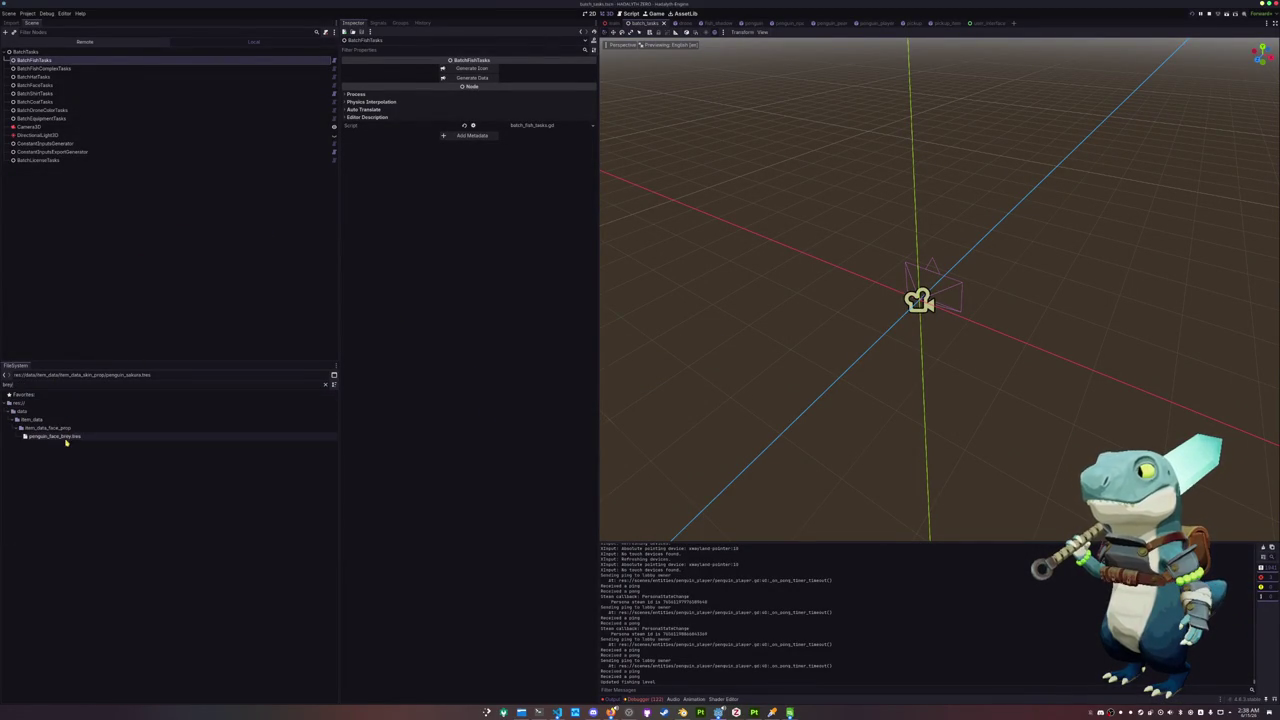
left_click(67, 437)
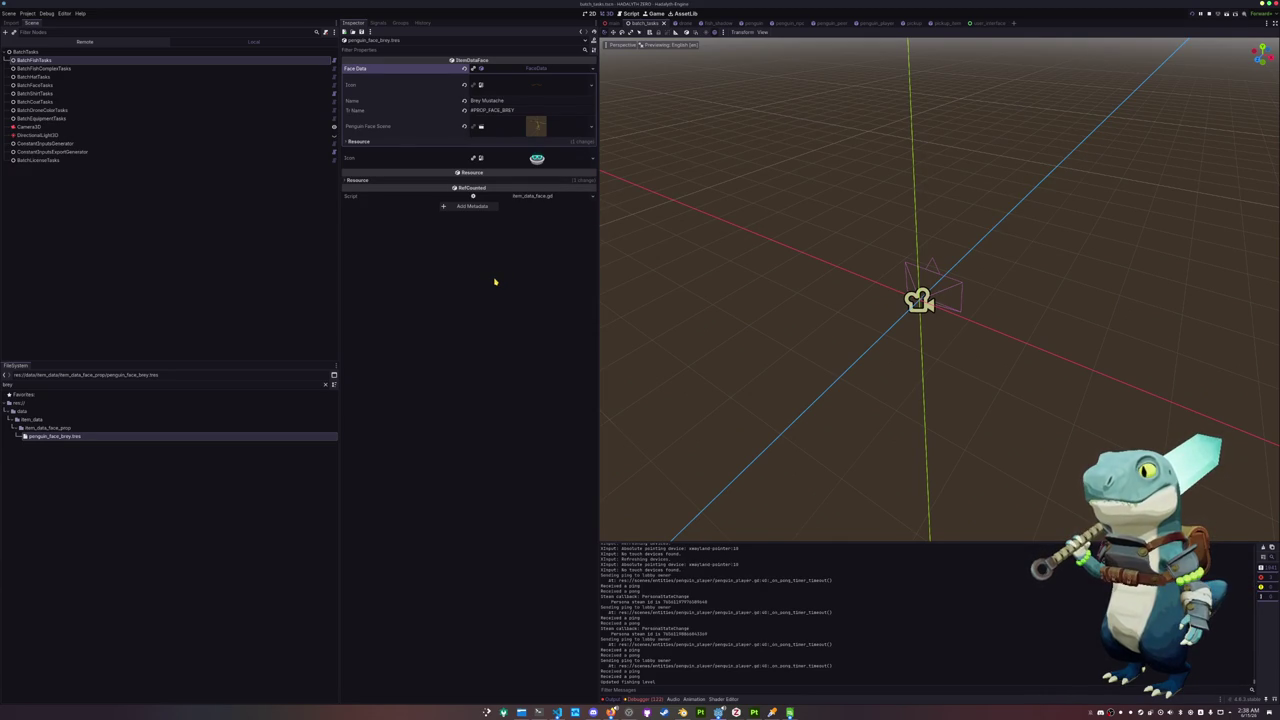
left_click(325, 384)
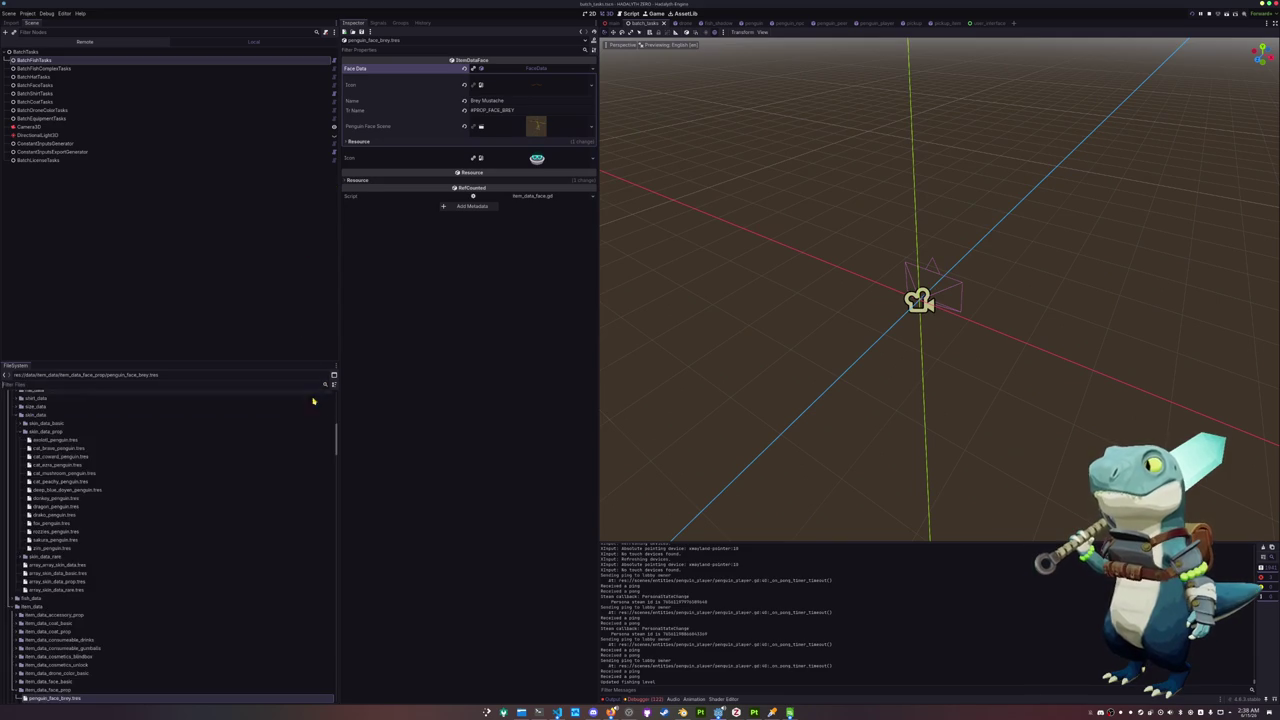
scroll(202, 580, "up", 3)
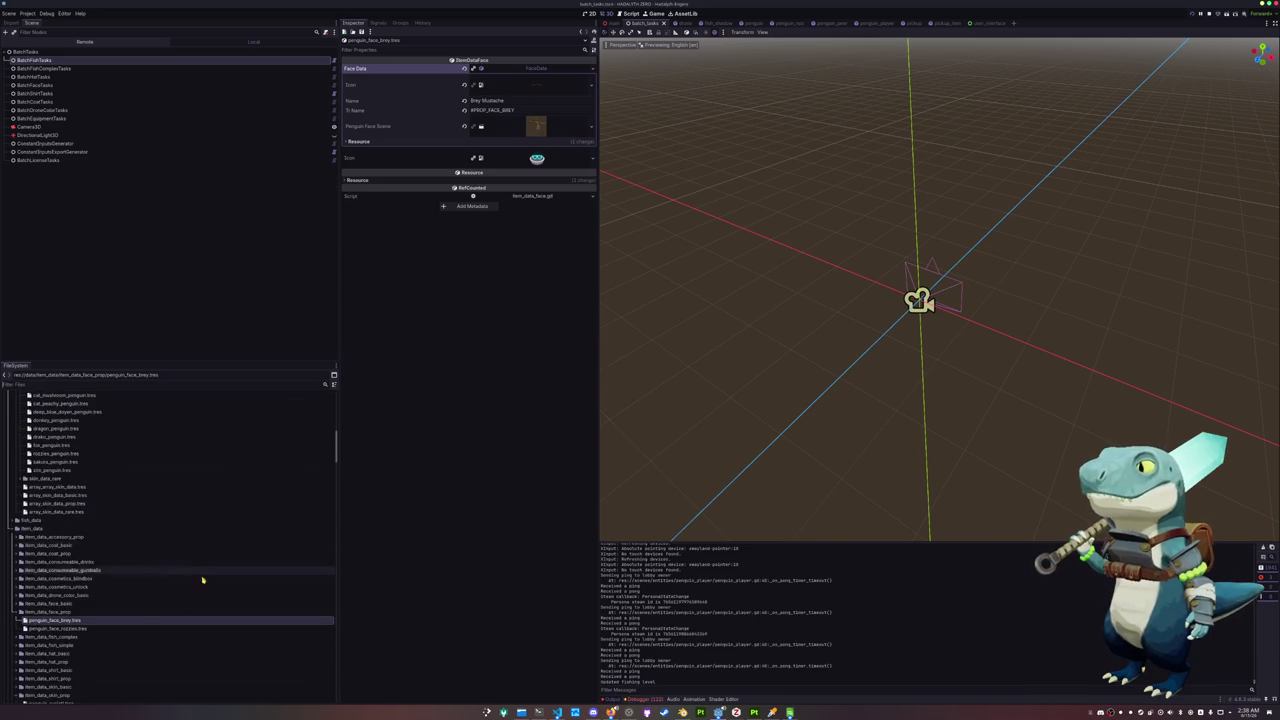
left_click(119, 630)
left_click(118, 622)
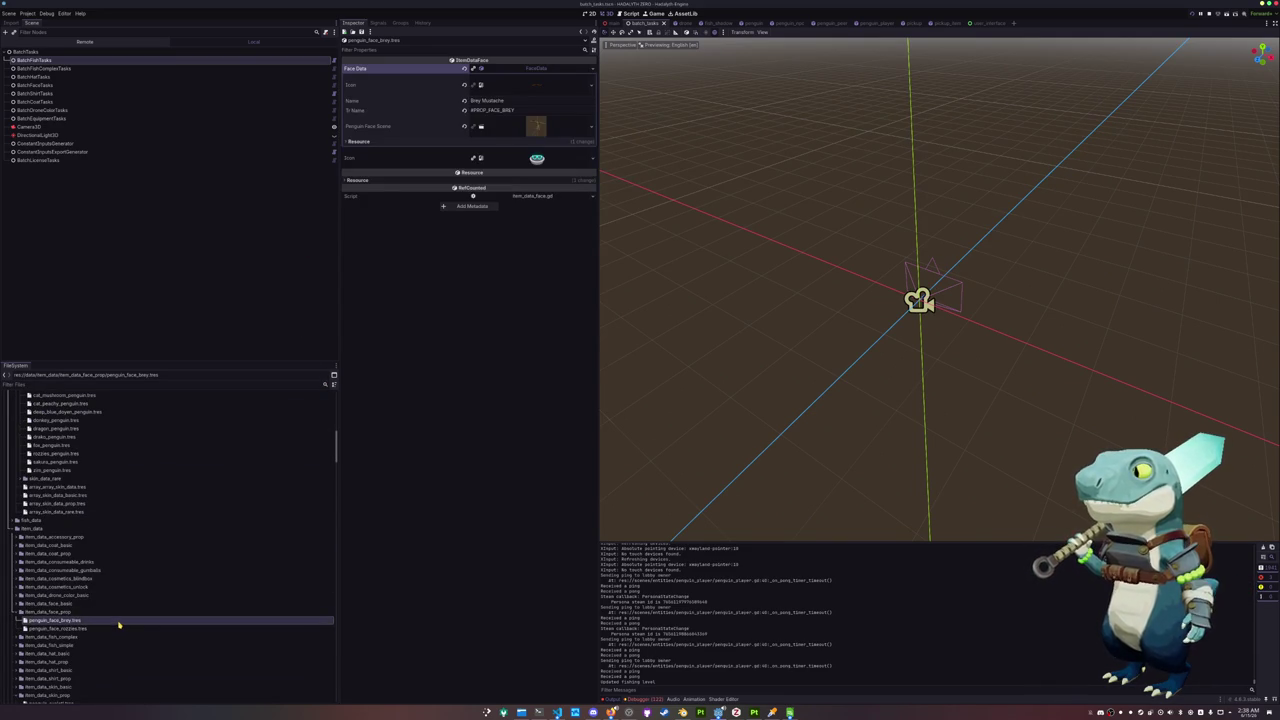
mouse_move(60, 620)
scroll(123, 618, "up", 2)
scroll(123, 618, "up", 2)
scroll(123, 618, "up", 2)
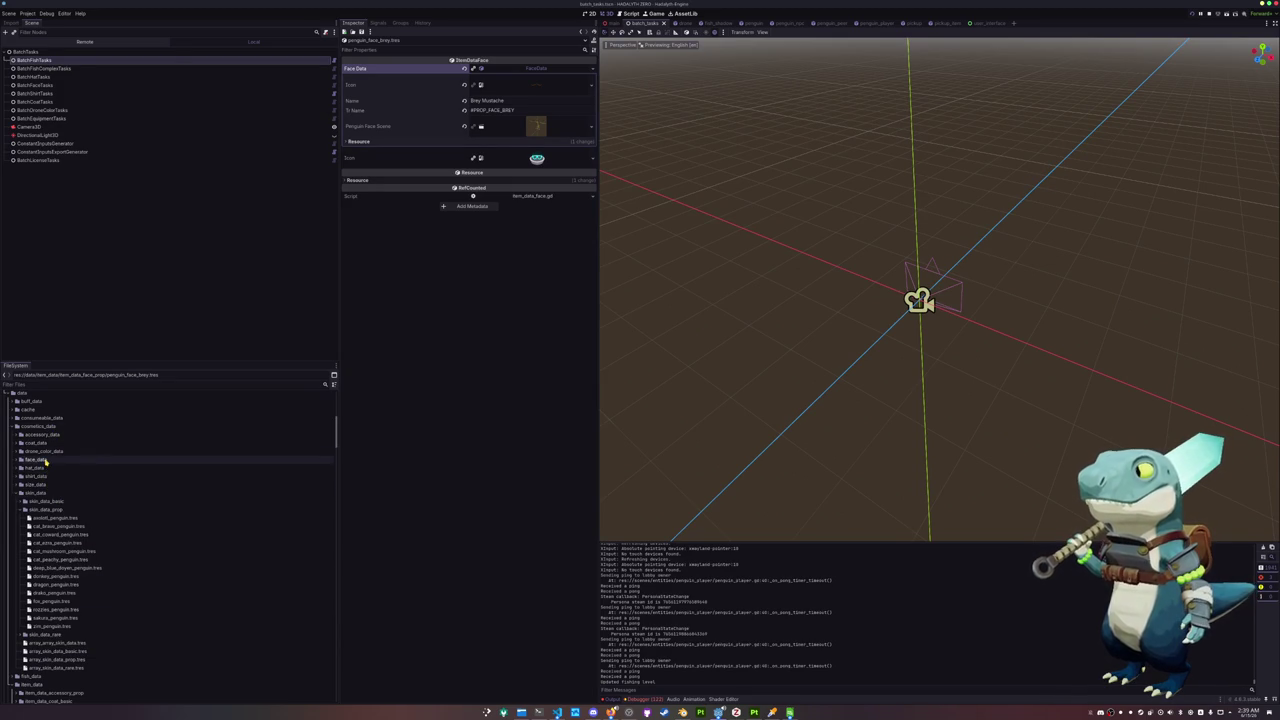
Expand accessory_data's prop folder and request deletion of the moustache face item file
double_click(44, 494)
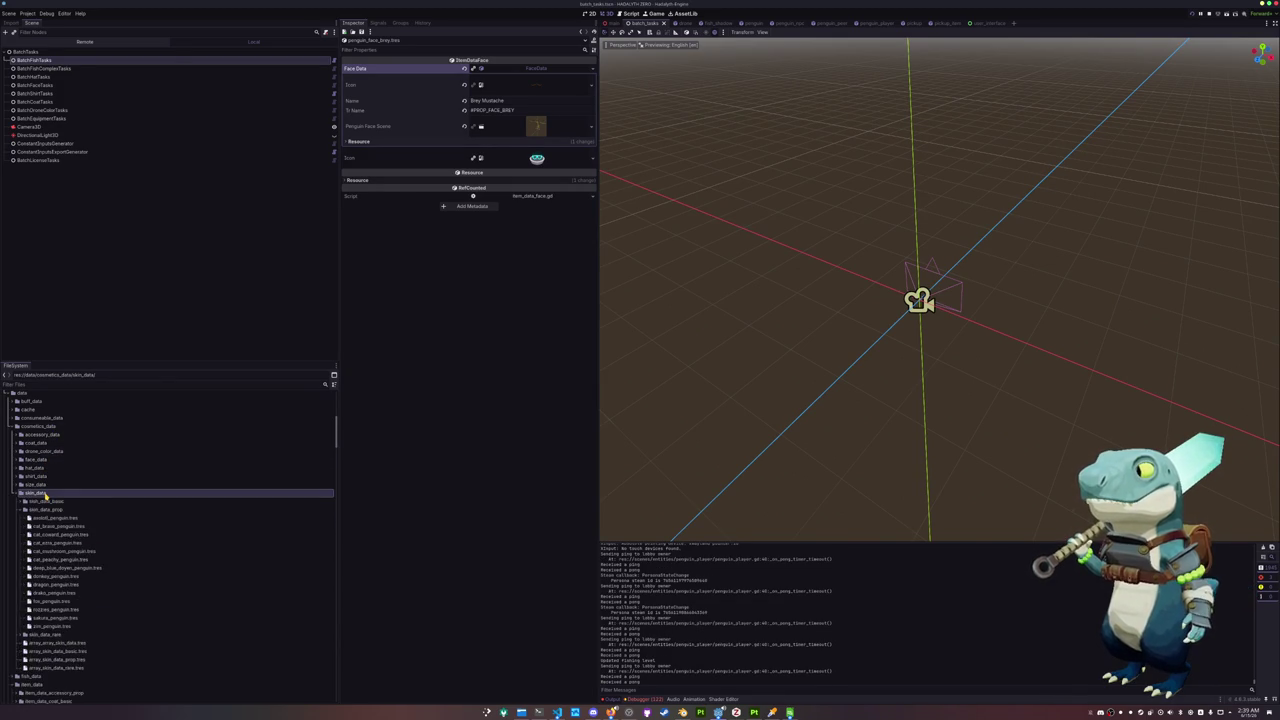
left_click(44, 435)
double_click(52, 437)
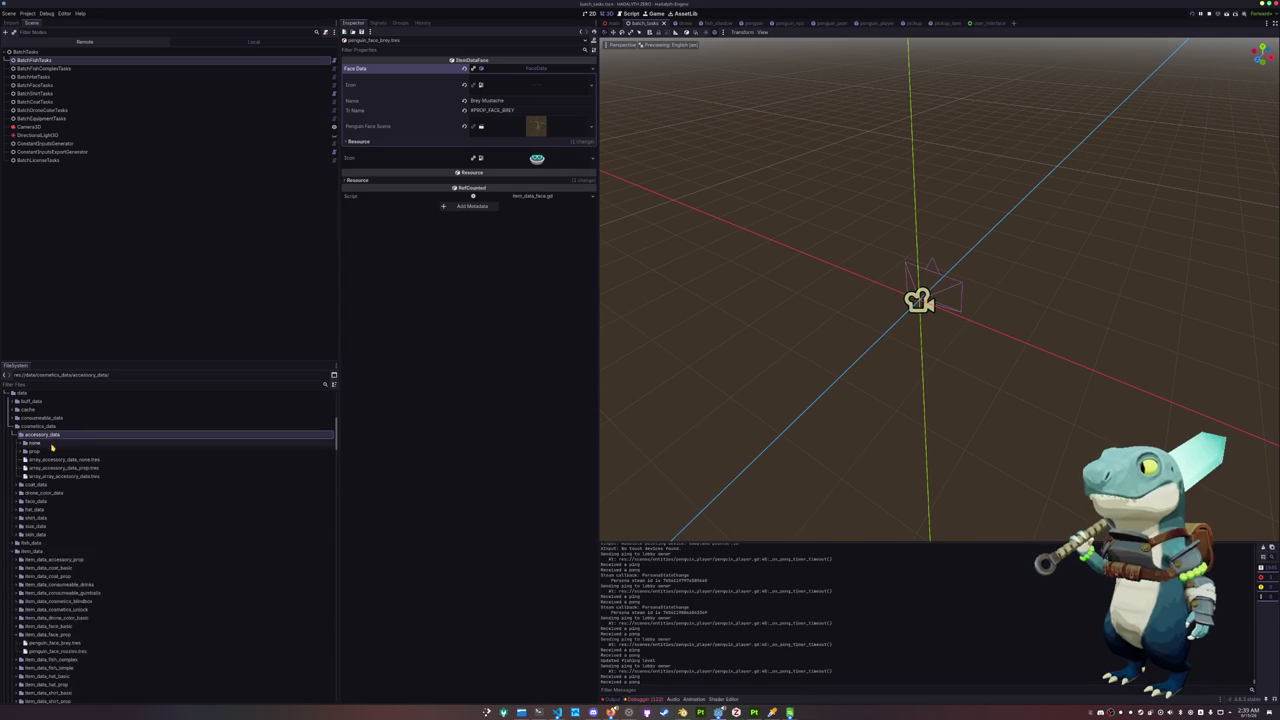
double_click(34, 451)
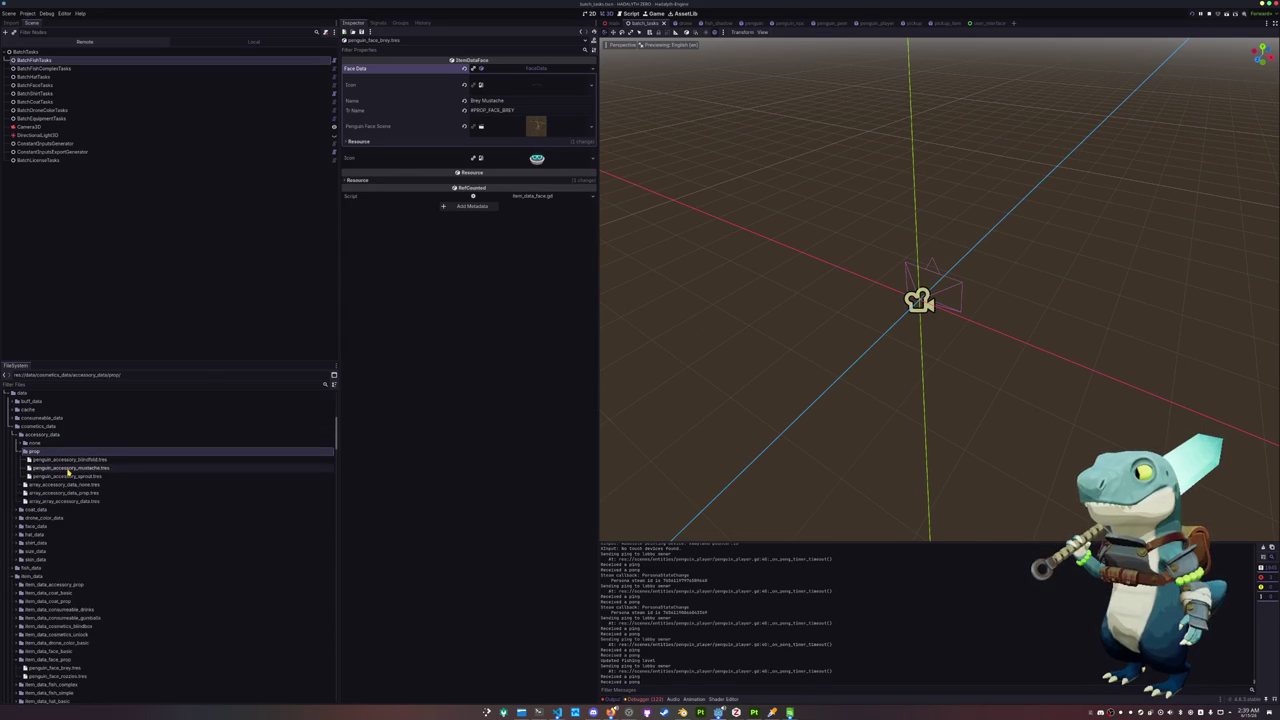
left_click(68, 468)
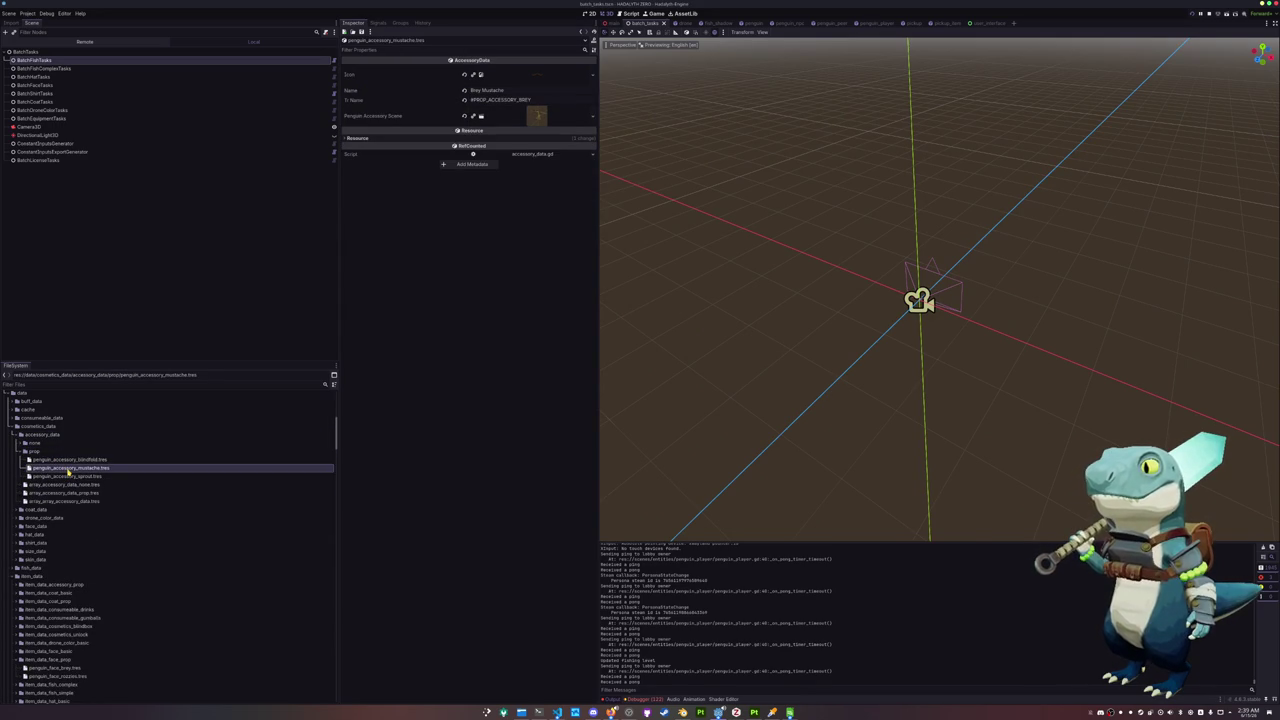
scroll(68, 470, "down", 2)
scroll(66, 480, "down", 2)
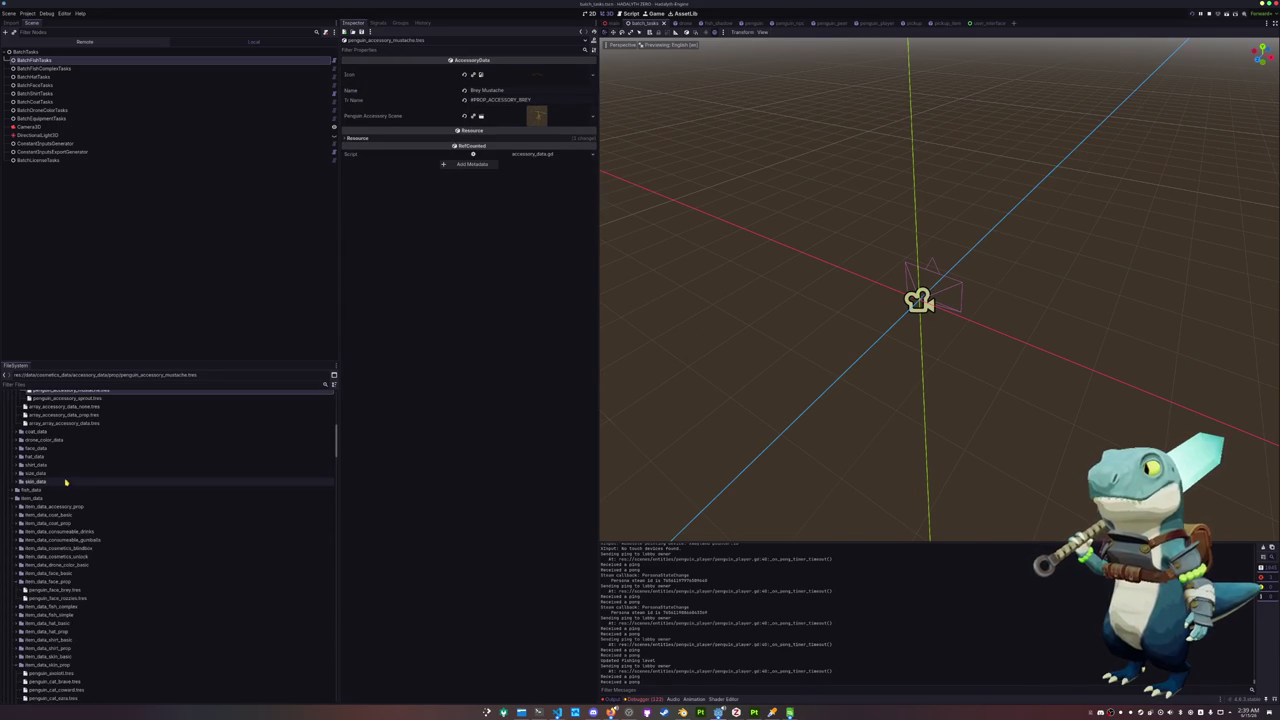
left_click(62, 592)
key("Delete")
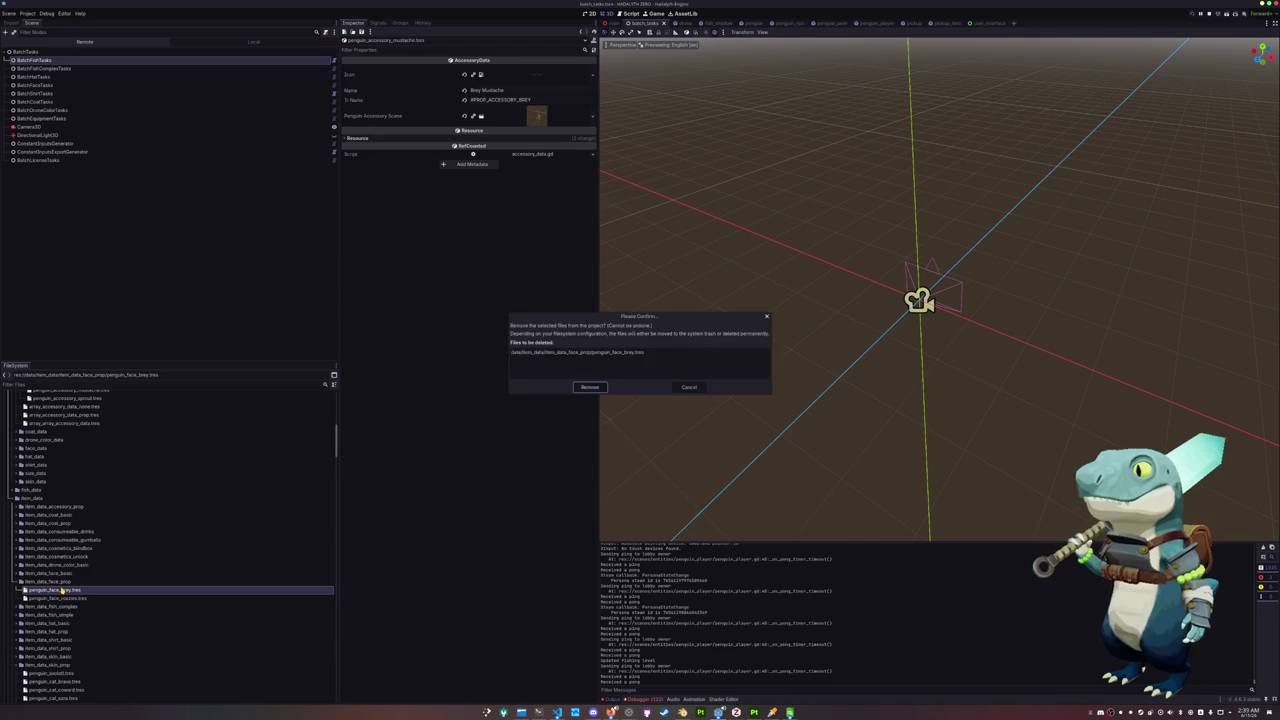
Confirm removing the moustache face item and expand the face_data/prop folder
key("Return")
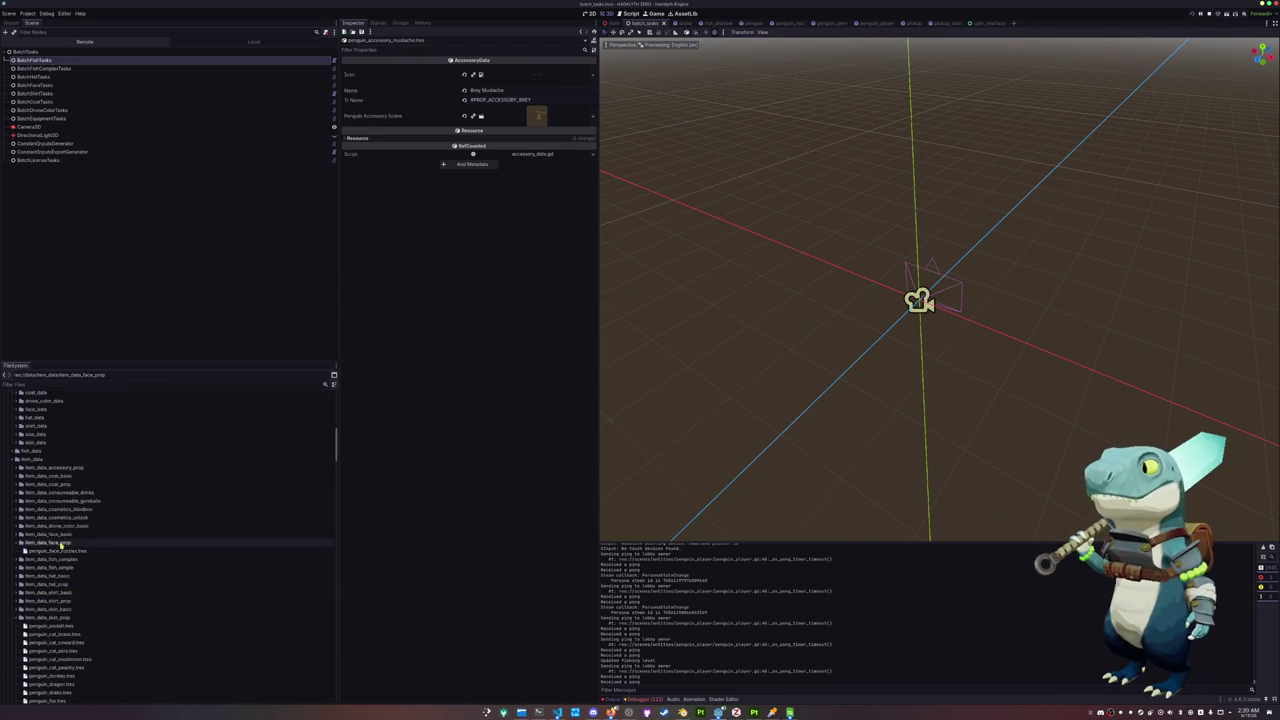
scroll(60, 548, "up", 3)
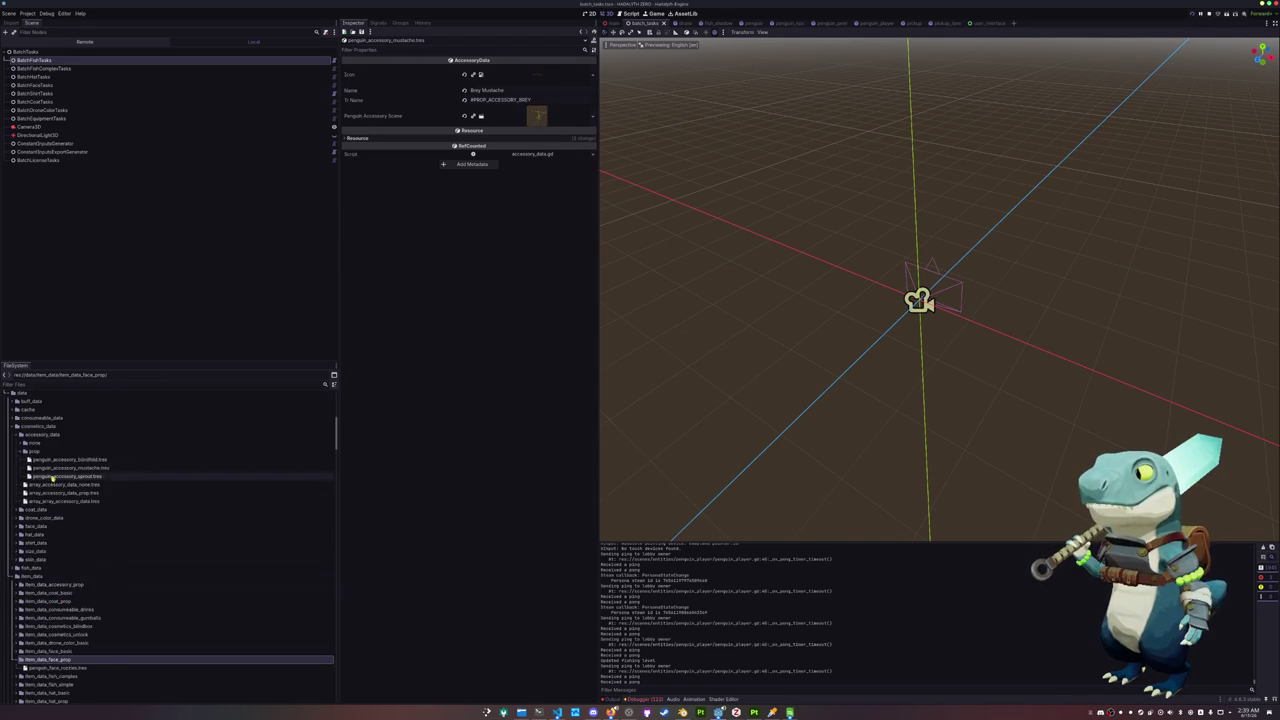
left_click(50, 435)
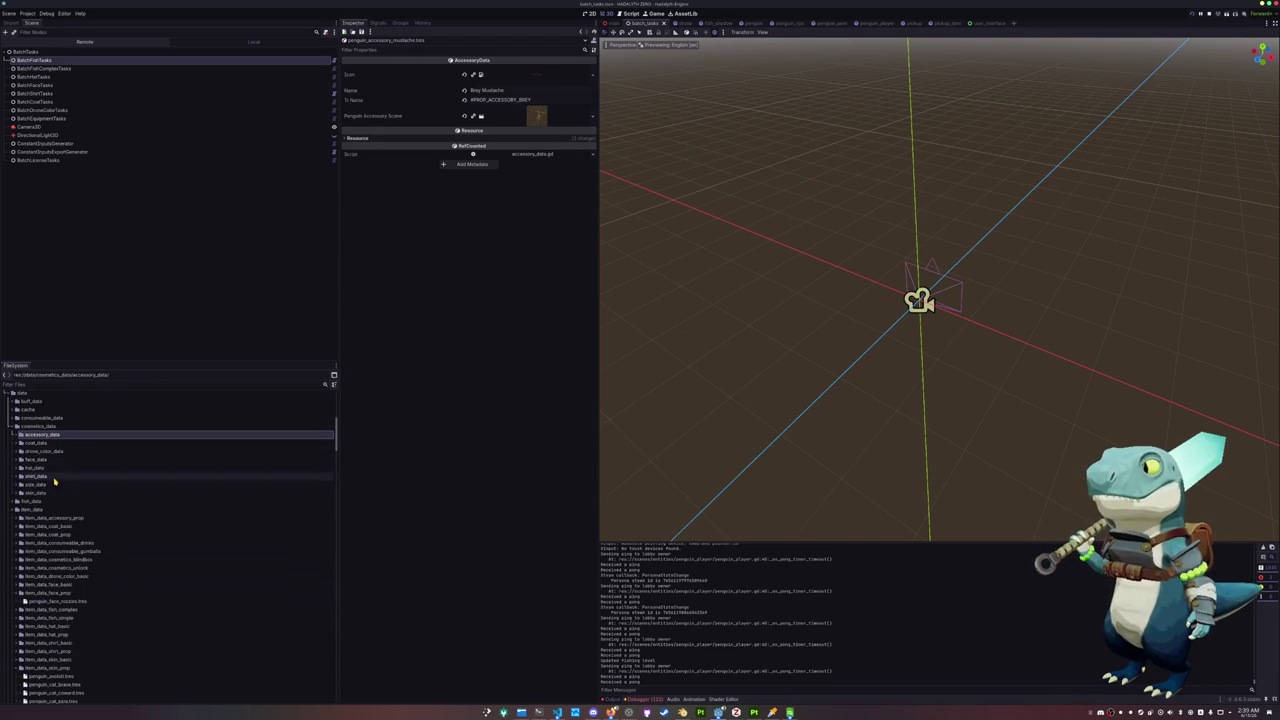
double_click(54, 460)
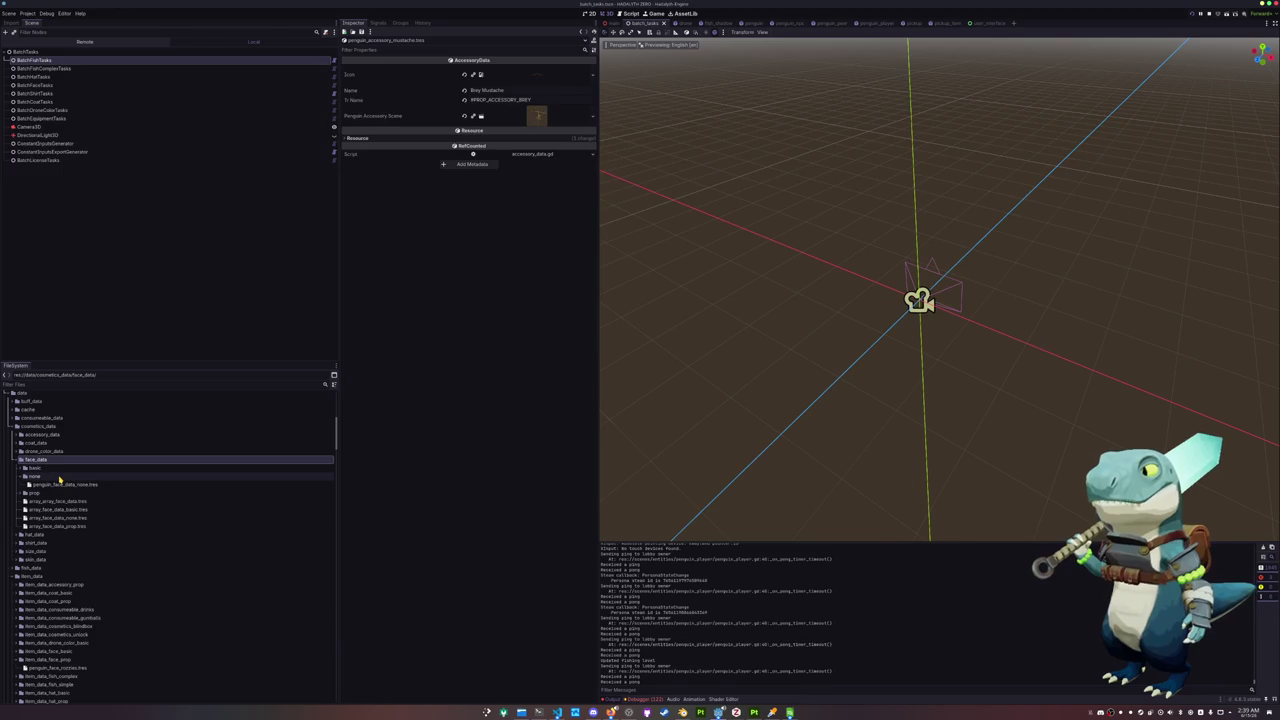
left_click(52, 494)
double_click(52, 494)
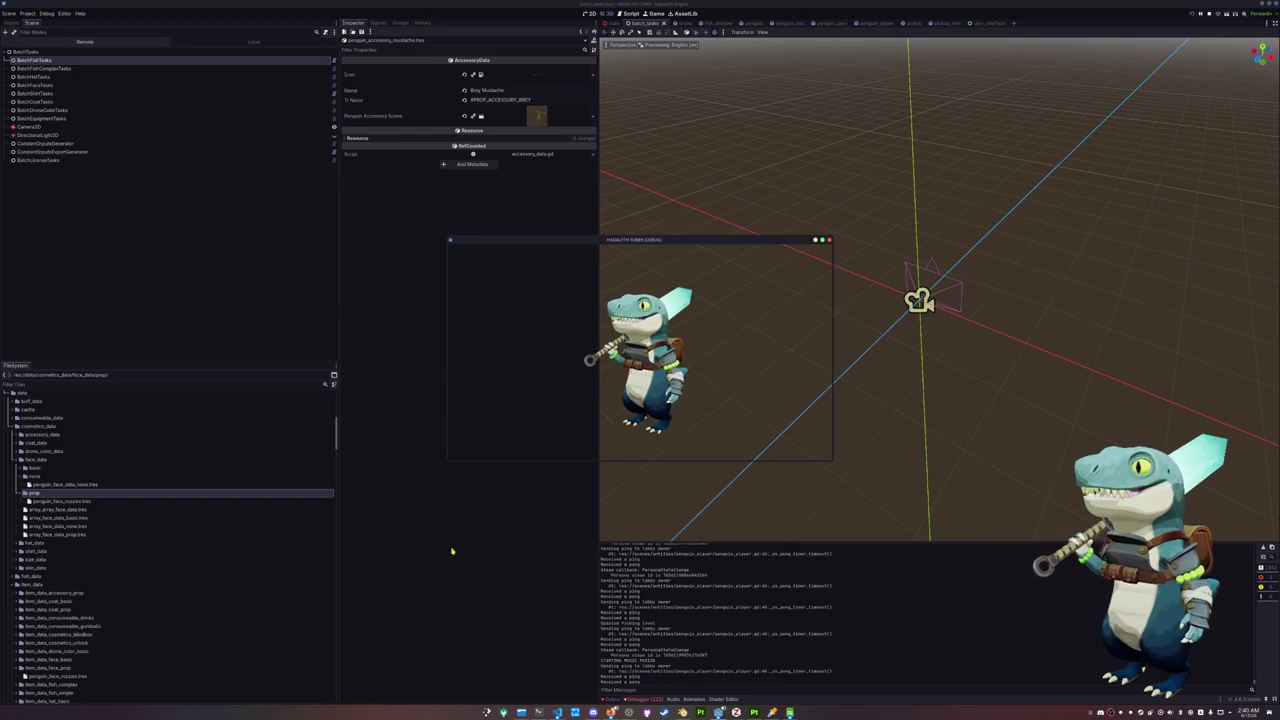
Close the running game and clear the Debugger's Errors list
left_click(648, 697)
left_click(651, 510)
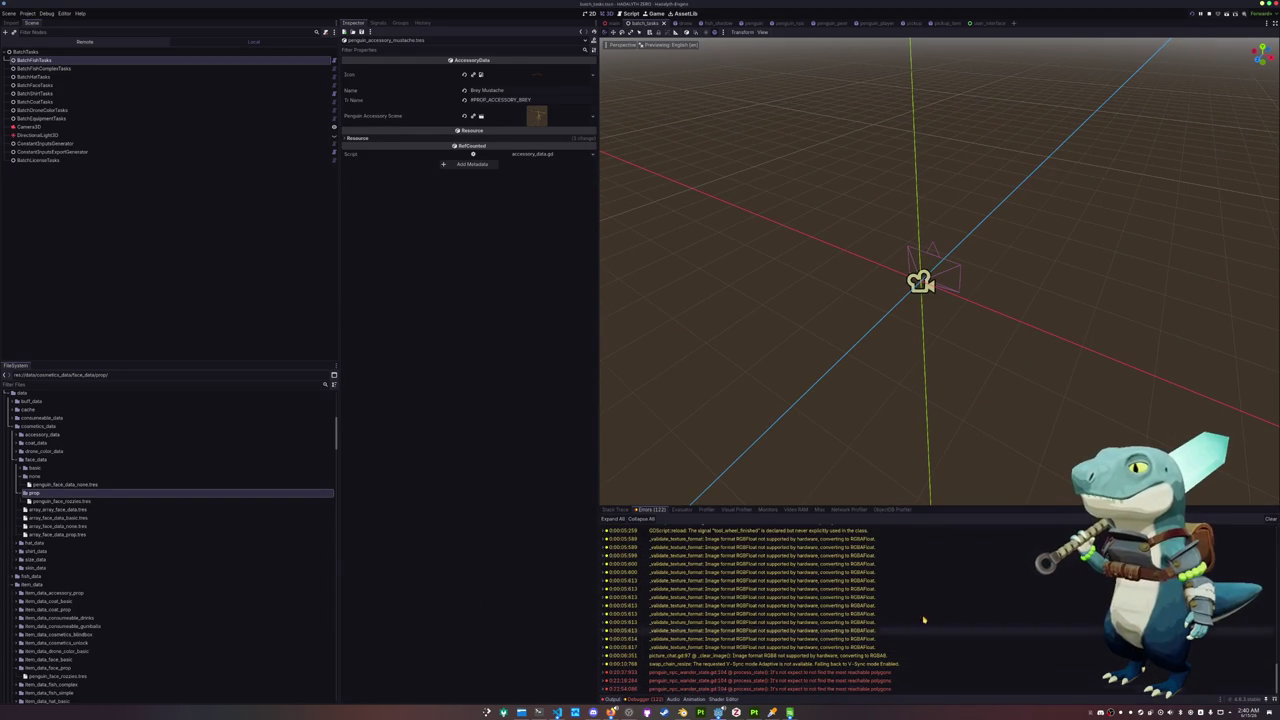
left_click(1270, 518)
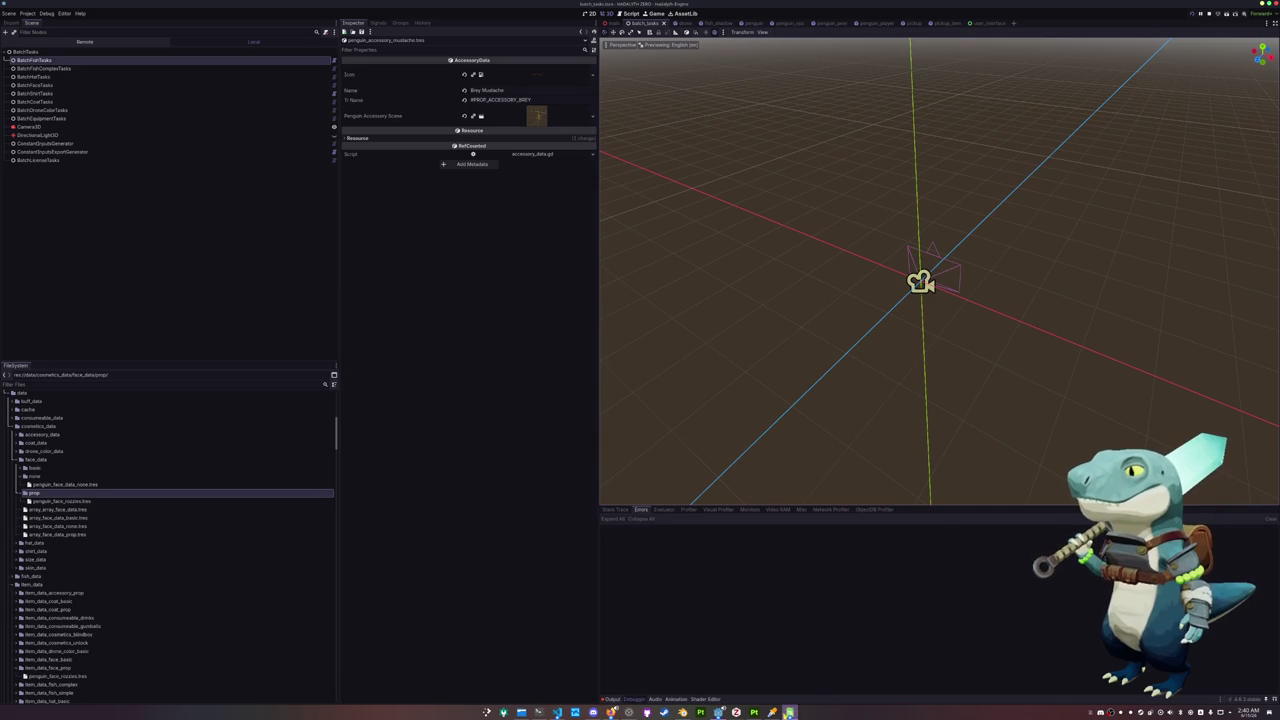
Delete the #PROP_FACE_BREY row (A3:B3) from the face translations sheet, then return to Godot
left_click(790, 712)
left_click(462, 170)
left_click_drag(352, 89, 410, 90)
key("ctrl+minus")
key("Return")
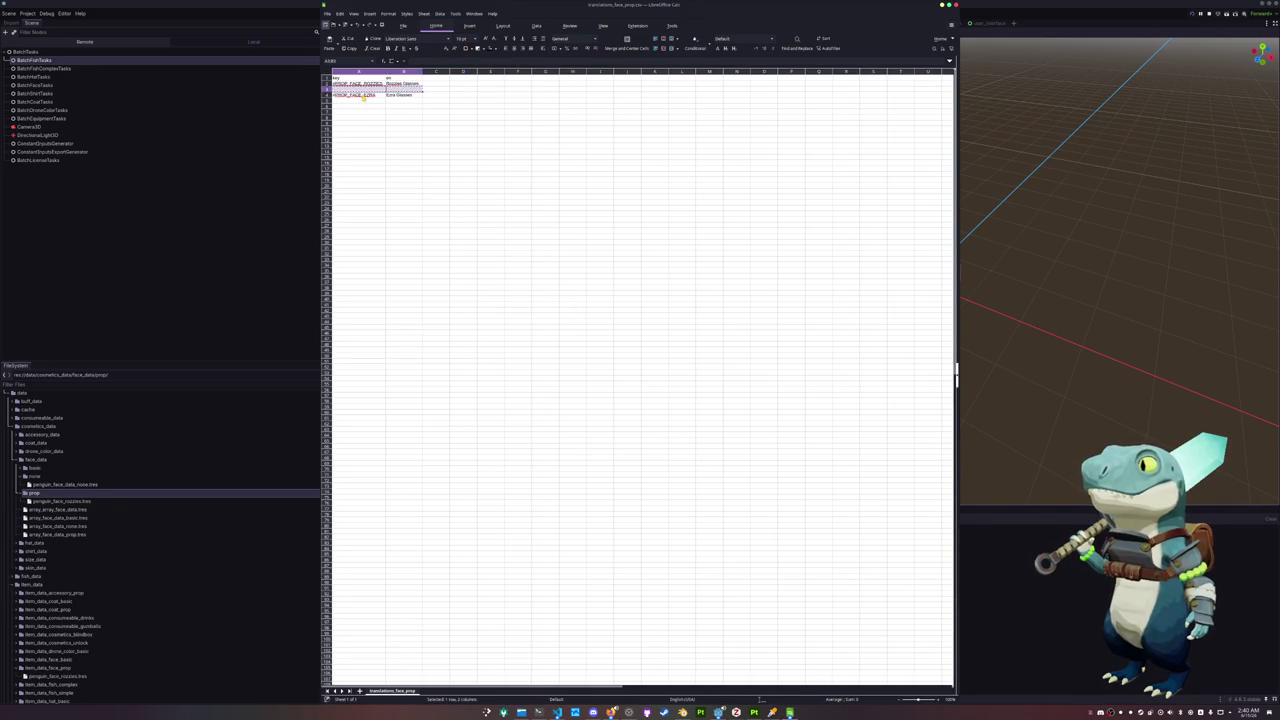
left_click(263, 259)
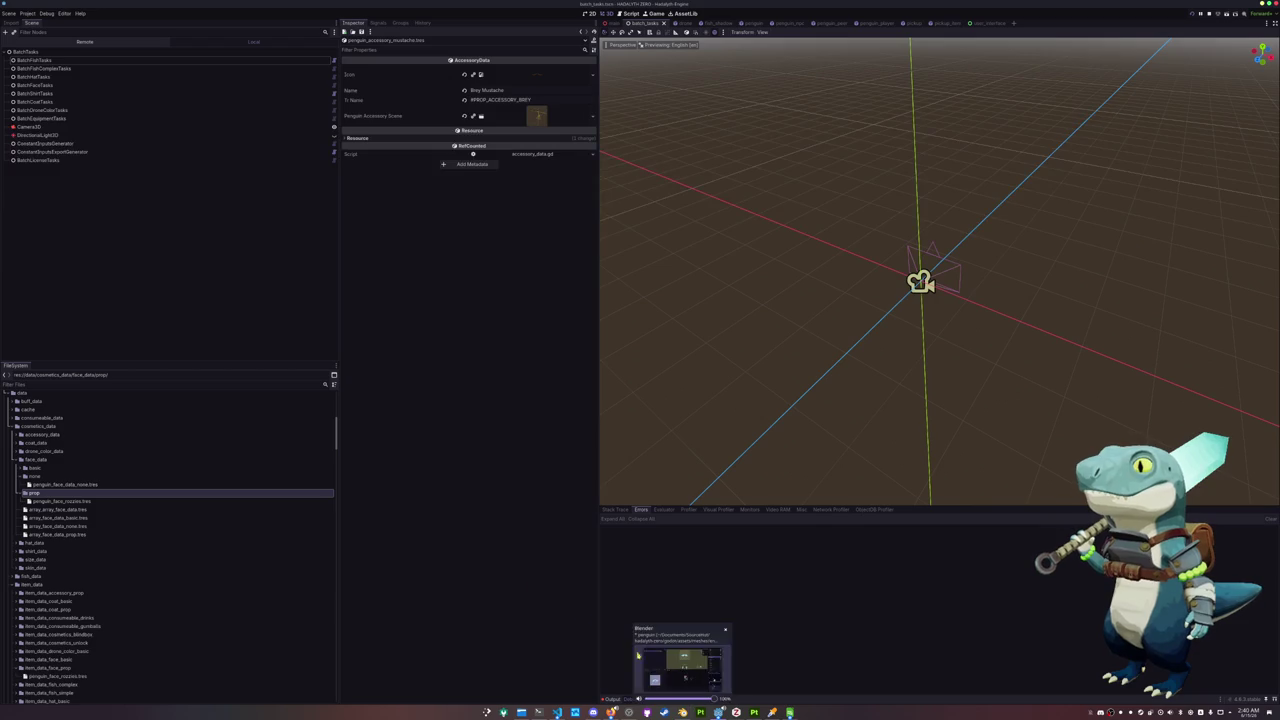
Duplicate penguin_face_nozzles.tres as penguin_face_ezra.tres
left_click(58, 501)
key("ctrl+d")
key("Right")
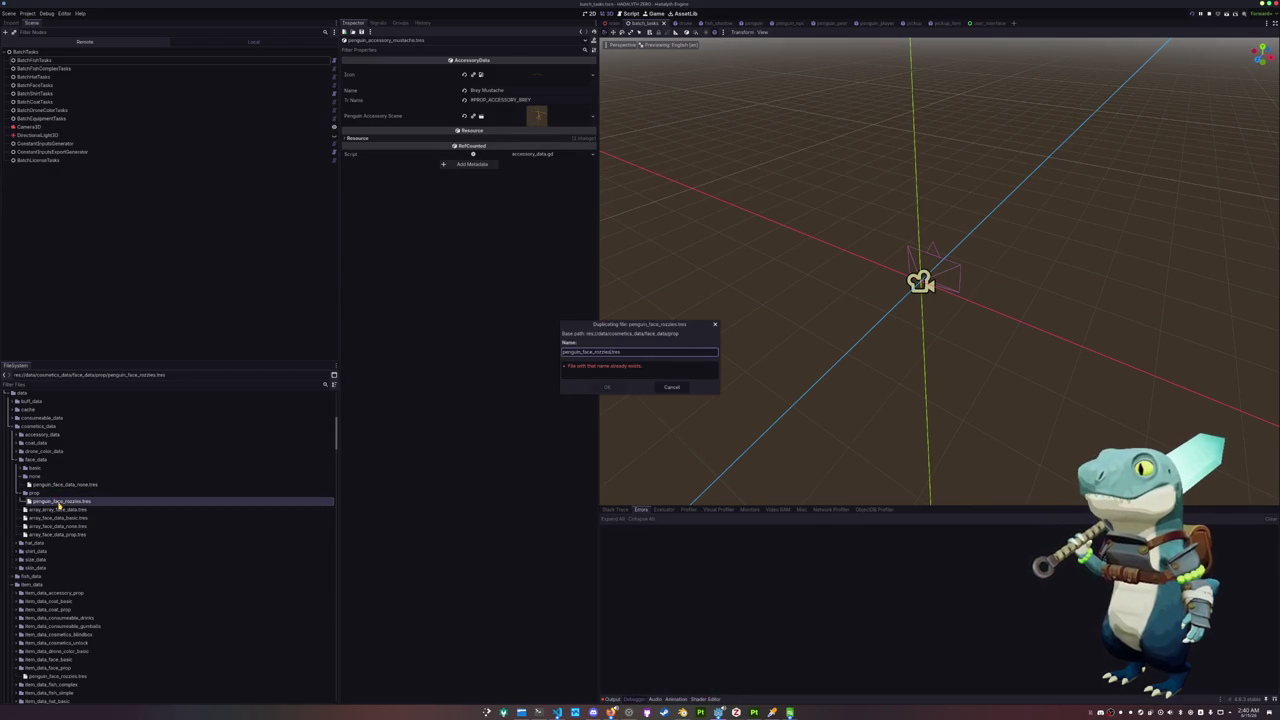
type("ed")
key("Return")
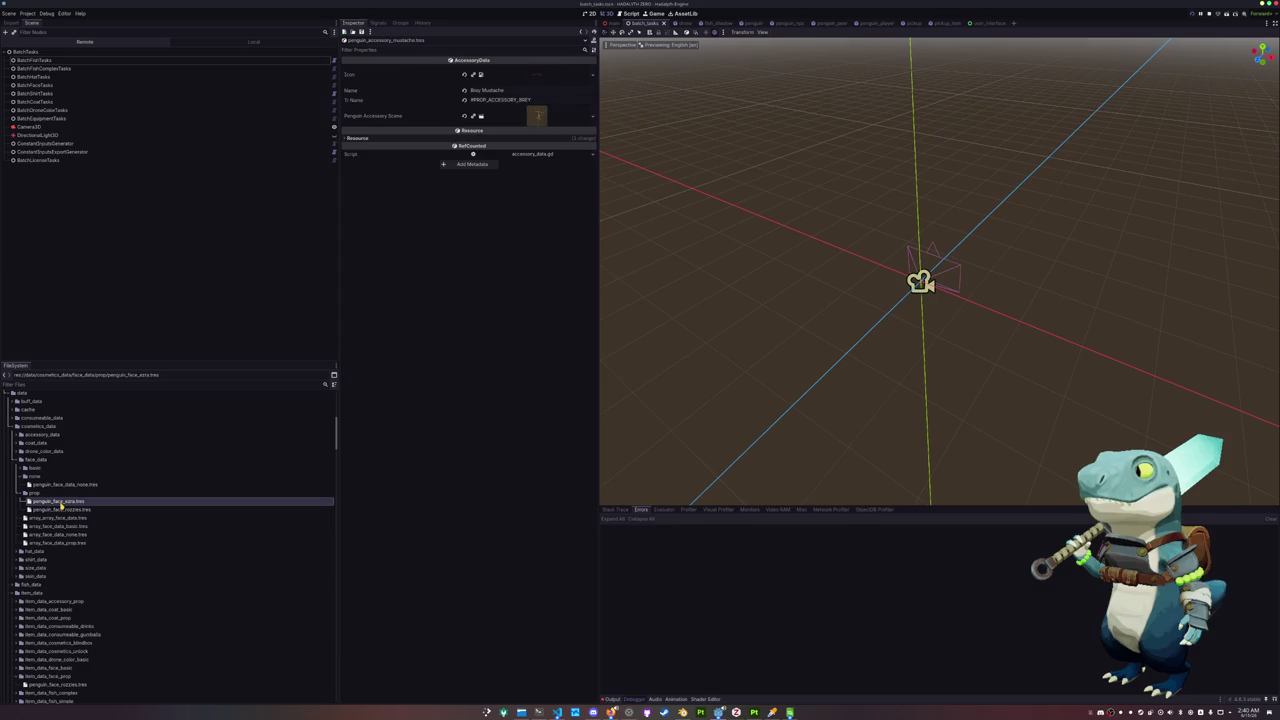
Give the new face item the teal glasses icon, name Ezra Glasses and key #PROP_FACE_EZRA, then save
left_click(592, 75)
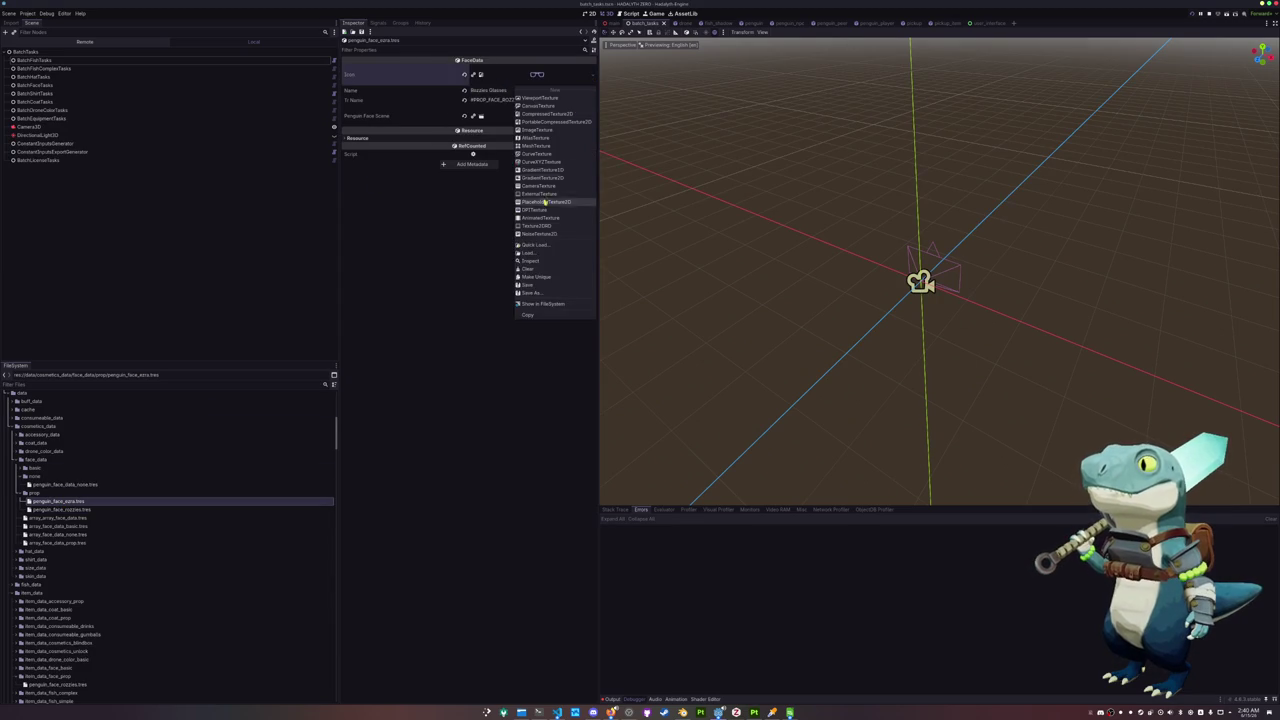
left_click(540, 246)
double_click(571, 277)
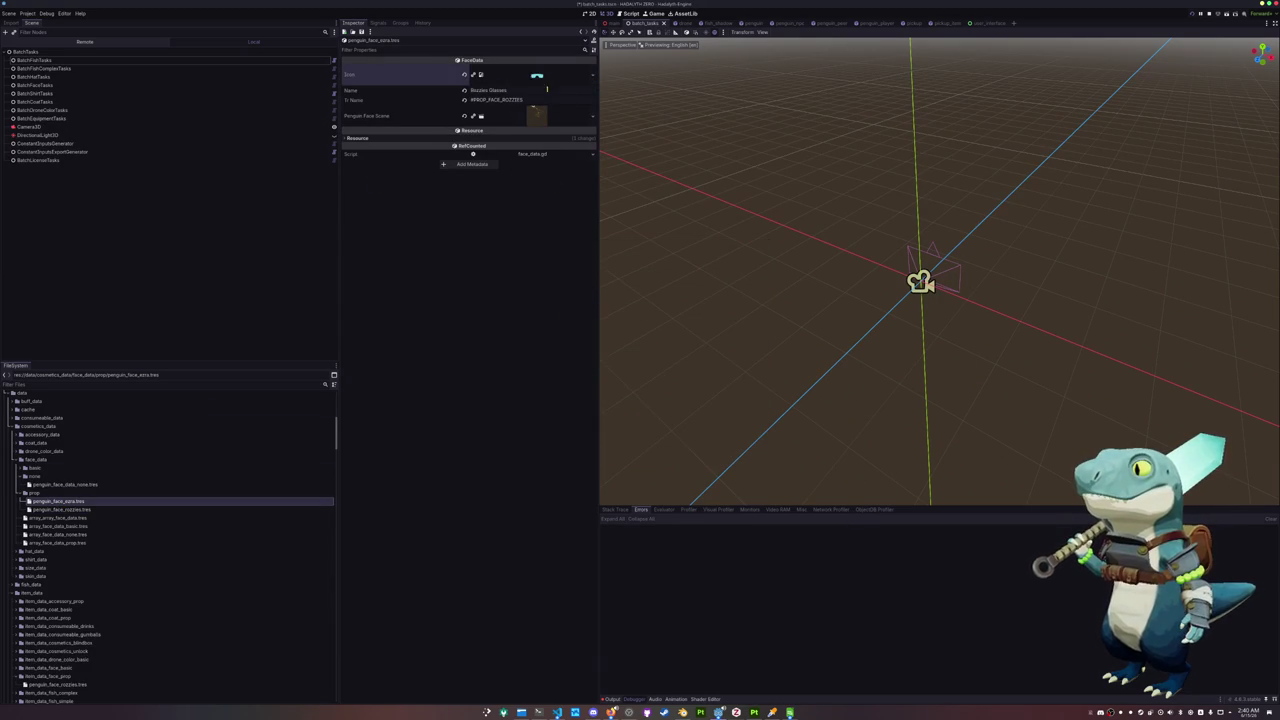
left_click(515, 88)
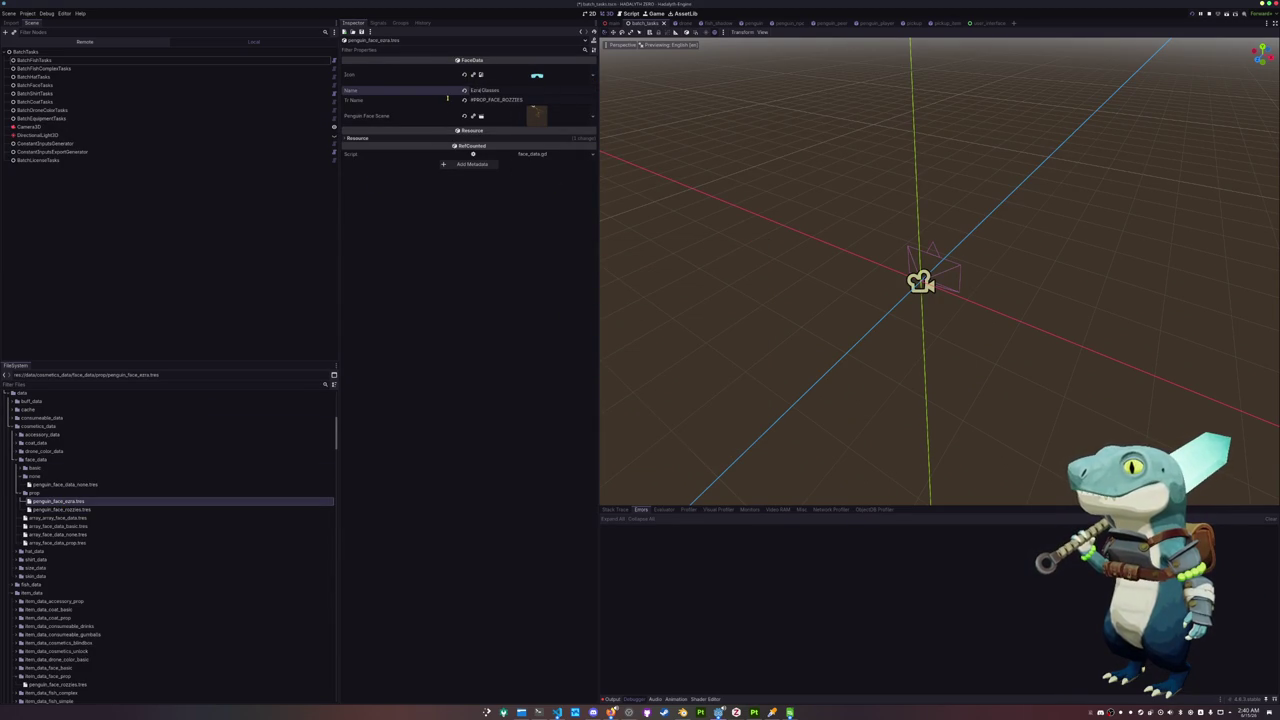
left_click_drag(501, 99, 524, 99)
type("EZ")
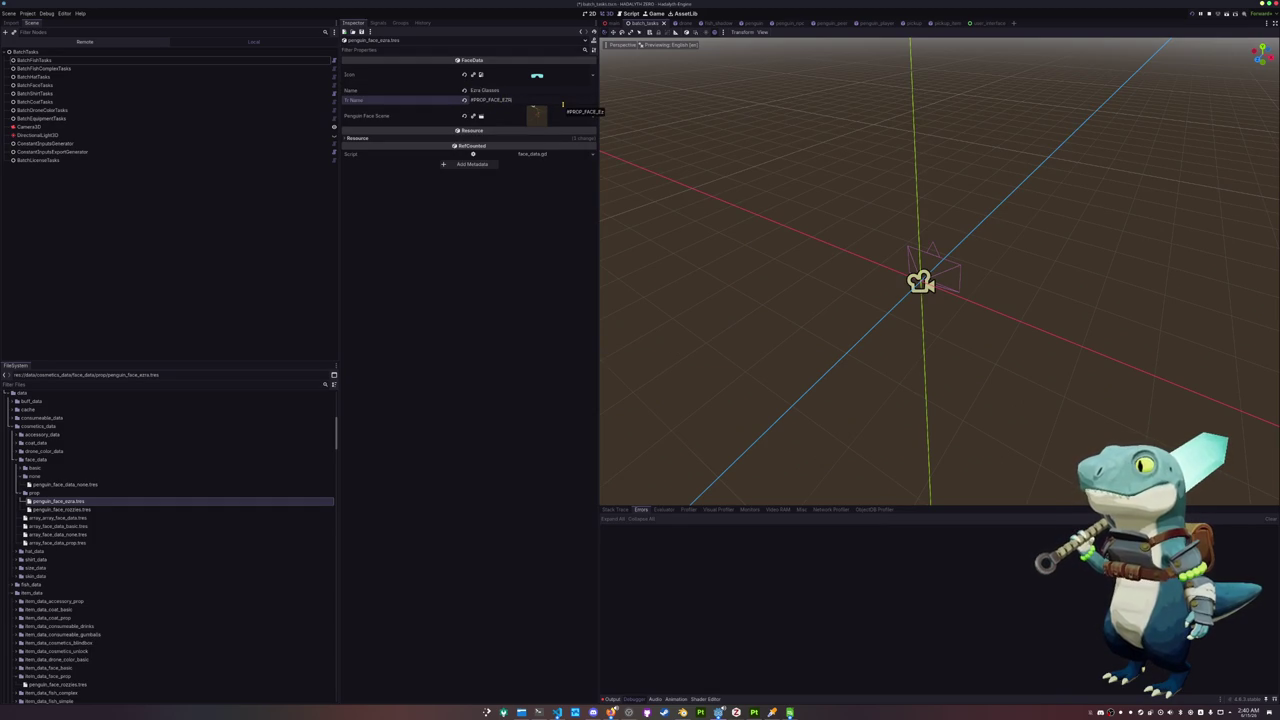
key("ctrl+s")
scroll(149, 494, "down", 5)
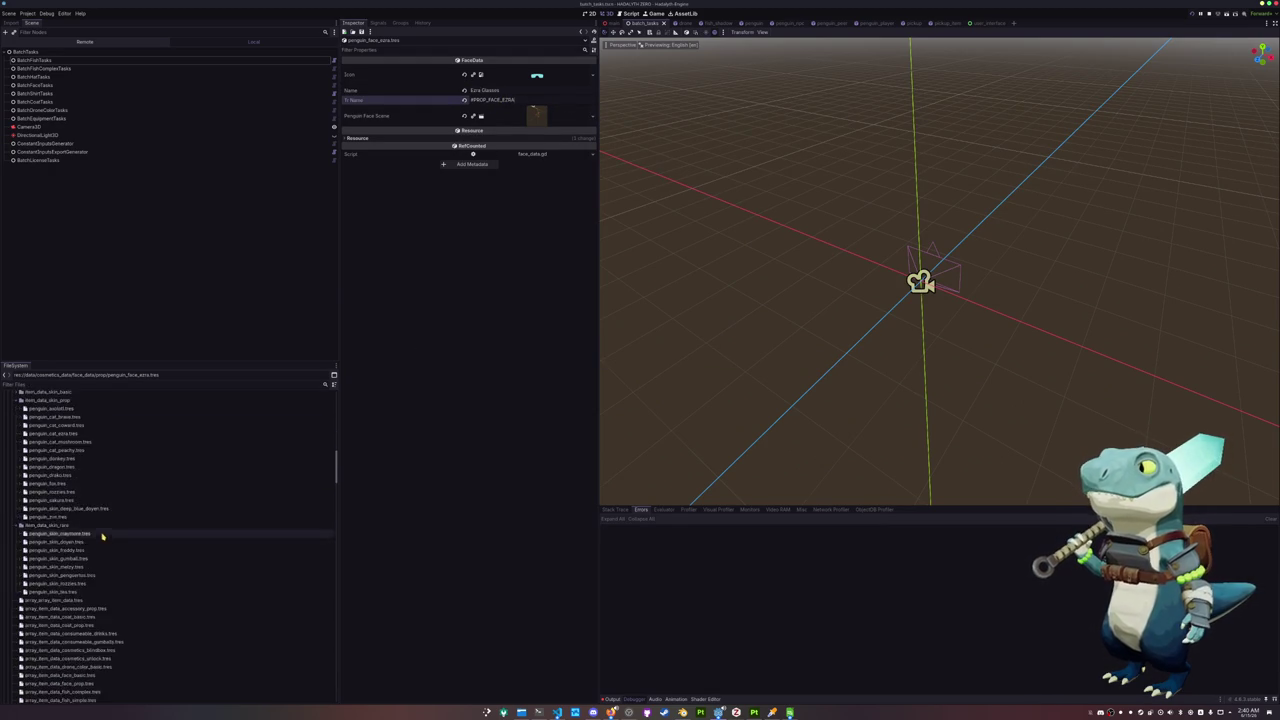
Expand the penguin cosmetics face scenes folder and collapse the rain hat folders
scroll(106, 529, "down", 5)
scroll(85, 549, "down", 5)
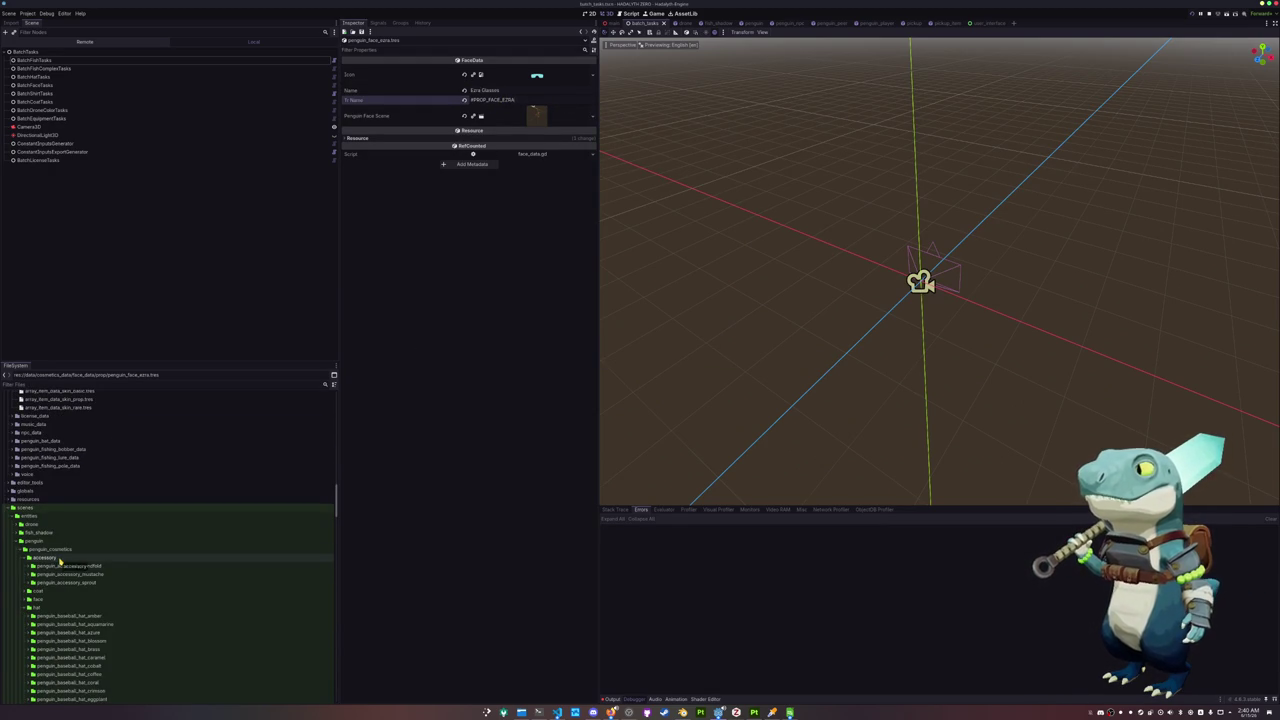
double_click(60, 562)
double_click(48, 575)
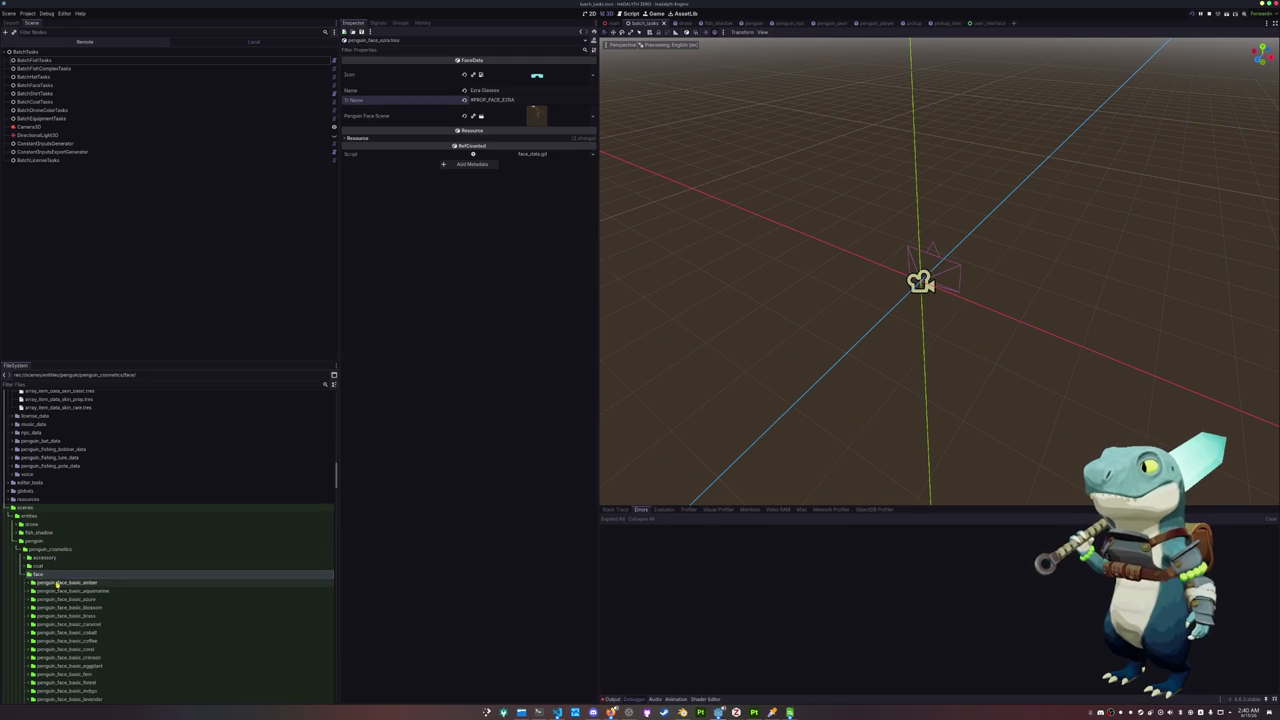
scroll(57, 583, "down", 5)
scroll(57, 583, "down", 5)
scroll(57, 584, "down", 5)
scroll(56, 585, "down", 3)
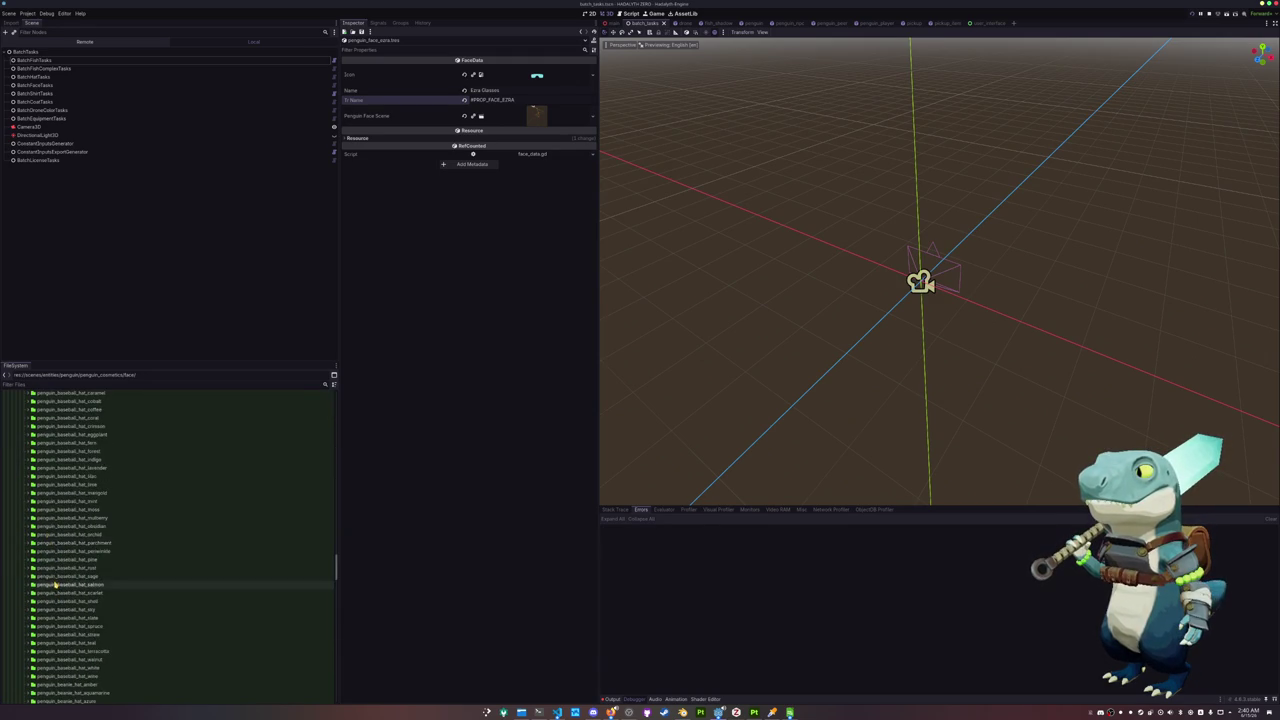
scroll(56, 584, "down", 15)
left_click(64, 511)
double_click(66, 519)
double_click(65, 527)
double_click(65, 536)
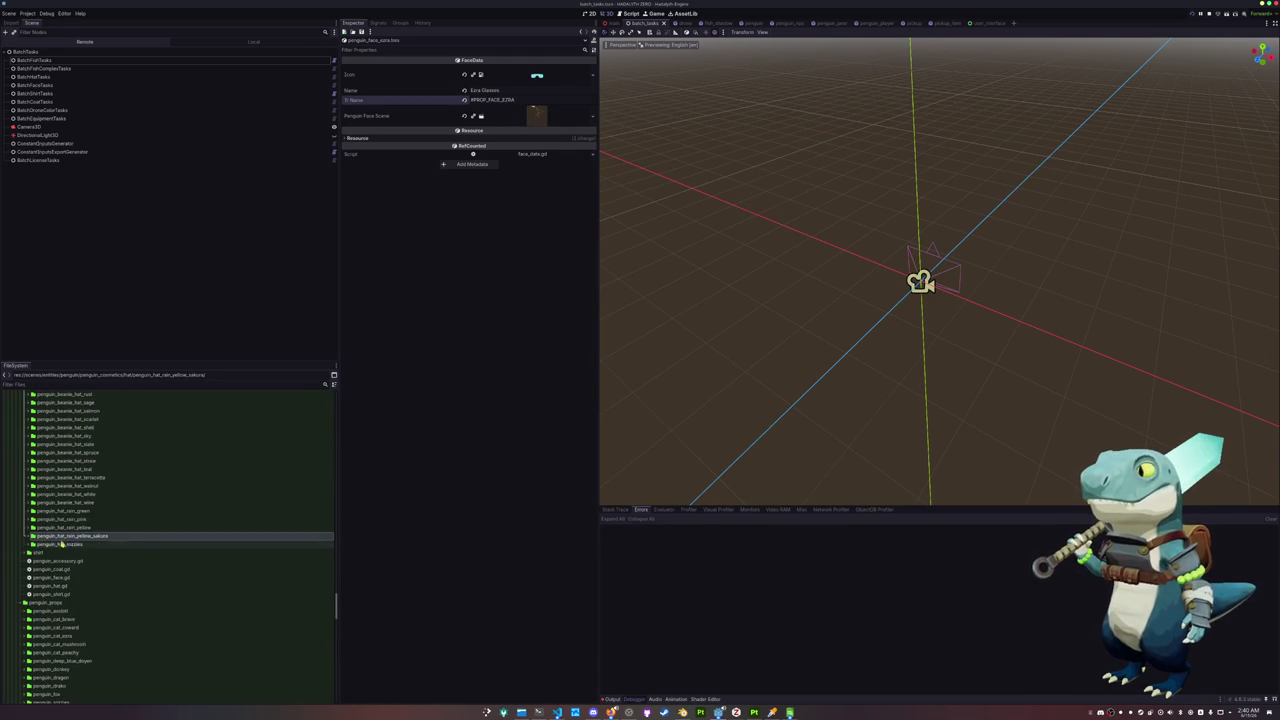
scroll(62, 545, "up", 5)
scroll(56, 560, "up", 2)
scroll(52, 570, "up", 3)
left_click(51, 571)
scroll(52, 565, "up", 2)
scroll(55, 558, "up", 3)
scroll(58, 553, "up", 3)
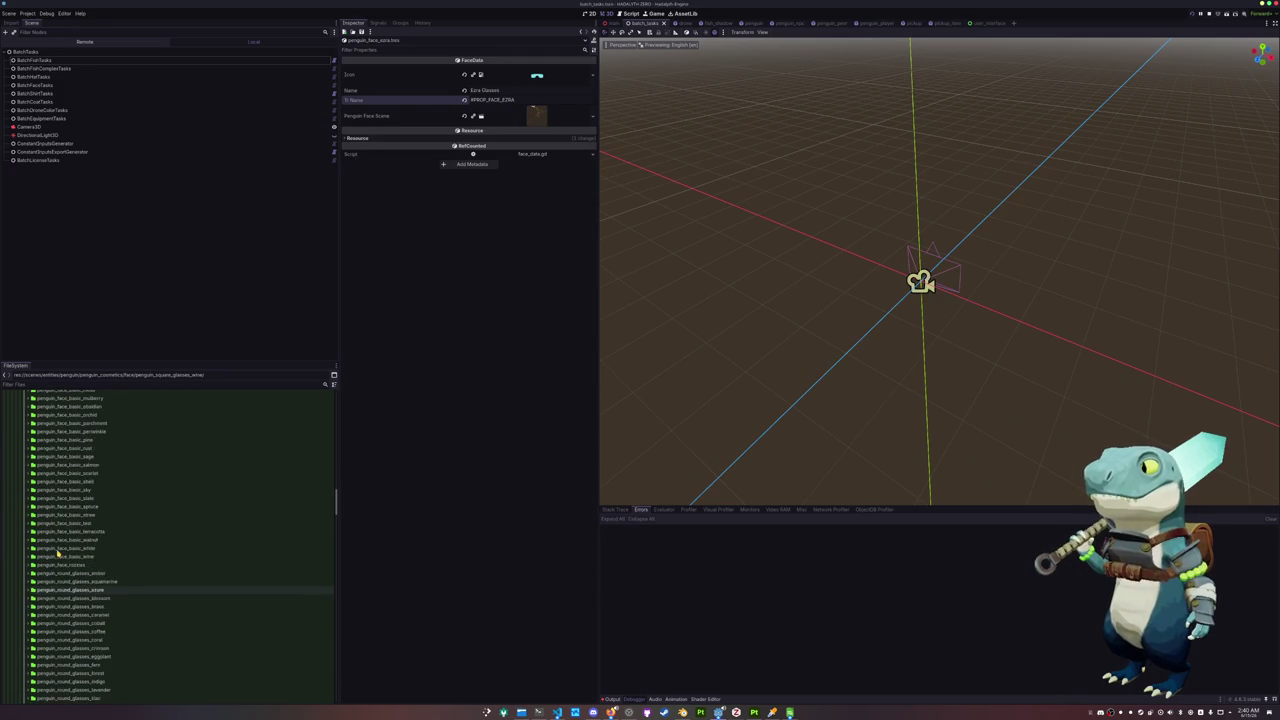
Duplicate the penguin_face_rozzes folder as penguin_face_ezra
left_click(57, 566)
key("ctrl+d")
key("End")
key("BackSpace")
key("BackSpace")
key("BackSpace")
type("ezr")
key("Return")
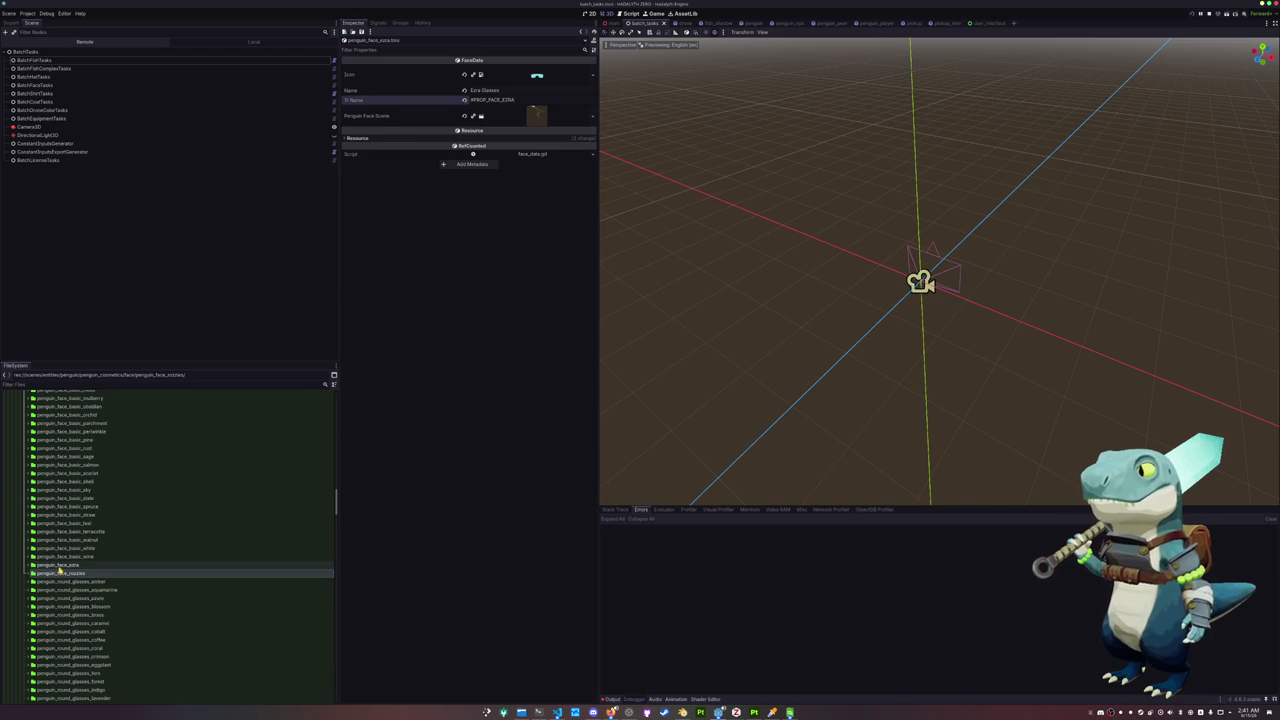
Rename the copied scene to penguin_face_ezra.tscn and open it
left_click(62, 574)
left_click(62, 574)
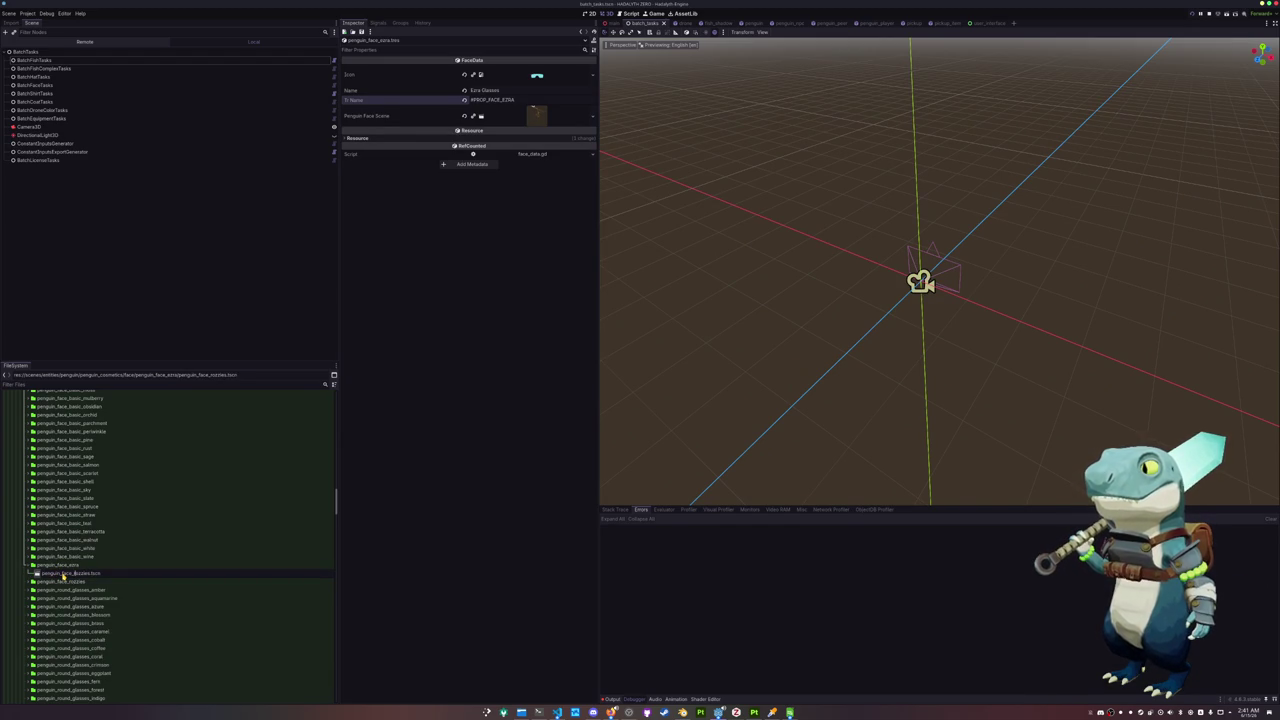
key("Return")
double_click(62, 574)
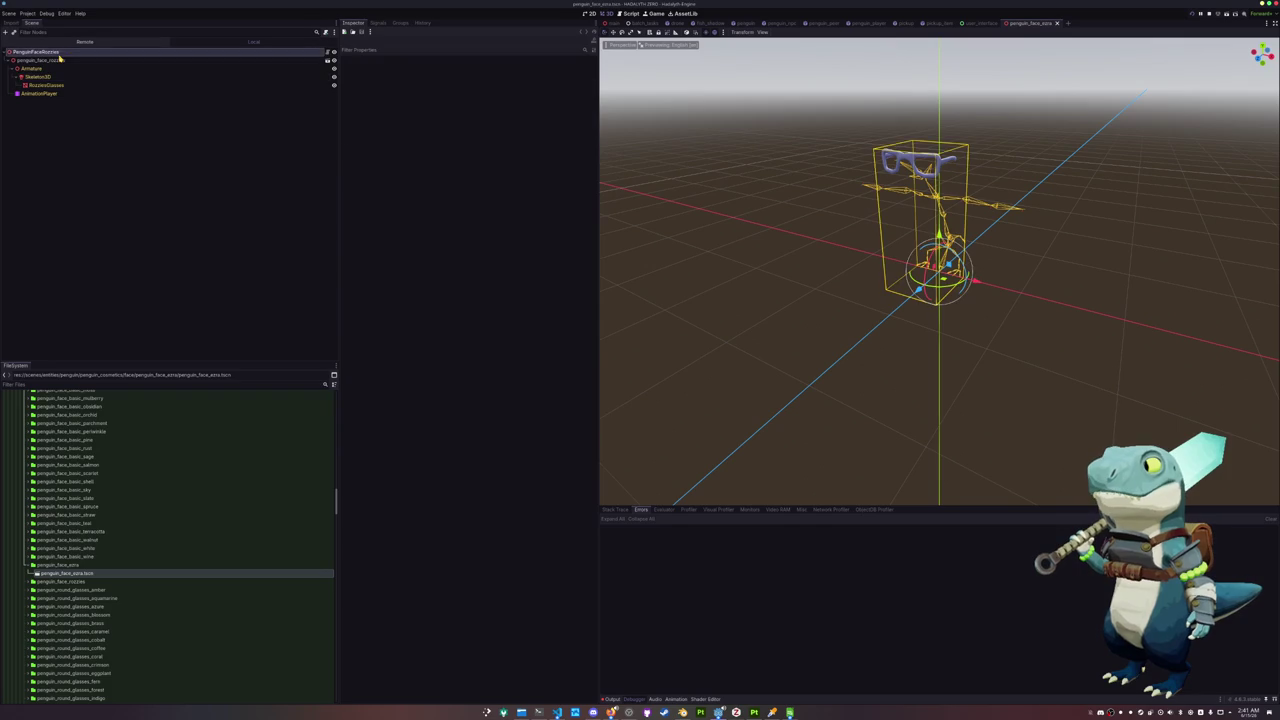
Rename the root node to PenguinFaceEzra, delete the old rozzes glasses model, and save the scene
left_click(59, 53)
key("F2")
type("Ezra")
key("Return")
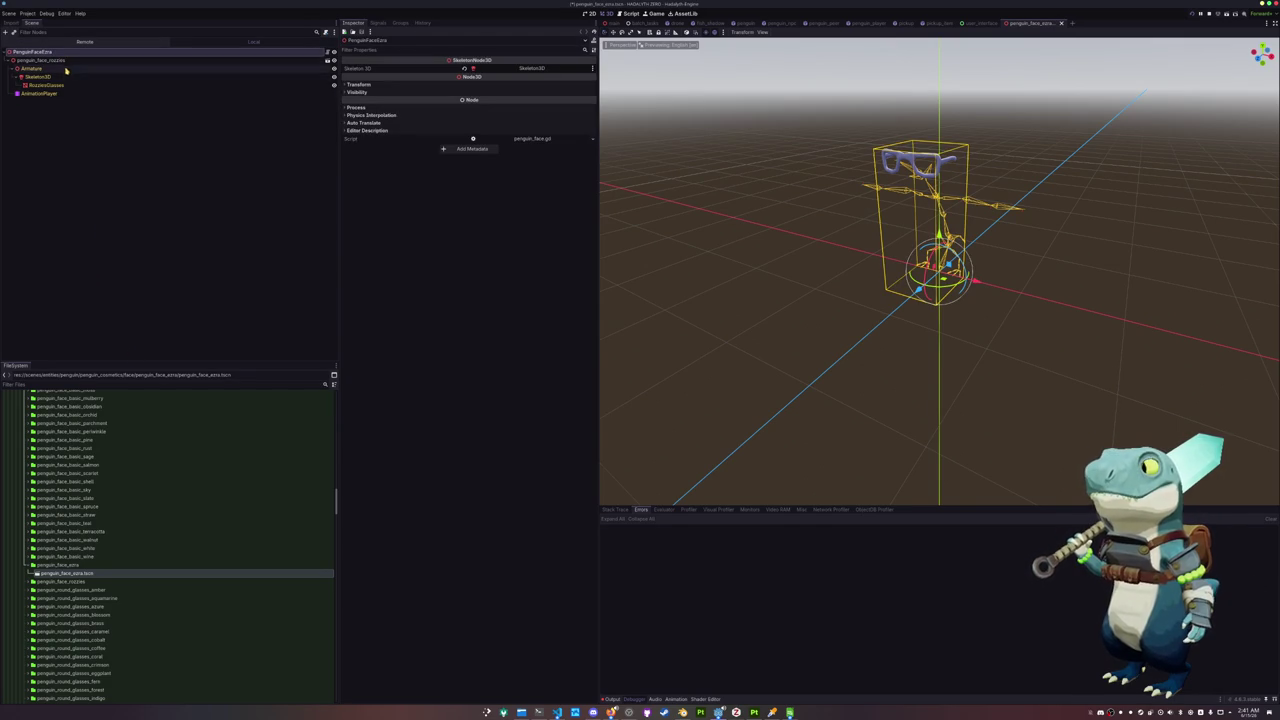
key("Down")
key("Delete")
key("Return")
key("ctrl+s")
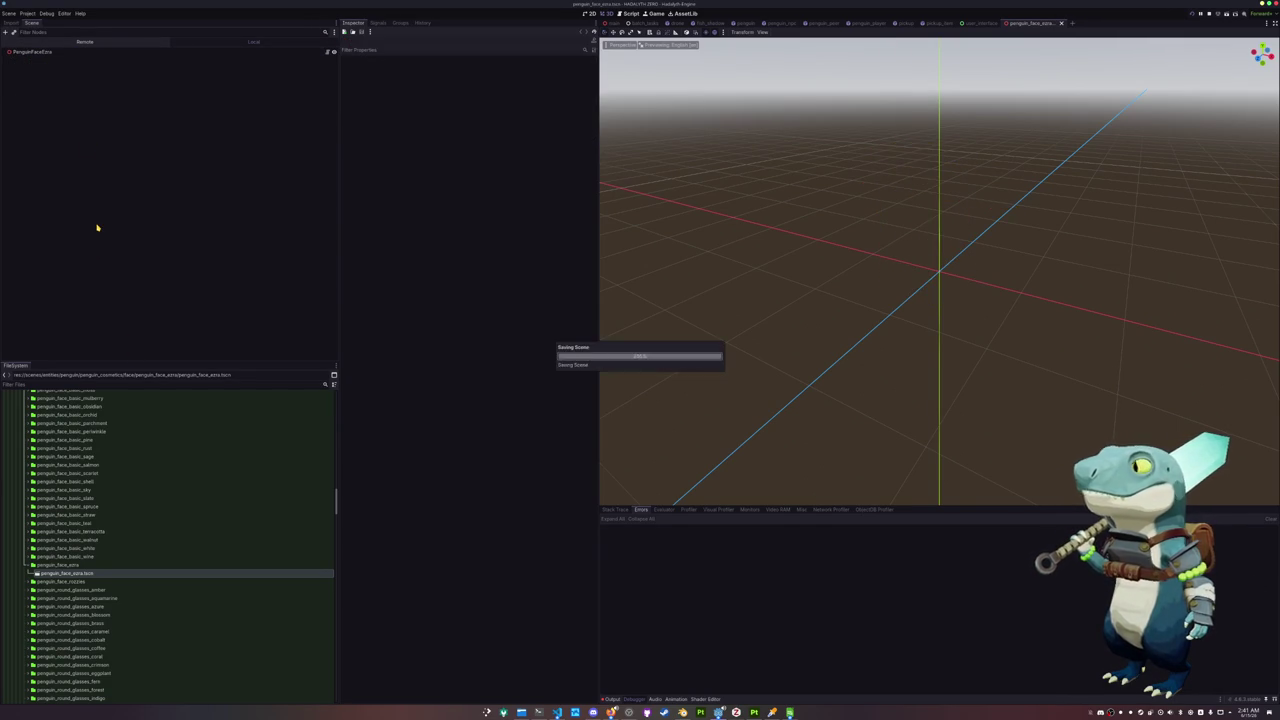
Add penguin_face_ezra.glb with editable children and link its glasses mesh to Skeleton3D
left_click(43, 383)
type("ezra")
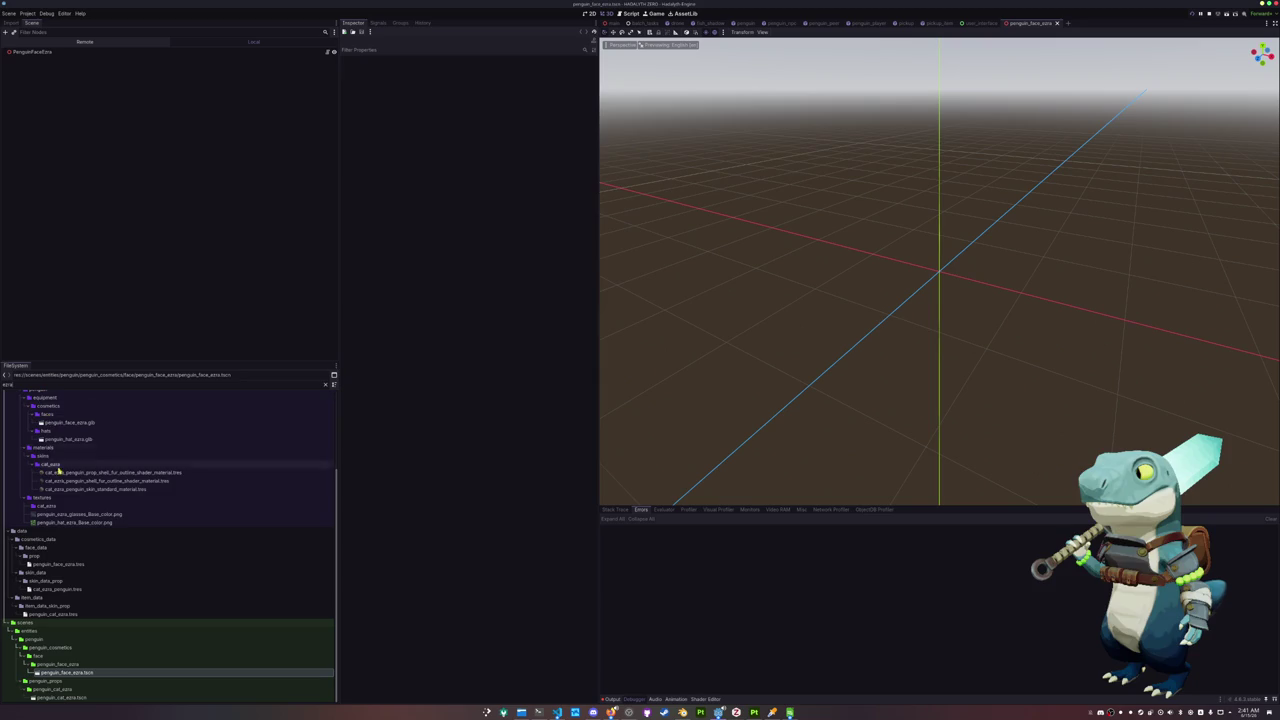
left_click_drag(65, 422, 40, 54)
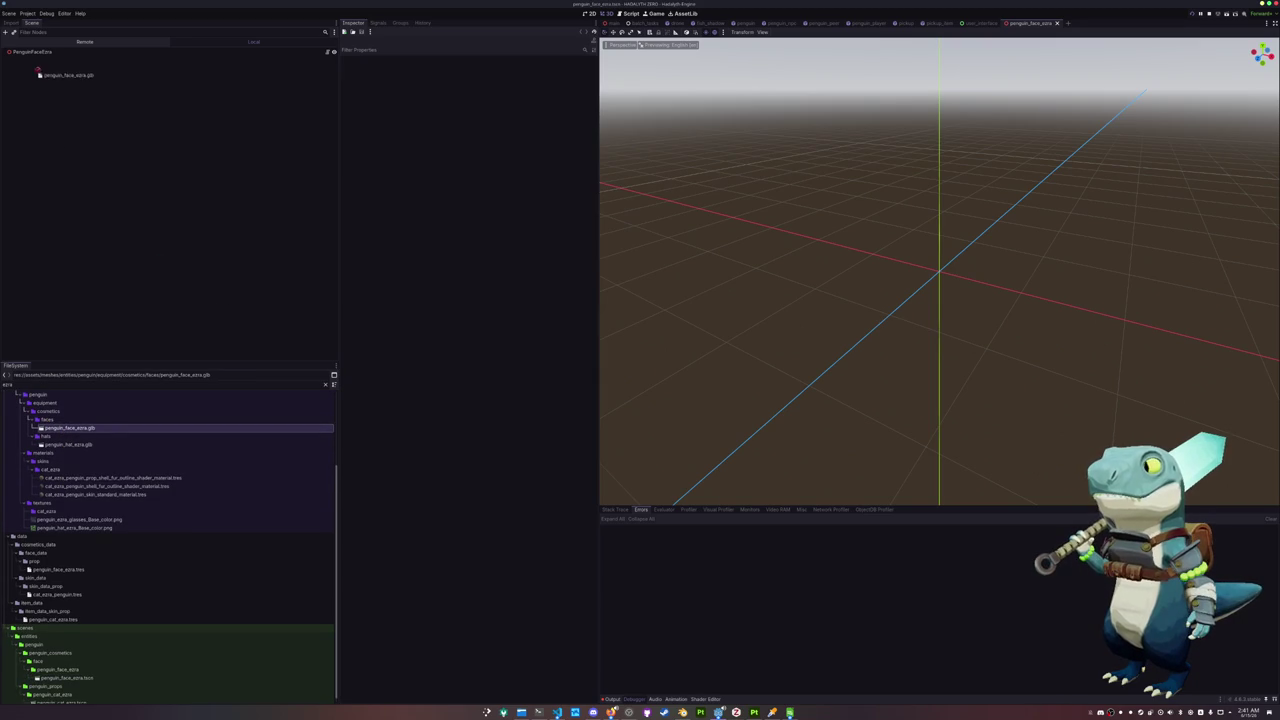
right_click(40, 60)
left_click(80, 211)
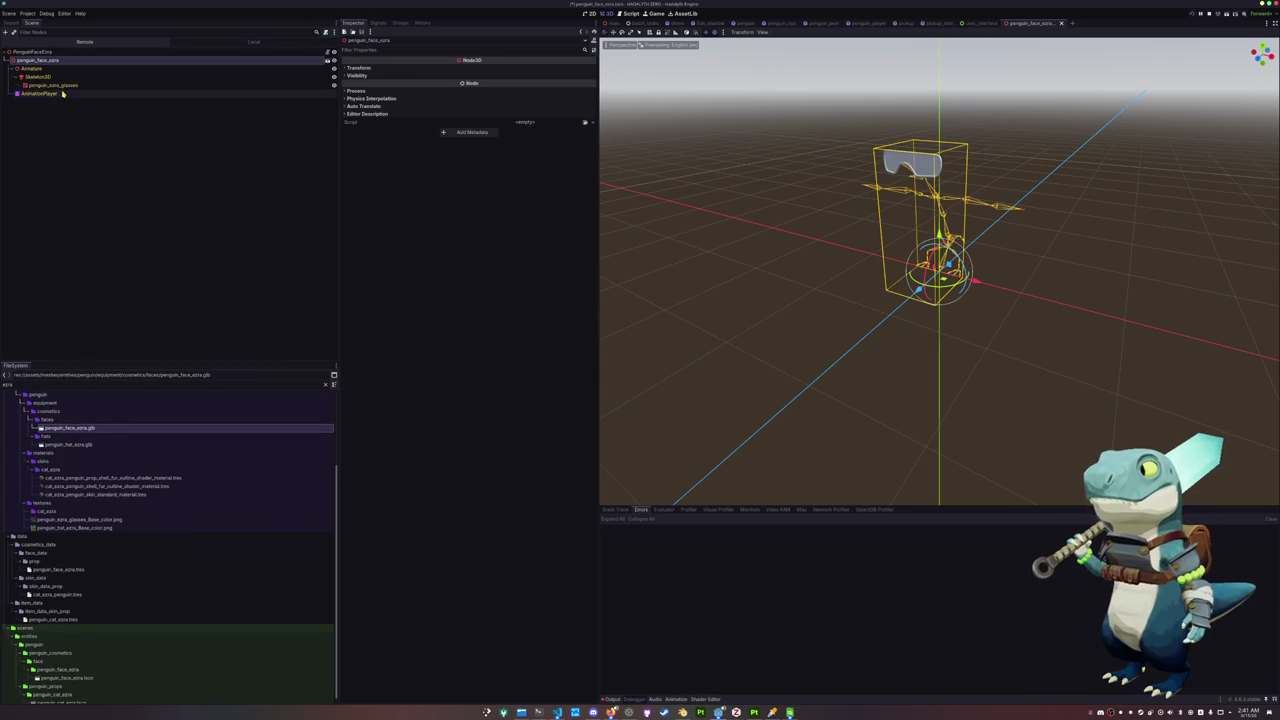
left_click(148, 52)
left_click(527, 68)
double_click(615, 292)
left_click(100, 86)
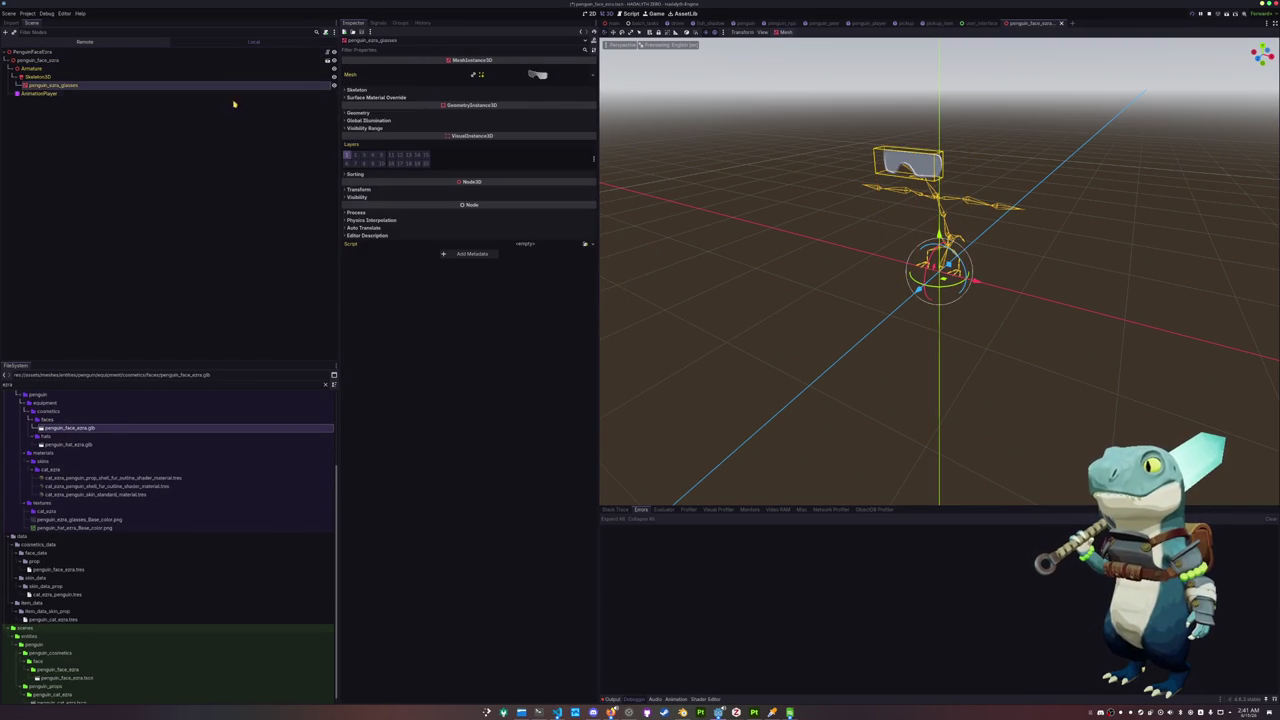
Clear the file filter and find the yellow rain coat material in the cosmetics materials folder
left_click(65, 477)
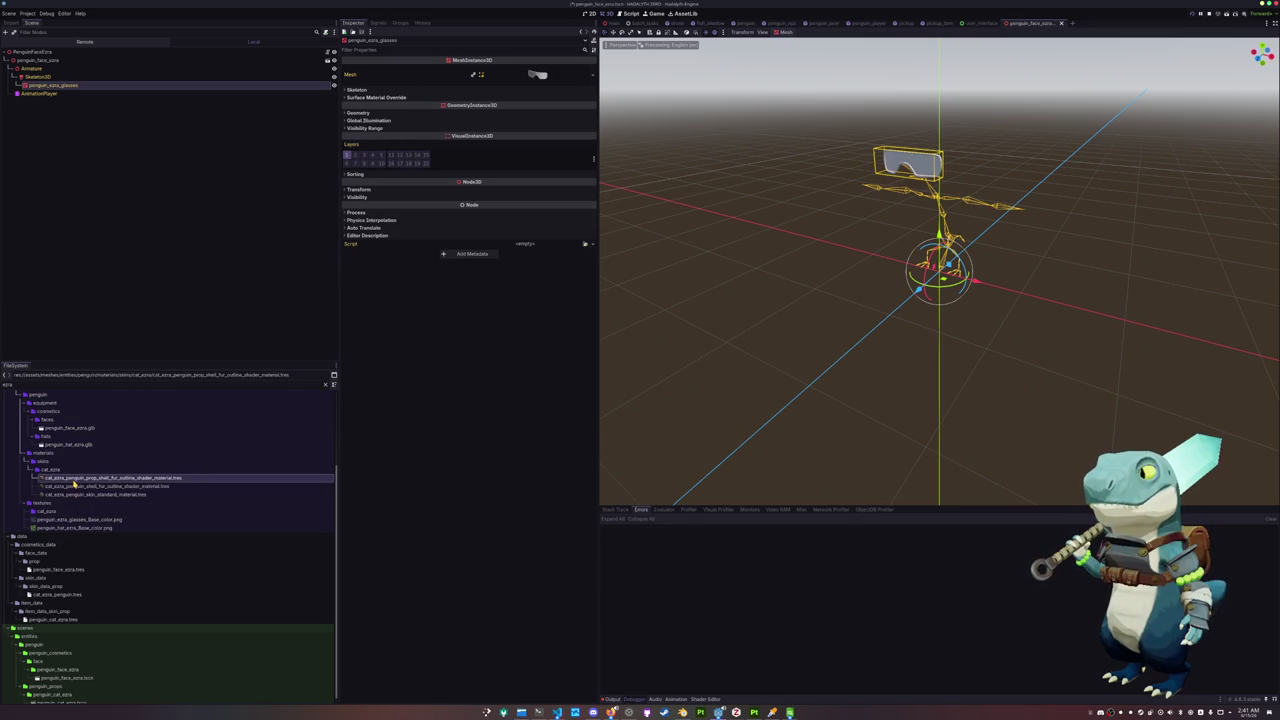
key("BackSpace")
key("BackSpace")
key("BackSpace")
key("BackSpace")
double_click(47, 494)
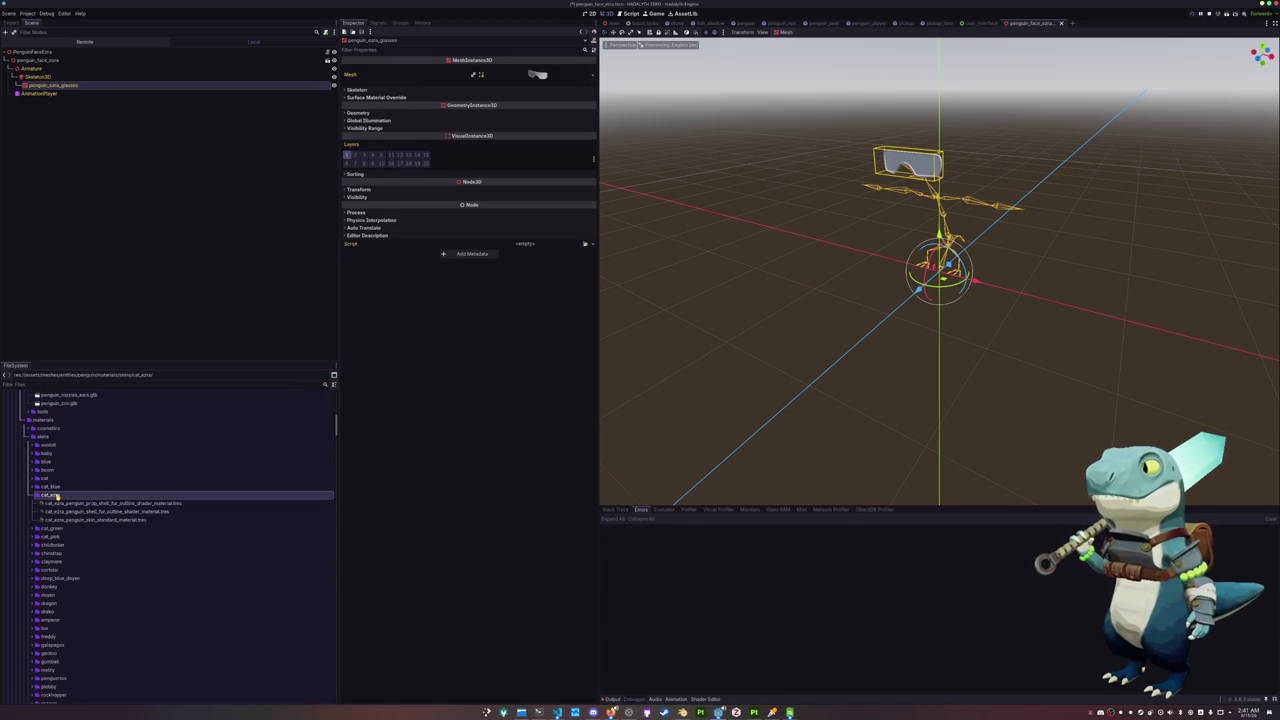
left_click(47, 428)
scroll(45, 500, "down", 5)
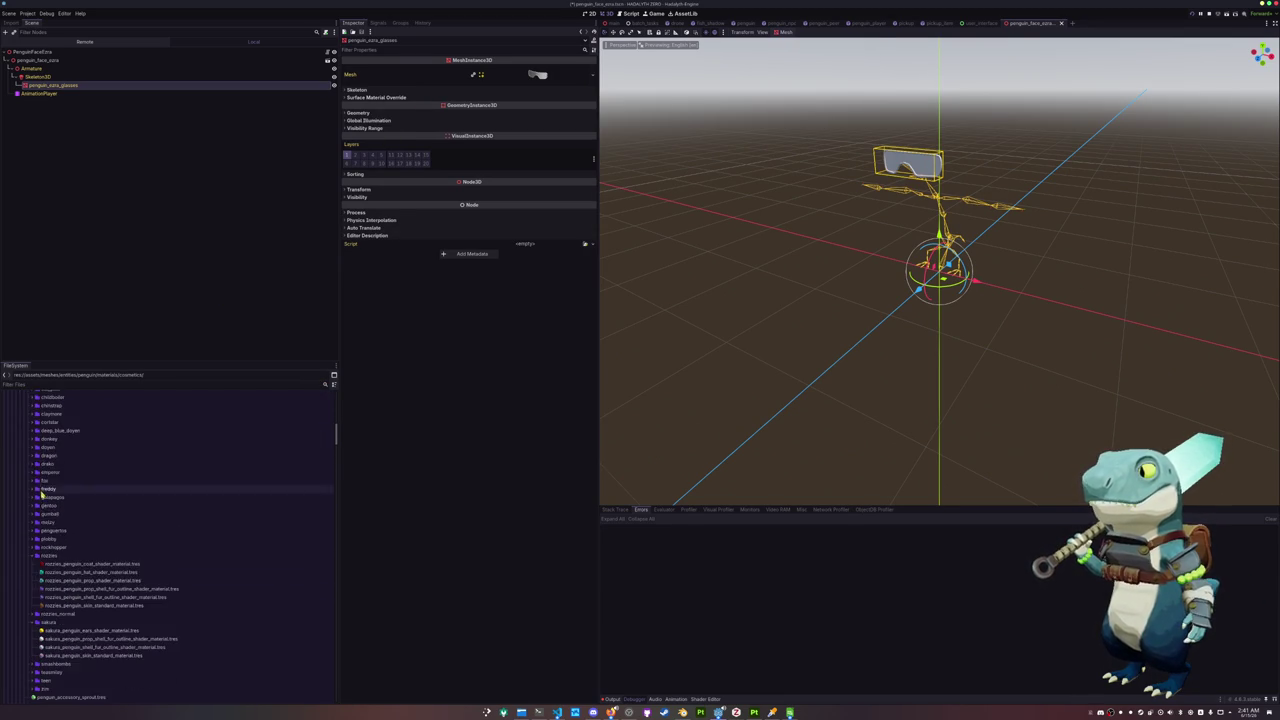
scroll(45, 541, "down", 3)
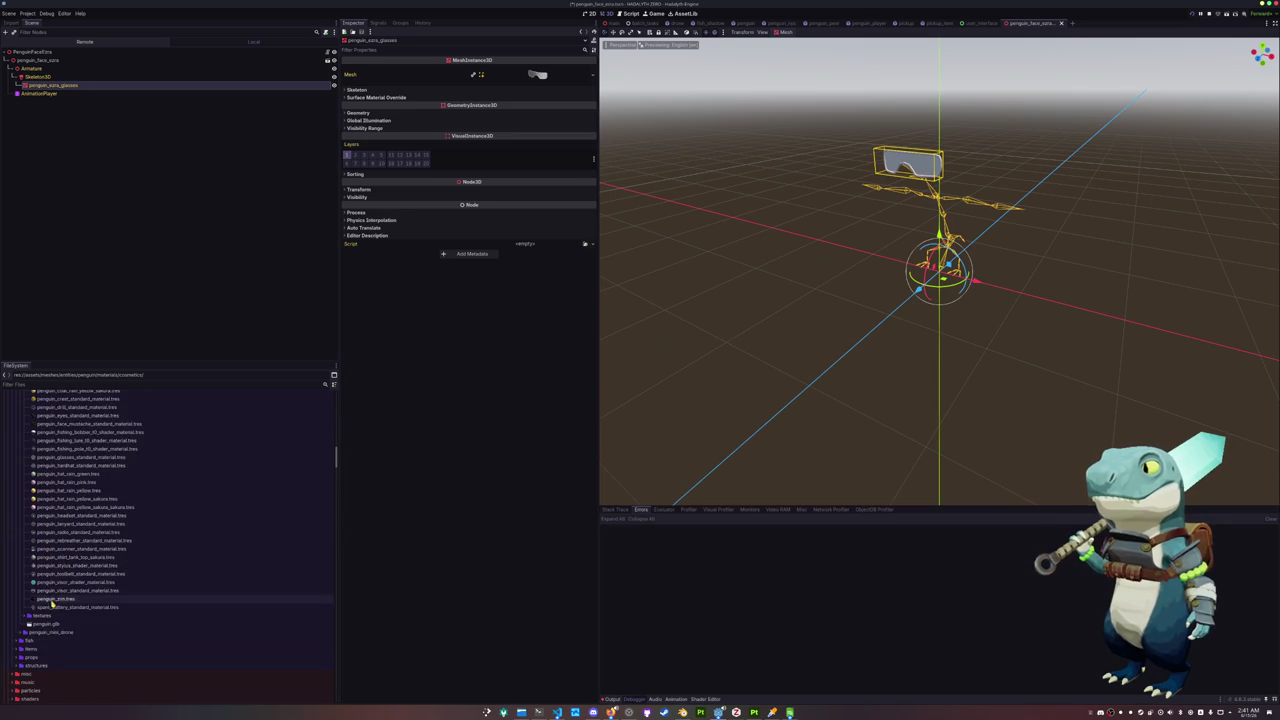
scroll(58, 548, "down", 2)
scroll(58, 545, "up", 3)
left_click(63, 576)
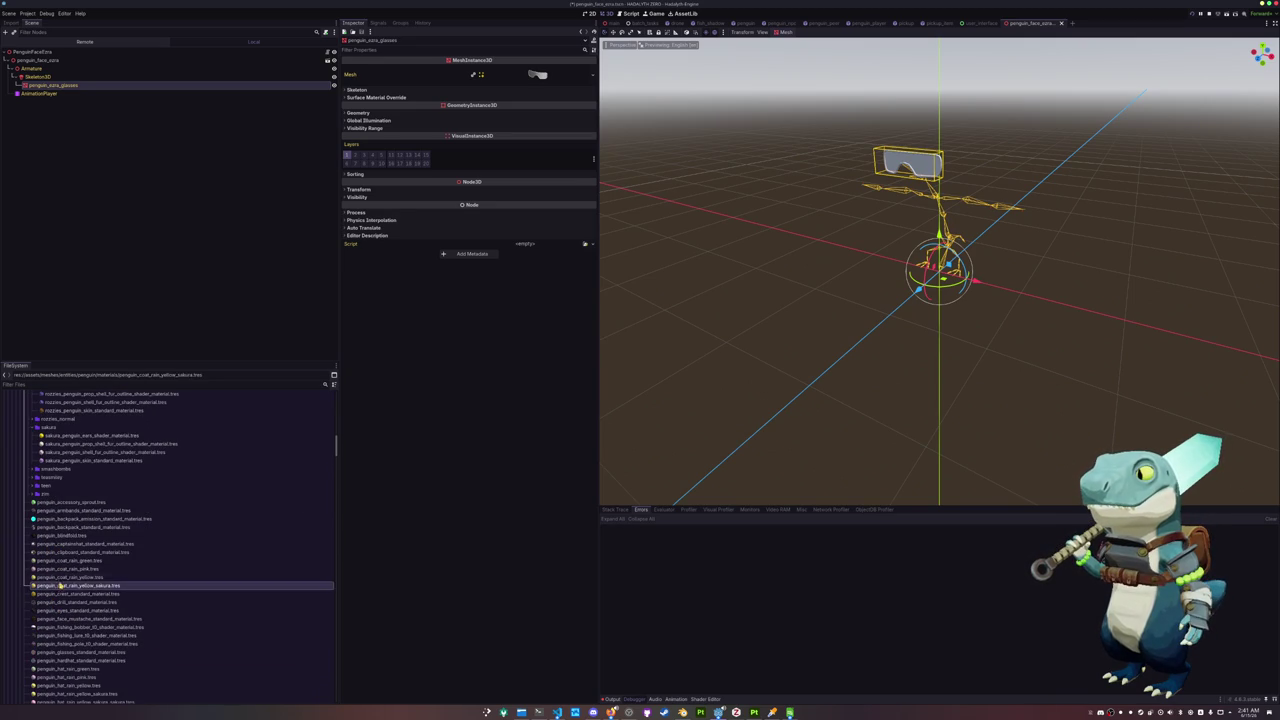
Duplicate the pink rain coat material as a new glasses material
key("Up")
key("ctrl+d")
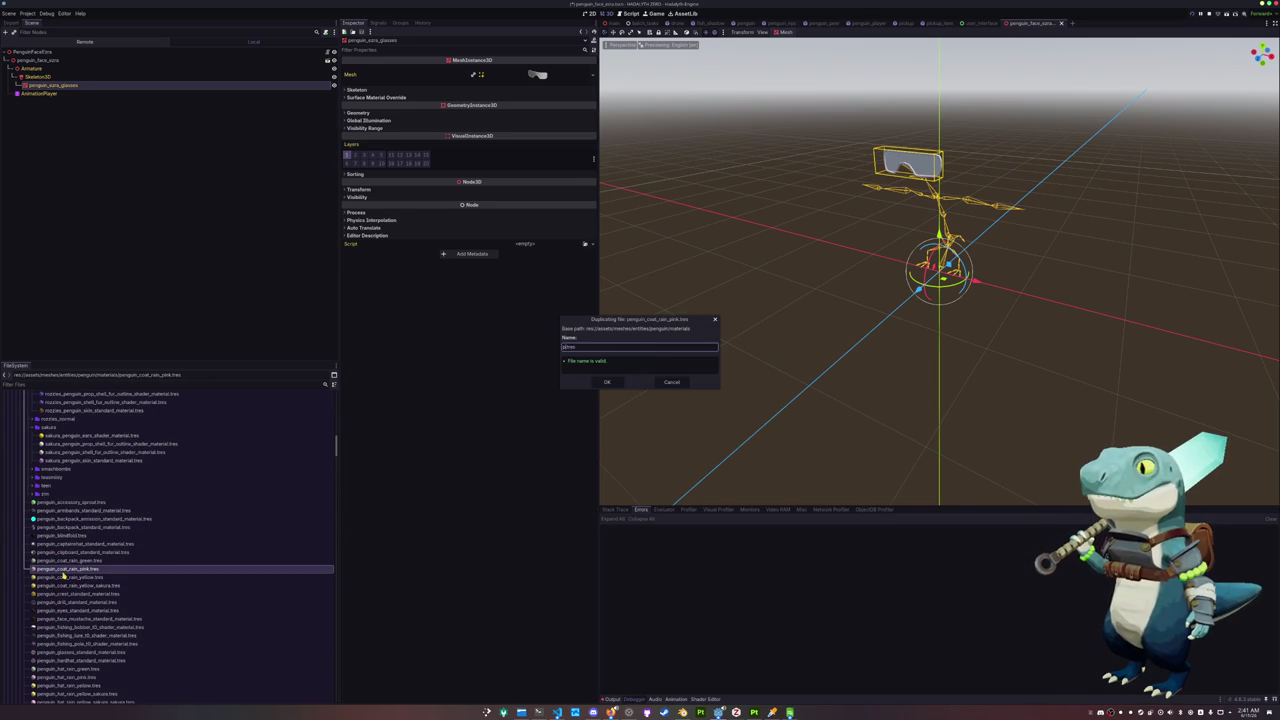
type("extra_glasses")
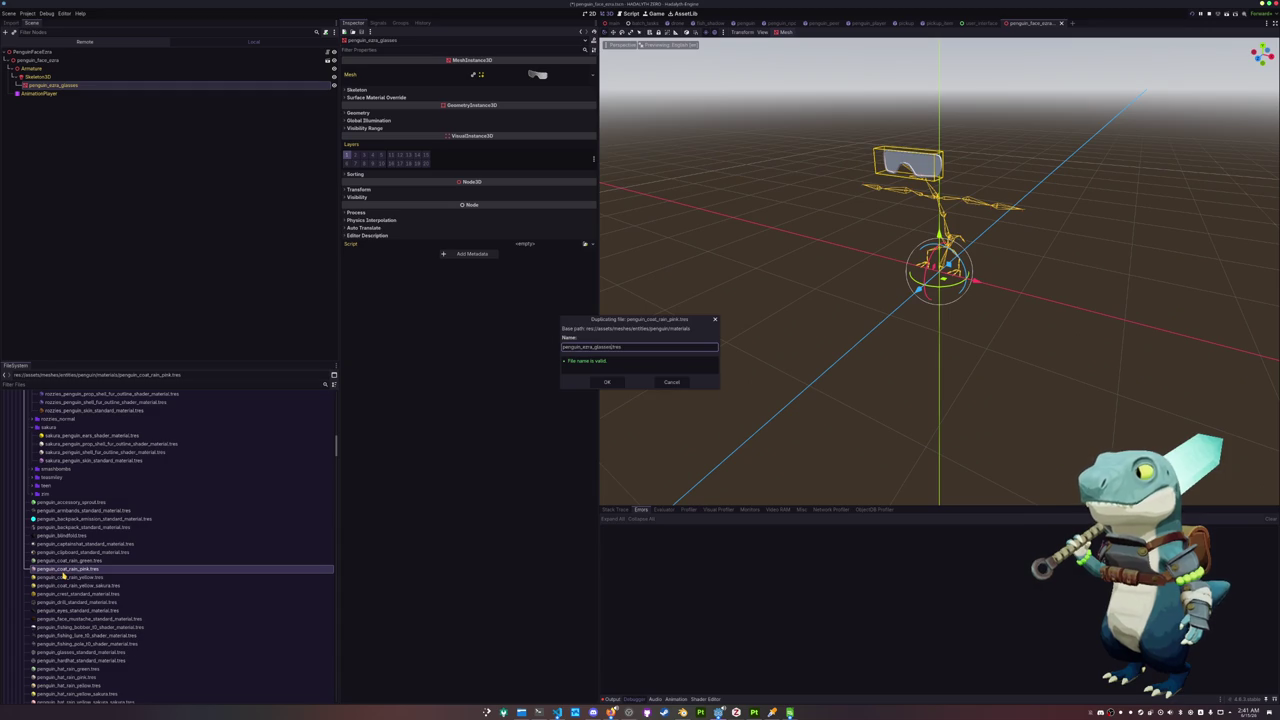
key("Return")
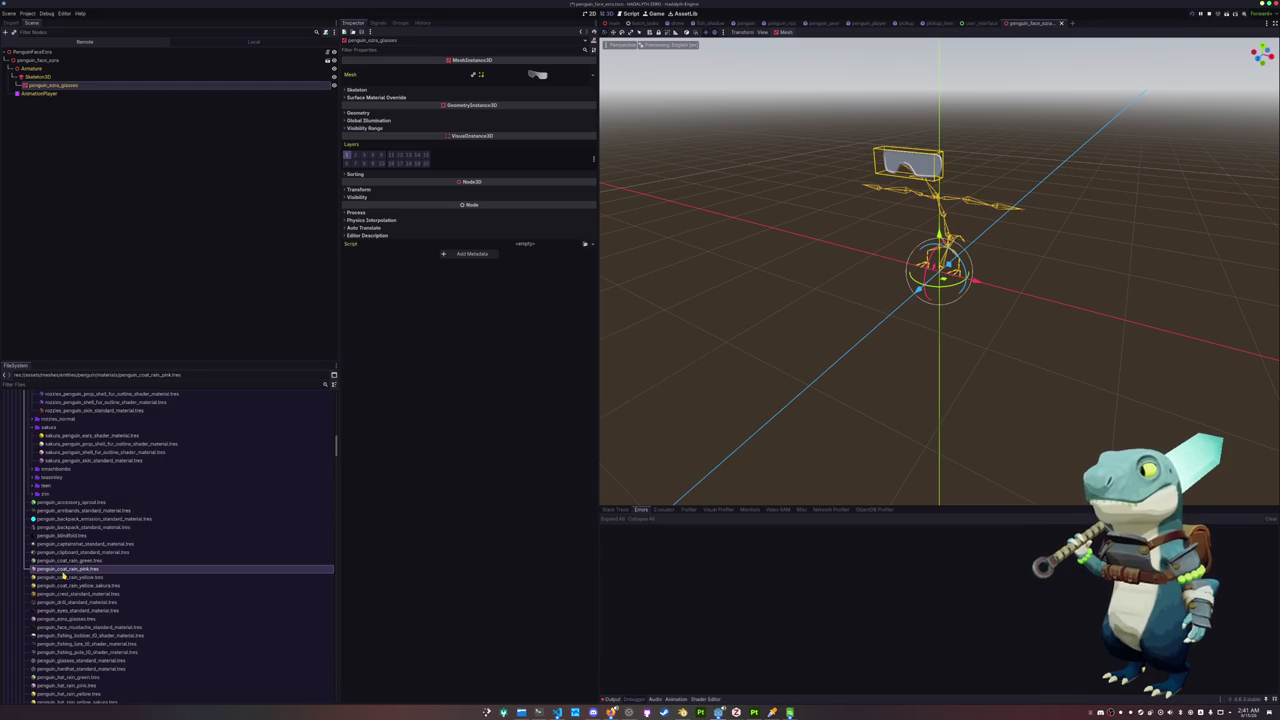
Give the new glasses material the dark glasses texture as its albedo via Quick Load
left_click(68, 577)
left_click(69, 585)
left_click(70, 593)
left_click(70, 602)
left_click(71, 618)
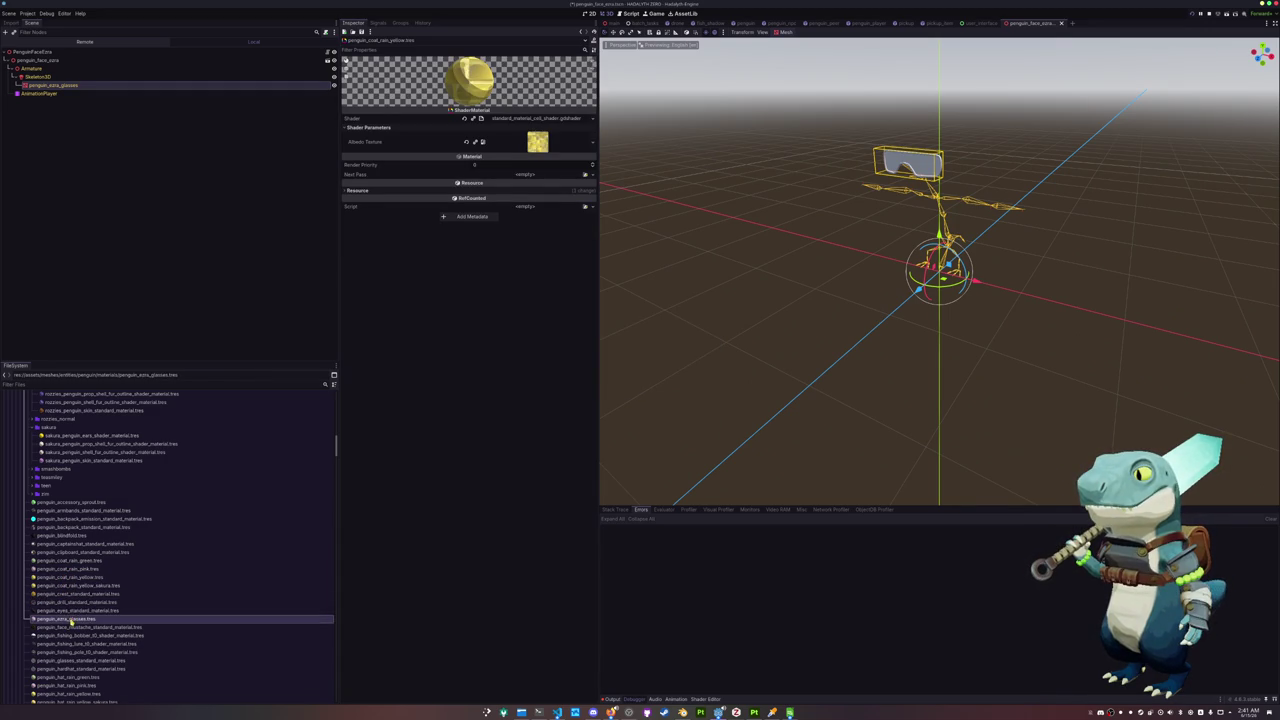
left_click(592, 142)
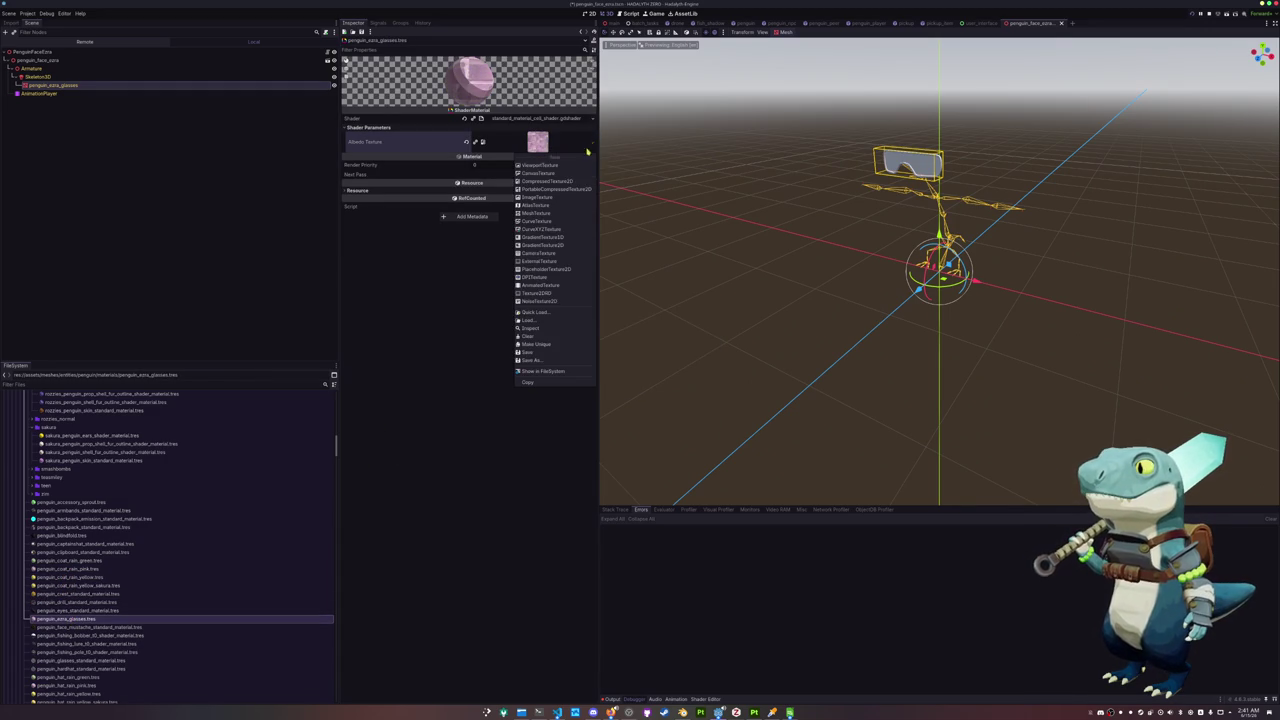
left_click(535, 311)
type("extra")
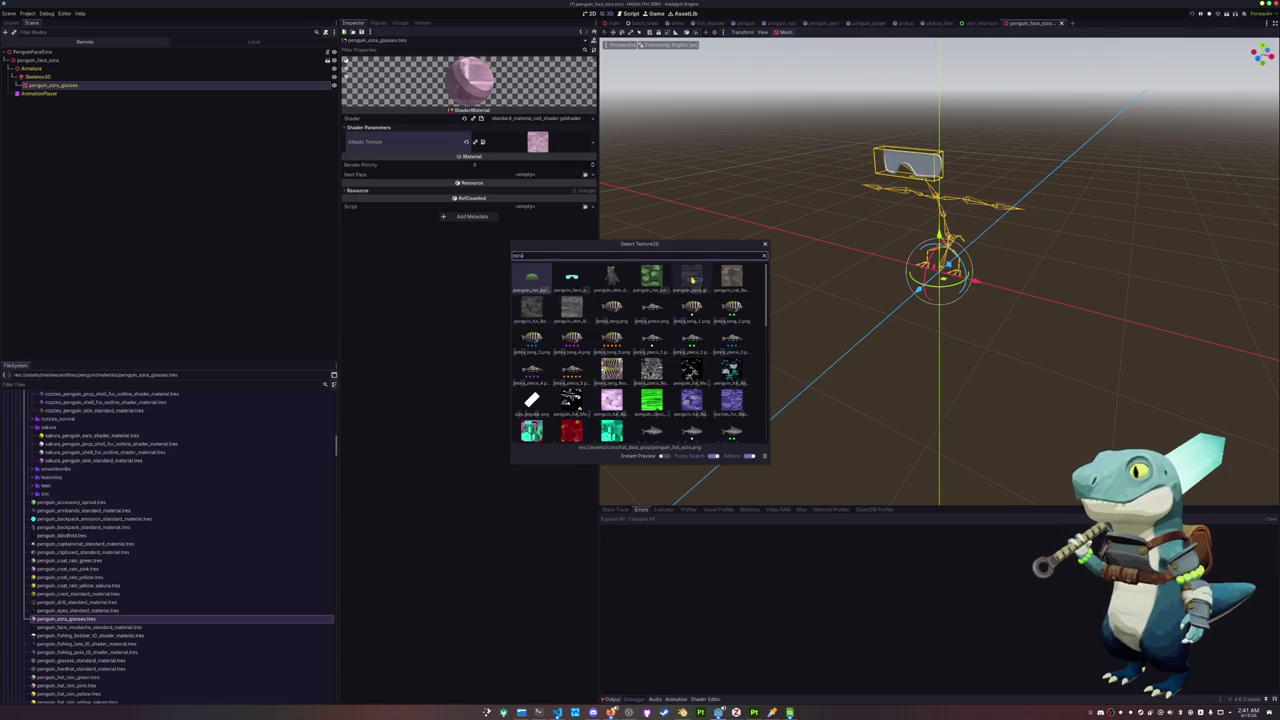
double_click(691, 278)
left_click(305, 85)
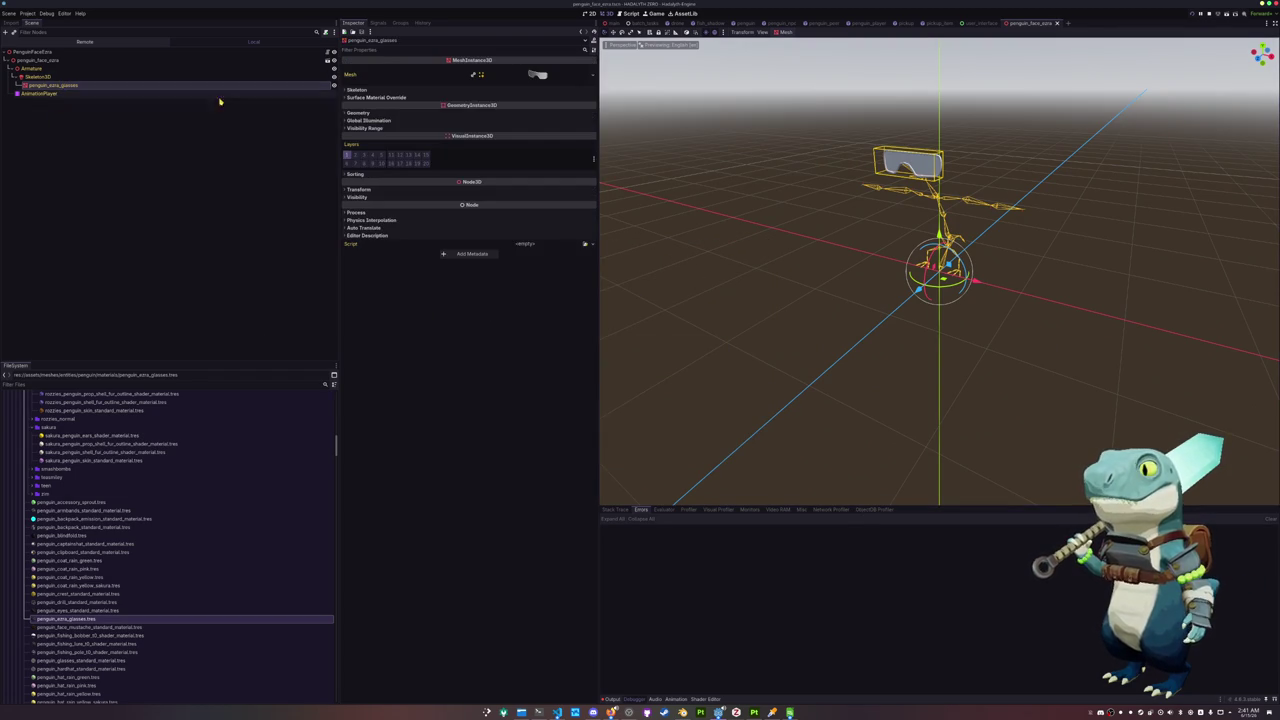
Quick Load a material into surface override 0 and add a new ShaderMaterial in slot 1
left_click(456, 97)
left_click(578, 108)
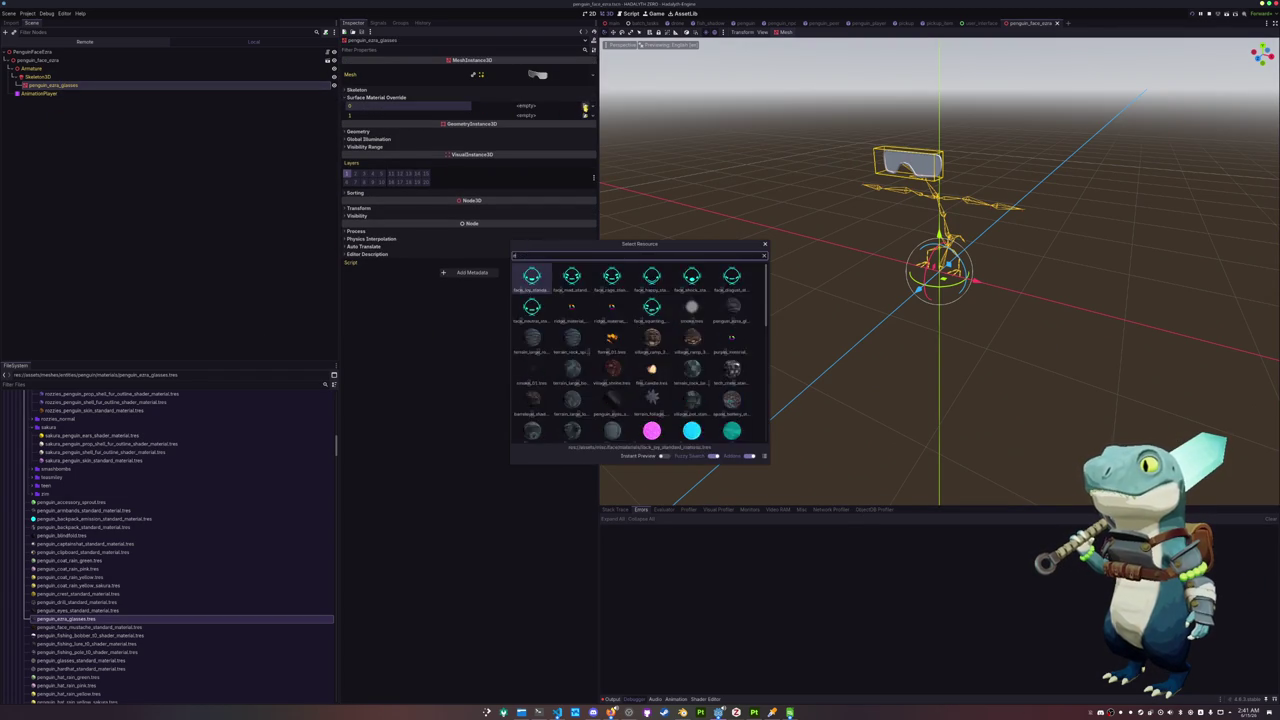
double_click(536, 283)
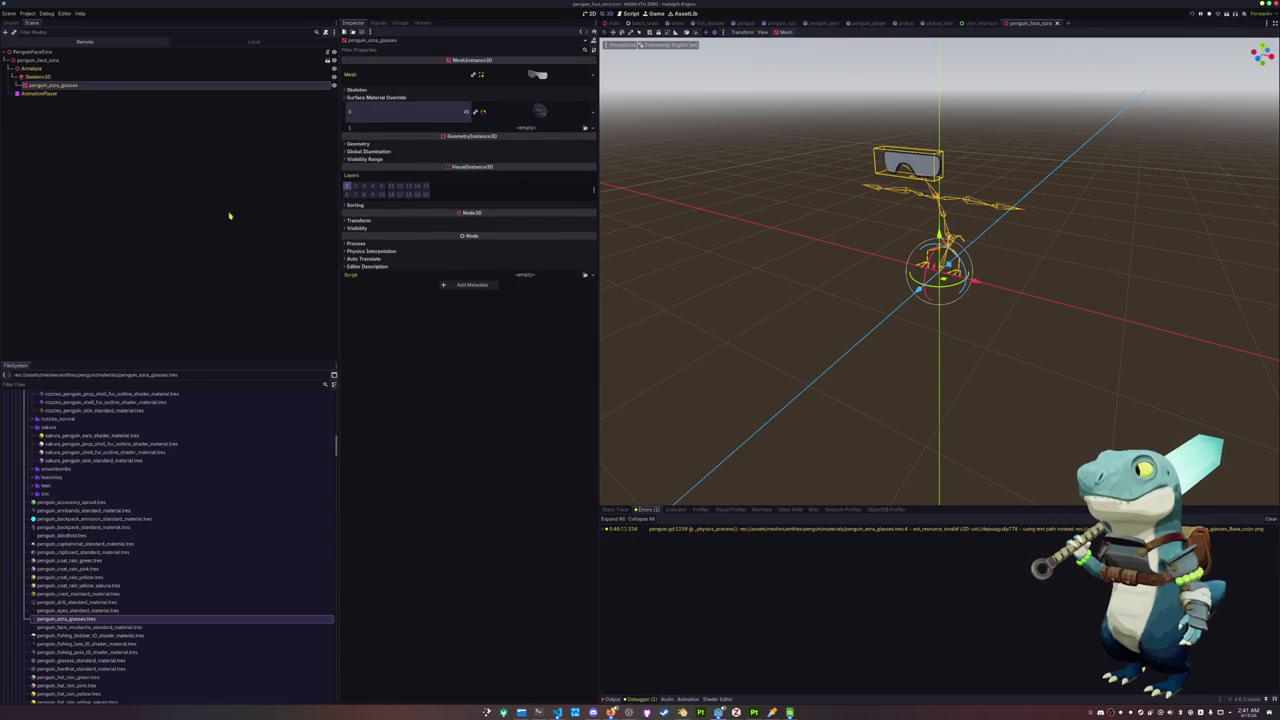
left_click(594, 128)
left_click(560, 161)
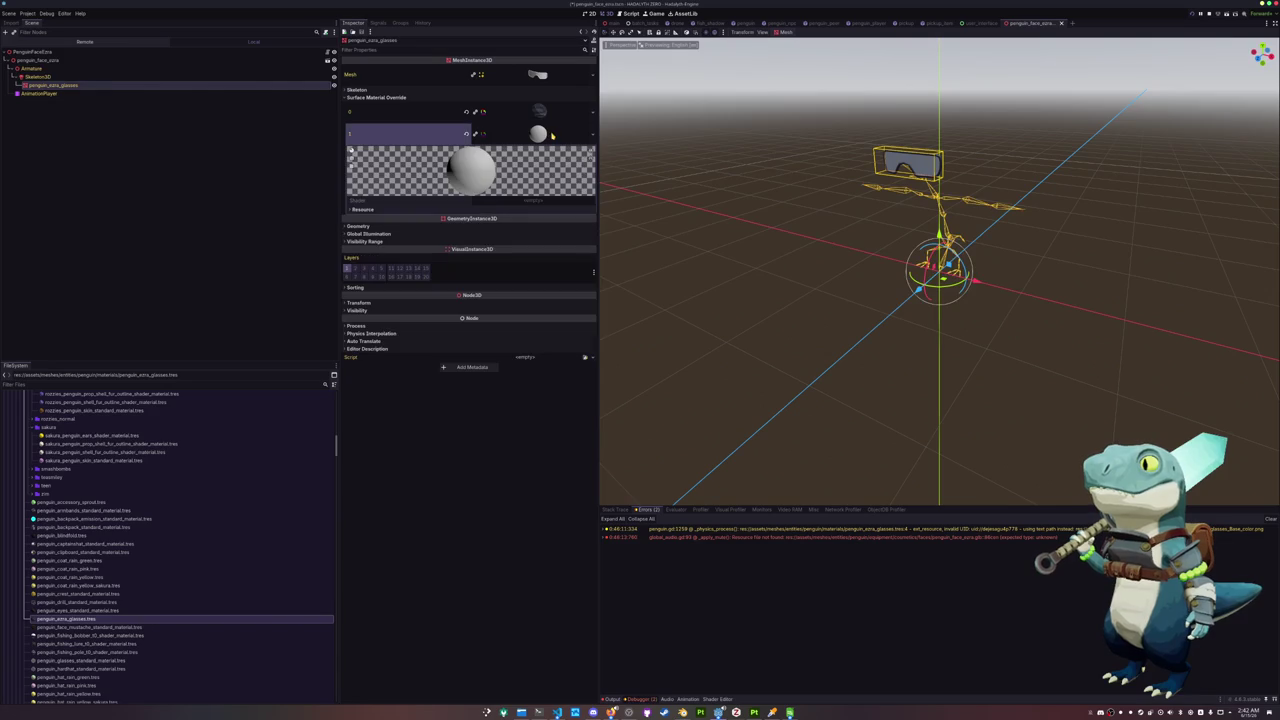
Begin saving the slot 1 shader material as a separate file, dismissing the save warning
left_click(592, 133)
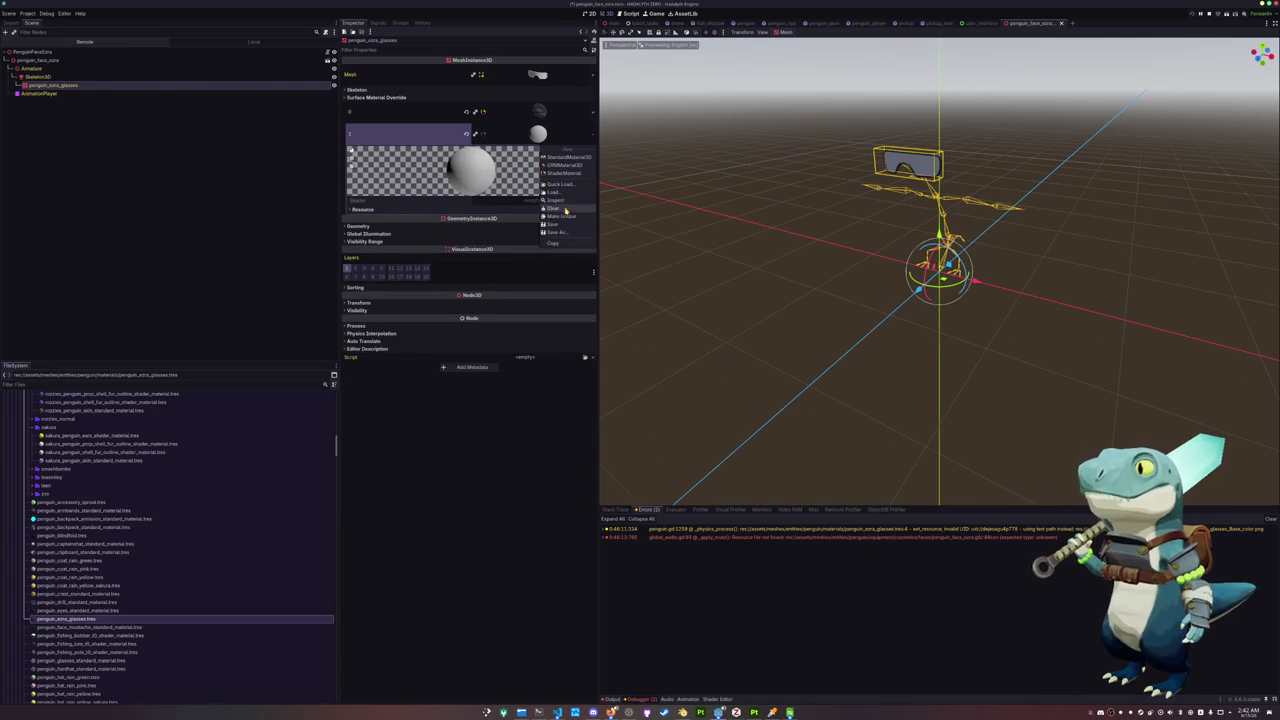
left_click(565, 230)
left_click(597, 361)
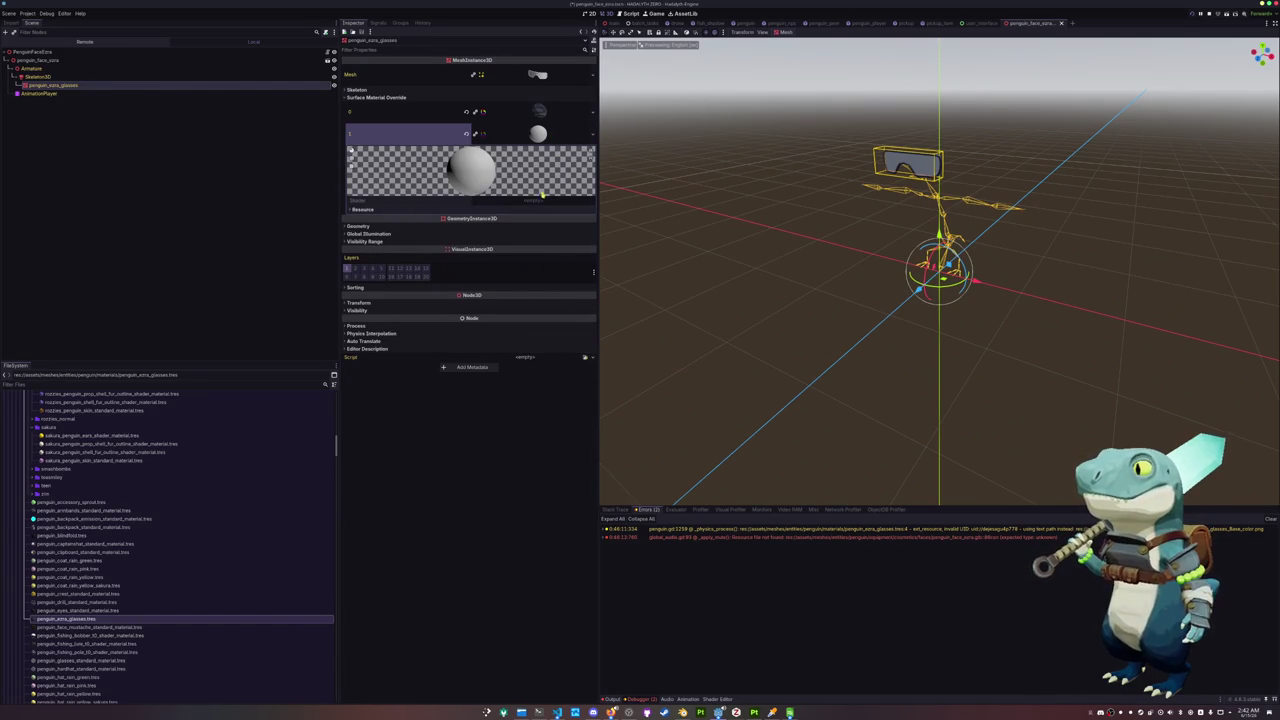
left_click(592, 133)
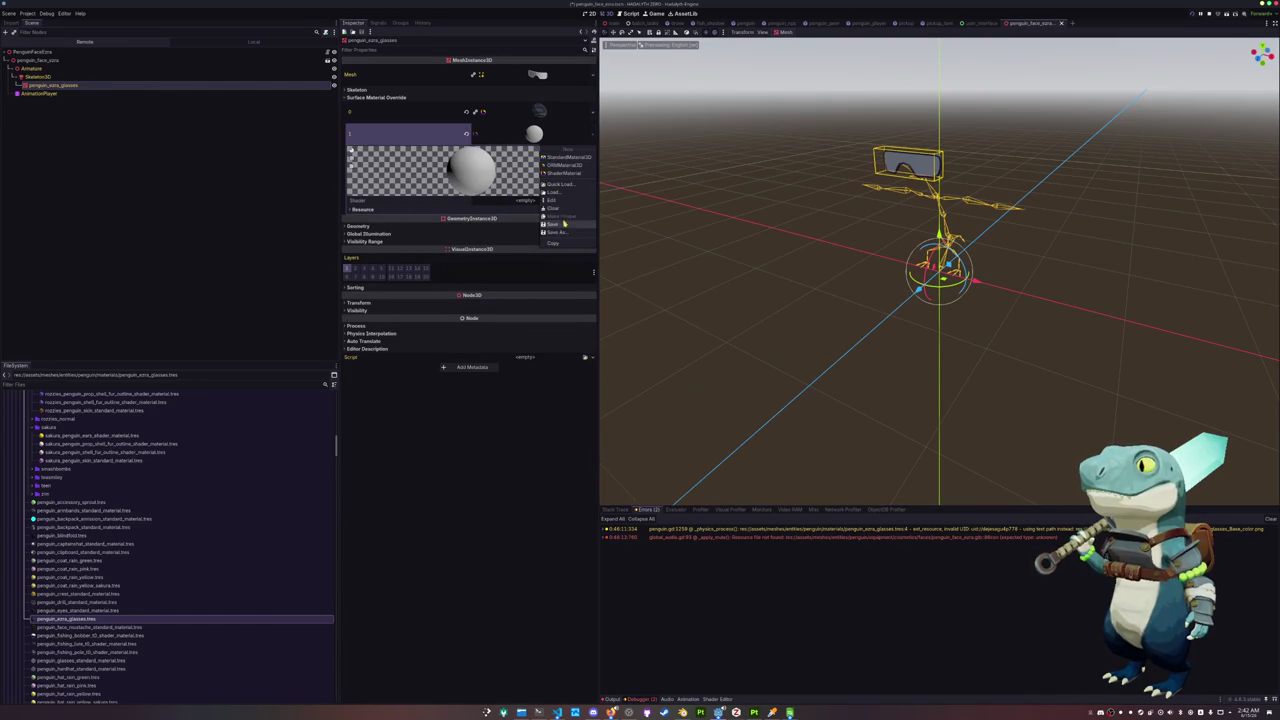
left_click(557, 234)
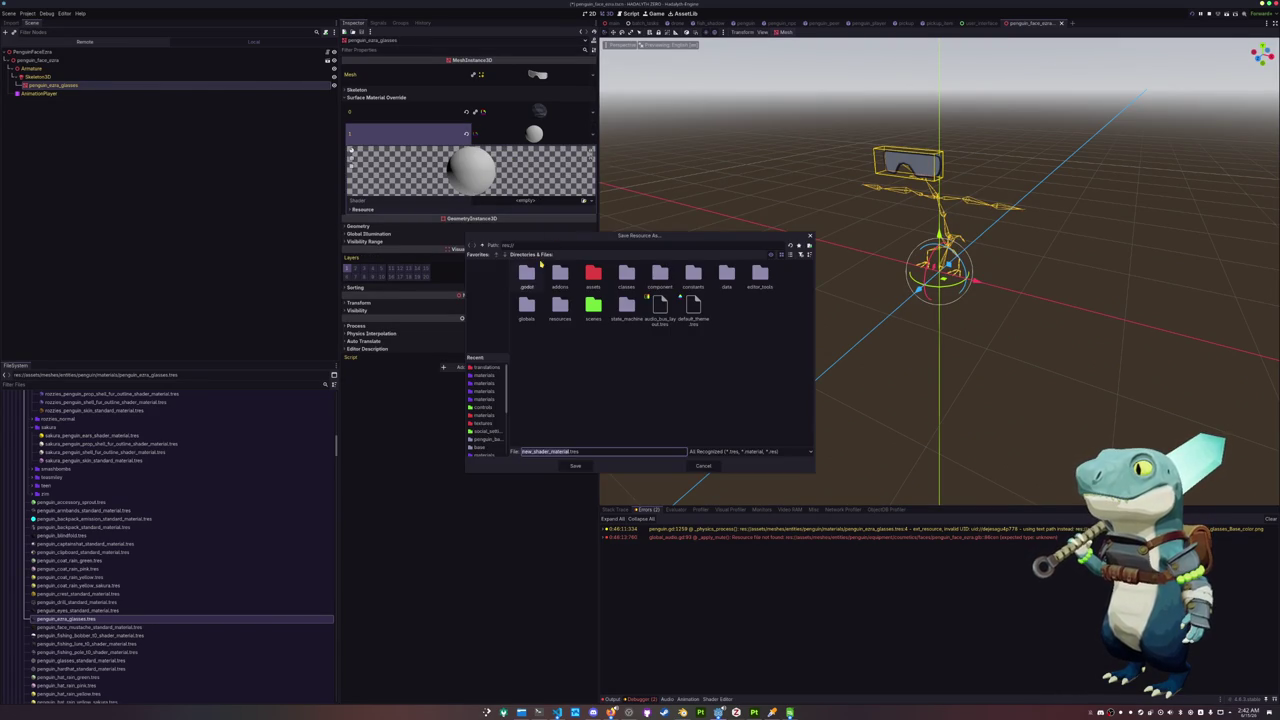
Save it as penguin_extra_glasses_glass.tres in the entities/penguin/materials folder
left_click(488, 376)
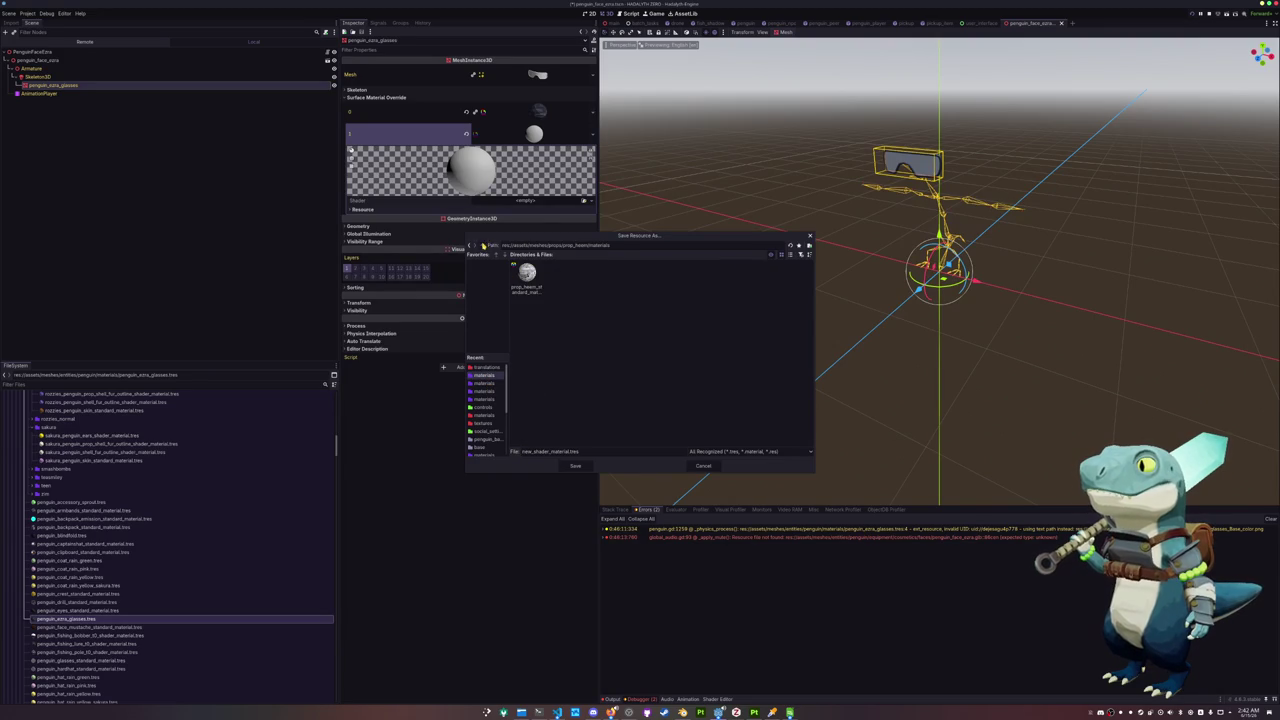
left_click(483, 246)
left_click(483, 246)
left_click(483, 246)
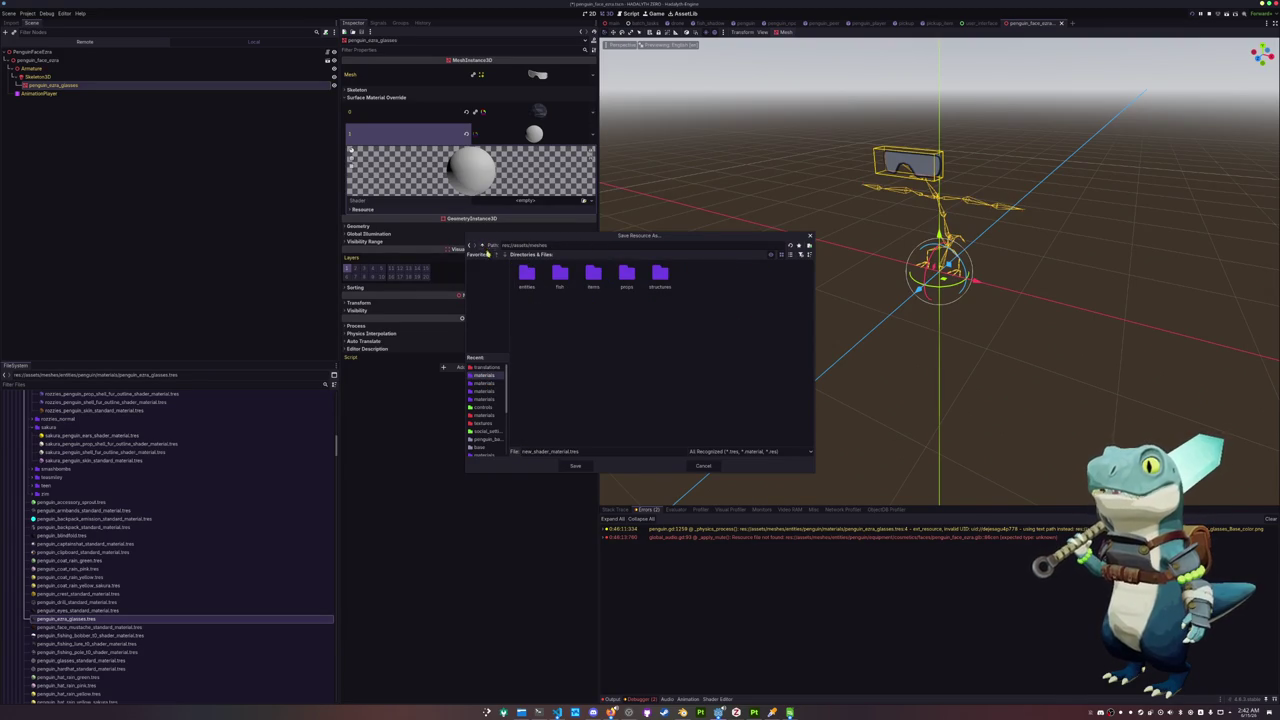
double_click(527, 275)
double_click(593, 276)
double_click(660, 276)
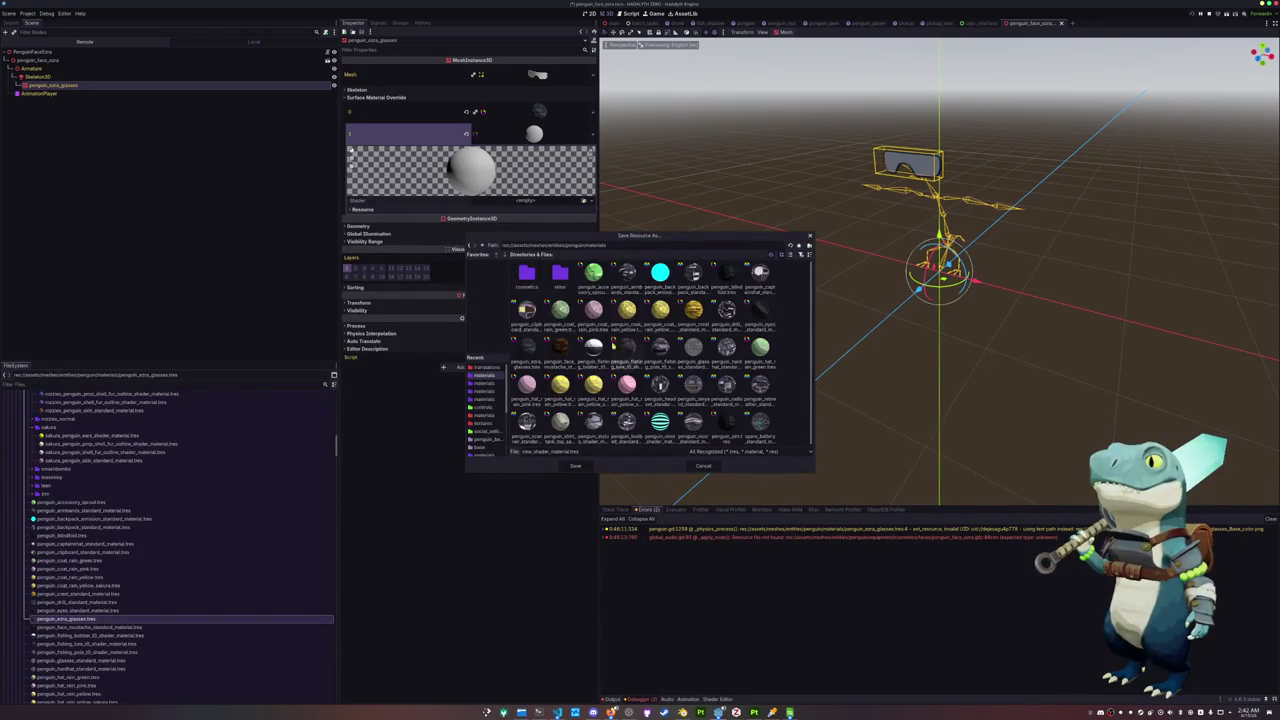
left_click(598, 451)
type("p")
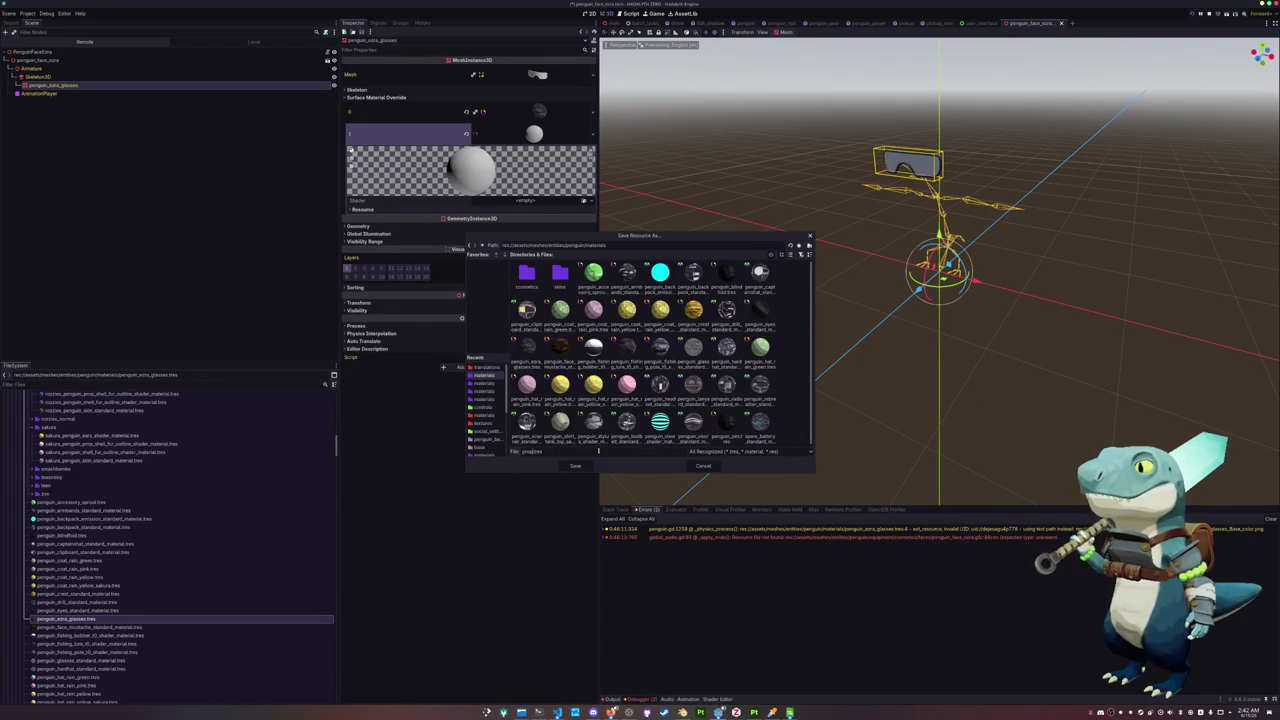
type("enguin_extra_glasses")
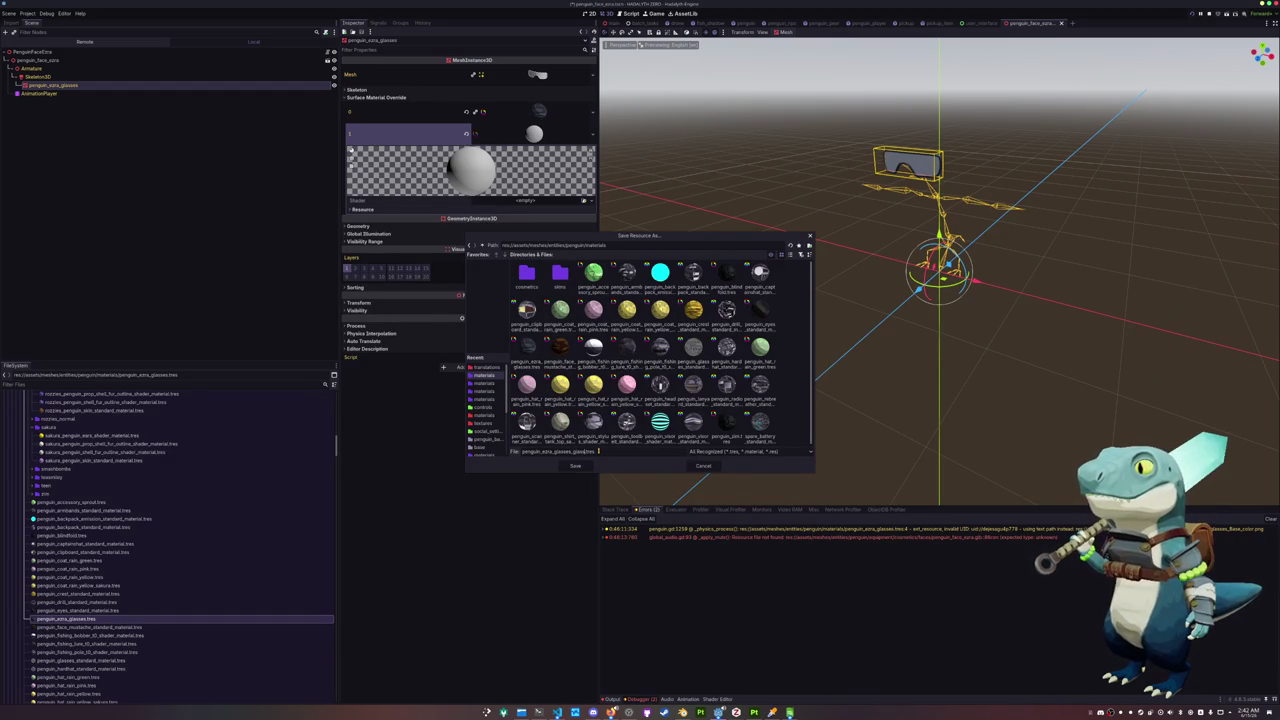
key("Return")
left_click(583, 201)
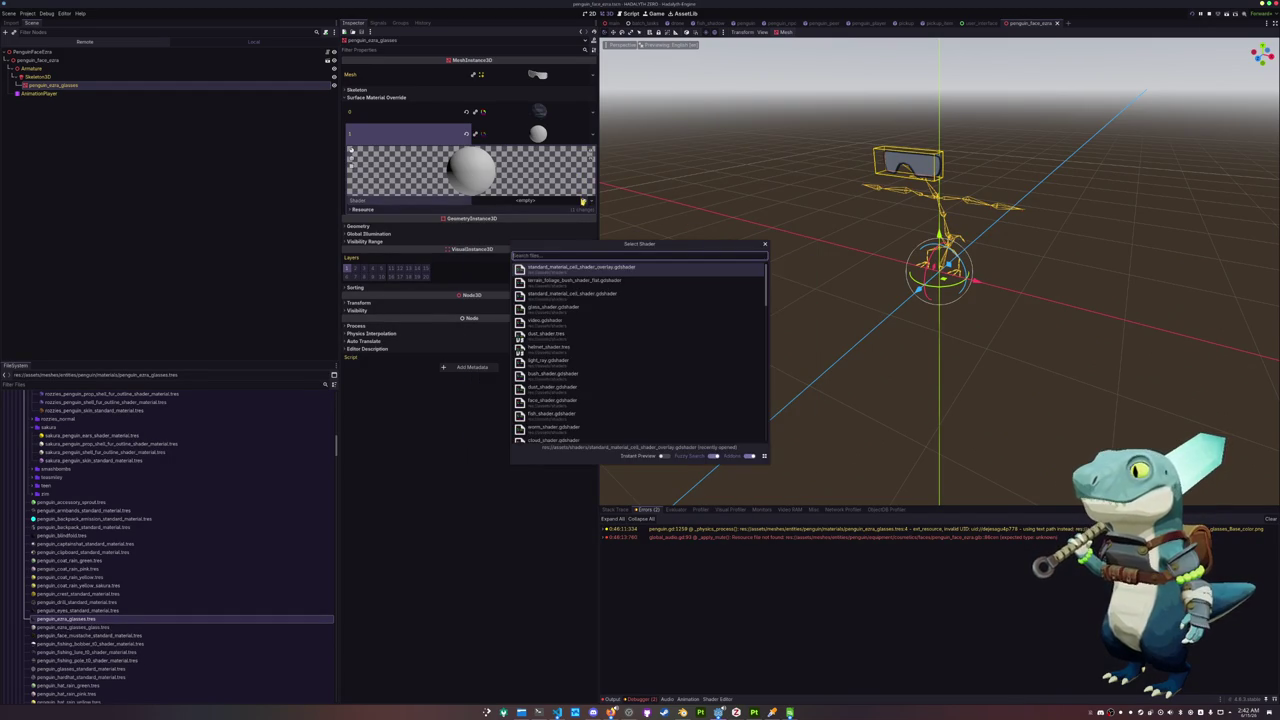
Apply glass_shader to the lens material, test Depth Edge 0 transparency, then reset it to 0.0
type("glass")
key("Return")
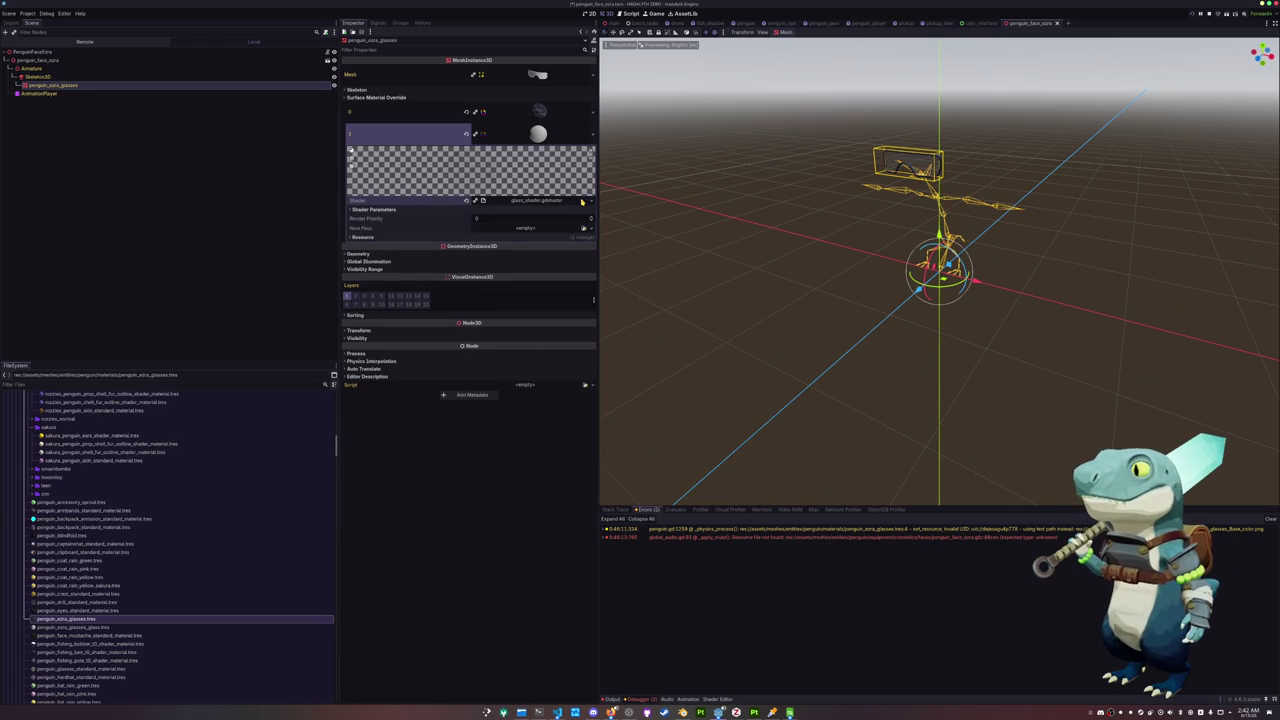
key("f")
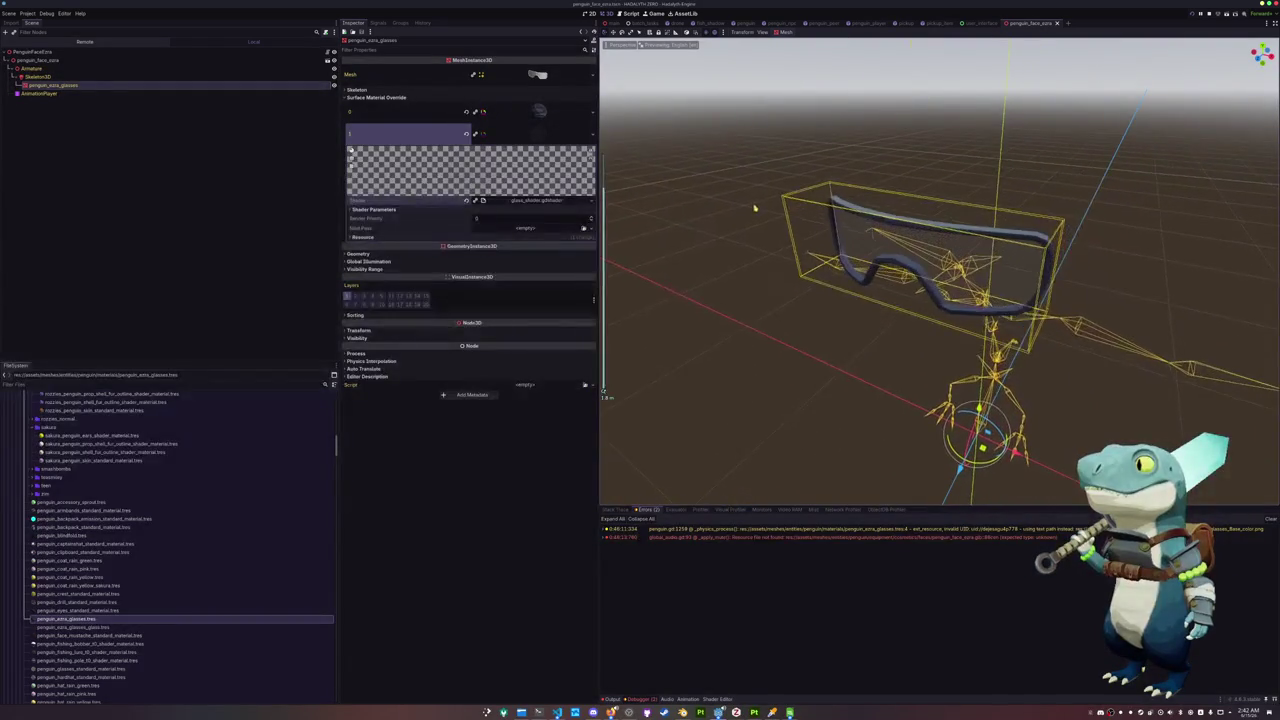
left_click(495, 209)
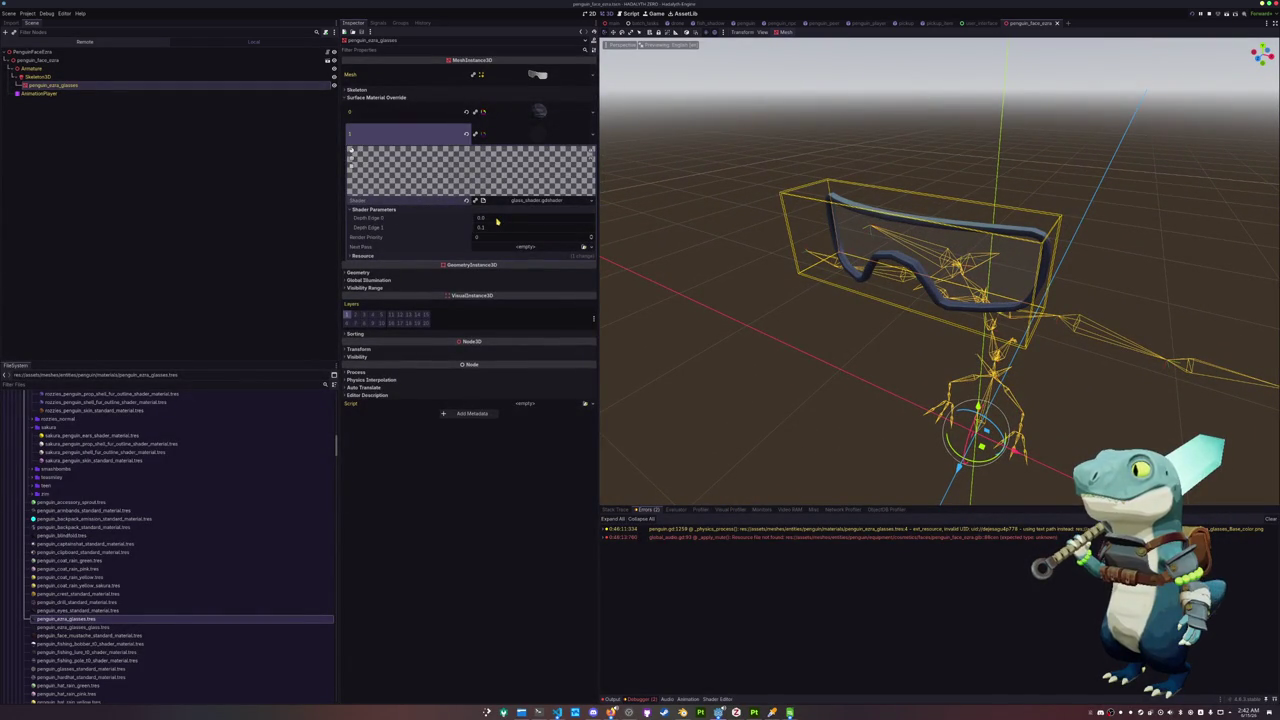
left_click_drag(497, 219, 515, 218)
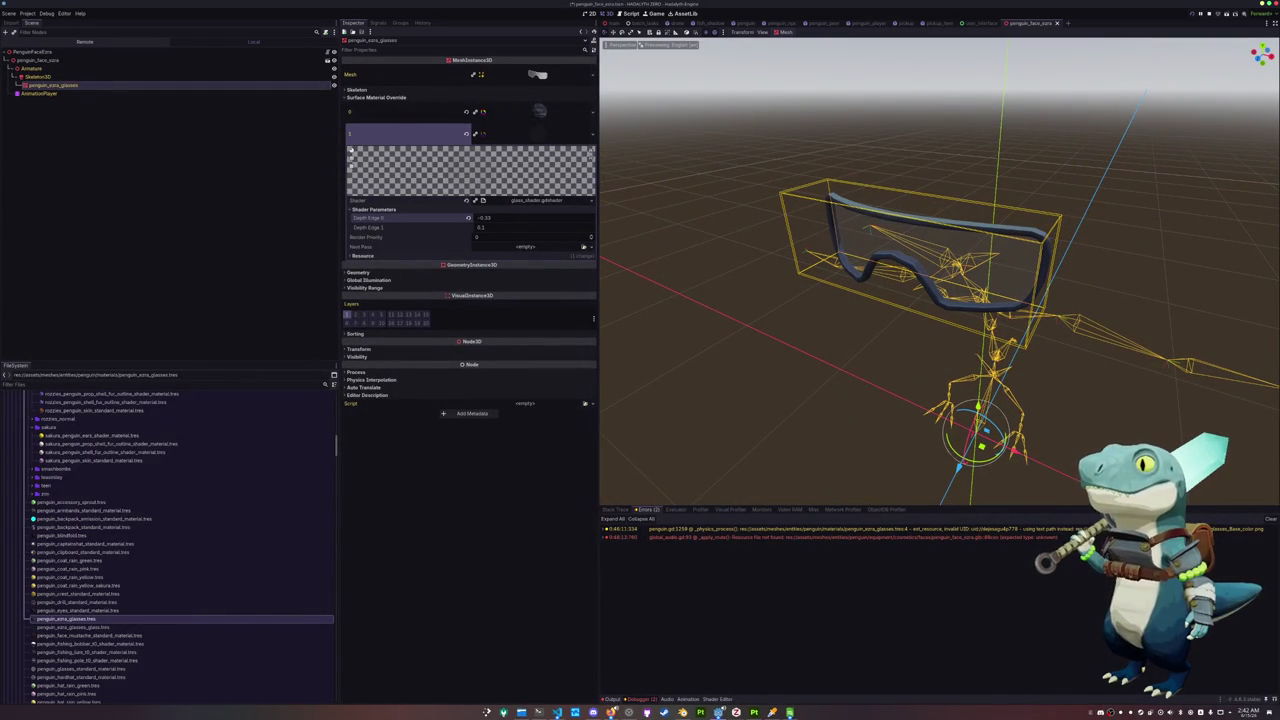
left_click(468, 218)
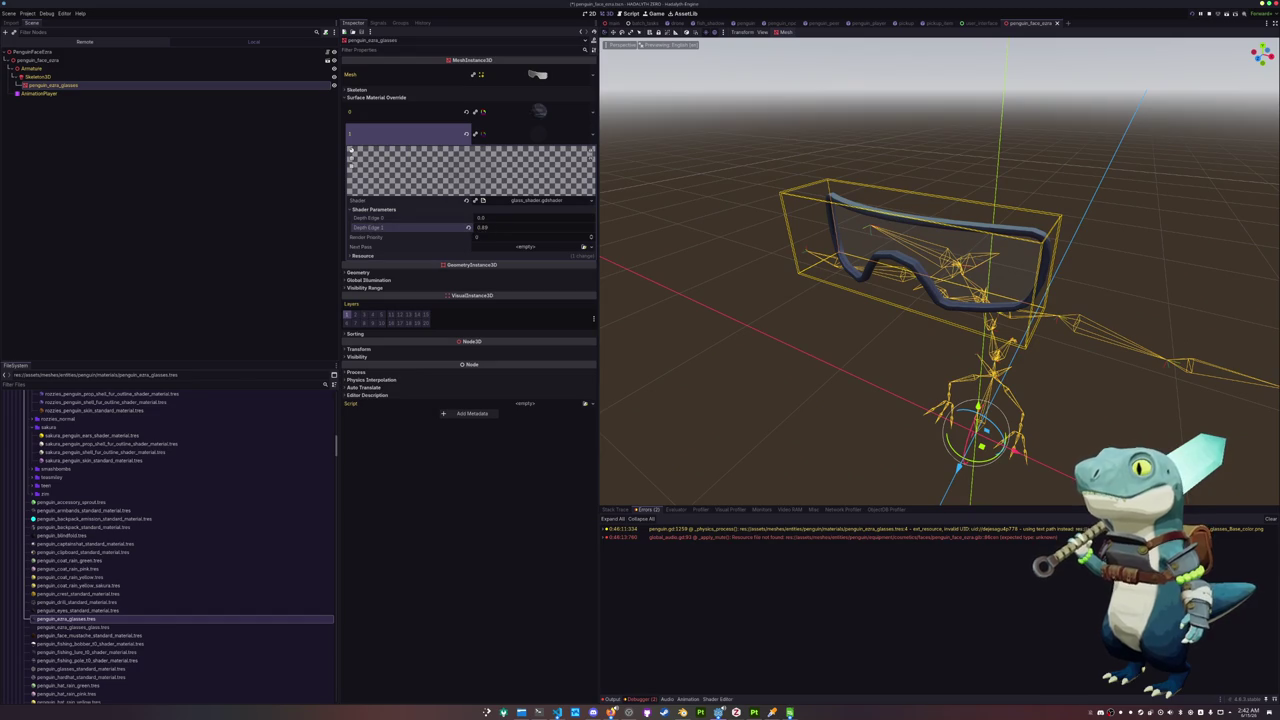
left_click_drag(482, 218, 489, 218)
left_click(469, 218)
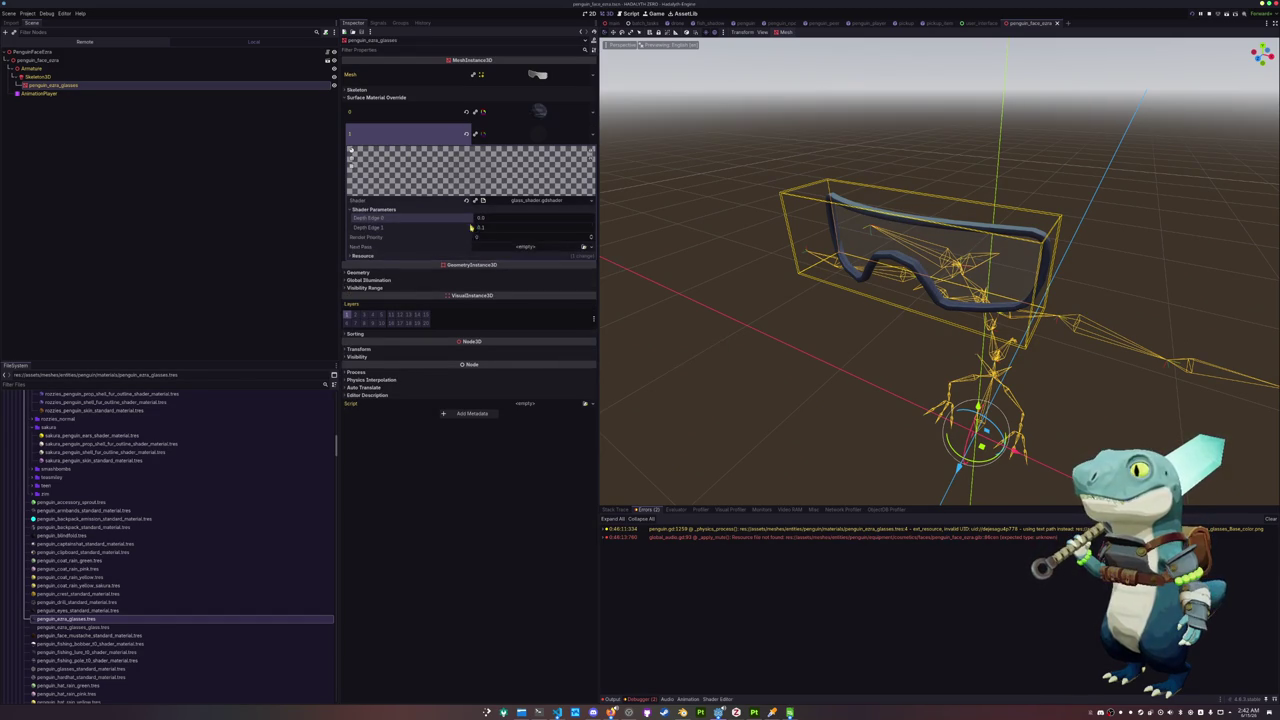
Check the face scene's root and skeleton nodes, returning to the glasses mesh
scroll(652, 230, "down", 3)
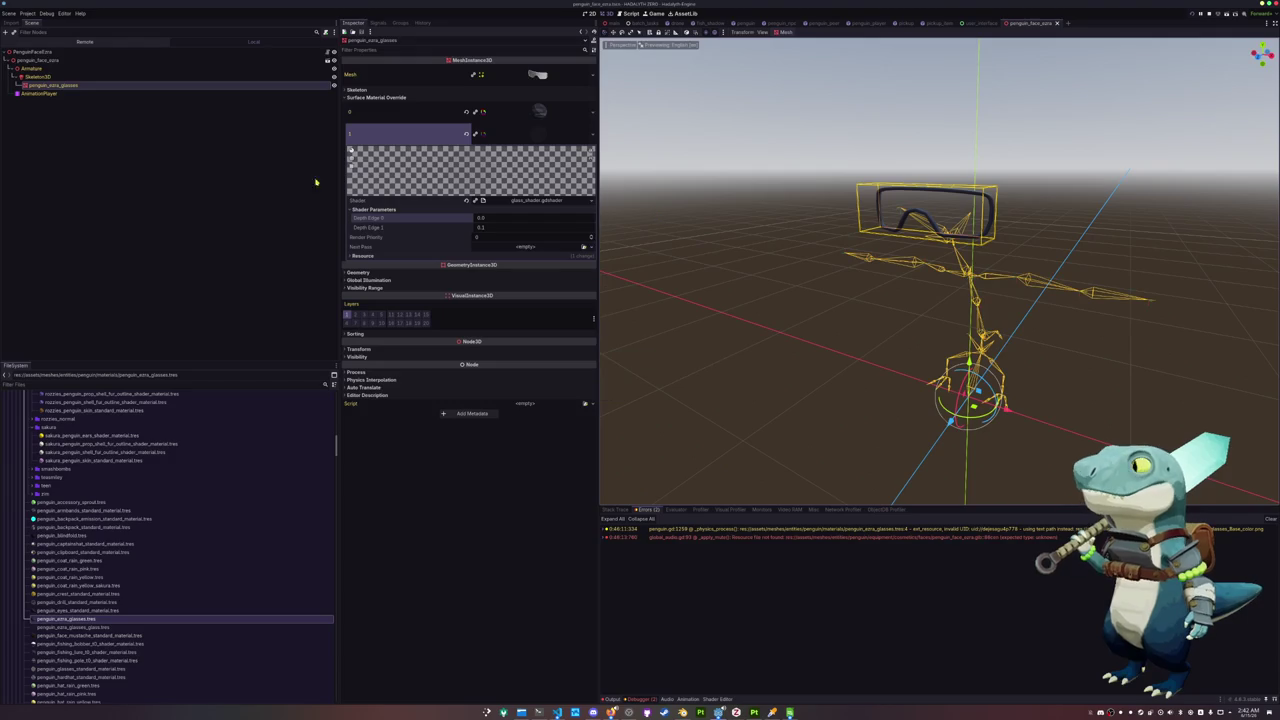
left_click(57, 53)
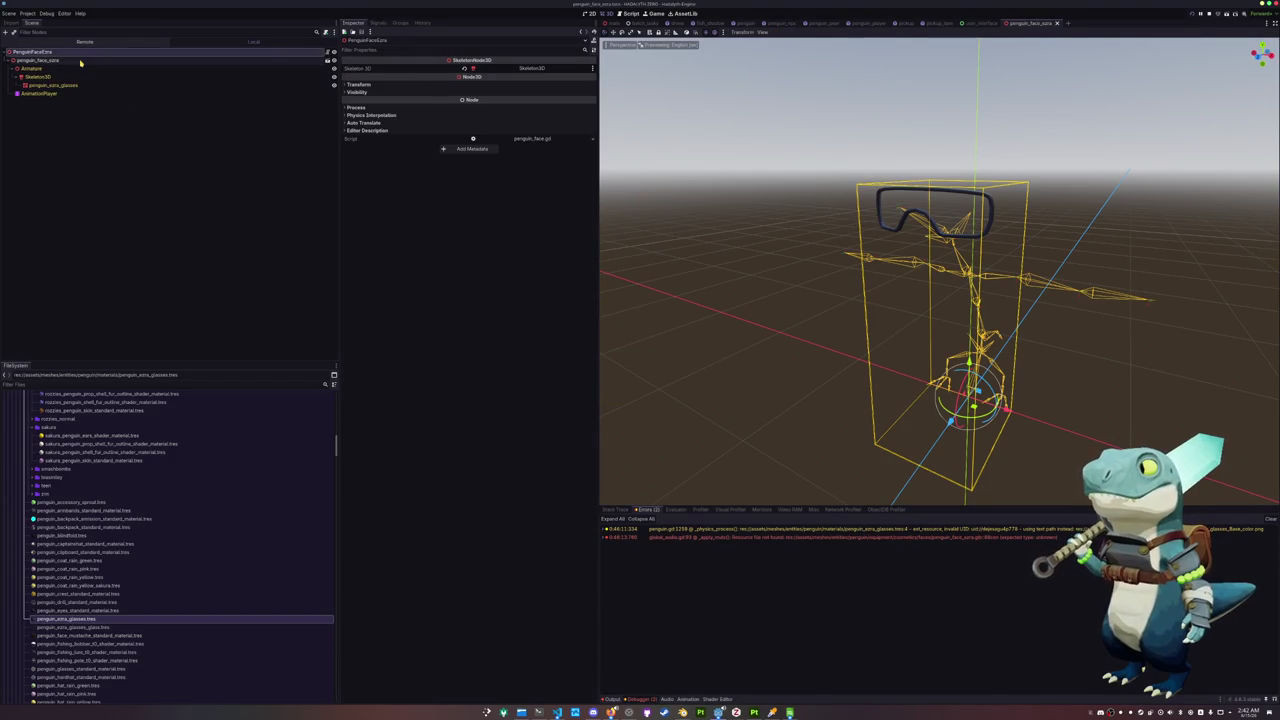
left_click(32, 68)
left_click(38, 76)
left_click(75, 85)
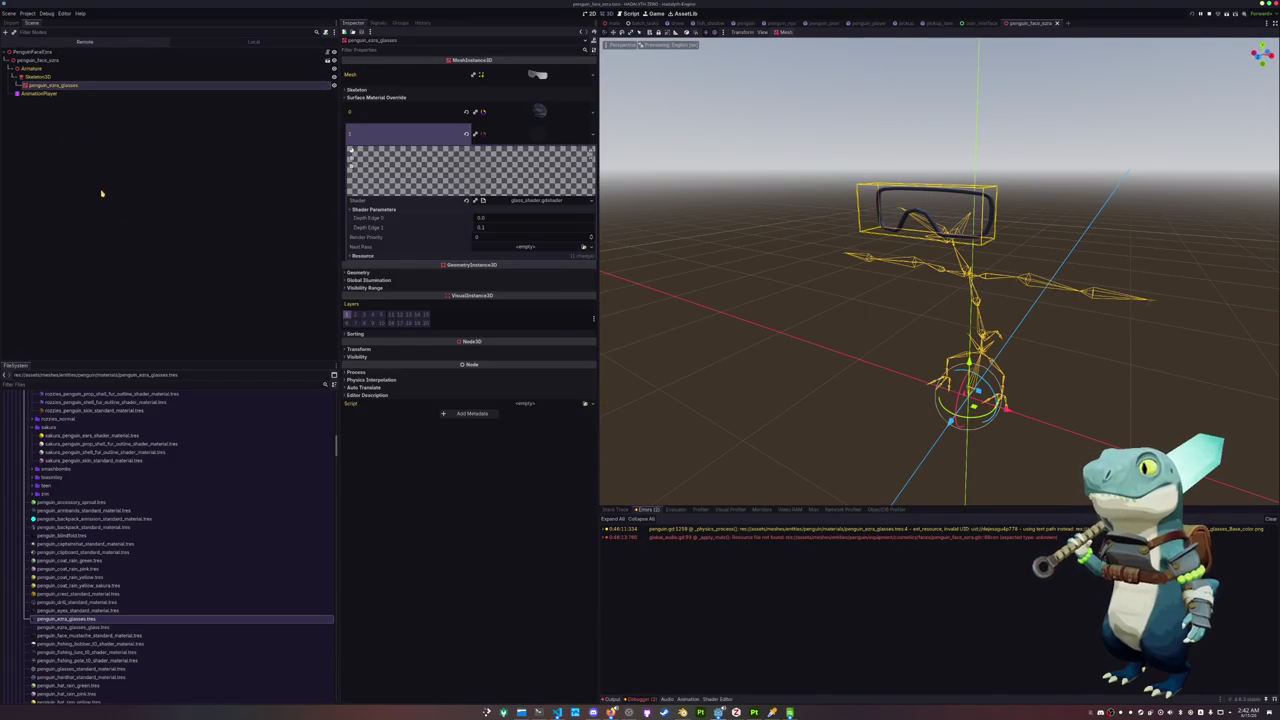
scroll(100, 547, "down", 2)
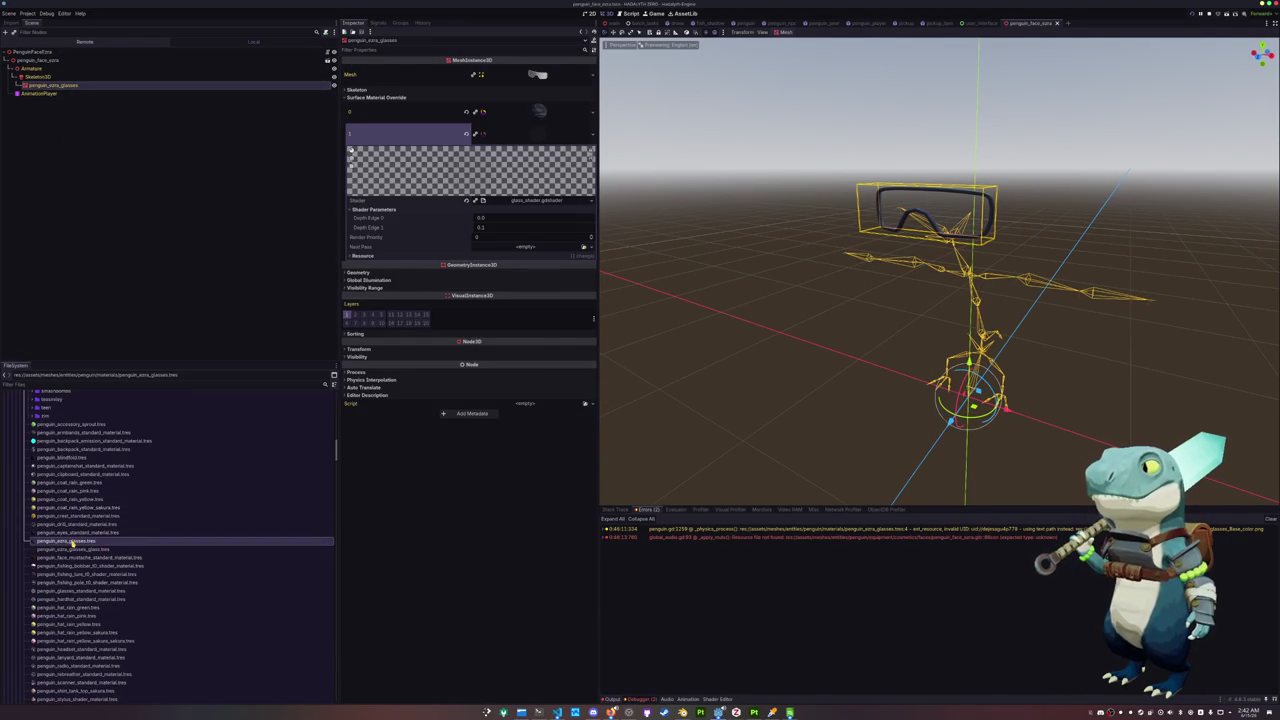
Duplicate the glasses material as penguin_extra_hat.tres
key("ctrl+d")
key("Right")
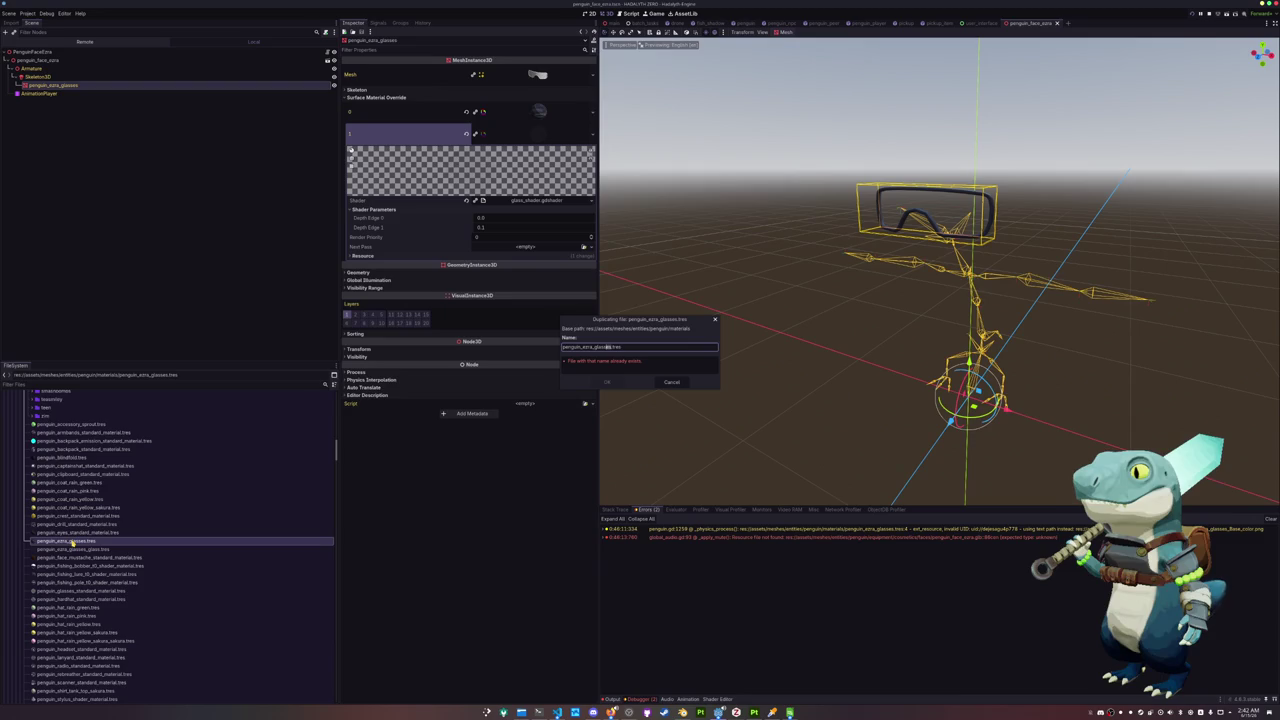
key("BackSpace")
key("Return")
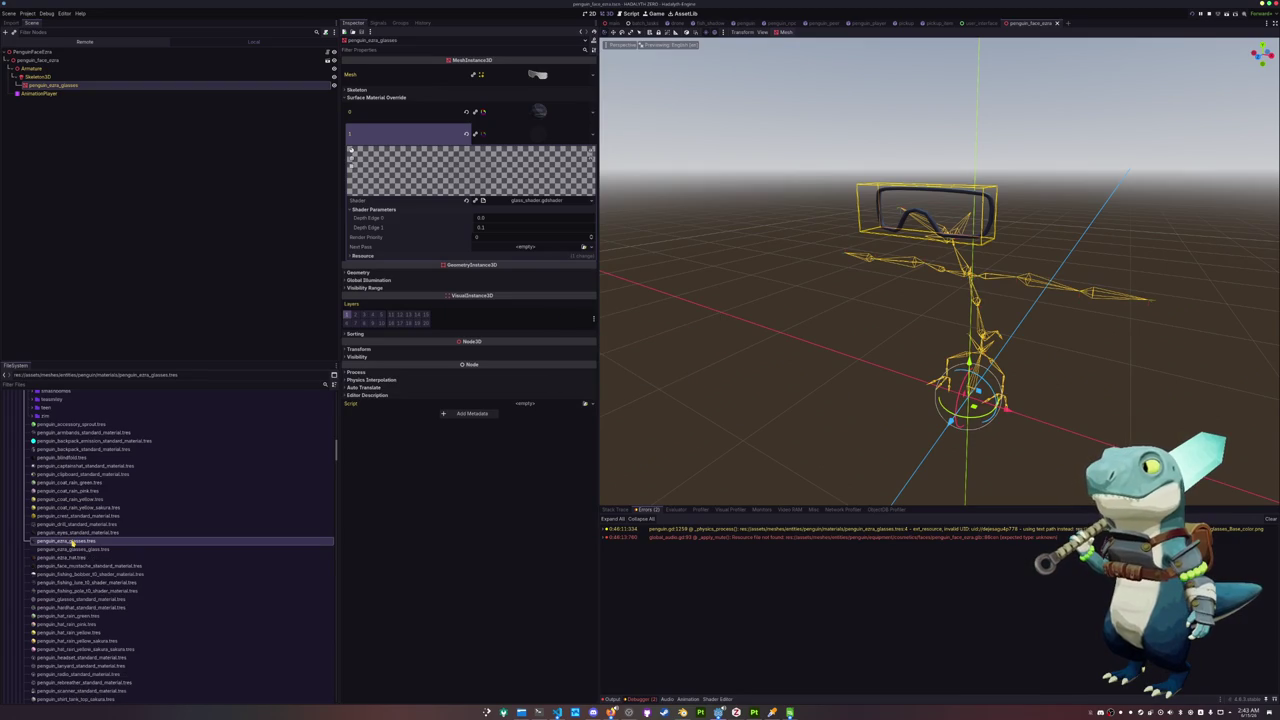
Quick Load the green hat texture as the hat material's albedo
left_click(60, 558)
left_click(592, 143)
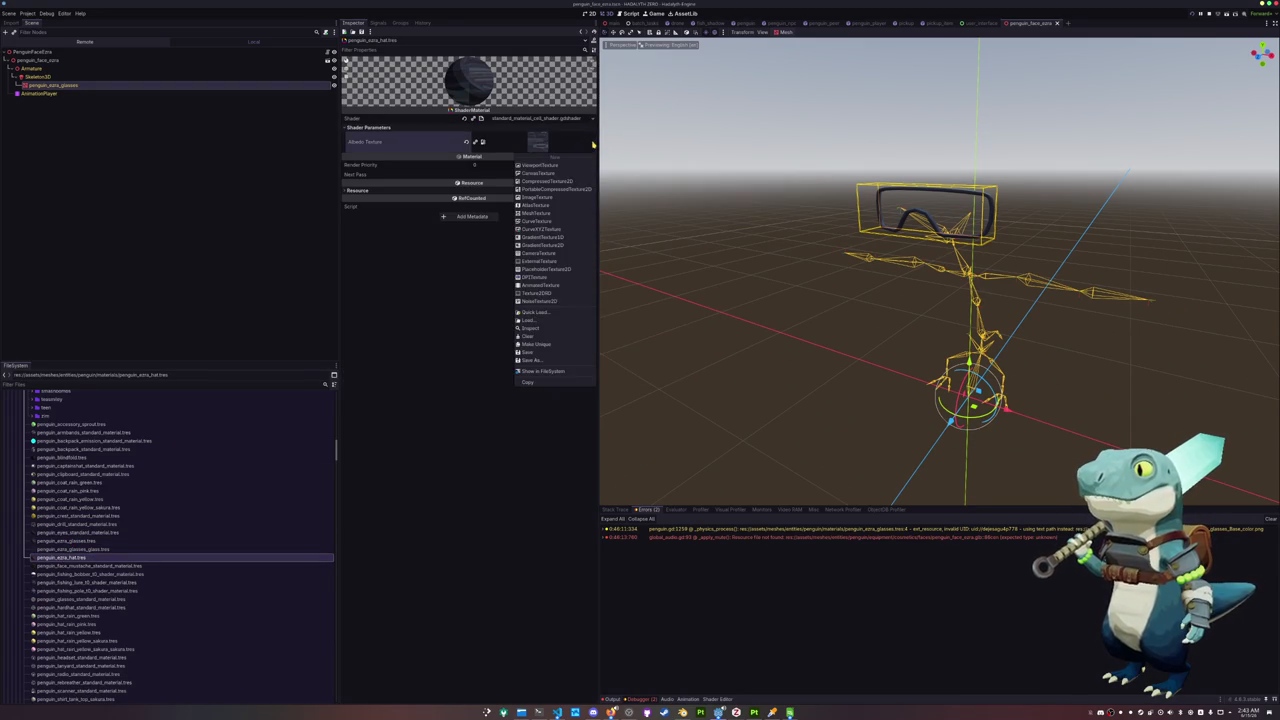
left_click(535, 318)
type("extra hat")
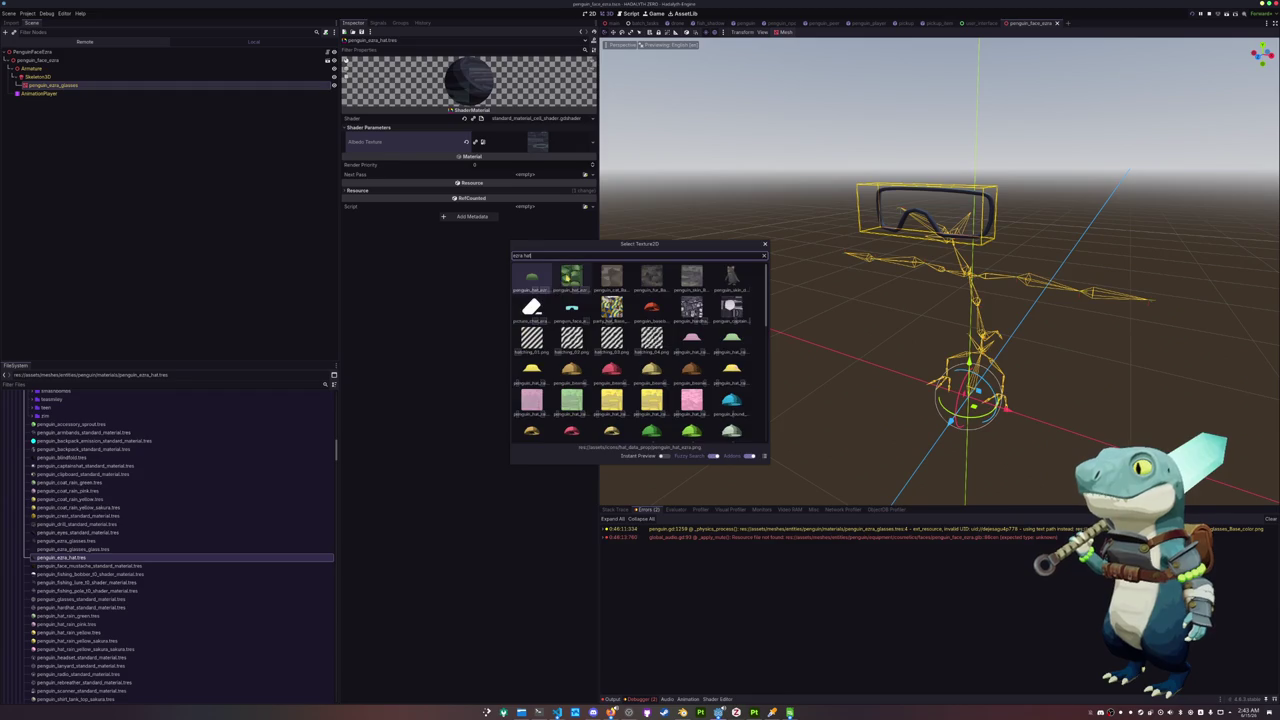
key("Return")
scroll(150, 520, "down", 5)
scroll(106, 563, "down", 5)
scroll(100, 563, "down", 5)
double_click(80, 560)
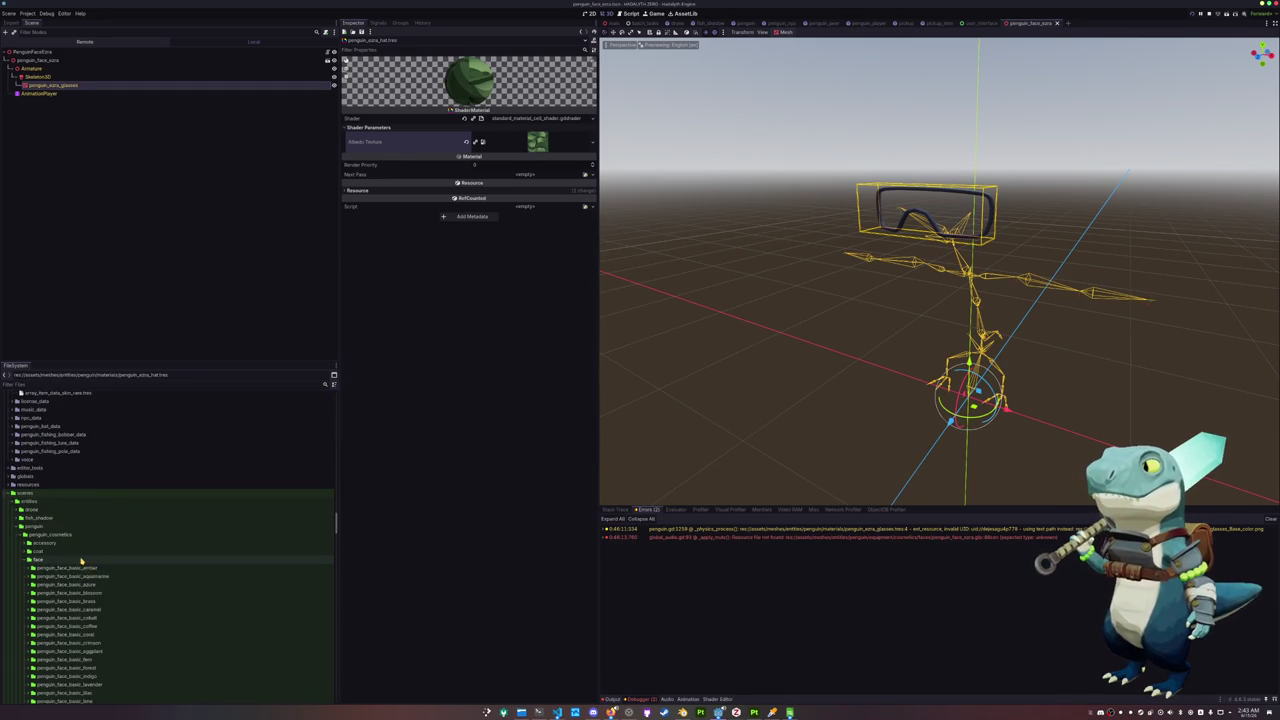
Duplicate the penguin_baseball_hat_amber folder as penguin_hat_extra
double_click(71, 568)
left_click(73, 577)
scroll(80, 572, "down", 5)
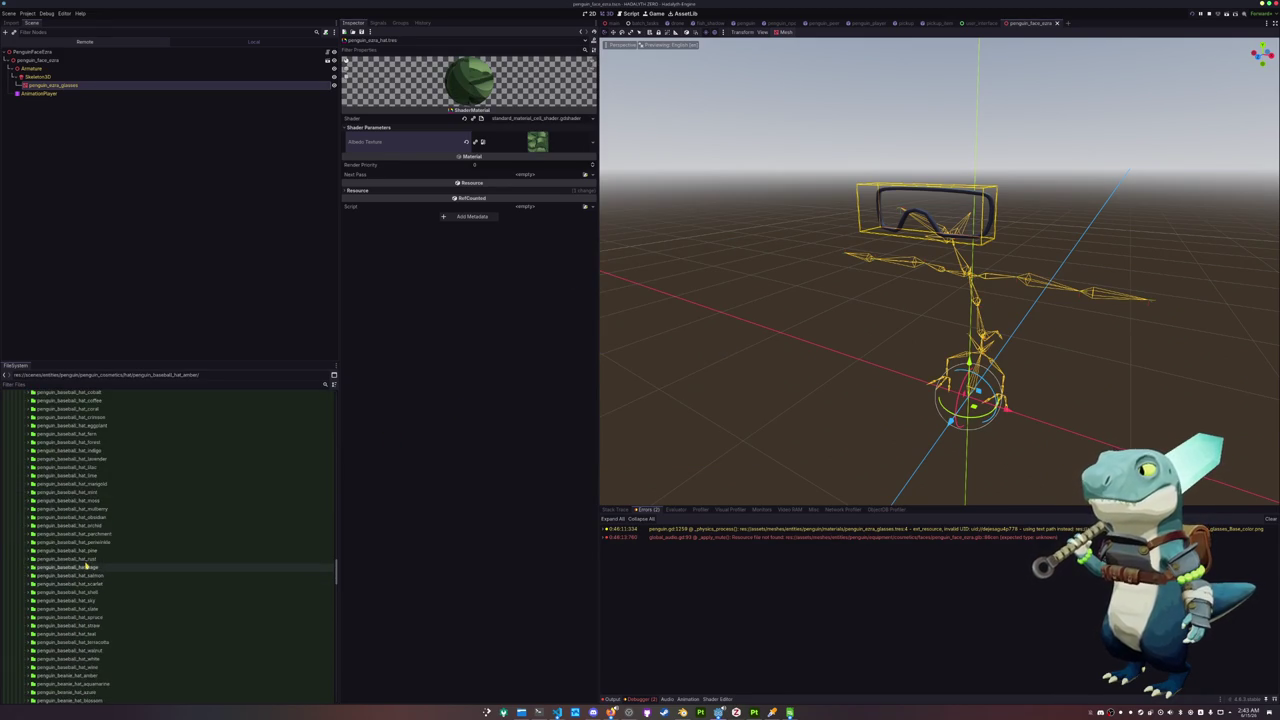
key("ctrl+d")
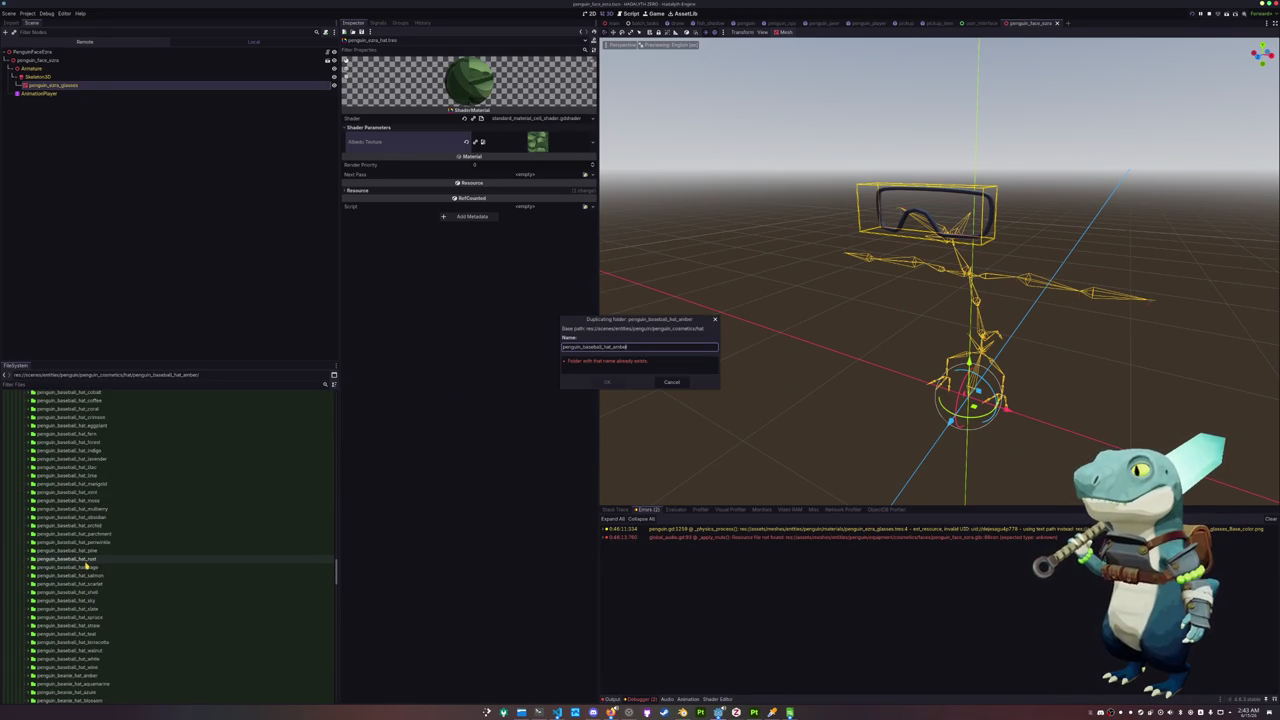
type("s")
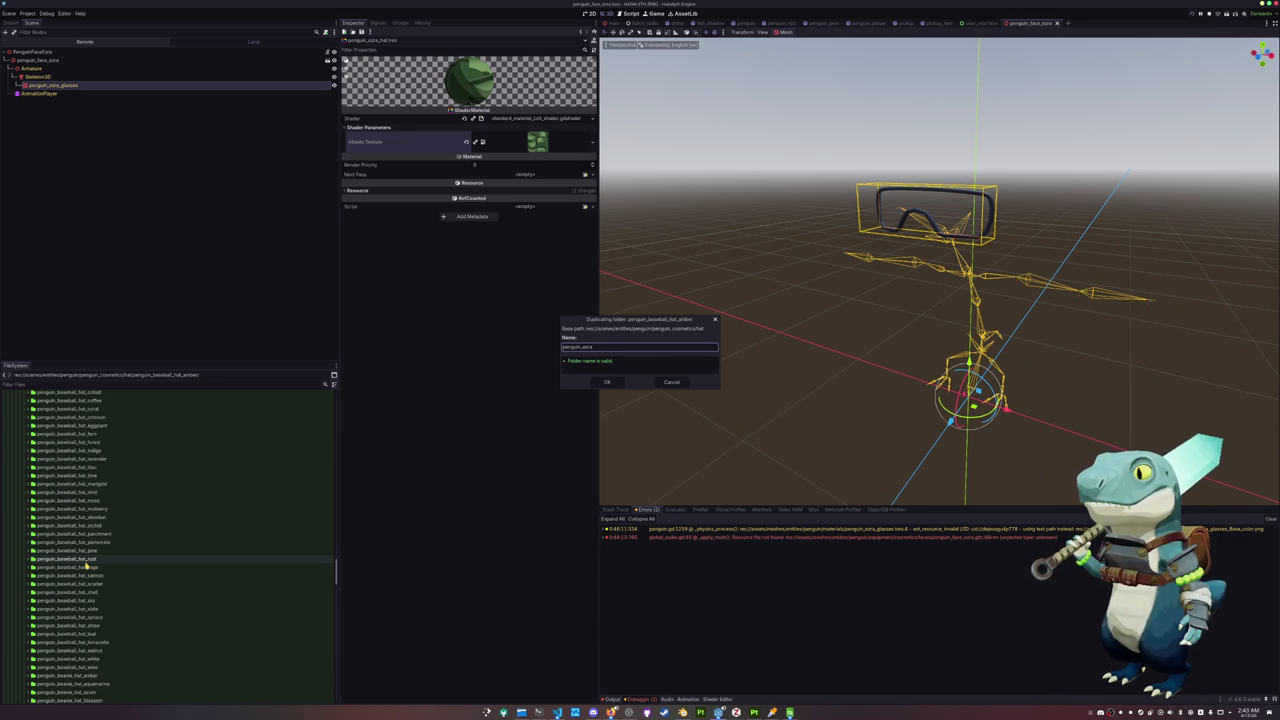
key("Return")
Rename the copied scene to penguin_hat_extra.tscn and open it
scroll(86, 568, "down", 5)
scroll(86, 568, "down", 5)
double_click(70, 618)
scroll(76, 560, "down", 2)
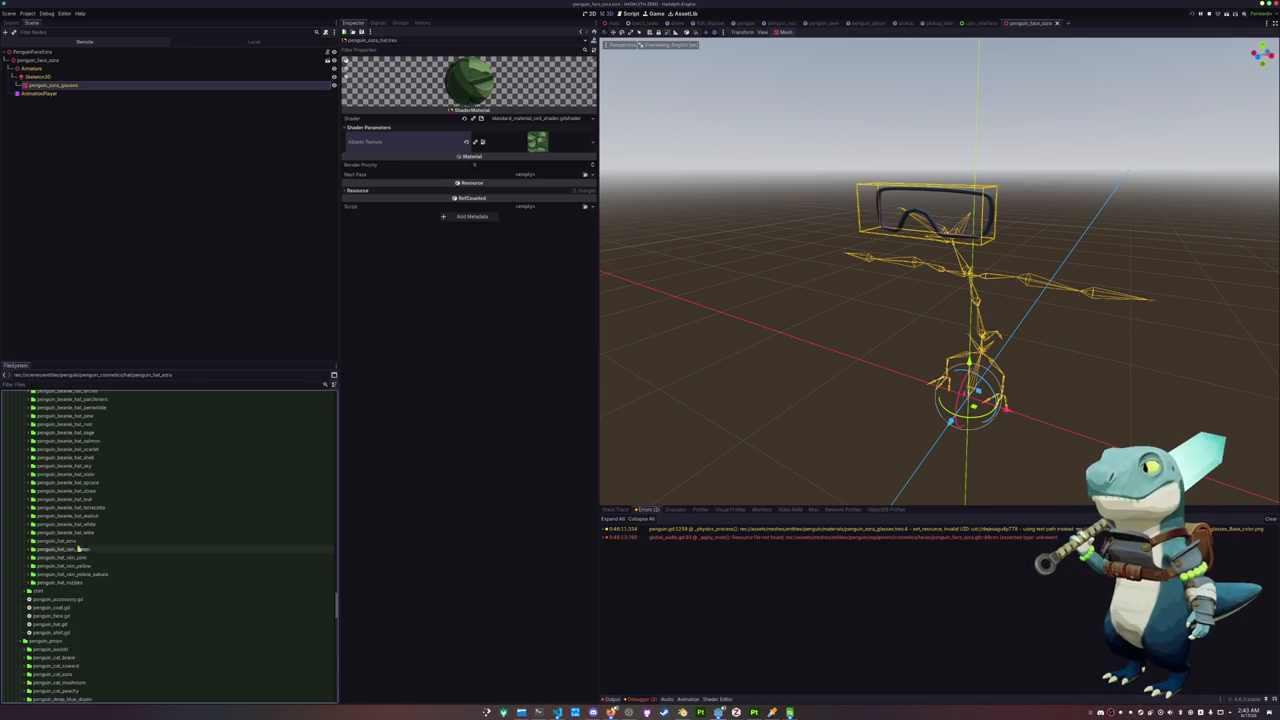
key("F2")
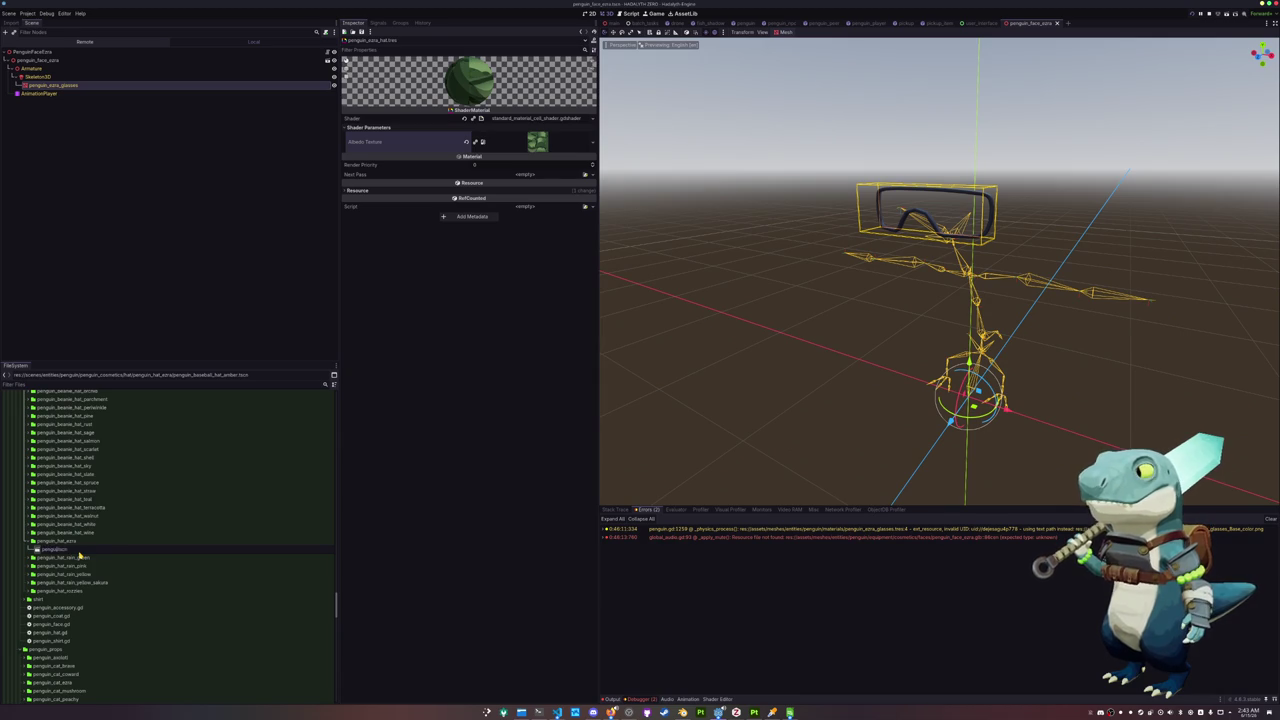
key("Return")
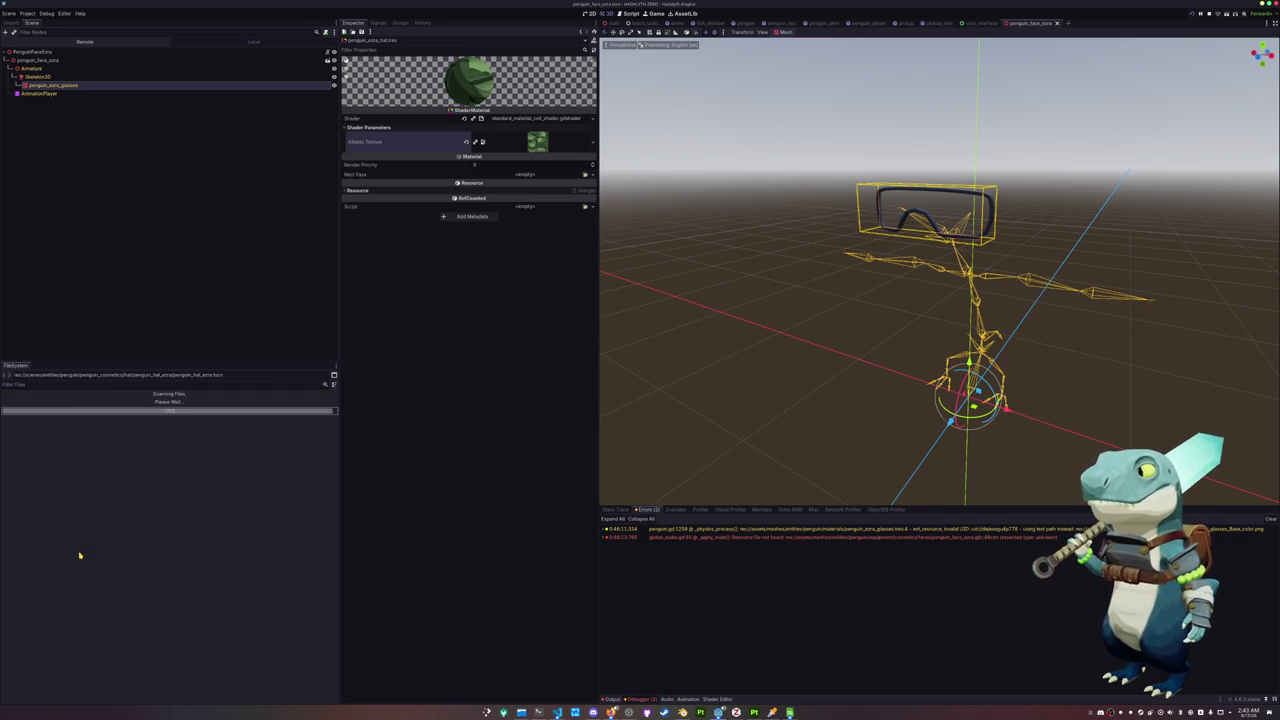
double_click(65, 549)
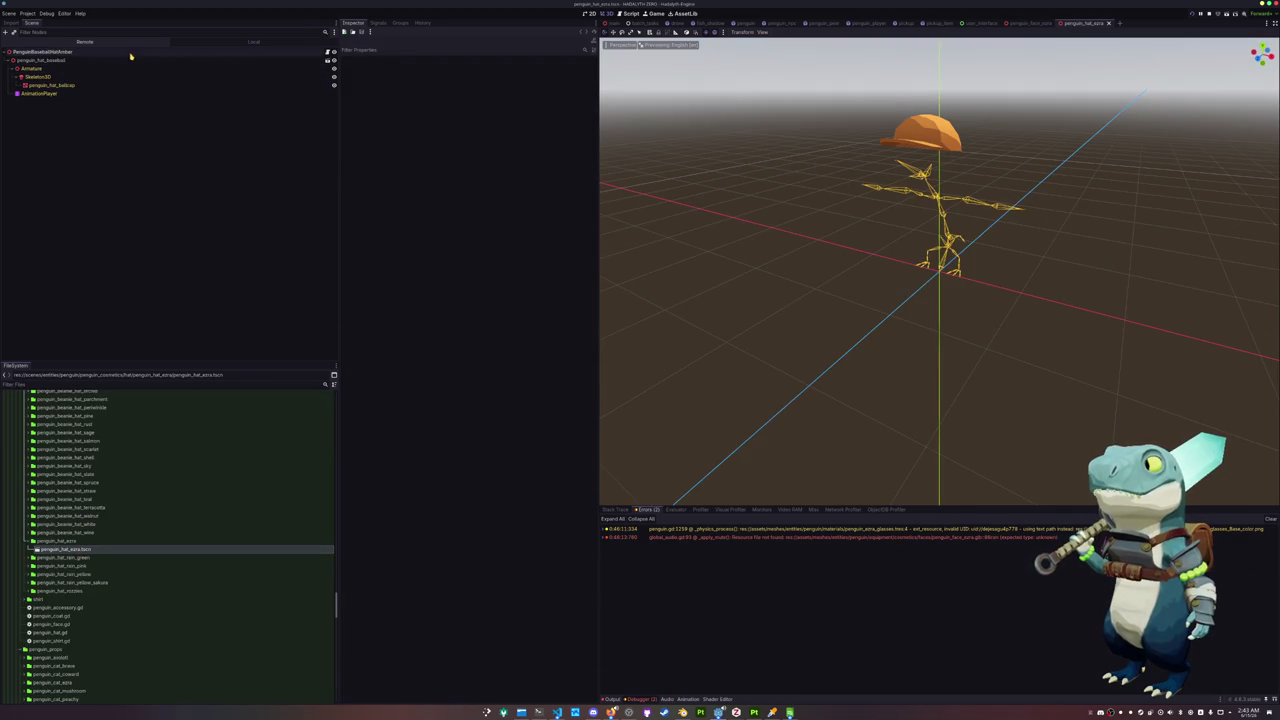
Rename the root to PenguinHatExtra, delete the baseball cap mesh, and save
left_click(131, 54)
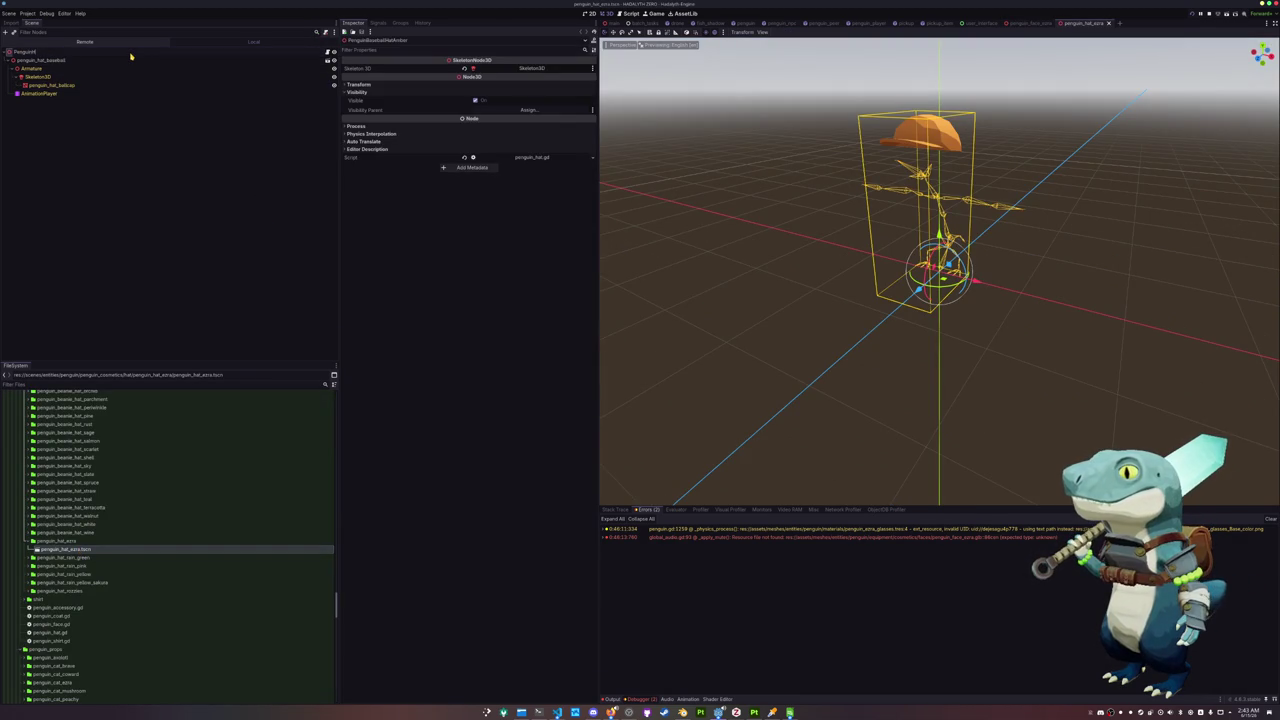
type("PenguinHatExtra")
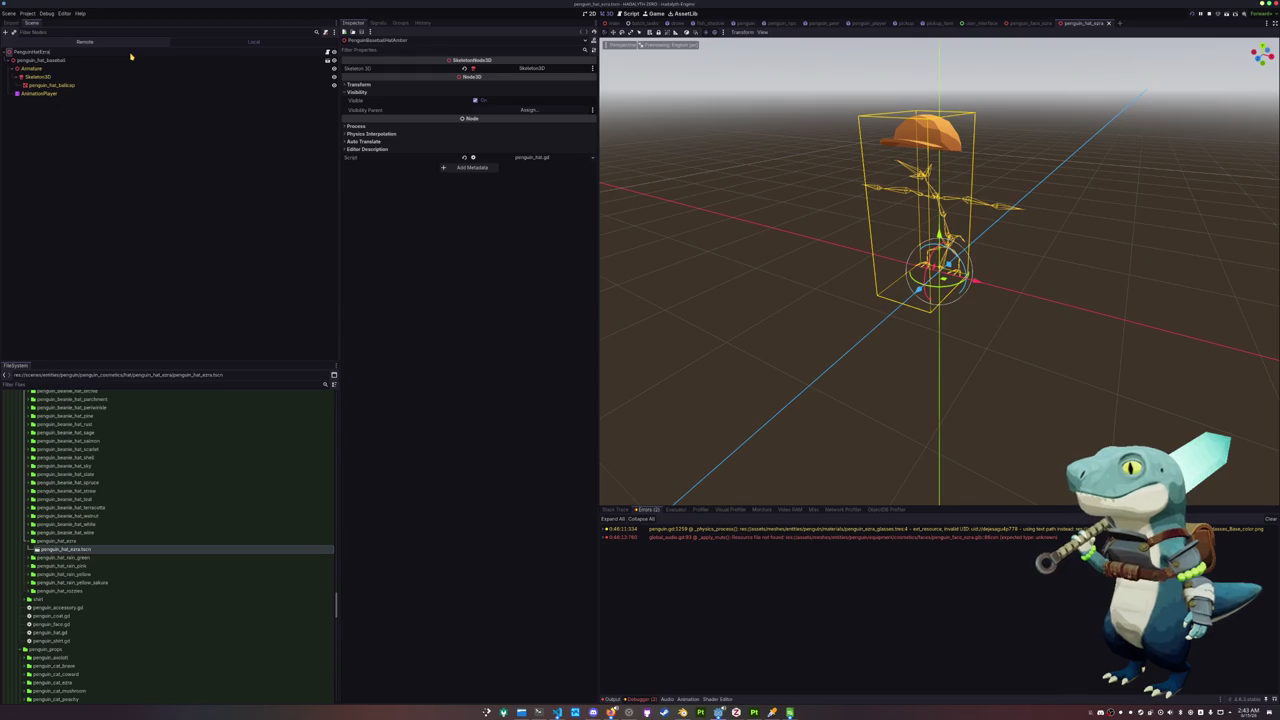
key("Return")
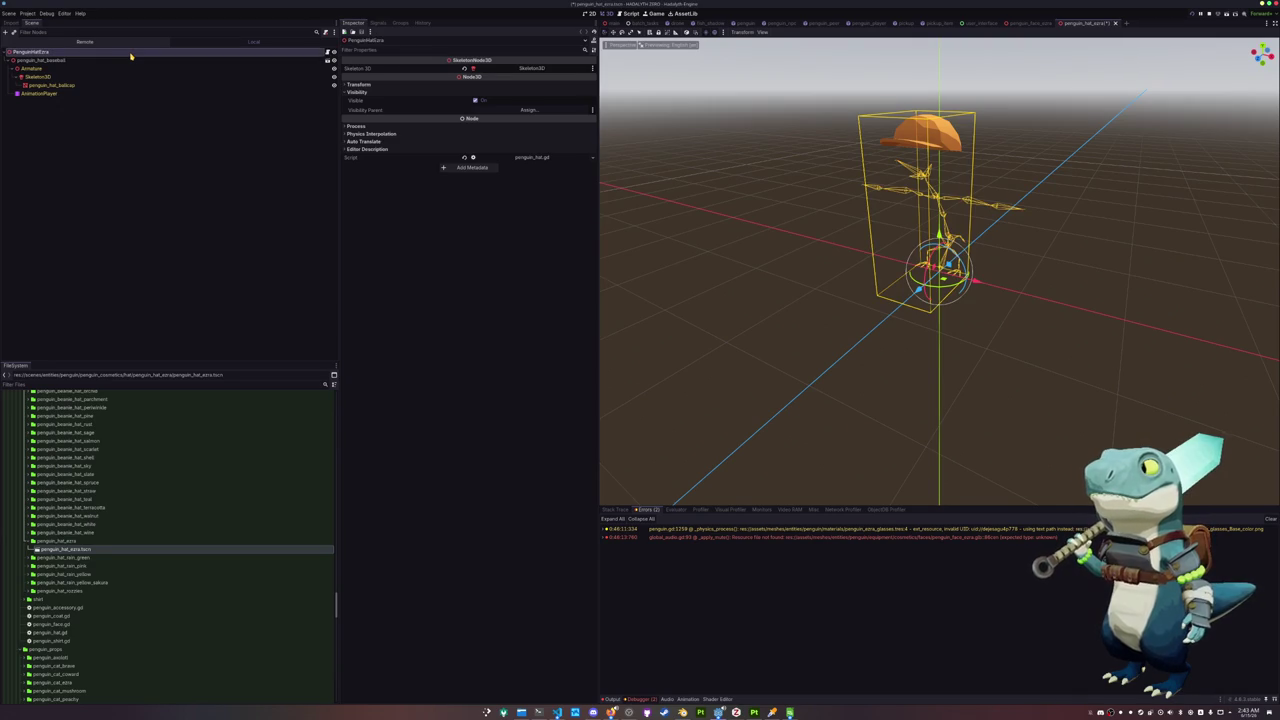
left_click(116, 59)
key("Delete")
key("ctrl+s")
Filter FileSystem for ezra and drop the new hat model under the root node
type("ezra")
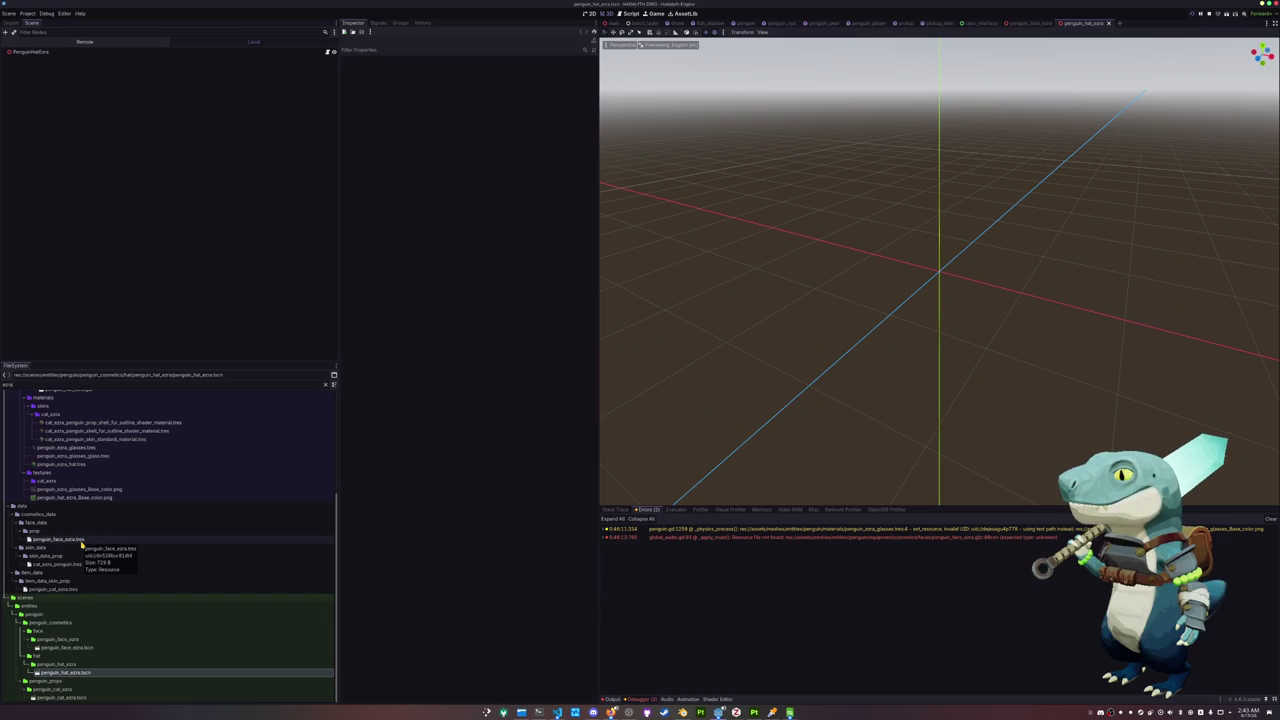
scroll(82, 545, "up", 3)
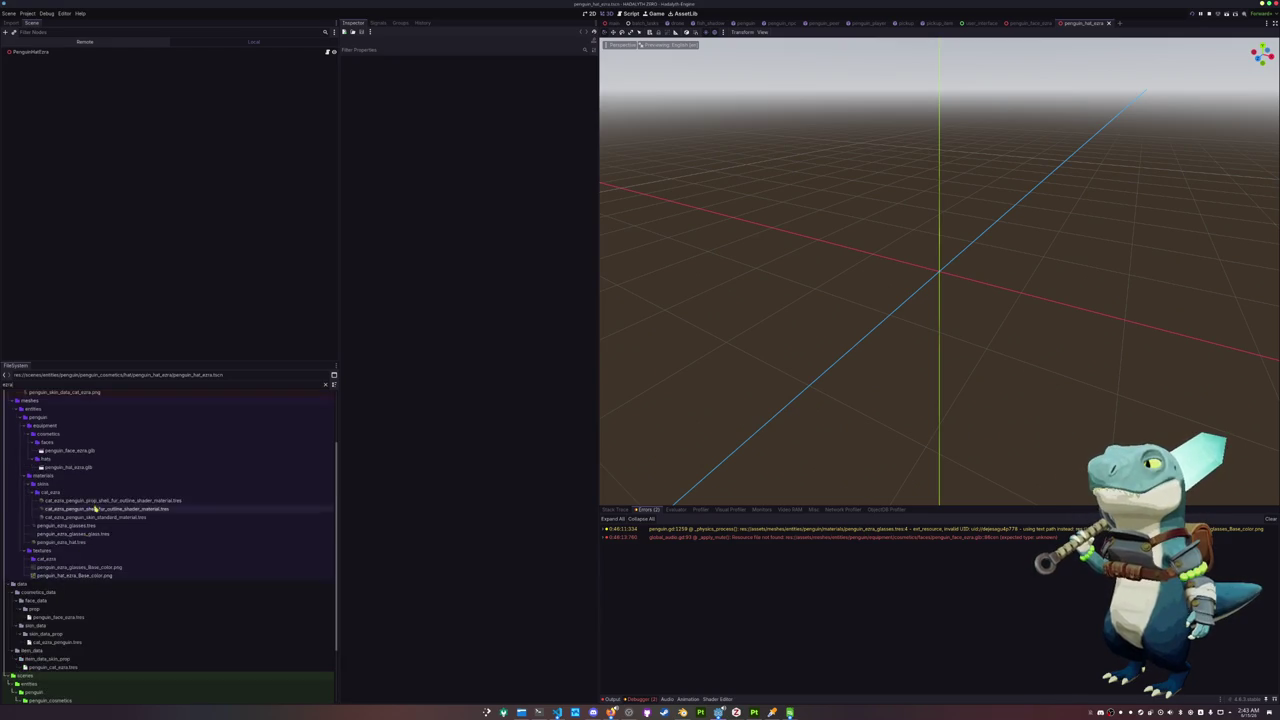
scroll(82, 547, "up", 3)
left_click_drag(72, 545, 84, 62)
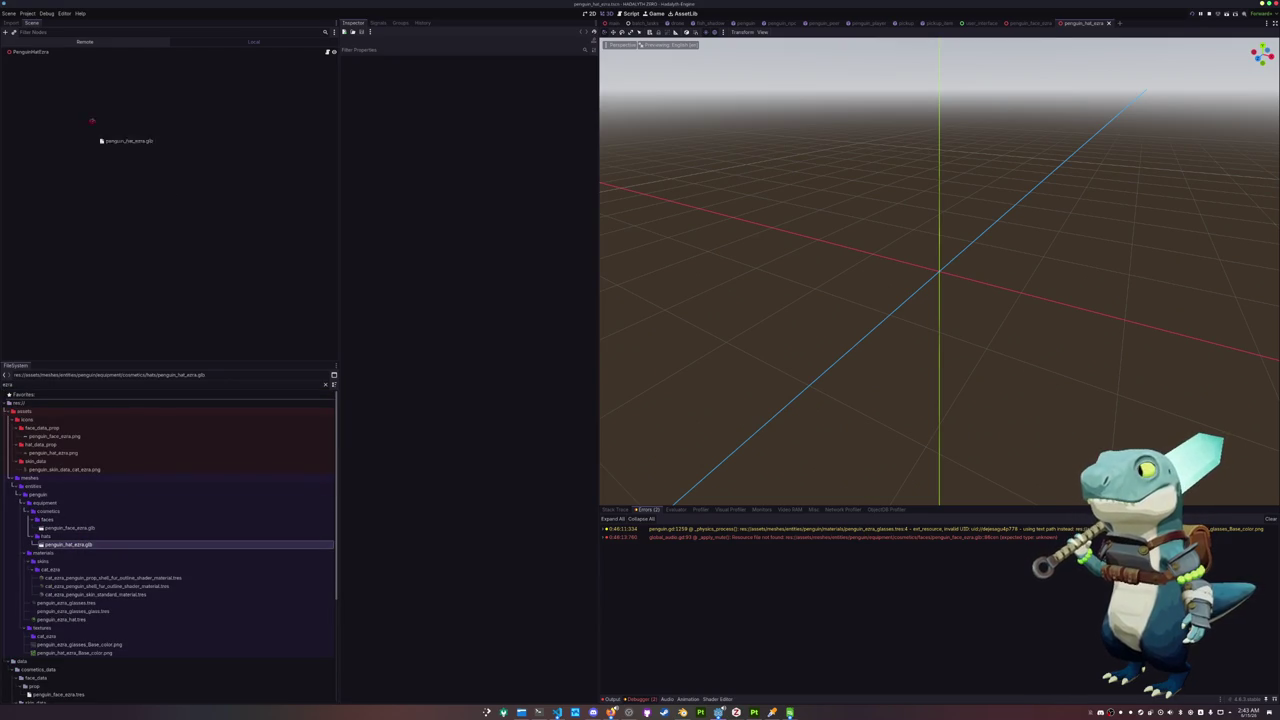
right_click(84, 63)
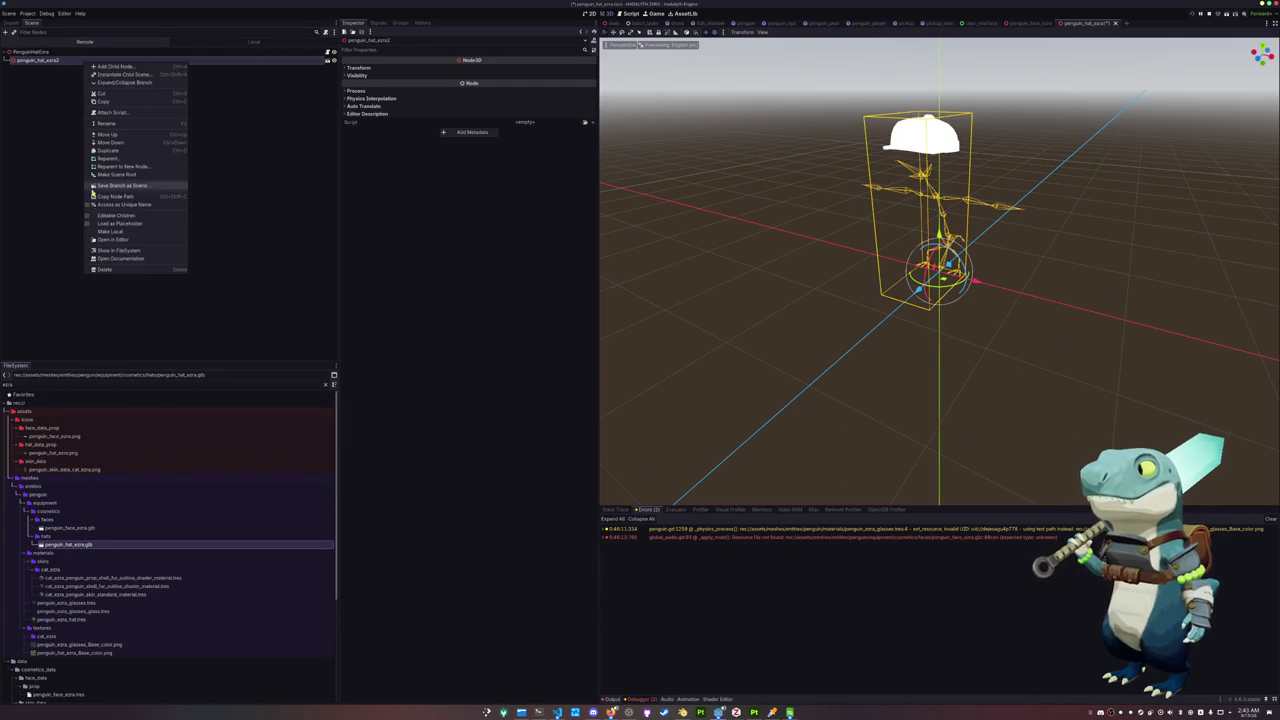
Make the hat model's children editable and link it to its Skeleton3D
left_click(110, 224)
left_click(46, 52)
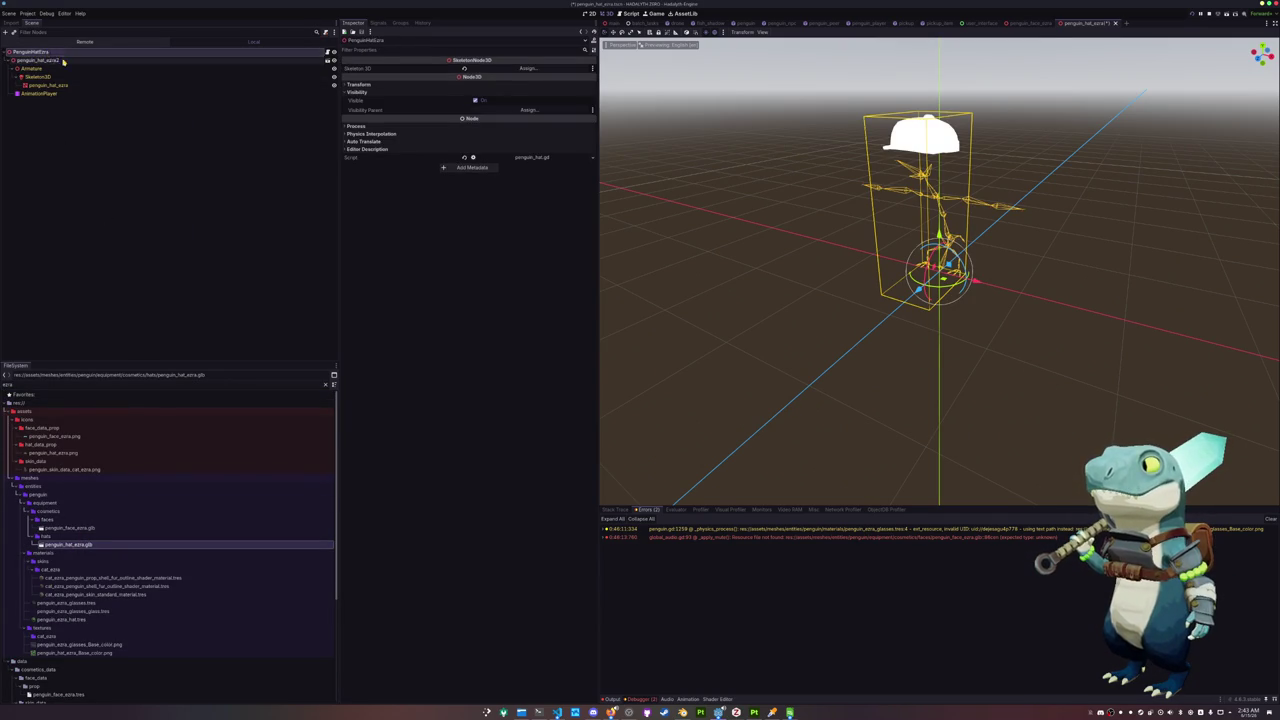
left_click(527, 68)
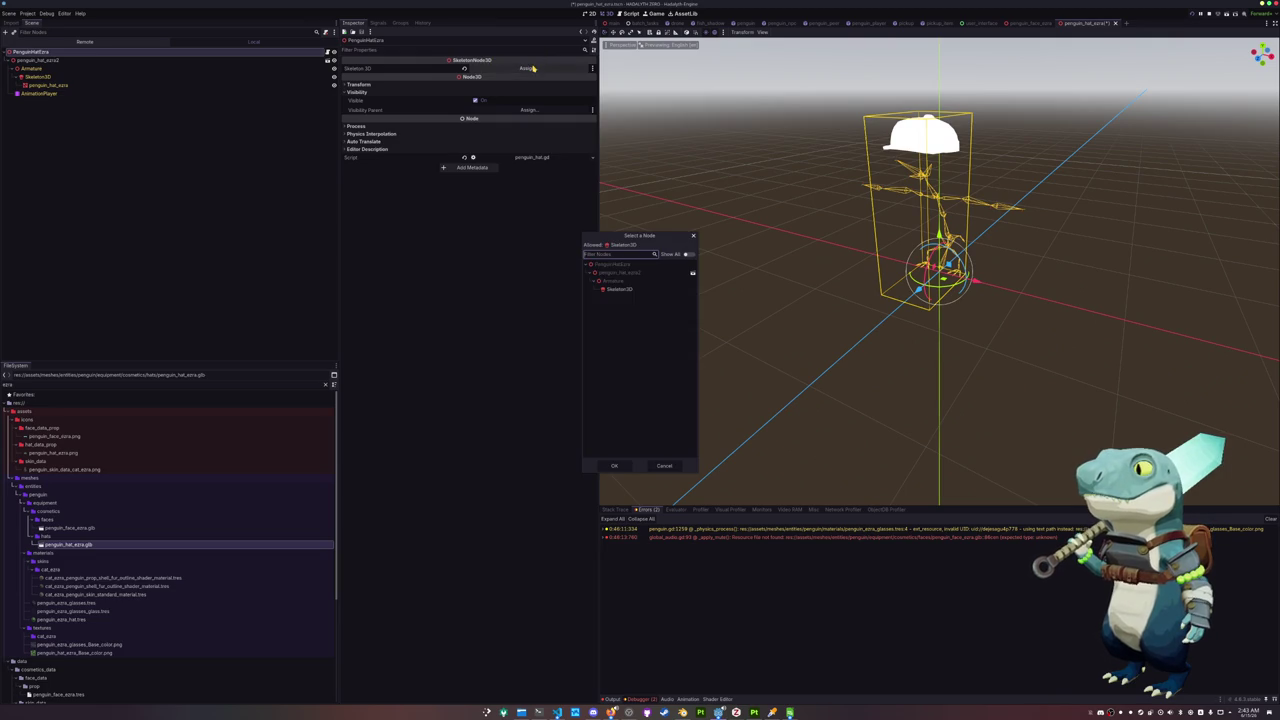
double_click(616, 290)
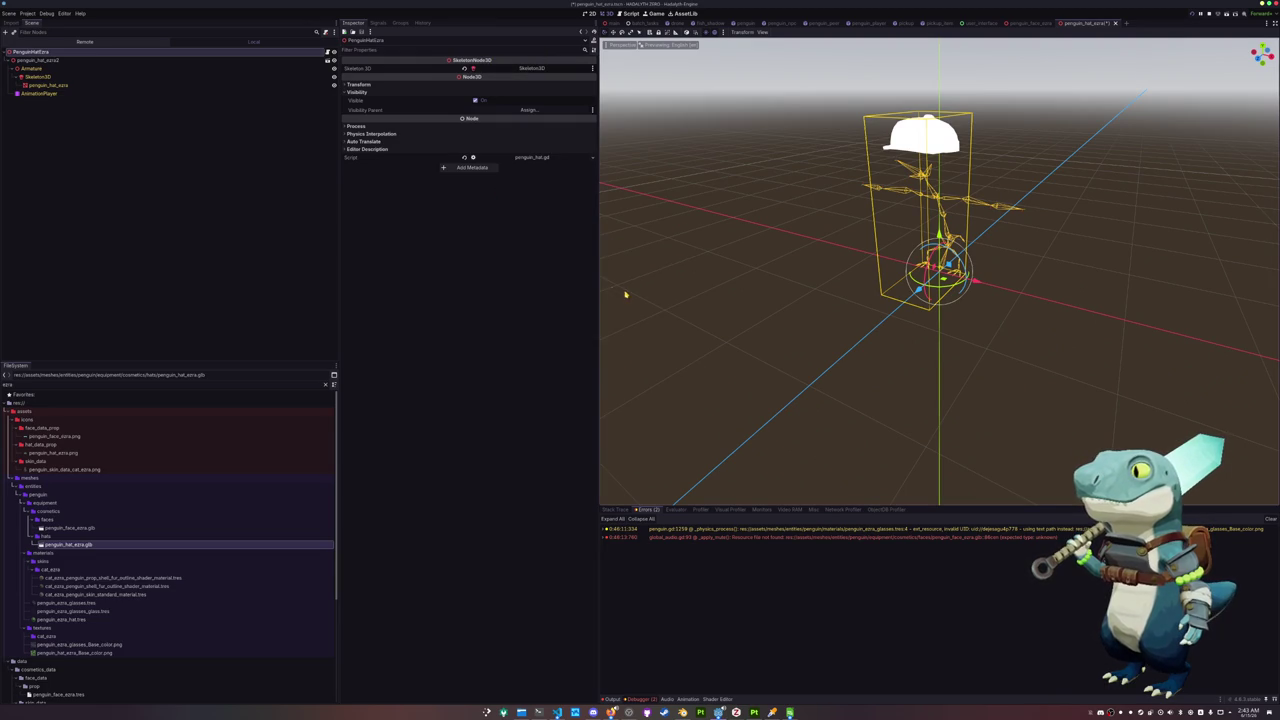
left_click(70, 85)
Set the hat mesh's material override to the green ezra material and check the green cap
left_click(530, 112)
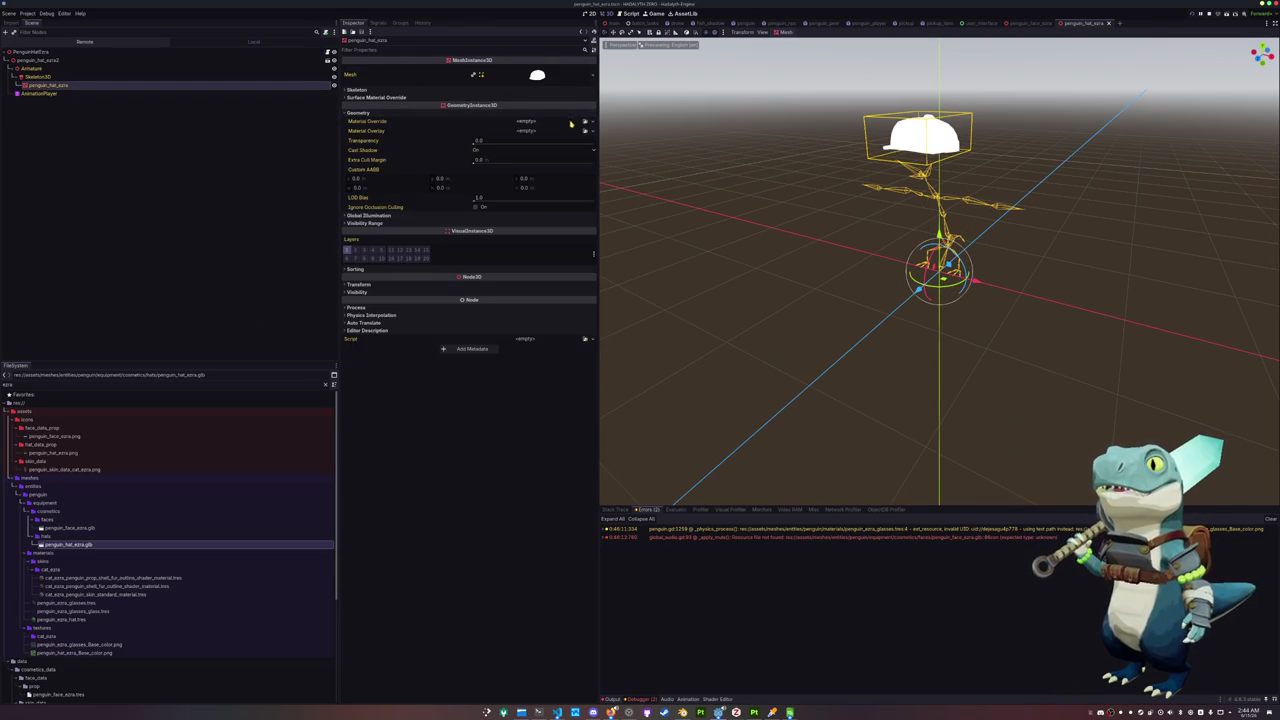
left_click(585, 122)
type("ezra")
key("Return")
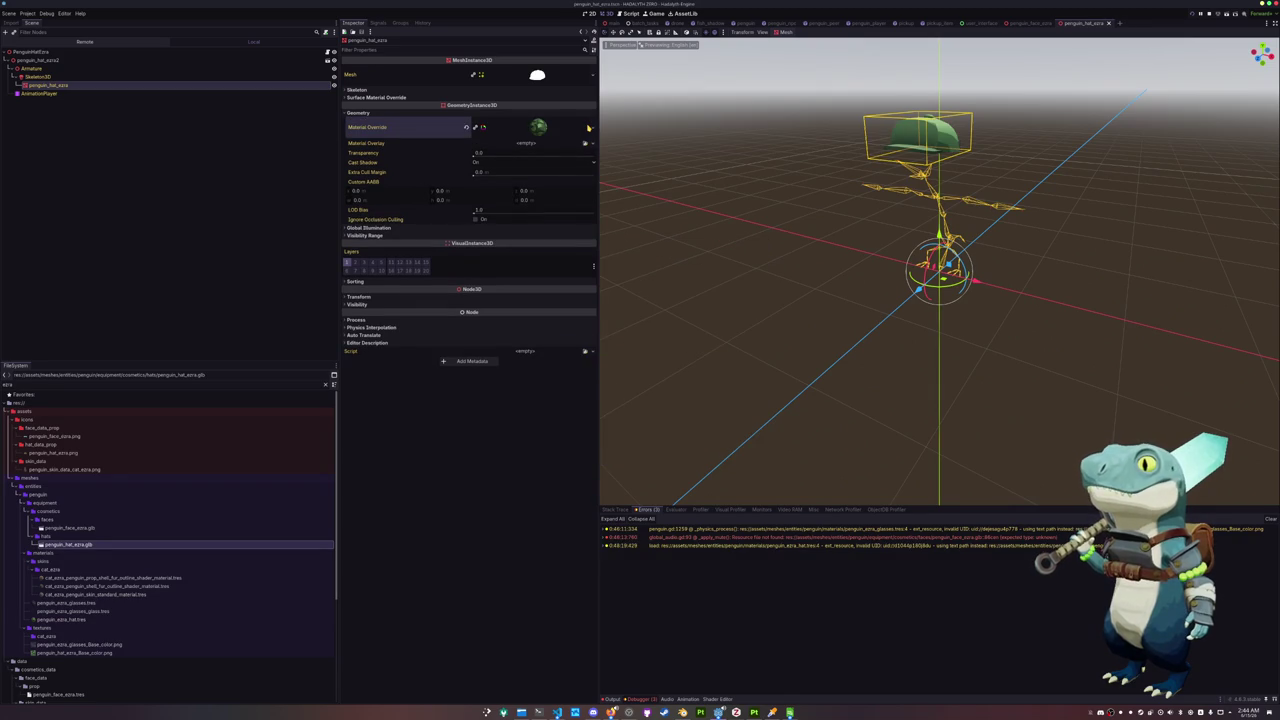
mouse_move(737, 157)
middle_mouse_down()
mouse_move(655, 181)
mouse_move(700, 200)
middle_mouse_up()
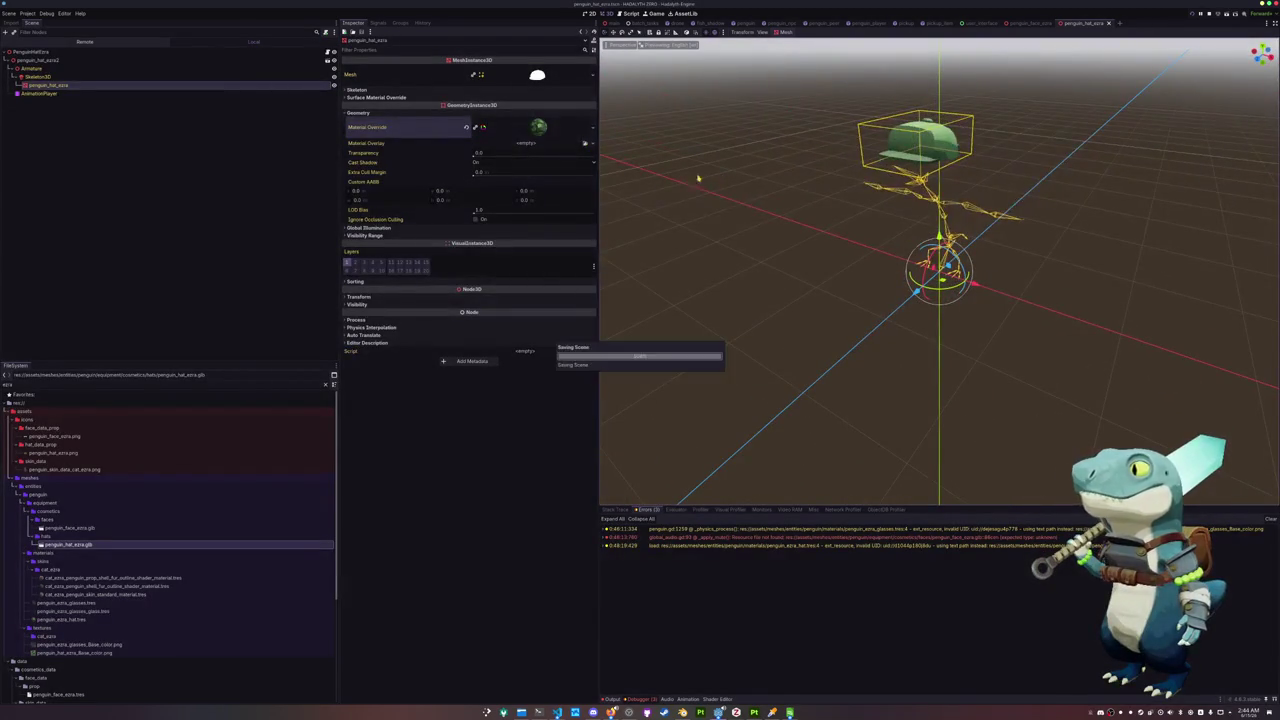
Inspect the hat scene's nodes down through the Armature to the AnimationPlayer
left_click(110, 52)
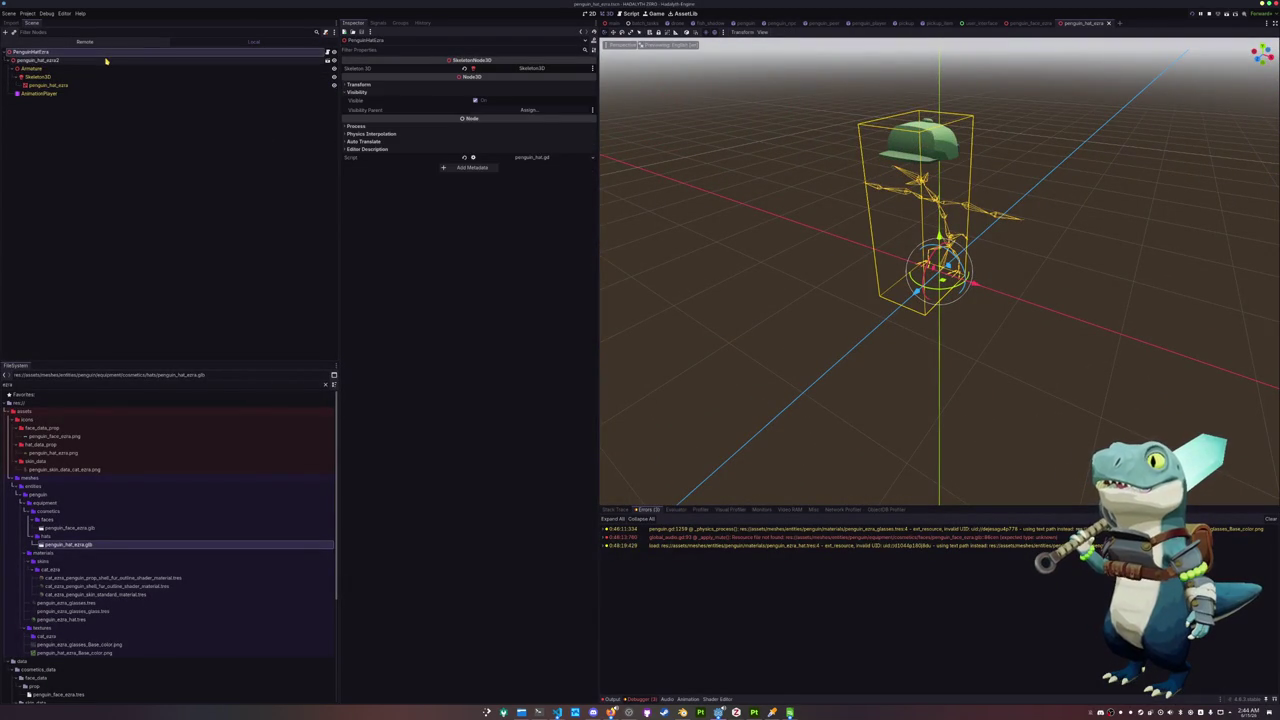
left_click(108, 60)
left_click(104, 68)
left_click(100, 93)
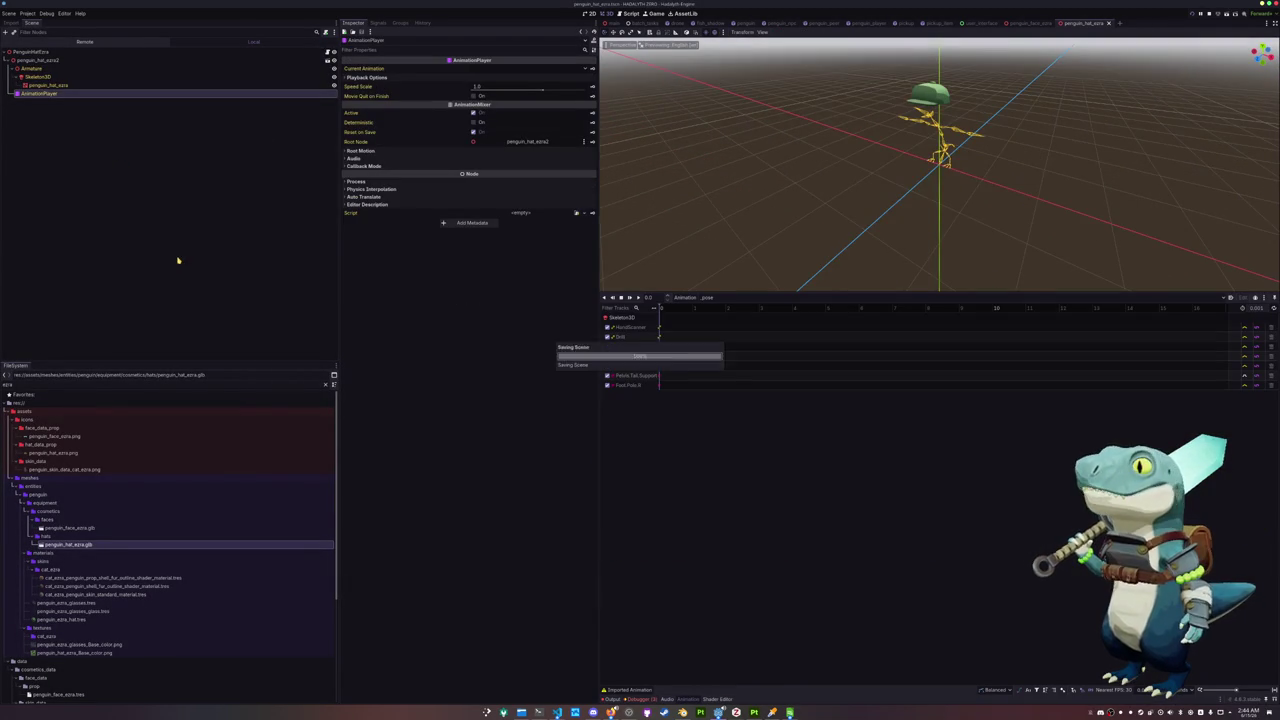
Clear the FileSystem filter and browse to the prop face data resources
left_click(327, 385)
double_click(42, 470)
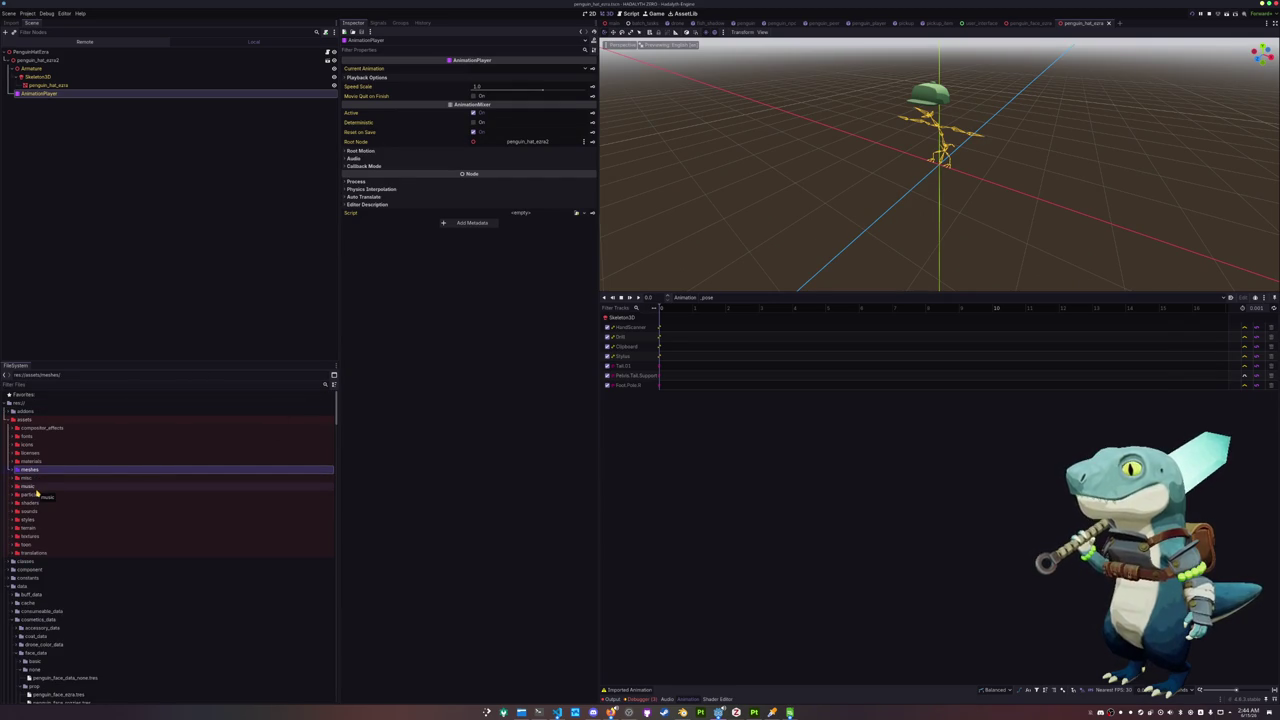
scroll(37, 493, "down", 1)
scroll(40, 505, "down", 1)
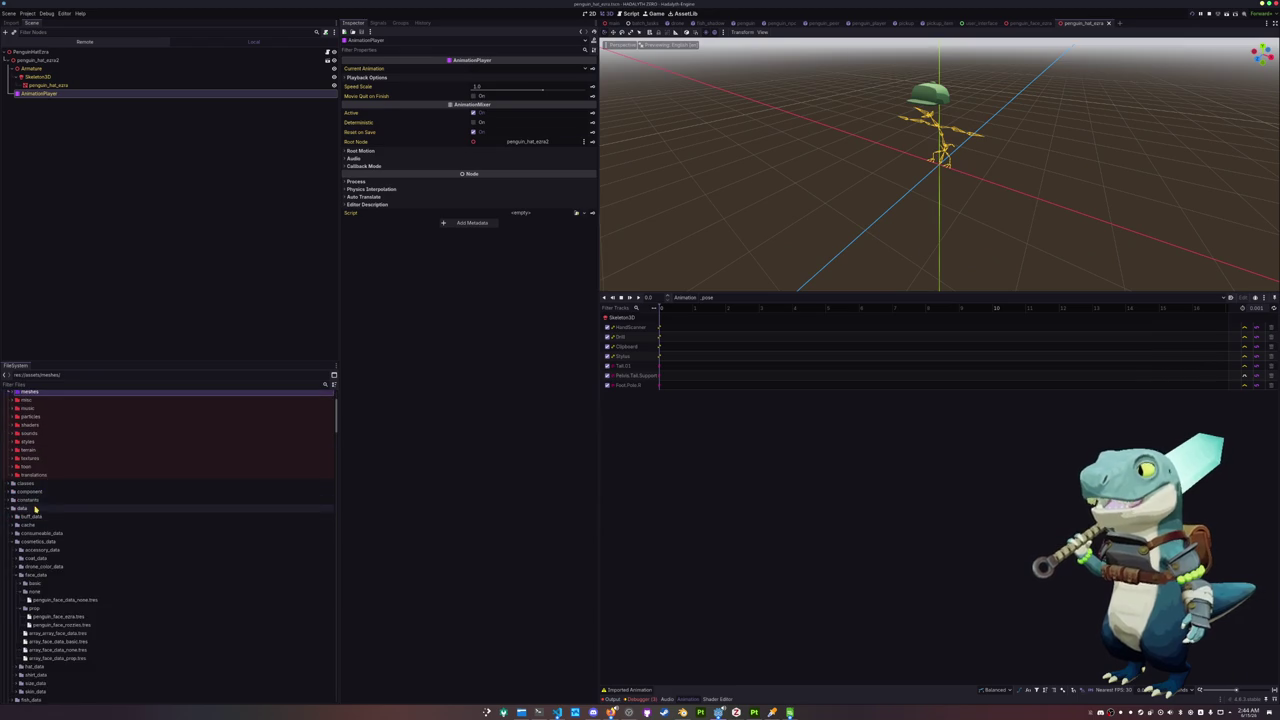
scroll(45, 530, "down", 1)
left_click(52, 561)
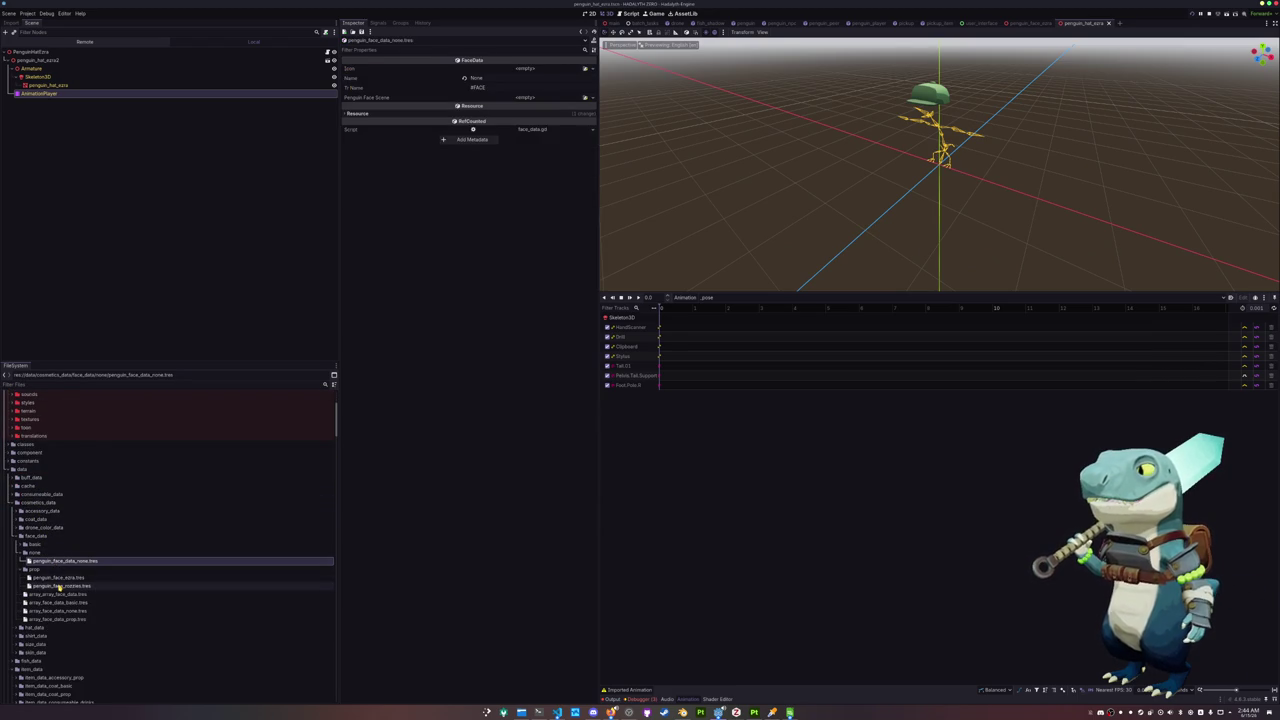
left_click(58, 586)
Set the ezra face data's Penguin Face Scene to penguin_face_ezra.tscn
key("ctrl+d")
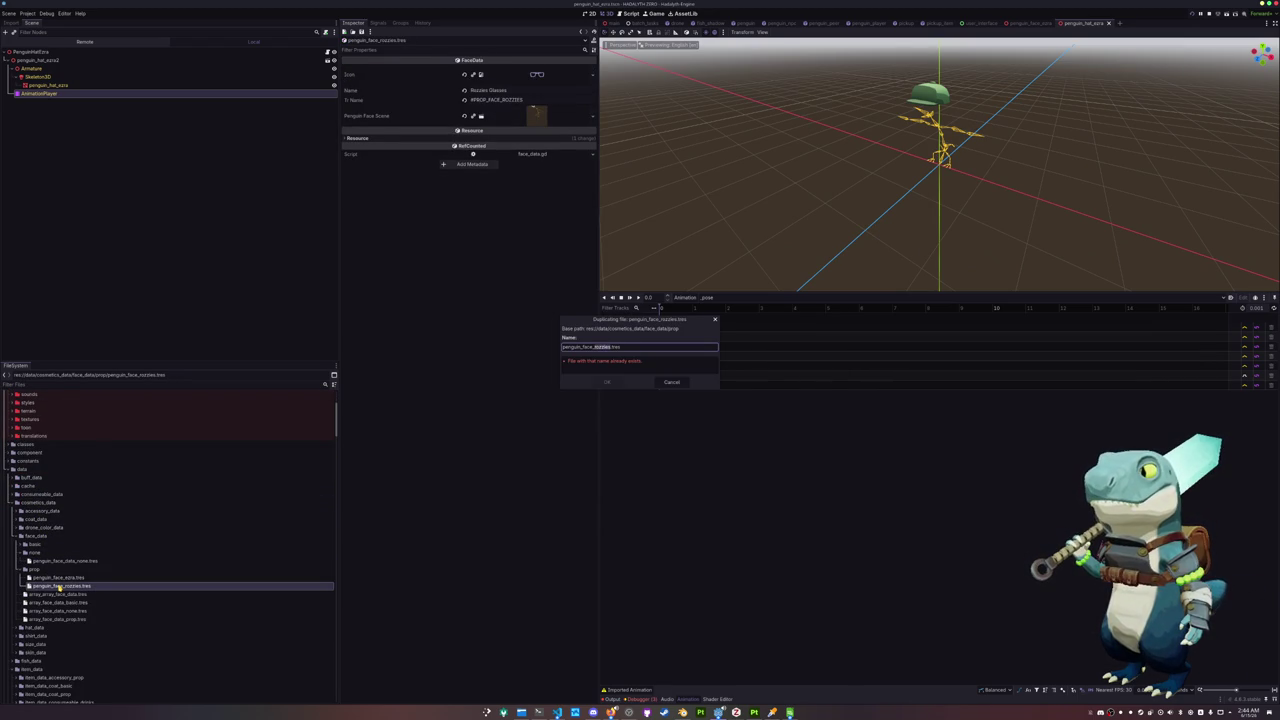
key("Escape")
left_click(62, 578)
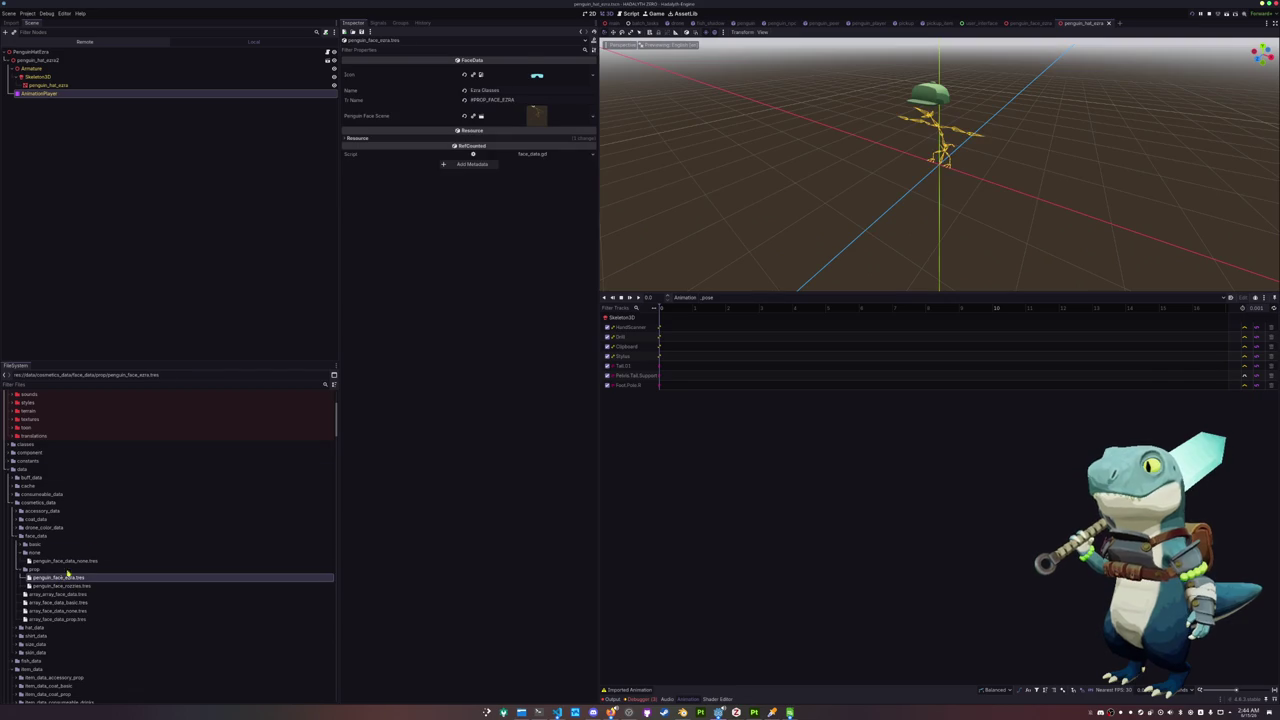
left_click(594, 117)
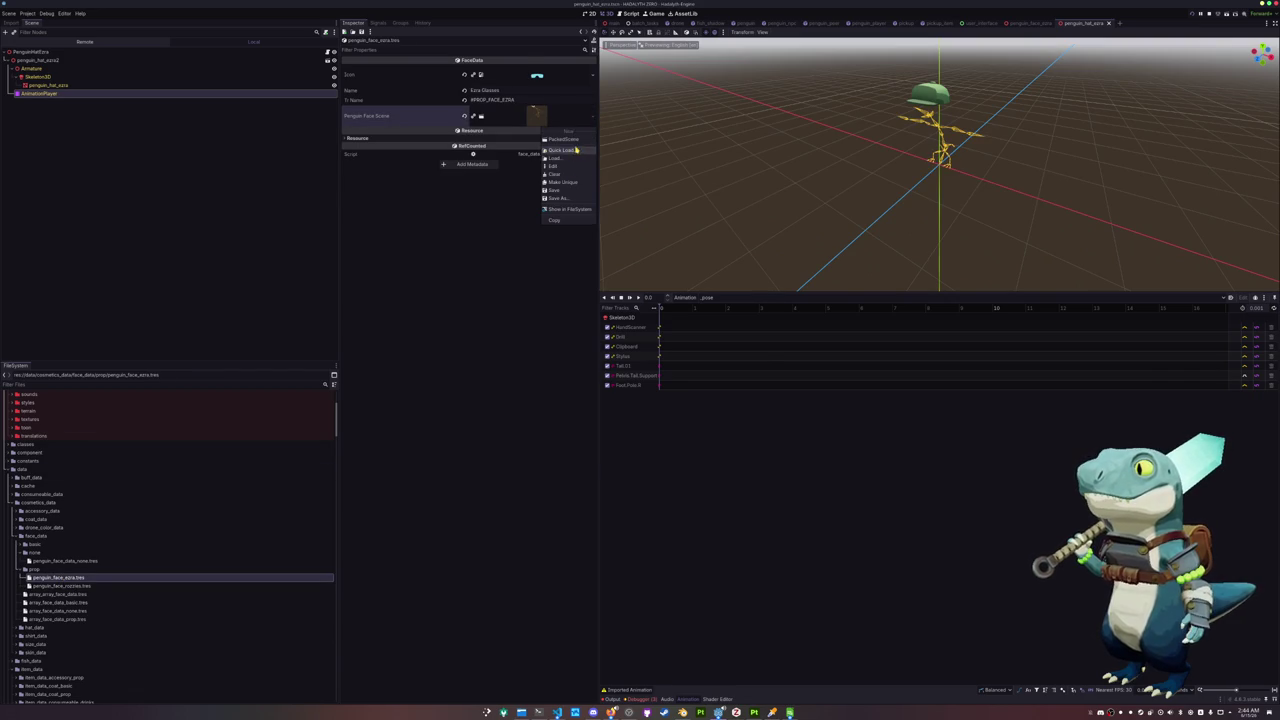
left_click(566, 151)
key("Down")
key("Down")
key("Down")
key("Down")
key("Return")
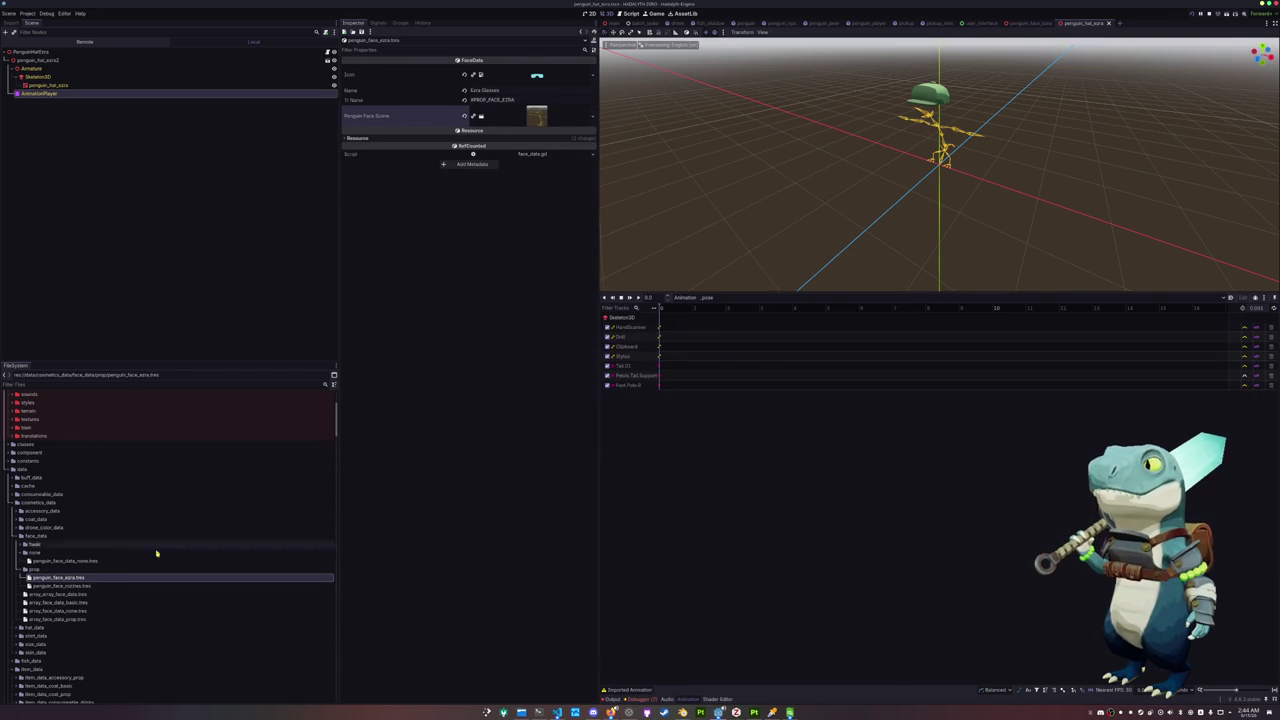
Expand the hat data folder and select the rozzies hat data file
scroll(106, 569, "down", 3)
double_click(33, 549)
left_click(61, 616)
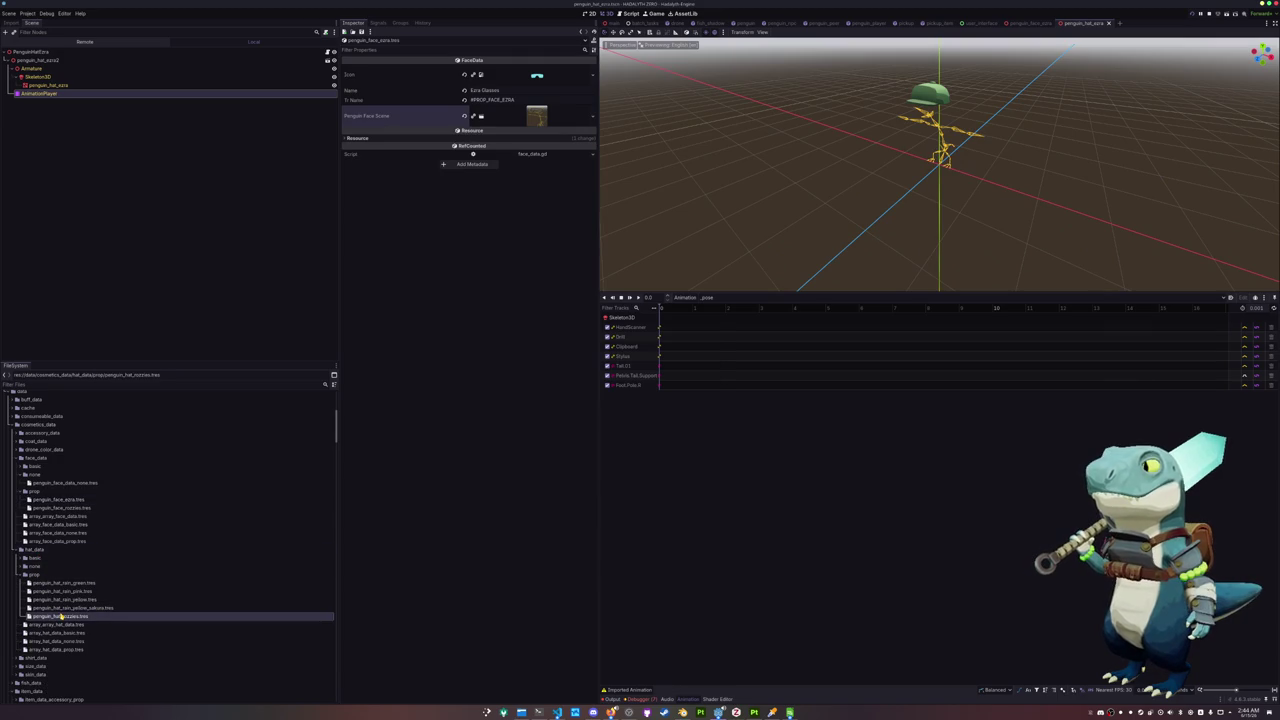
Duplicate the rozzies hat data as penguin_hat_ezra.tres
key("ctrl+d")
type("penguin_hat_ezra.tres")
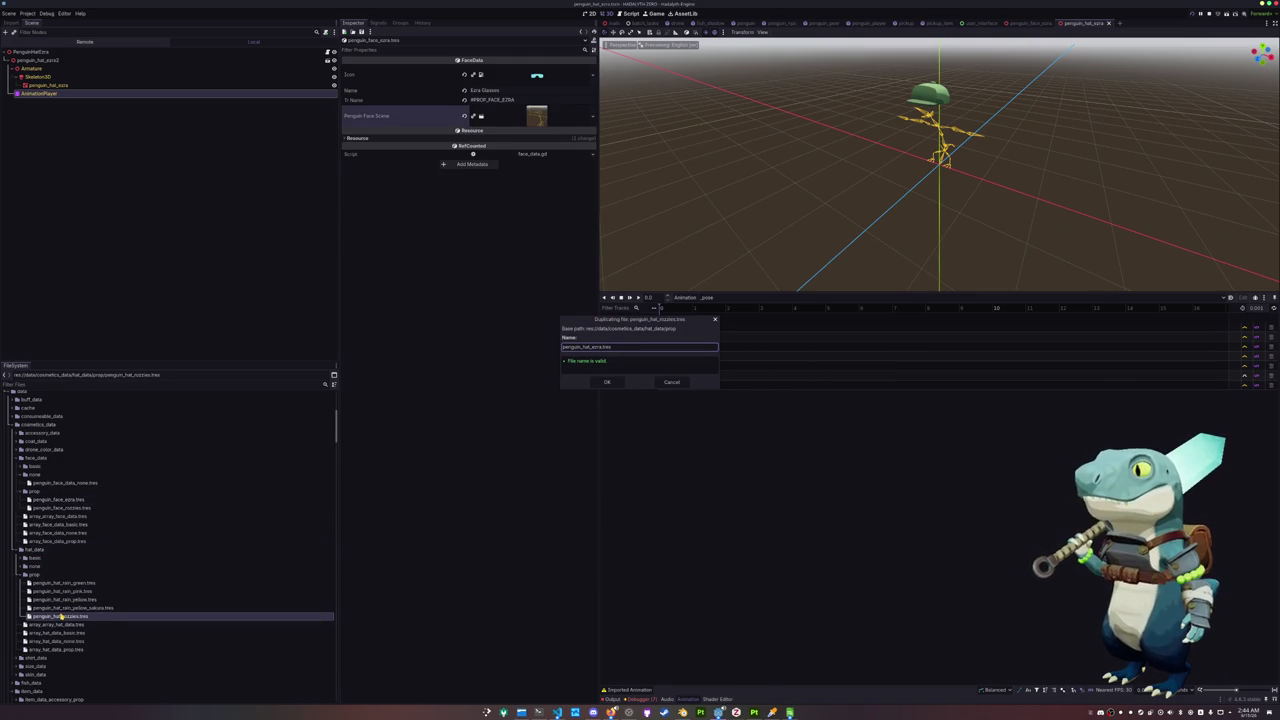
key("Return")
left_click(57, 583)
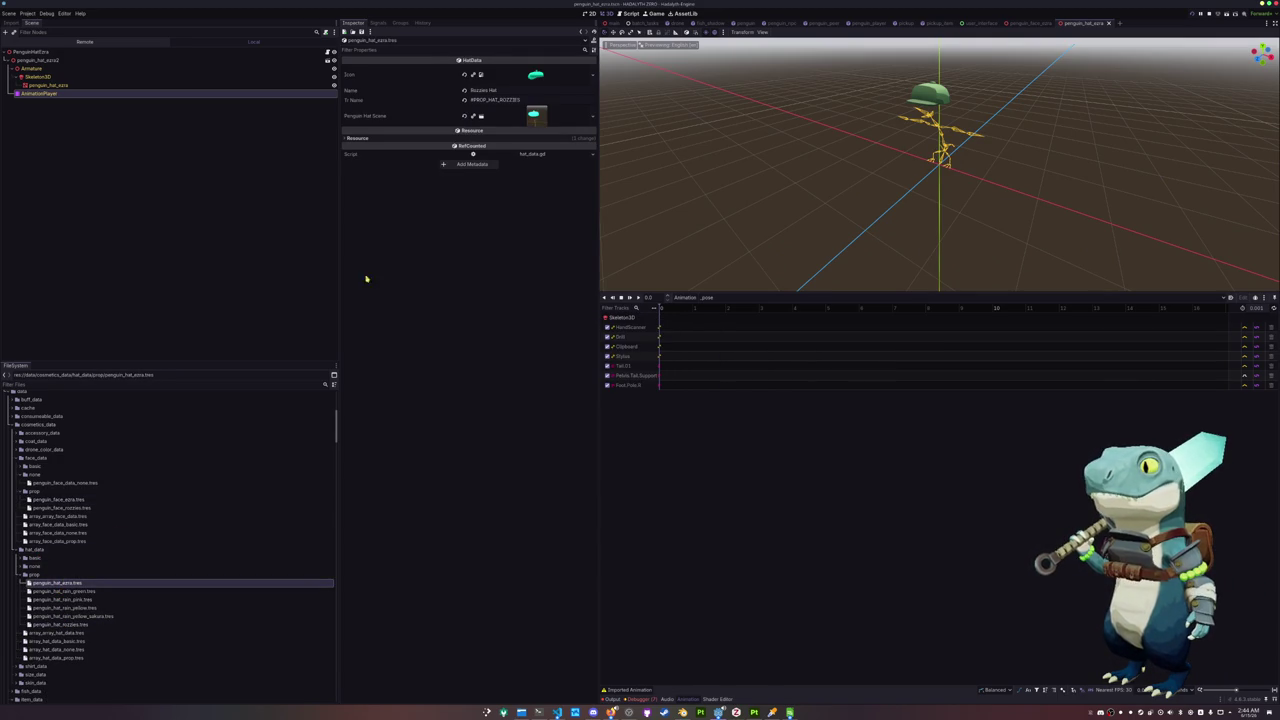
Set the new hat data's icon to the ezra hat texture
left_click(592, 75)
left_click(540, 248)
type("ezra")
double_click(532, 278)
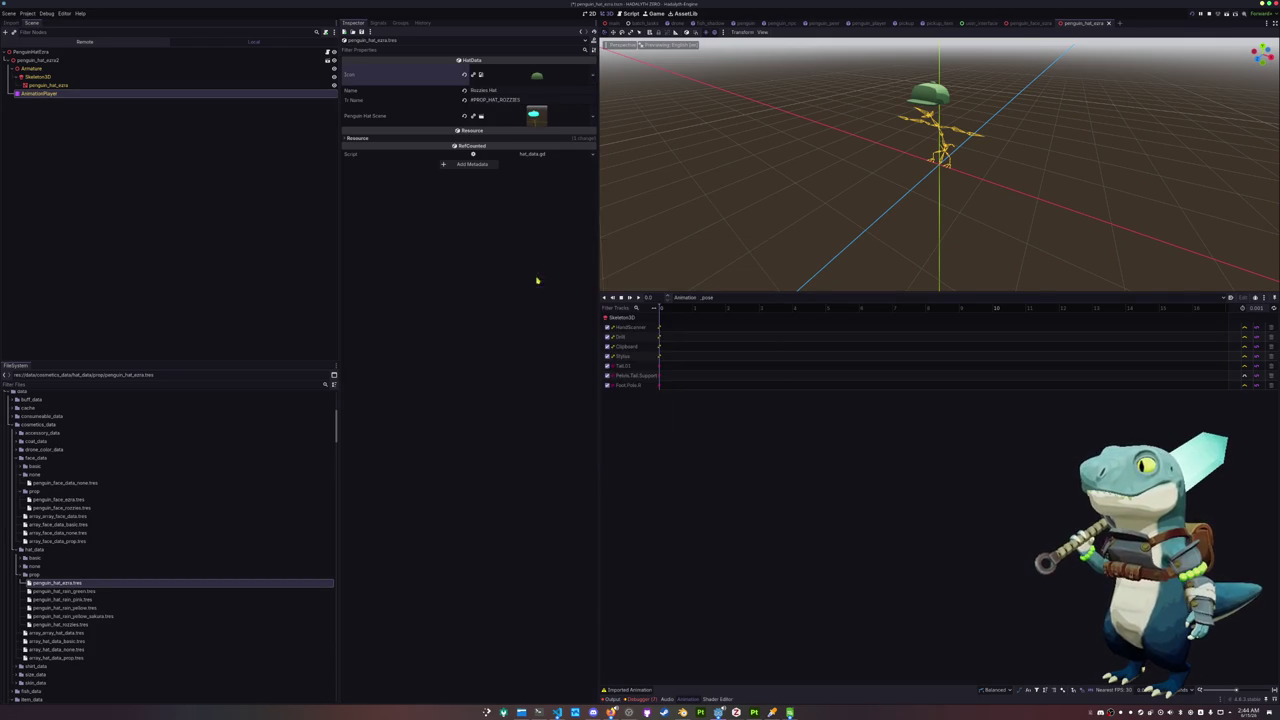
key("ctrl+a")
key("Escape")
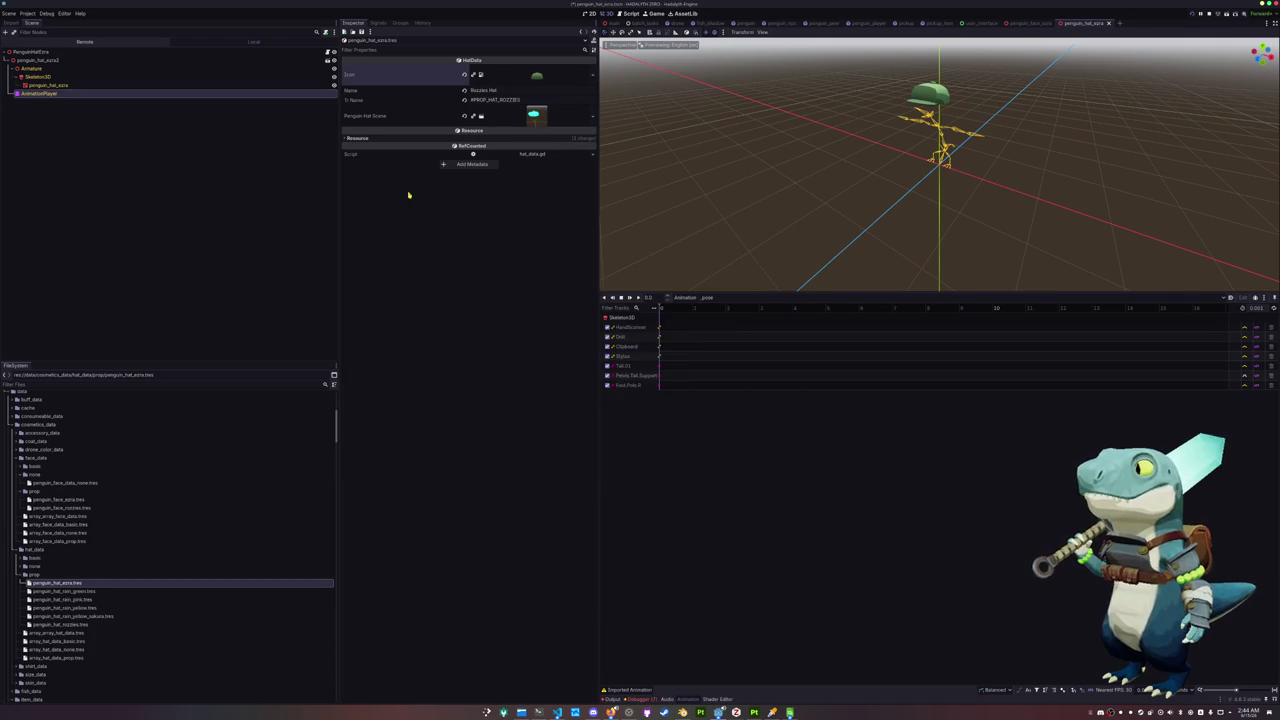
left_click(60, 499)
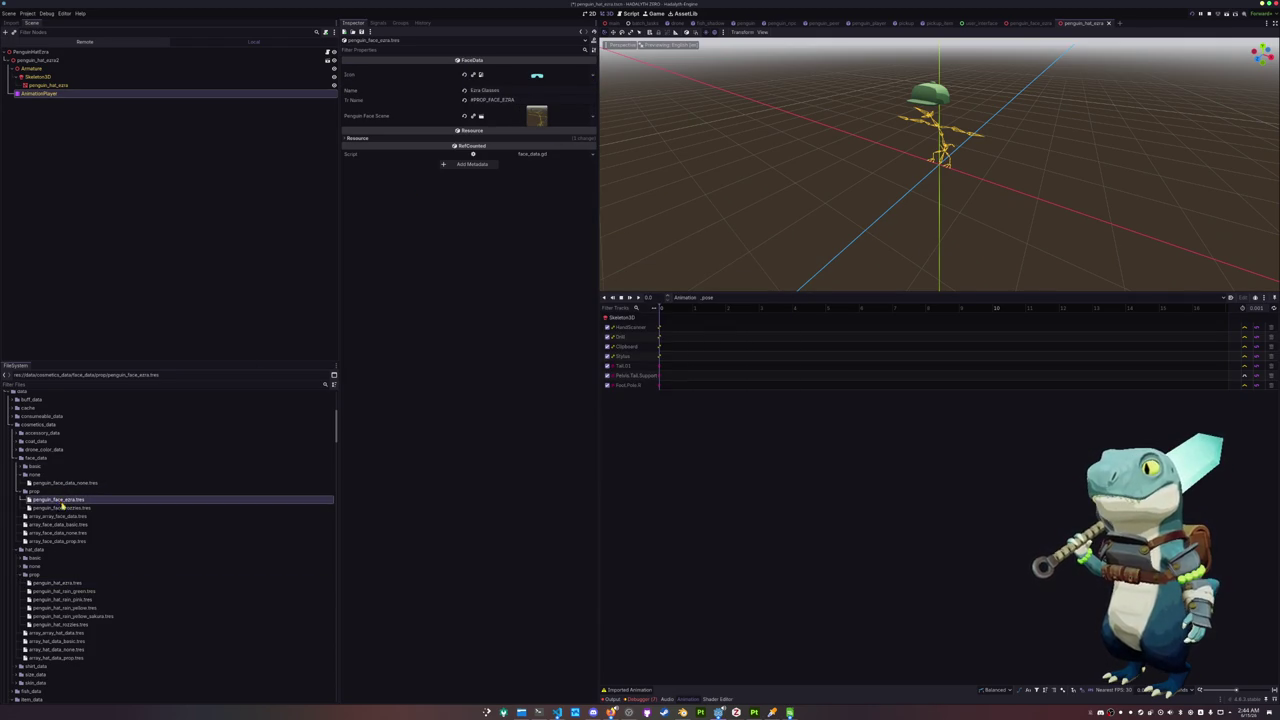
left_click(57, 583)
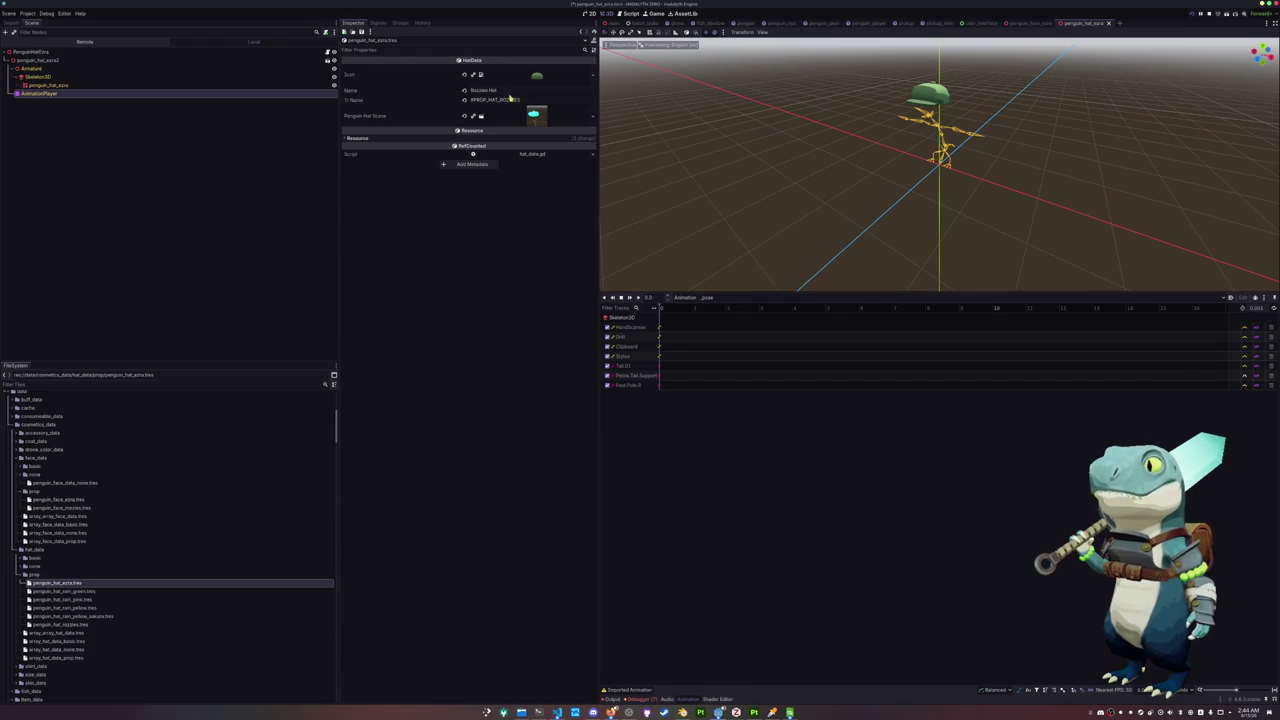
Name it Ezra Hat with key #PROP_HAT_EZRA, assign the ezra hat scene, and save
left_click(509, 91)
type("Ezra")
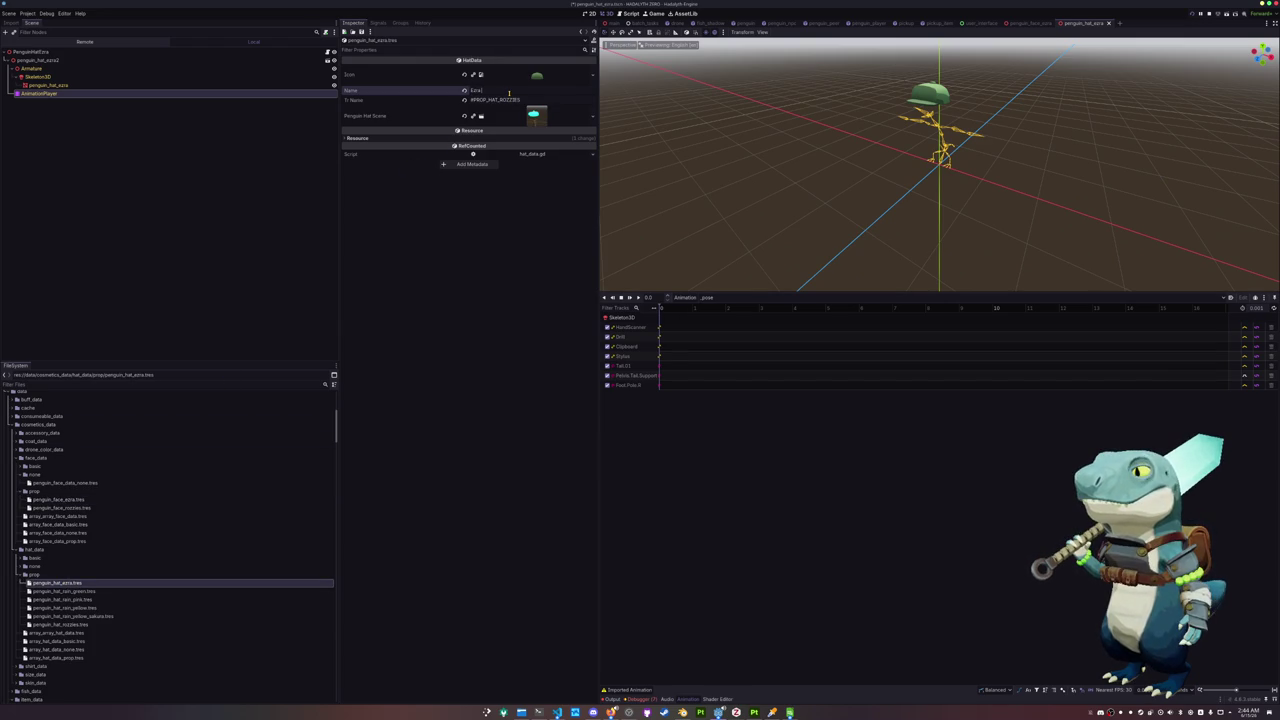
left_click_drag(521, 100, 504, 100)
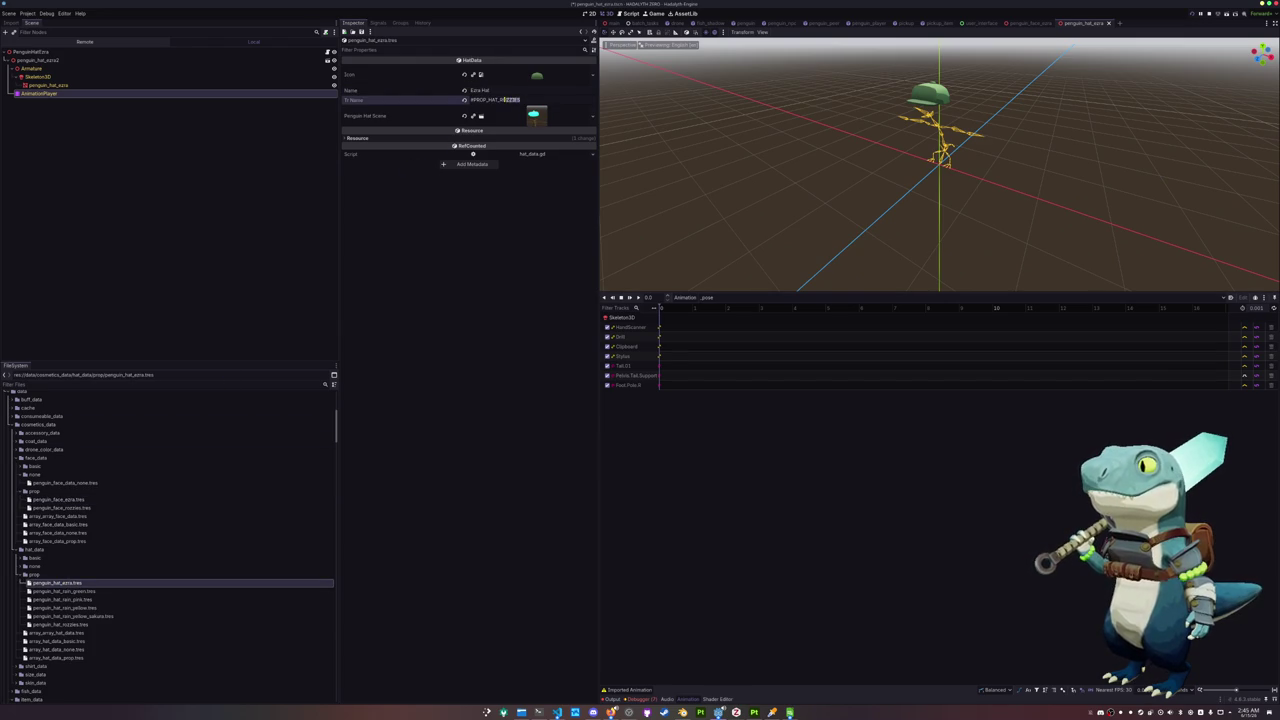
type("EXTRA")
left_click(536, 115)
left_click(592, 116)
left_click(558, 150)
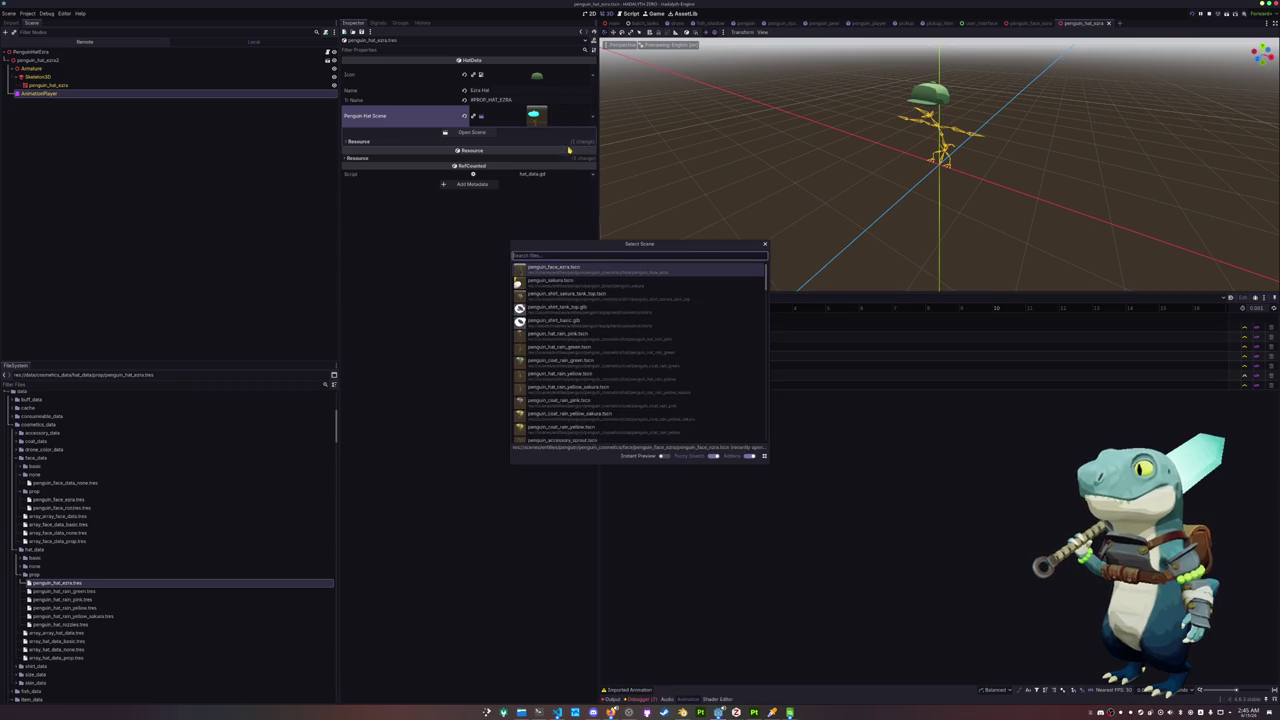
type("ezra hat")
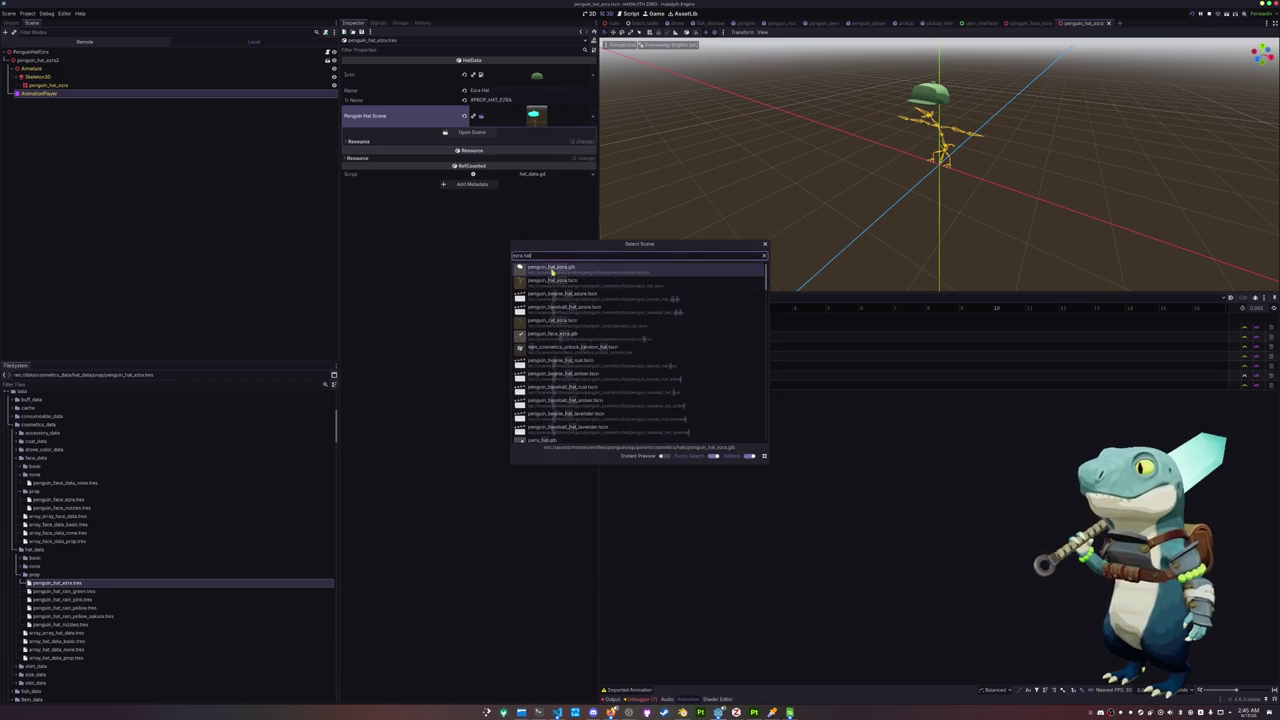
double_click(551, 280)
key("ctrl+s")
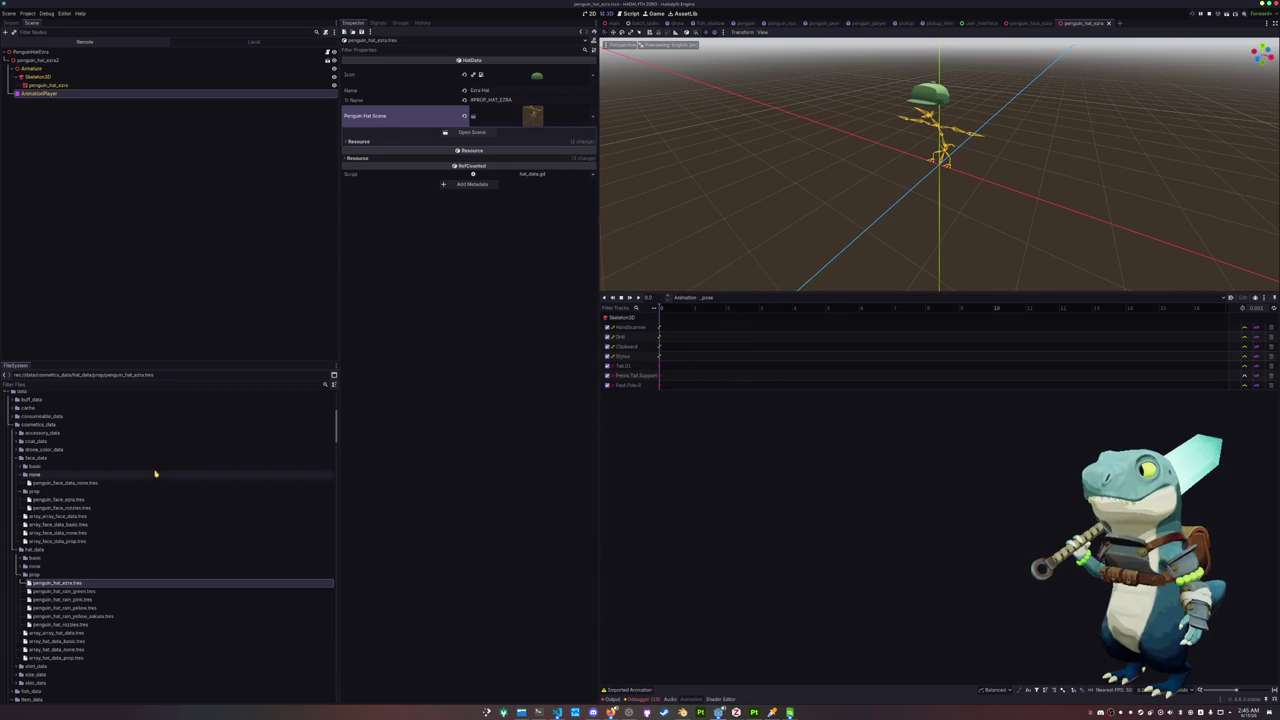
scroll(78, 568, "down", 1)
scroll(72, 552, "down", 1)
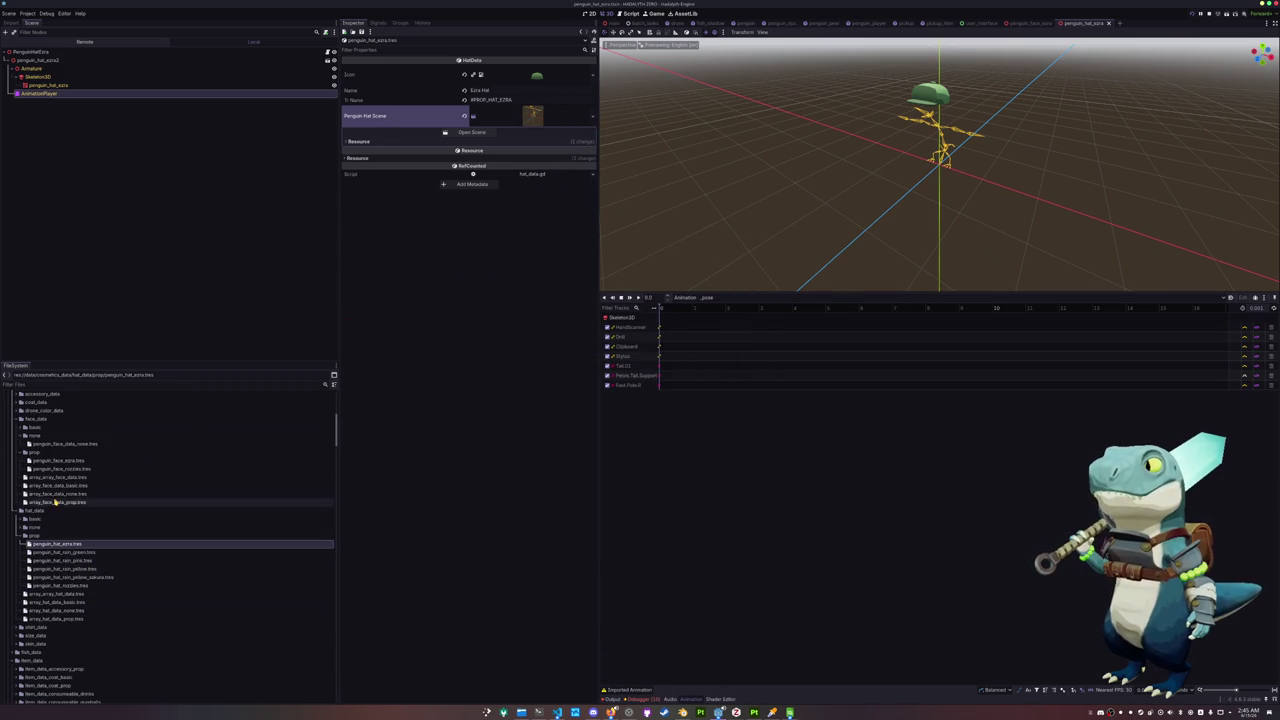
Add penguin_face_ezra.tres to the prop face data array
left_click(58, 502)
left_click(60, 460)
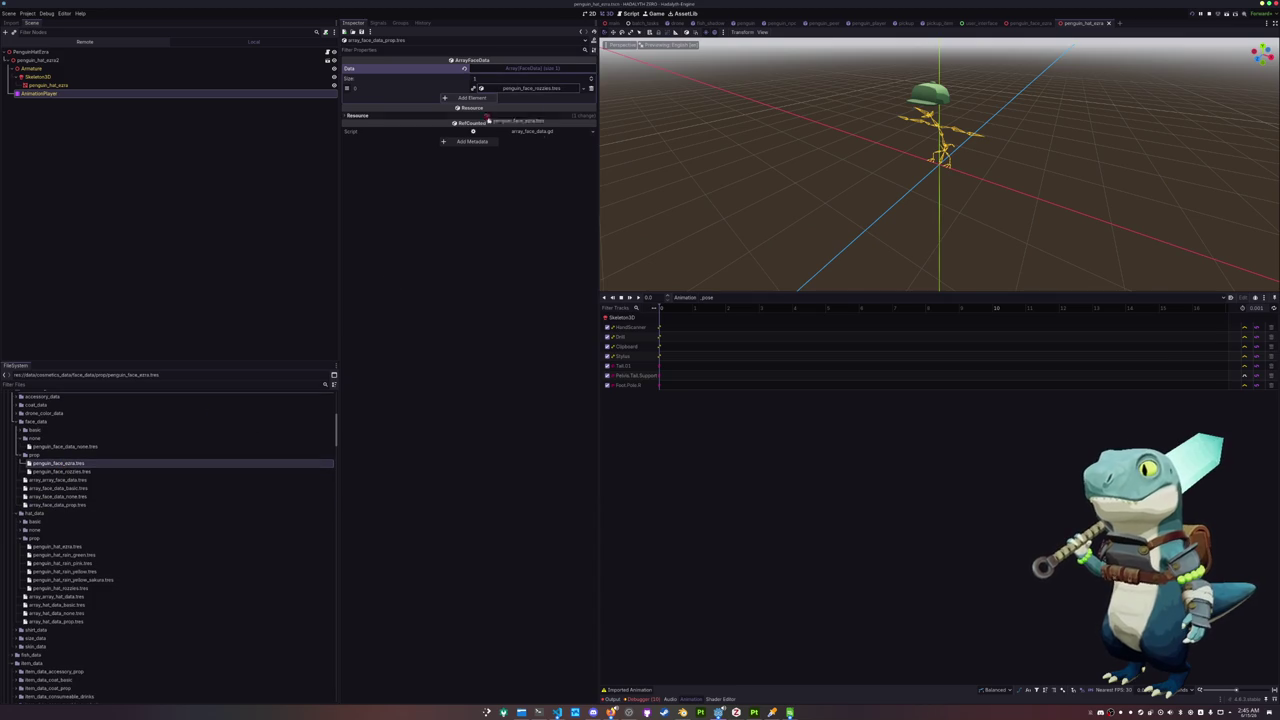
left_click_drag(60, 460, 470, 100)
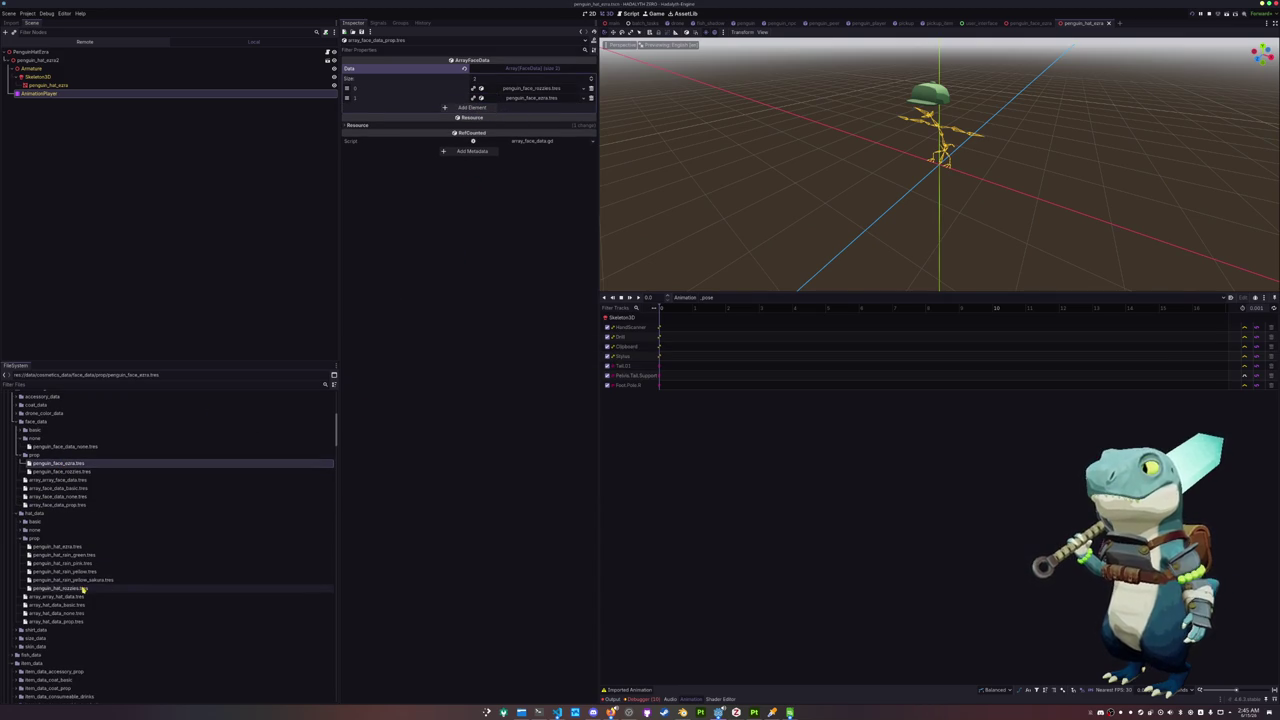
Add penguin_hat_ezra.tres to the prop hat data array as its sixth entry
left_click(67, 621)
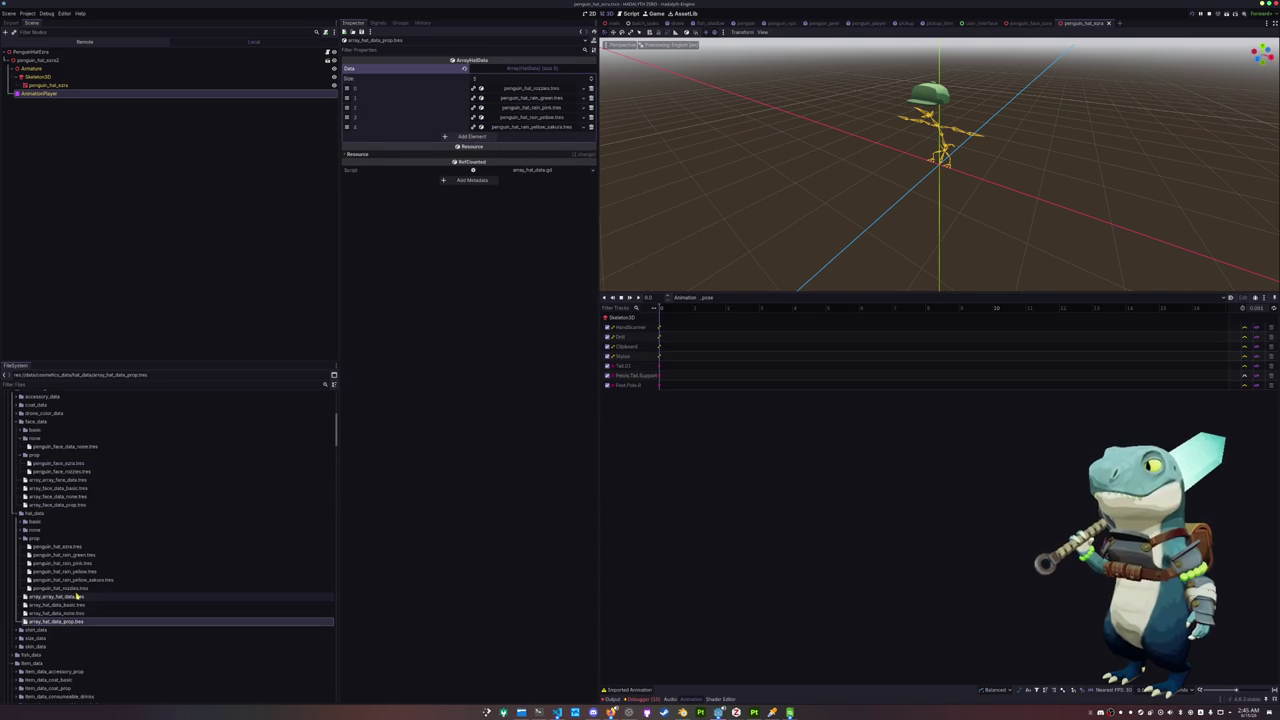
left_click_drag(58, 547, 487, 140)
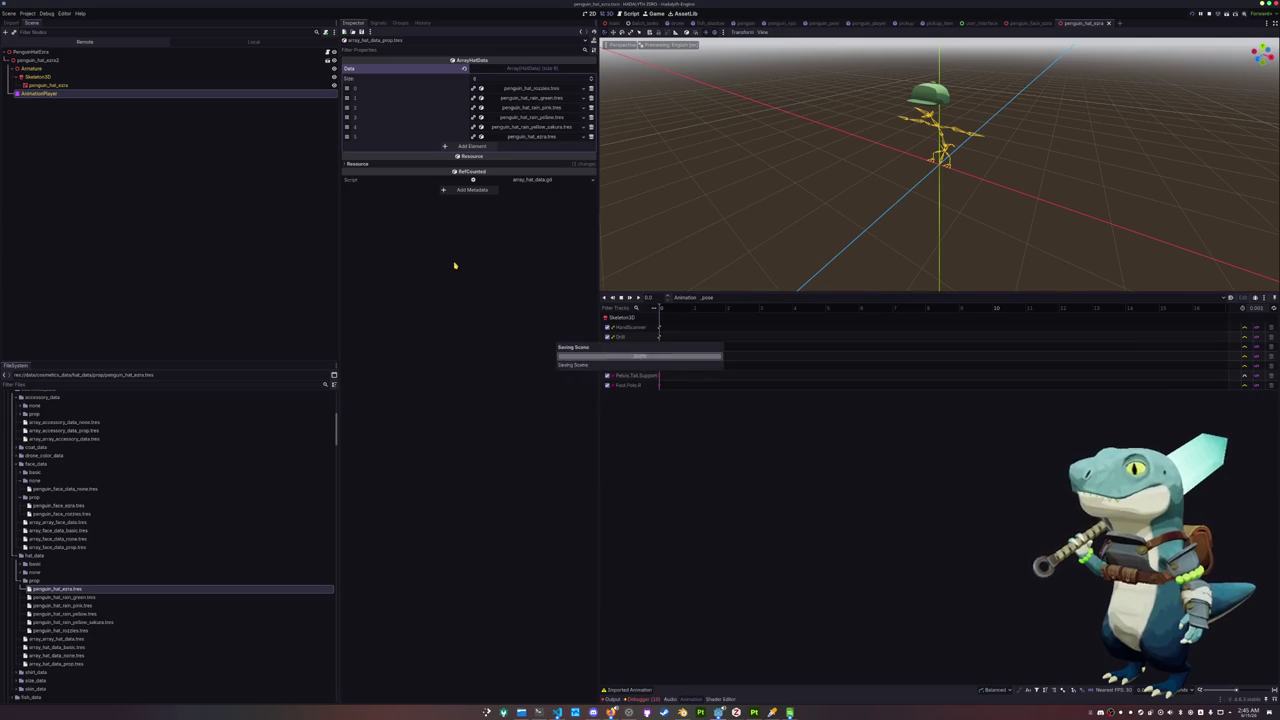
scroll(60, 530, "down", 3)
scroll(56, 546, "down", 3)
left_click(62, 564)
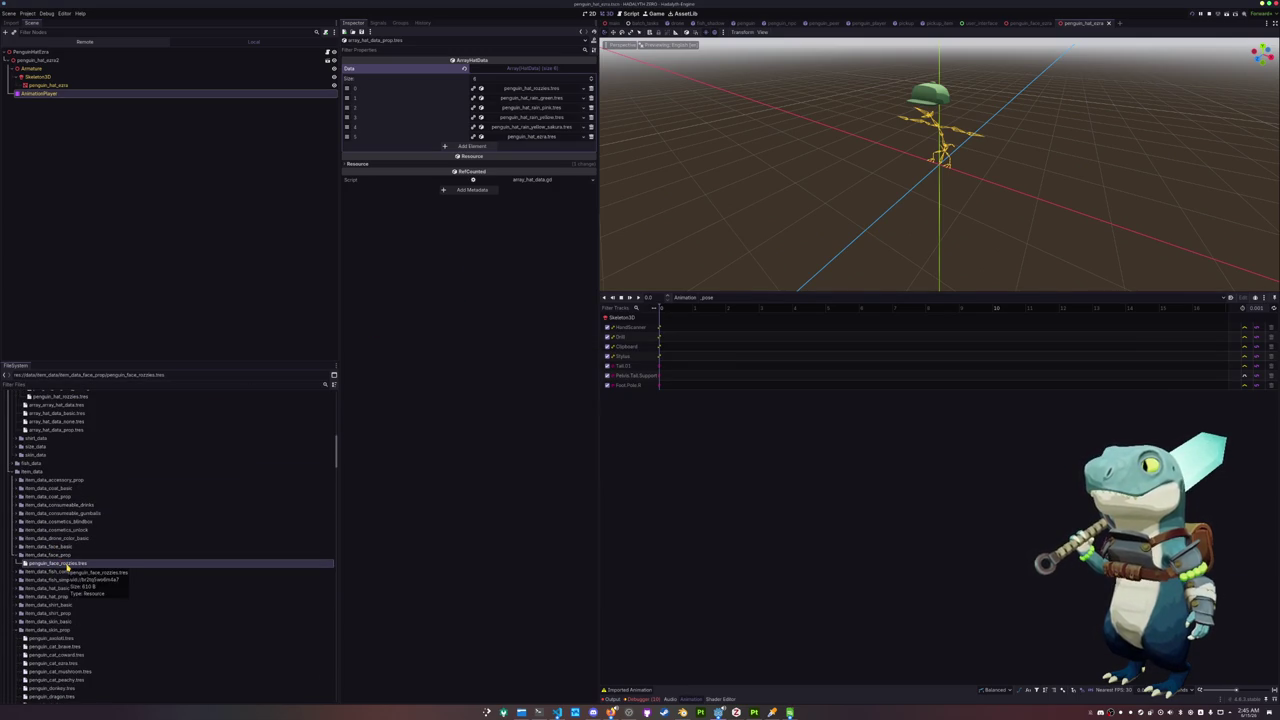
Duplicate the nozzles face item and set its Face Data to the ezra face data
key("ctrl+d")
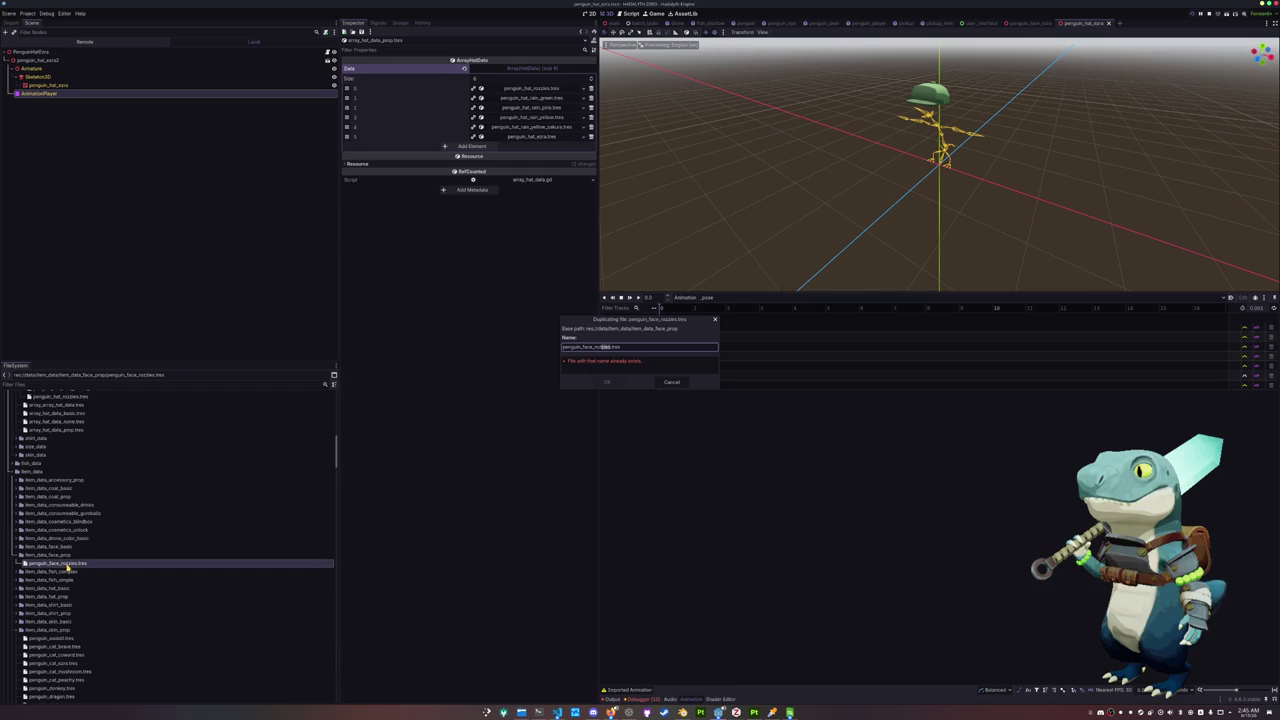
type("anta")
key("Return")
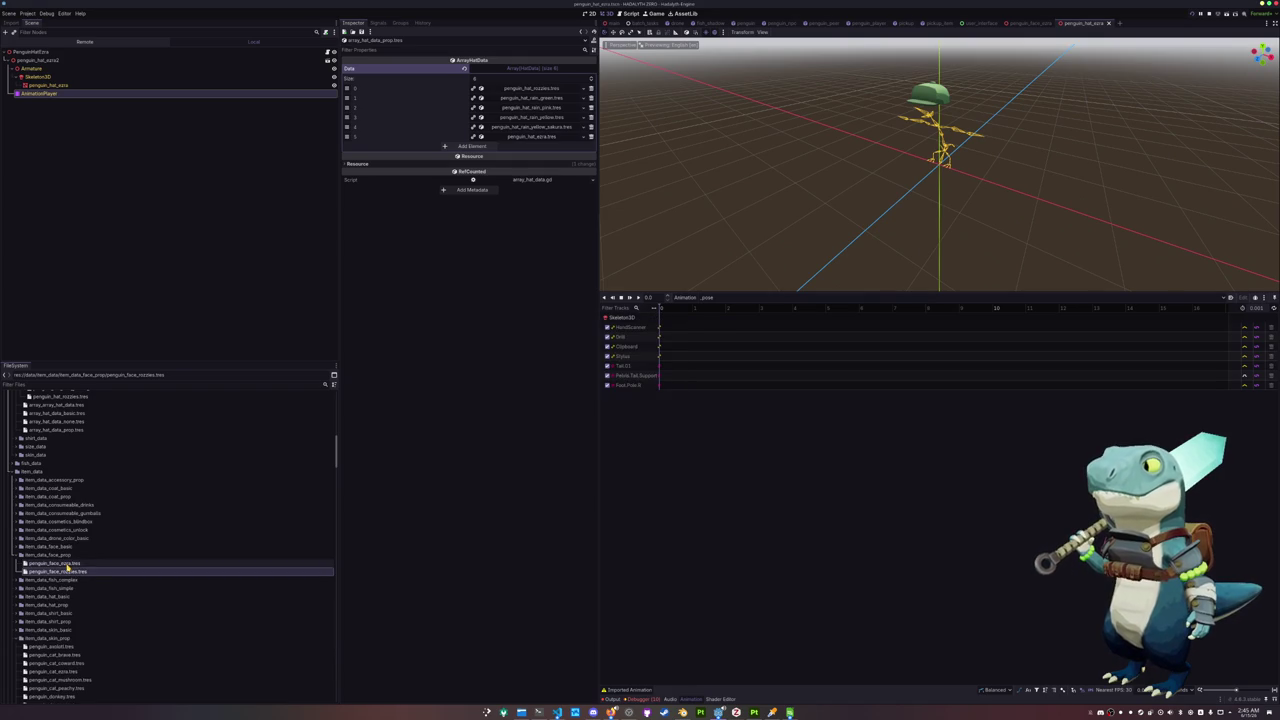
left_click(593, 84)
left_click(593, 68)
left_click(593, 68)
left_click(578, 97)
type("zra")
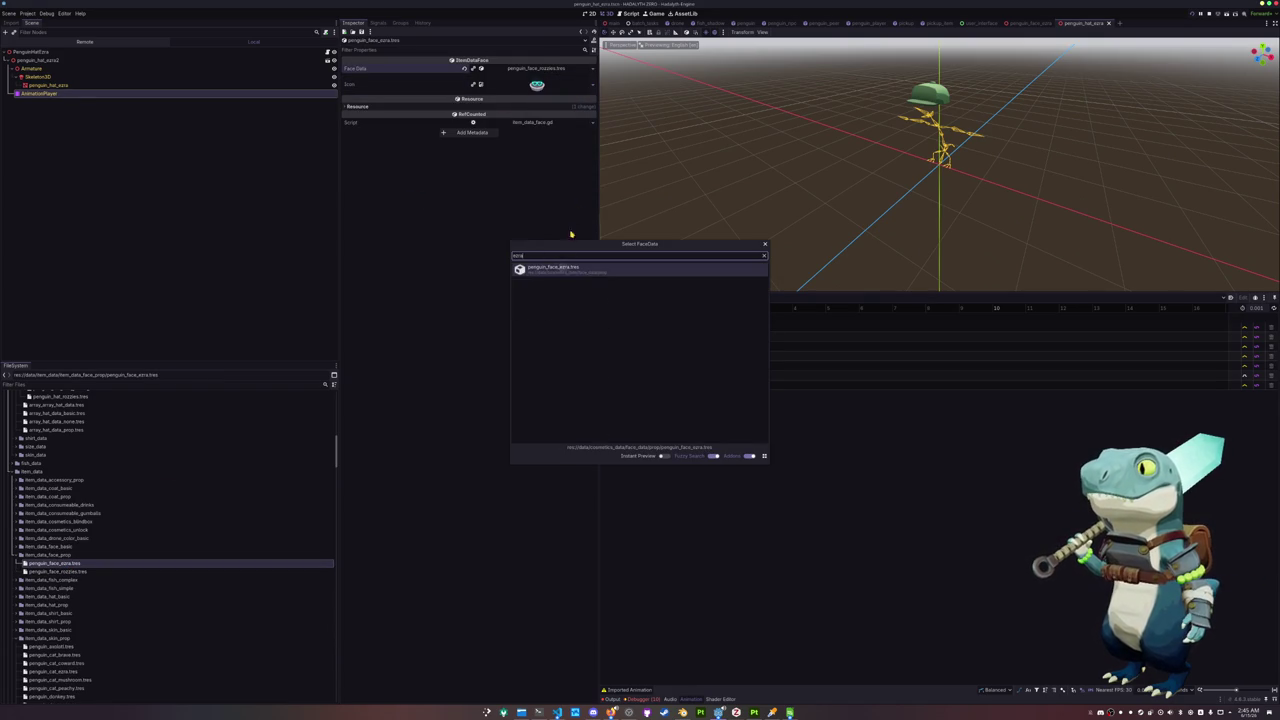
double_click(571, 268)
Append the new ezra face item as an element of array_item_data_face_prop.tres
scroll(83, 555, "down", 3)
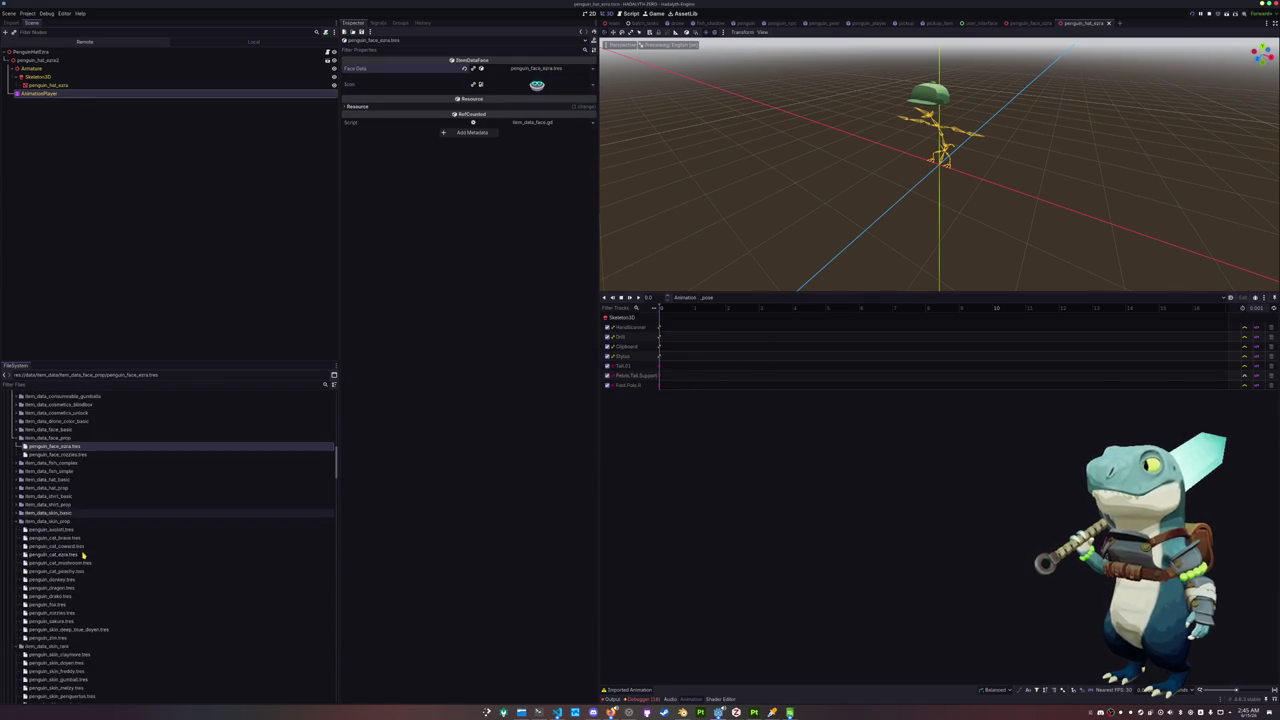
left_click(47, 521)
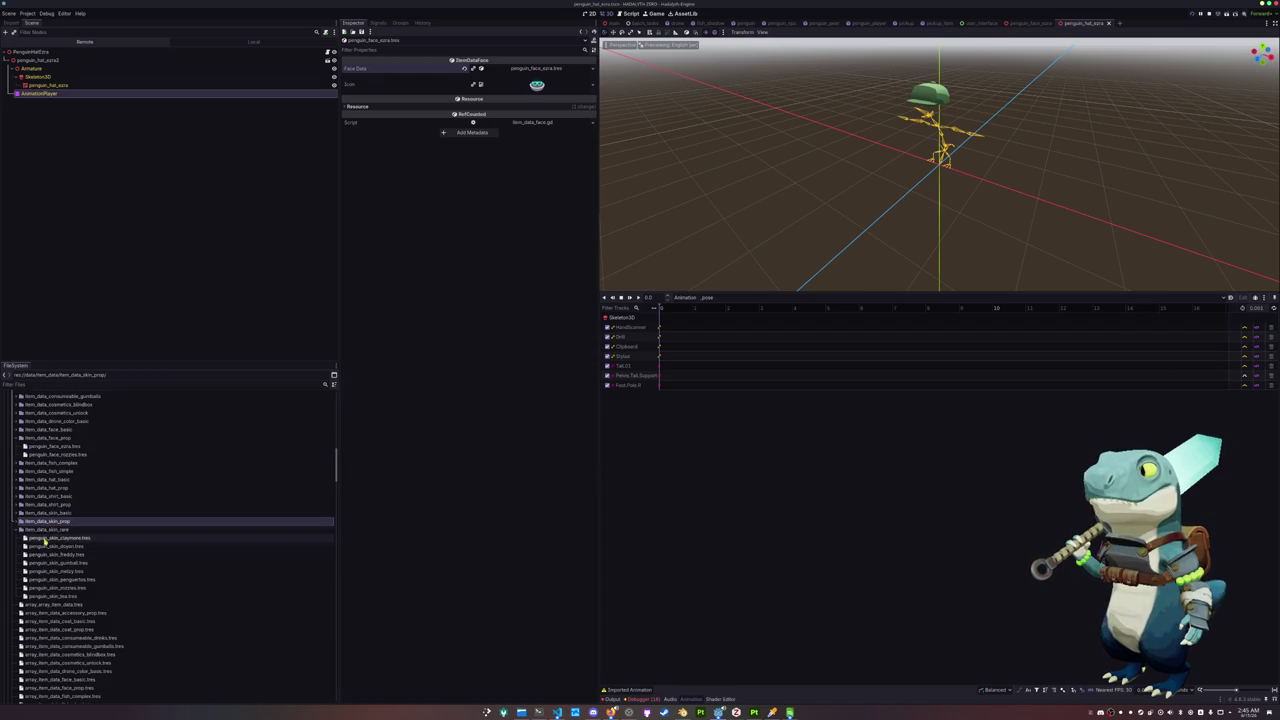
double_click(47, 529)
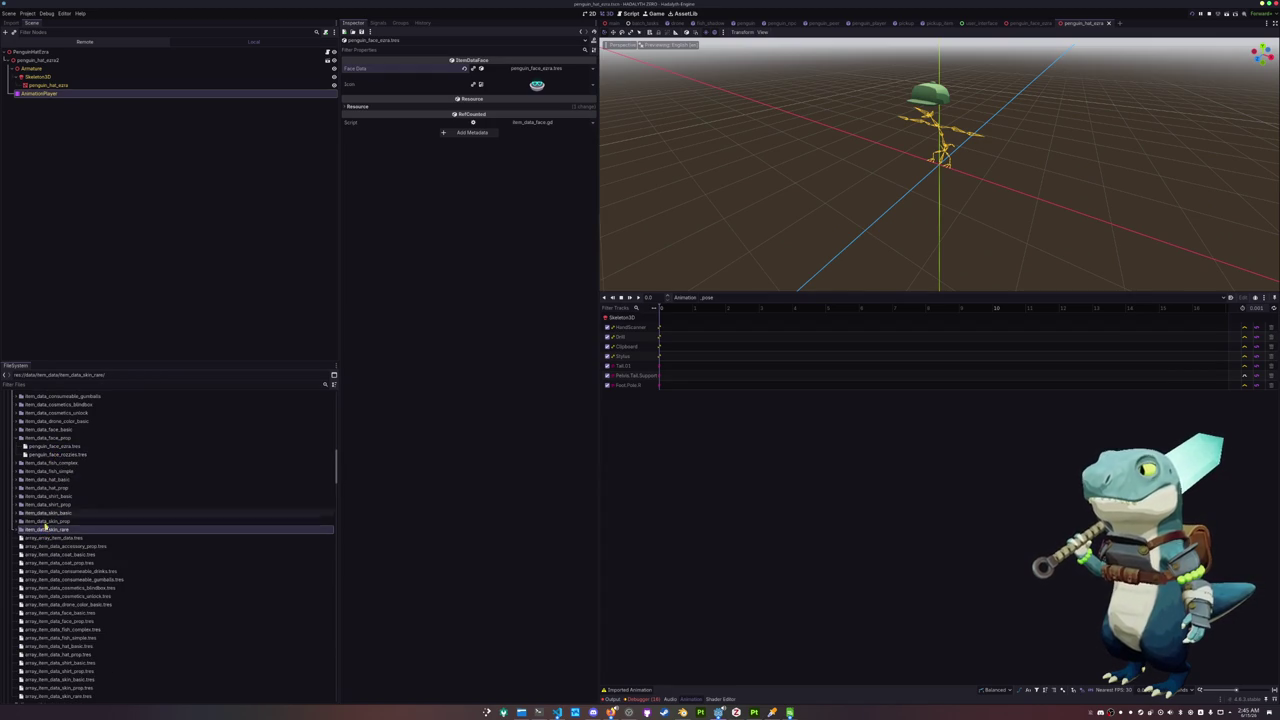
scroll(52, 580, "down", 2)
scroll(52, 586, "down", 1)
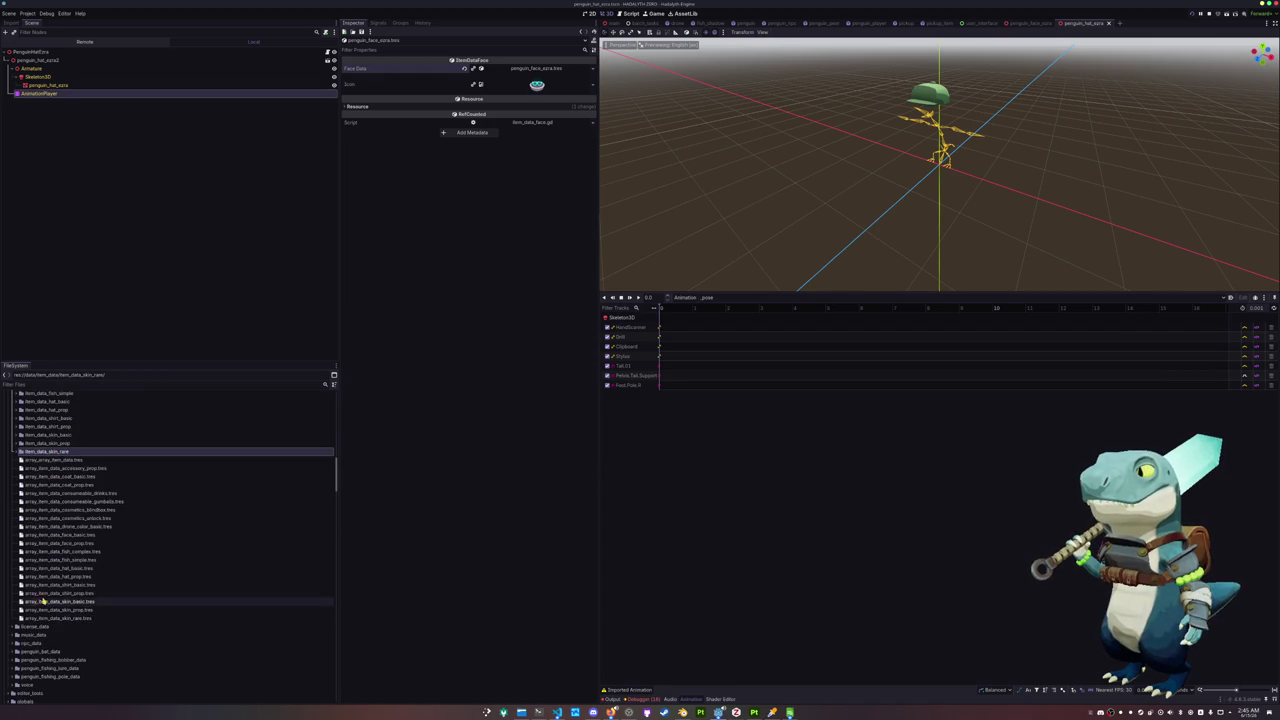
left_click(55, 543)
left_click(487, 99)
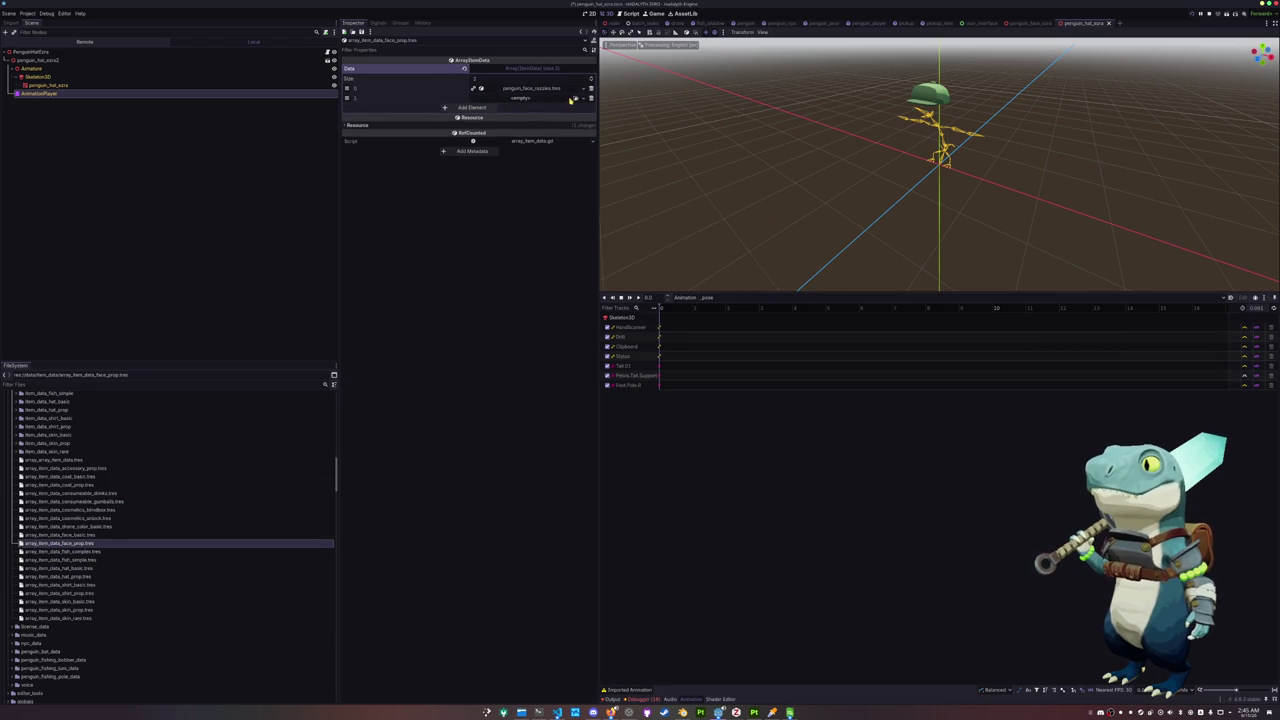
left_click(575, 98)
type("extra face")
double_click(572, 268)
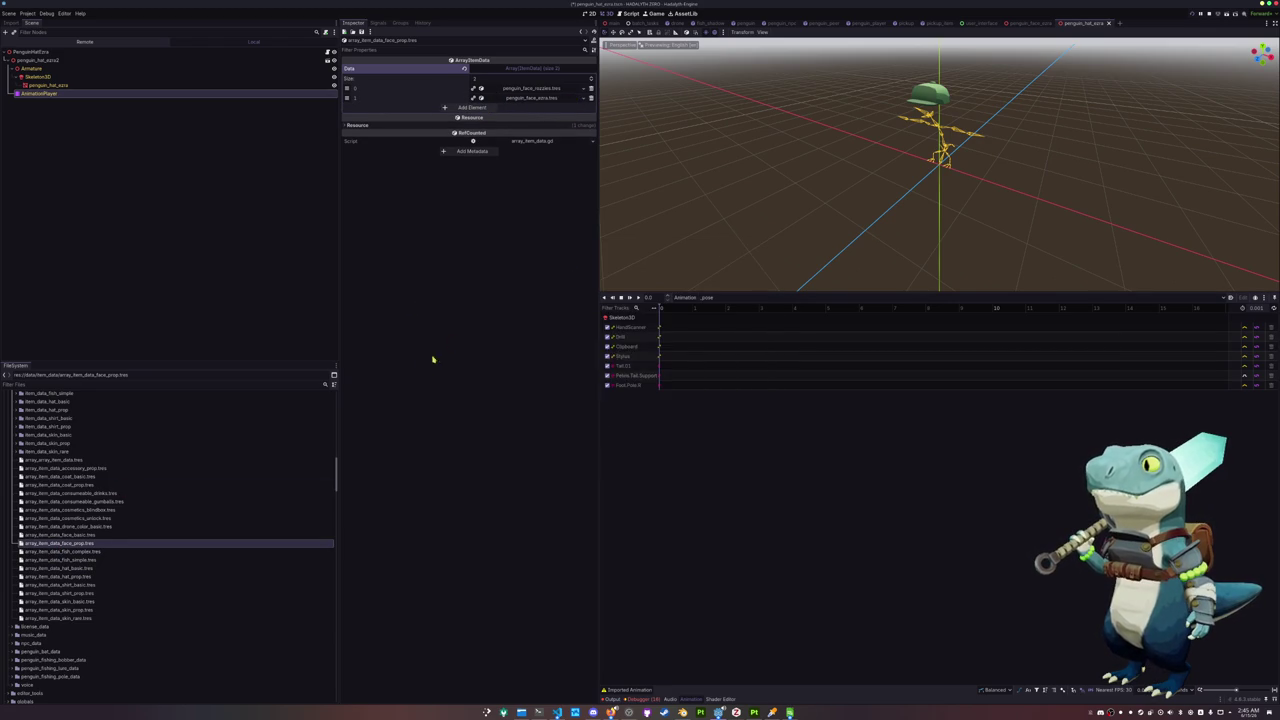
scroll(100, 480, "up", 3)
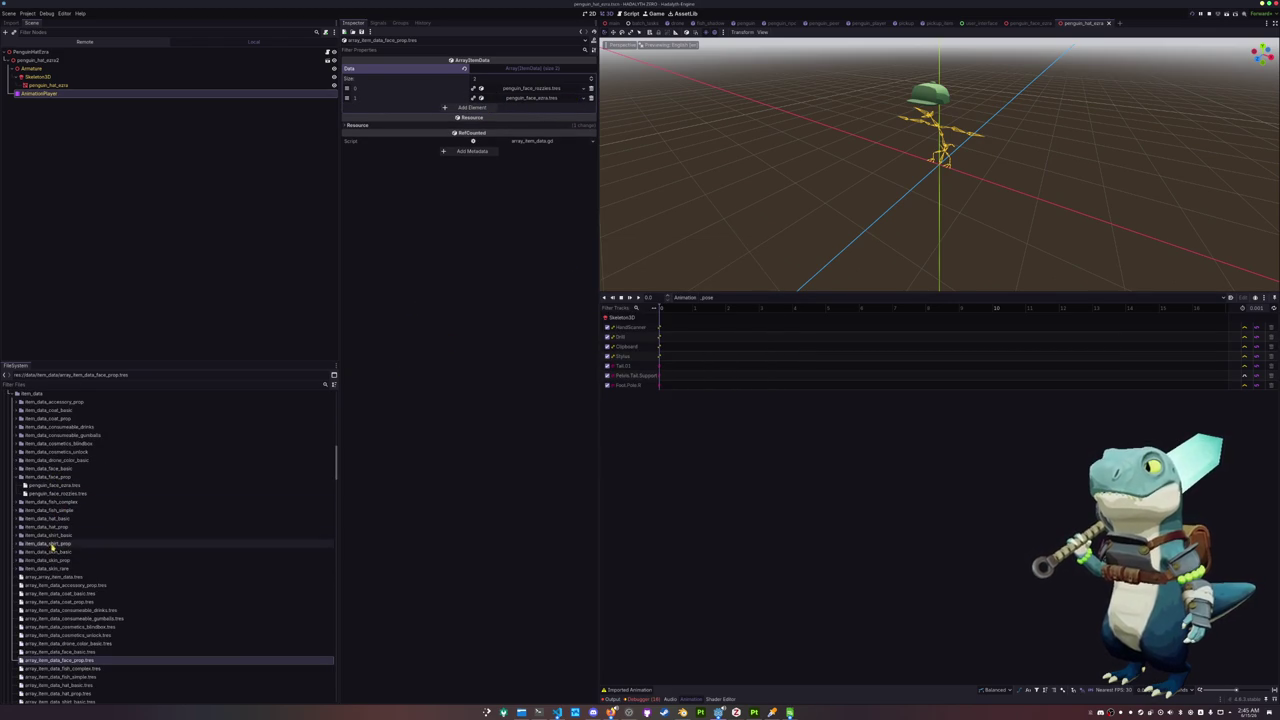
double_click(53, 527)
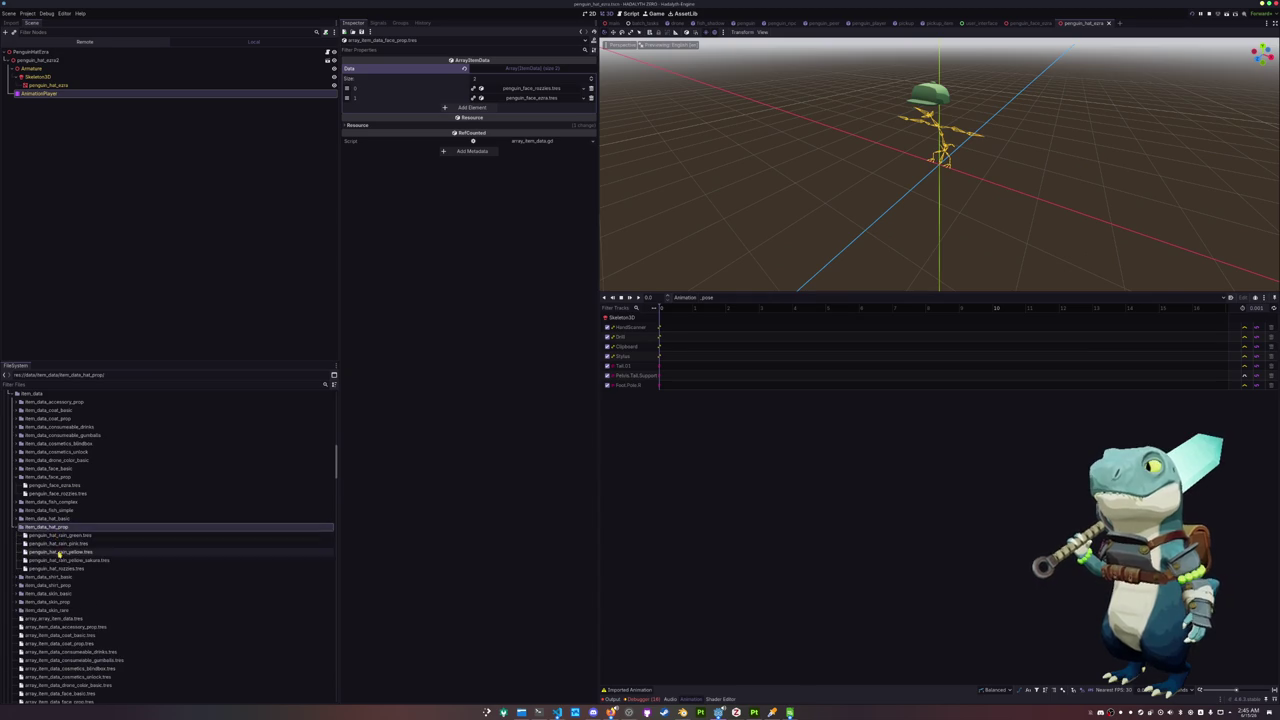
Duplicate the green rain hat item and set its Hat Data to Ezra Hat
left_click(62, 535)
key("ctrl+d")
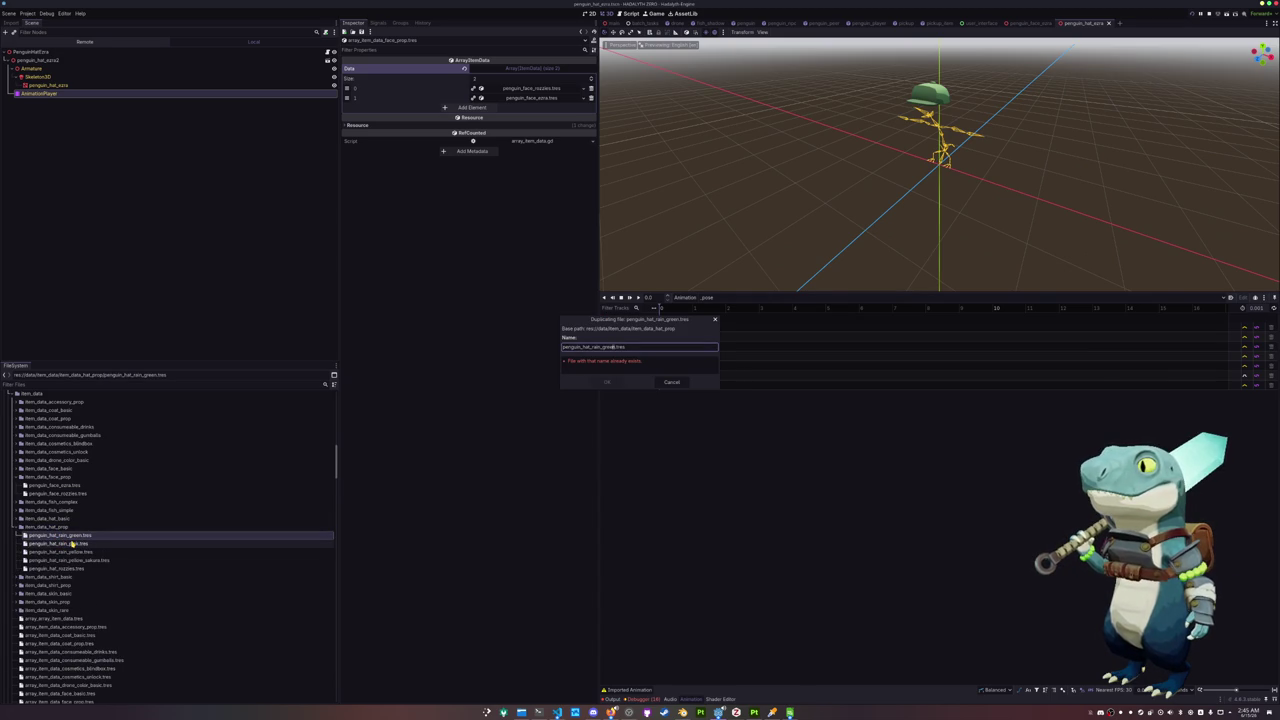
type("re")
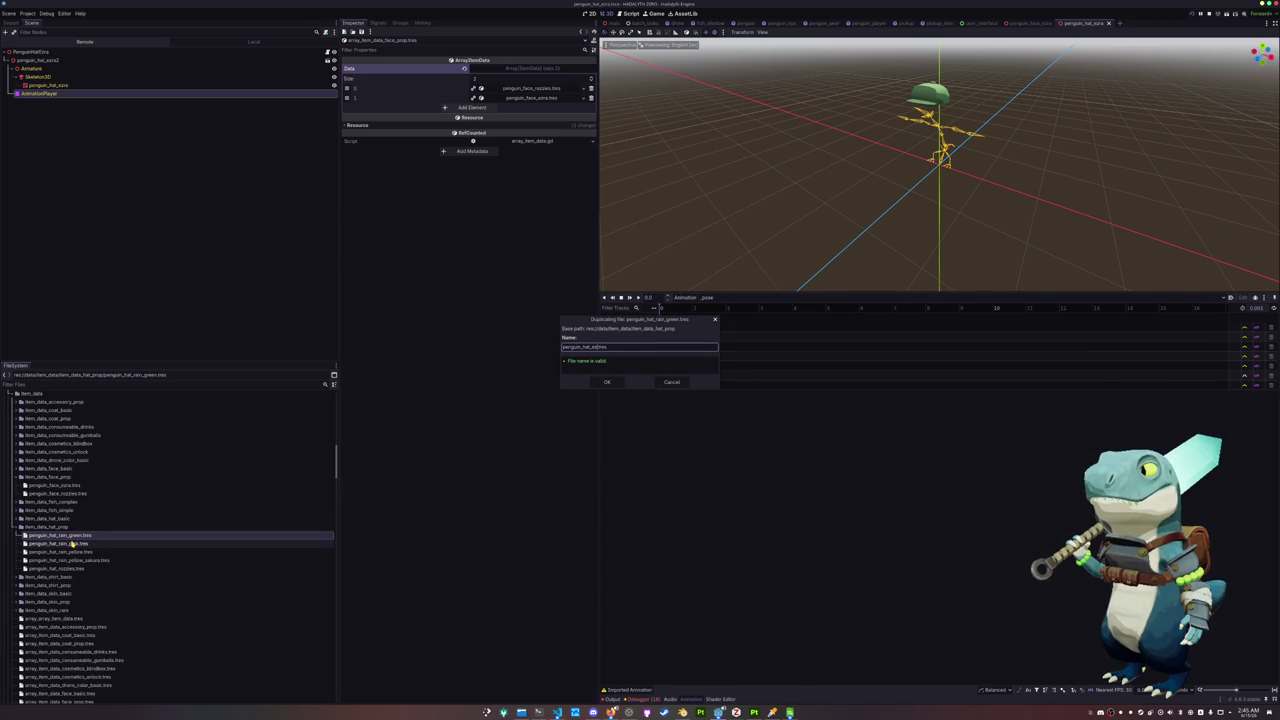
key("Return")
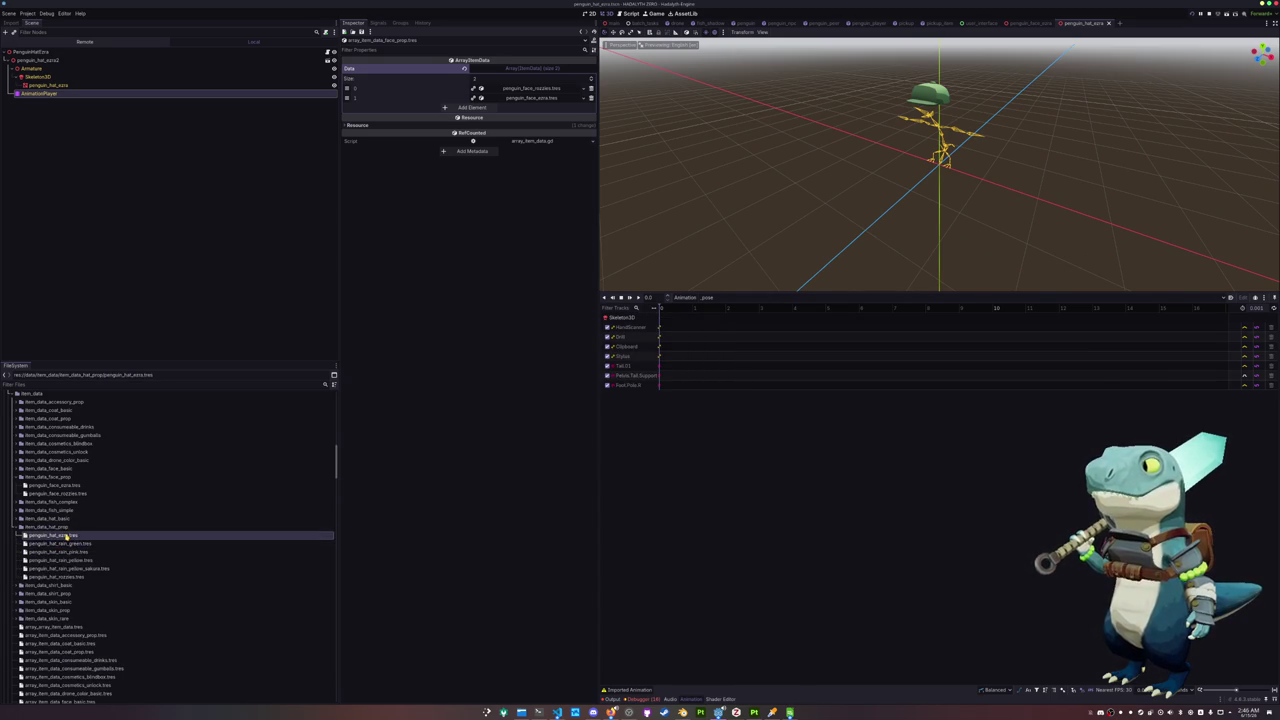
left_click(53, 535)
left_click(592, 69)
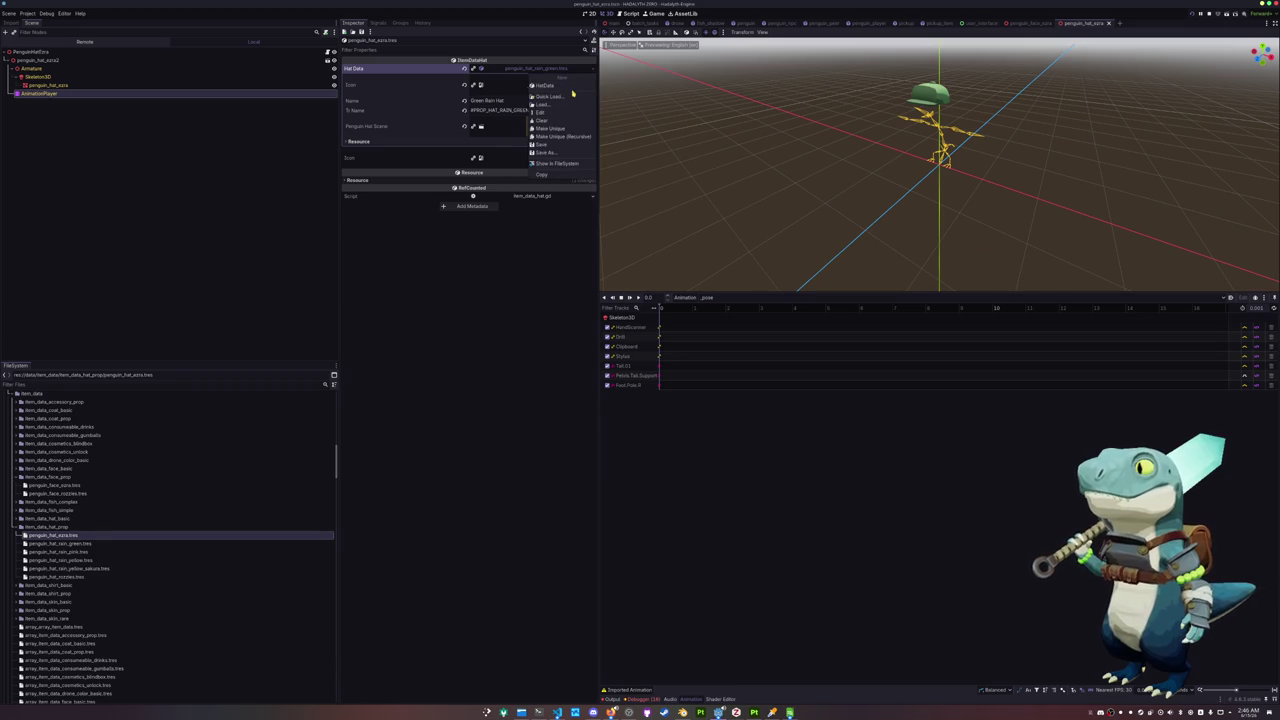
left_click(567, 99)
type("hat ezra")
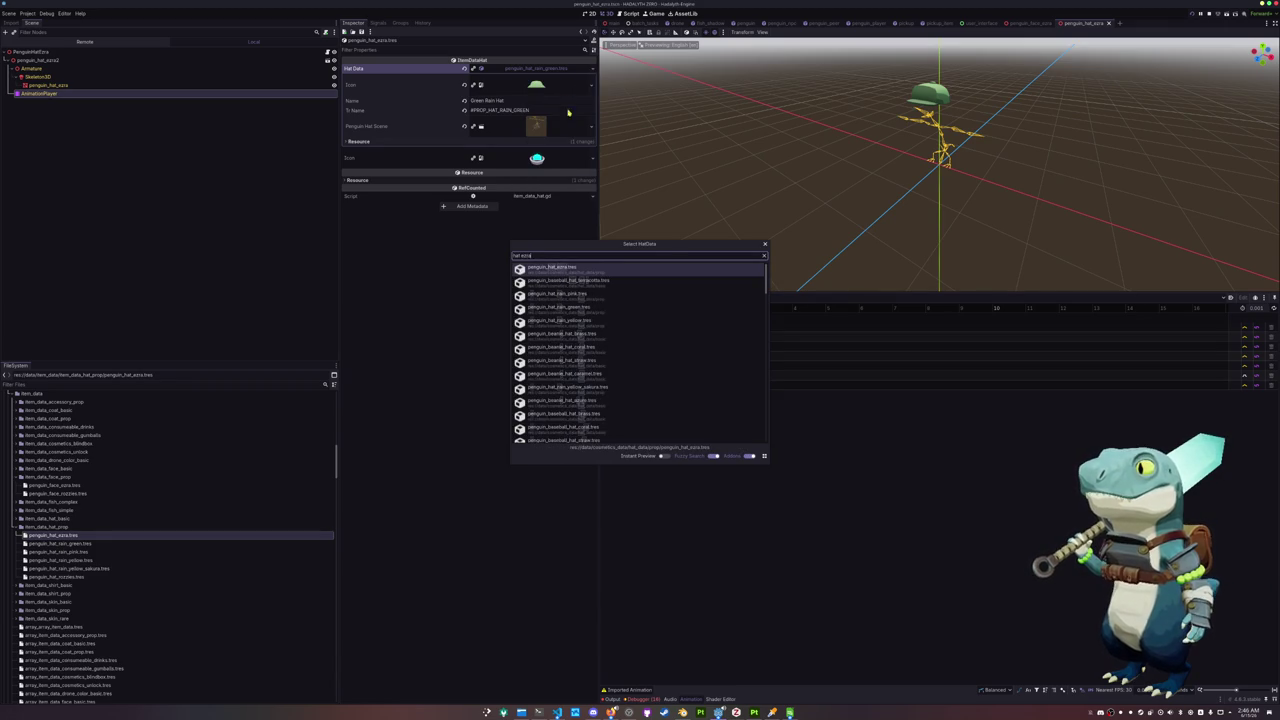
key("Return")
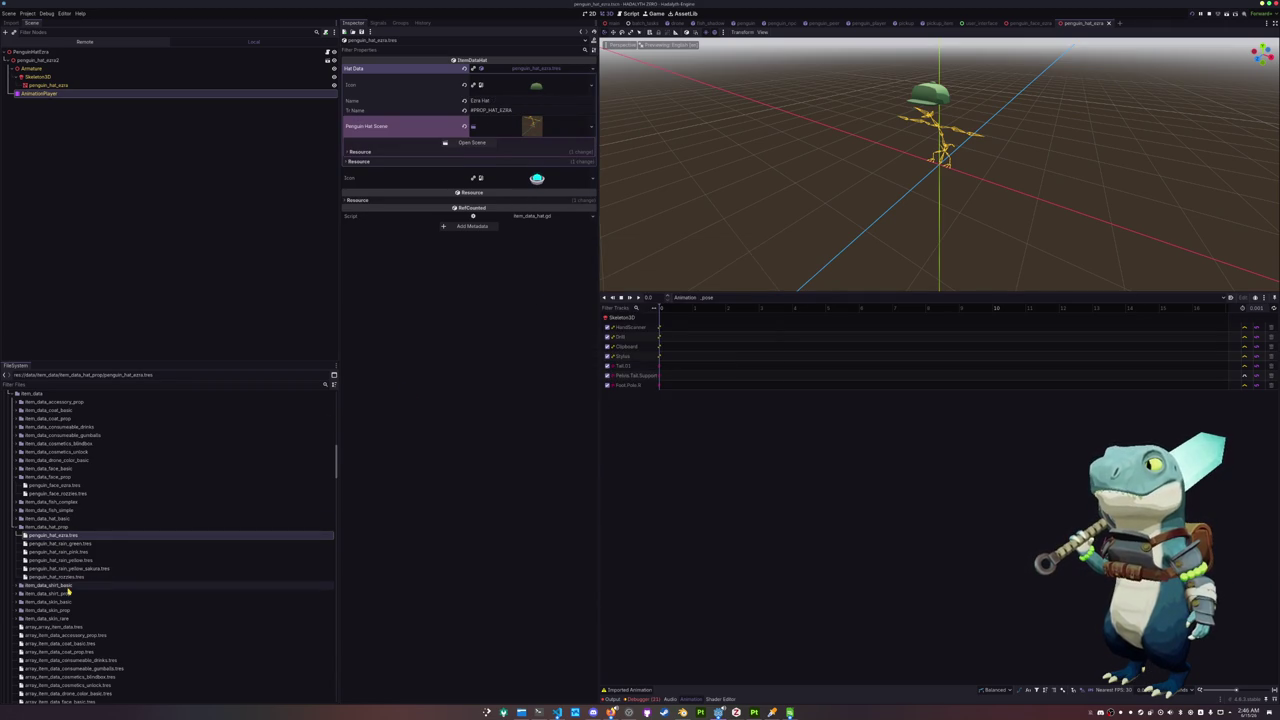
Add the new hat item as element 5 of the hat prop item array, then run the game
scroll(70, 596, "down", 1)
scroll(70, 598, "down", 1)
scroll(67, 606, "down", 1)
left_click(60, 626)
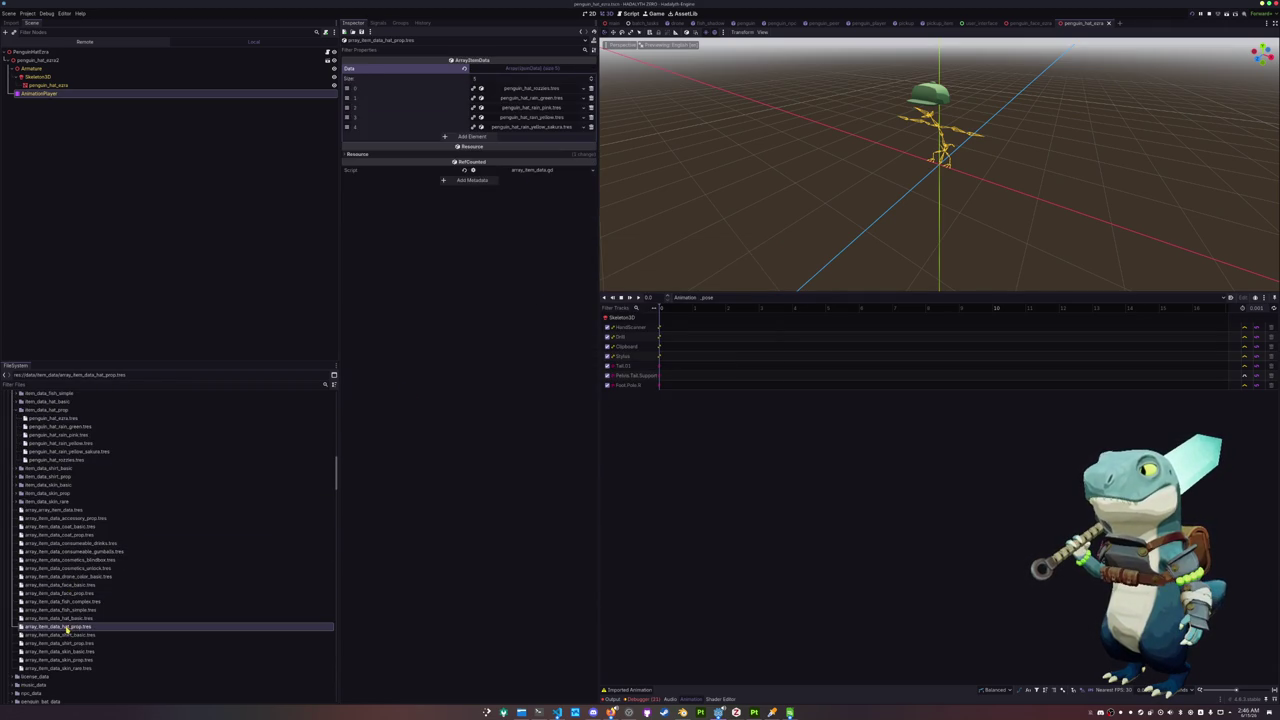
left_click(486, 137)
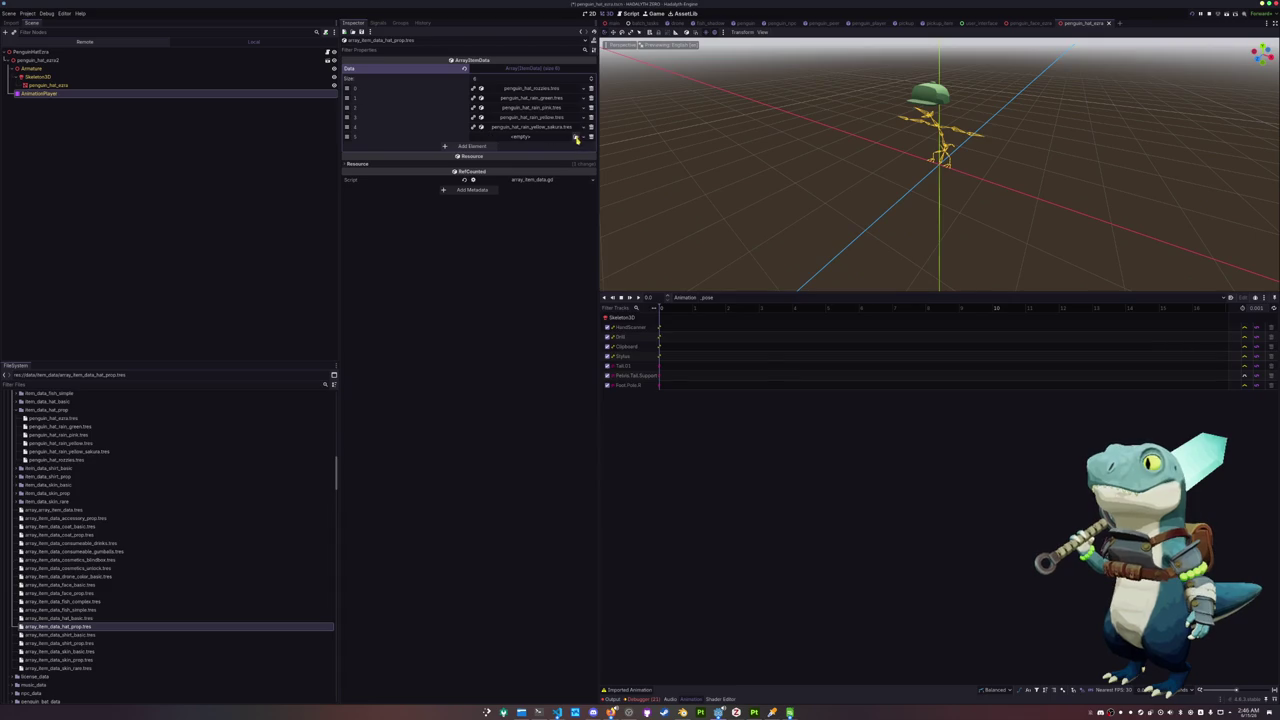
left_click(576, 137)
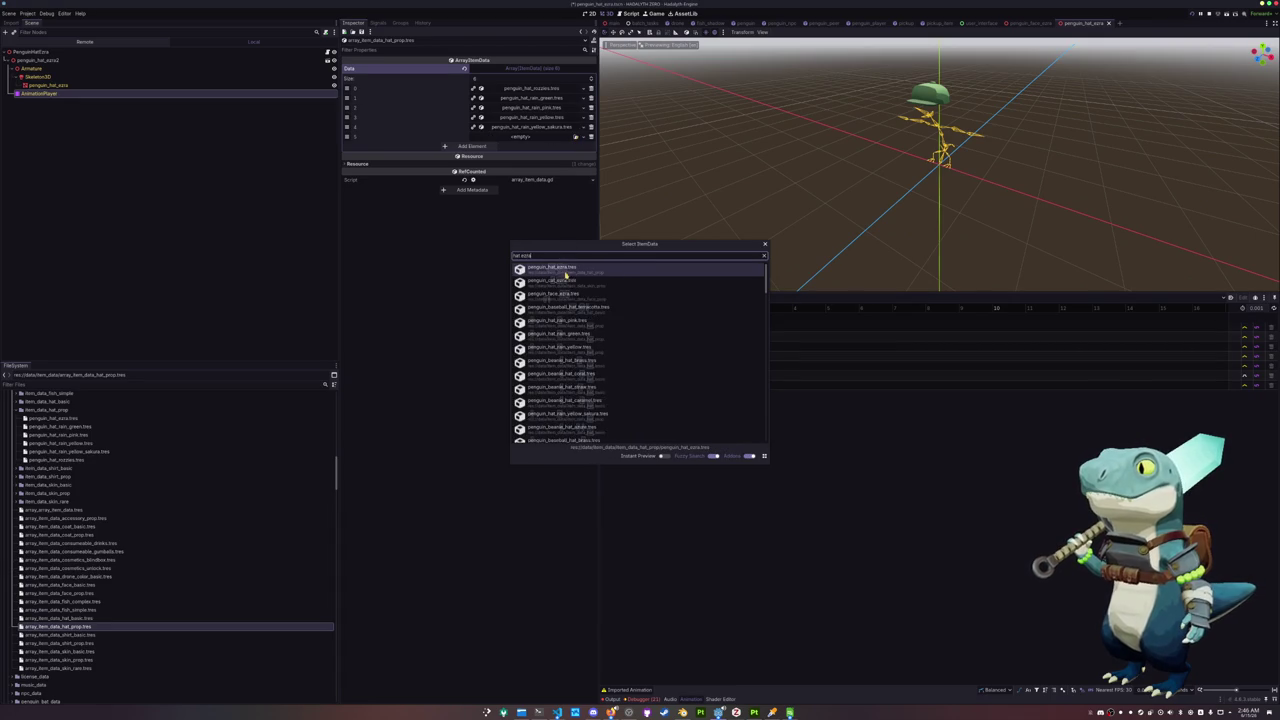
key("Return")
key("ctrl+j")
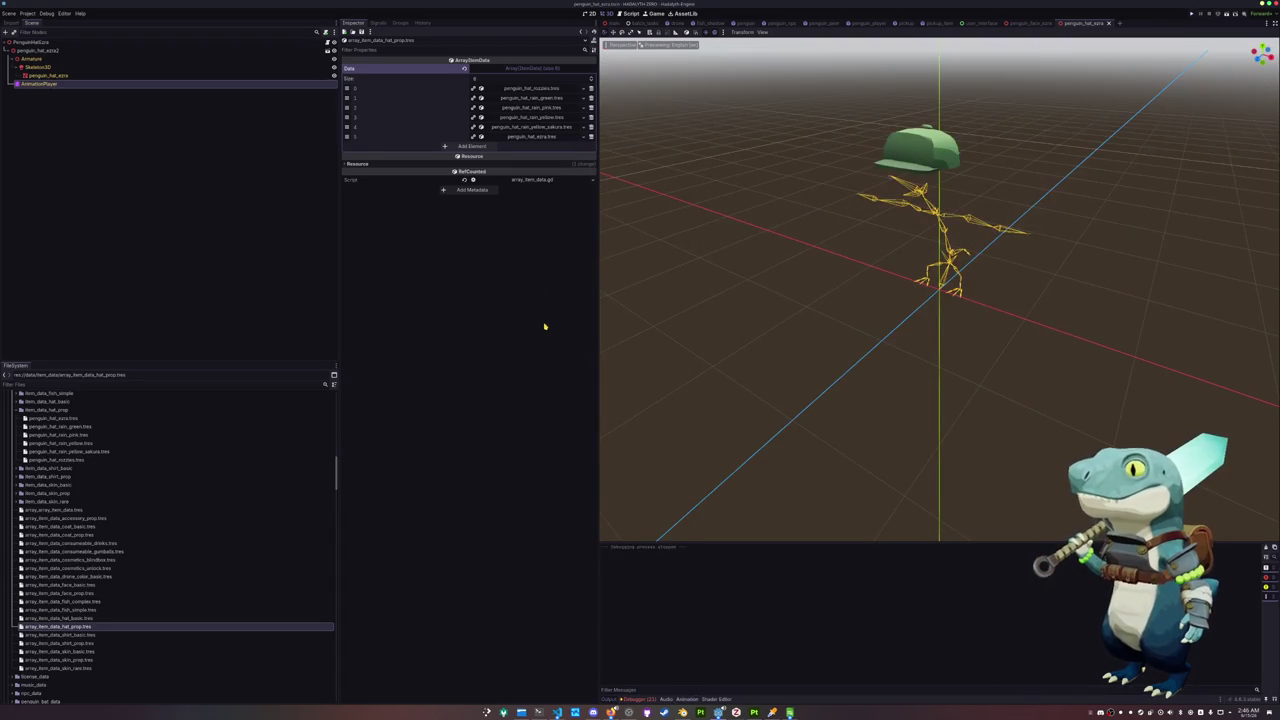
key("F5")
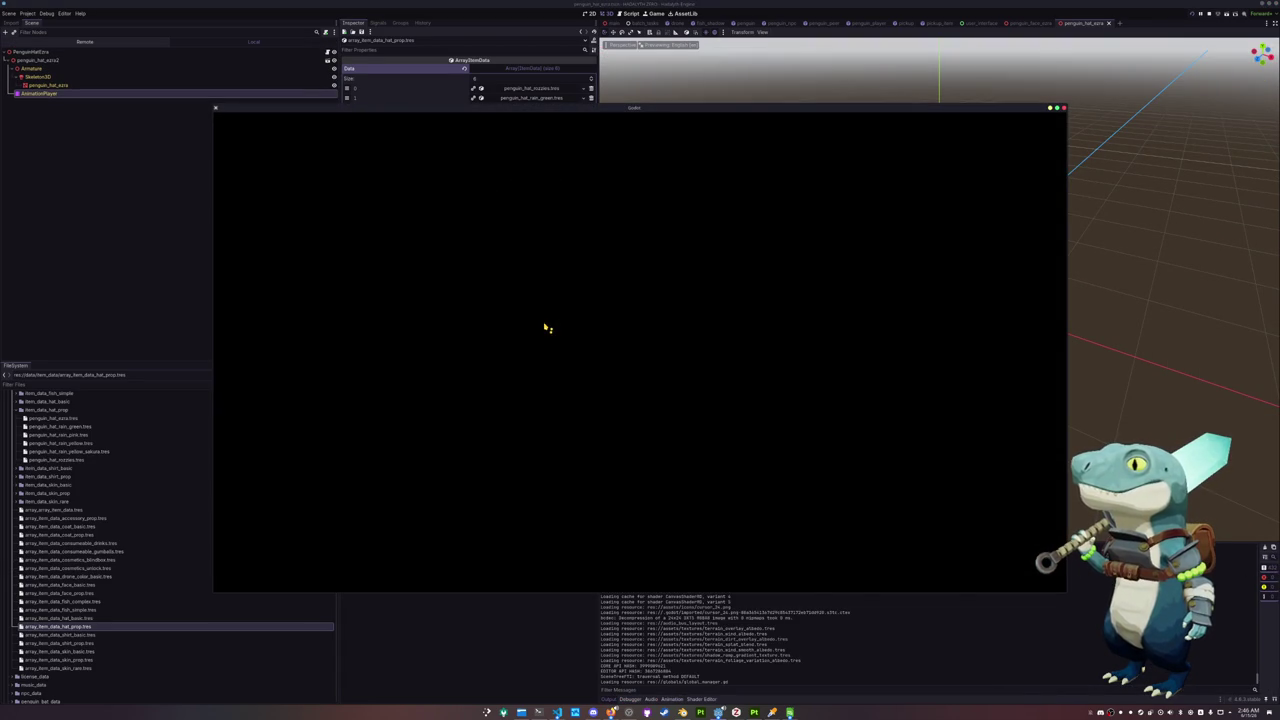
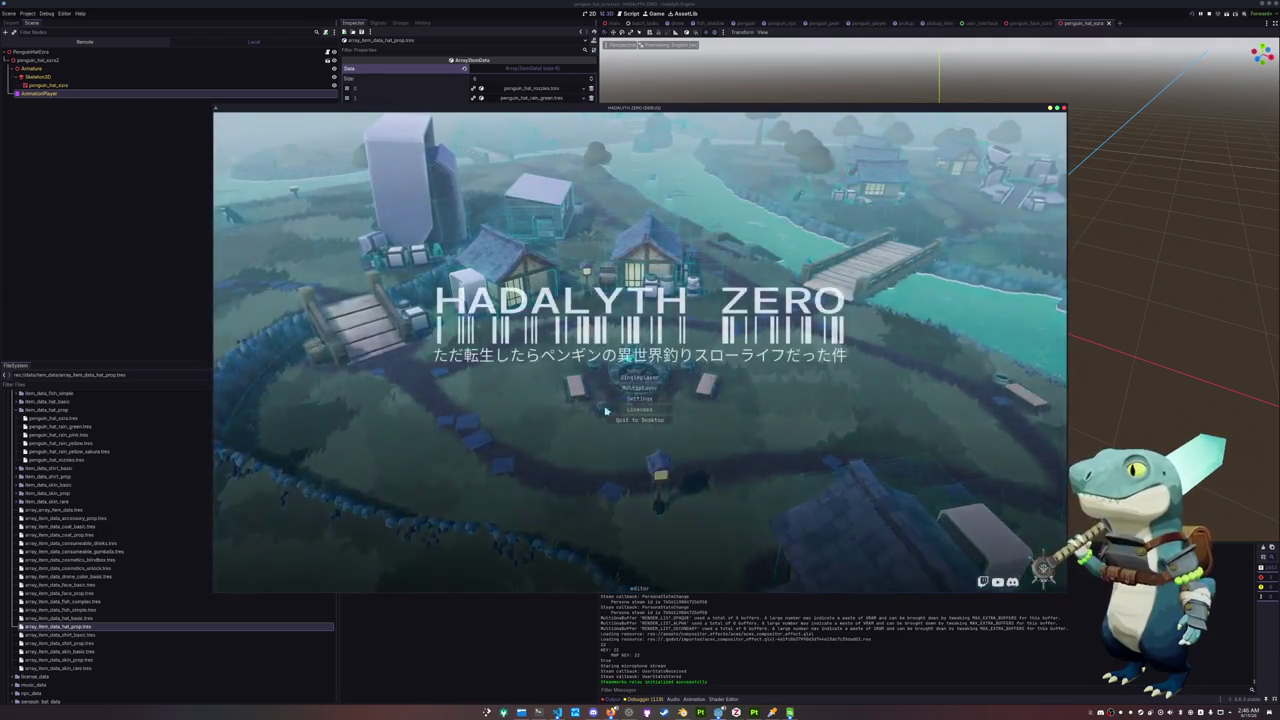
Start playing and add the Ezra Hat with the console's add inventory_item command
left_click(612, 378)
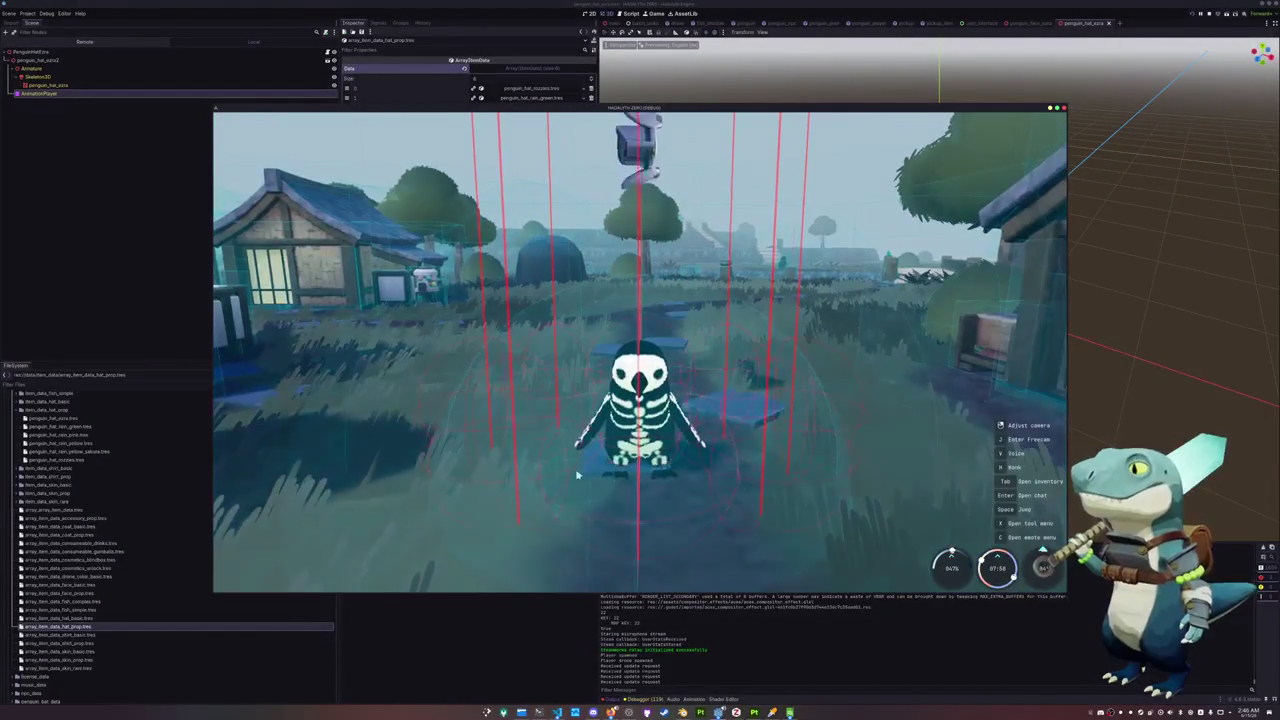
key("Return")
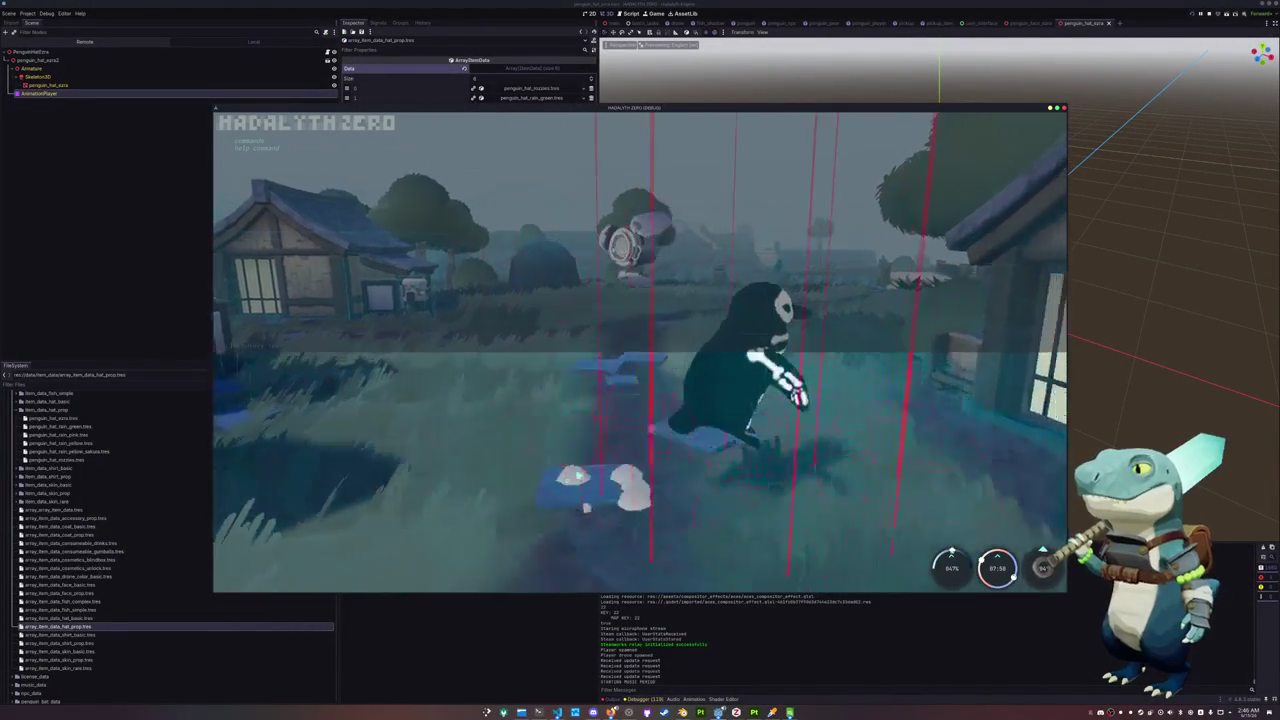
type("add inventory_item")
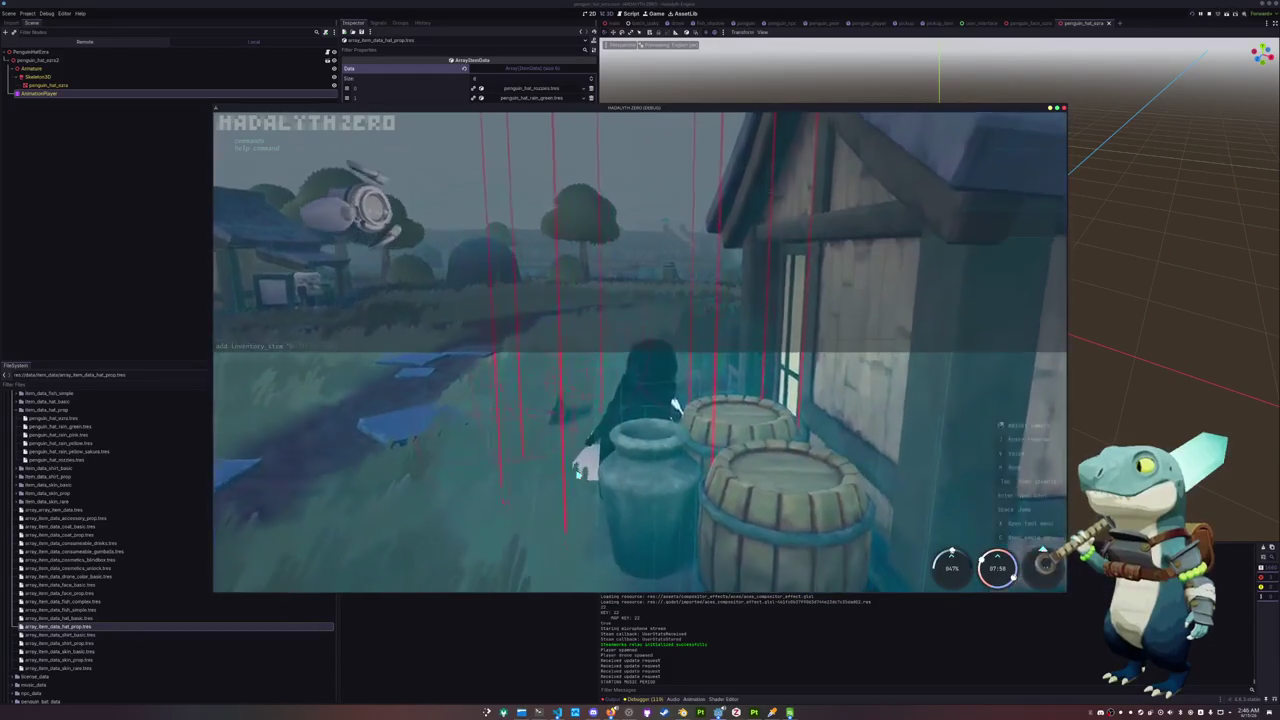
type(" \"Ezra")
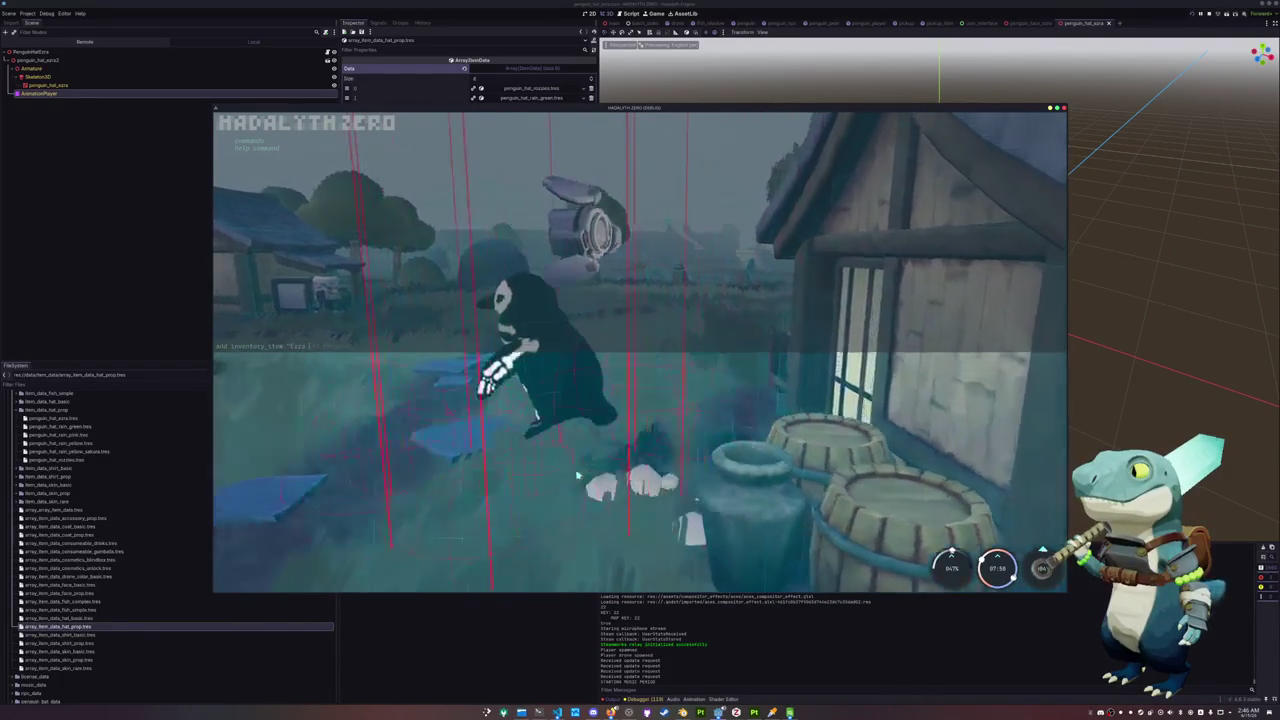
key("Return")
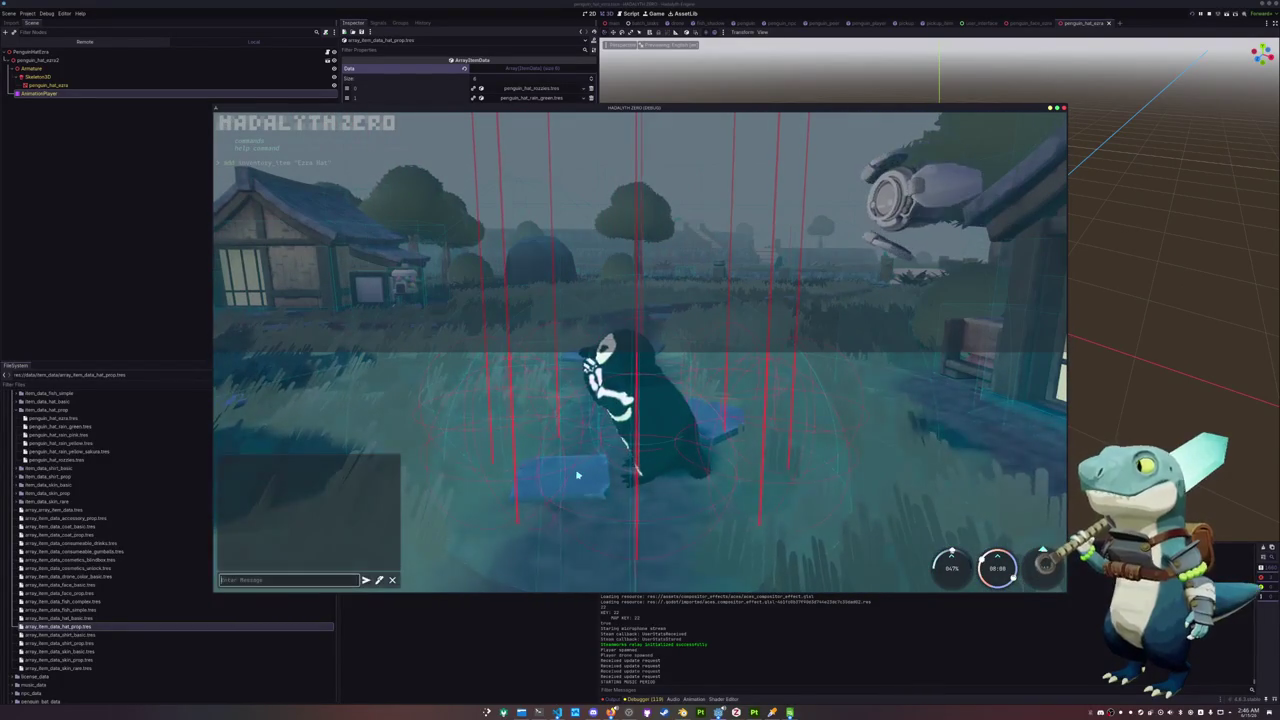
key("Escape")
Add the Ezra Glasses to the inventory with a second add inventory_item command
key("grave")
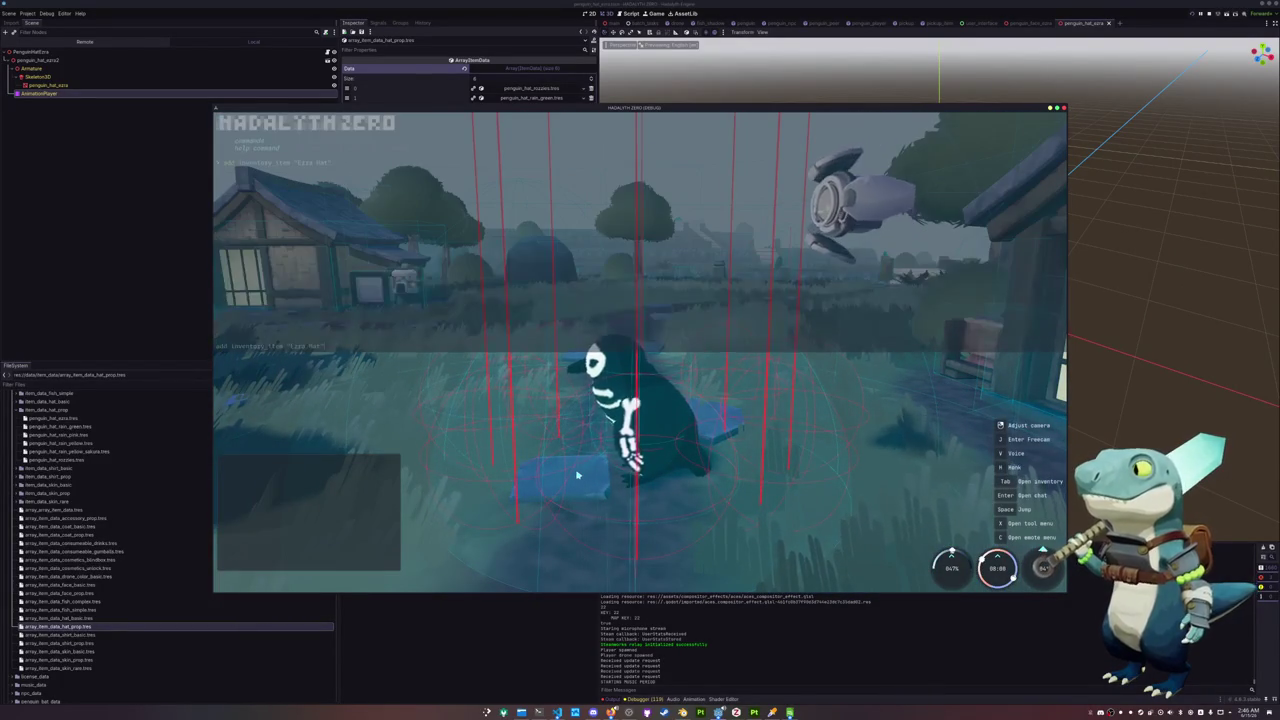
type("add inventory_item \"Fish Glasses\"")
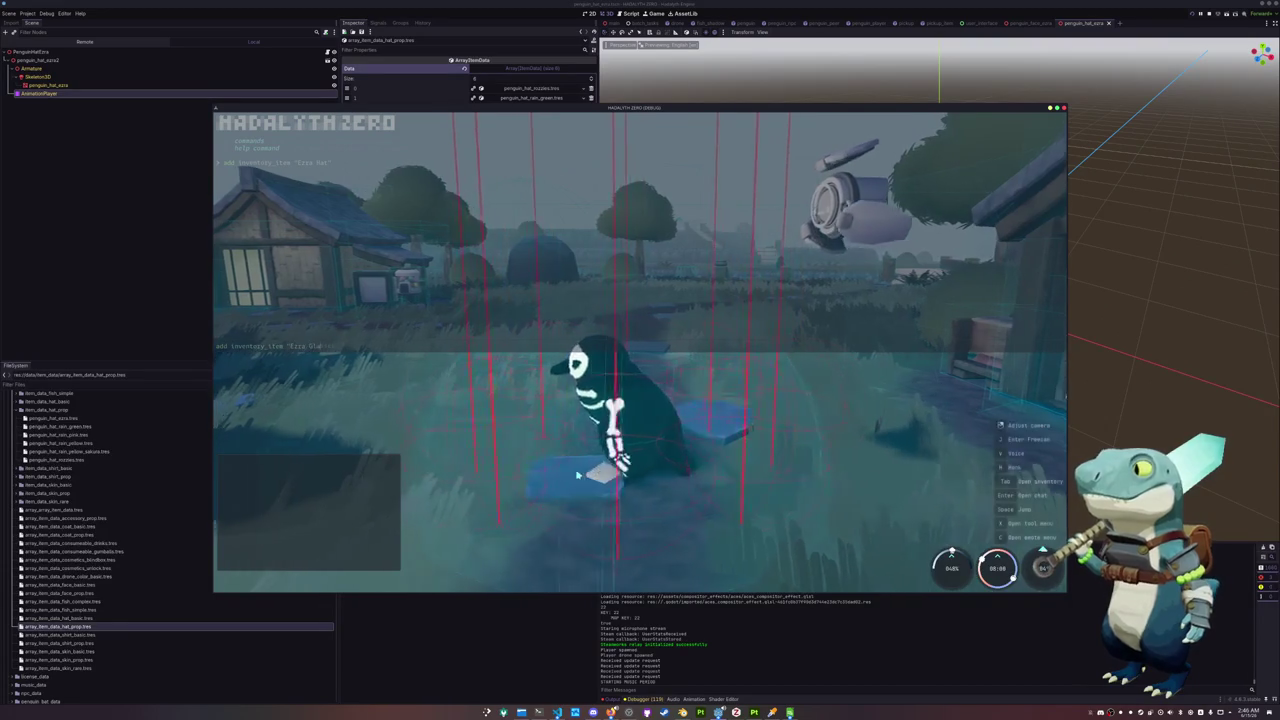
key("Return")
key("Escape")
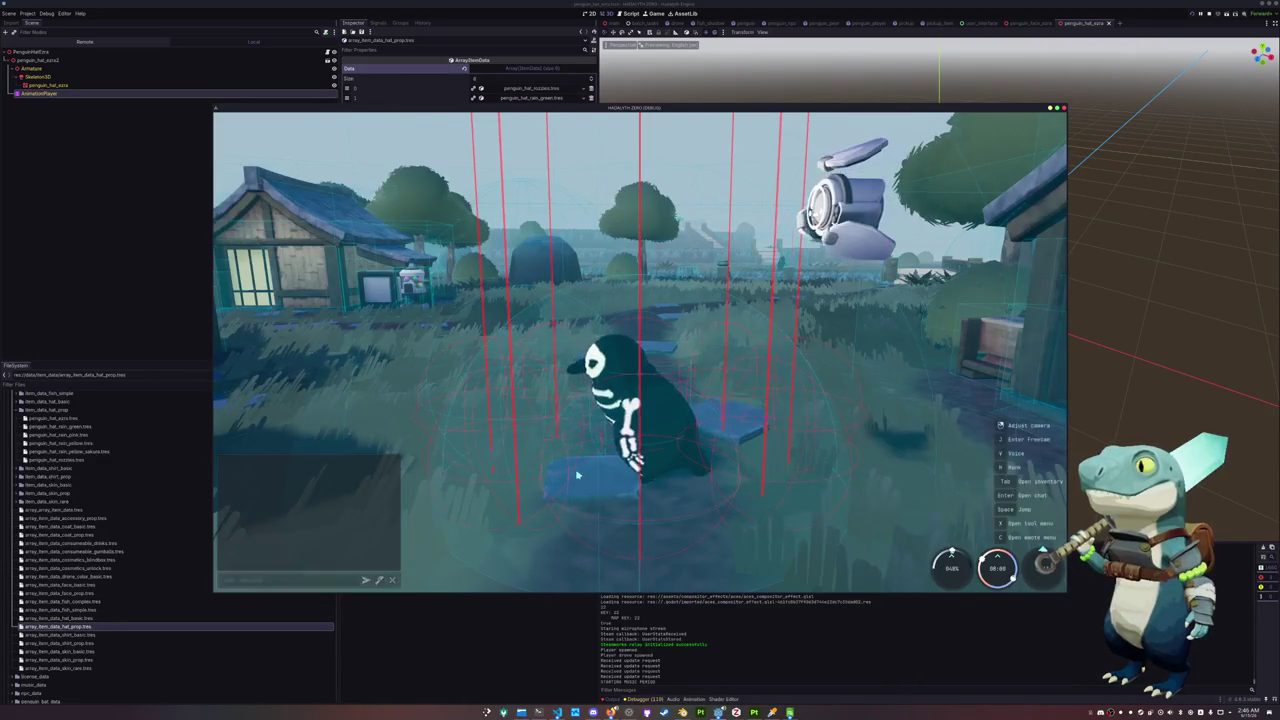
Equip the Ezra Hat and Ezra Glasses from the penguin cosmetics page
key("i")
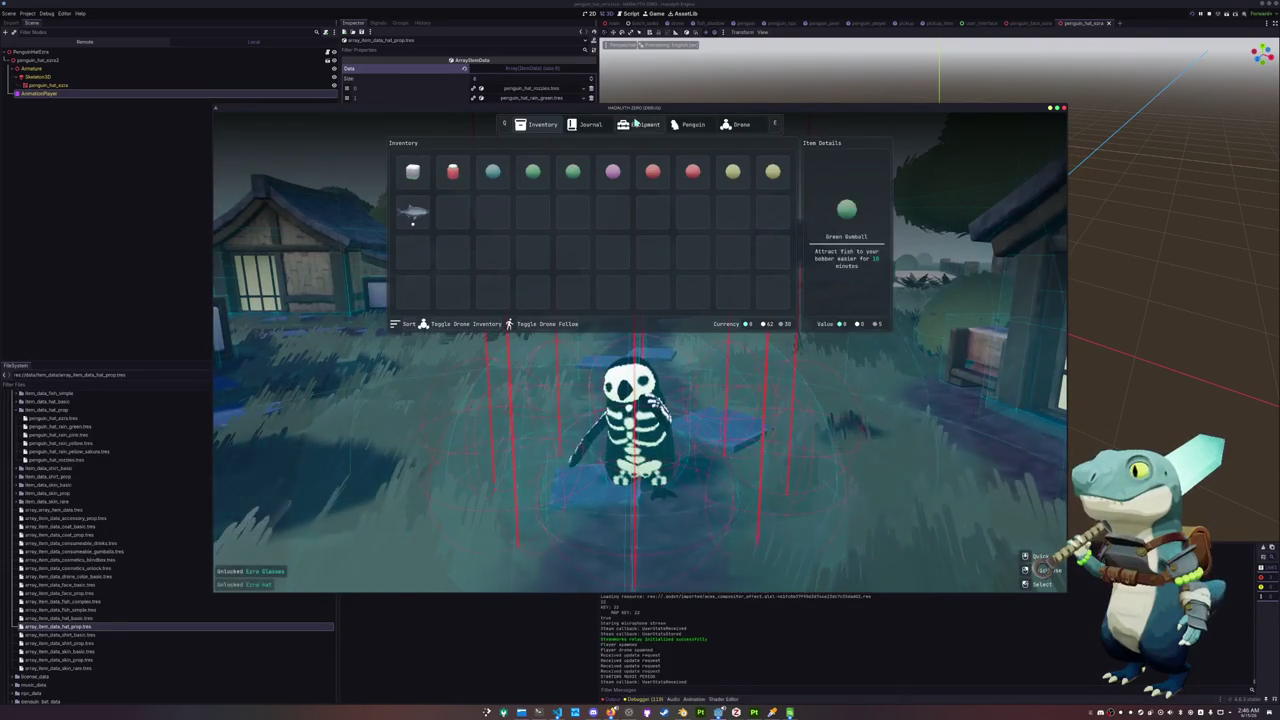
key("e")
key("e")
key("e")
scroll(605, 287, "down", 5)
scroll(560, 290, "down", 3)
scroll(517, 299, "down", 3)
scroll(530, 296, "down", 3)
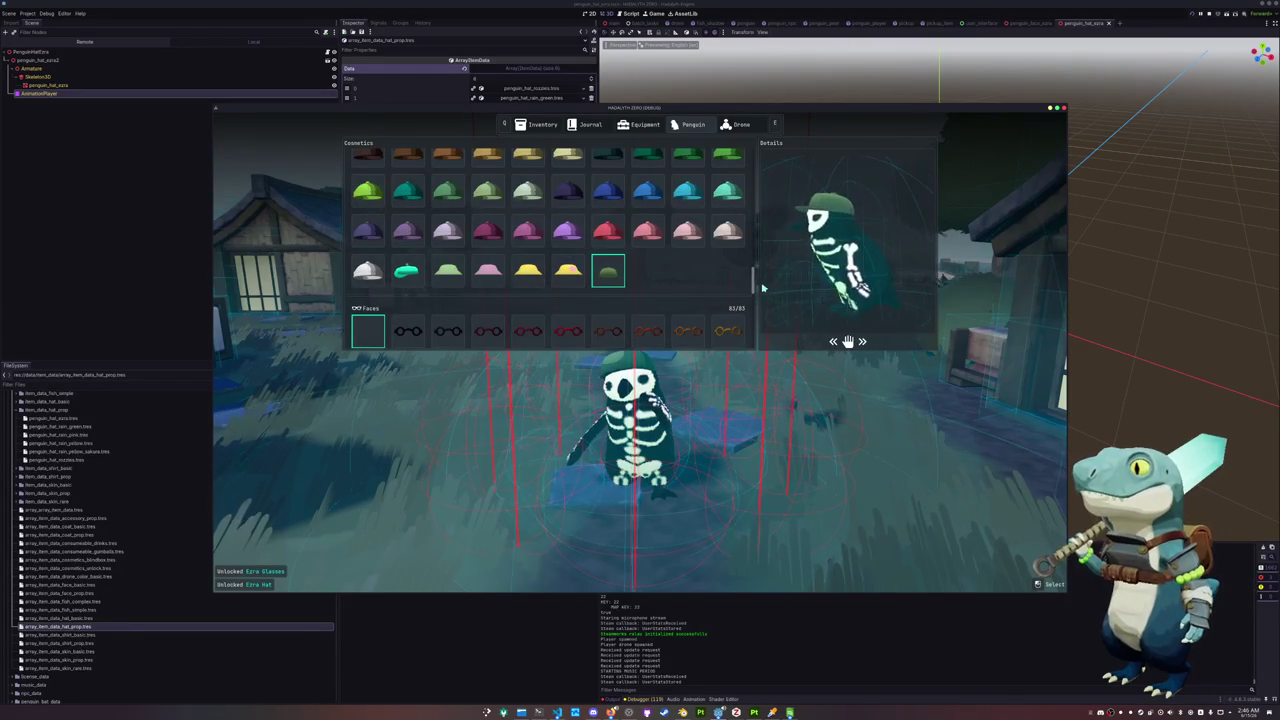
scroll(640, 285, "down", 3)
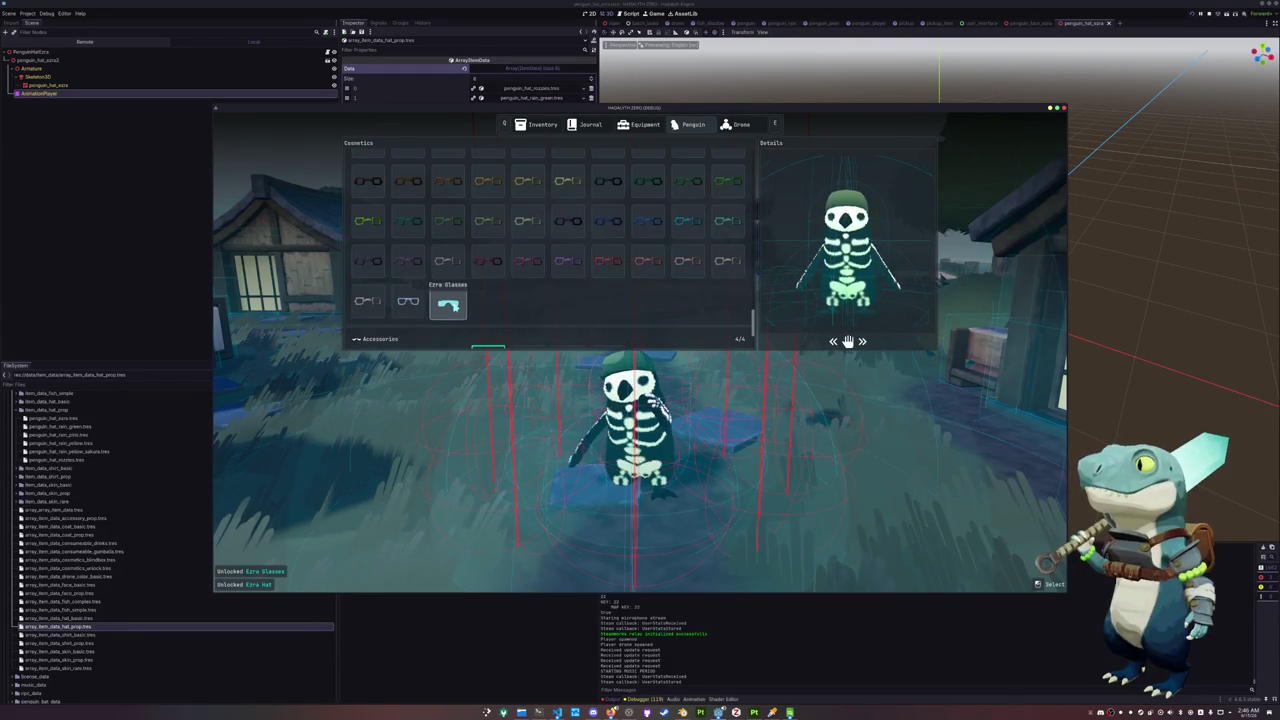
key("Tab")
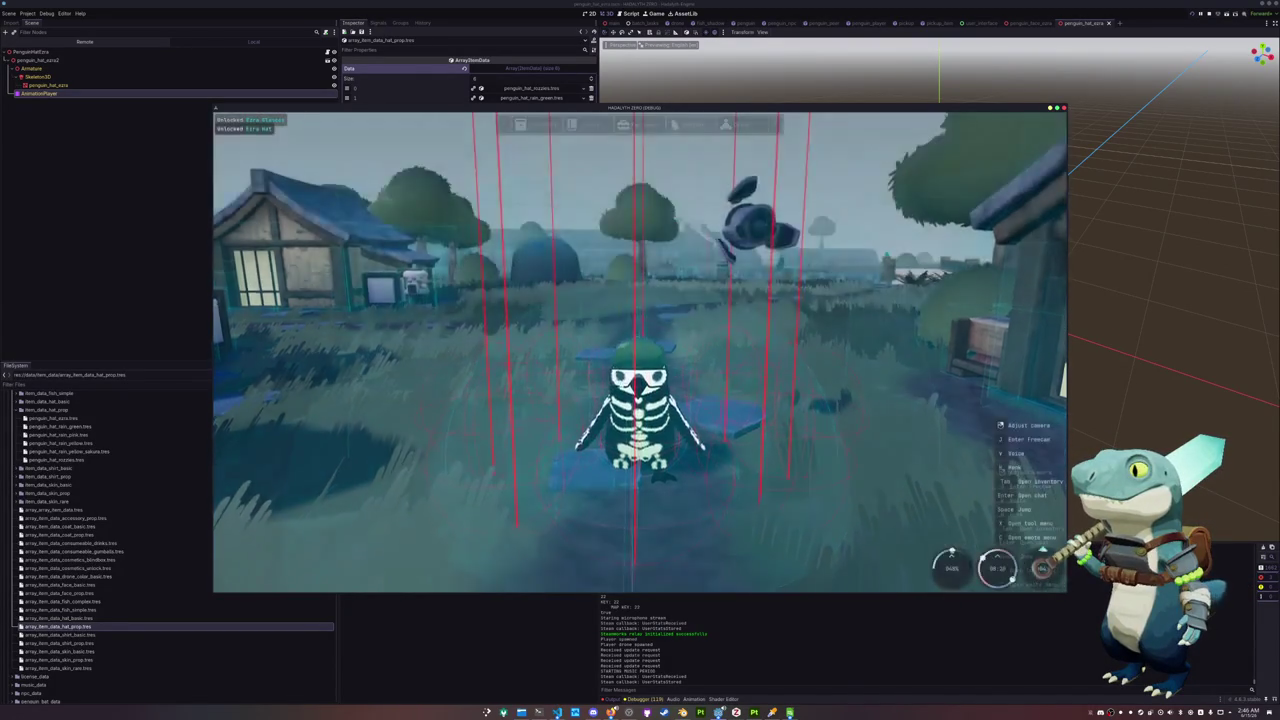
Walk the penguin through town, turning it to show off the hat and goggles
key("w")
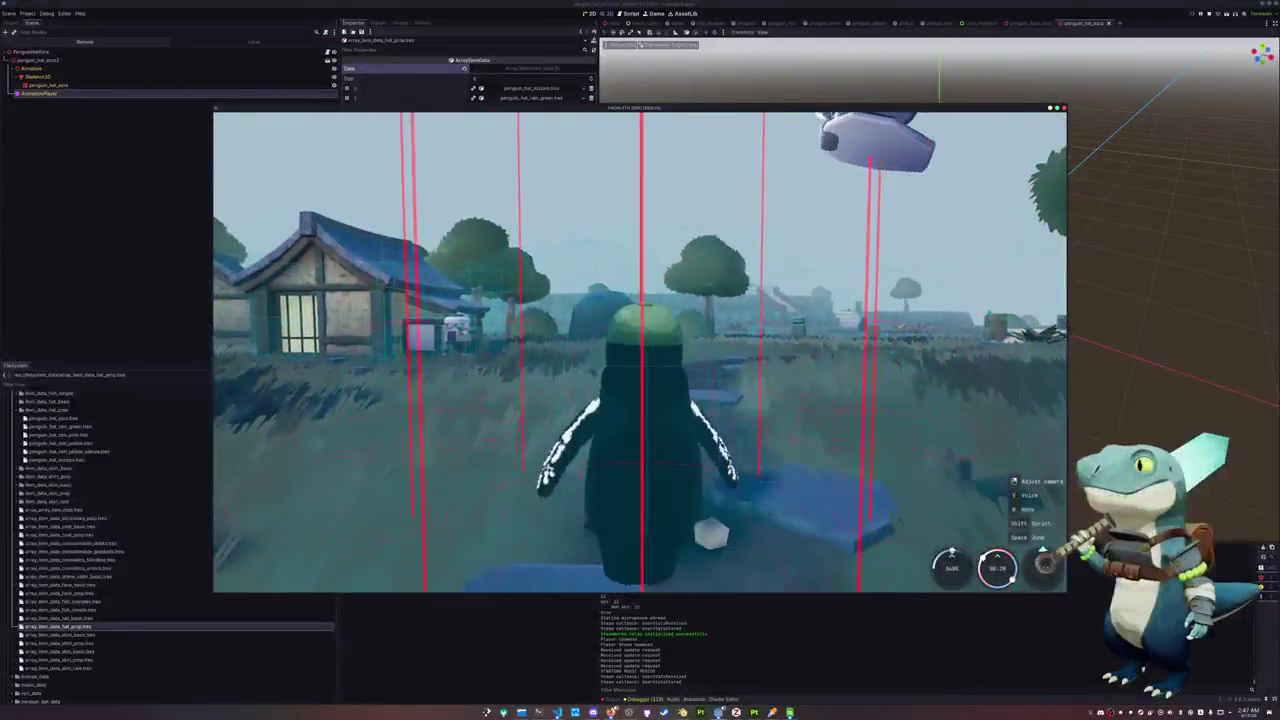
key("s")
key("a")
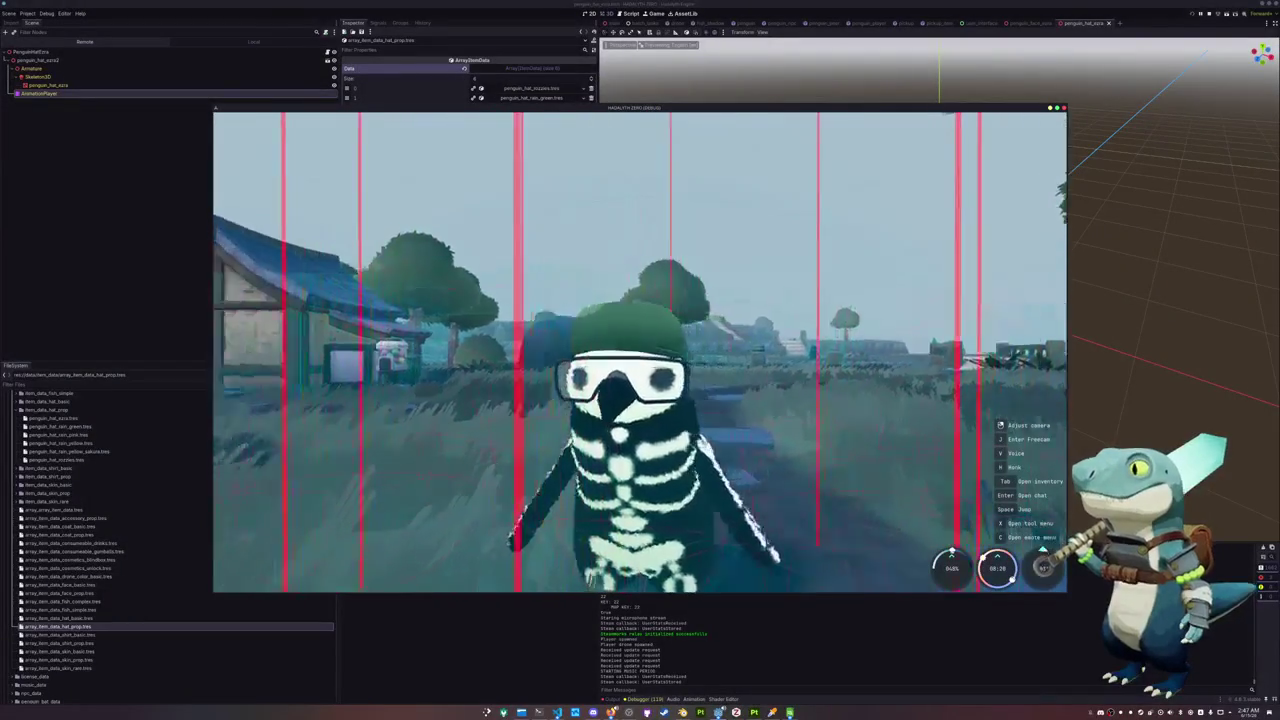
key("a")
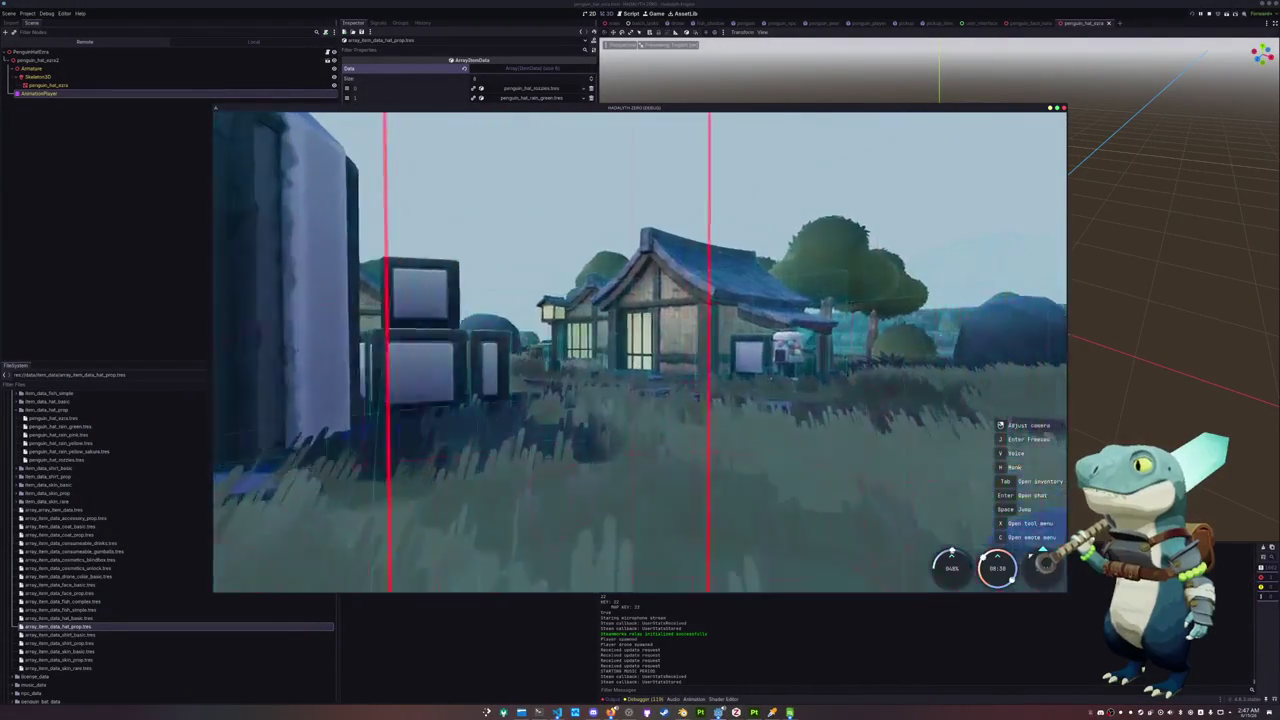
key("s")
key("a")
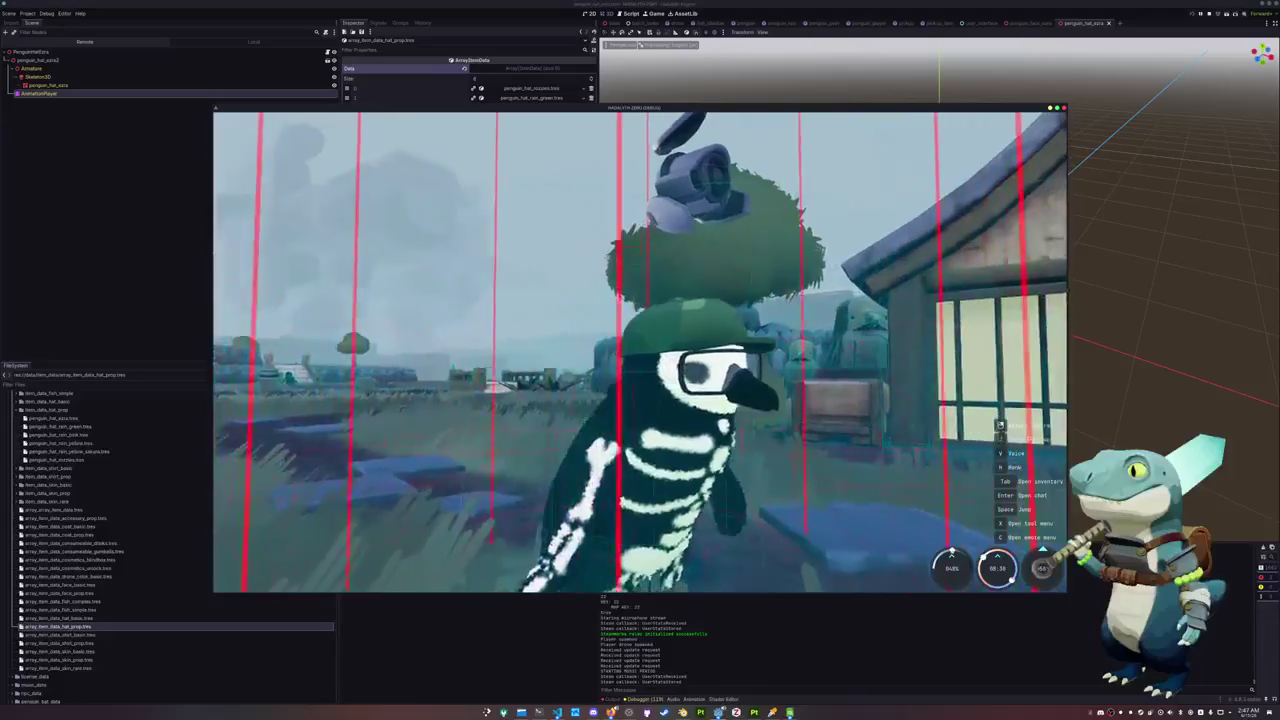
key("s")
key("a")
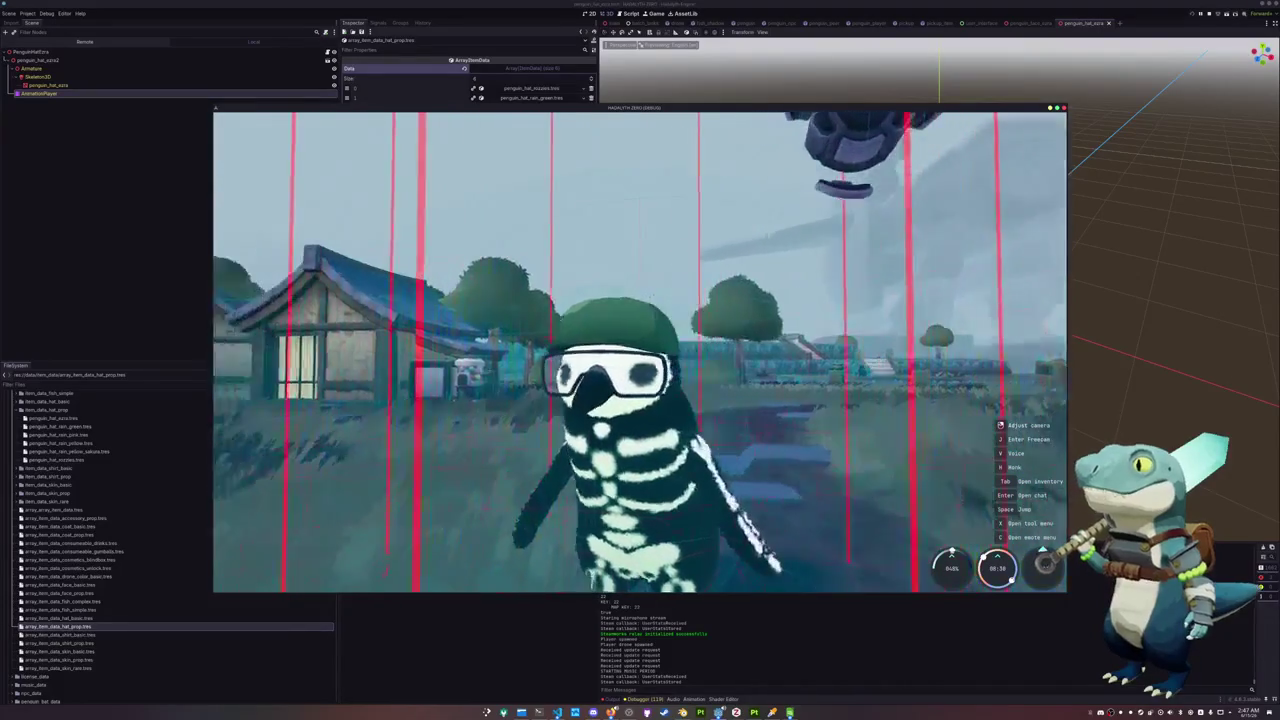
key("s")
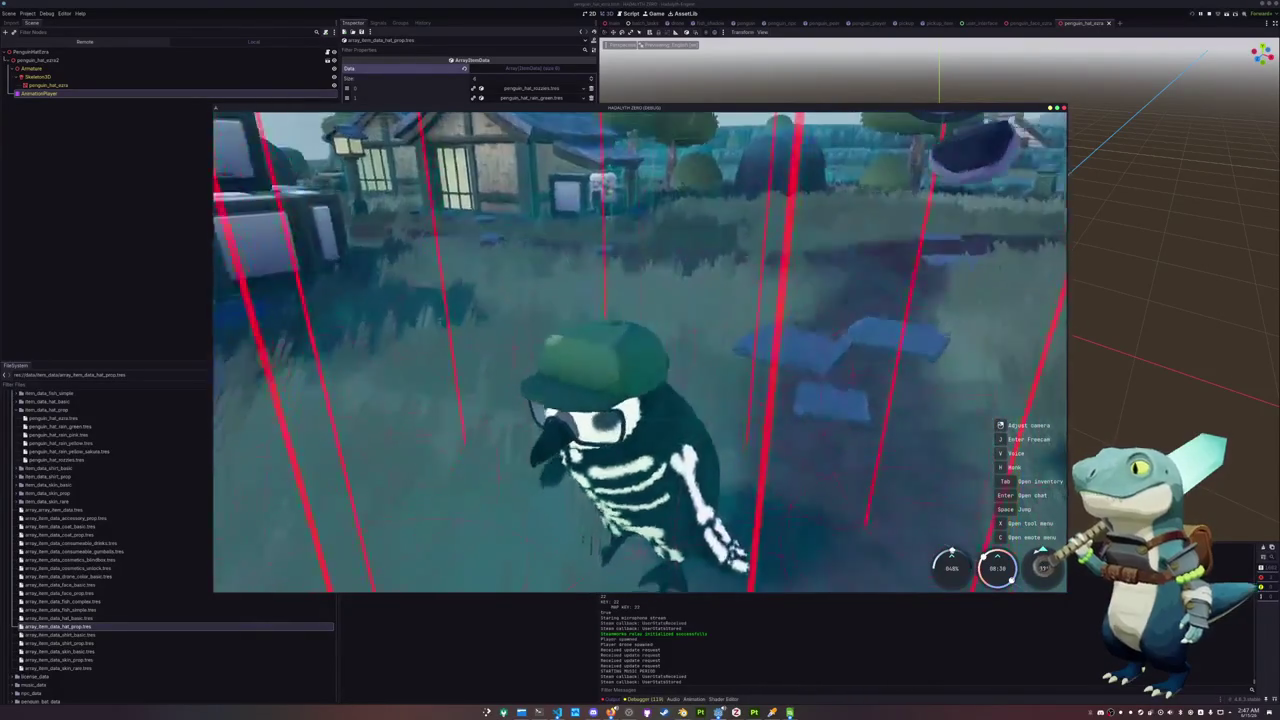
Give the penguin a dark cat-style skin, then stop the game and show the Shader Editor
key("Tab")
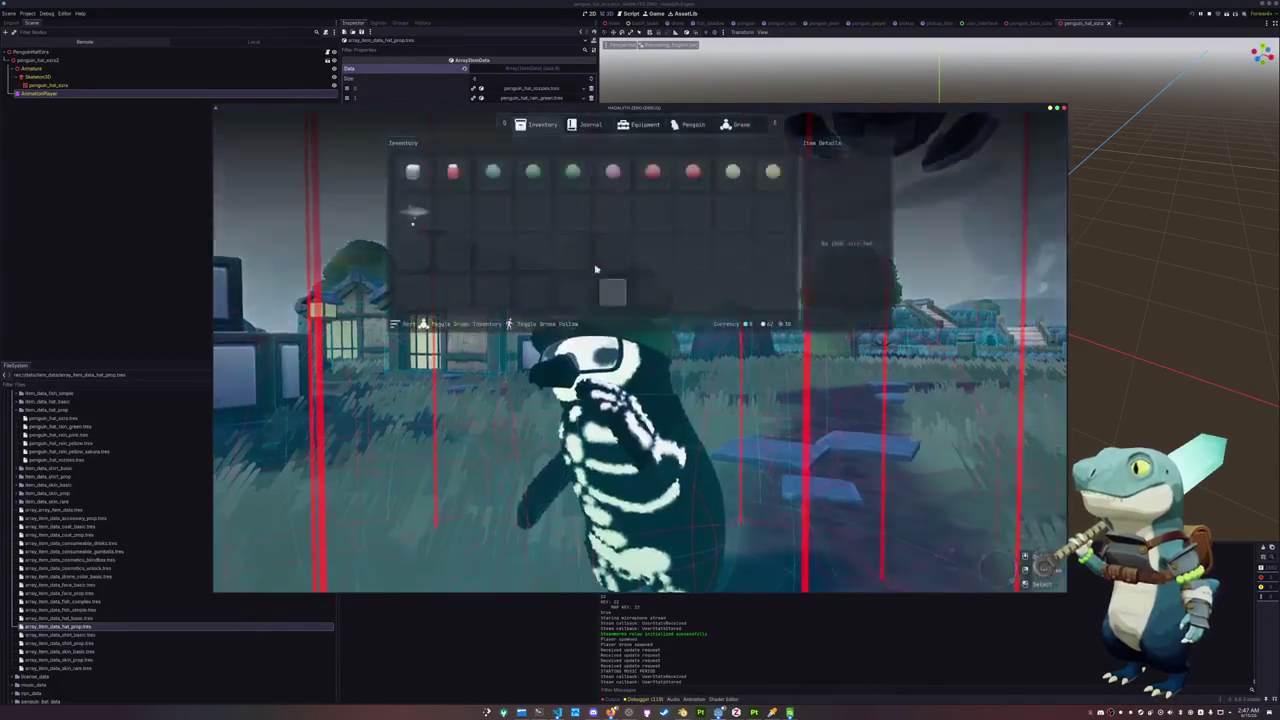
left_click(590, 124)
left_click(694, 124)
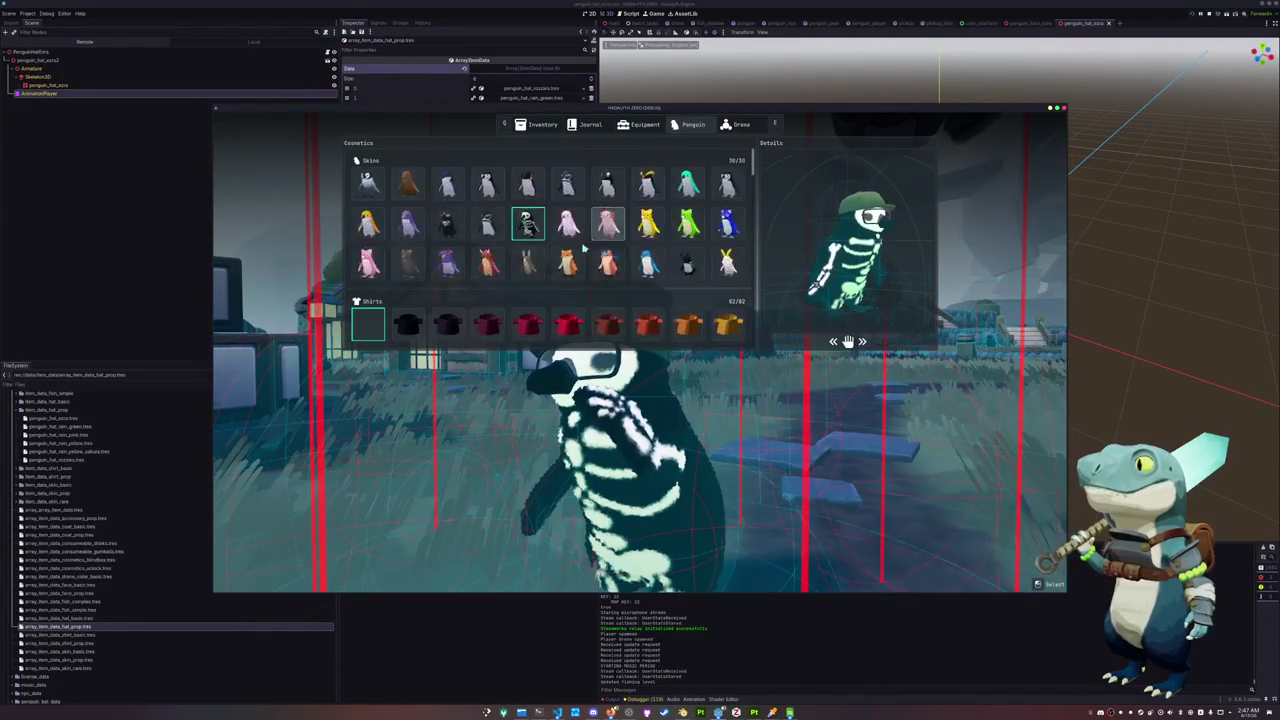
left_click(411, 266)
key("Tab")
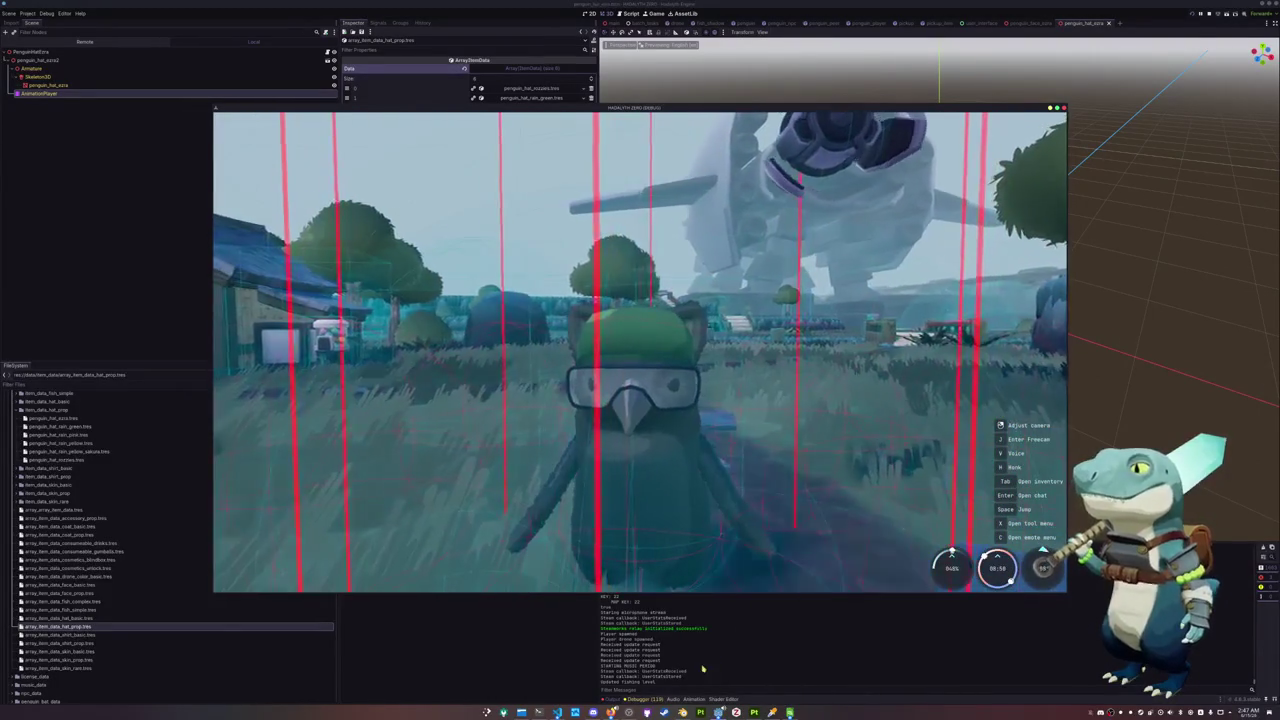
key("F8")
left_click(722, 699)
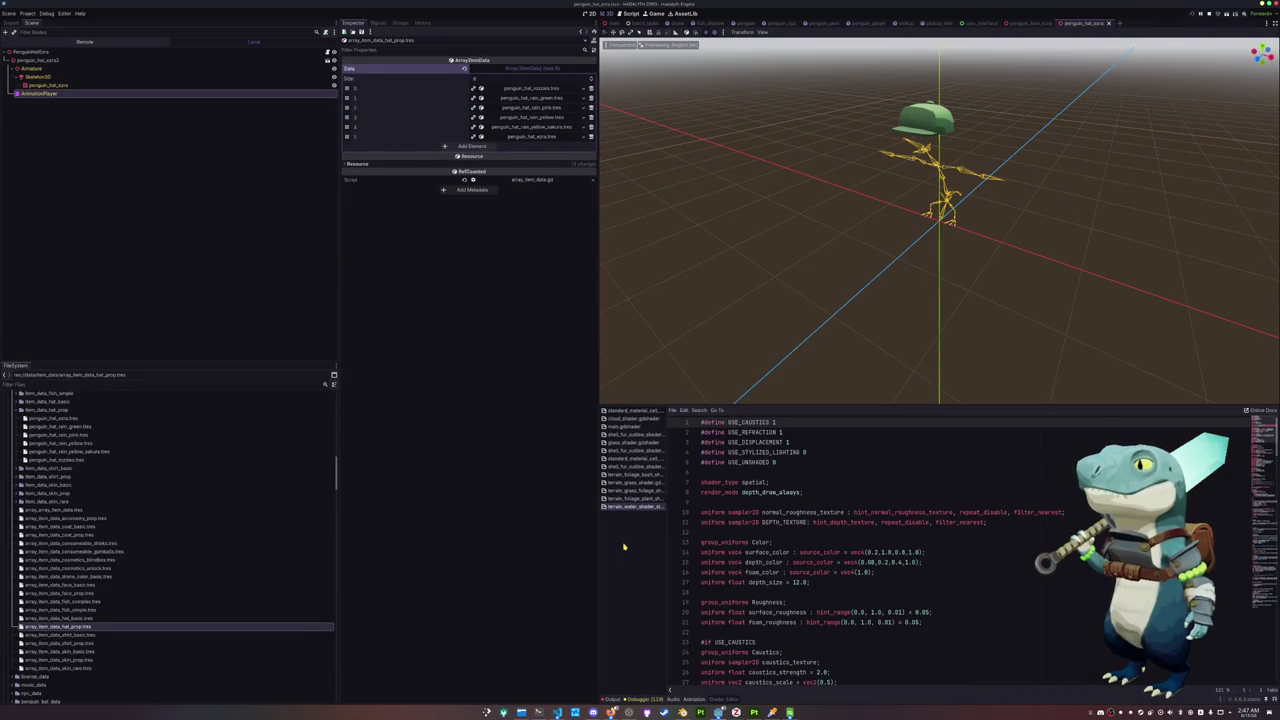
Open glass_shader.gdshader through the quick resource search
key("shift+alt+o")
type("glass_")
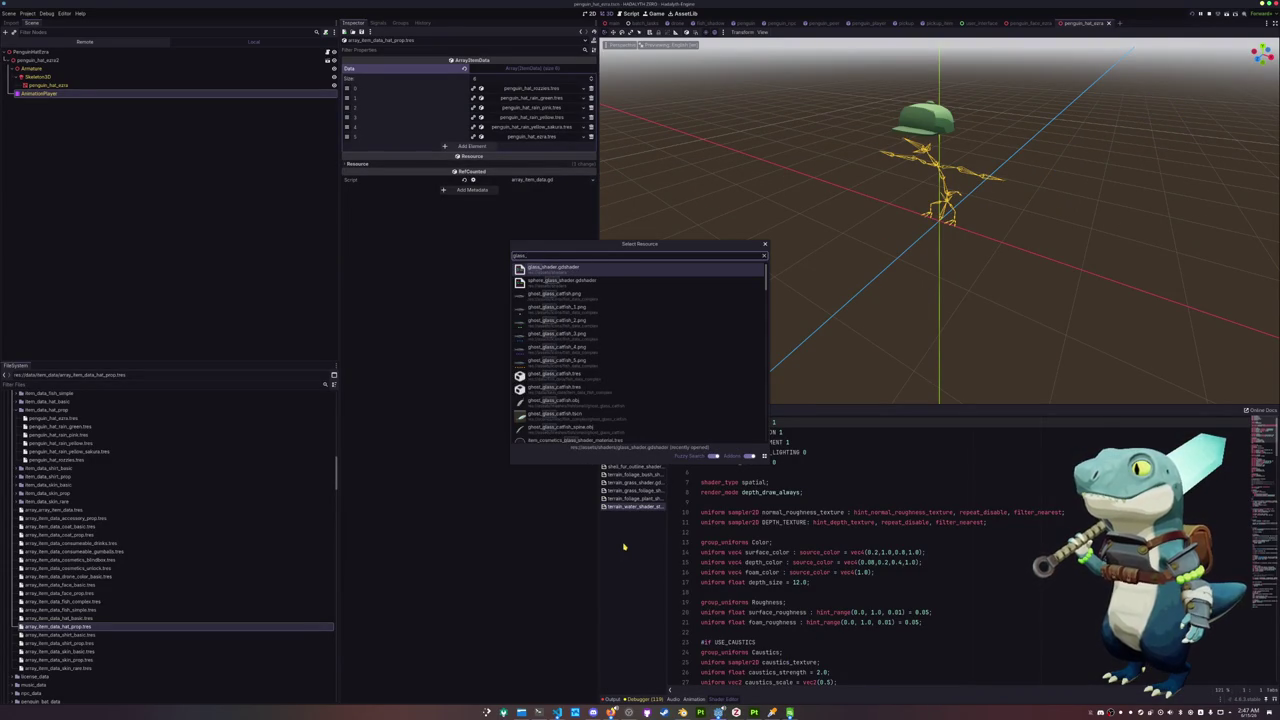
key("Return")
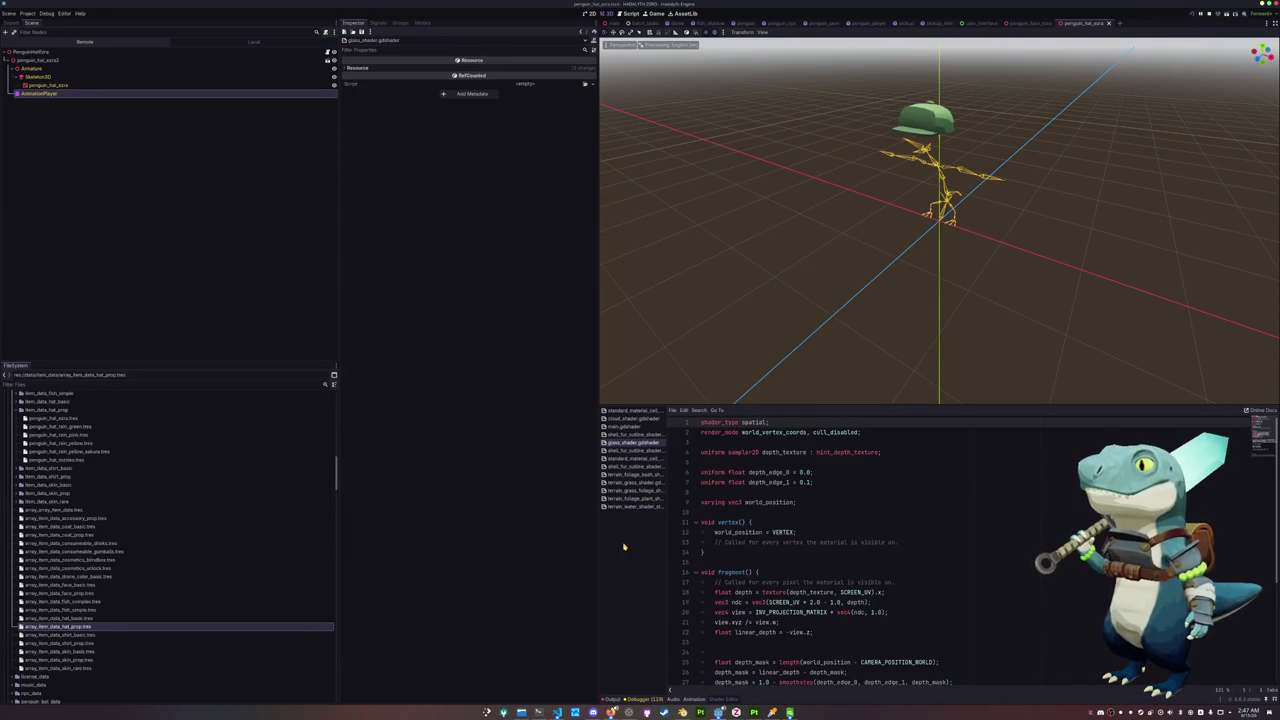
Write line 4 as 'uniform vec4 glass_color : source_color = vec4(1.0);'
left_click(710, 452)
left_click(723, 440)
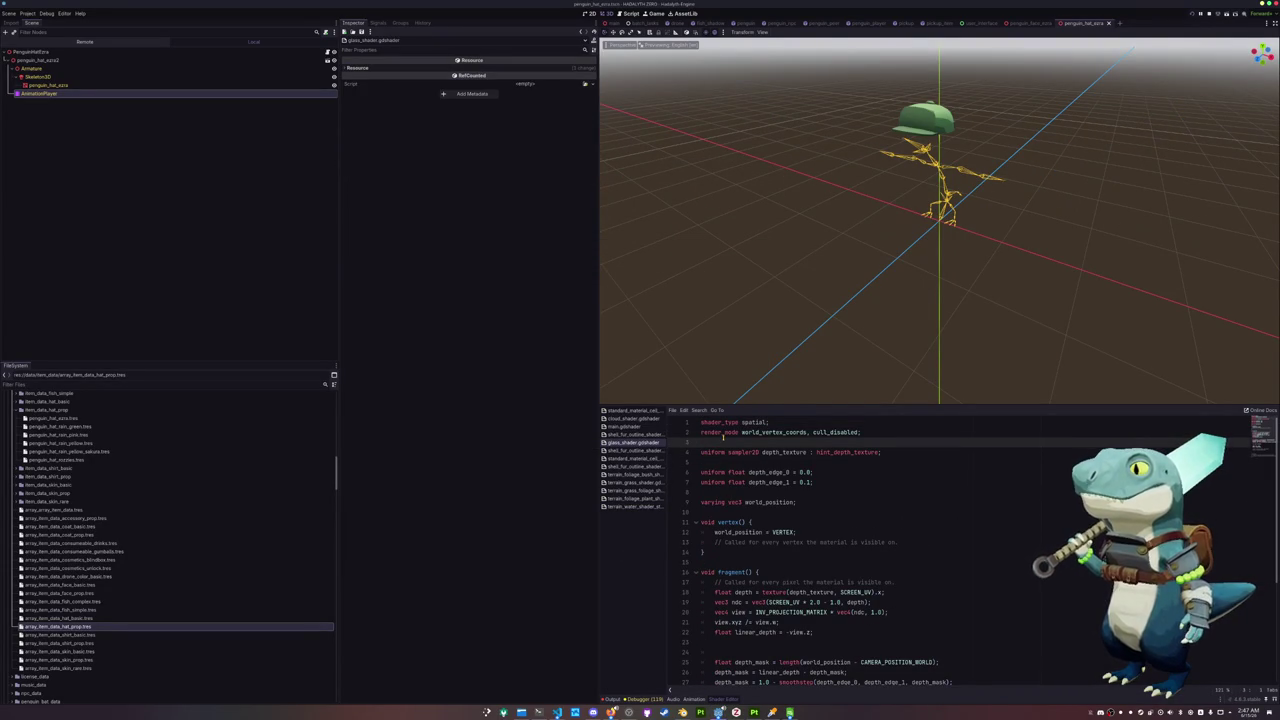
key("Return")
type("u")
key("BackSpace")
type("vec4 glass_color : source_color")
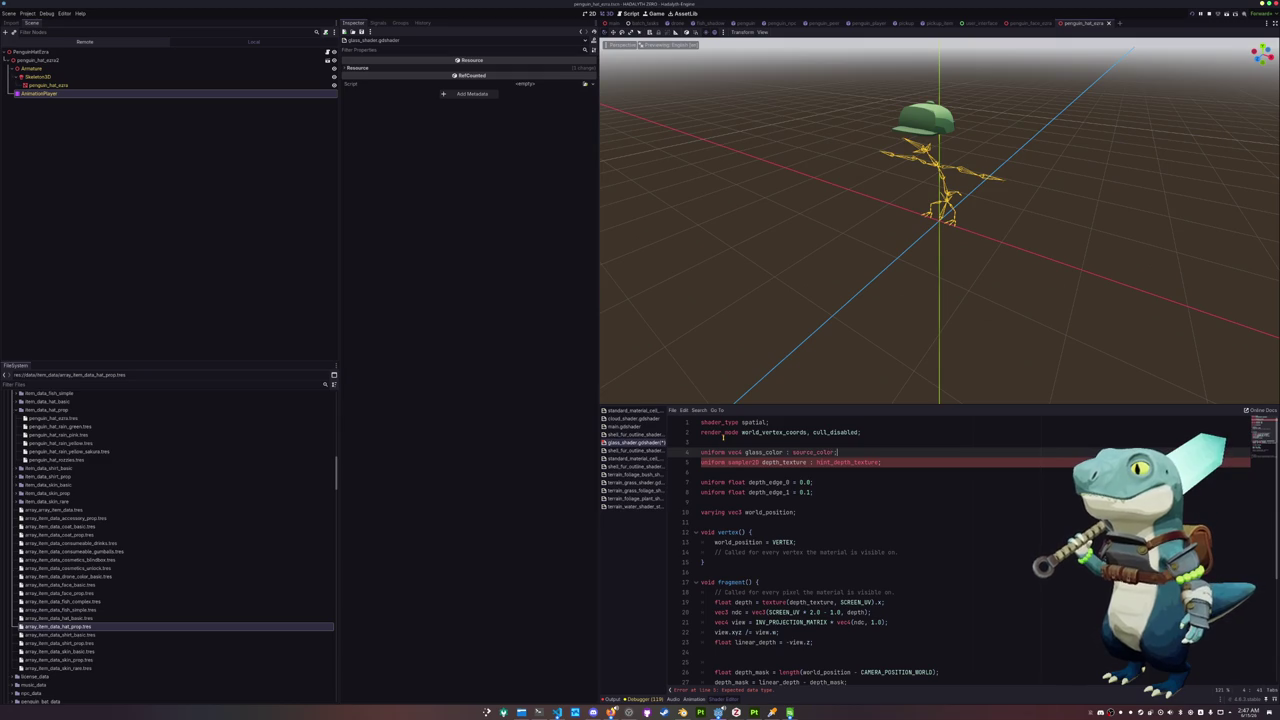
scroll(722, 437, "down", 3)
scroll(823, 562, "down", 3)
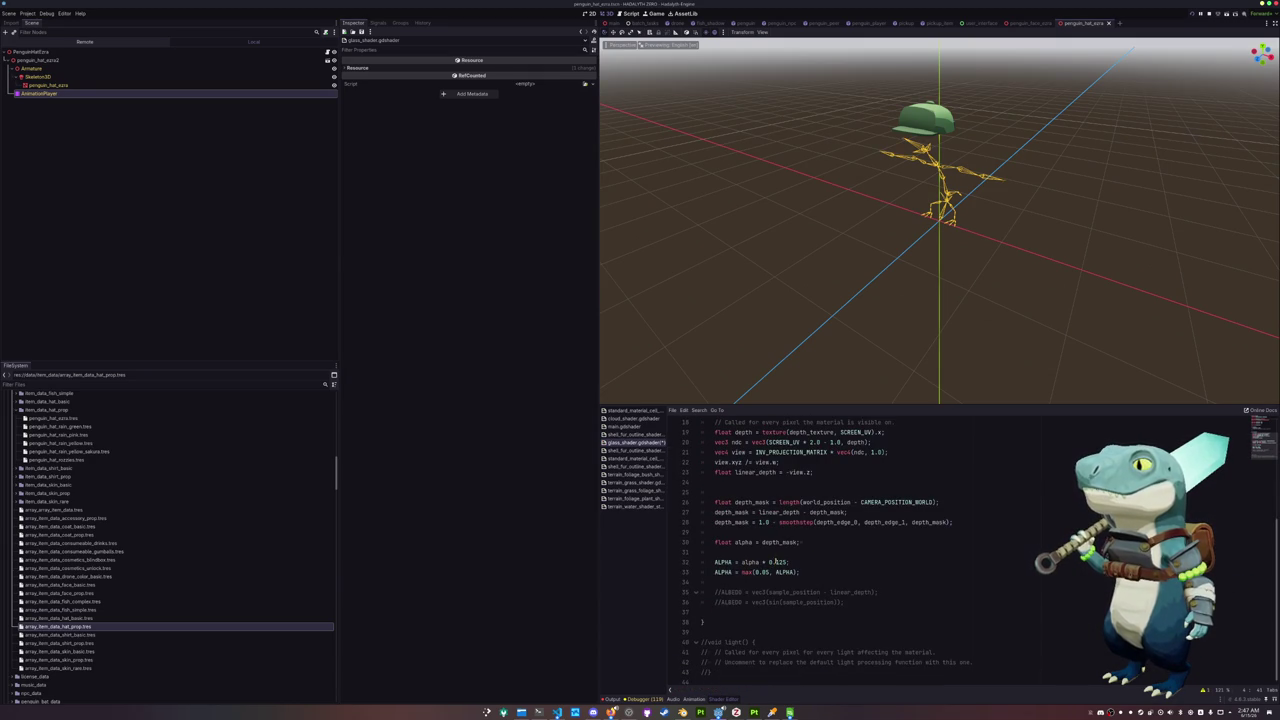
scroll(808, 532, "up", 1)
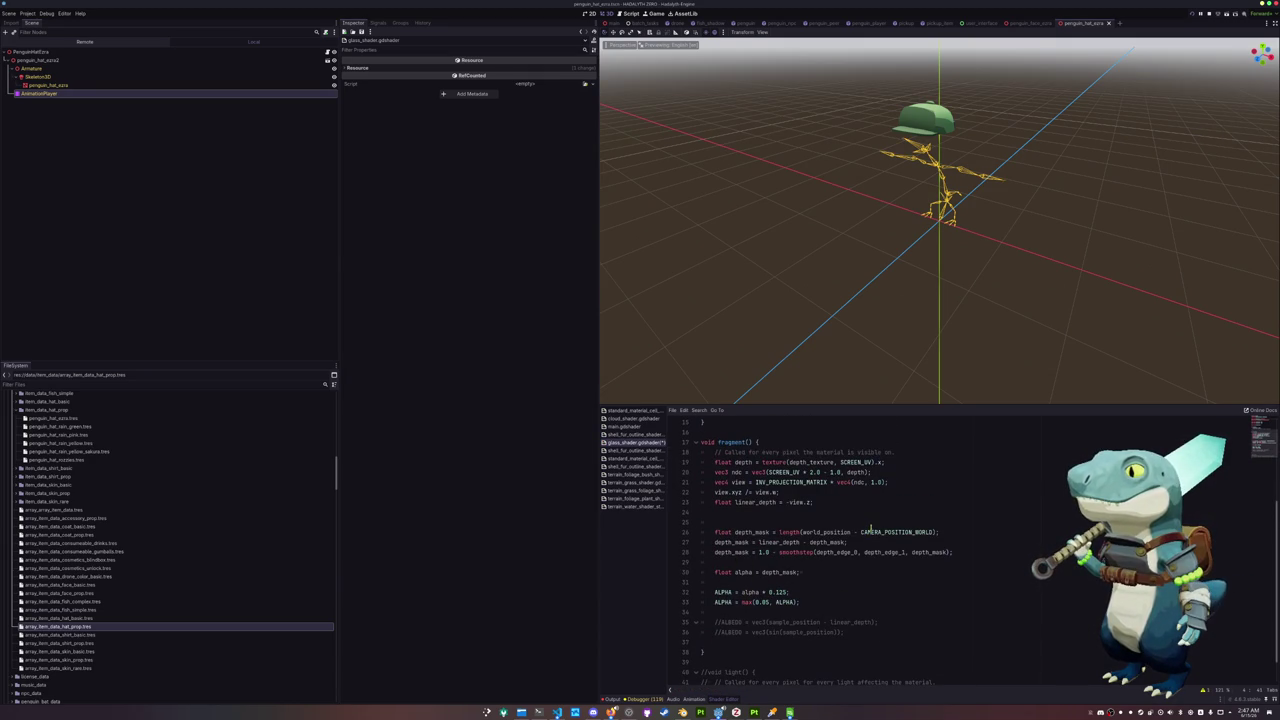
scroll(850, 560, "up", 2)
scroll(820, 590, "down", 1)
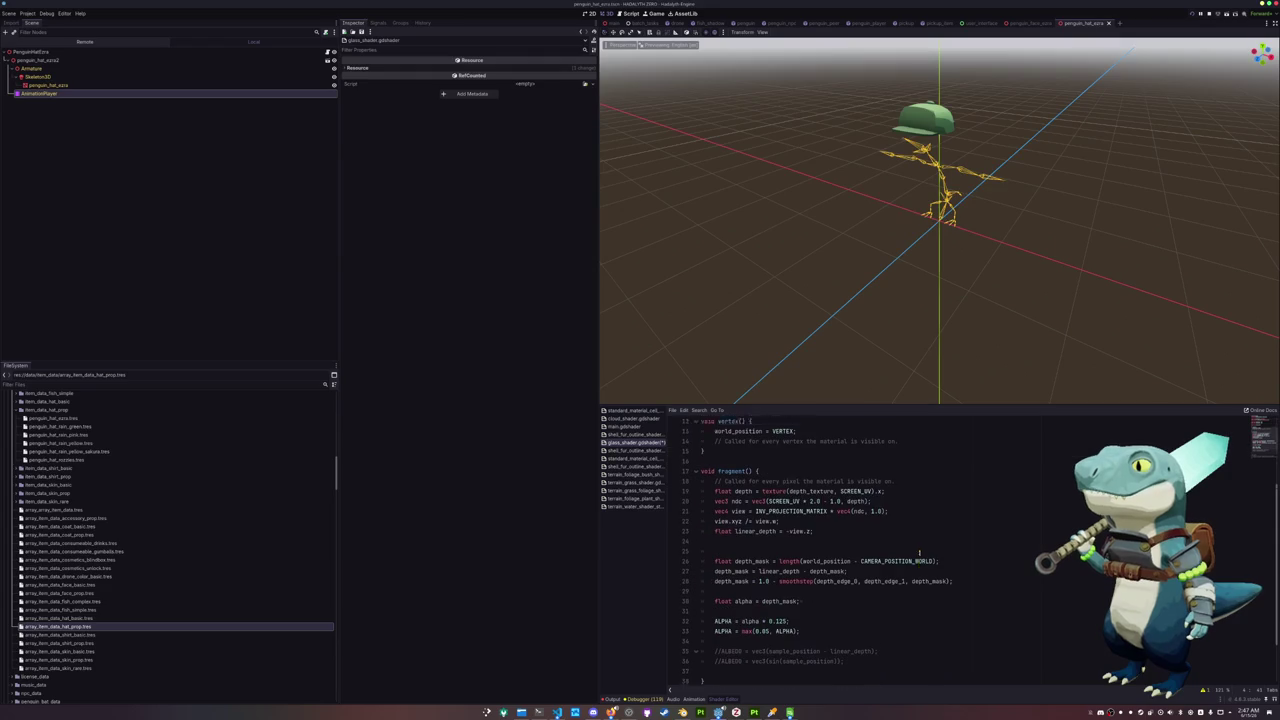
scroll(790, 630, "down", 2)
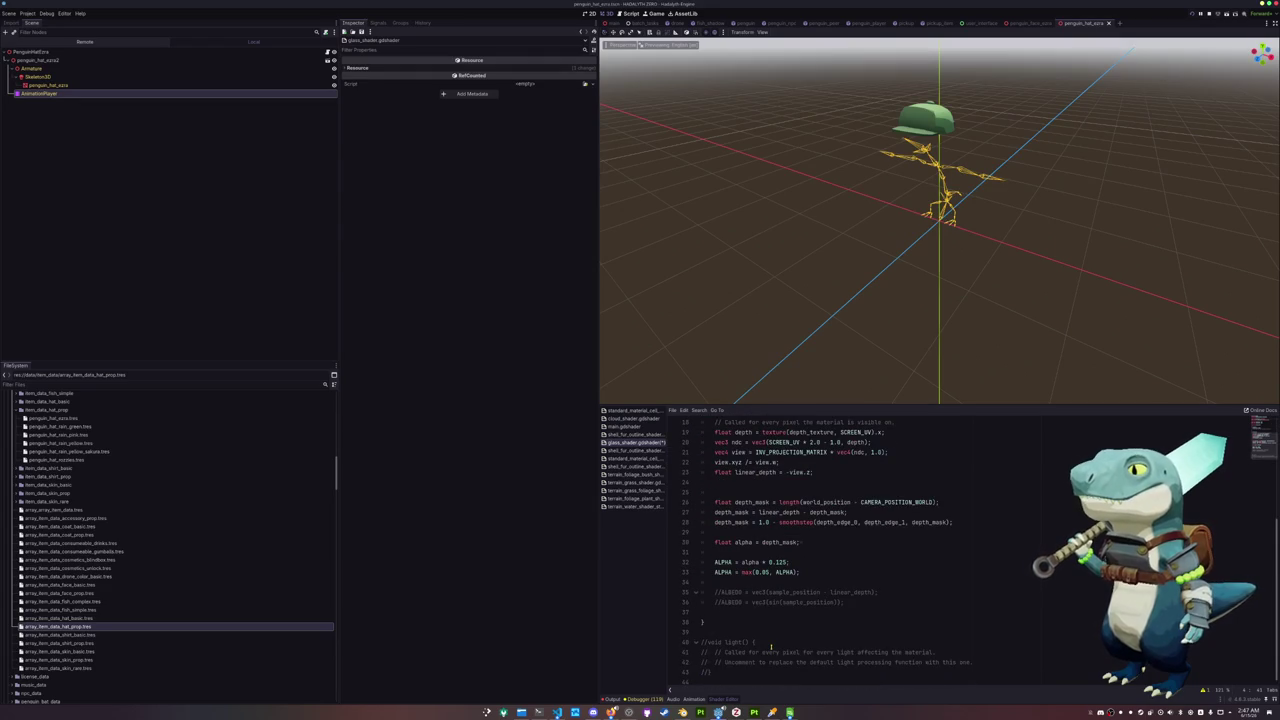
scroll(771, 646, "up", 1)
scroll(914, 607, "up", 3)
scroll(914, 607, "up", 3)
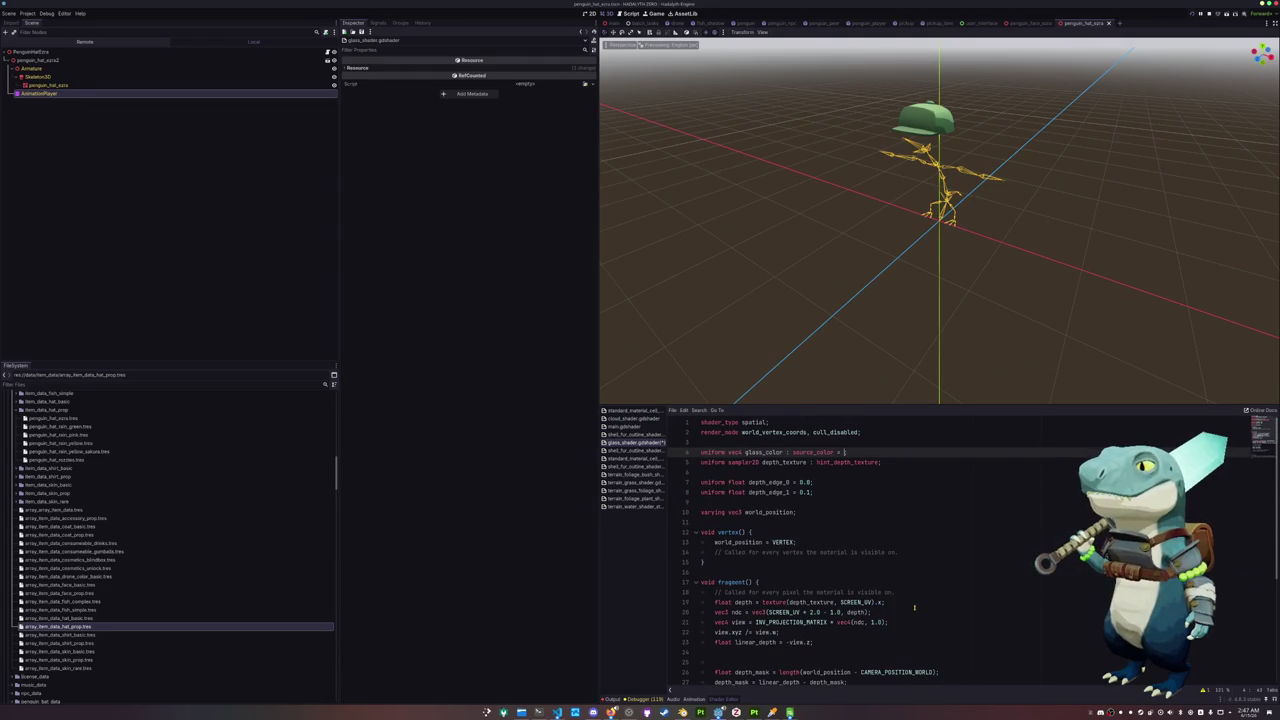
type("vec4(1.0);")
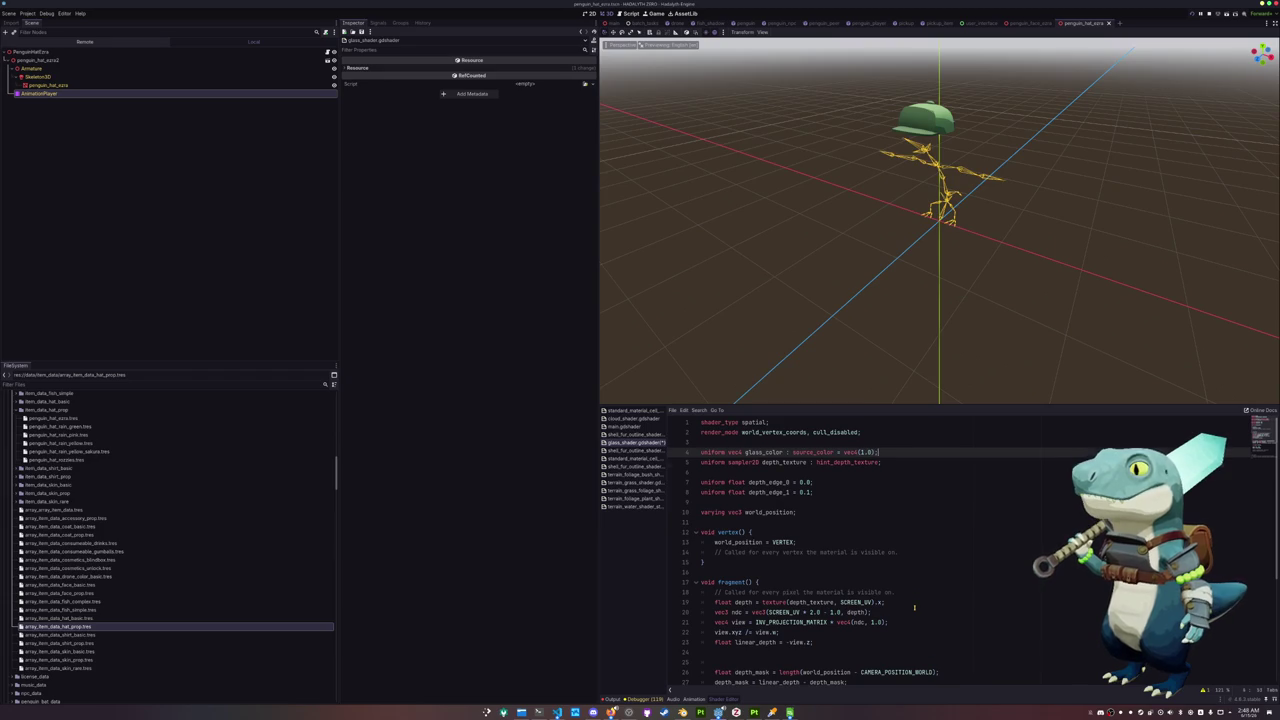
key("Down")
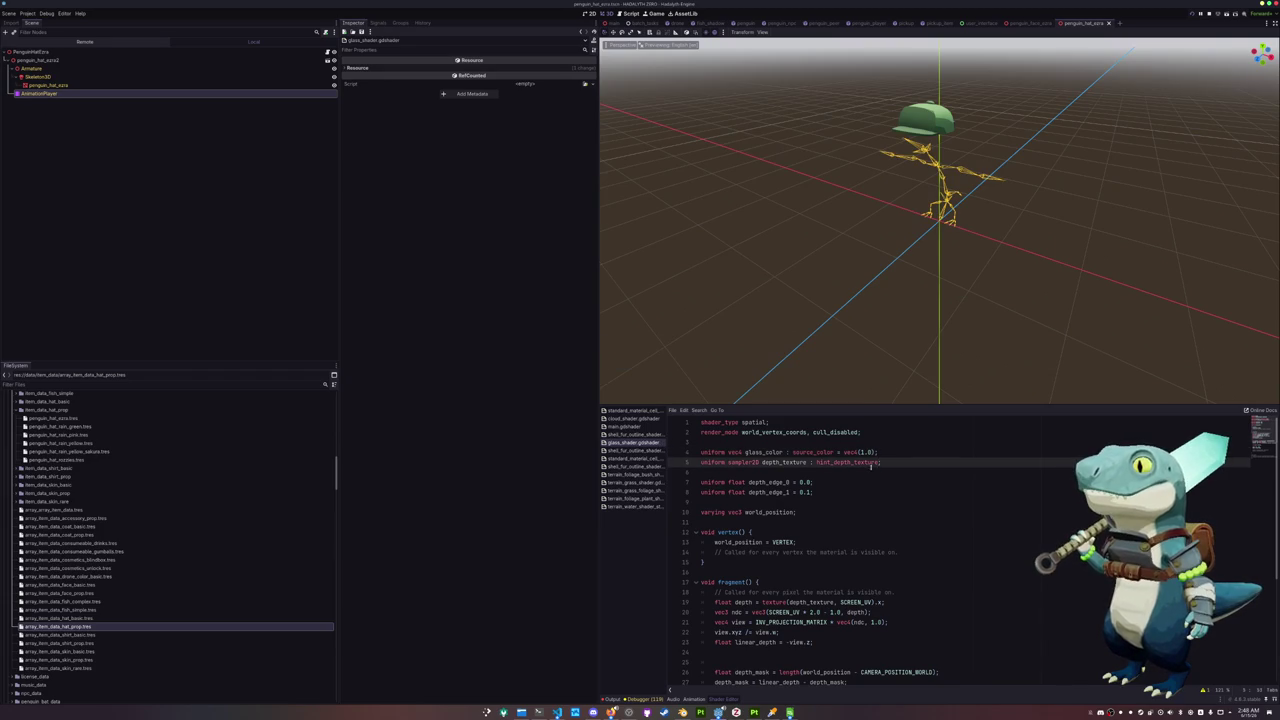
In the penguin_face_extra scene, set the goggles' Glass Color to teal and inspect them
left_click(1052, 20)
scroll(940, 220, "up", 2)
scroll(940, 220, "up", 2)
left_click(539, 222)
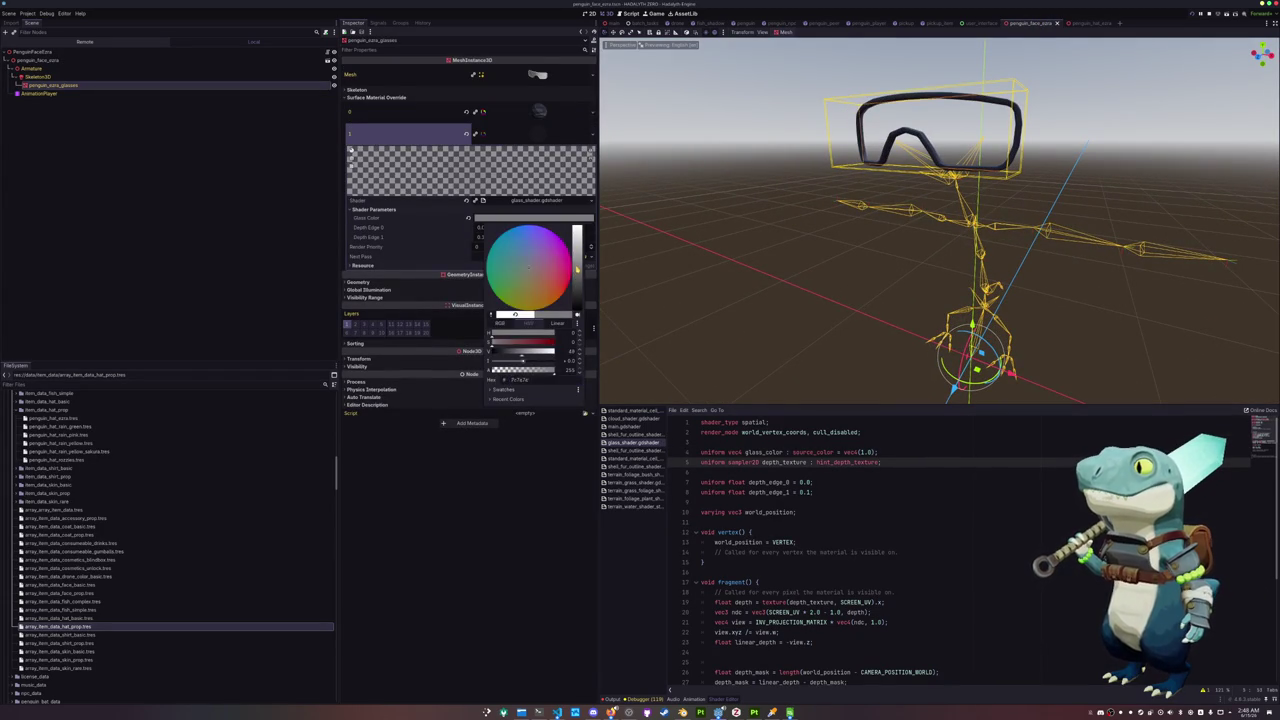
left_click(742, 224)
mouse_move(748, 234)
middle_mouse_down()
mouse_move(748, 266)
mouse_move(685, 238)
middle_mouse_up()
scroll(749, 265, "up", 3)
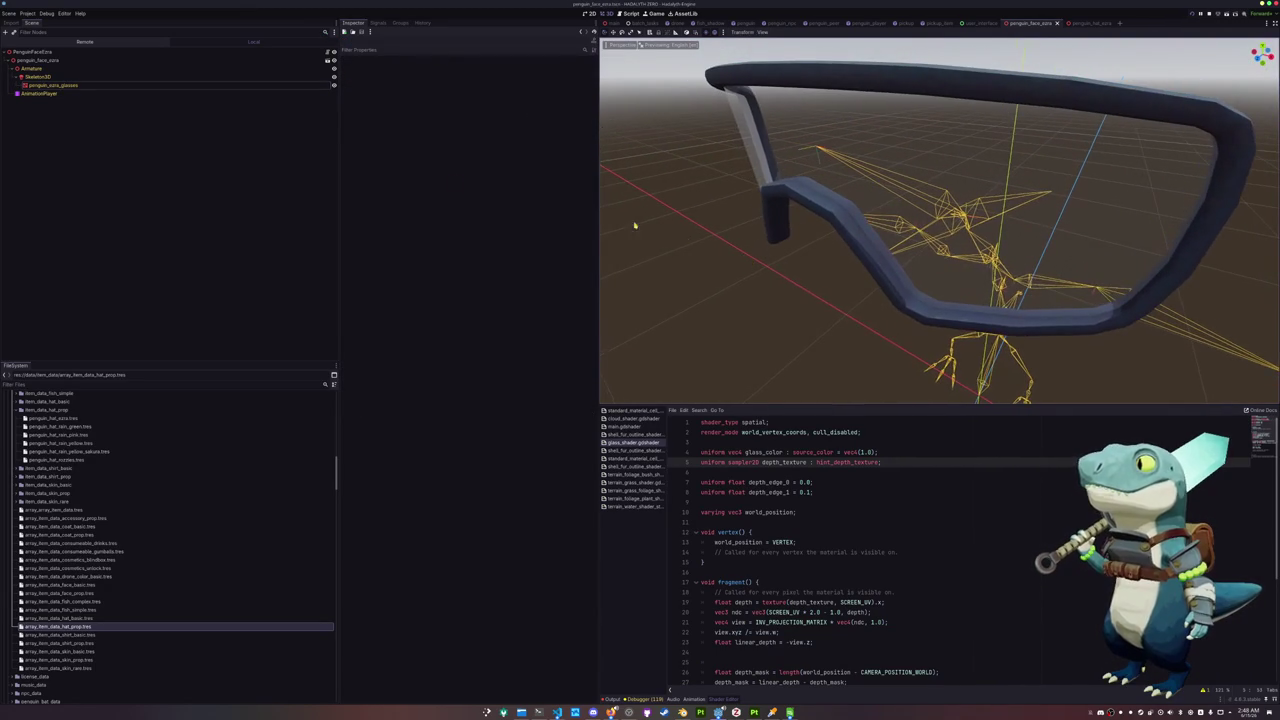
Add 'ALBEDO = glass_color.rgb;' to the glass shader's fragment() function
left_click(150, 86)
scroll(716, 563, "down", 3)
scroll(716, 563, "down", 2)
left_click(728, 584)
key("Return")
type("ALBEDO")
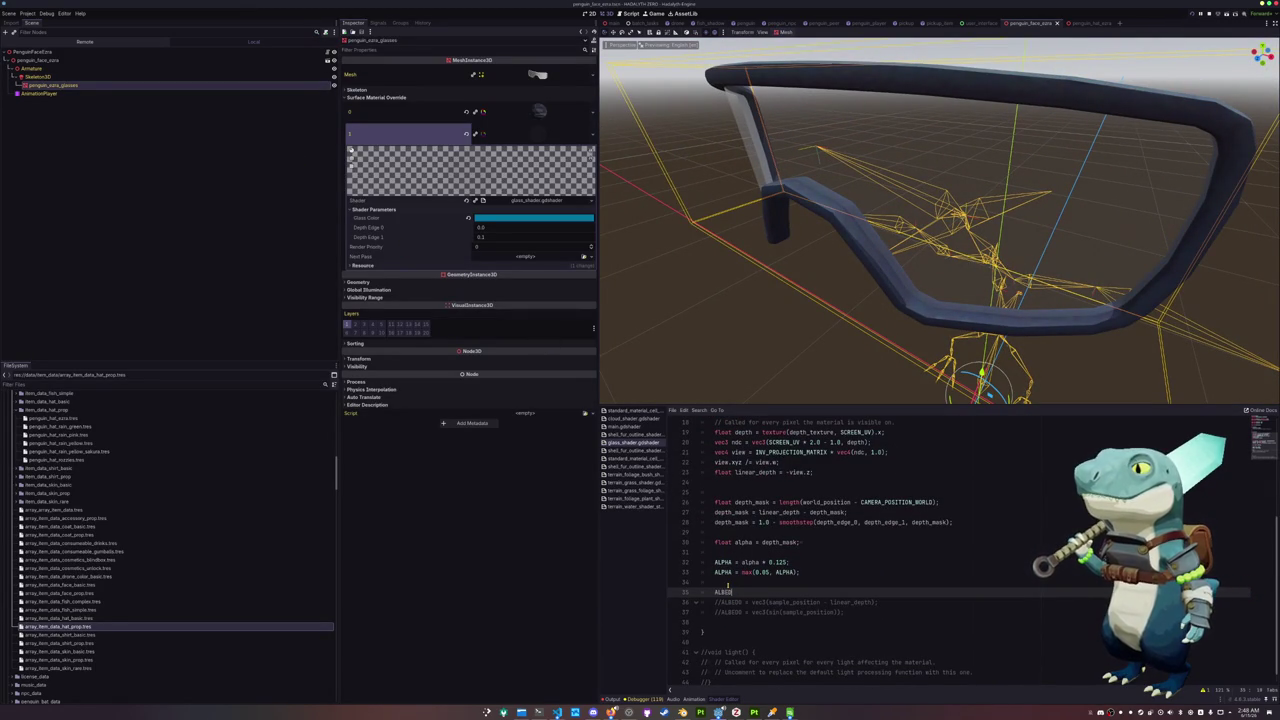
type(" glass_color.rgb;")
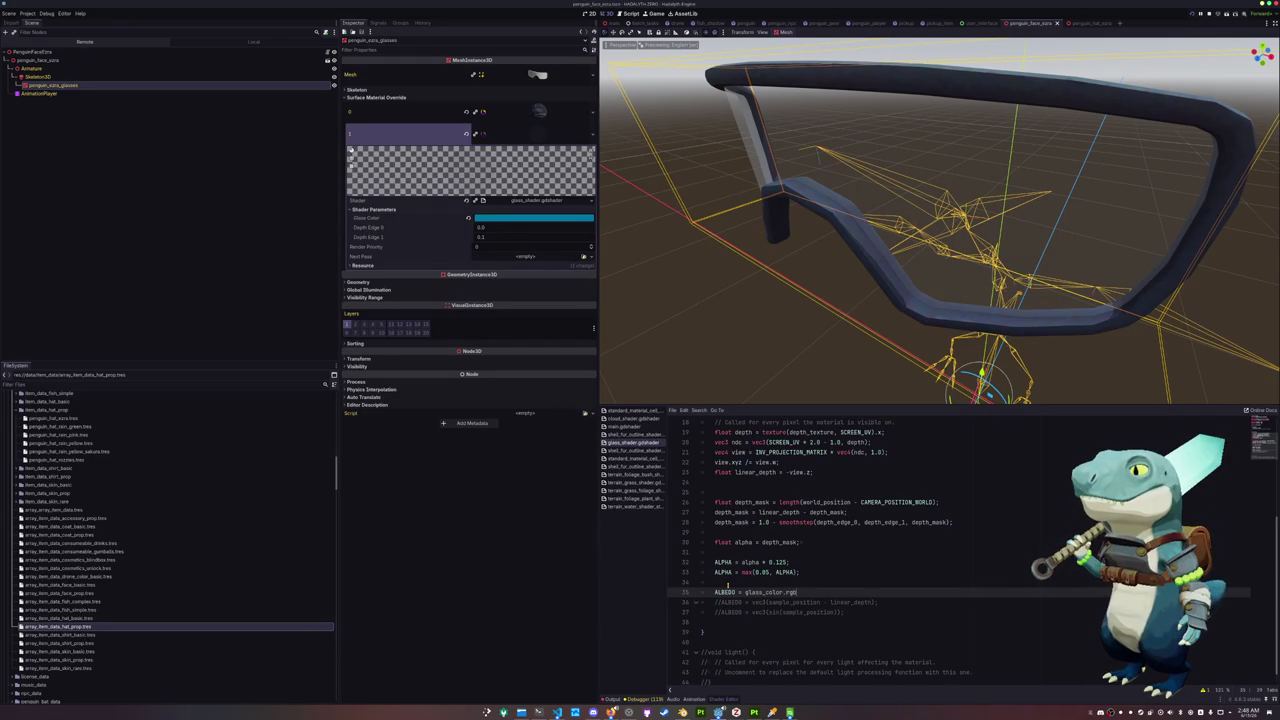
Darken the goggles' Glass Color, hide the bottom panel and run the game with F5
left_click(516, 221)
left_click_drag(577, 272, 579, 278)
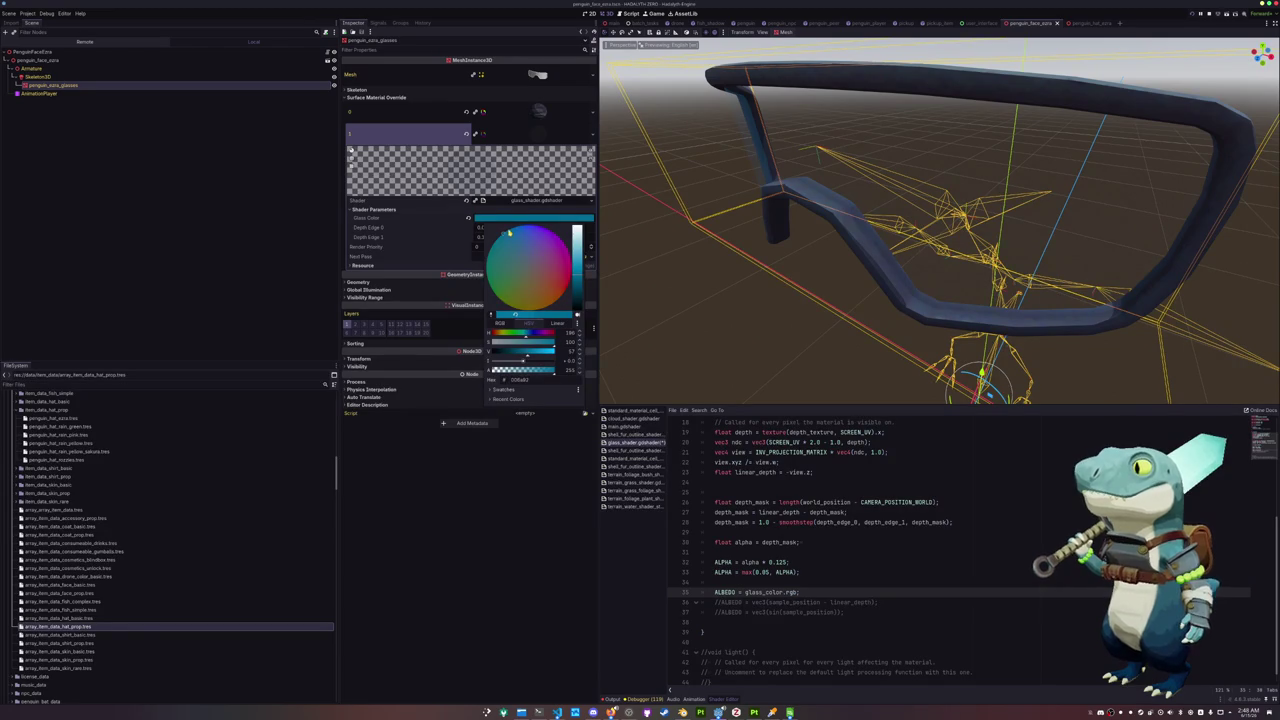
mouse_move(630, 262)
middle_mouse_down()
mouse_move(689, 274)
mouse_move(674, 279)
middle_mouse_up()
scroll(680, 290, "down", 3)
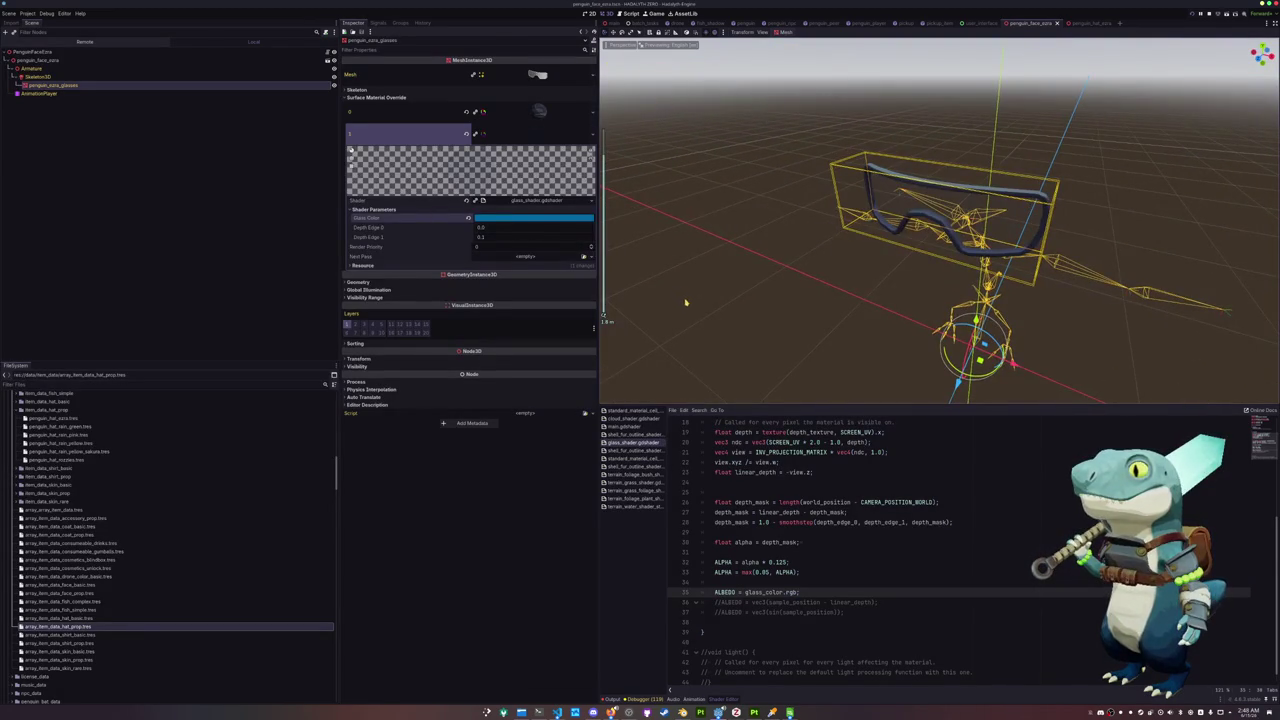
key("ctrl+j")
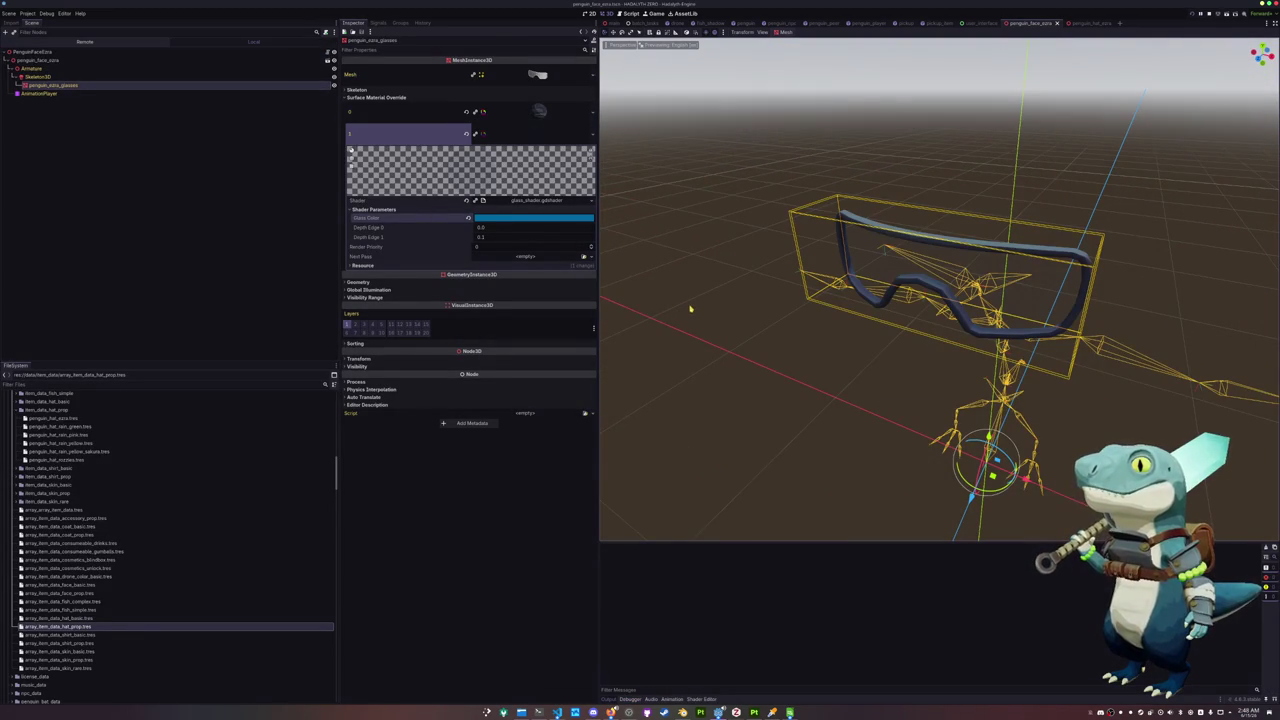
key("F5")
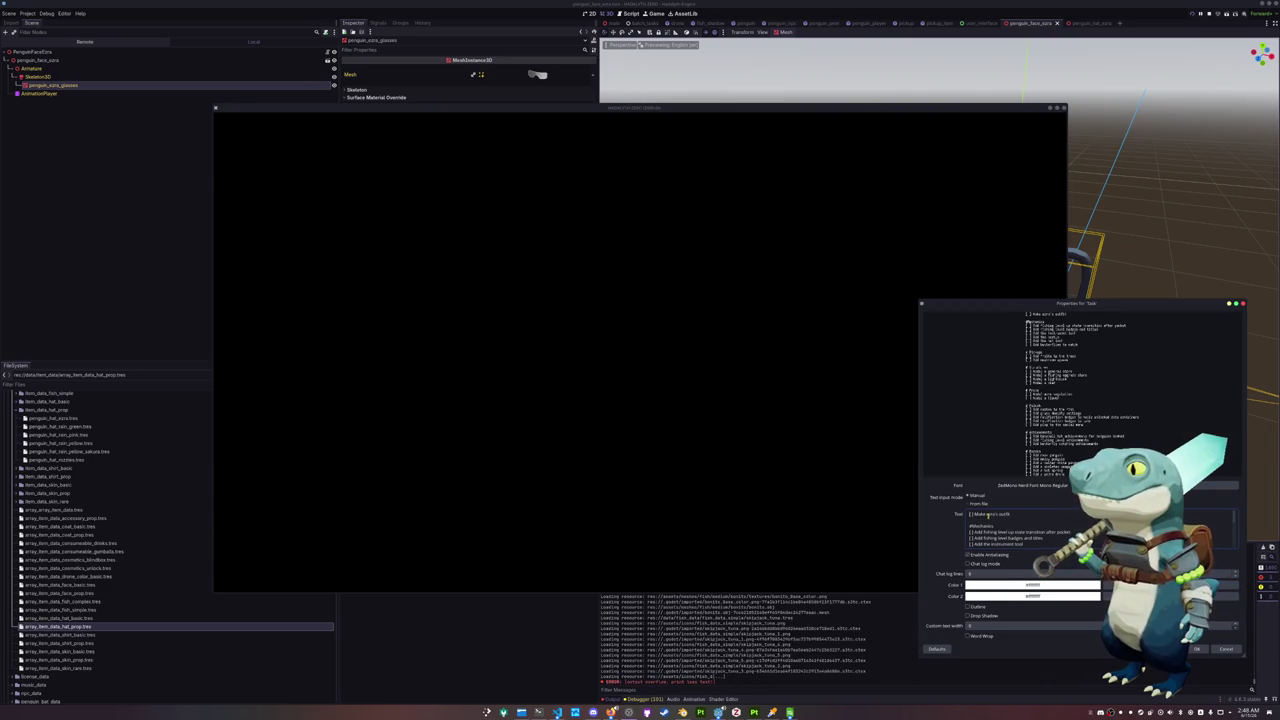
key("BackSpace")
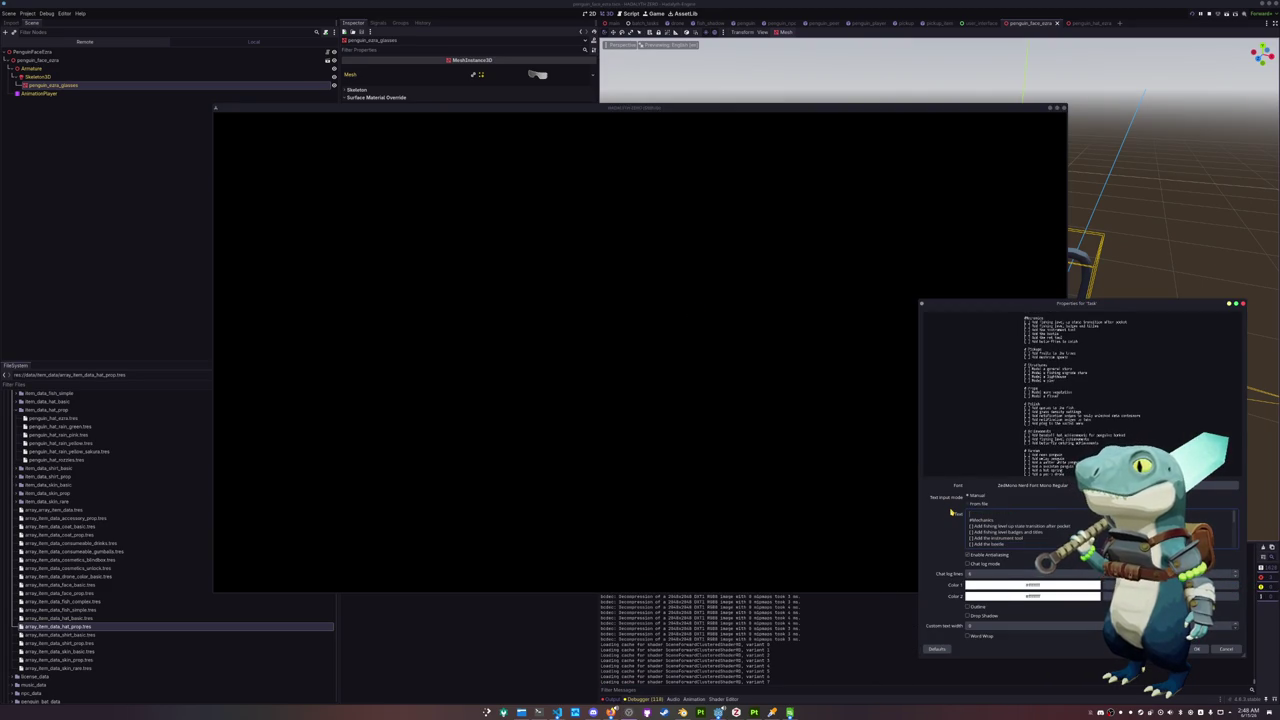
Dismiss the OBS dialog, enter the world, view the goggled penguin on the Penguin page, then stop
left_click(1197, 649)
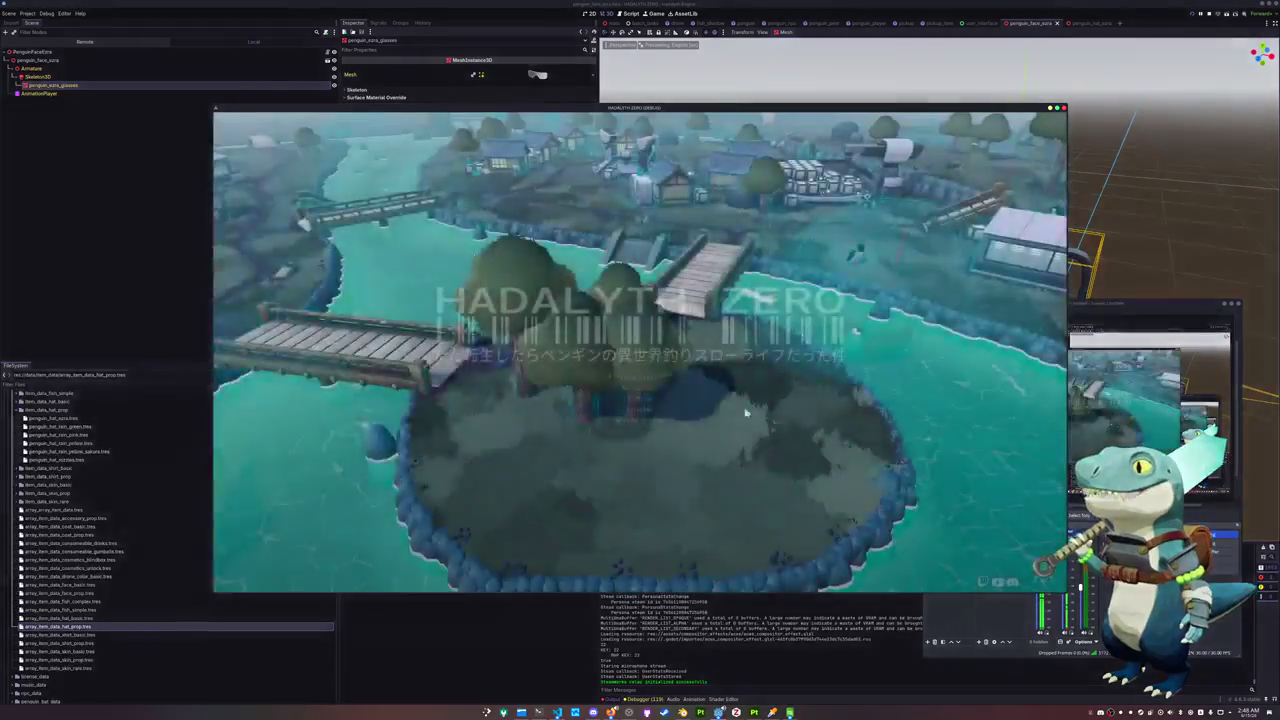
left_click(644, 378)
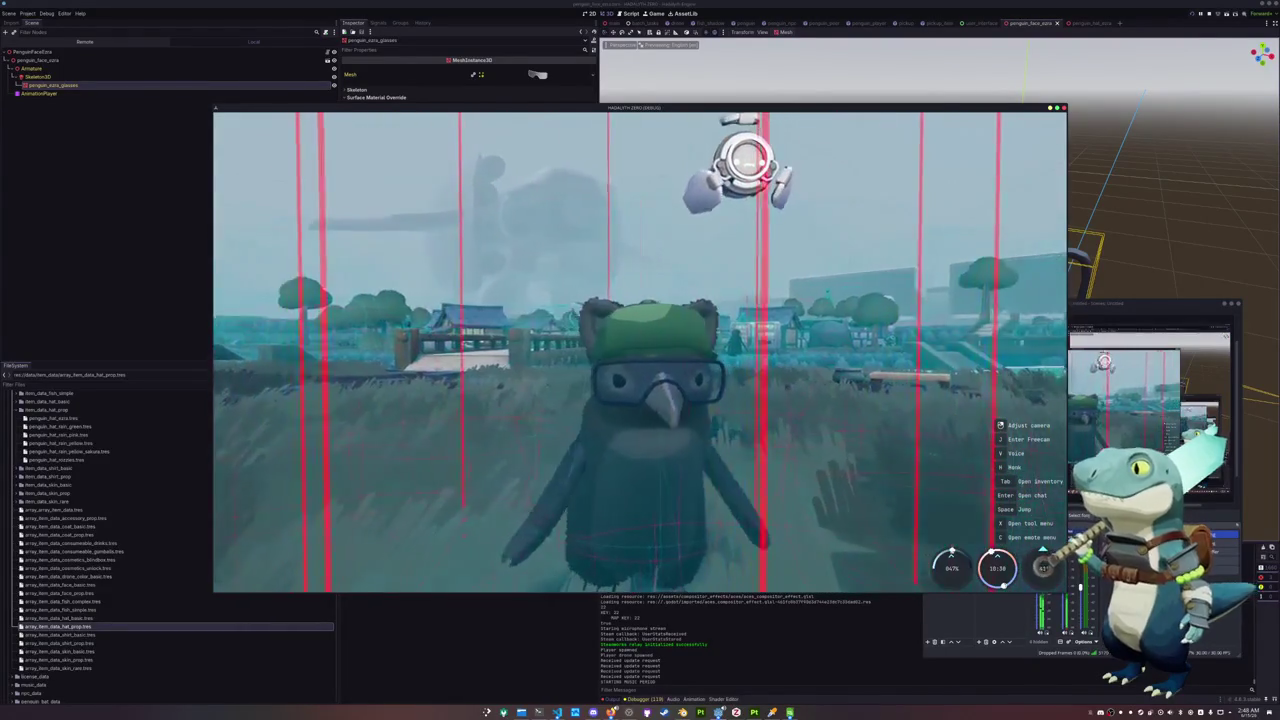
key("Tab")
key("e")
key("e")
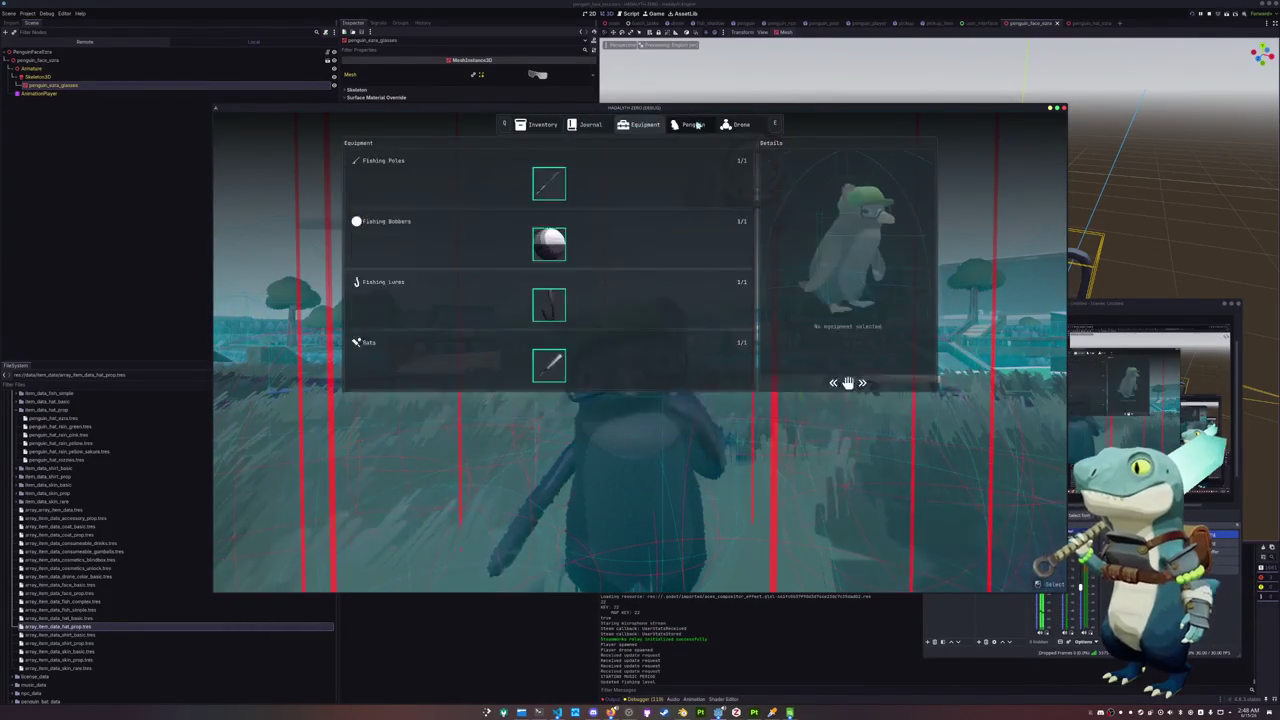
key("e")
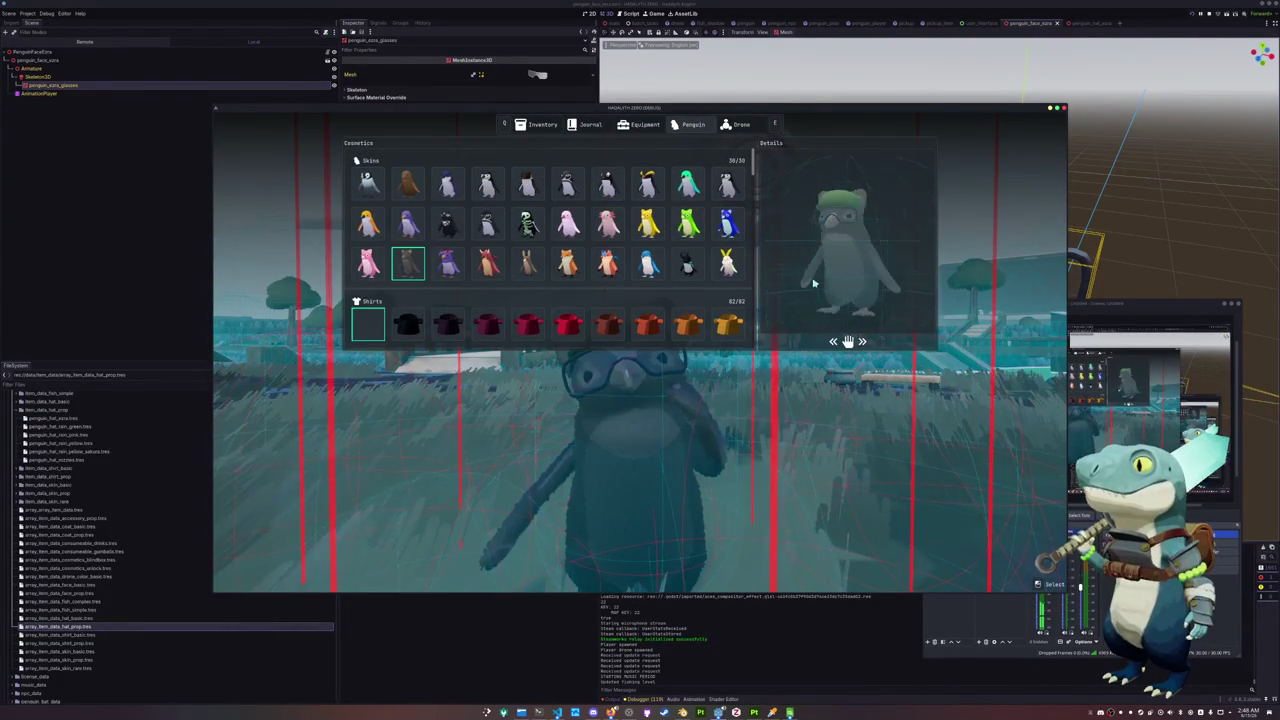
key("F8")
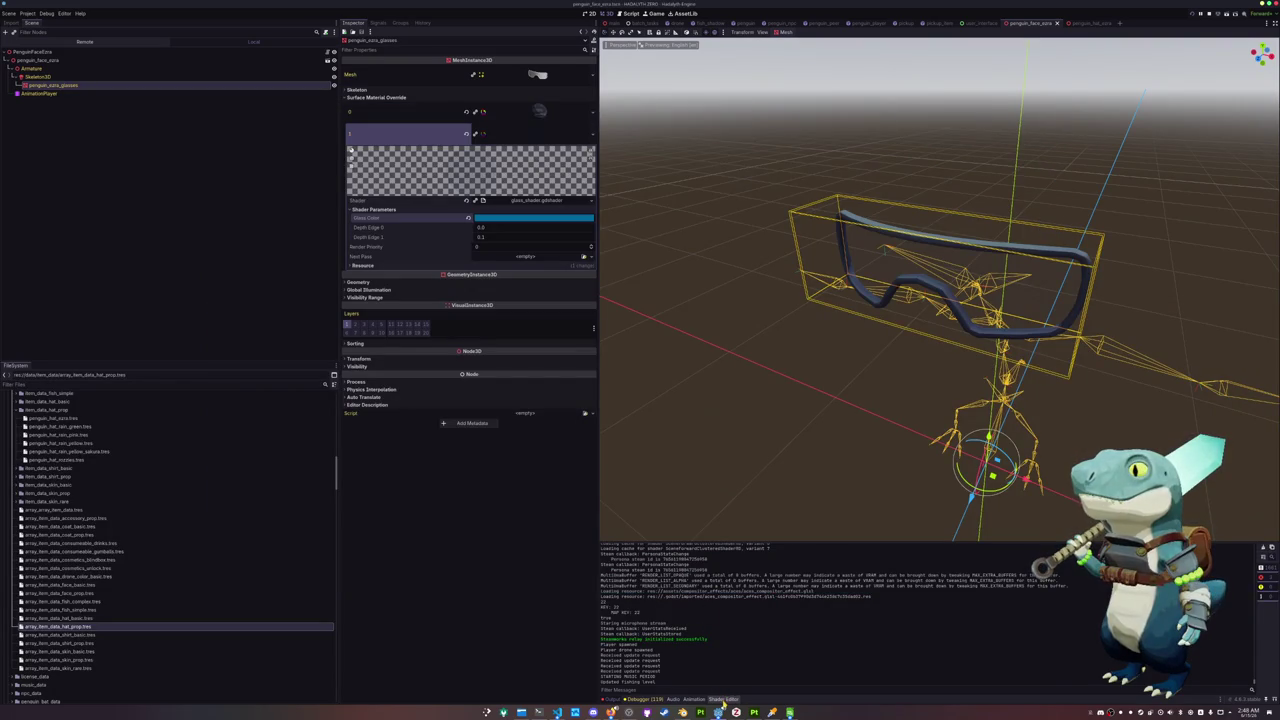
Replace the 0.05 in line 33's max() expression with alpha_min
left_click(723, 699)
scroll(737, 562, "down", 1)
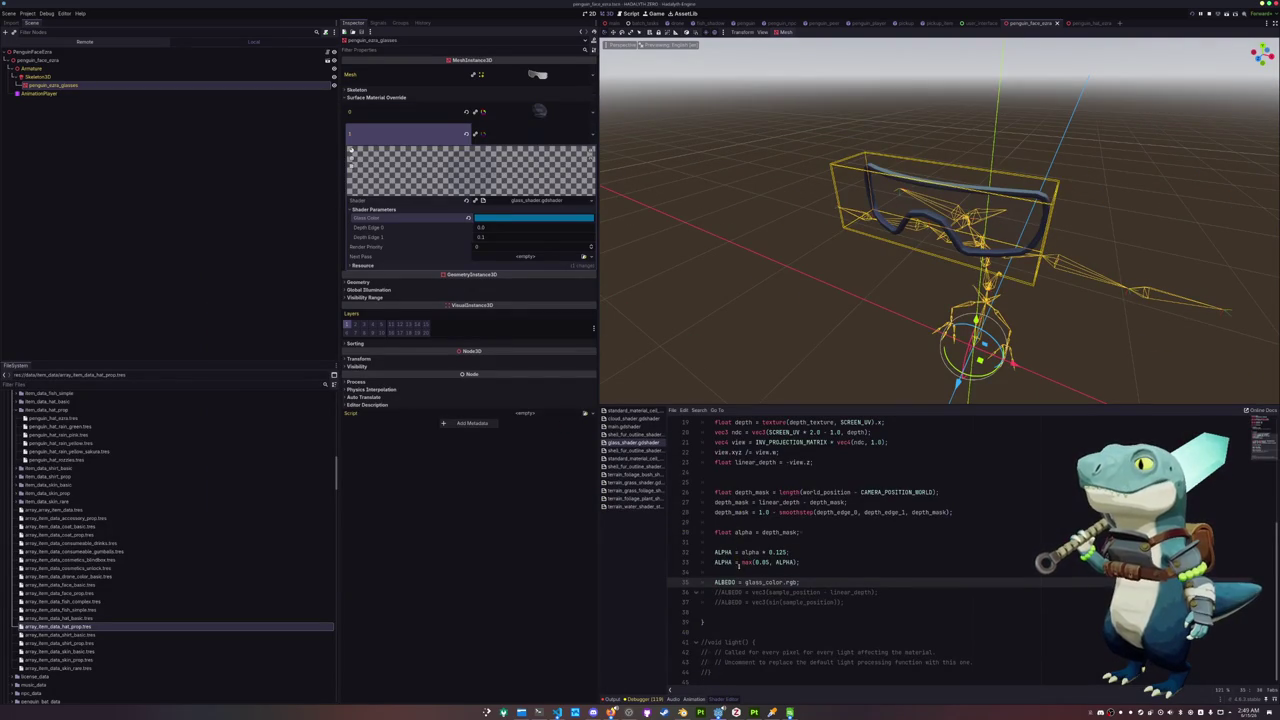
double_click(748, 562)
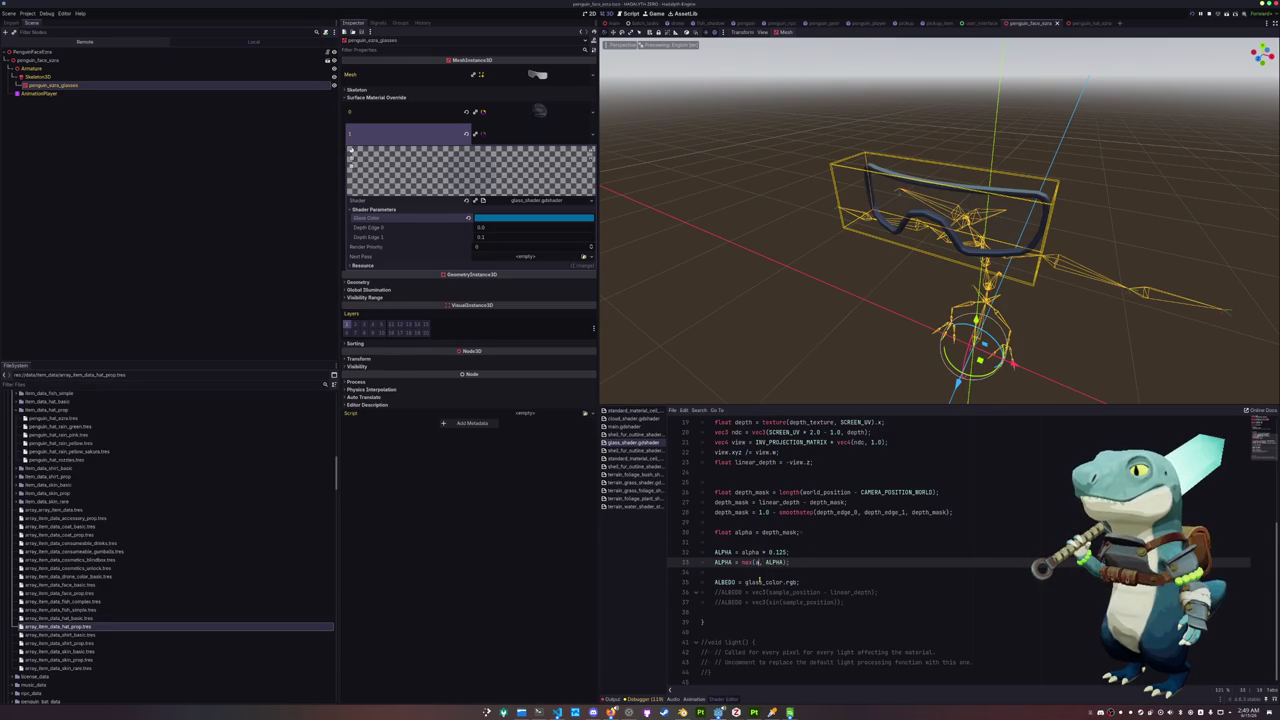
type("ha_min")
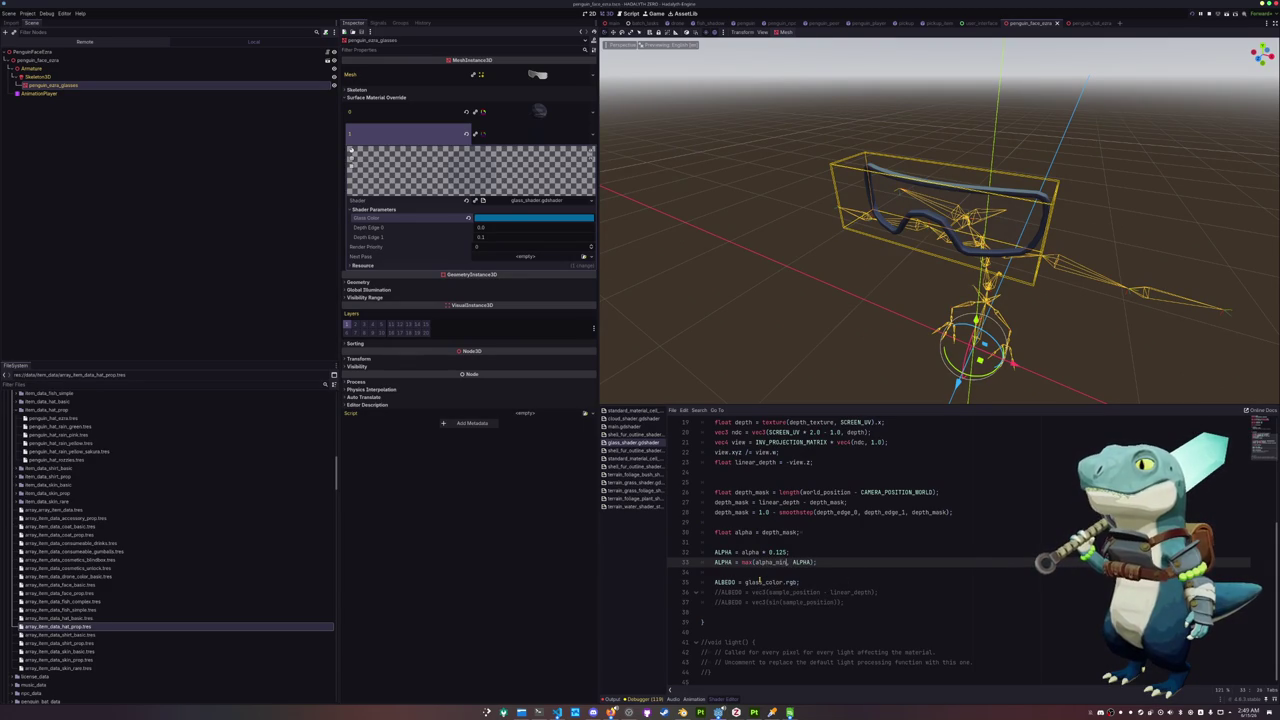
Declare 'uniform float alpha_min = 0.05;', save, and raise the goggles' Alpha Min to 0.45
scroll(760, 578, "up", 3)
scroll(760, 578, "up", 3)
left_click(727, 503)
left_click(727, 472)
key("Return")
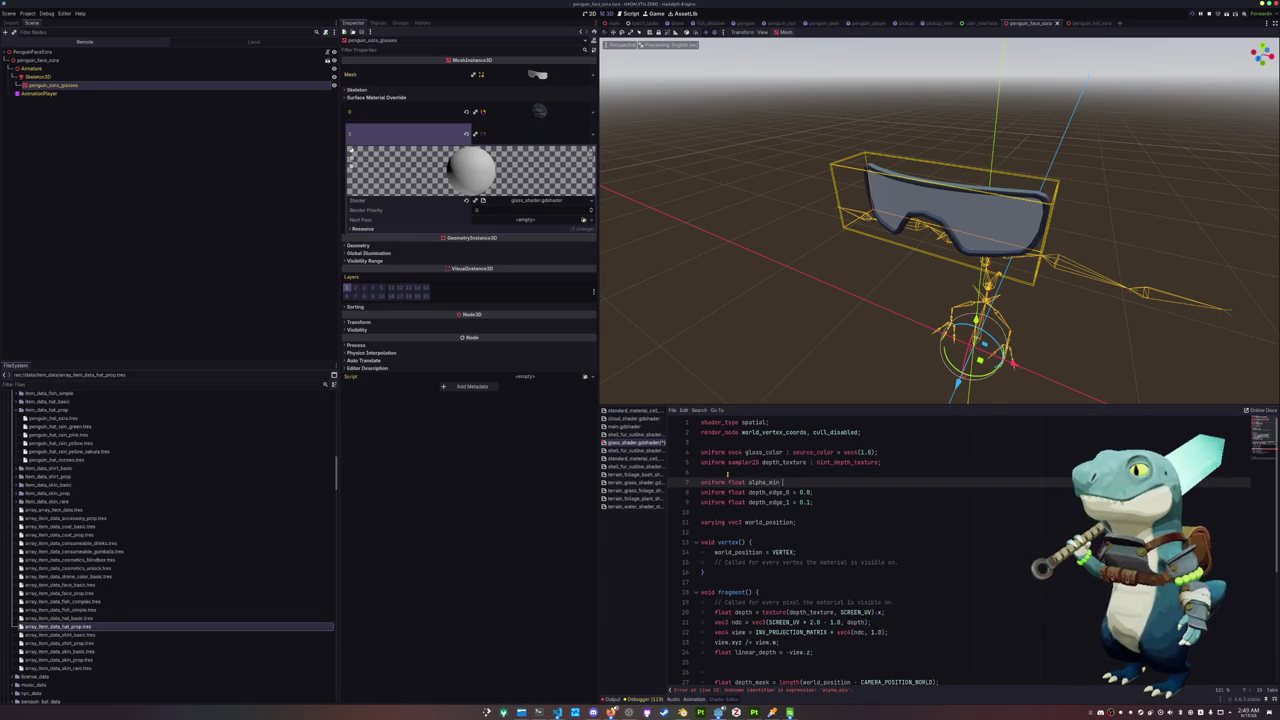
key("ctrl+s")
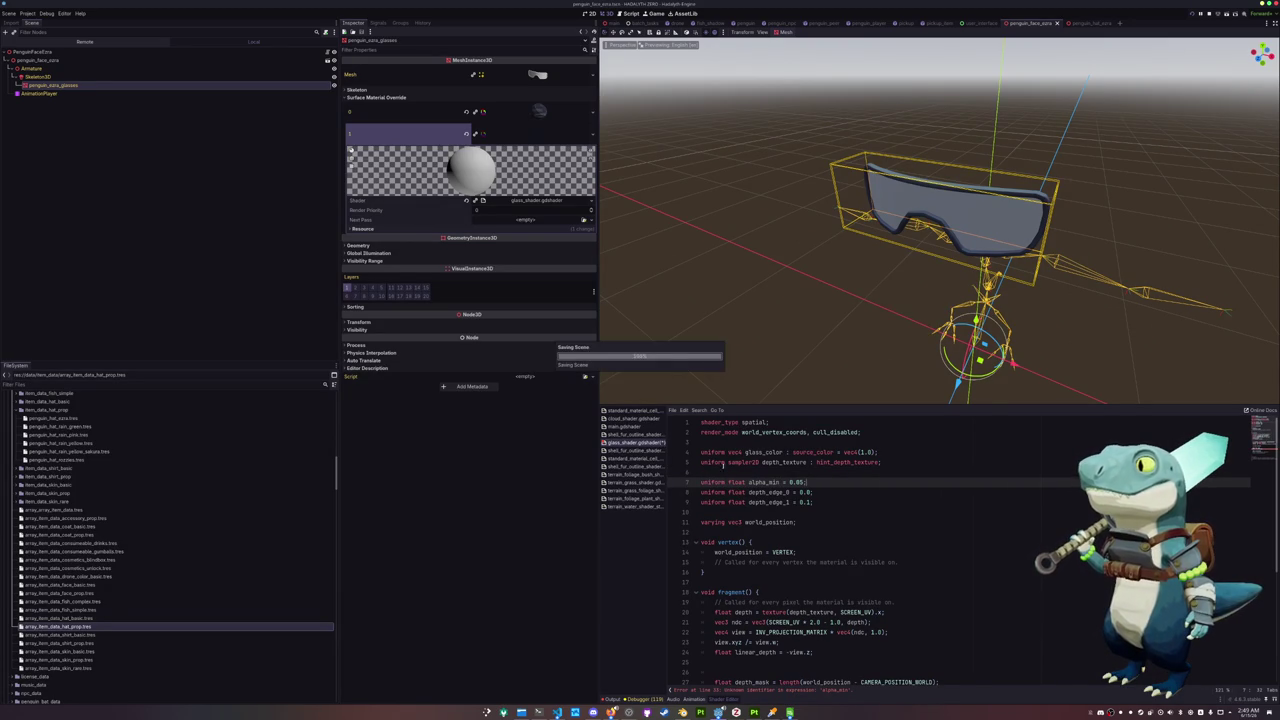
left_click_drag(491, 230, 530, 230)
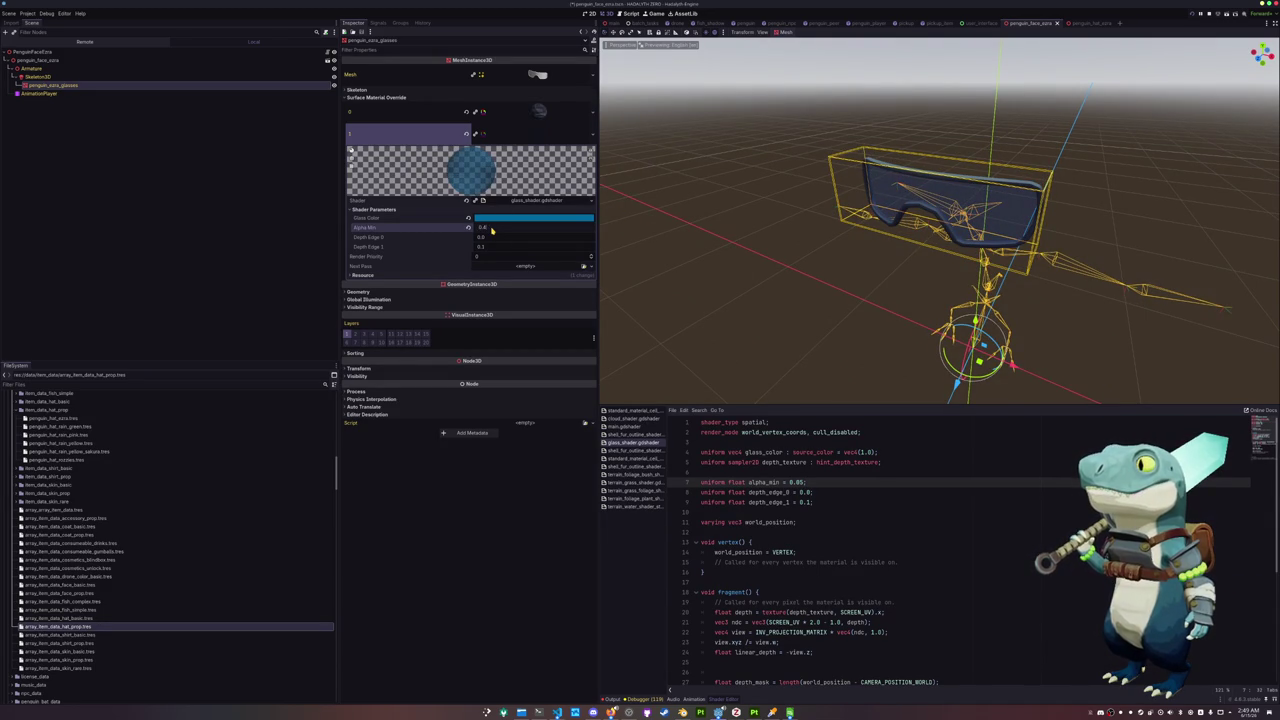
key("ctrl+j")
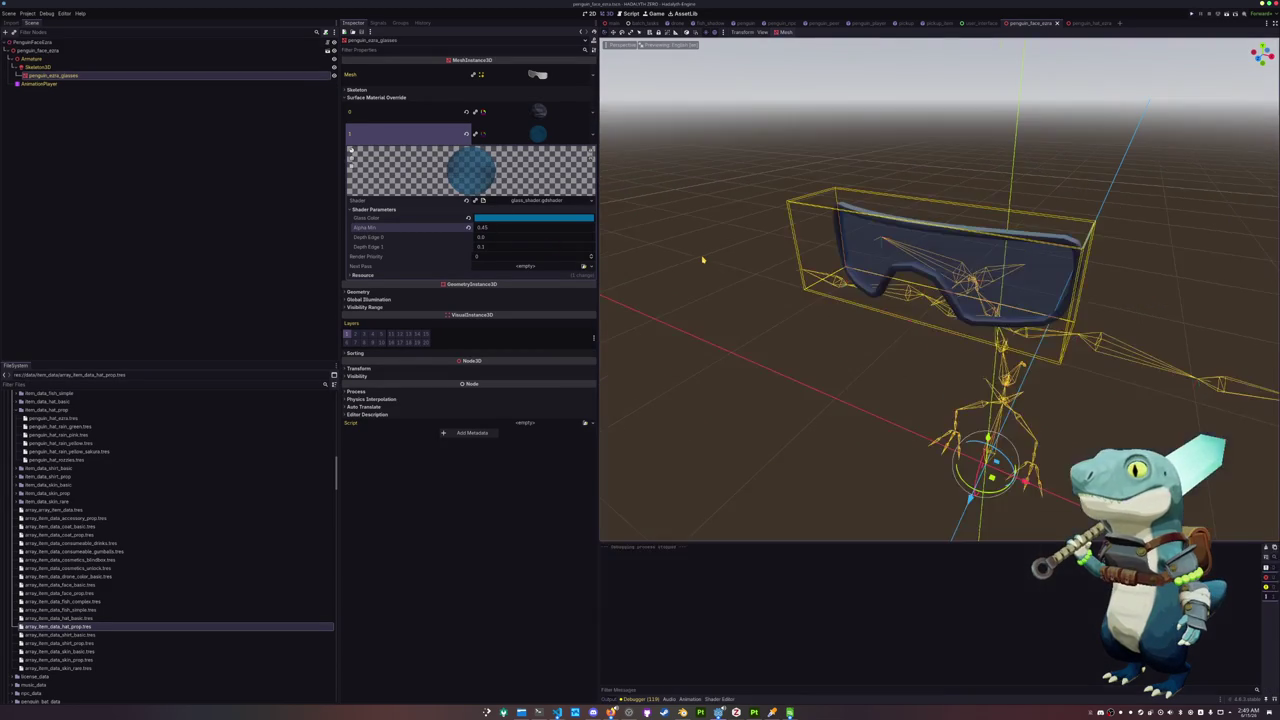
Relaunch the game with F5 and reposition its window
key("F5")
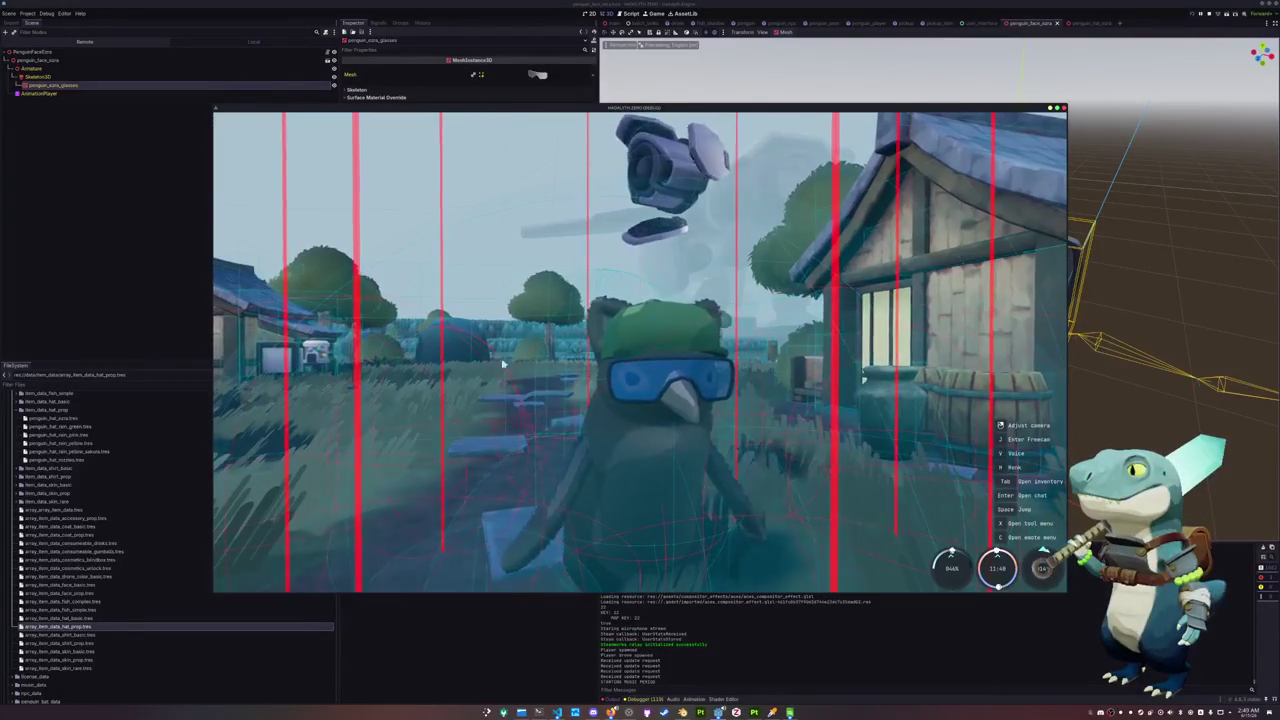
left_click_drag(490, 106, 583, 120)
left_click_drag(880, 134, 886, 136)
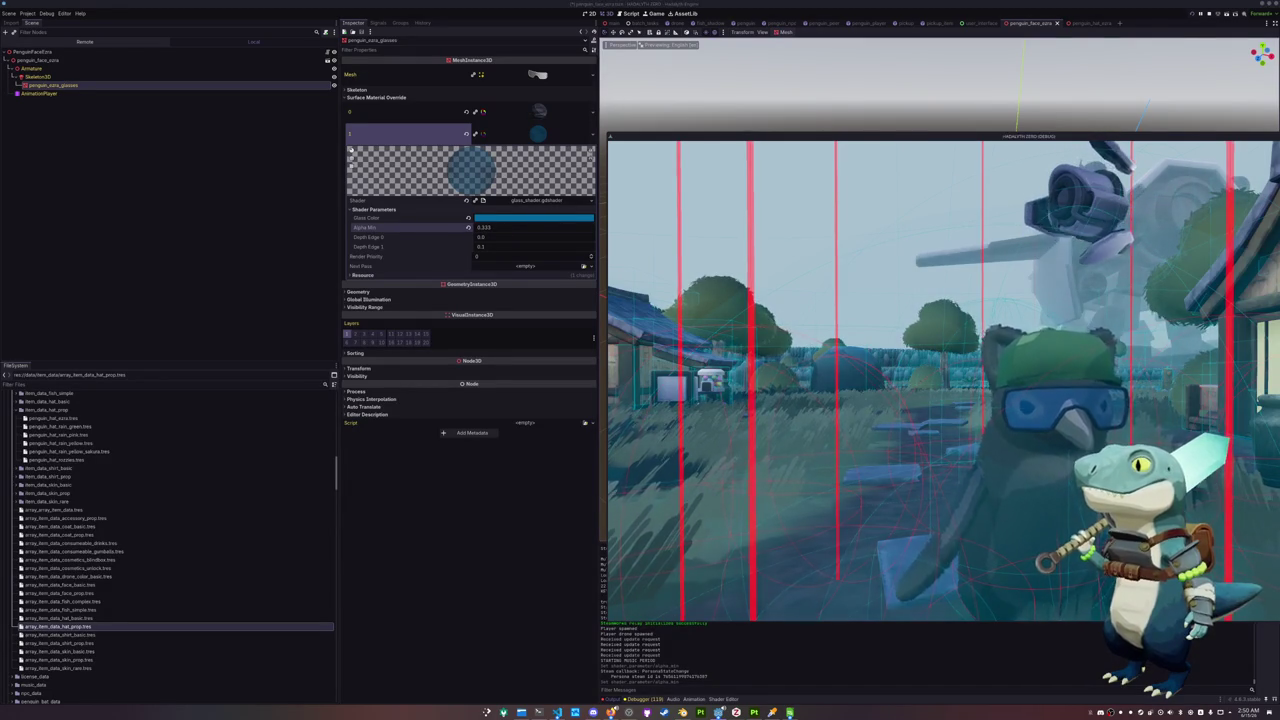
Scroll the Penguin cosmetics page down to the glasses, then bring up Blender
key("Tab")
left_click(1035, 153)
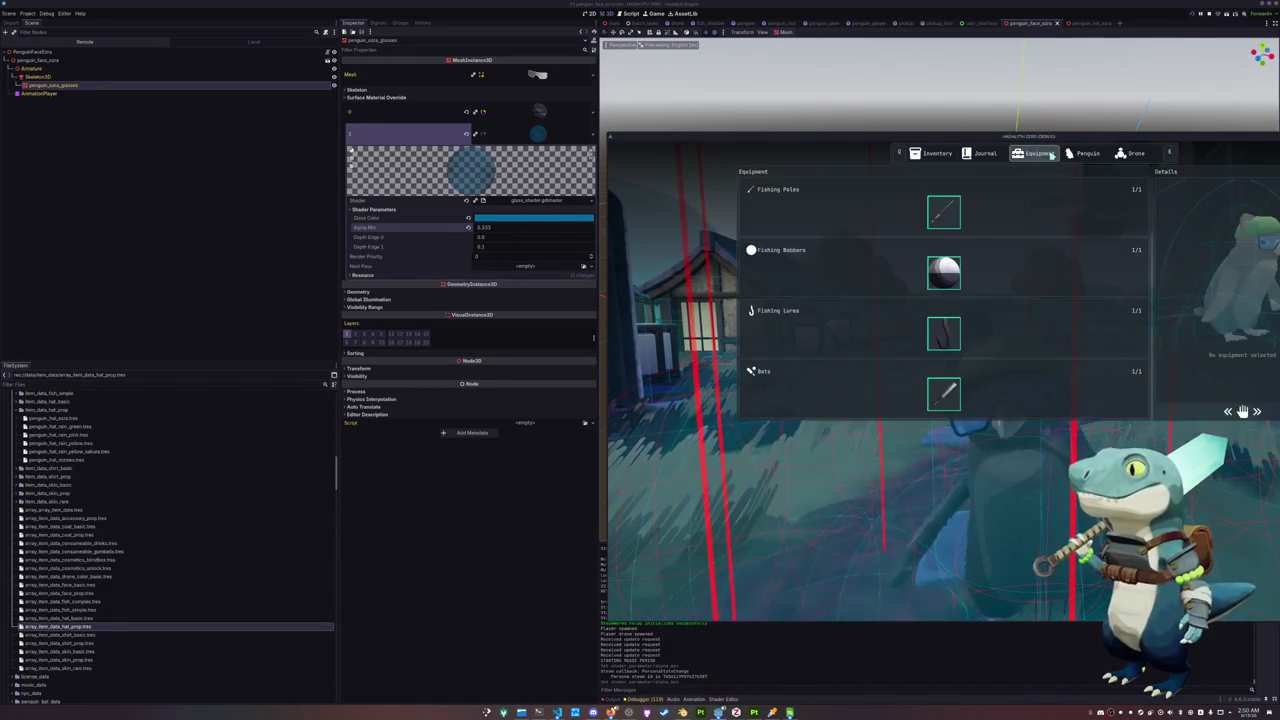
left_click(1085, 153)
scroll(981, 304, "down", 5)
scroll(981, 304, "down", 5)
scroll(981, 304, "down", 5)
scroll(981, 304, "down", 5)
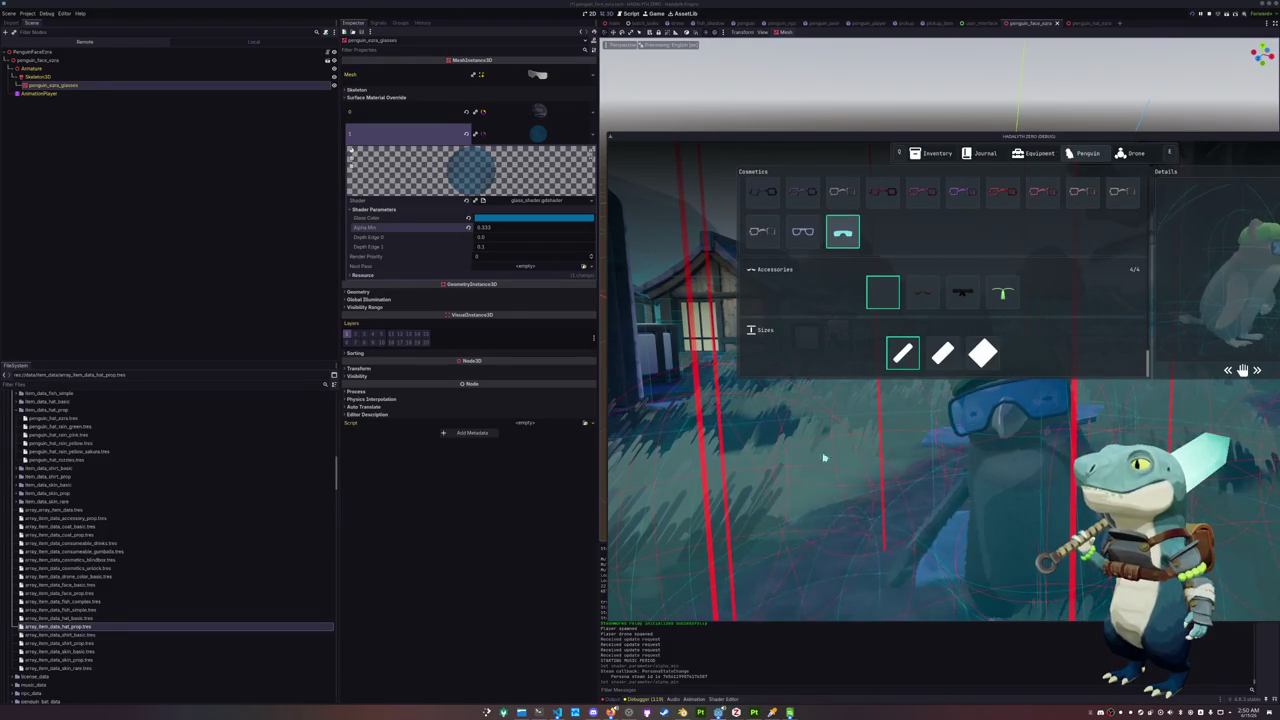
key("alt+Tab")
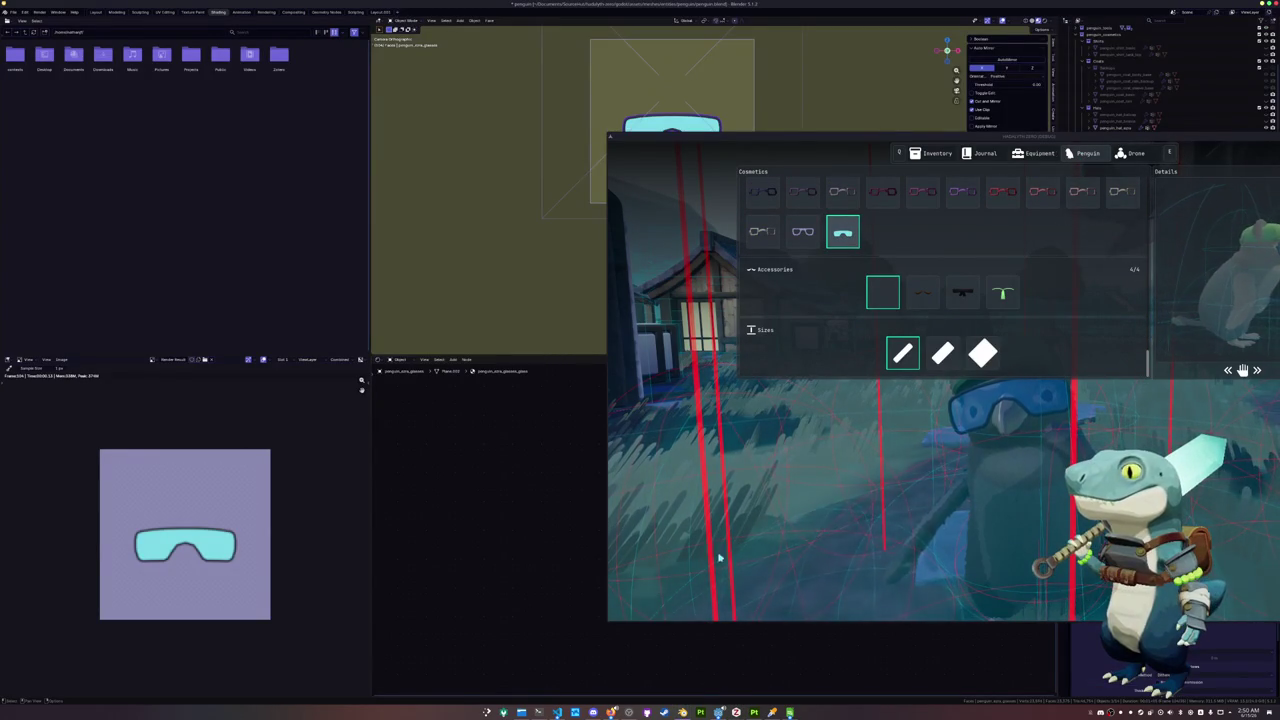
Raise the lens colour's Saturation to give the goggles a deeper cyan
left_click_drag(654, 147, 944, 133)
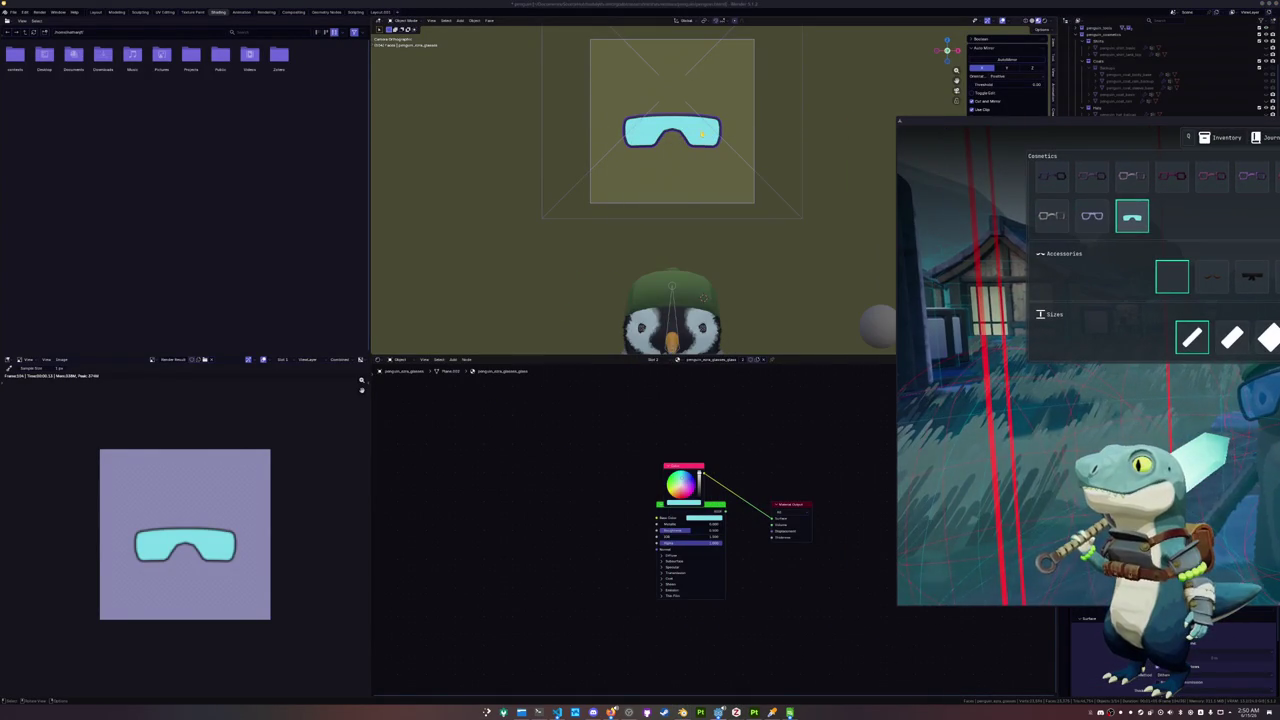
scroll(702, 498, "up", 2)
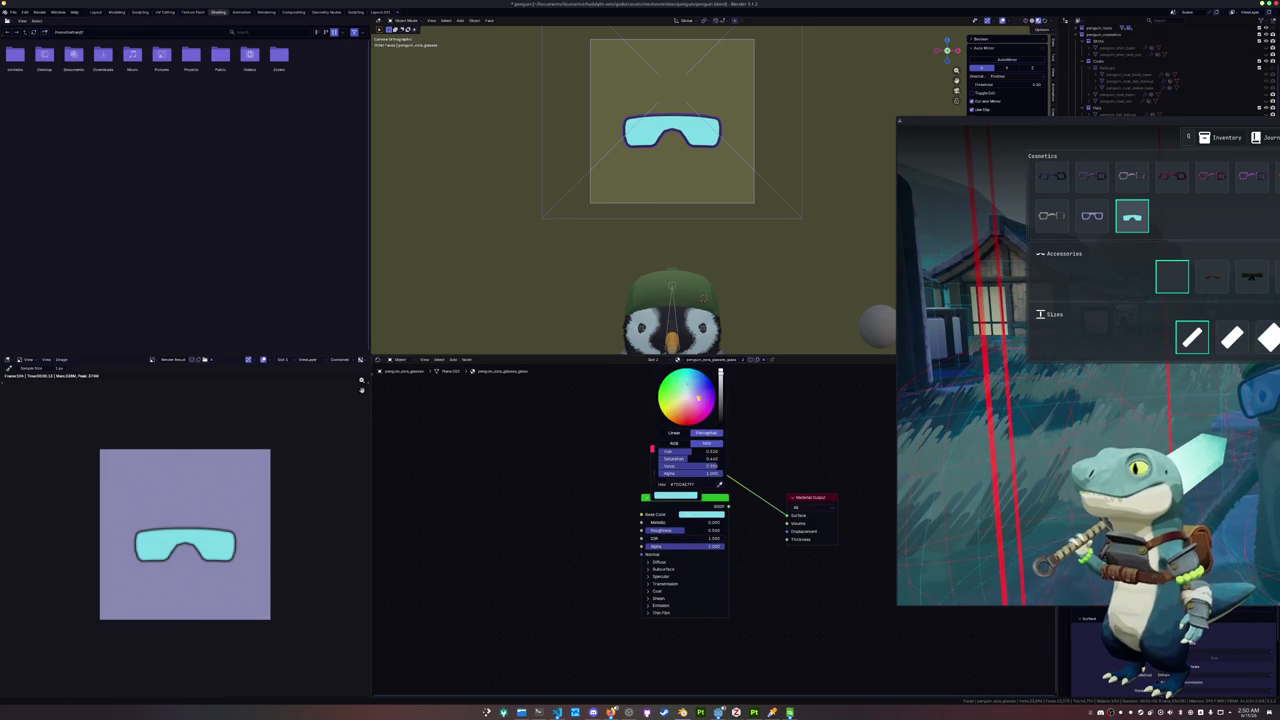
mouse_move(682, 397)
left_mouse_down()
mouse_move(667, 397)
mouse_move(720, 390)
mouse_move(720, 402)
left_mouse_up()
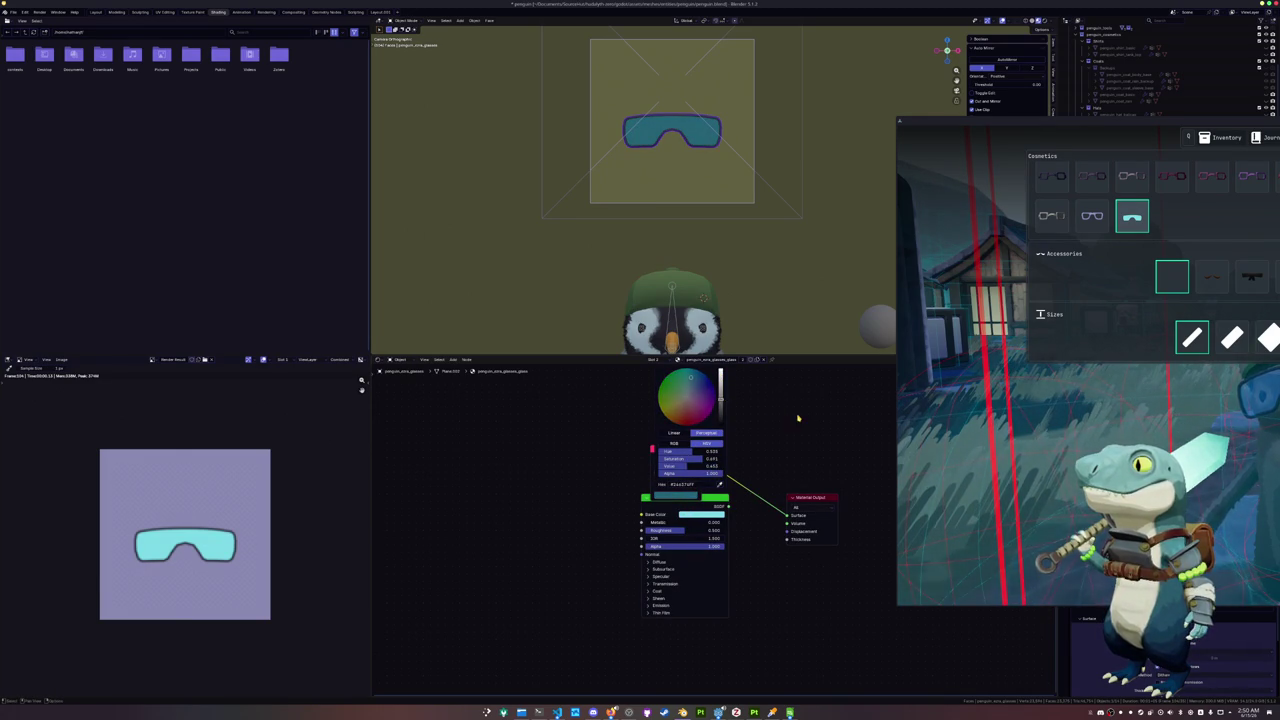
left_click(686, 497)
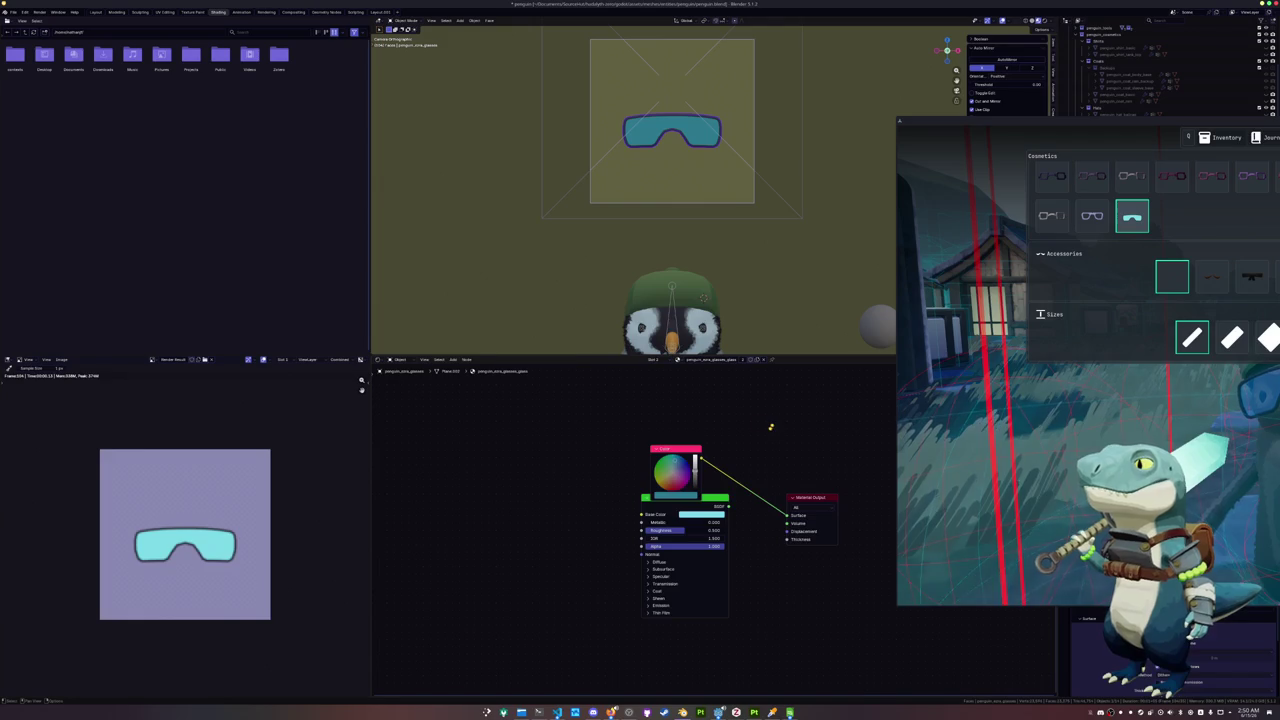
Save the goggles texture over the existing PNG and save penguin.blend
left_click(61, 359)
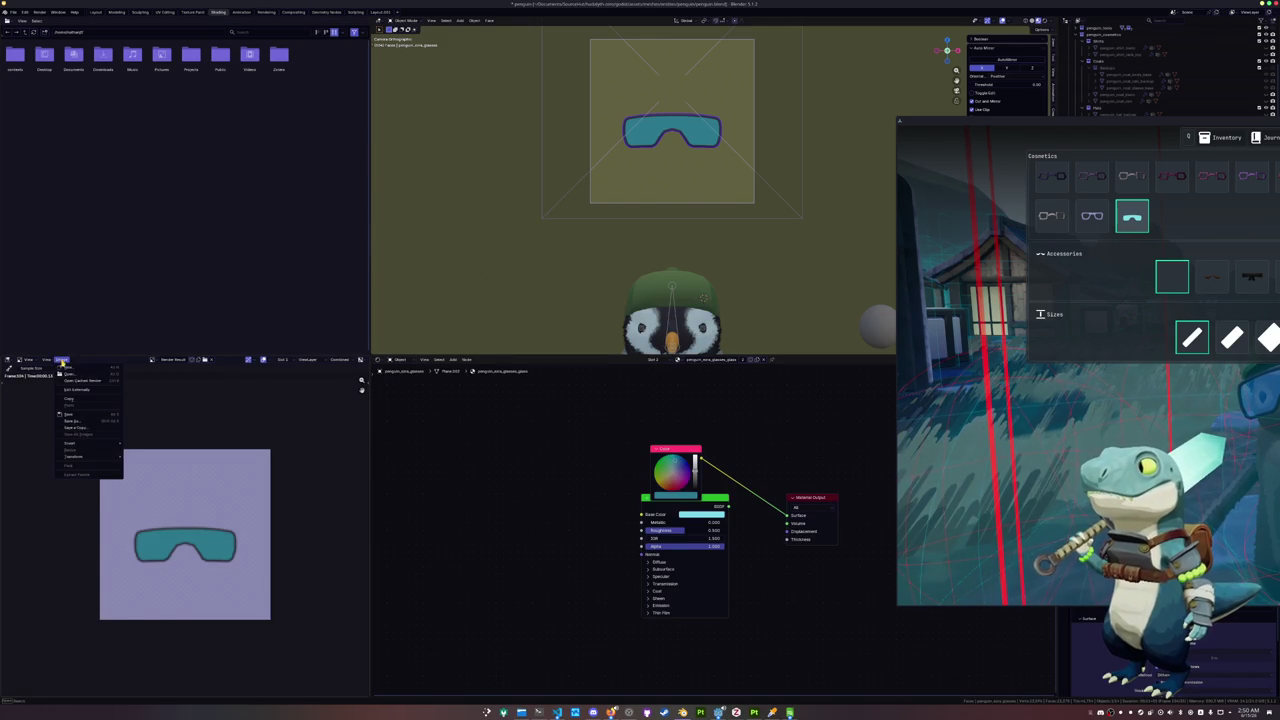
left_click(77, 424)
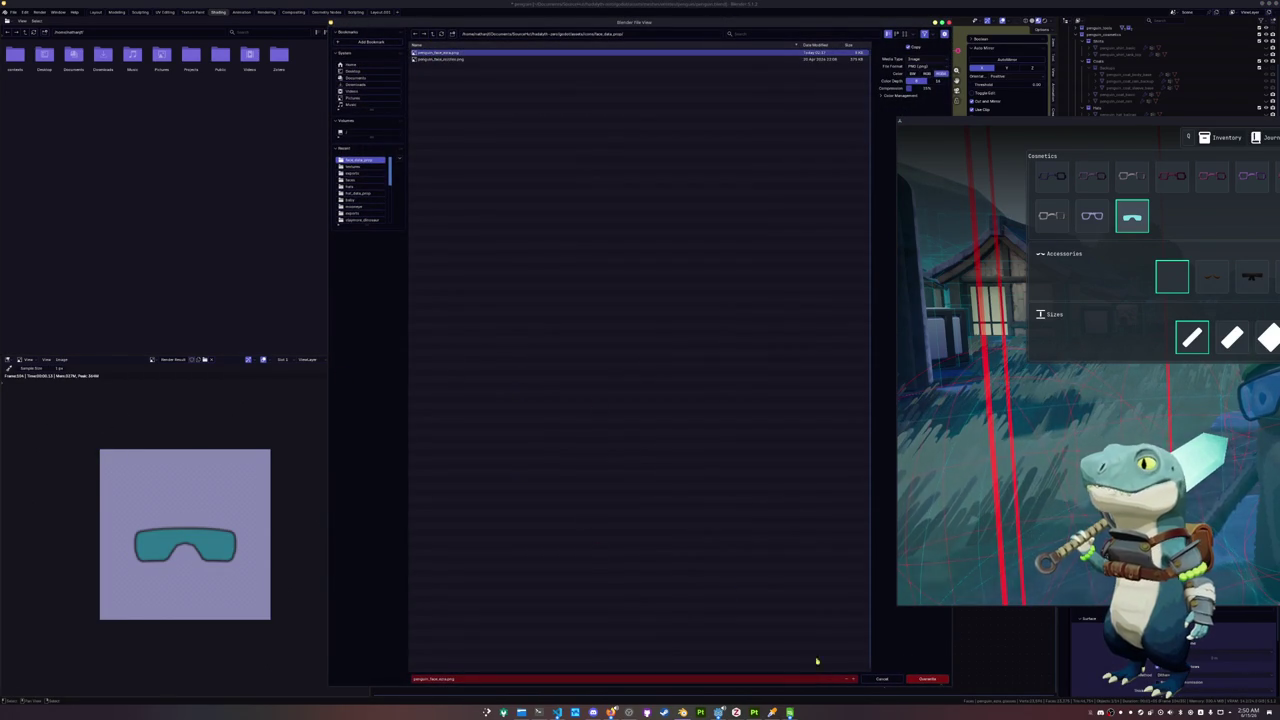
left_click(918, 678)
key("ctrl+s")
Recentre the game window and equip the goggles accessory on the penguin
left_click_drag(1030, 121, 401, 121)
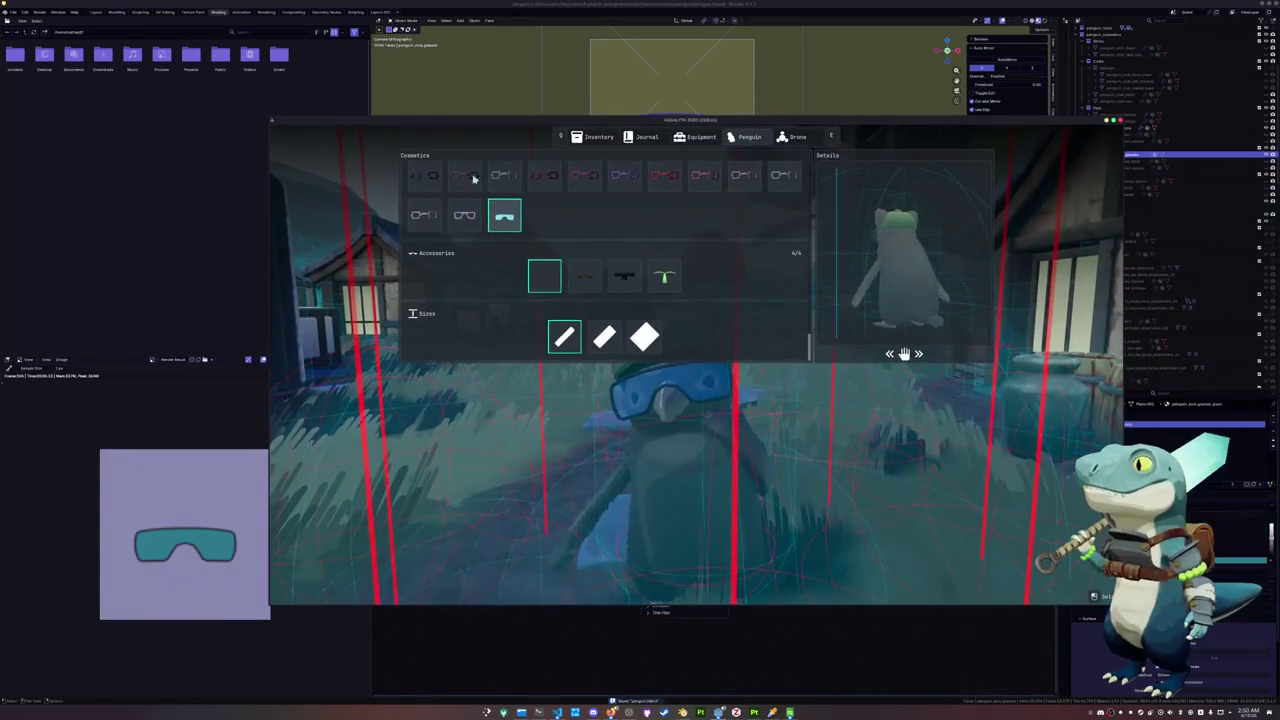
left_click(584, 278)
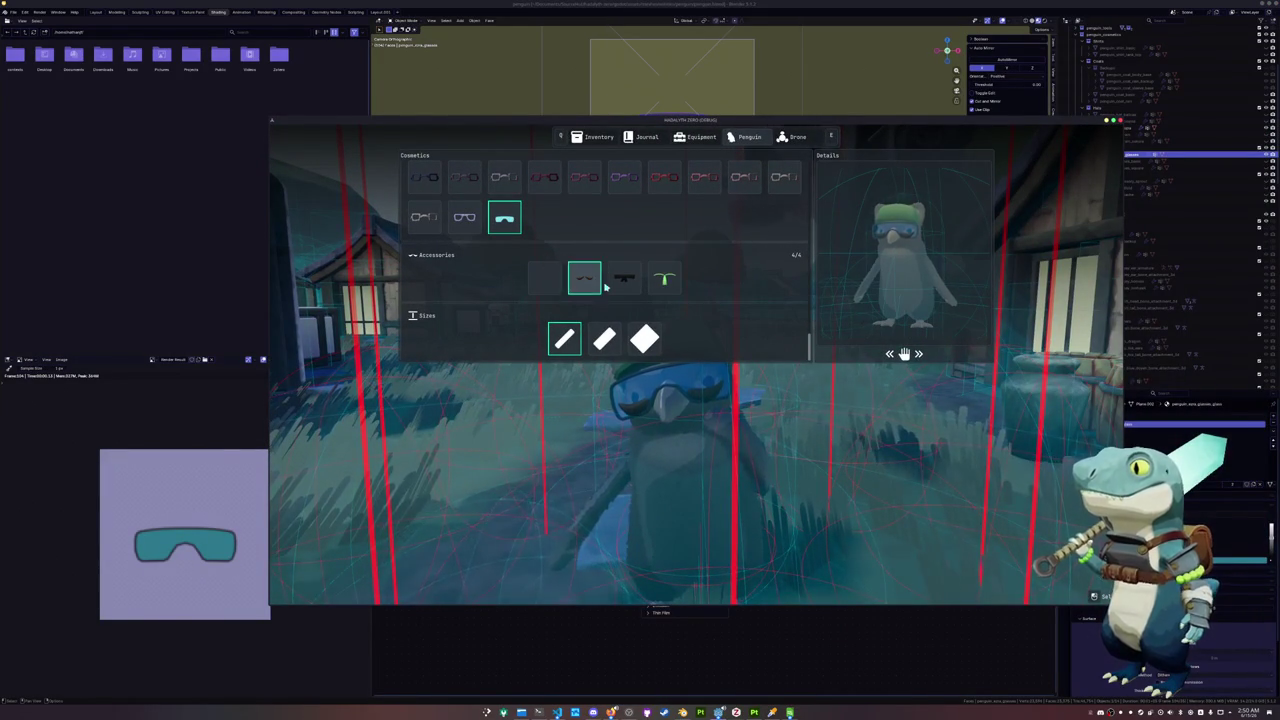
scroll(560, 285, "up", 2)
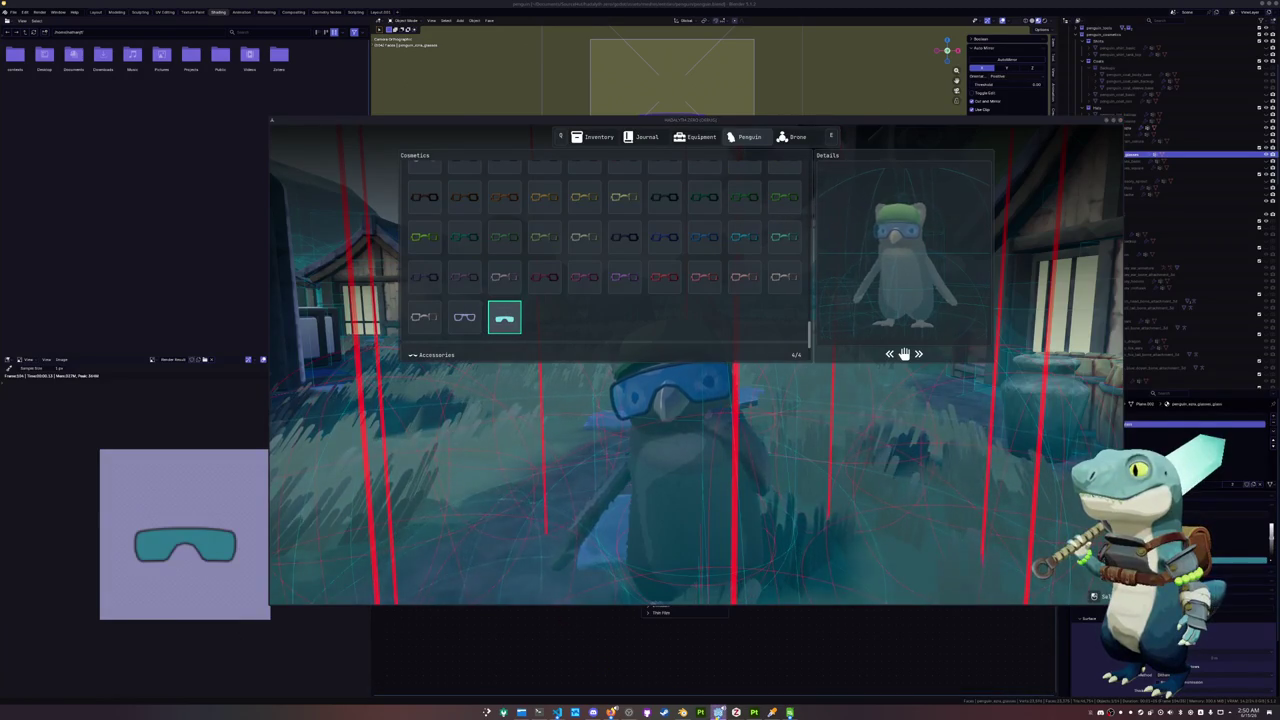
key("alt+Tab")
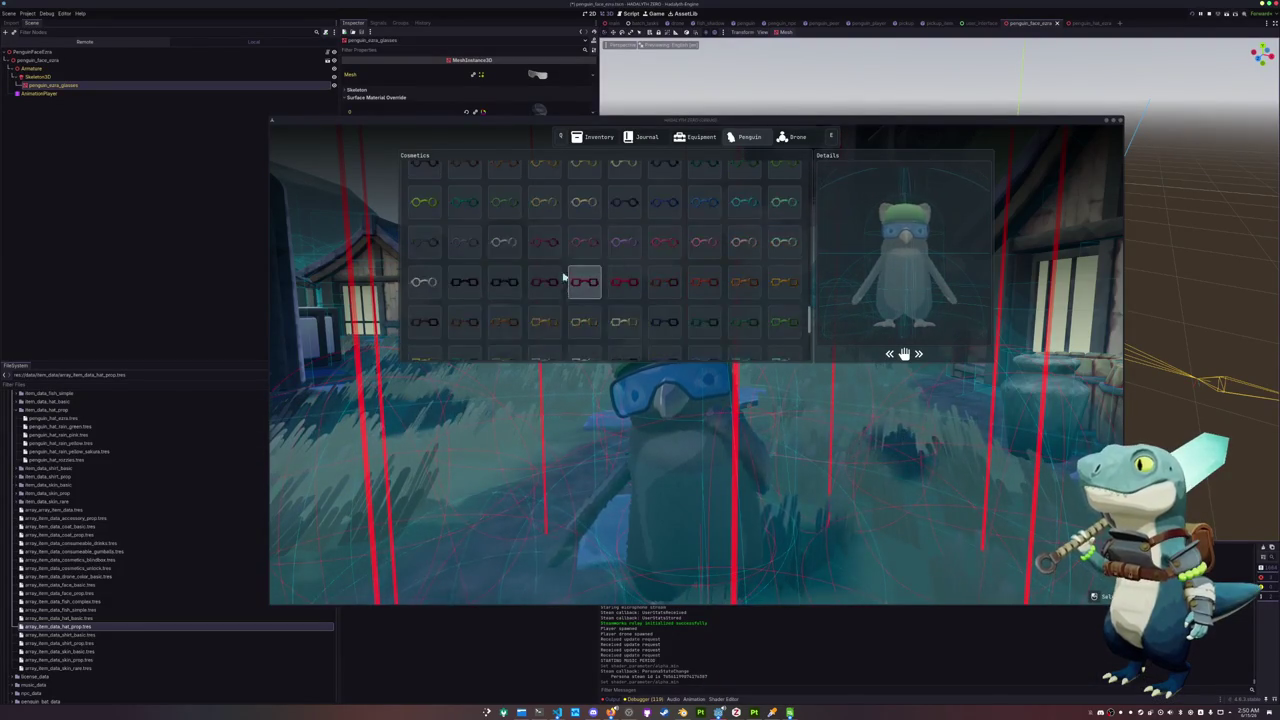
scroll(580, 278, "up", 5)
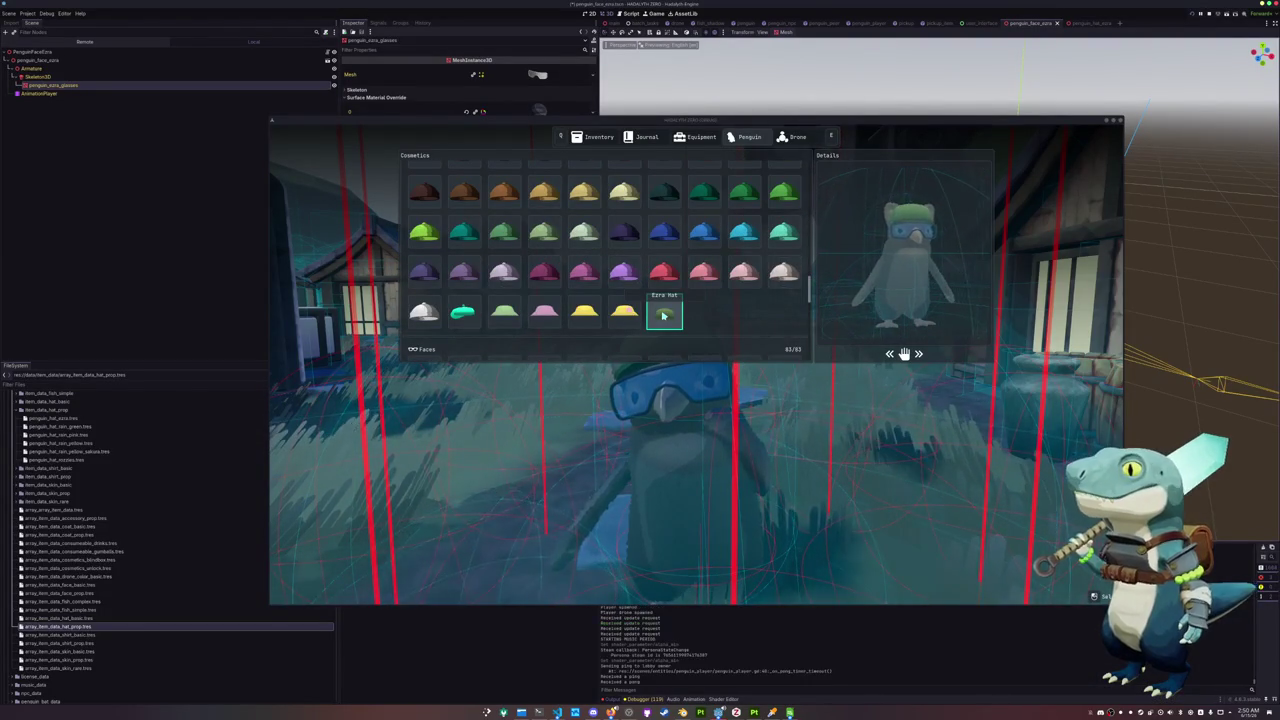
scroll(670, 318, "down", 5)
scroll(620, 325, "down", 3)
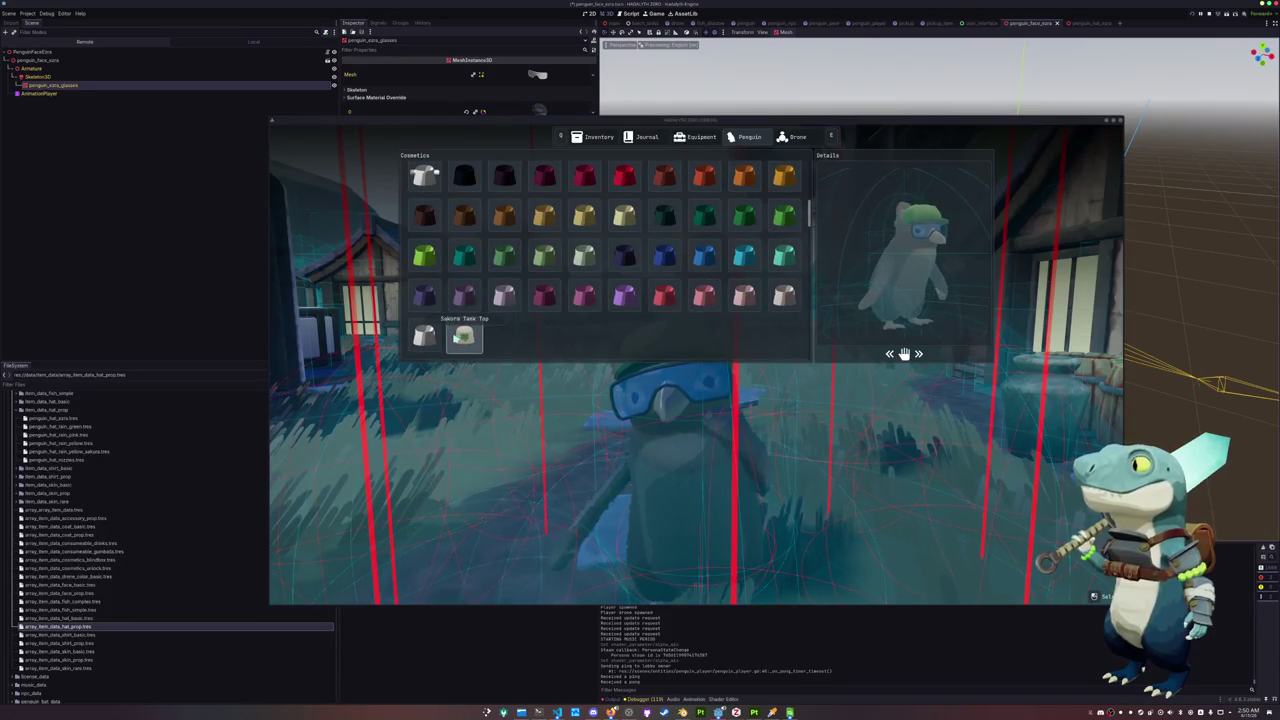
Try the Sakura Tank Top and lime shirt, remove the shirt, then pick the yellow-crested white skin
left_click(463, 336)
left_click(424, 334)
scroll(428, 320, "down", 2)
scroll(436, 296, "down", 2)
left_click(436, 296)
left_click(424, 214)
scroll(424, 214, "up", 3)
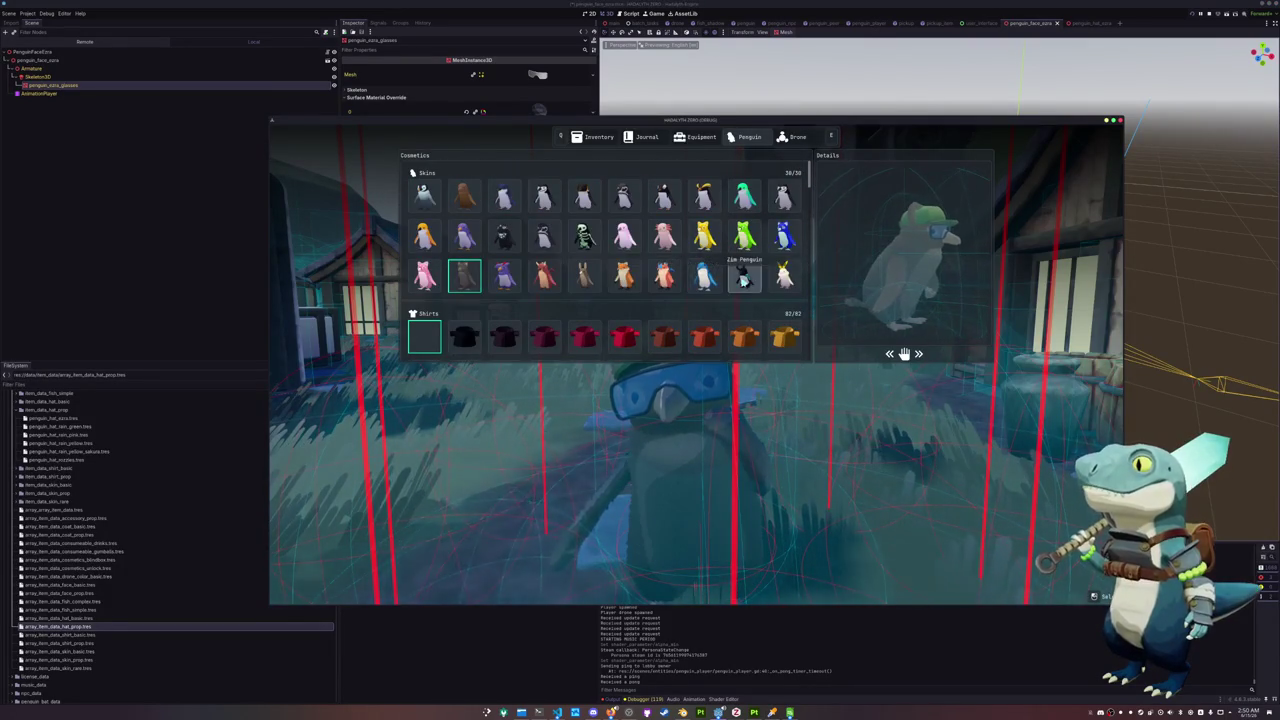
left_click(784, 277)
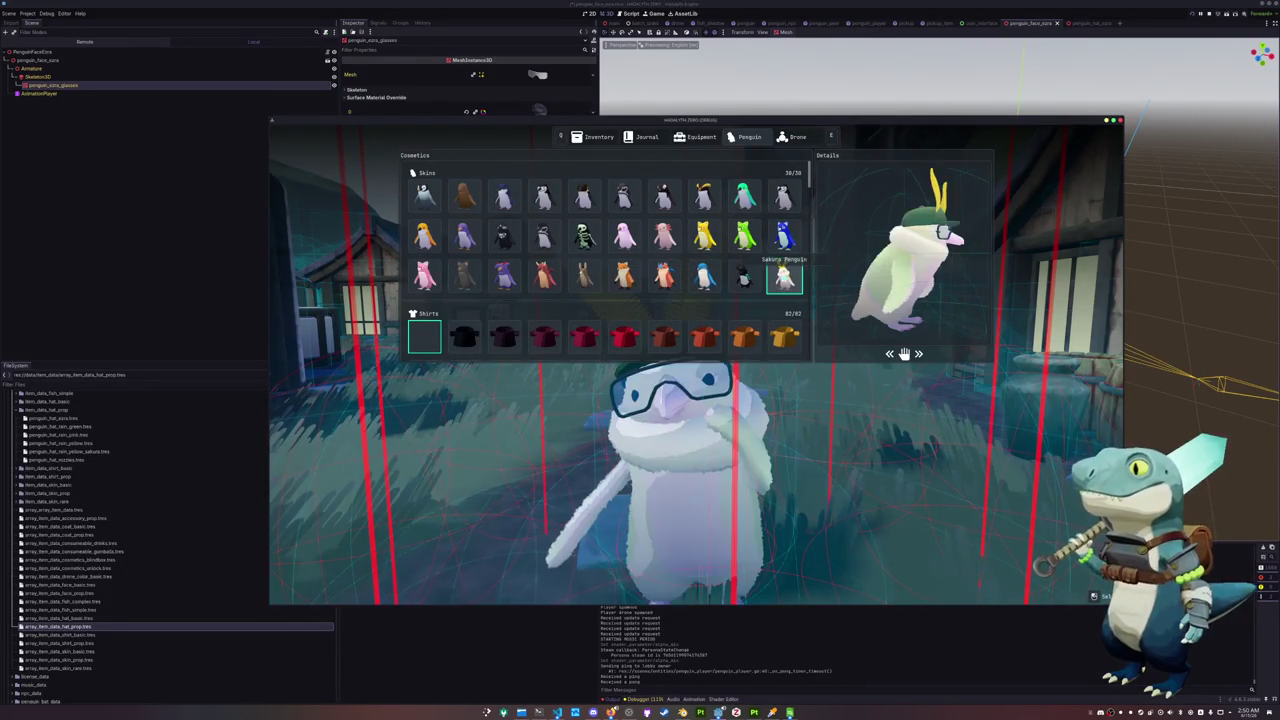
key("Escape")
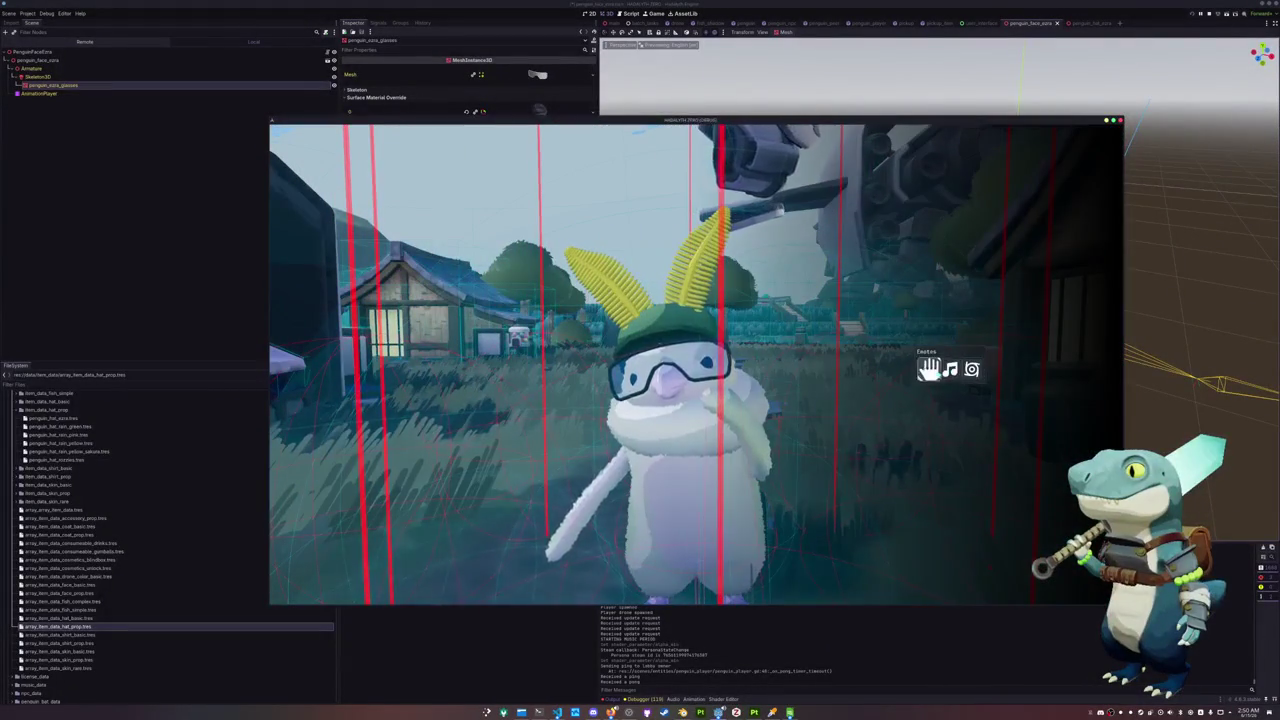
Cycle through the Drake, blue, green and skeleton skins, ending on the plain penguin skin
key("i")
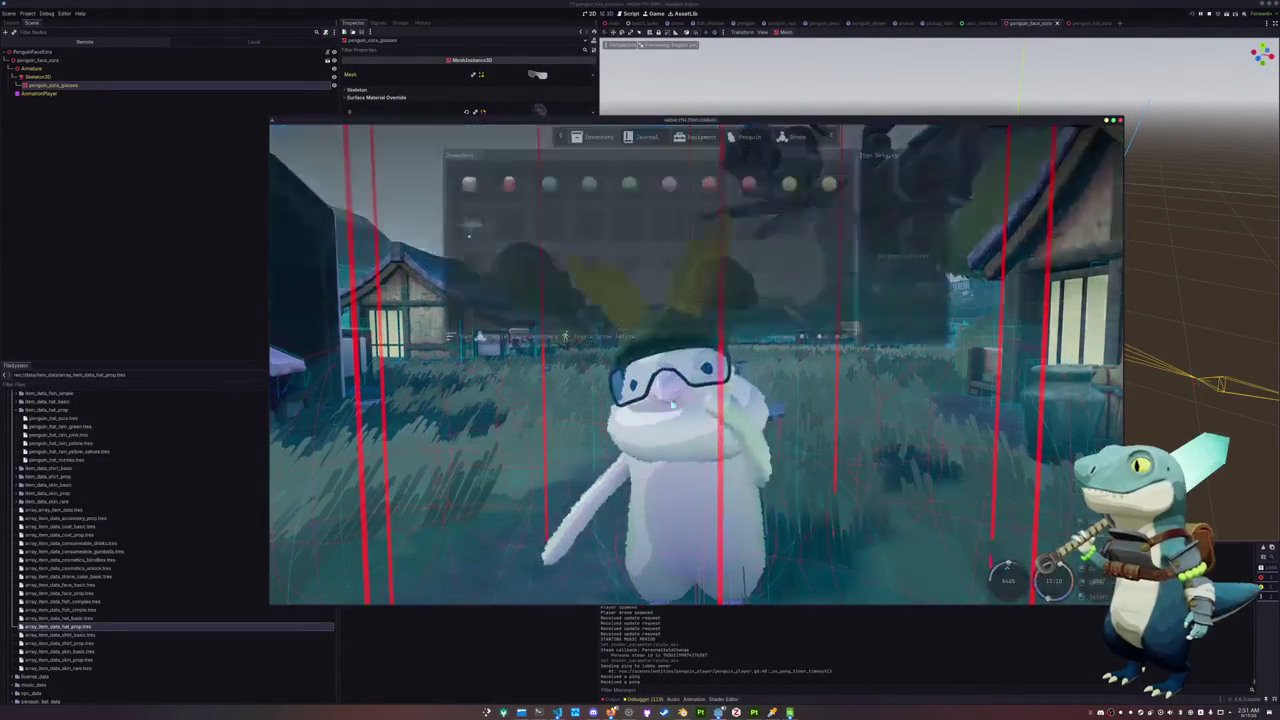
left_click(745, 137)
left_click(664, 277)
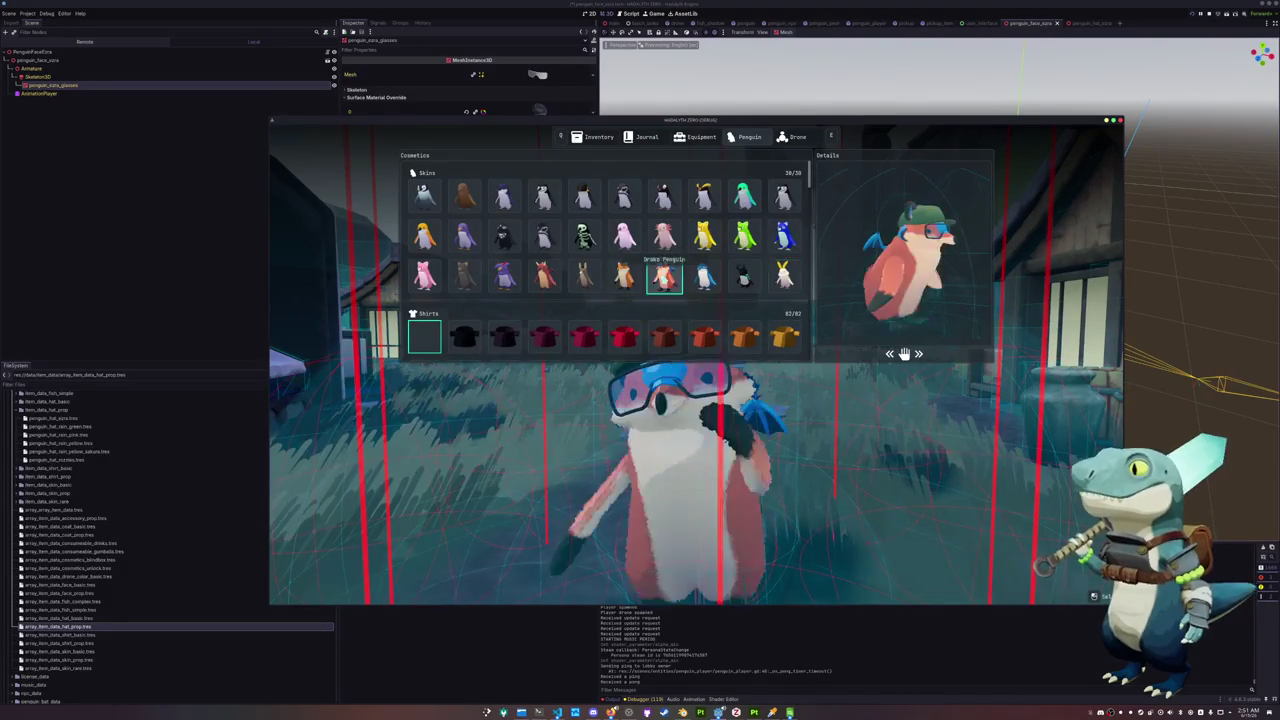
left_click(704, 277)
left_click(745, 237)
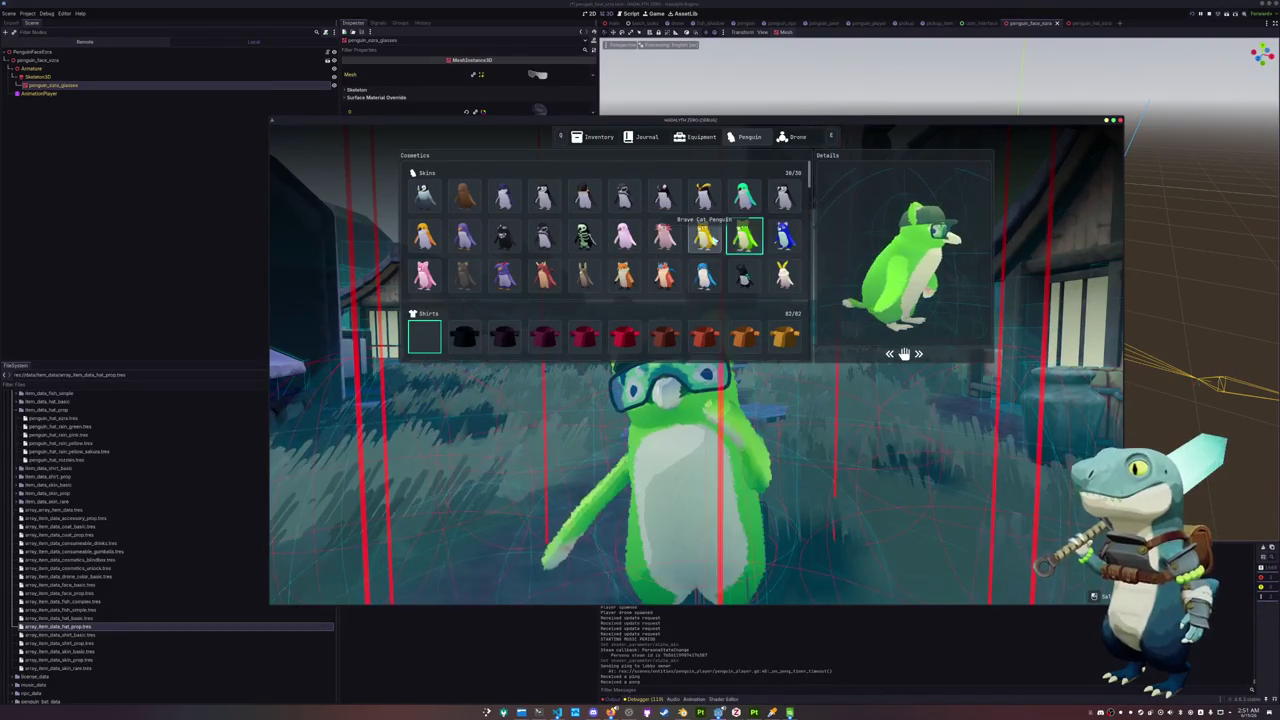
left_click(624, 277)
left_click(584, 277)
left_click(624, 237)
left_click(584, 237)
left_click(544, 237)
key("Tab")
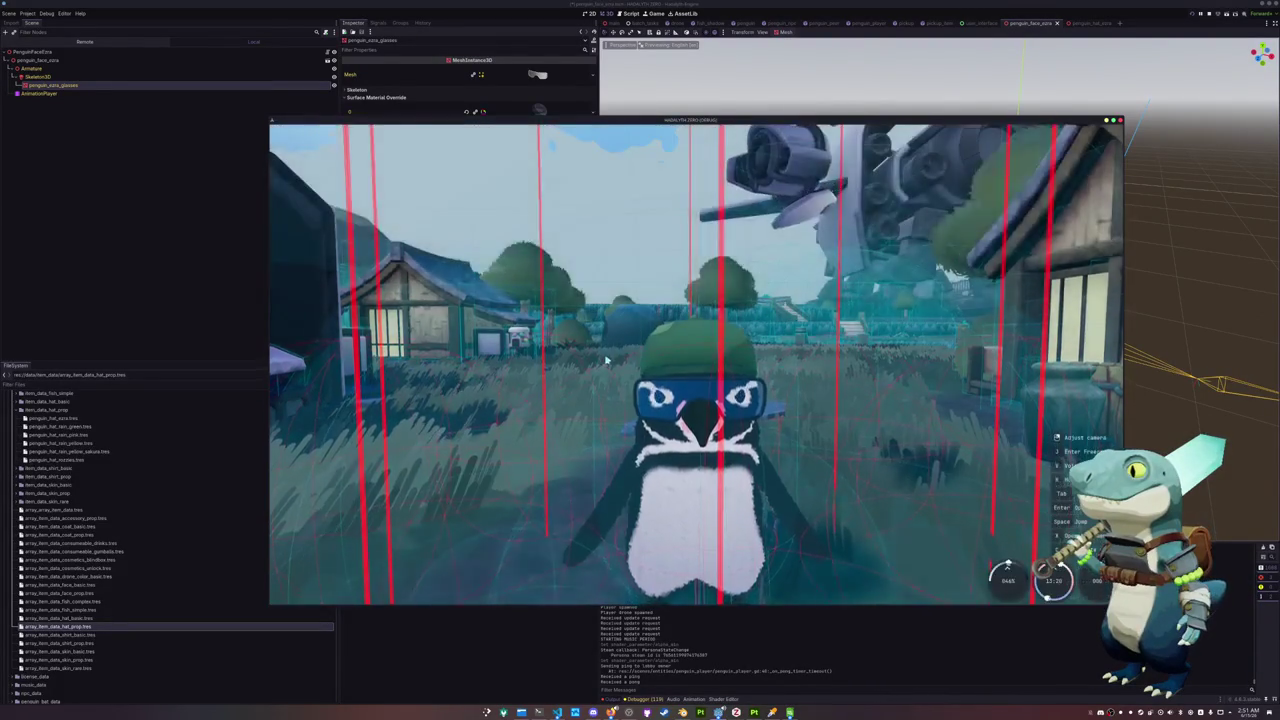
Walk the penguin toward the house and briefly recheck the penguin cosmetics page
key("w")
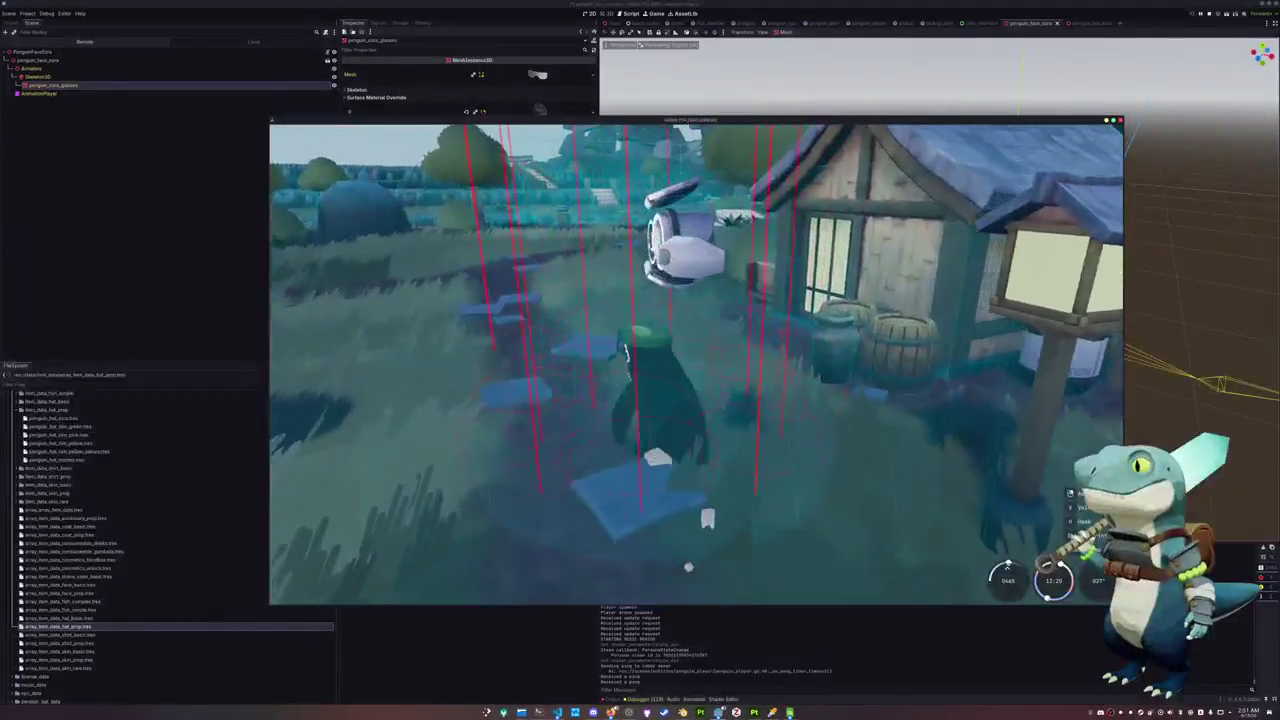
key("Tab")
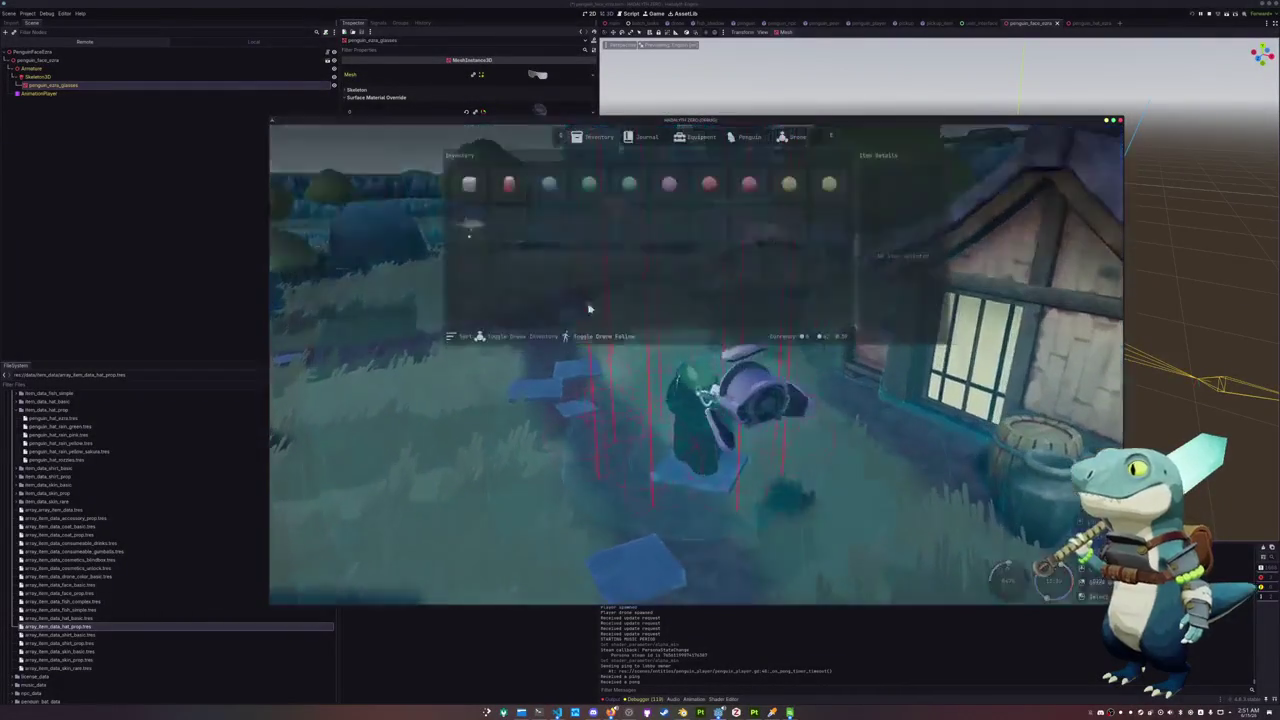
left_click(747, 137)
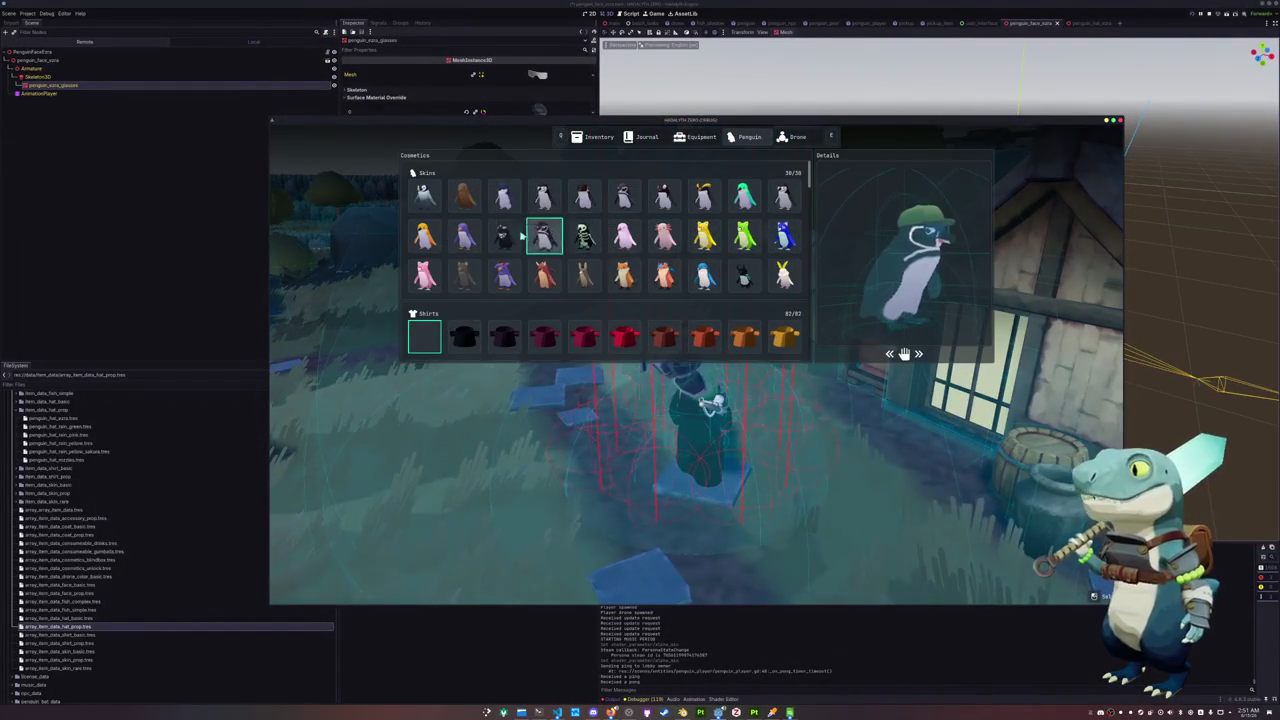
scroll(500, 300, "down", 1)
key("Tab")
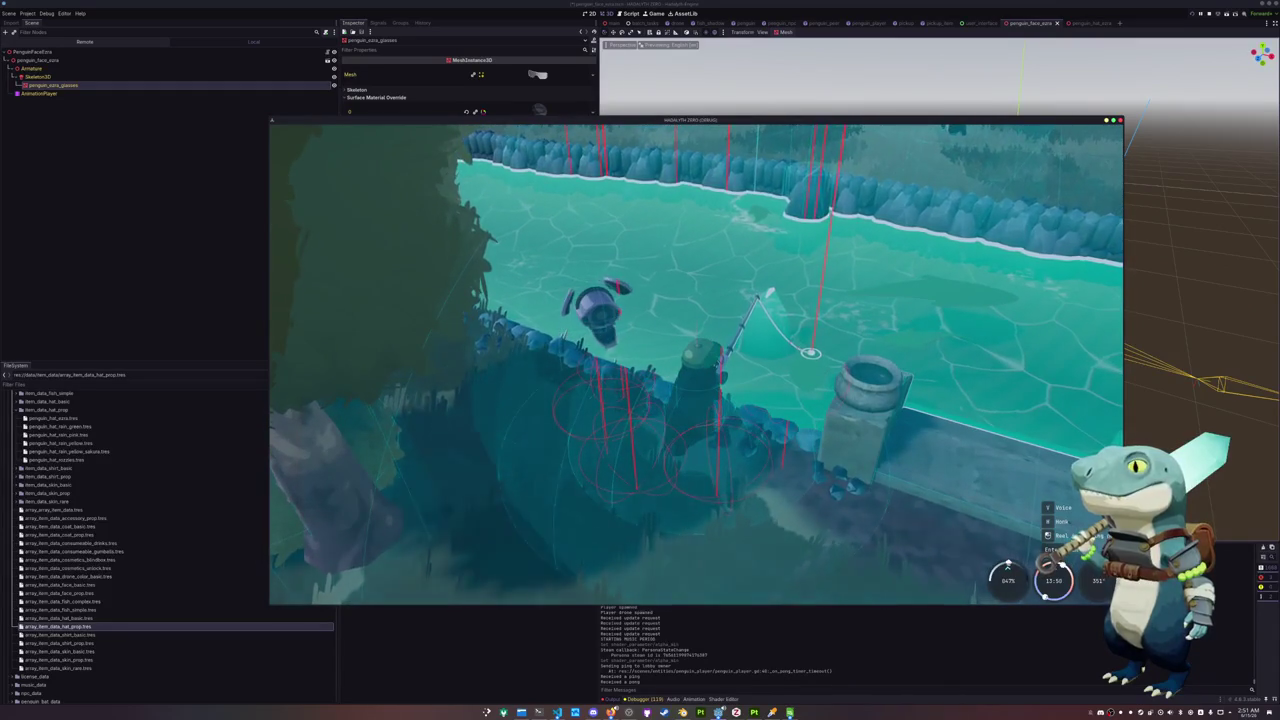
Hook and reel in a Brown Tang via the arrow minigame, then open the fishing Journal
left_click(797, 410)
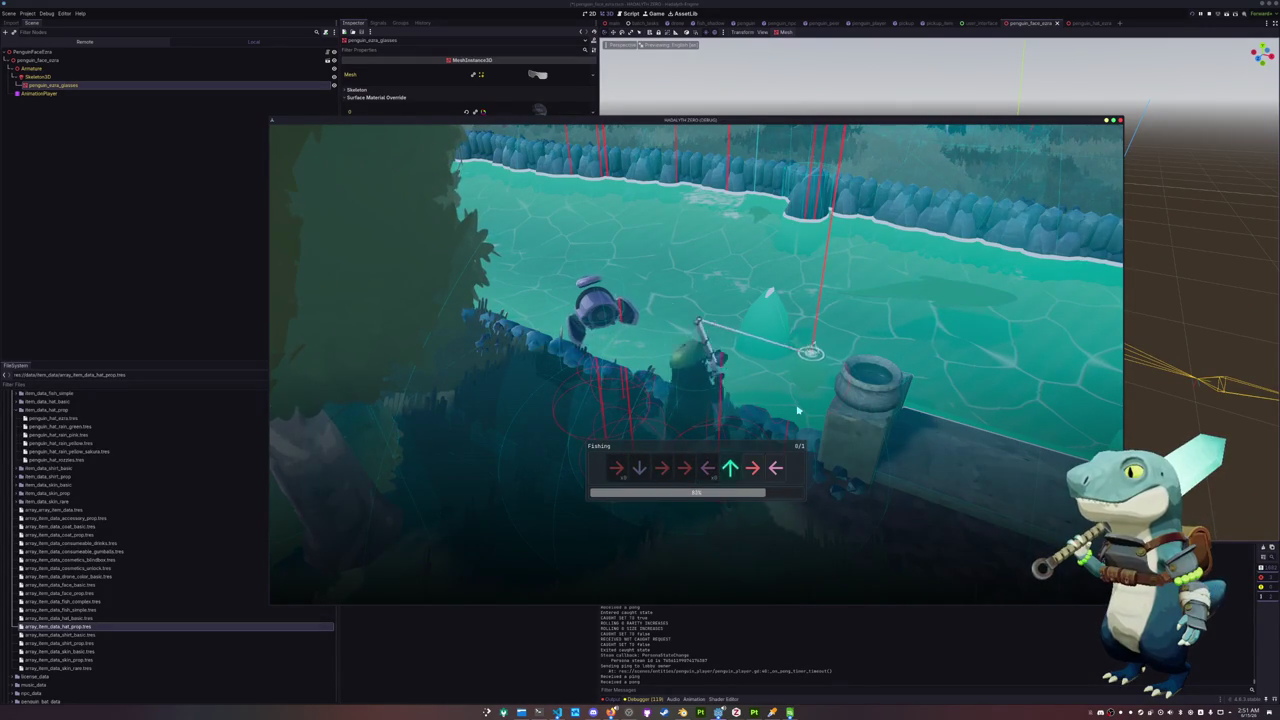
key("Left")
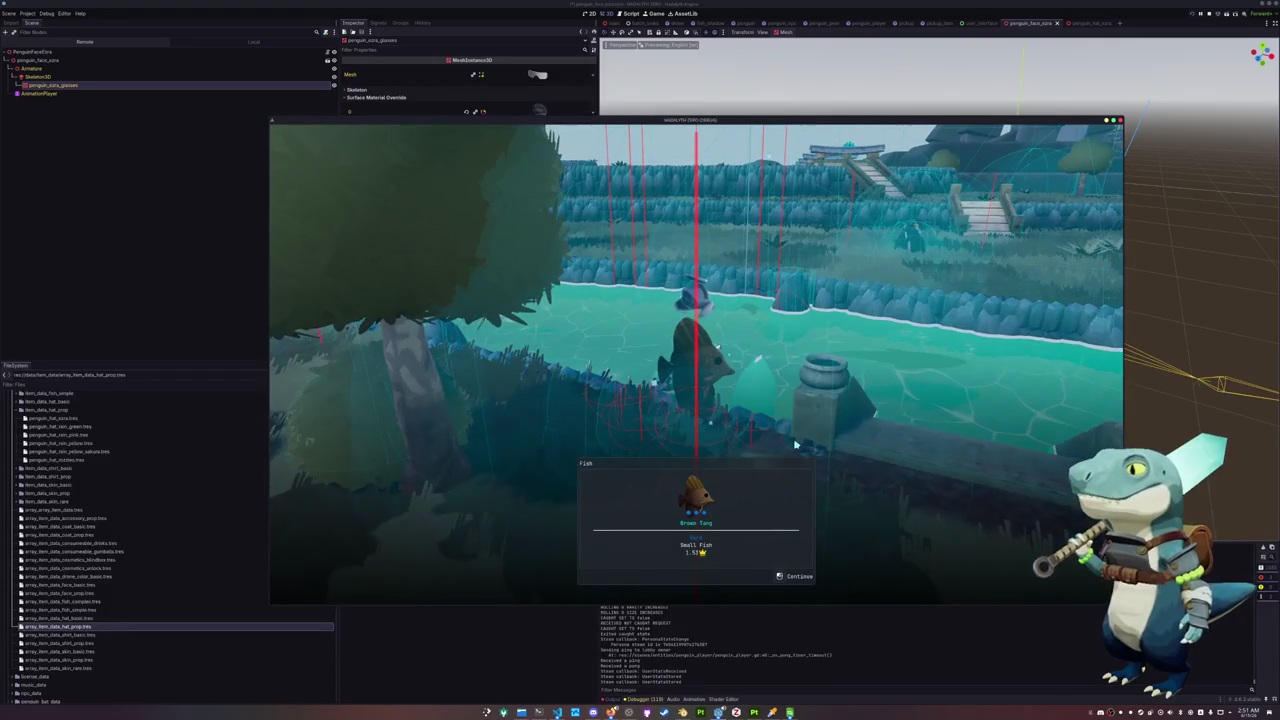
key("e")
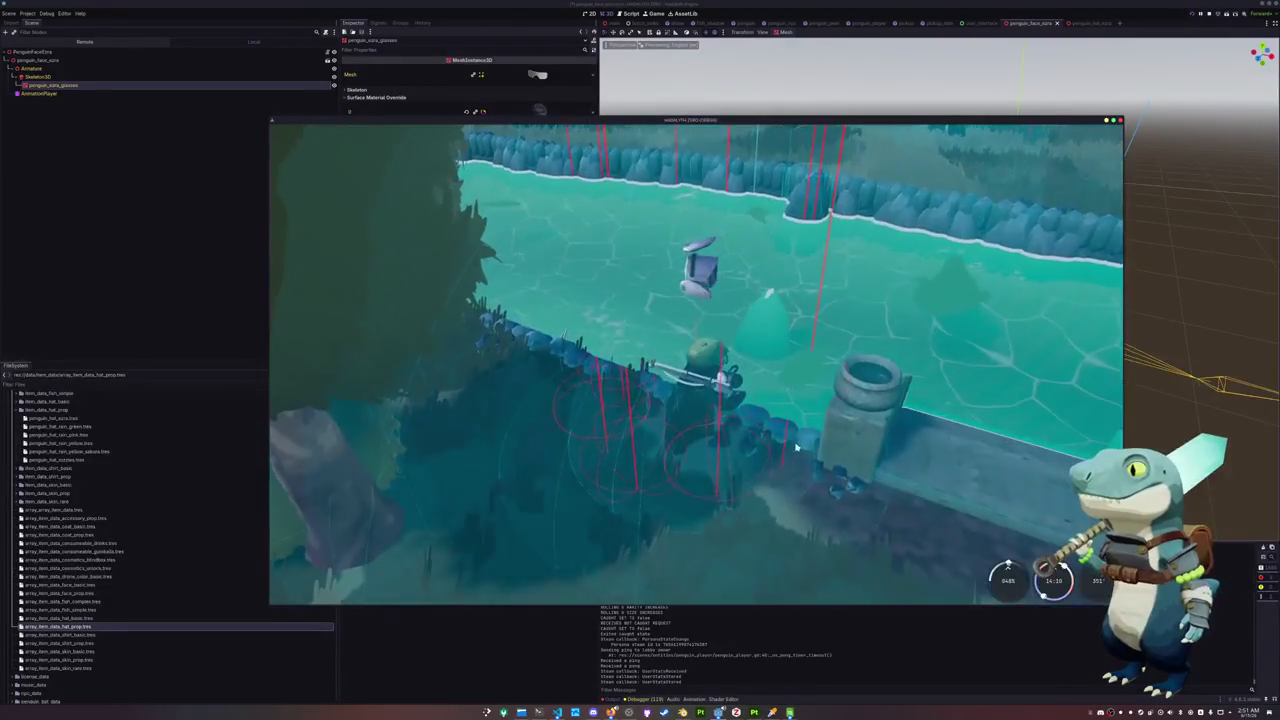
key("Tab")
left_click(688, 139)
Launch a calculator beside the game and select the Red Faced Batfish in the Journal
key("q")
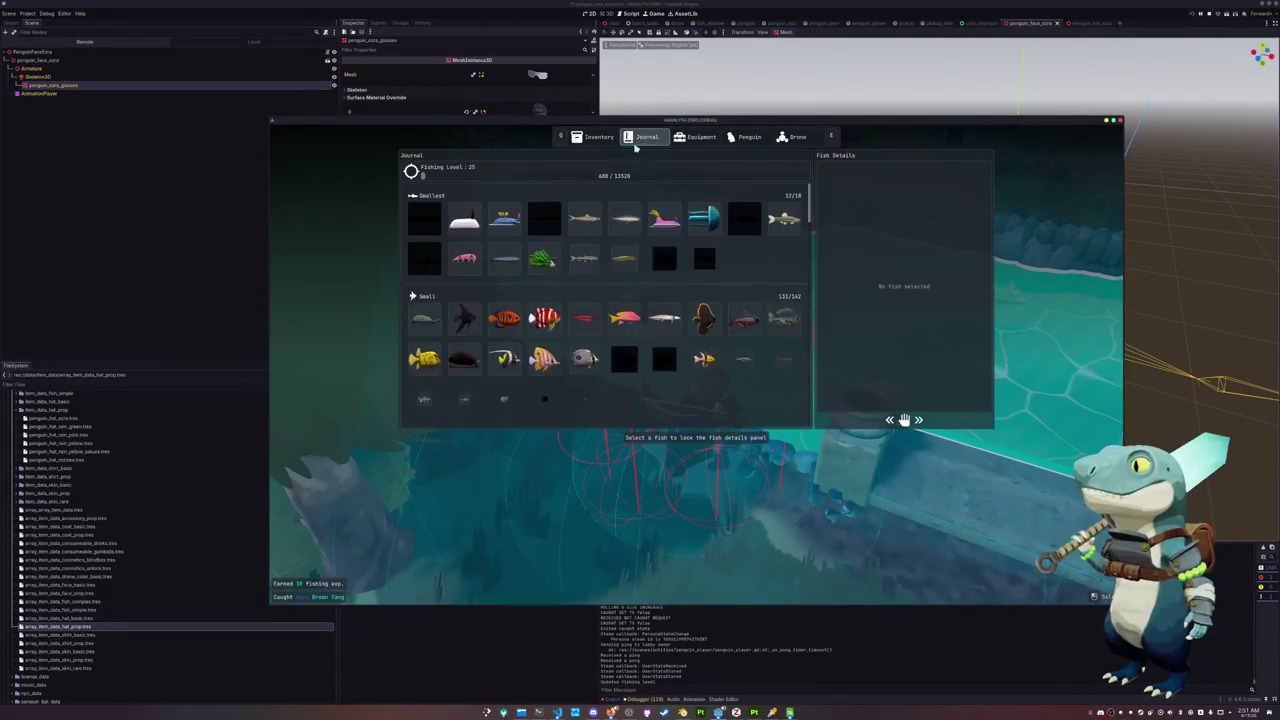
key("super")
type("kcalc")
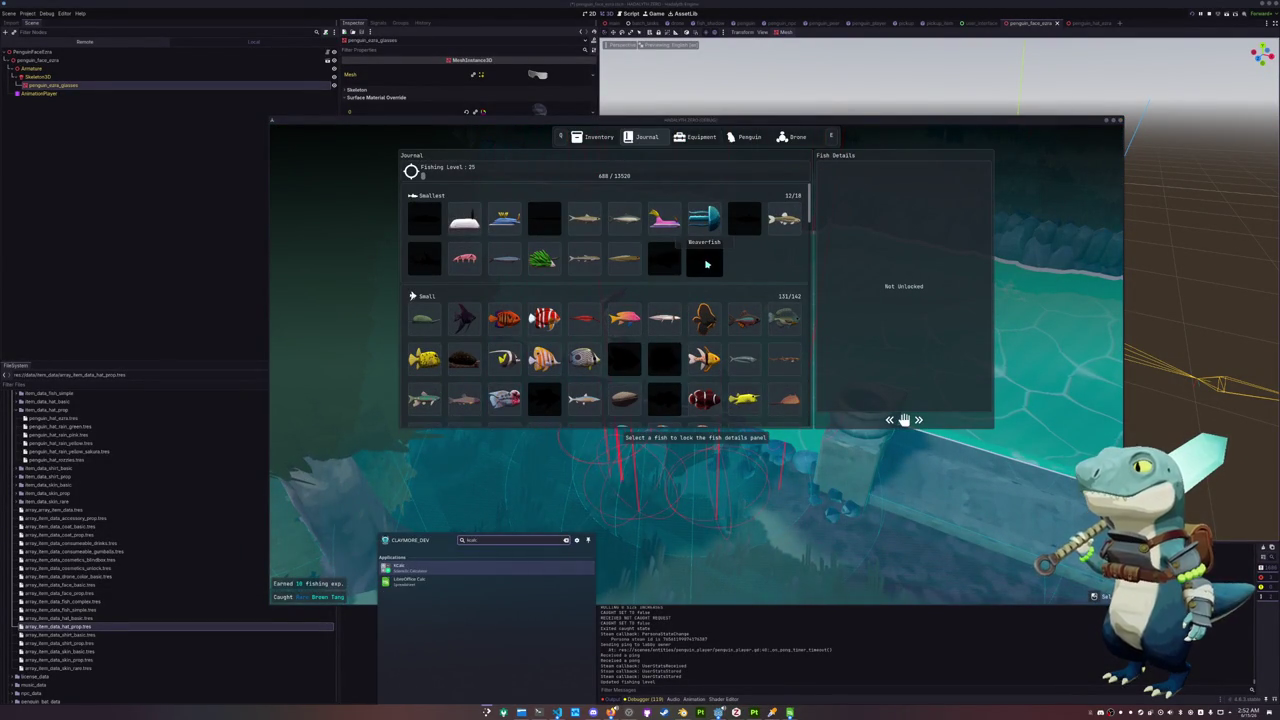
key("Return")
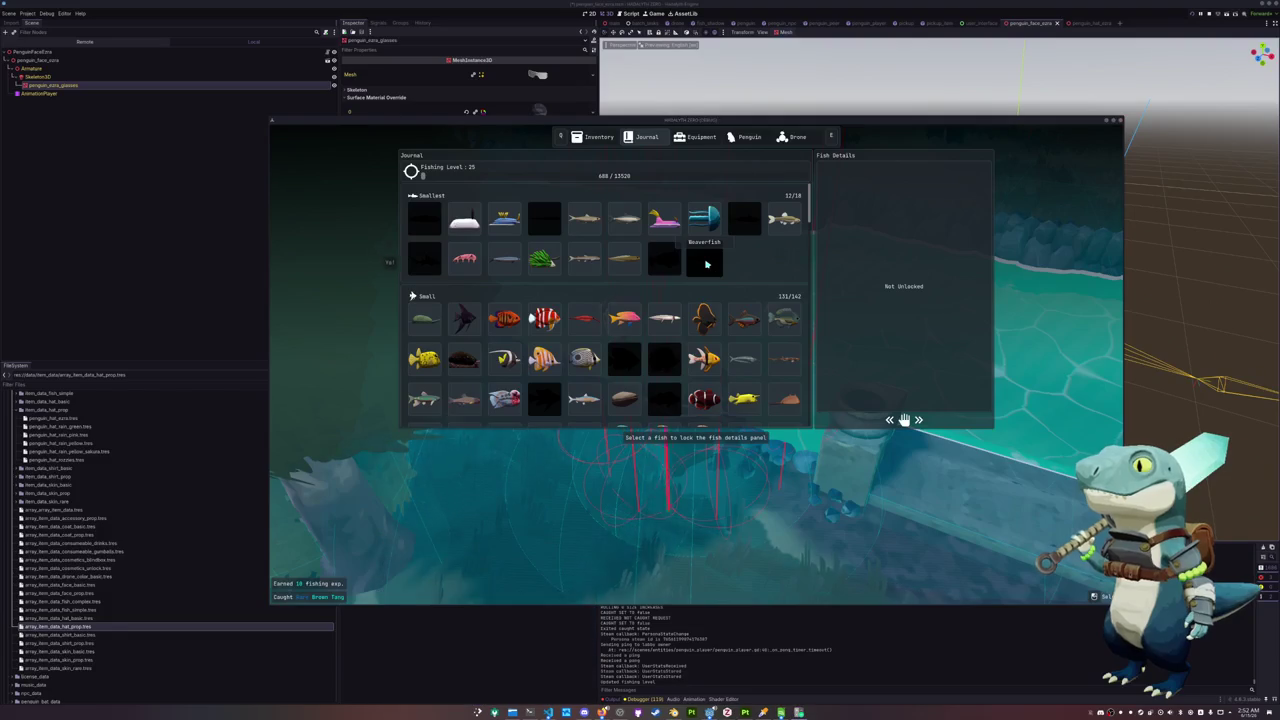
left_click(703, 318)
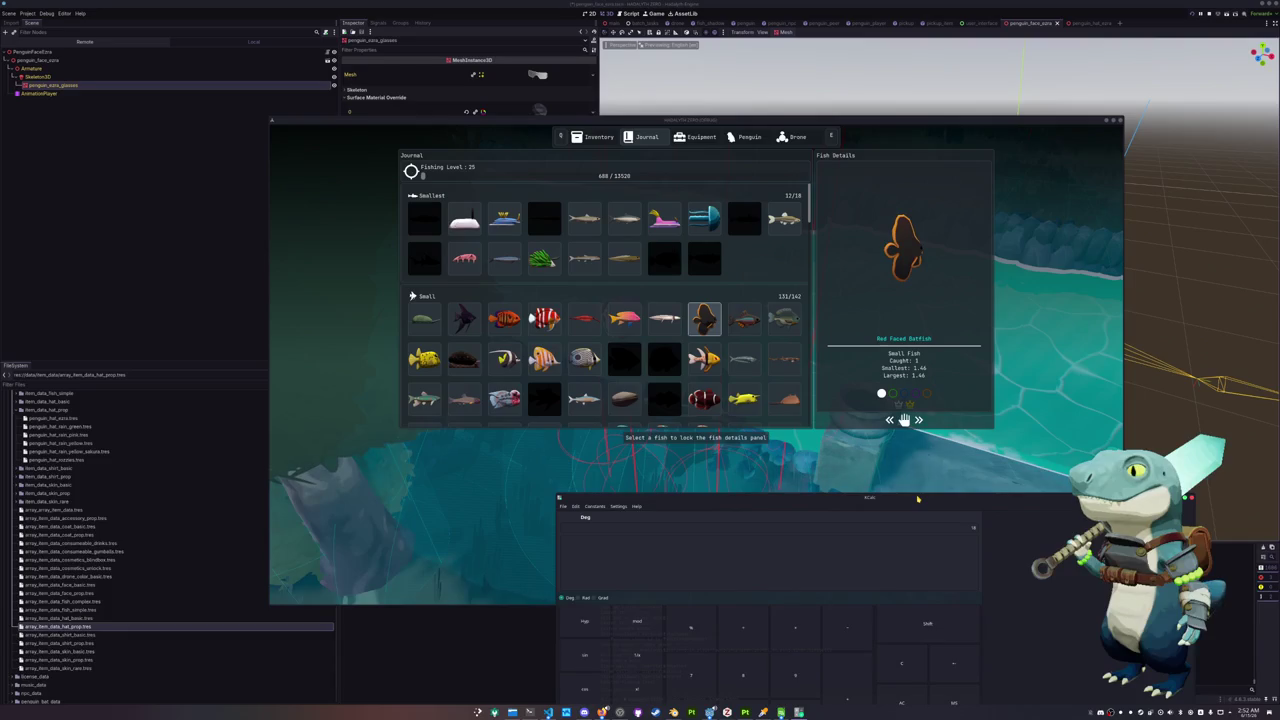
Move through the Small section to Horseshoe Crab, adding its count, then on to Medium
key("Right")
key("Right")
key("Down")
key("Down")
type("+")
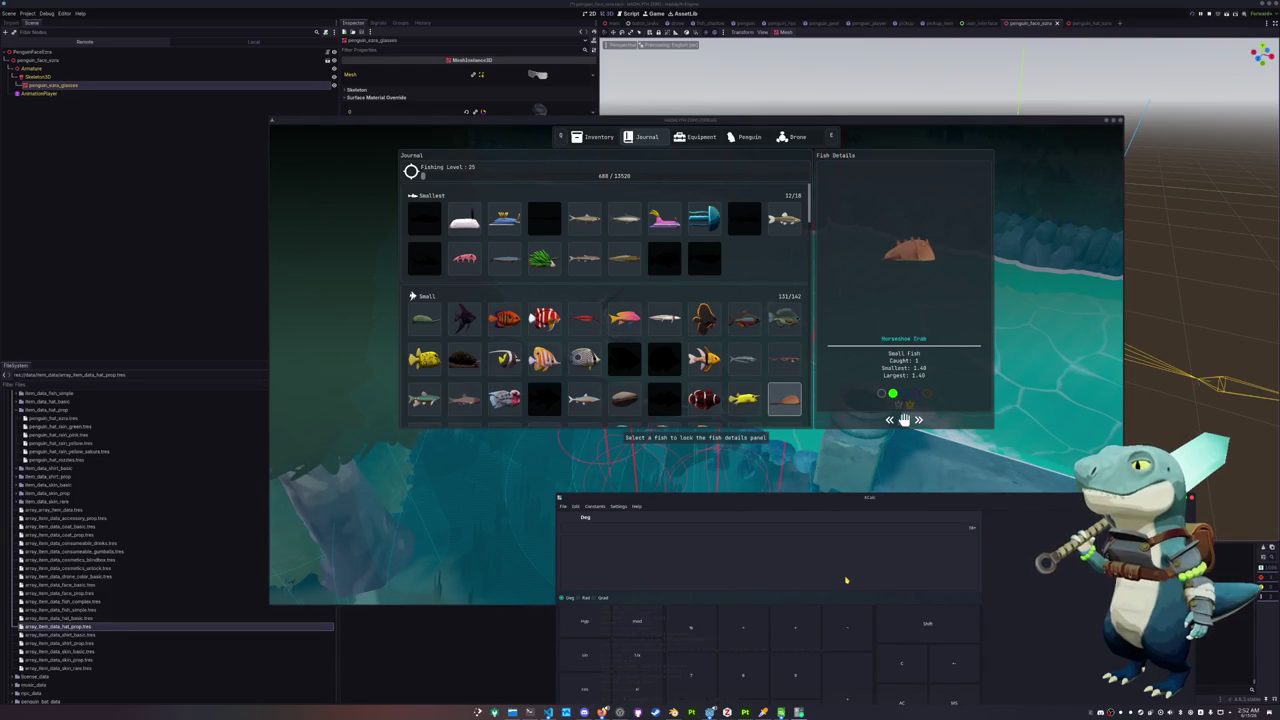
key("Return")
scroll(780, 300, "down", 5)
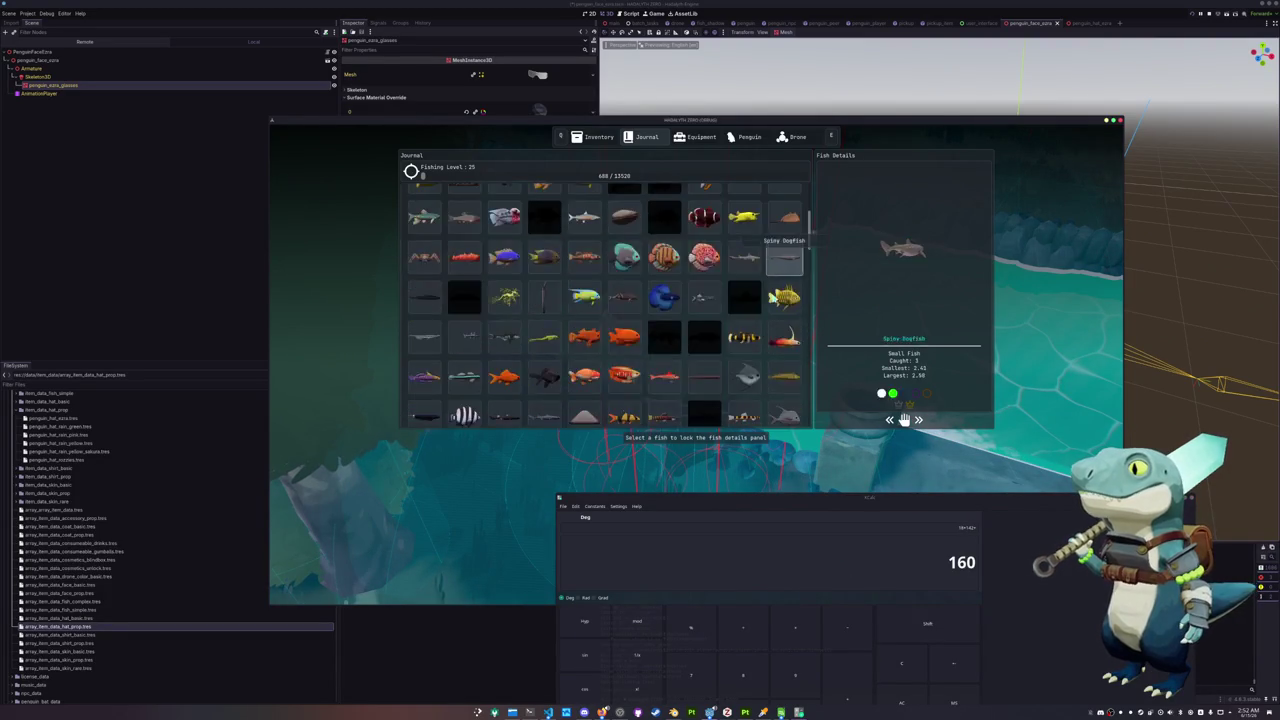
scroll(773, 298, "down", 3)
key("Down")
key("Down")
key("Down")
key("Down")
key("Down")
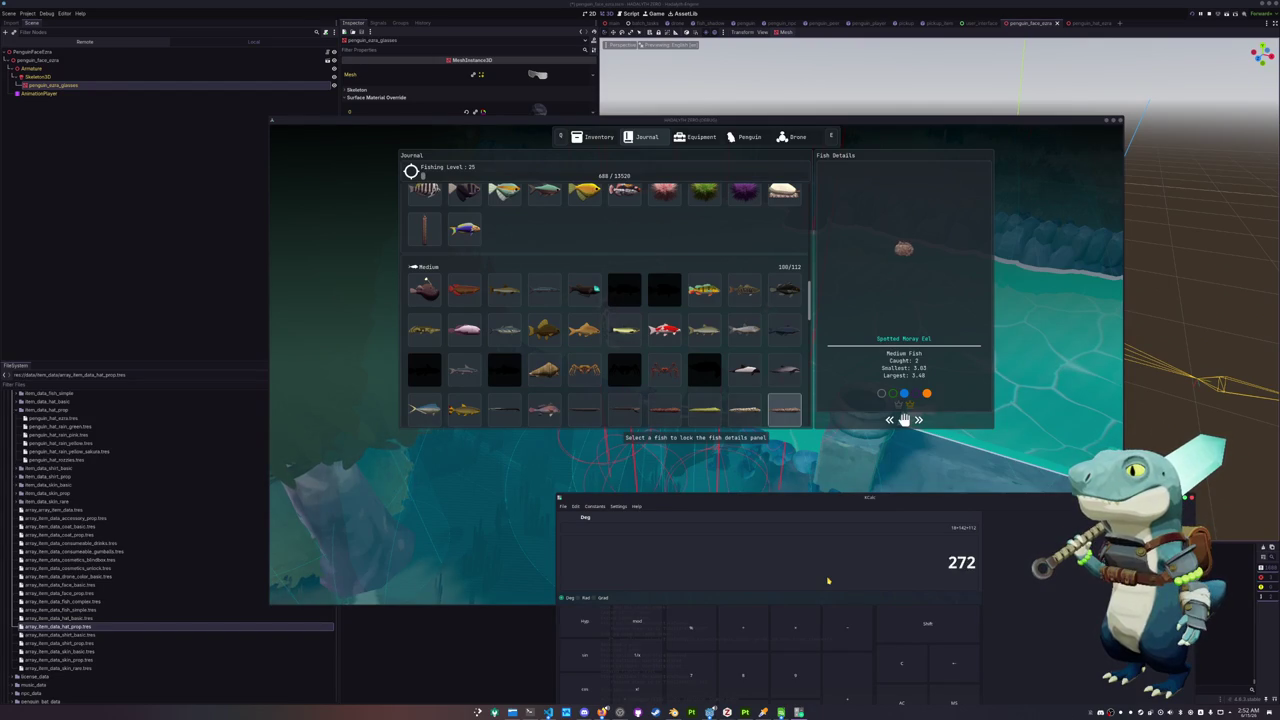
Move down into the Large fish section and add that section's count to the tally
key("Down")
key("Down")
key("Down")
key("Down")
key("Down")
key("Down")
key("Down")
key("Down")
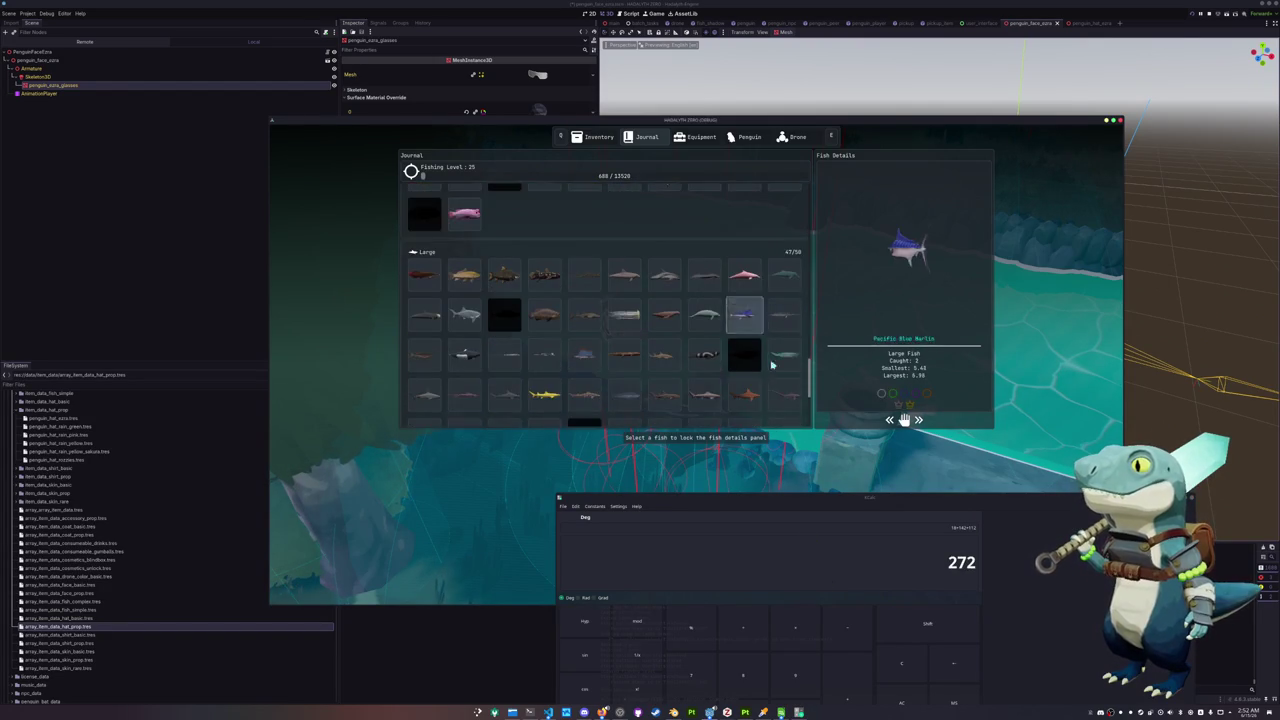
key("Down")
key("Down")
key("Down")
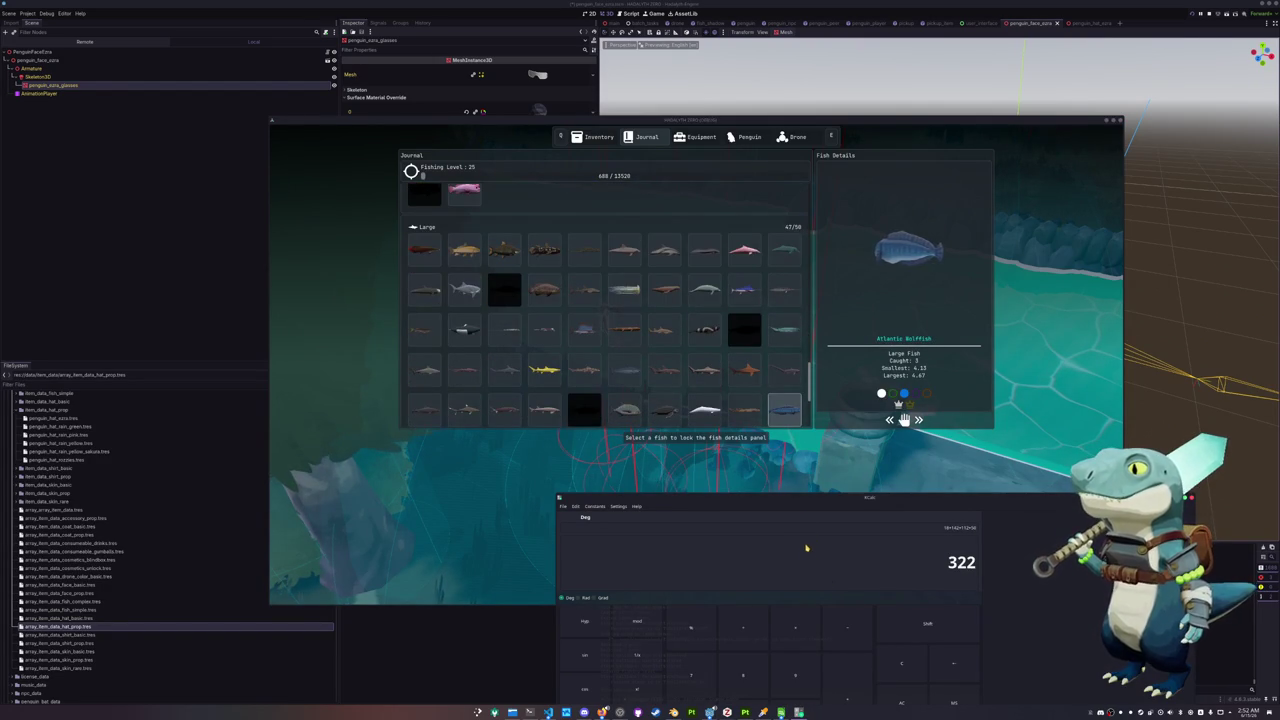
scroll(729, 373, "down", 3)
type("18+1")
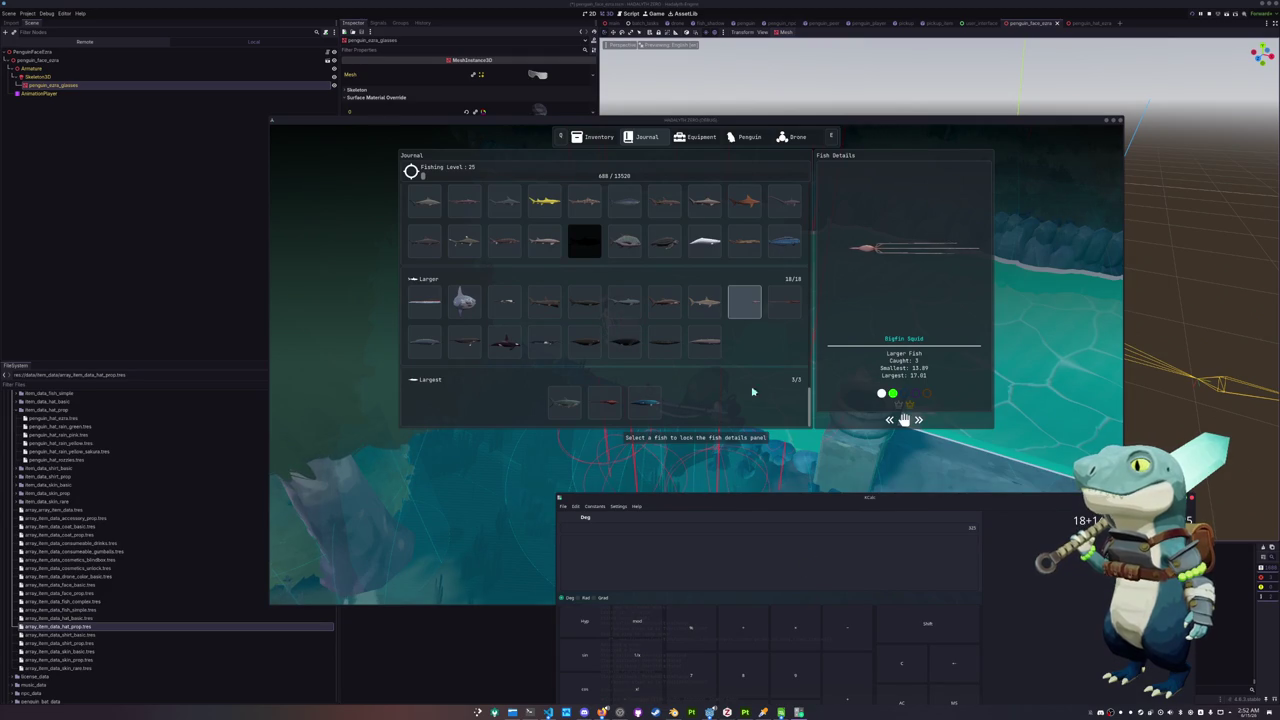
scroll(770, 397, "up", 2)
scroll(778, 396, "down", 2)
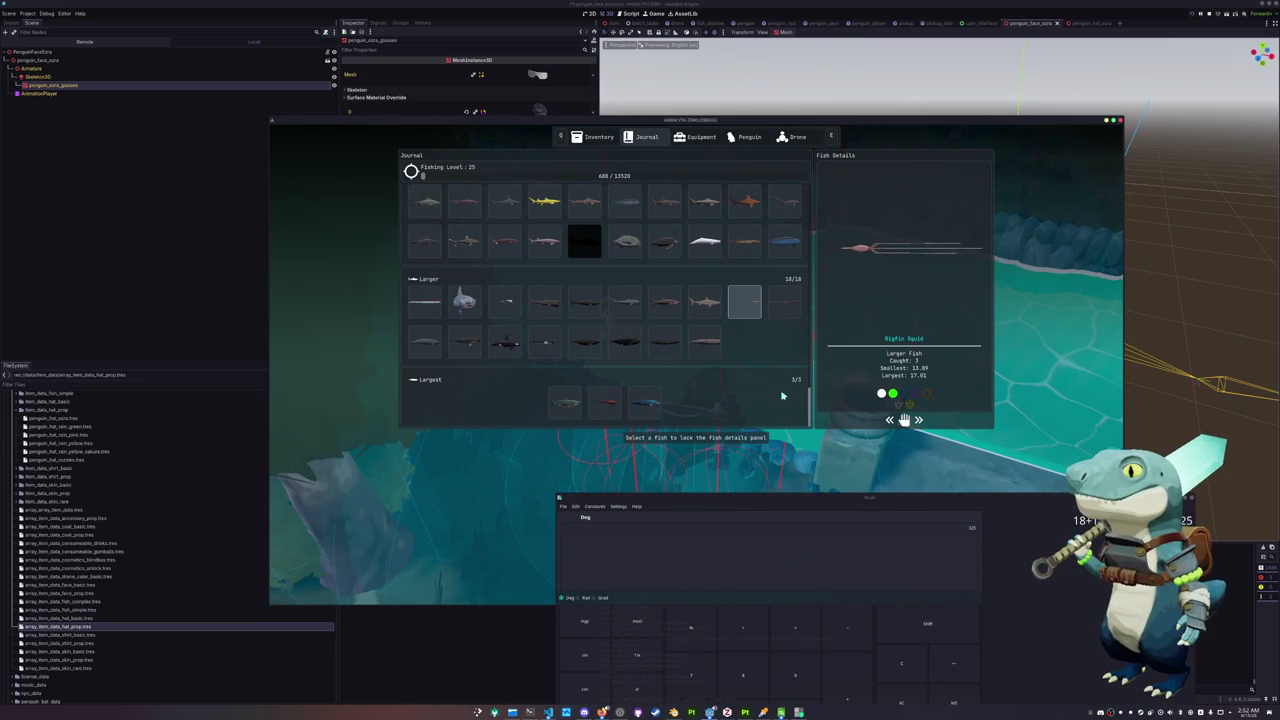
scroll(762, 342, "up", 2)
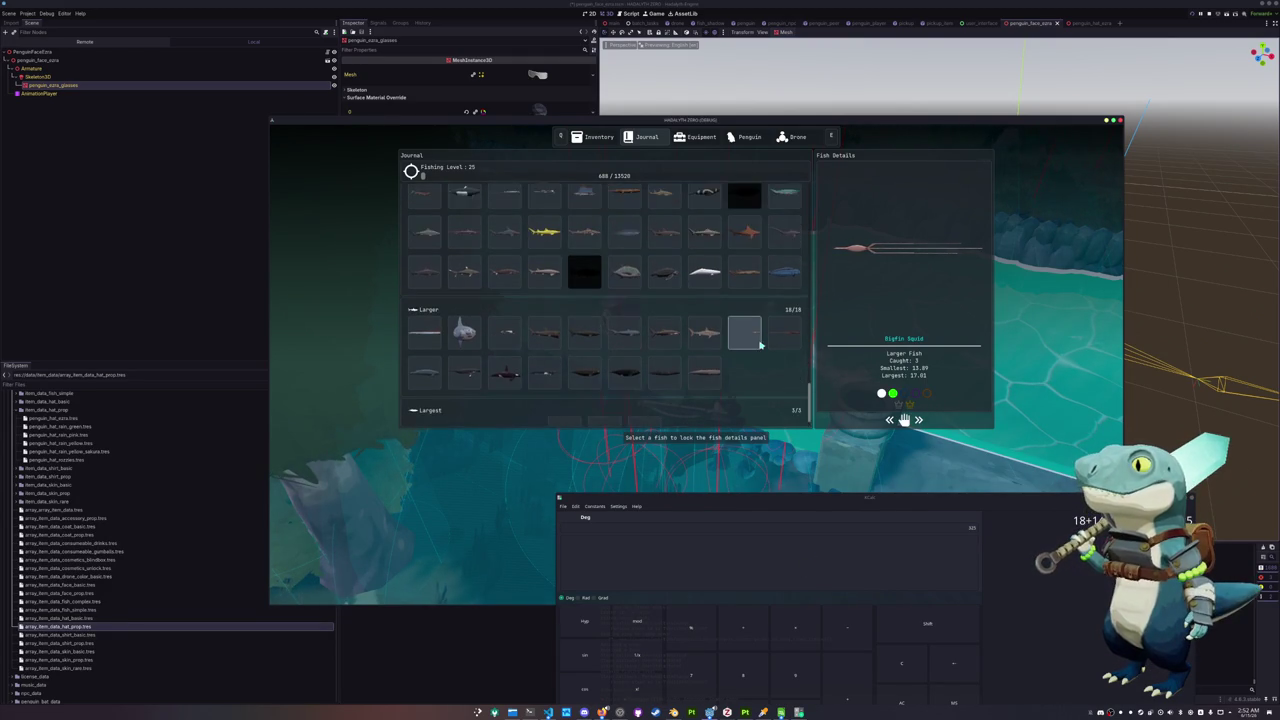
Scroll up and down through the Journal grid to review the fish entries
scroll(768, 330, "up", 2)
scroll(775, 318, "up", 2)
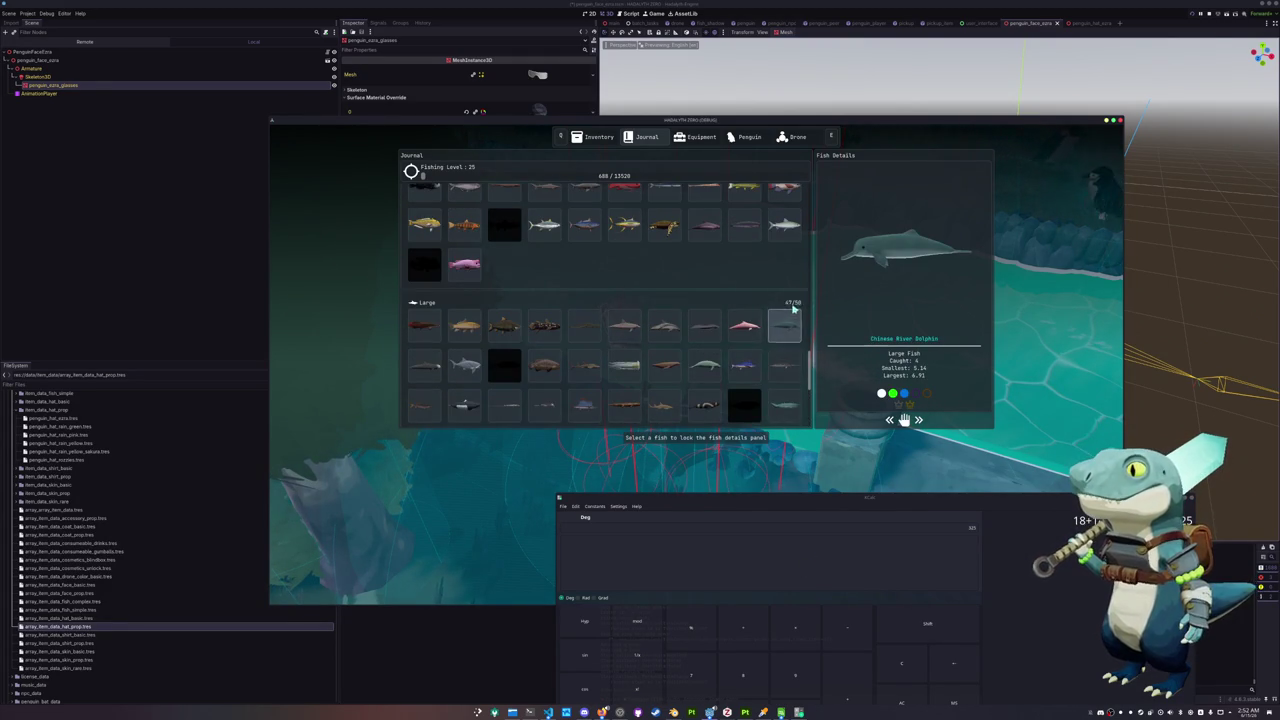
scroll(780, 308, "up", 2)
scroll(790, 304, "up", 2)
scroll(808, 297, "up", 2)
scroll(807, 300, "up", 2)
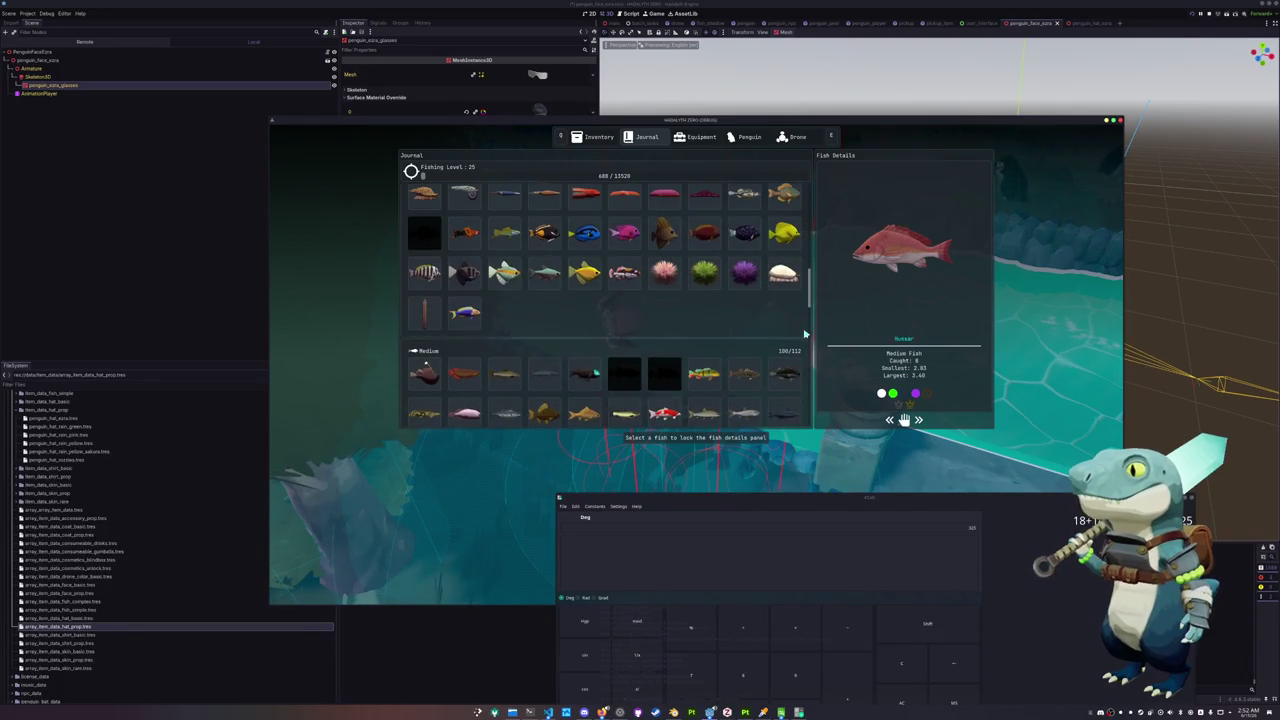
scroll(806, 310, "up", 2)
scroll(806, 320, "up", 2)
scroll(805, 330, "up", 2)
scroll(805, 336, "up", 2)
scroll(805, 336, "up", 2)
scroll(805, 336, "up", 2)
scroll(805, 337, "up", 1)
scroll(805, 337, "down", 2)
scroll(805, 337, "down", 2)
scroll(805, 337, "down", 2)
scroll(805, 337, "down", 2)
scroll(805, 337, "down", 2)
scroll(805, 337, "down", 2)
scroll(805, 337, "down", 2)
scroll(805, 337, "down", 2)
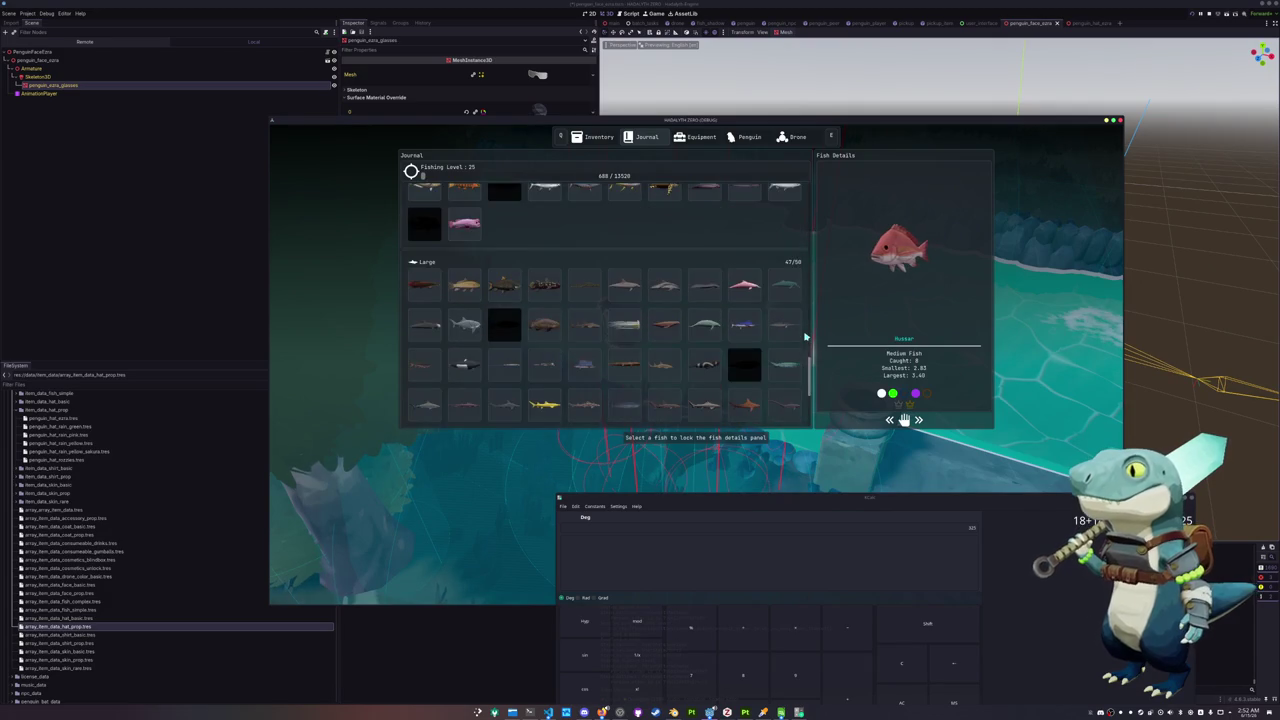
scroll(805, 337, "down", 1)
scroll(805, 337, "down", 2)
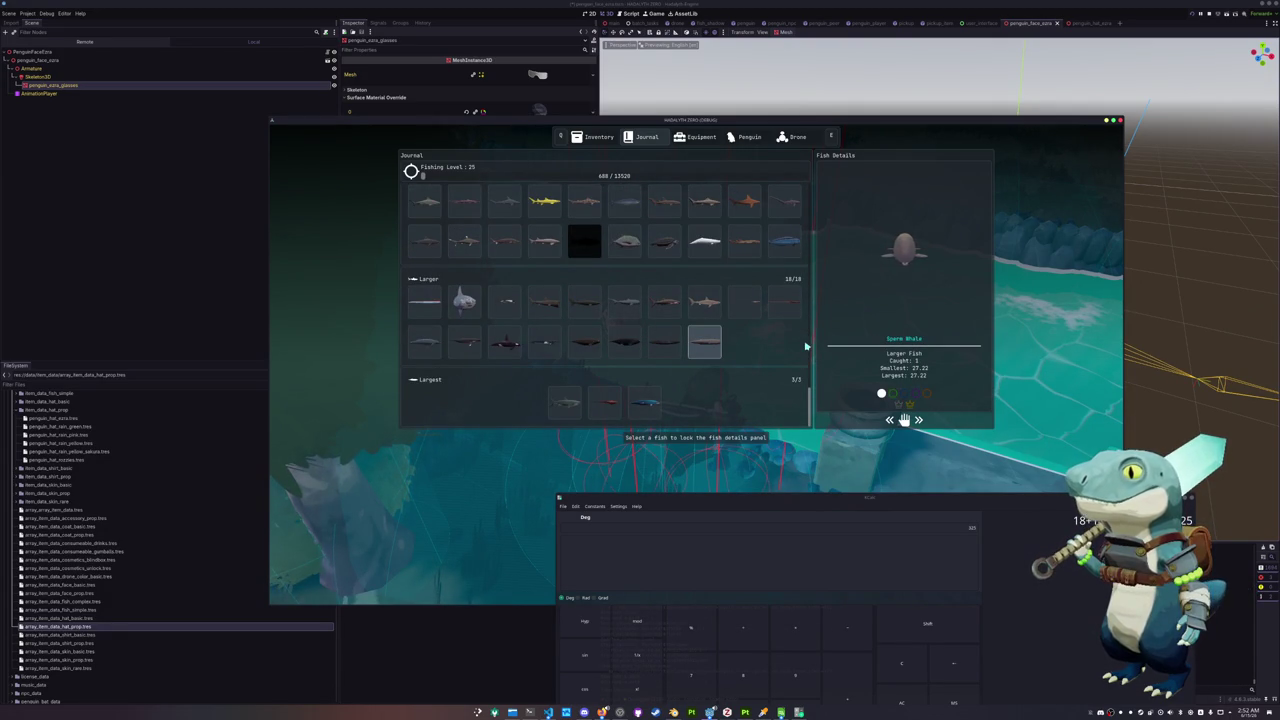
scroll(806, 346, "up", 1)
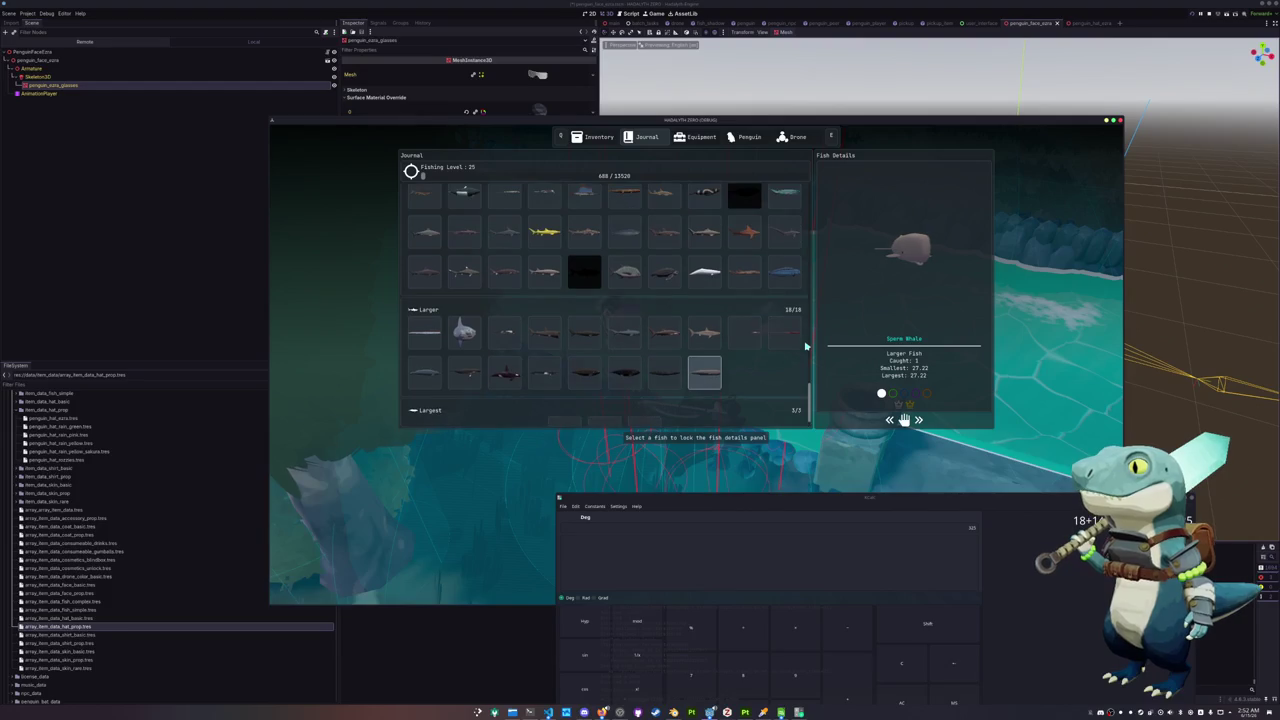
scroll(806, 346, "down", 1)
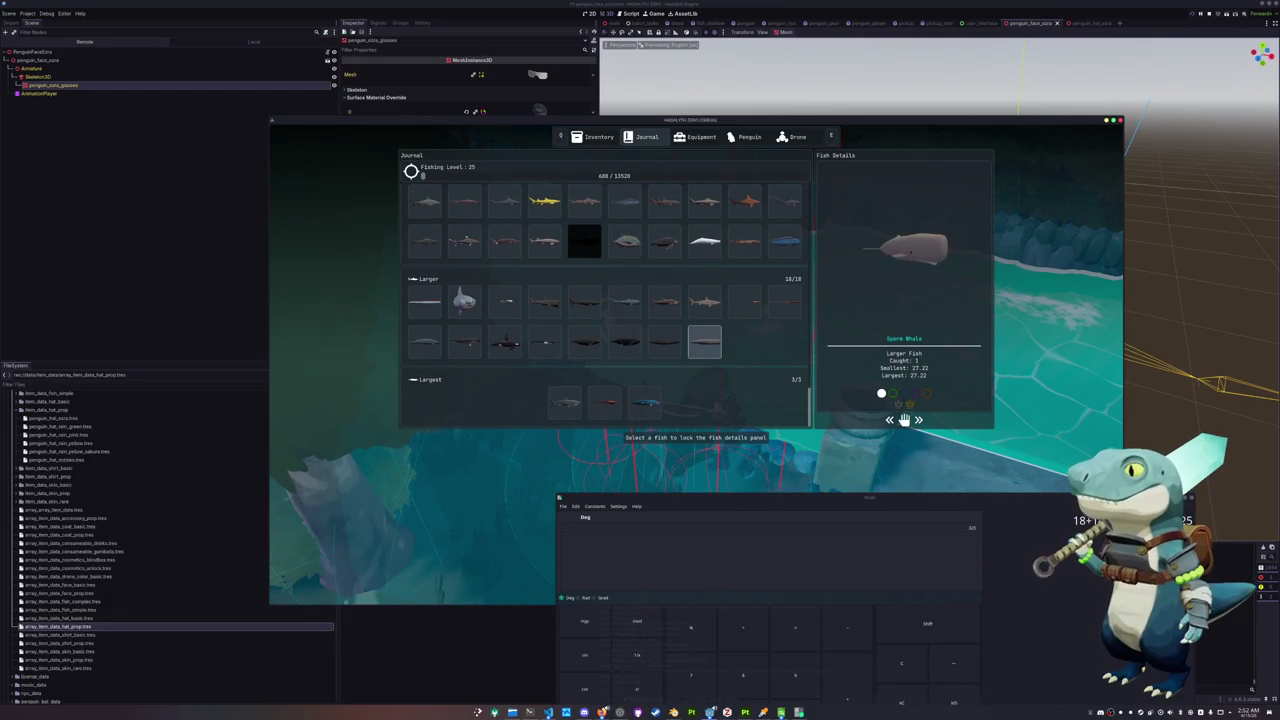
scroll(790, 330, "up", 3)
scroll(790, 330, "up", 3)
scroll(790, 330, "up", 3)
scroll(793, 328, "up", 3)
scroll(795, 320, "up", 3)
scroll(807, 265, "up", 3)
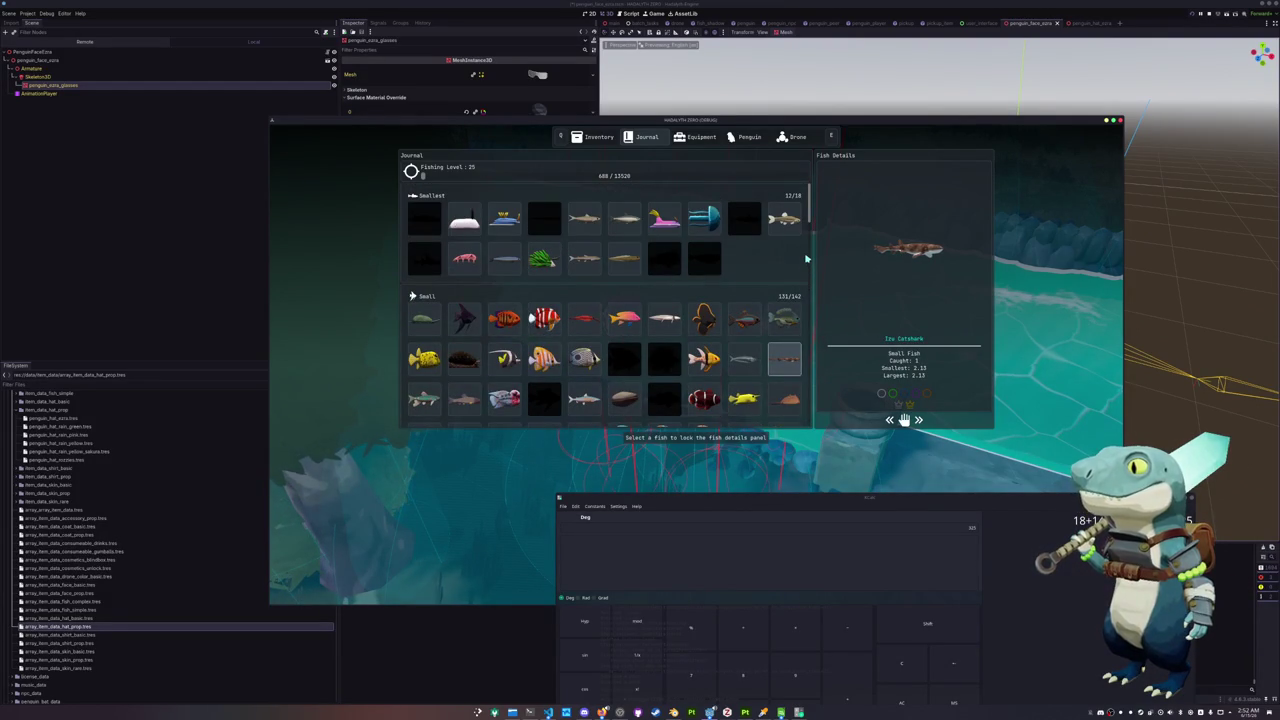
scroll(806, 259, "down", 2)
scroll(806, 259, "down", 1)
scroll(806, 259, "down", 1)
scroll(806, 259, "down", 1)
scroll(806, 262, "down", 2)
scroll(805, 268, "down", 1)
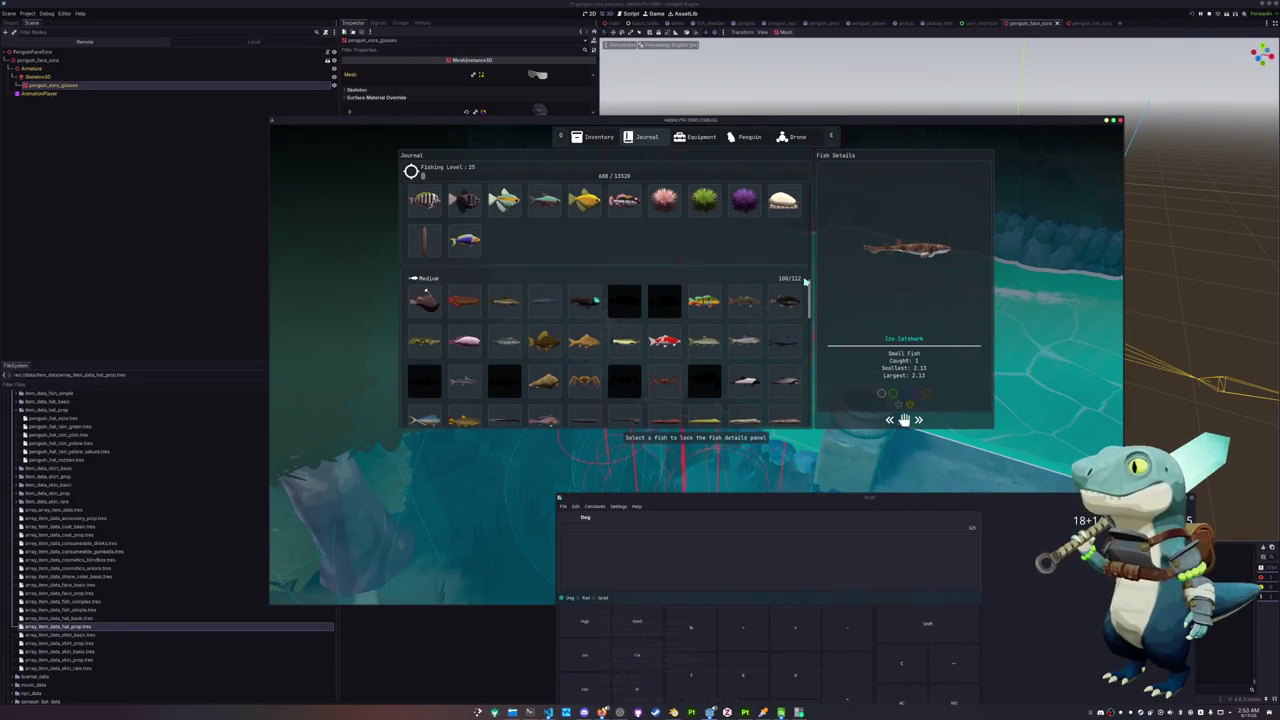
scroll(806, 283, "down", 3)
scroll(806, 285, "down", 4)
scroll(806, 287, "down", 4)
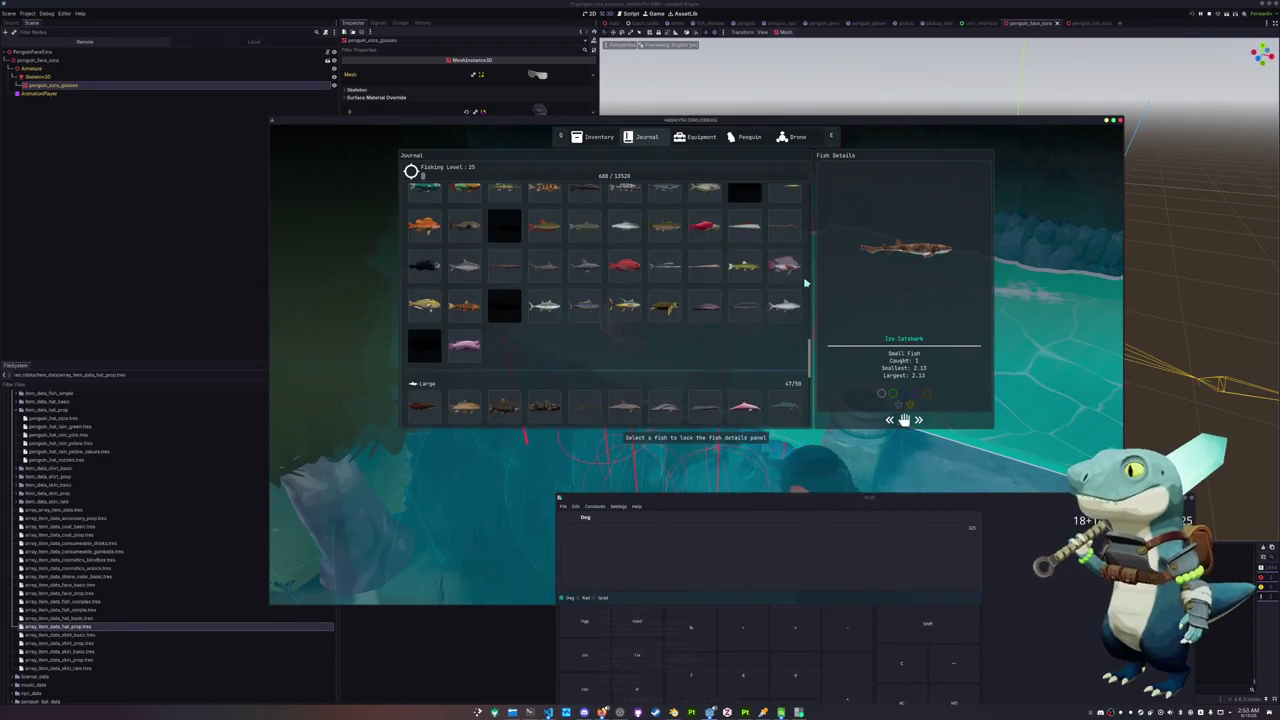
scroll(805, 291, "down", 2)
scroll(805, 291, "down", 3)
scroll(805, 291, "down", 3)
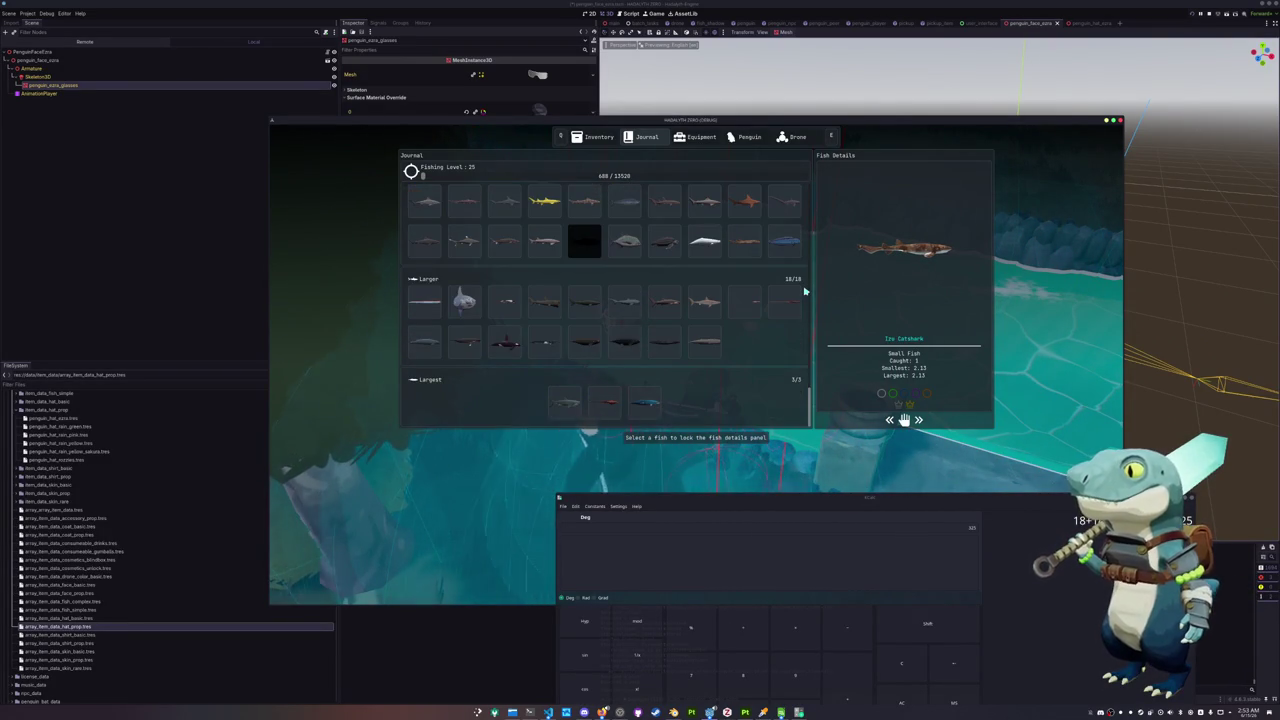
Select the Giant Squid, add +18 to the calculator tally, and close the journal
left_click(784, 300)
type("+18")
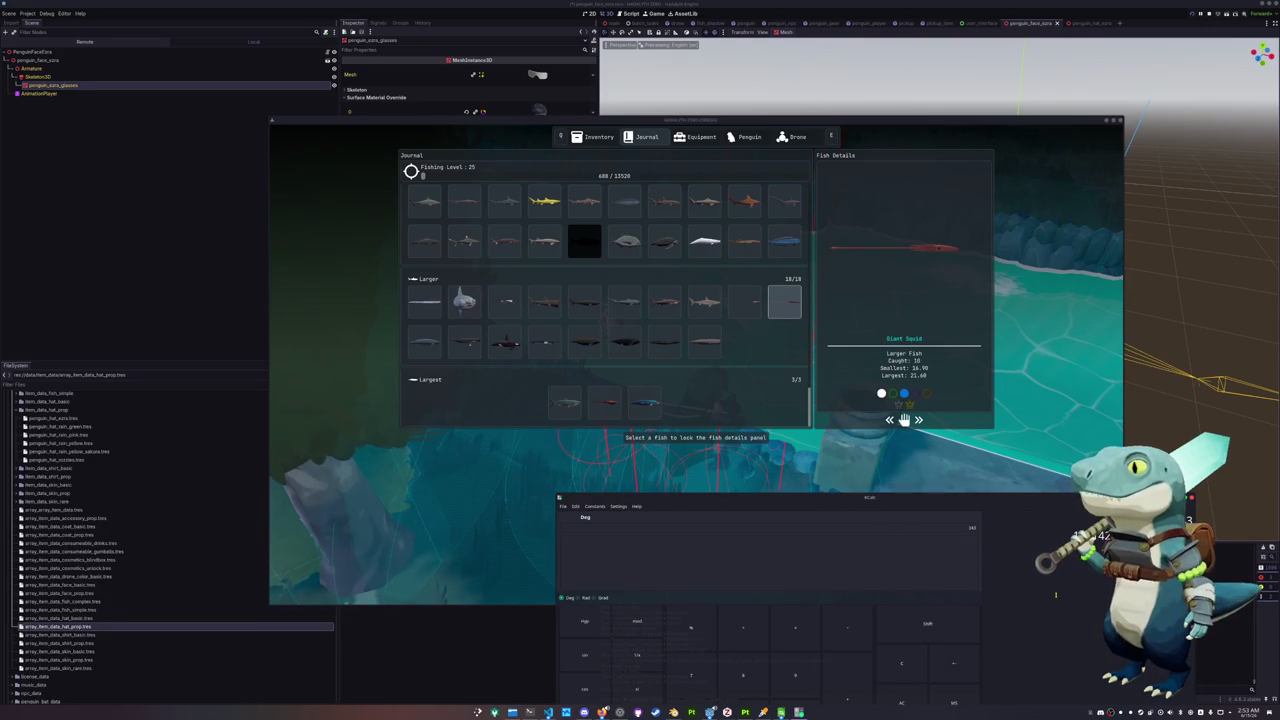
left_click(744, 478)
key("Escape")
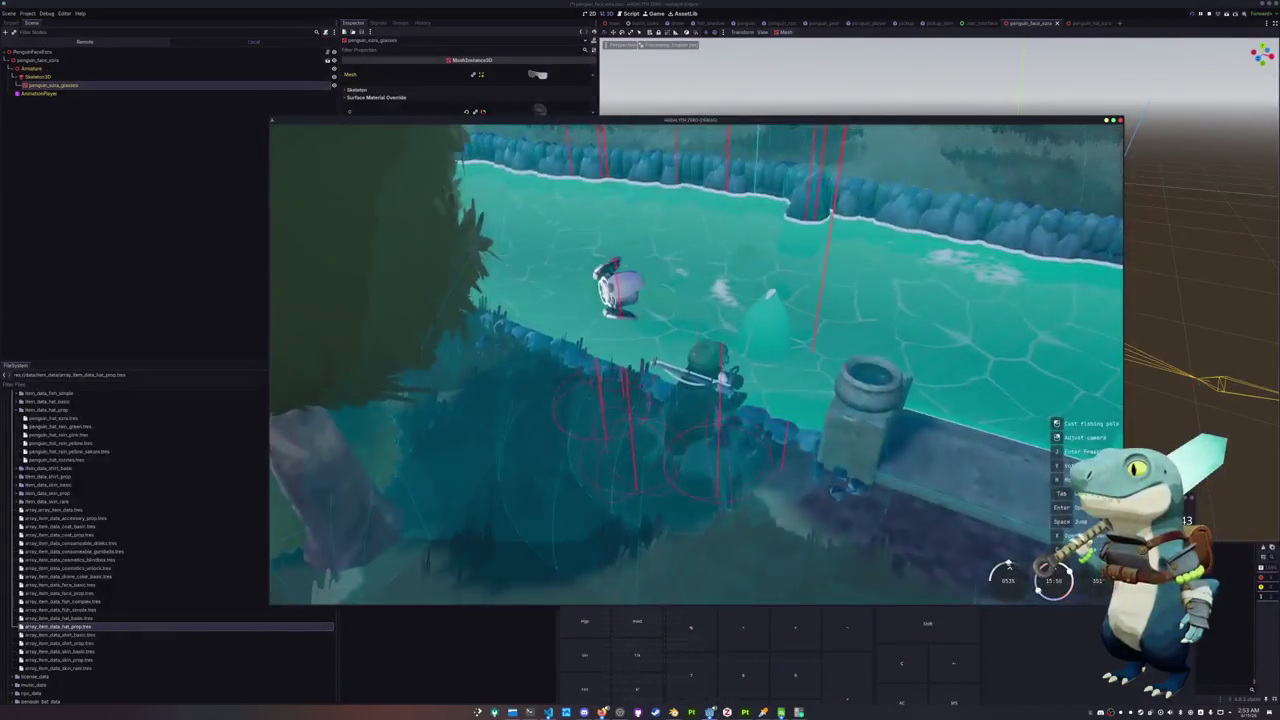
Walk along the bank, cast into the river, and begin entering the fishing arrows
key("w")
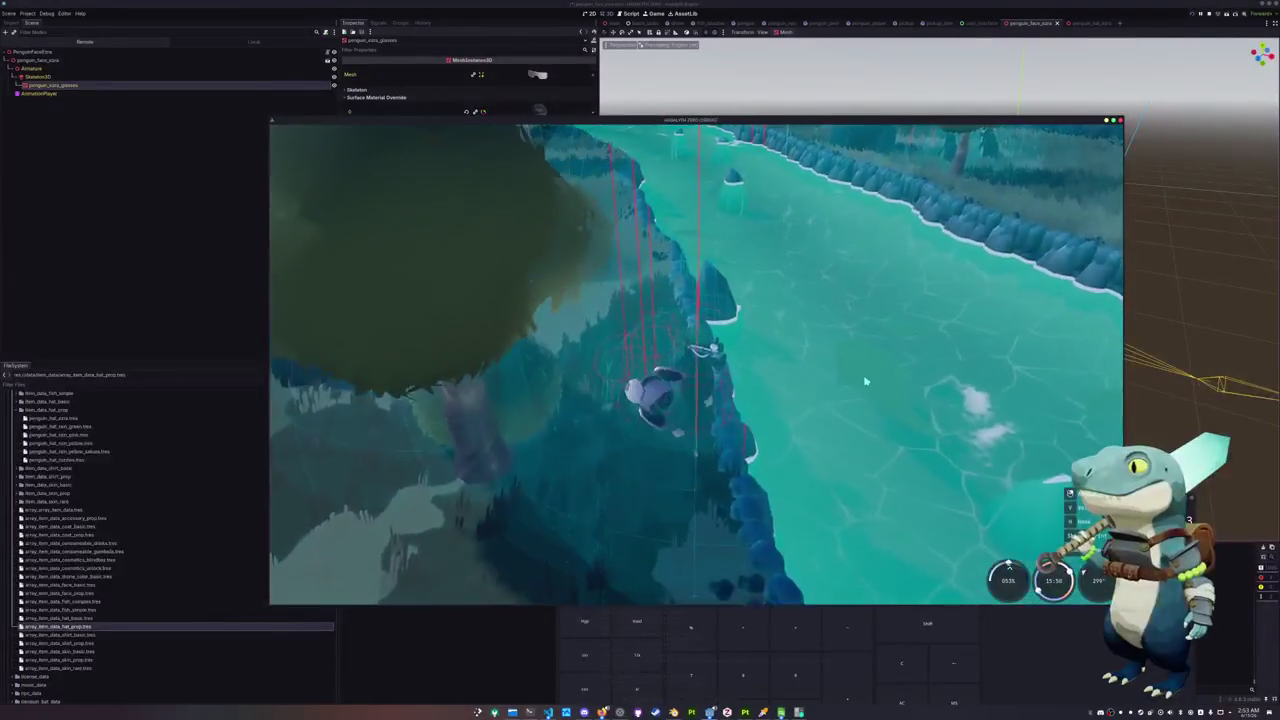
left_click(831, 364)
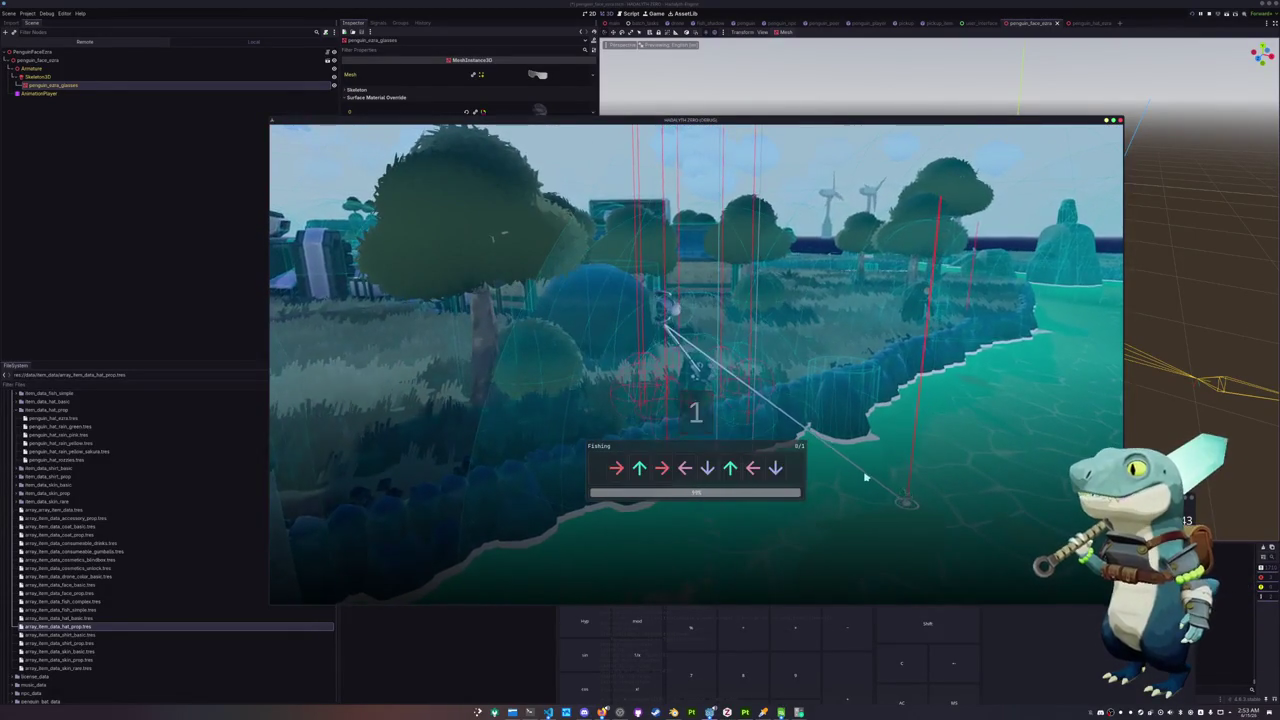
key("Right")
key("Up")
key("Right")
key("Left")
key("Down")
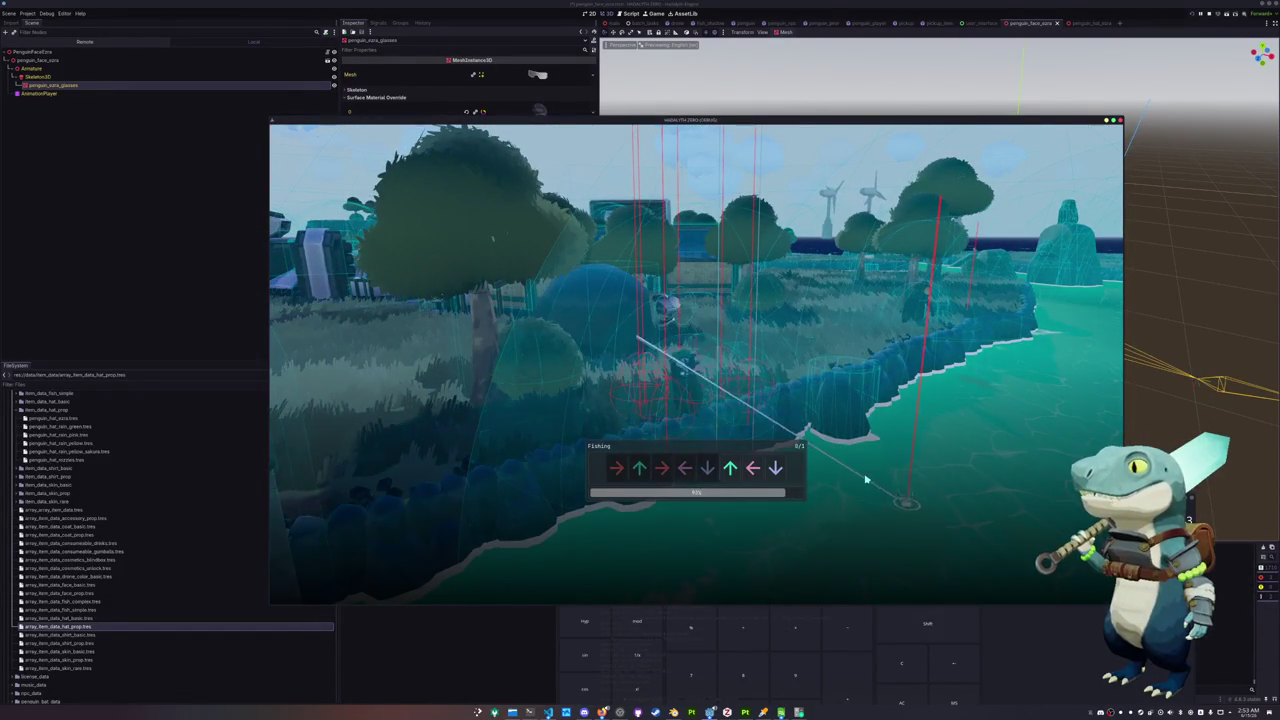
Enter the remaining arrows to land the fish, then stop the game with F8
key("Up")
key("Left")
key("Down")
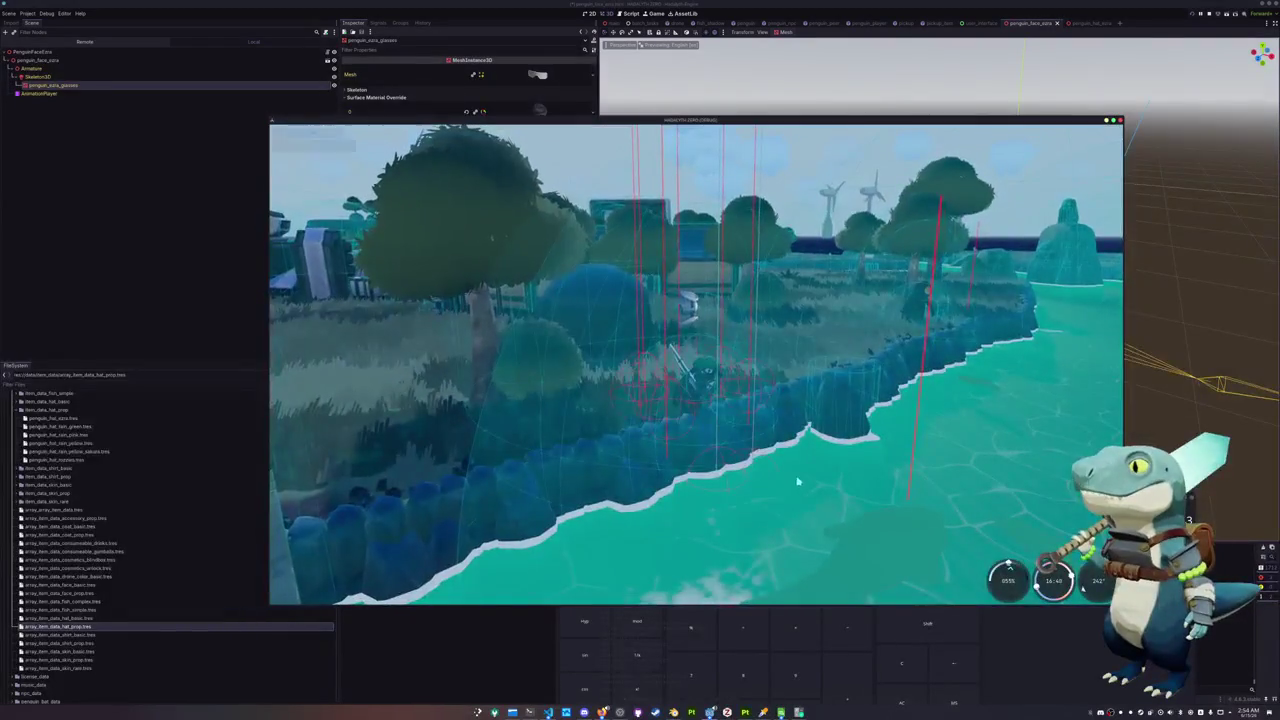
key("F8")
Clear the editor's Output log and bring the running game window back to the front
scroll(756, 356, "down", 3)
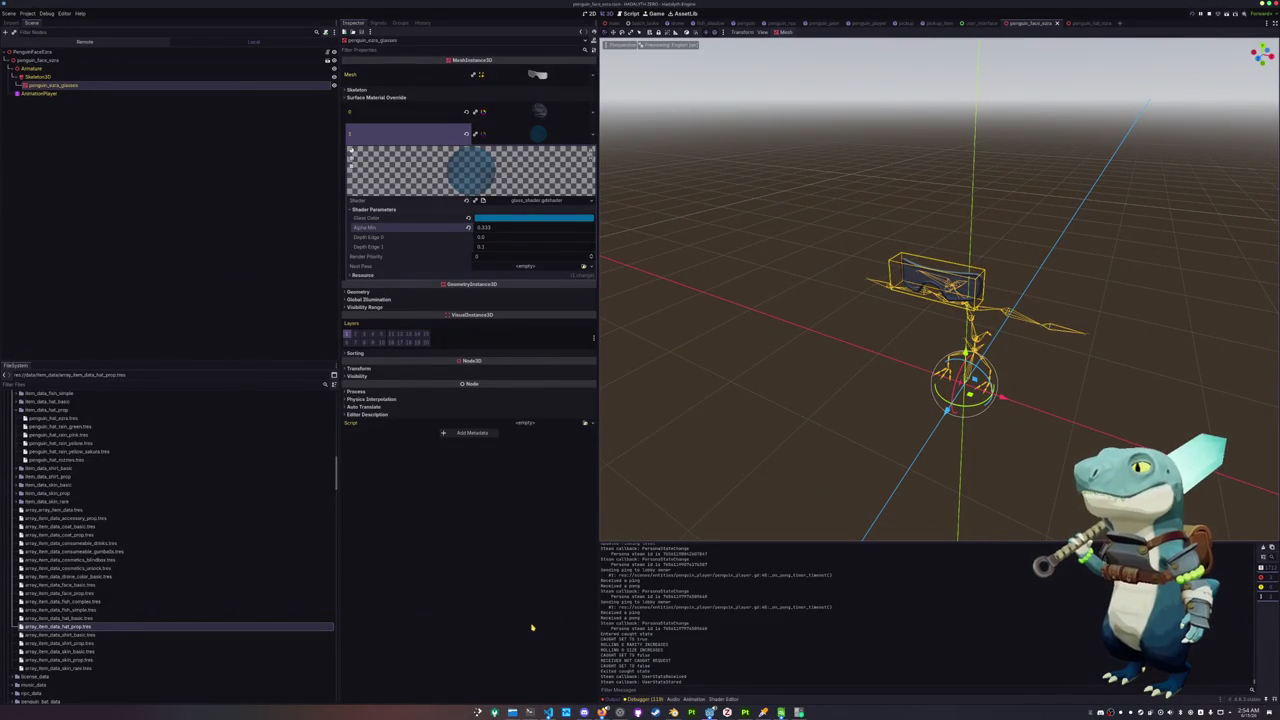
key("alt+Tab")
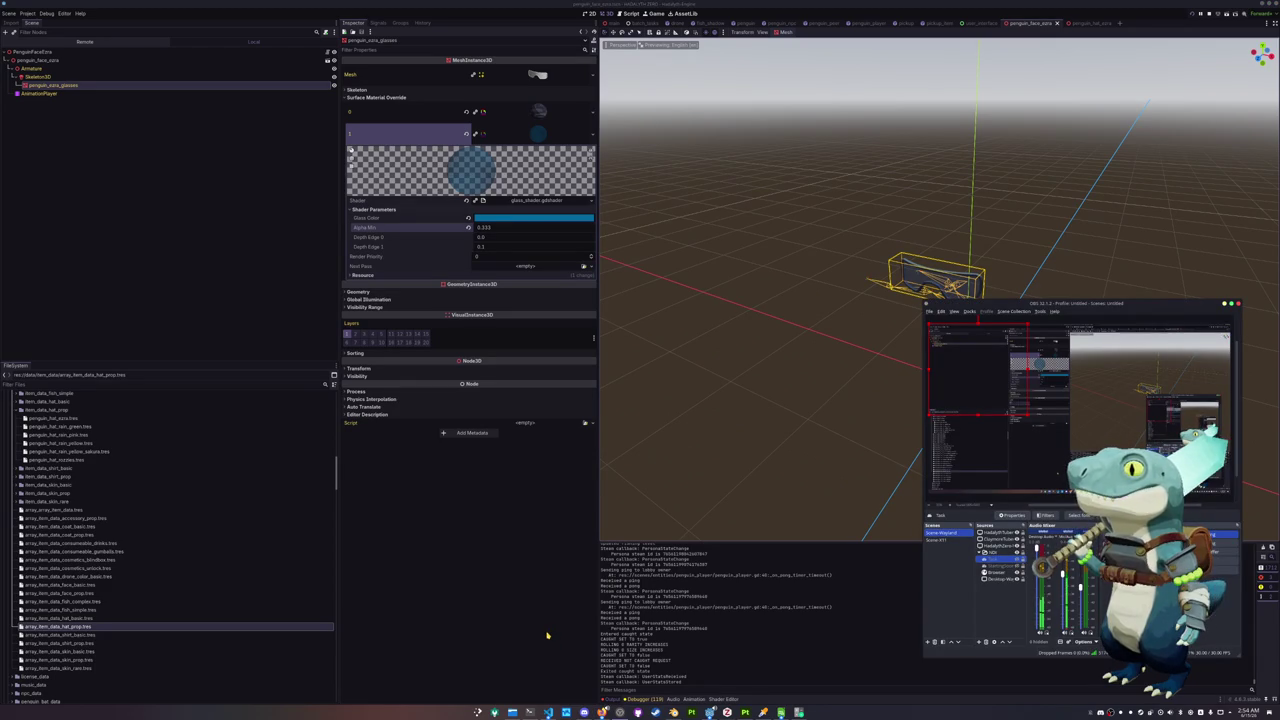
key("alt+Tab")
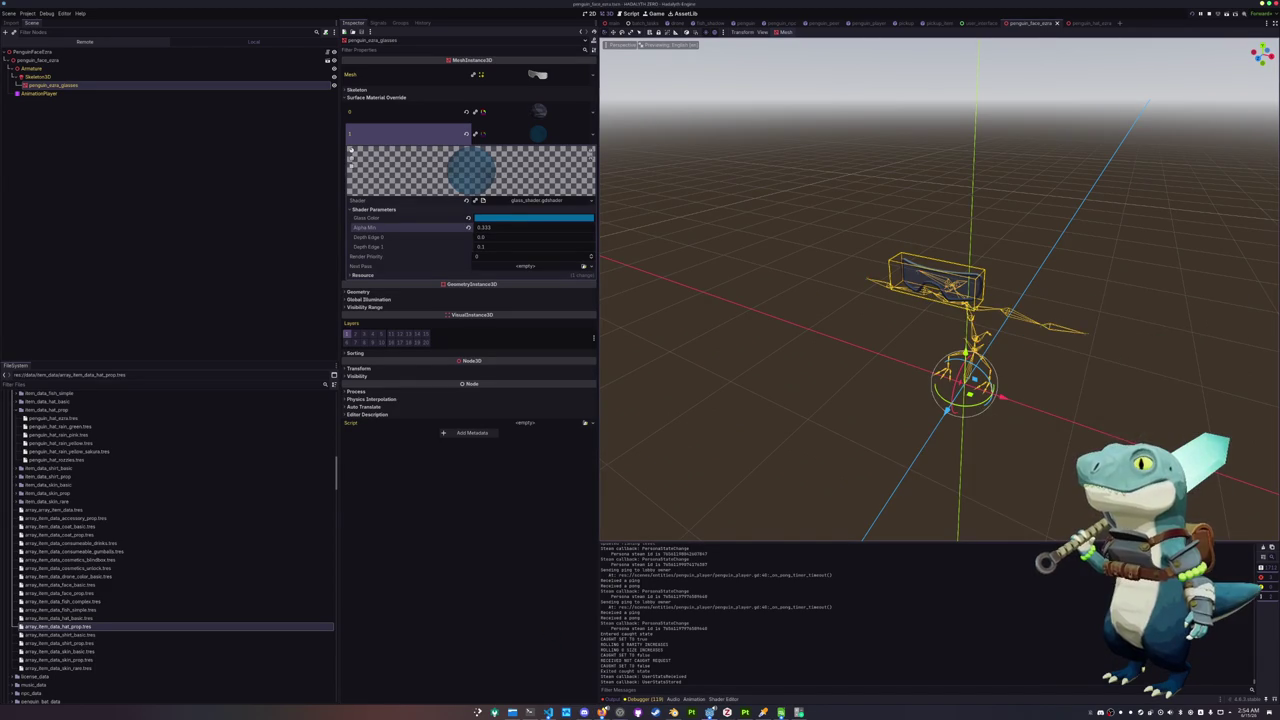
left_click(1265, 549)
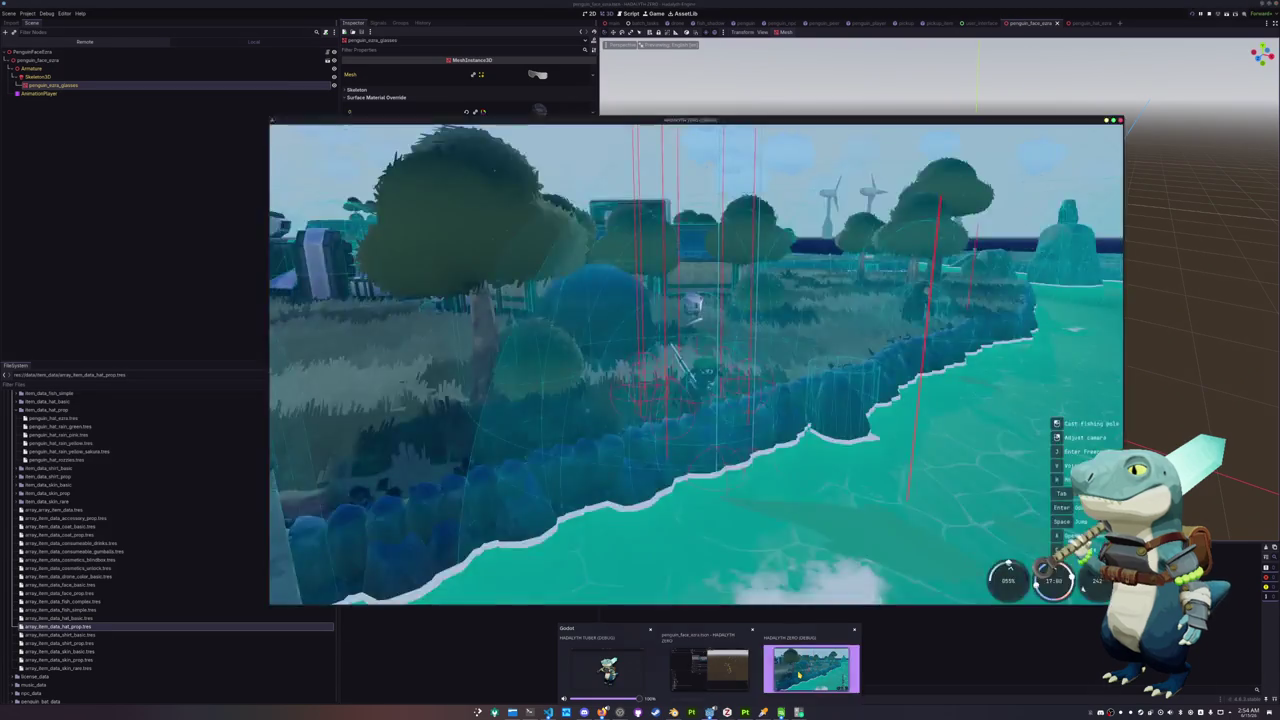
mouse_move(709, 712)
left_click(812, 668)
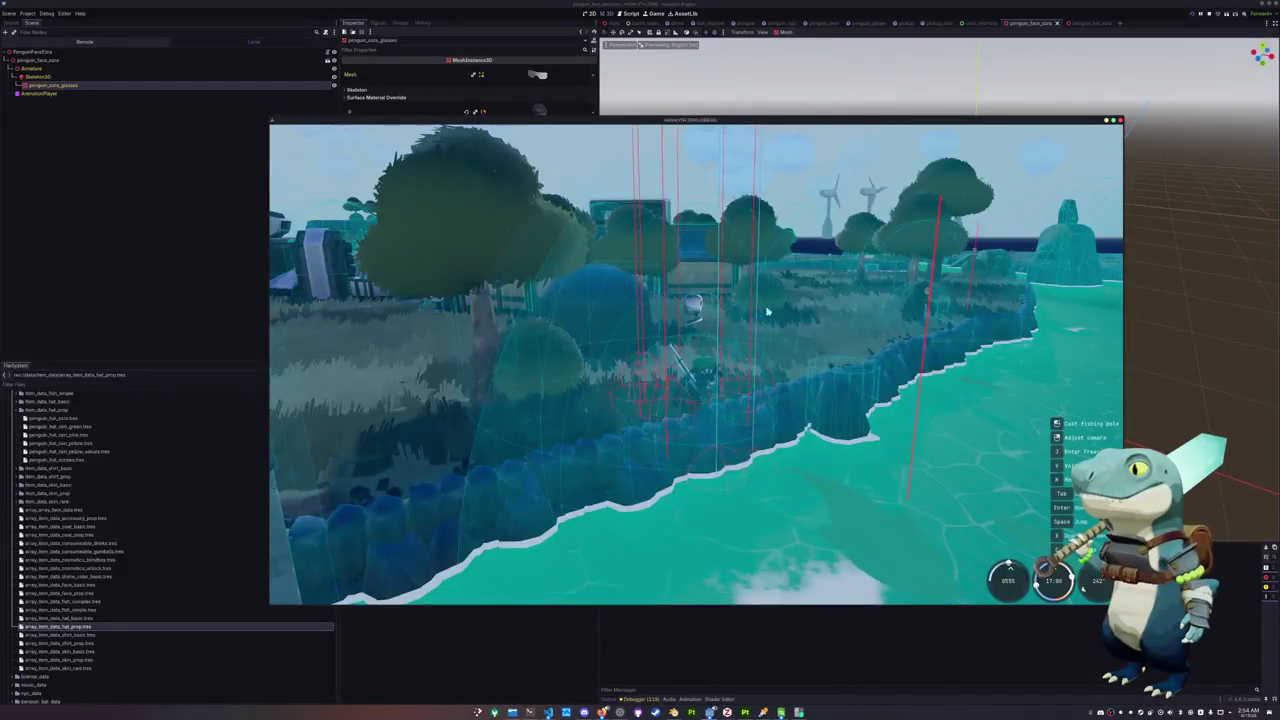
Show the game's Penguin cosmetics page and place KCalc beside it
left_click_drag(835, 124, 592, 35)
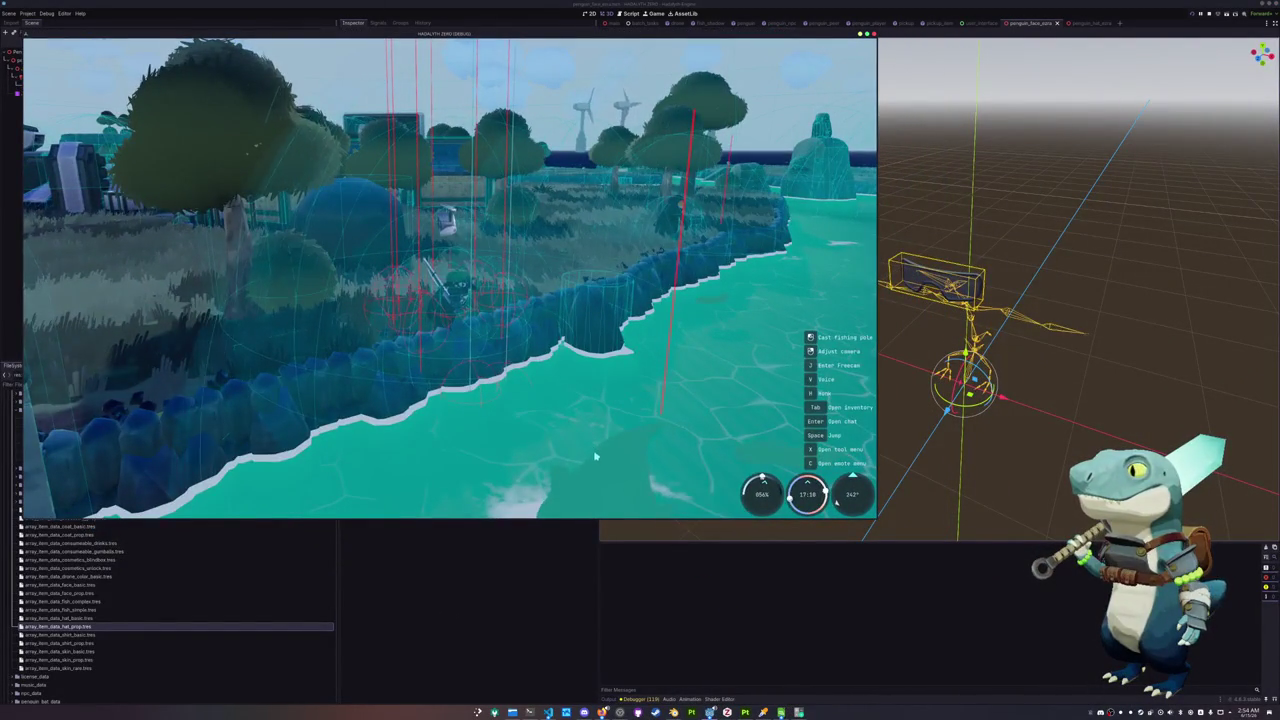
key("Tab")
left_click(503, 50)
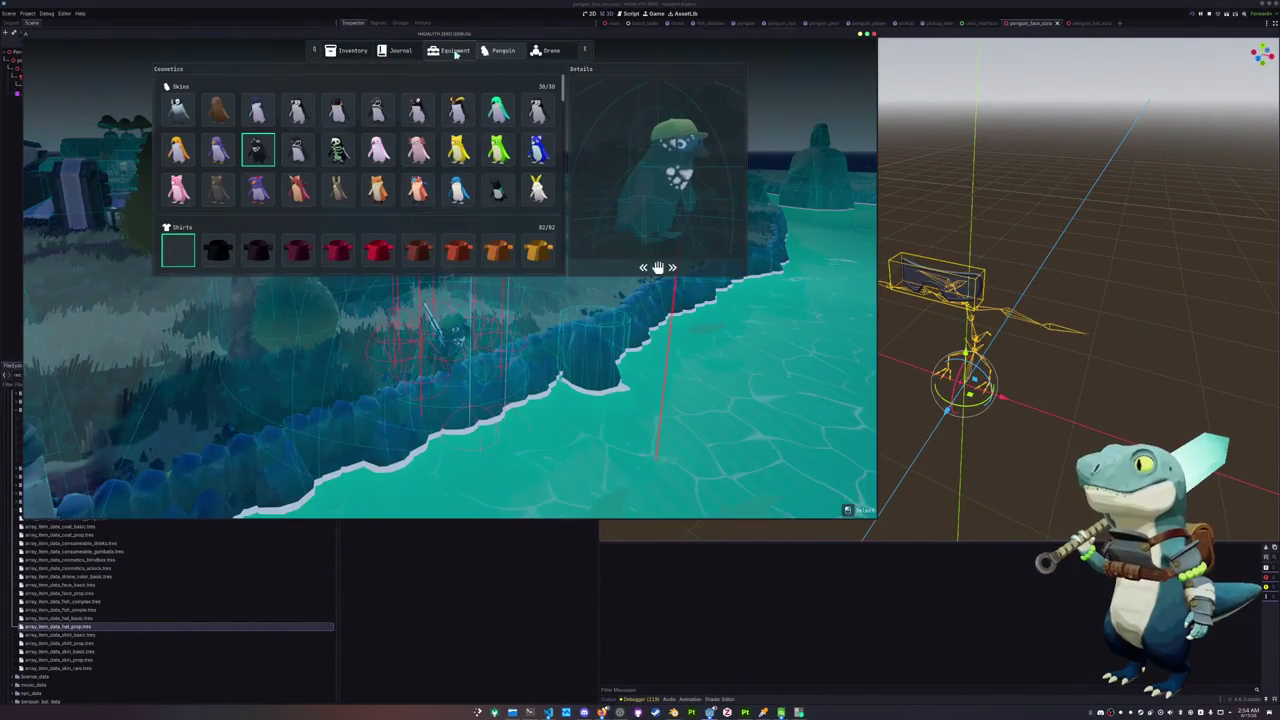
key("XF86Calculator")
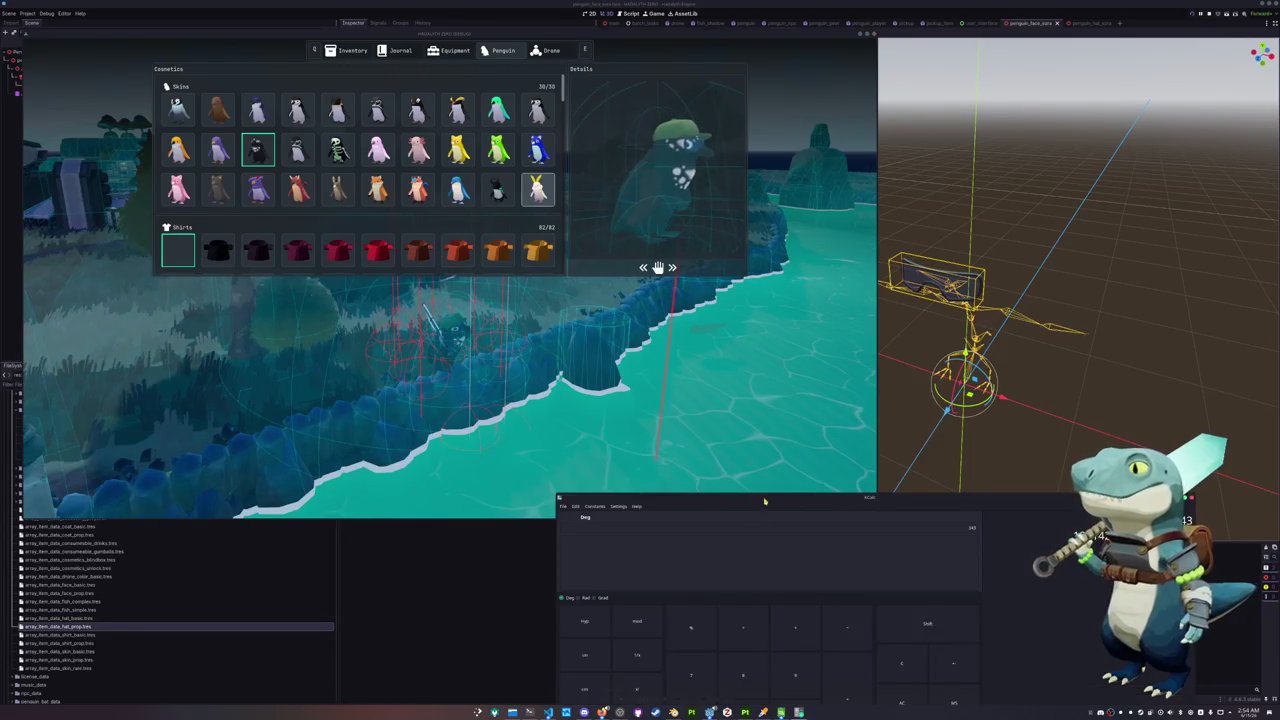
left_click_drag(785, 500, 829, 316)
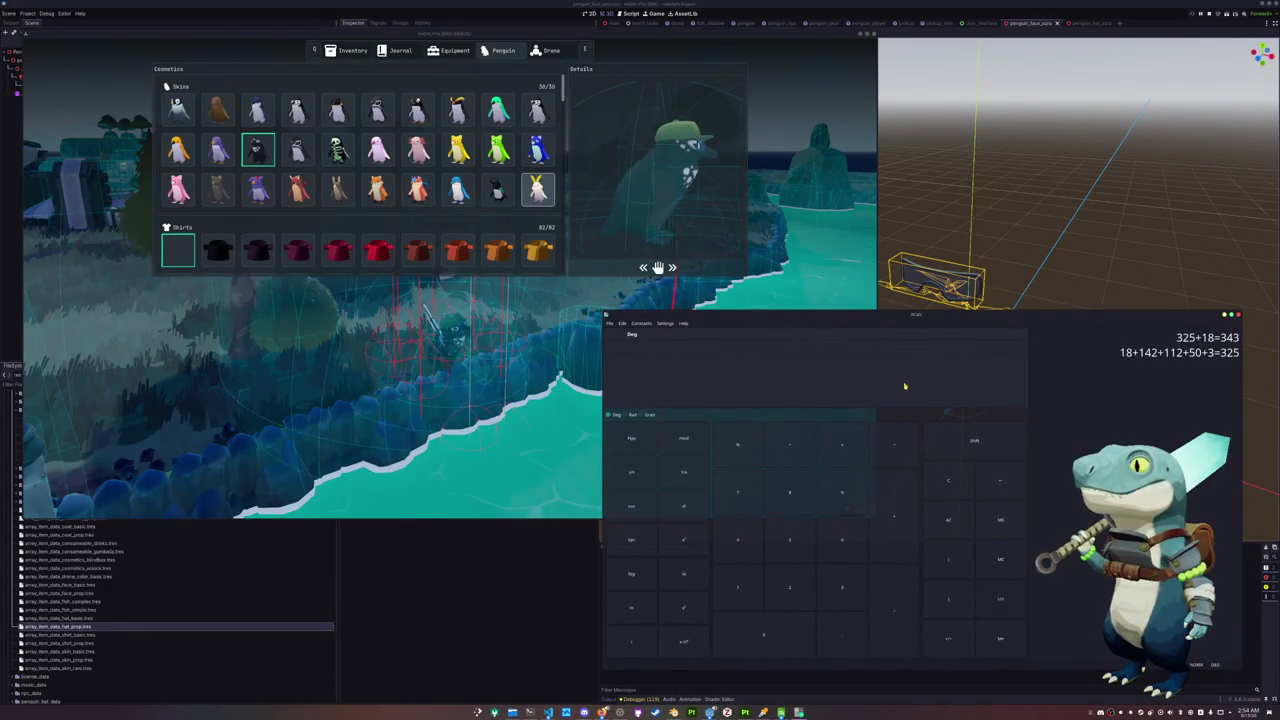
Start the tally at 30 and add the 46 coats and 87 hats while scrolling the grid
type("30")
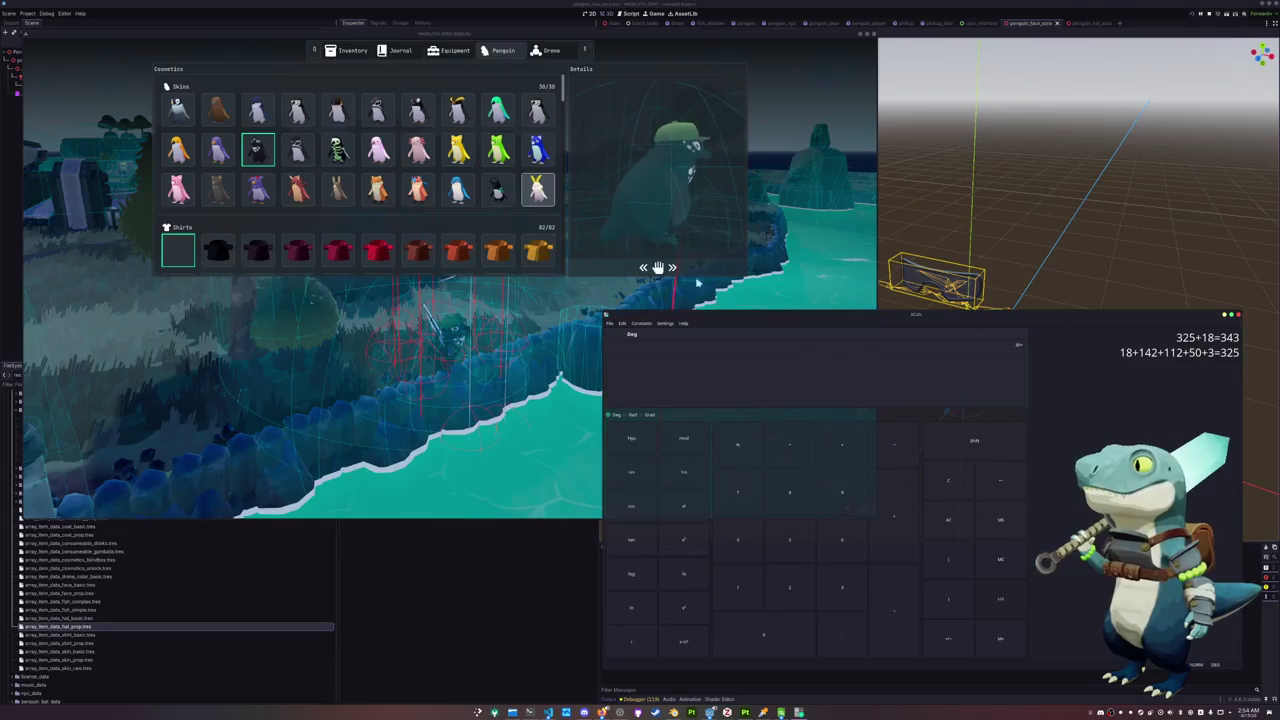
key("Down")
key("Down")
key("Down")
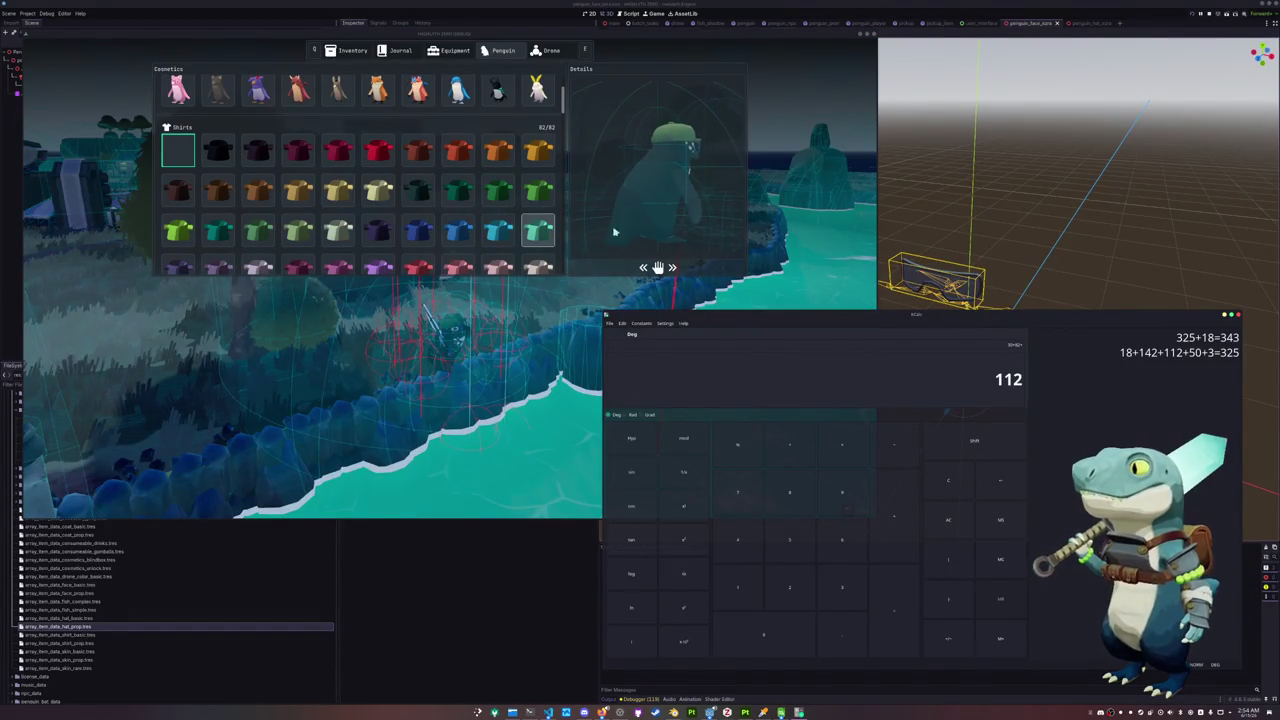
scroll(565, 194, "down", 2)
scroll(564, 197, "down", 3)
scroll(563, 200, "down", 3)
scroll(561, 204, "down", 2)
scroll(561, 204, "down", 1)
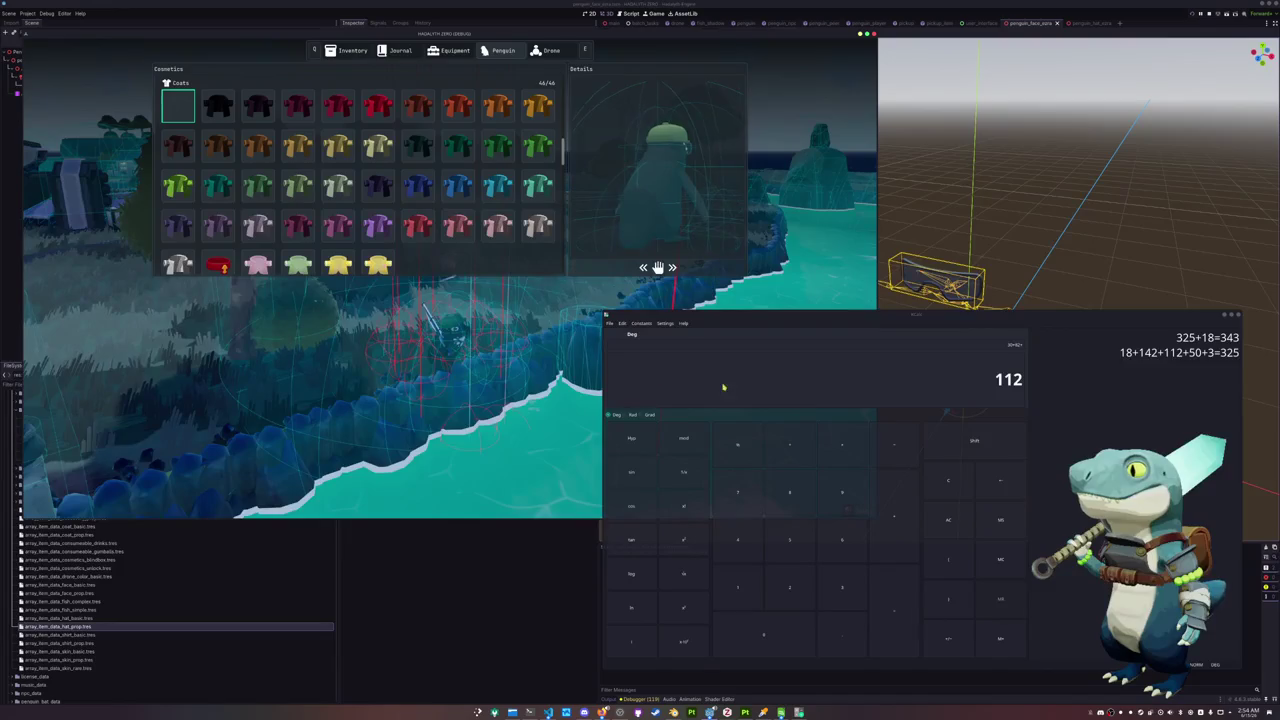
type("+46")
key("Return")
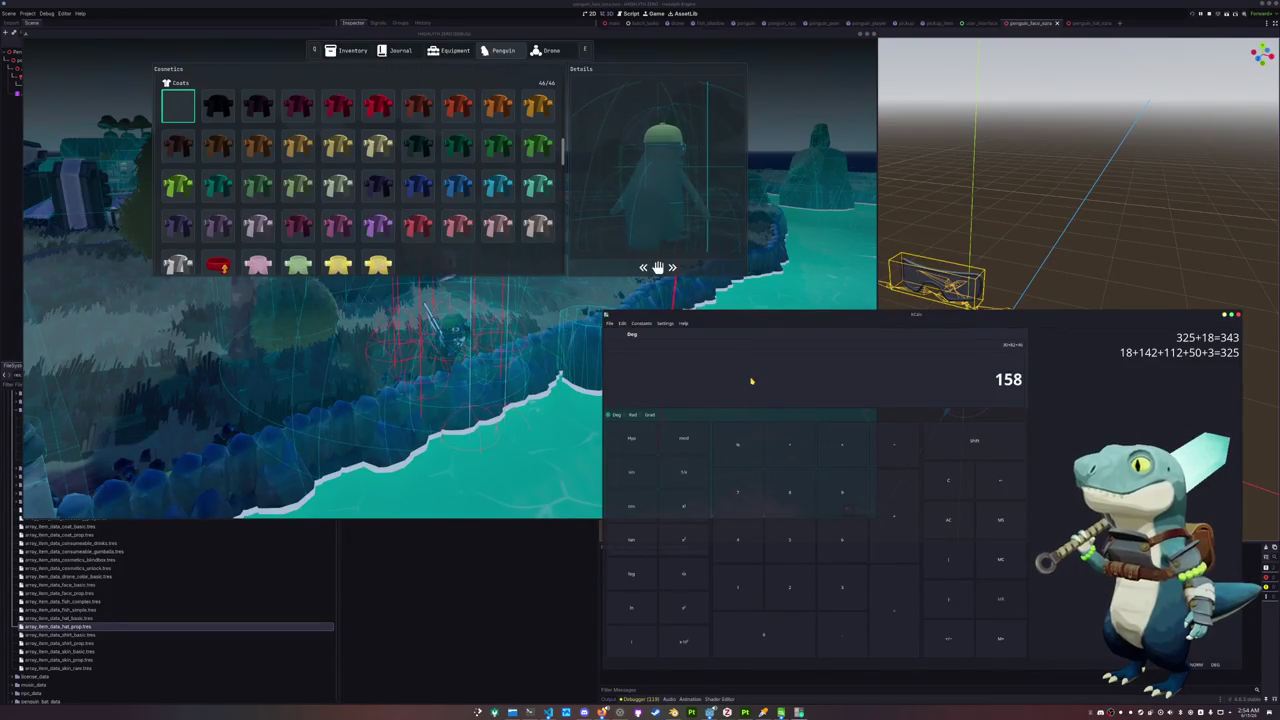
scroll(534, 194, "down", 4)
scroll(529, 209, "down", 4)
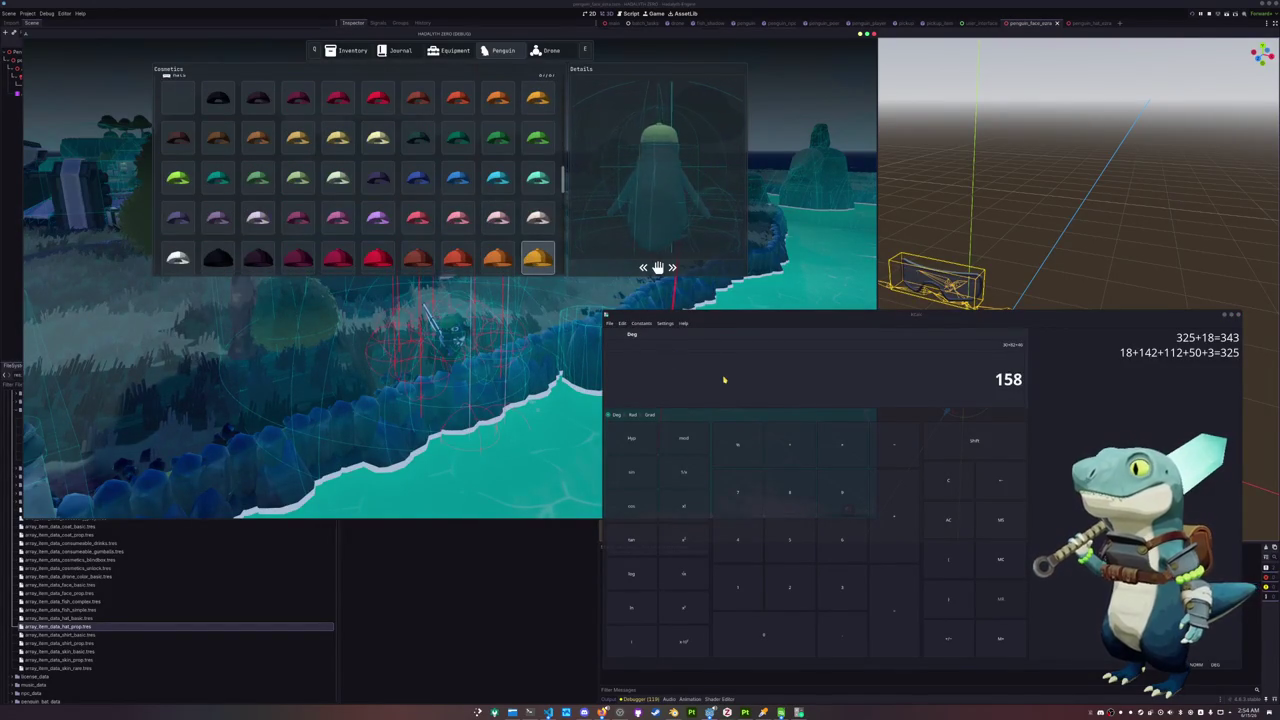
type("+87")
key("Return")
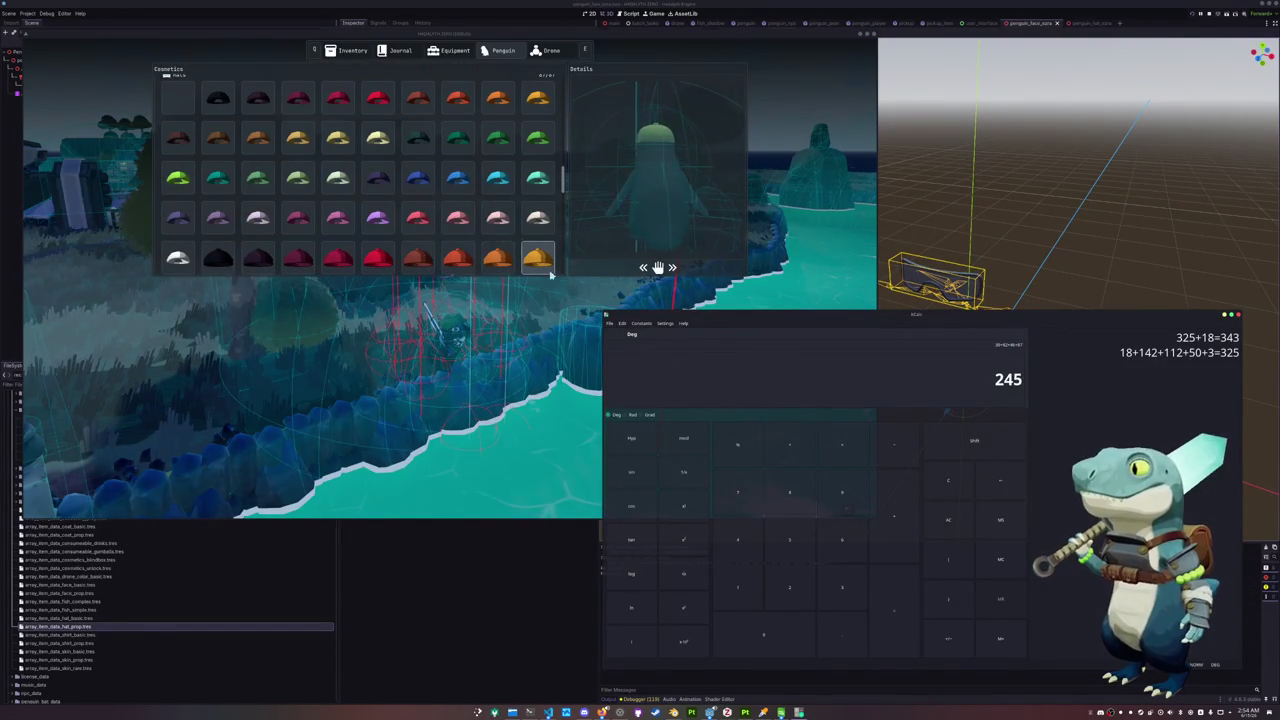
Add the 83 glasses, 4 accessories and 3 sizes for a final total of 335
scroll(517, 240, "down", 3)
scroll(517, 240, "down", 3)
left_click(553, 268)
left_click(892, 388)
type("+83")
key("Return")
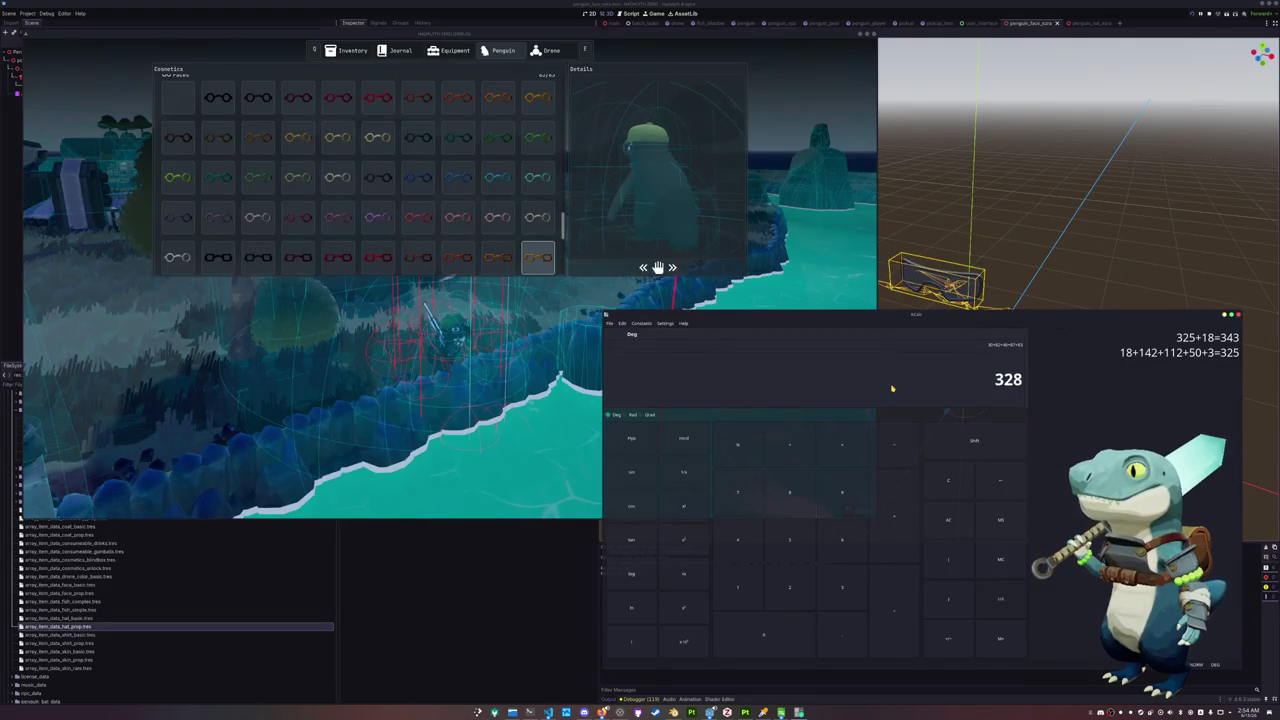
scroll(535, 200, "down", 3)
scroll(540, 225, "down", 2)
type("+4")
key("Return")
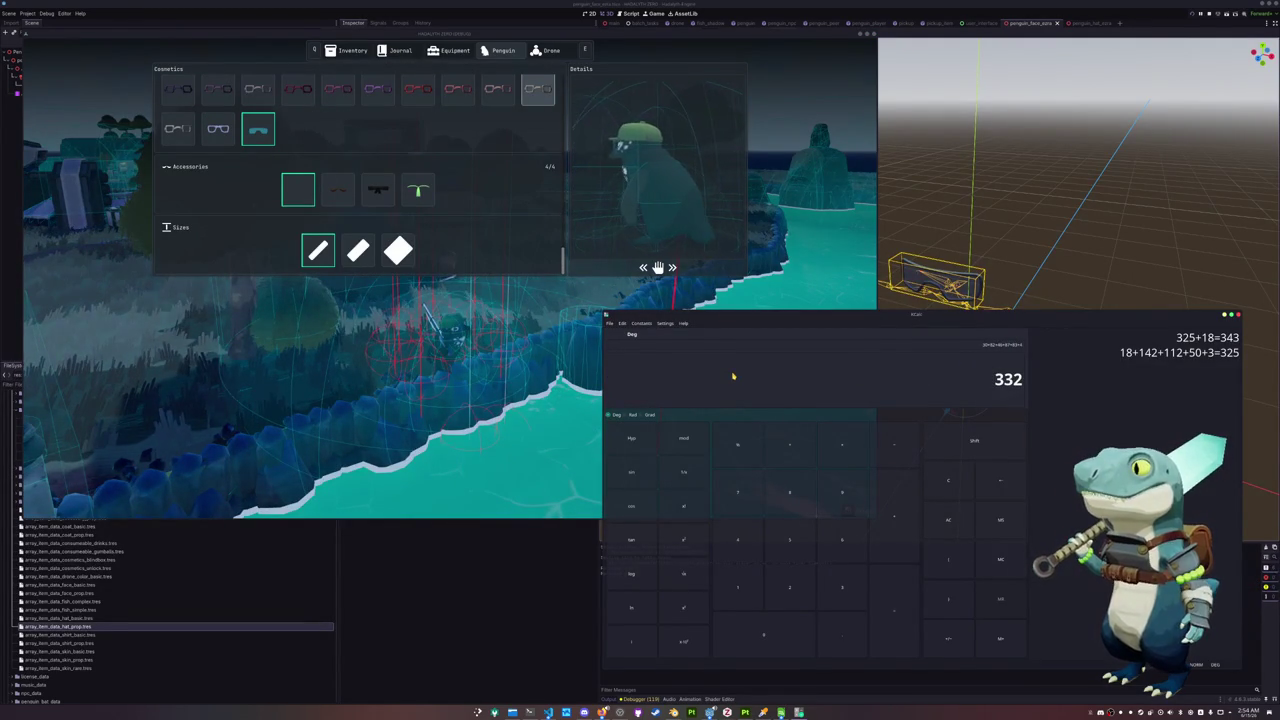
type("+3")
key("Return")
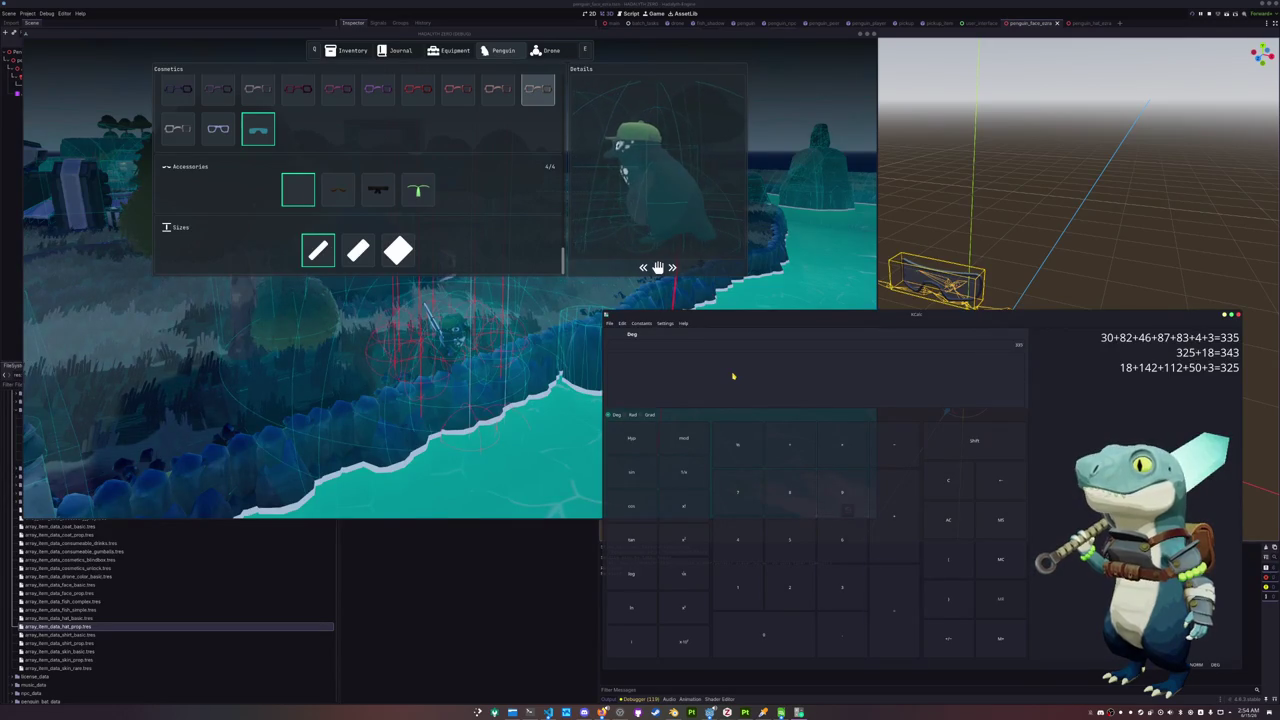
scroll(548, 238, "down", 3)
scroll(540, 236, "down", 3)
scroll(538, 236, "down", 3)
scroll(538, 236, "down", 3)
scroll(538, 236, "down", 3)
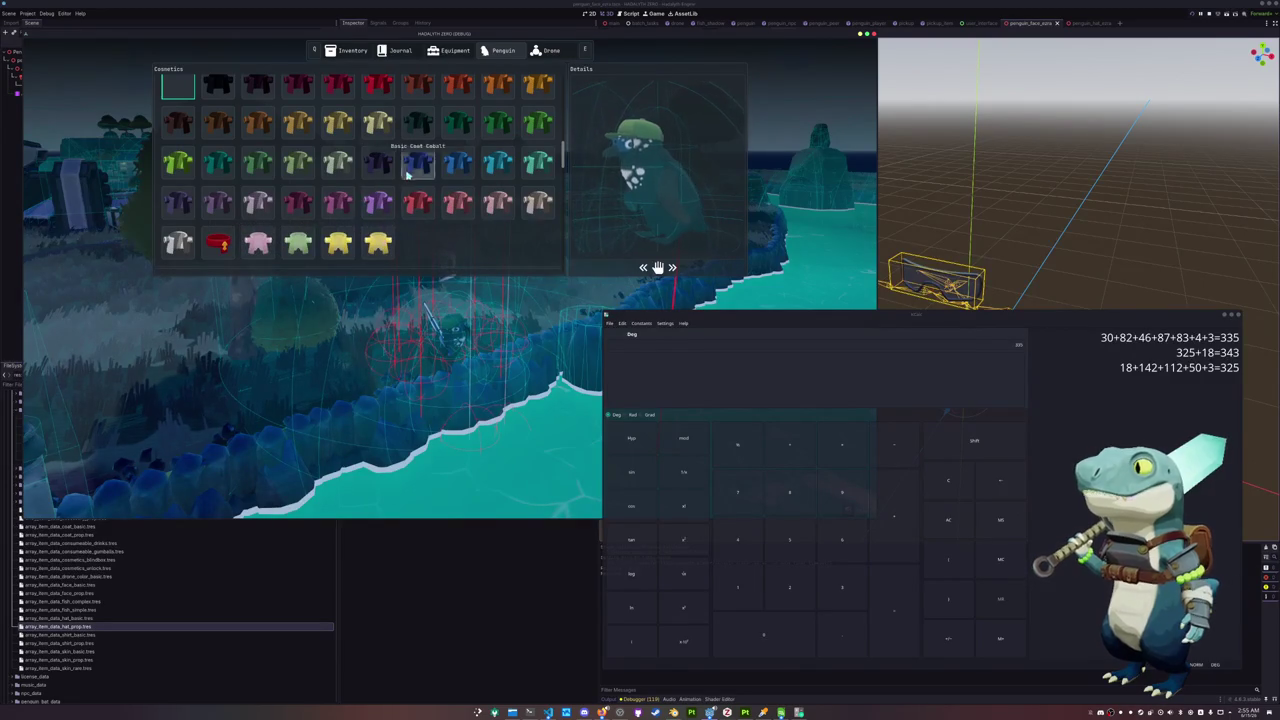
Preview the green, yellow and pink coats on the penguin, removing the coat in between
left_click(258, 243)
left_click(298, 243)
left_click(338, 243)
left_click(258, 243)
left_click(338, 243)
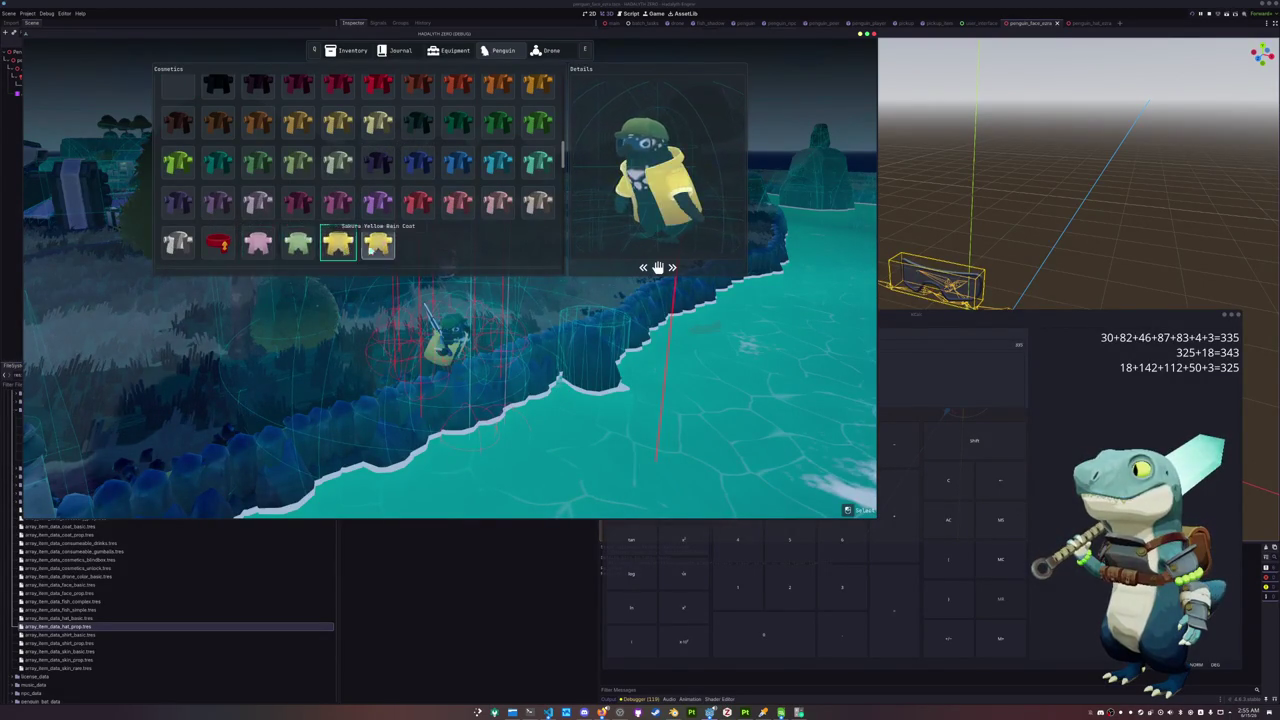
scroll(281, 252, "up", 1)
left_click(177, 158)
scroll(258, 230, "down", 2)
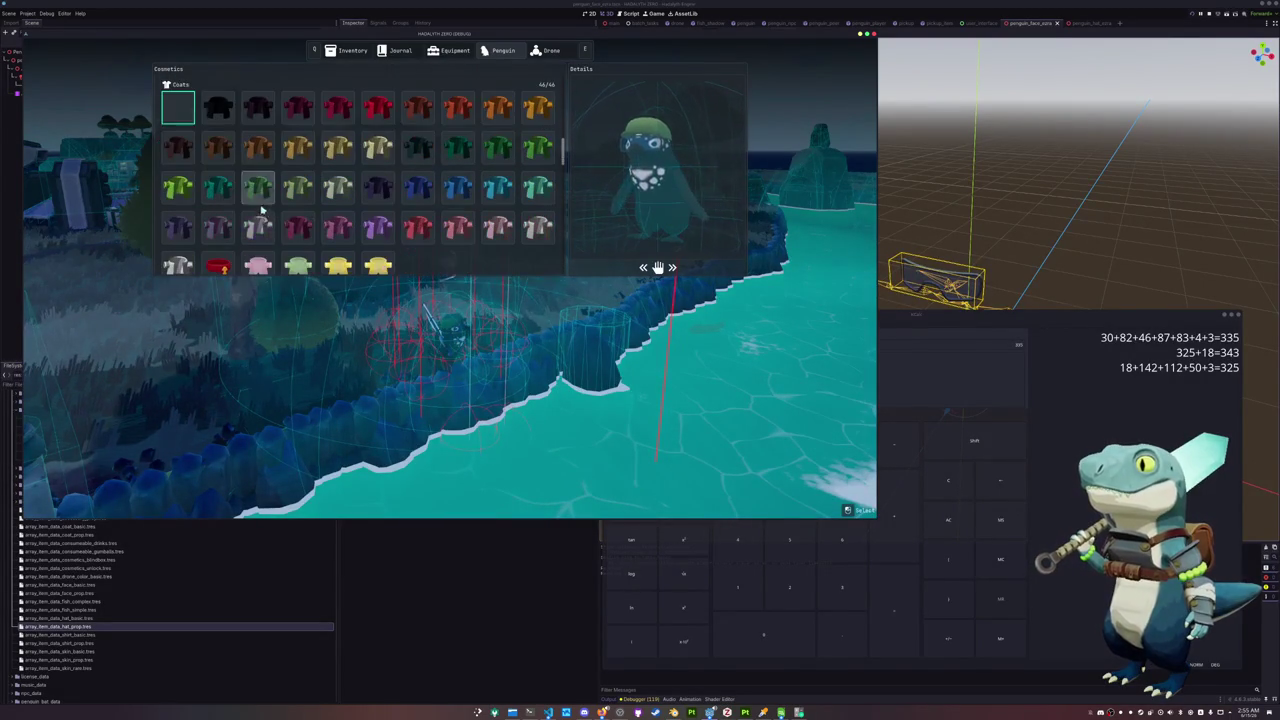
left_click(258, 260)
Put the red scarf on the penguin and equip the Zim Penguin skin
left_click(218, 258)
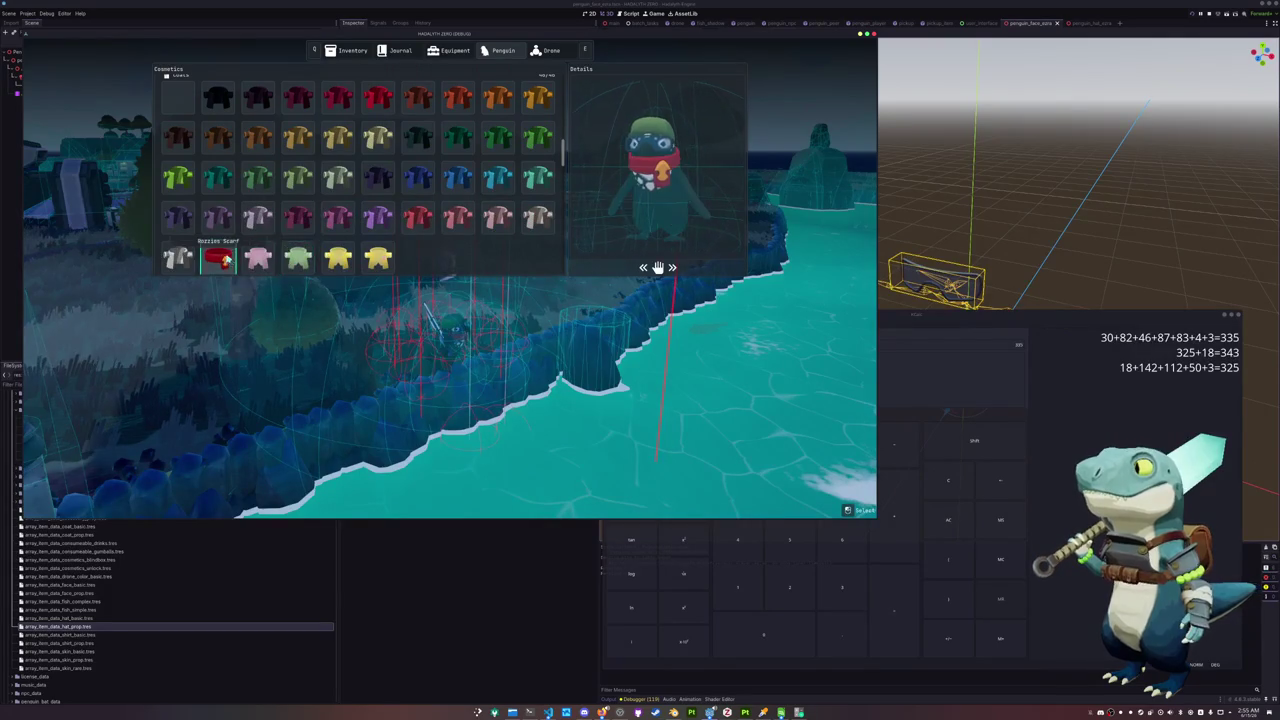
scroll(220, 150, "down", 2)
scroll(280, 180, "down", 2)
scroll(340, 200, "down", 2)
scroll(411, 229, "down", 2)
scroll(416, 224, "up", 2)
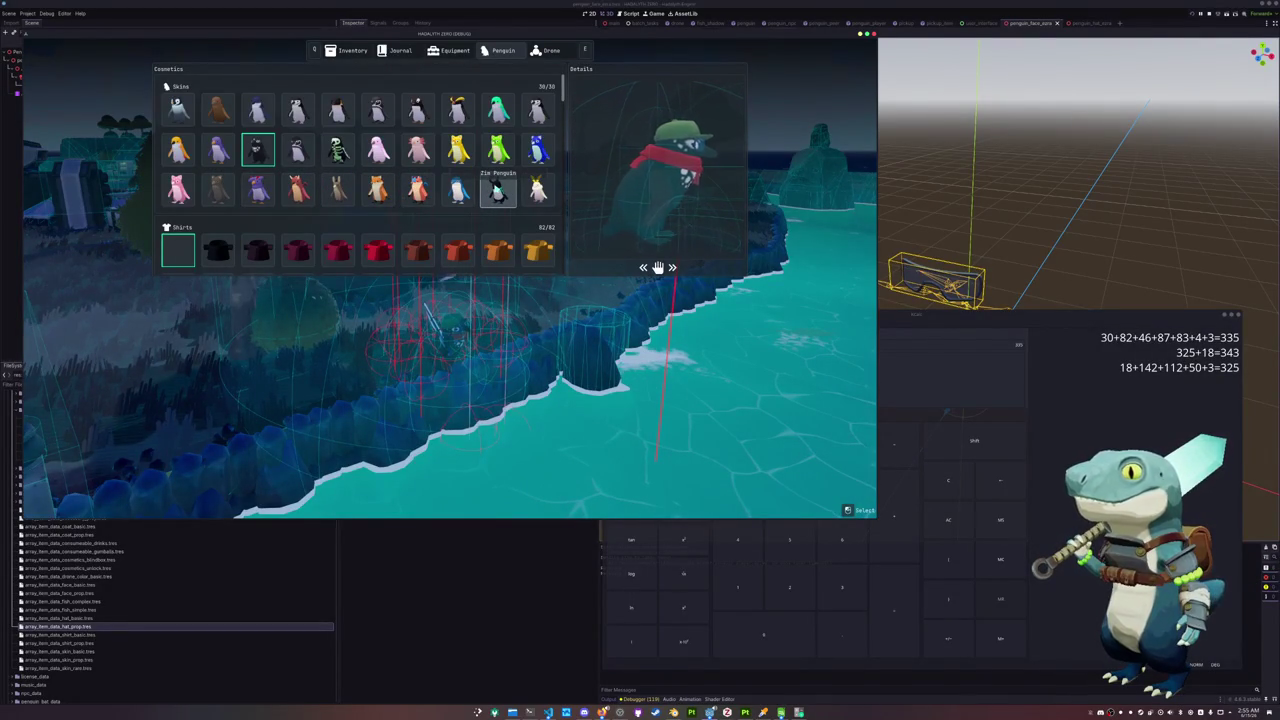
left_click(497, 191)
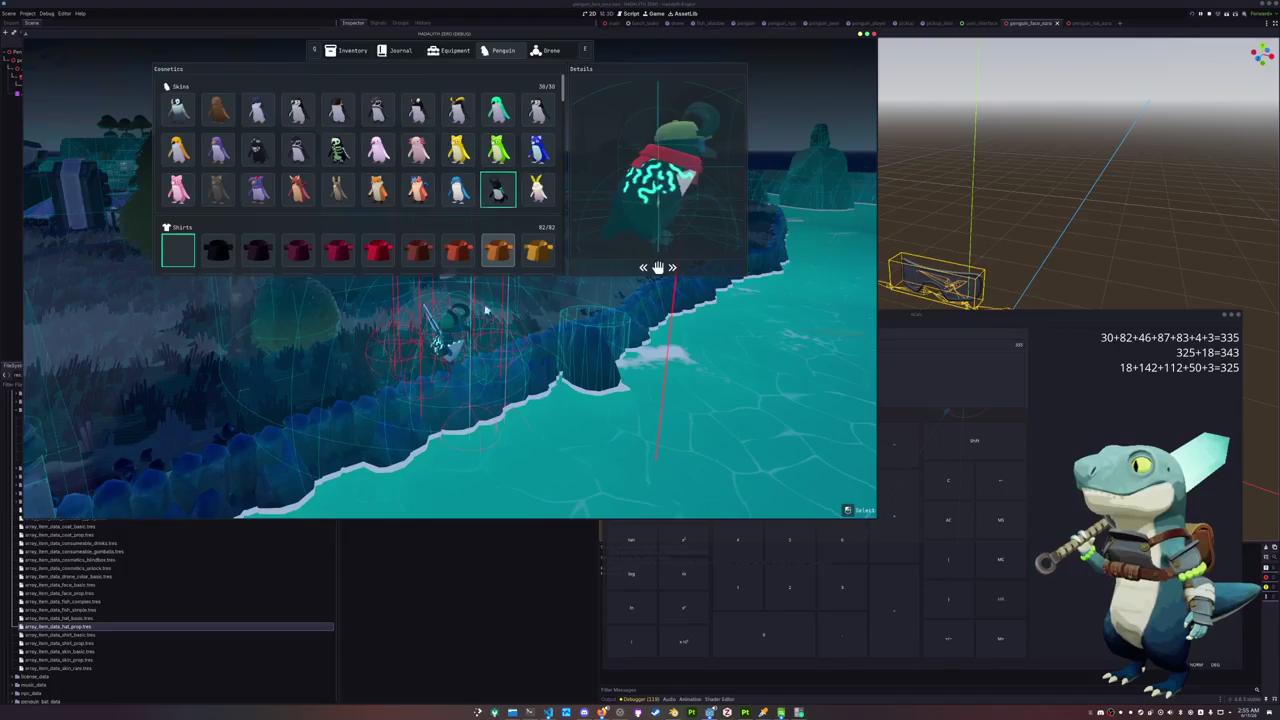
Walk to the river, cast, and reel in a Gala Shark, dismissing the catch result
key("Escape")
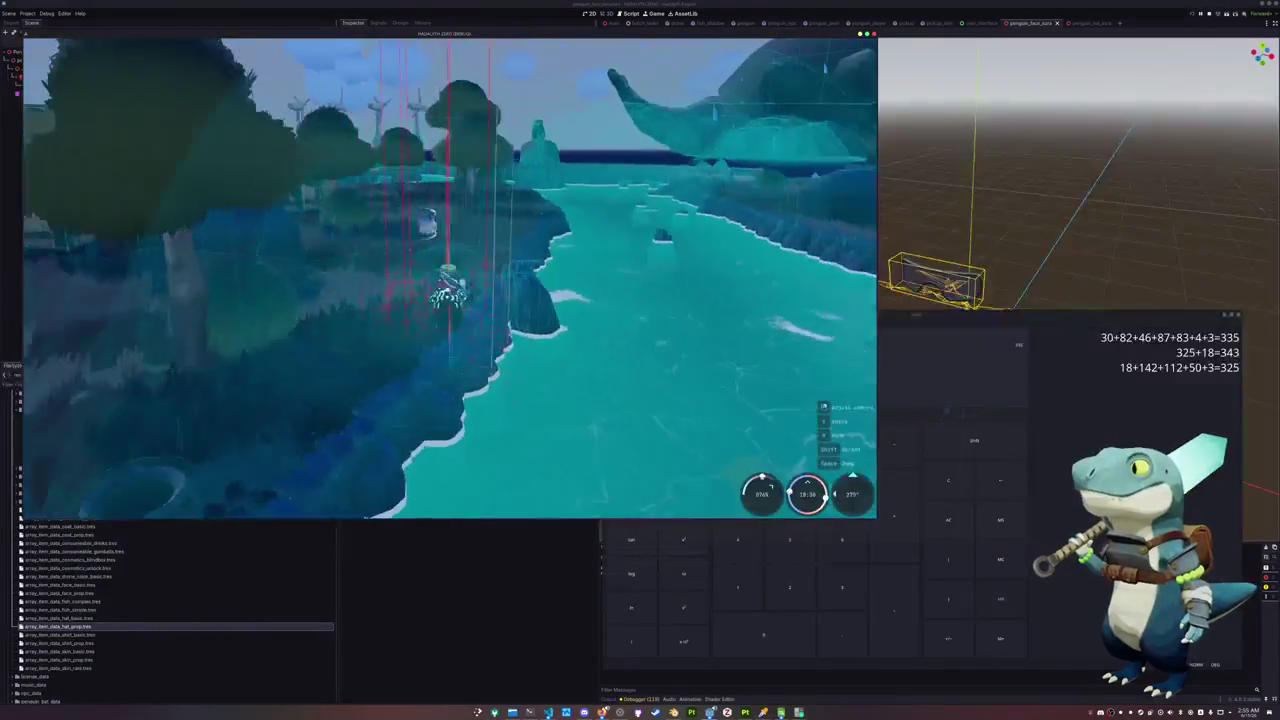
key("w")
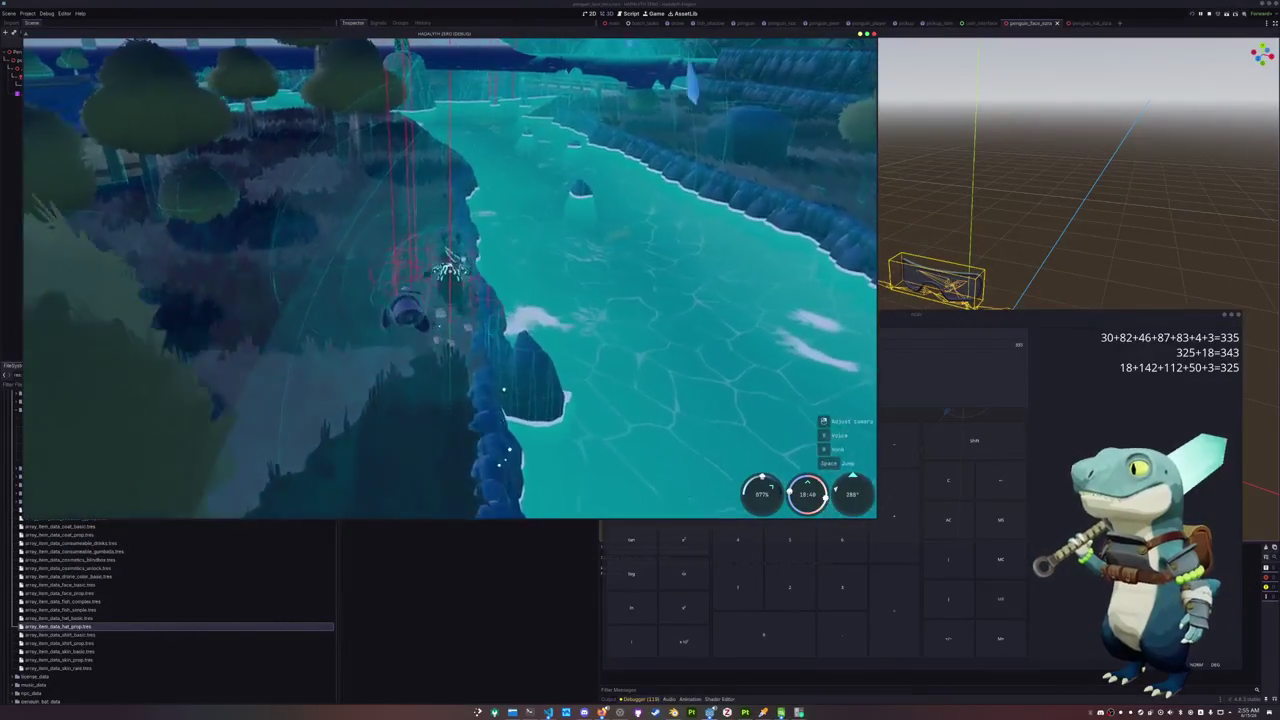
left_click(630, 350)
left_click(531, 388)
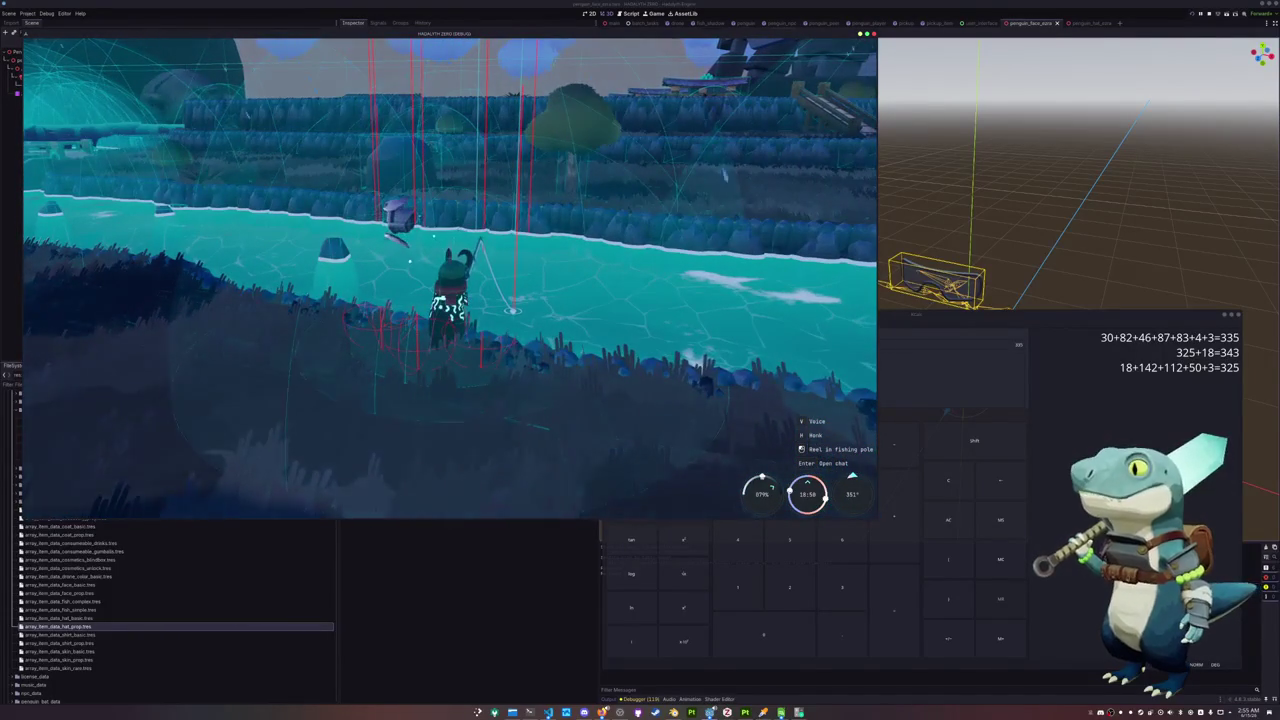
scroll(411, 297, "up", 2)
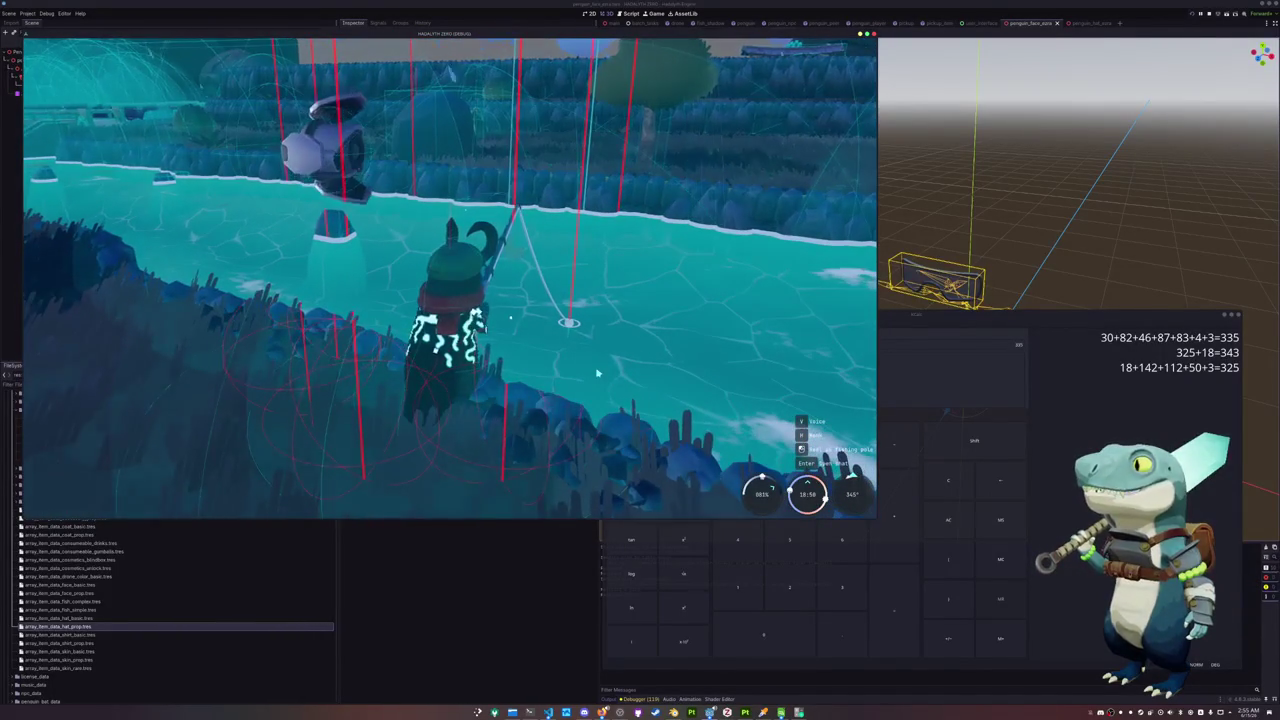
right_click_drag(597, 373, 597, 373)
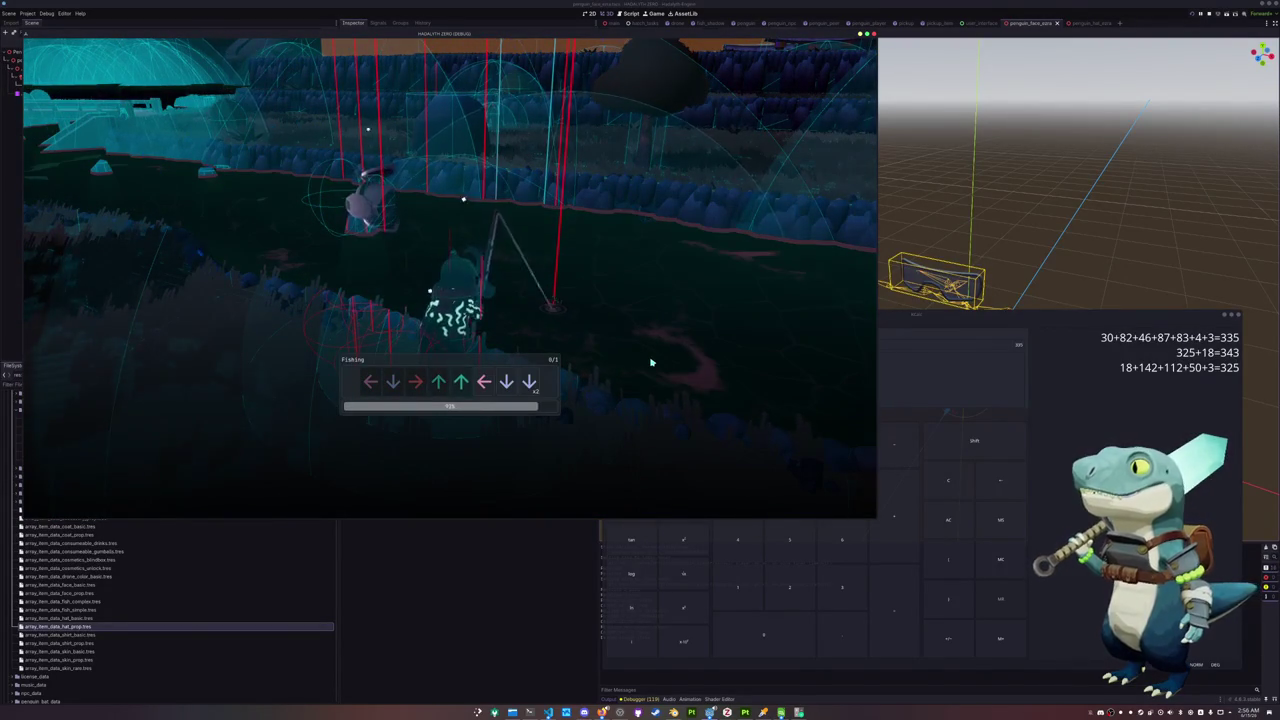
key("Down")
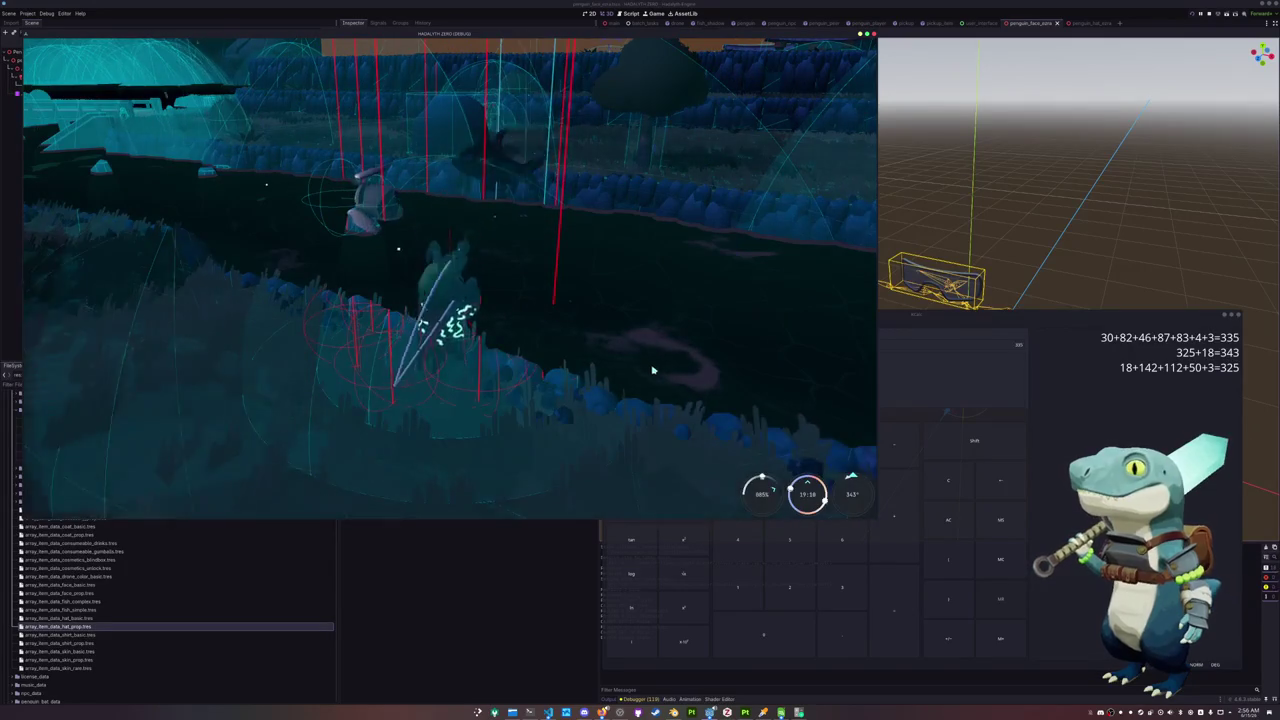
left_click(657, 374)
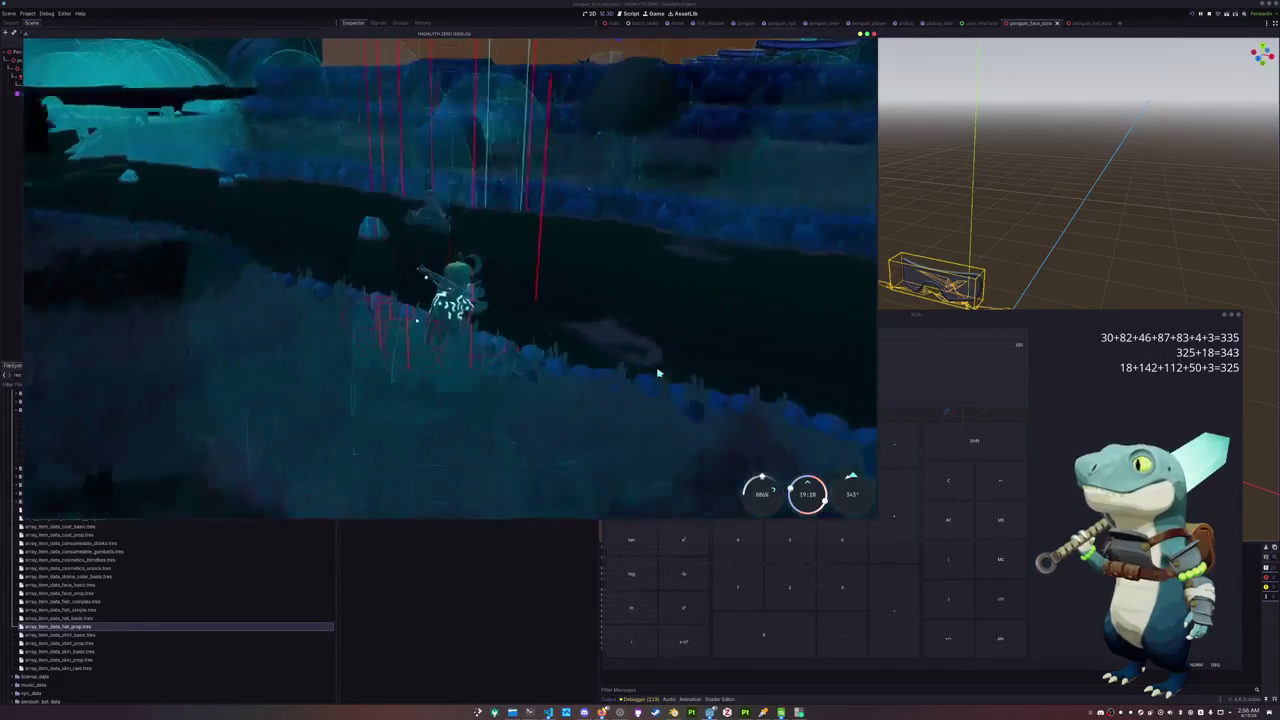
Swing the penguin's bat, then quit the game back to the editor
mouse_move(450, 300)
right_mouse_down()
mouse_move(101, 178)
mouse_move(630, 394)
mouse_move(514, 428)
mouse_move(527, 469)
mouse_move(532, 413)
right_mouse_up()
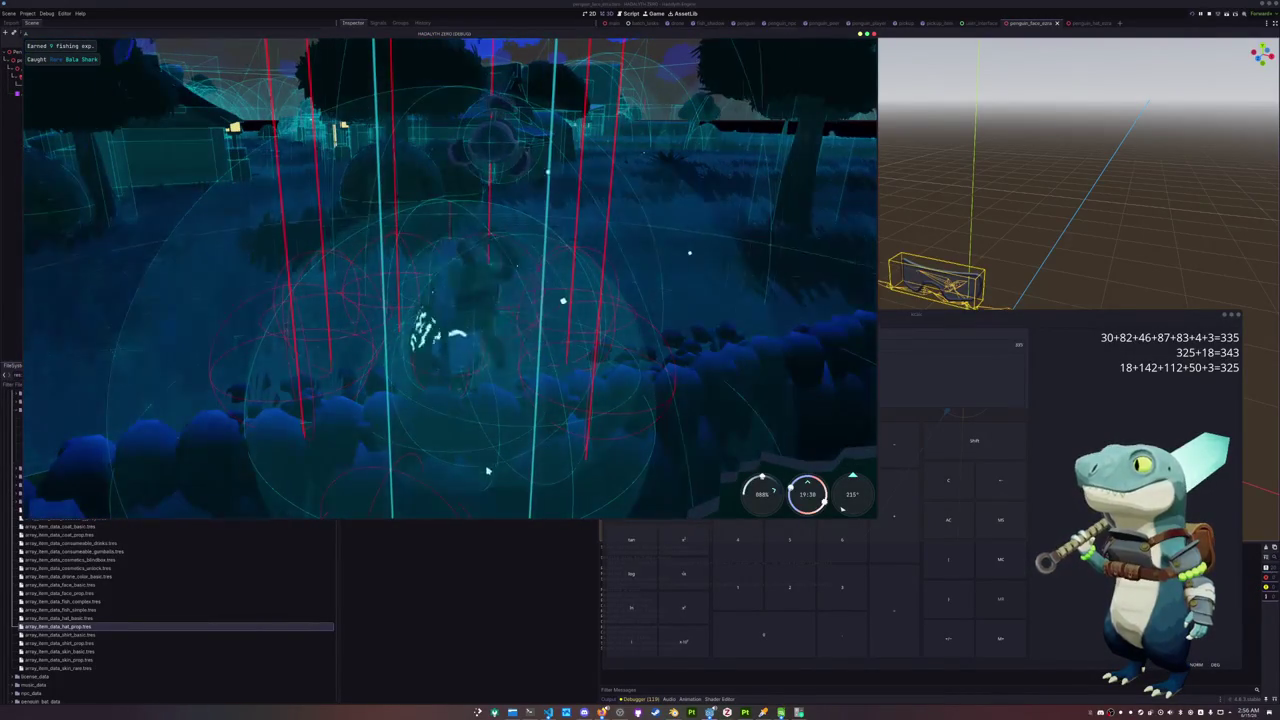
left_click(532, 413)
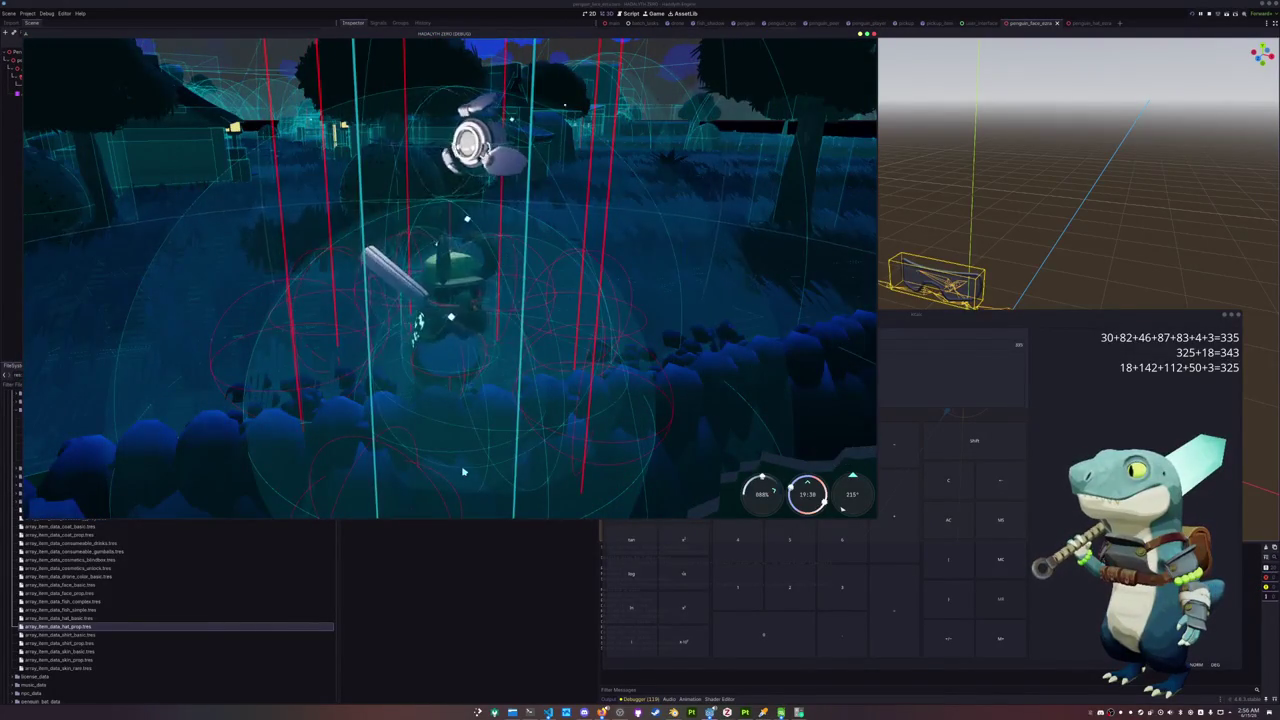
key("Escape")
left_click(449, 293)
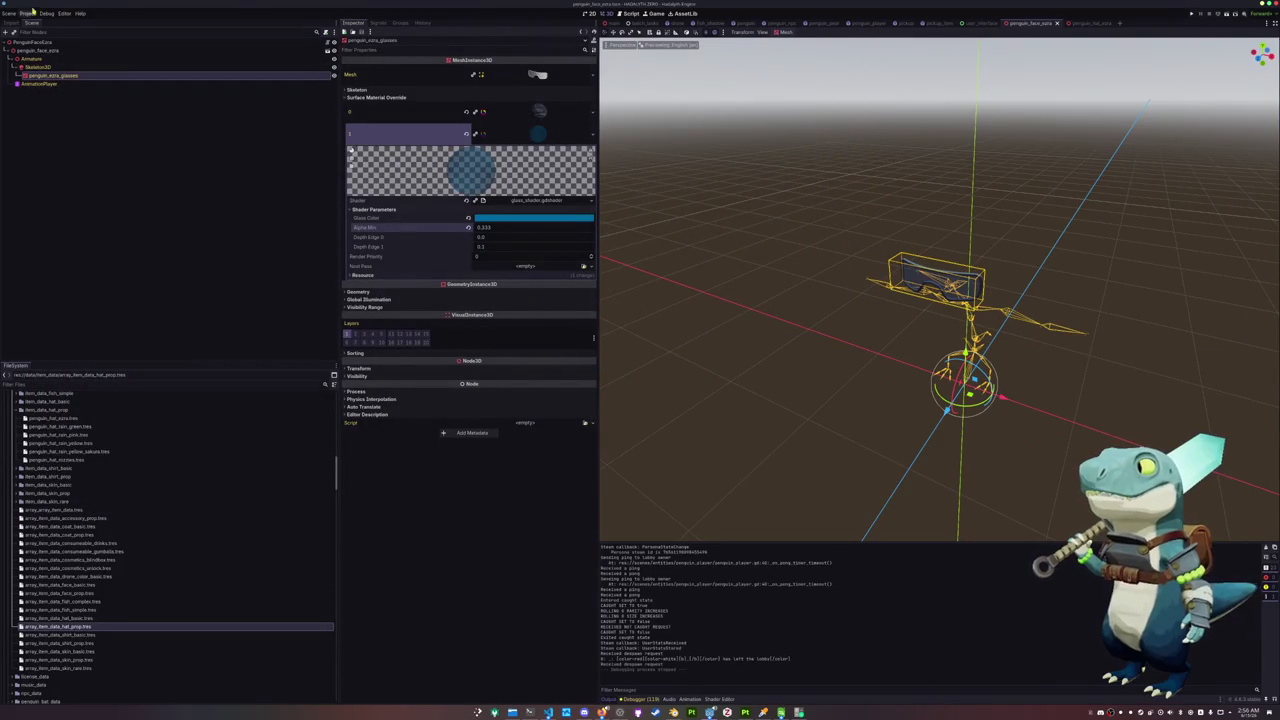
Export release builds of all presets from Project > Export, then close the export window
left_click(30, 14)
left_click(44, 53)
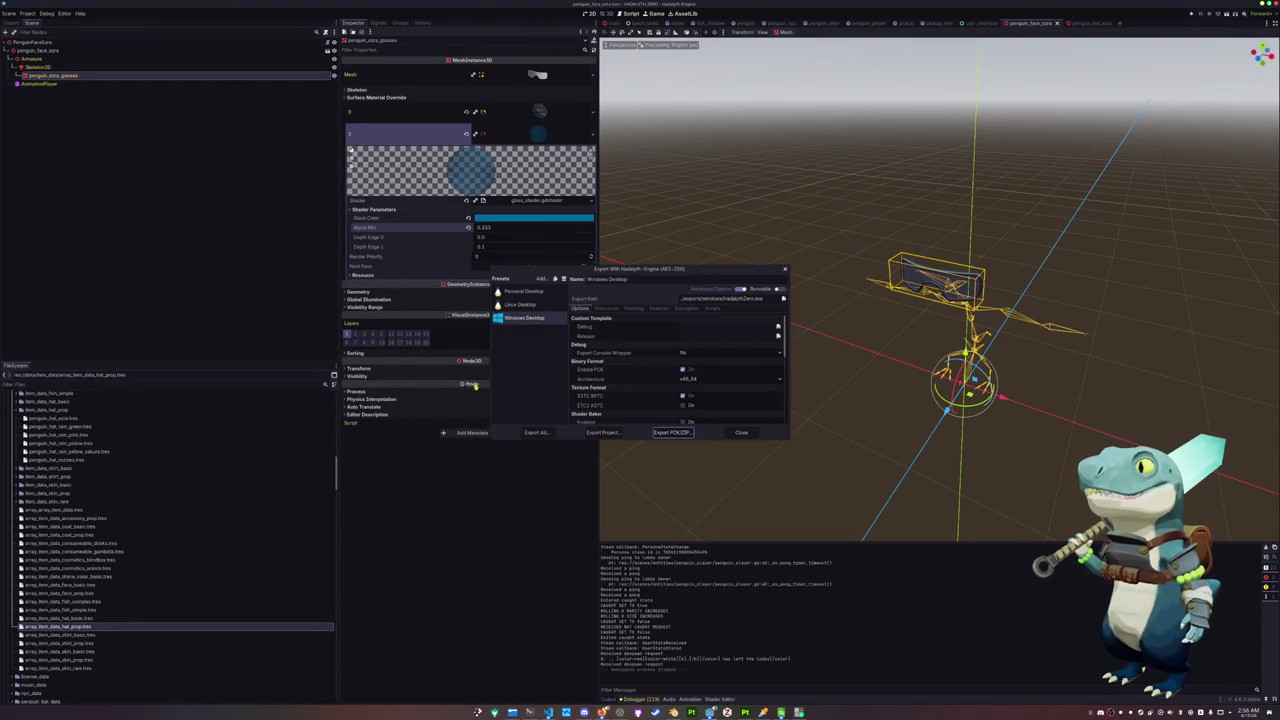
left_click(539, 432)
left_click(677, 364)
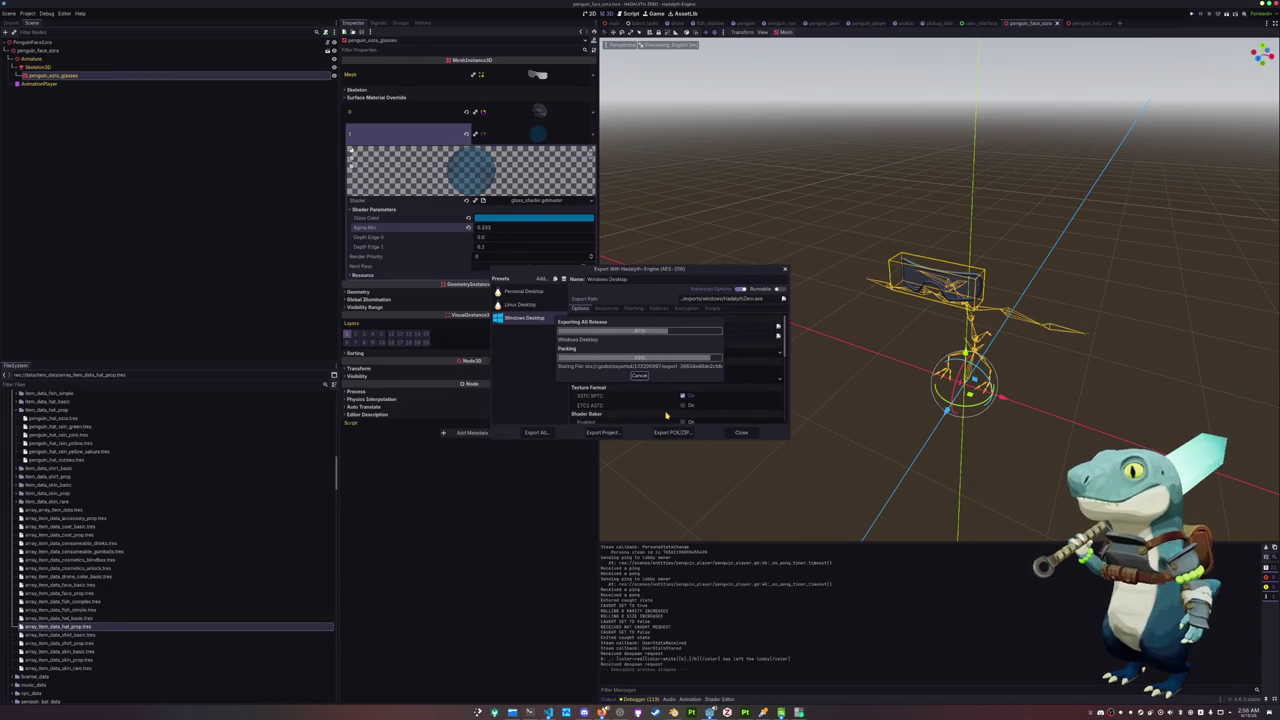
left_click(741, 432)
left_click(530, 712)
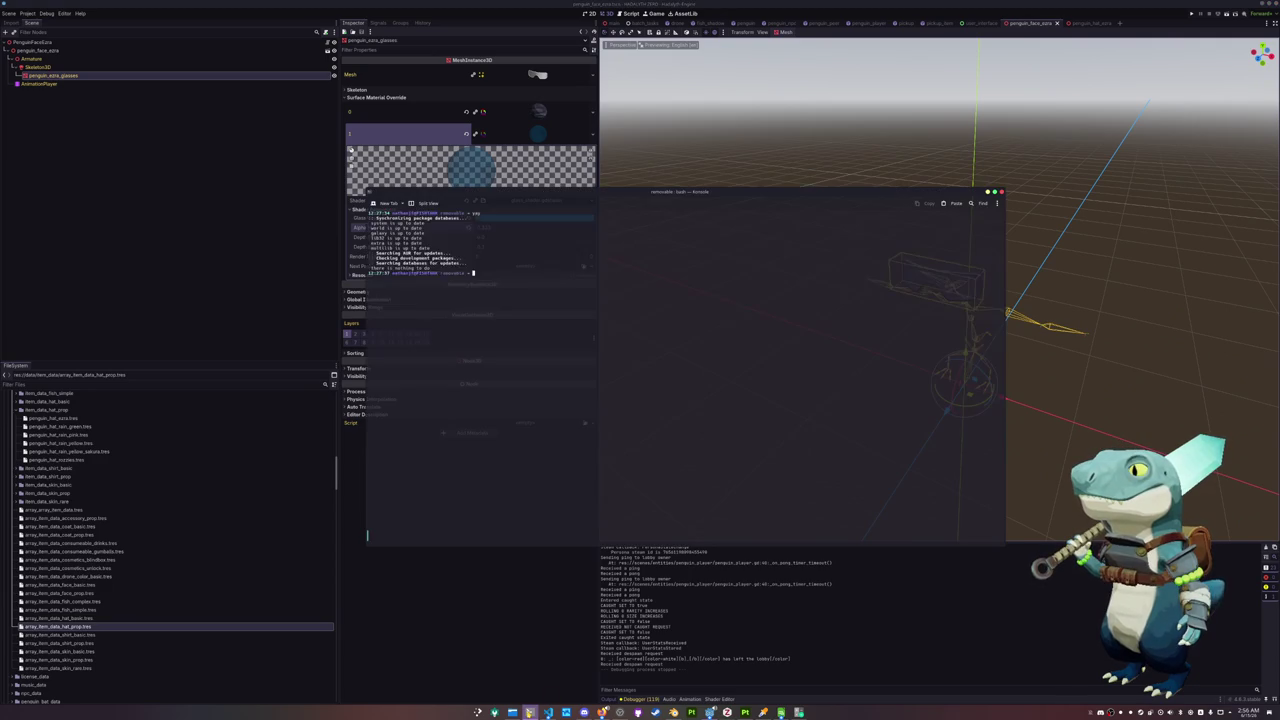
Move into the Documents/SourceMod/hadalyth-zero repository and check its git status
type("cd")
key("Return")
type("cd bo")
type("SourceMod/had")
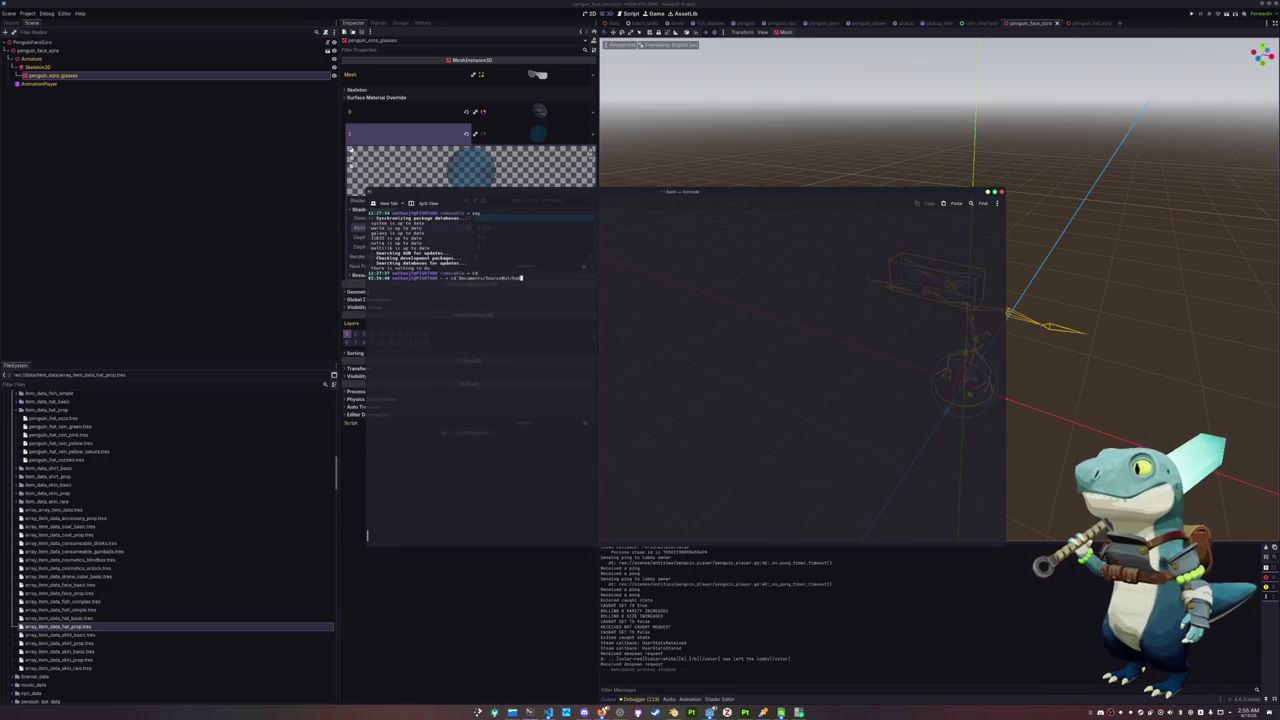
key("Tab")
key("Tab")
type("-z")
key("Tab")
key("Return")
type("git stat")
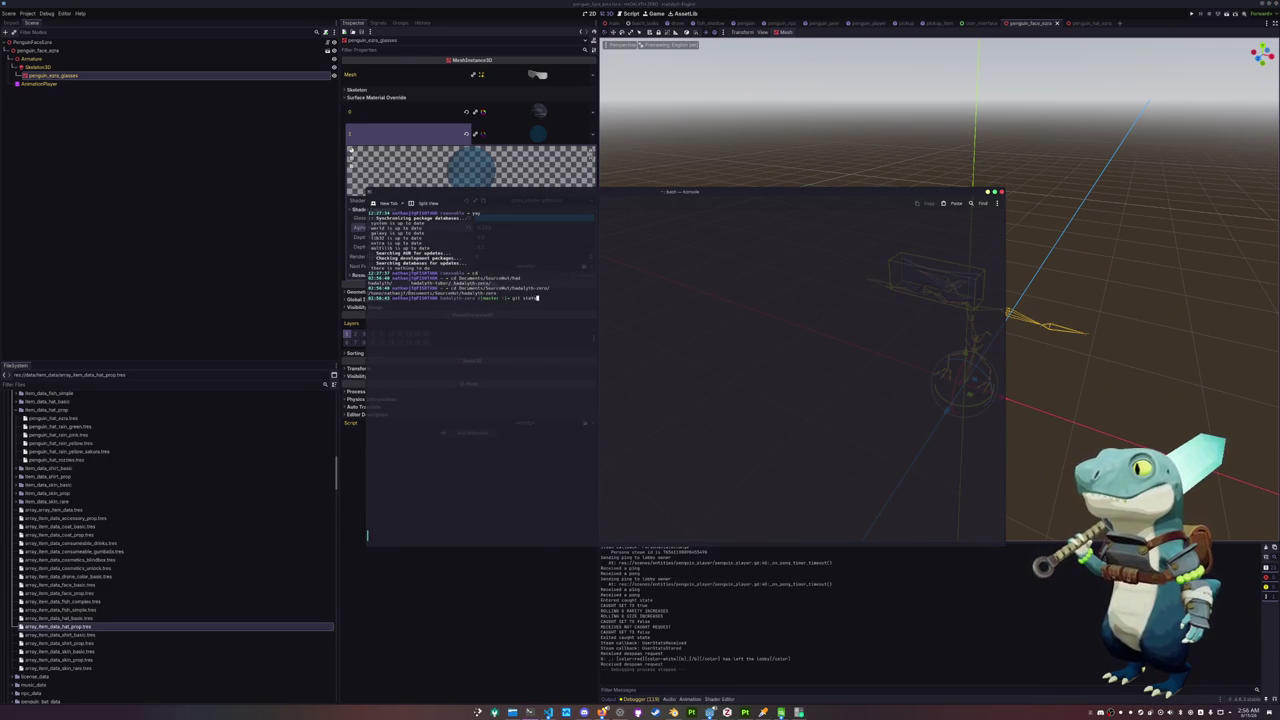
type("s")
key("Return")
Stage all files, commit them with an added-cosmetics message, and confirm a clean tree
type("git add *")
key("Return")
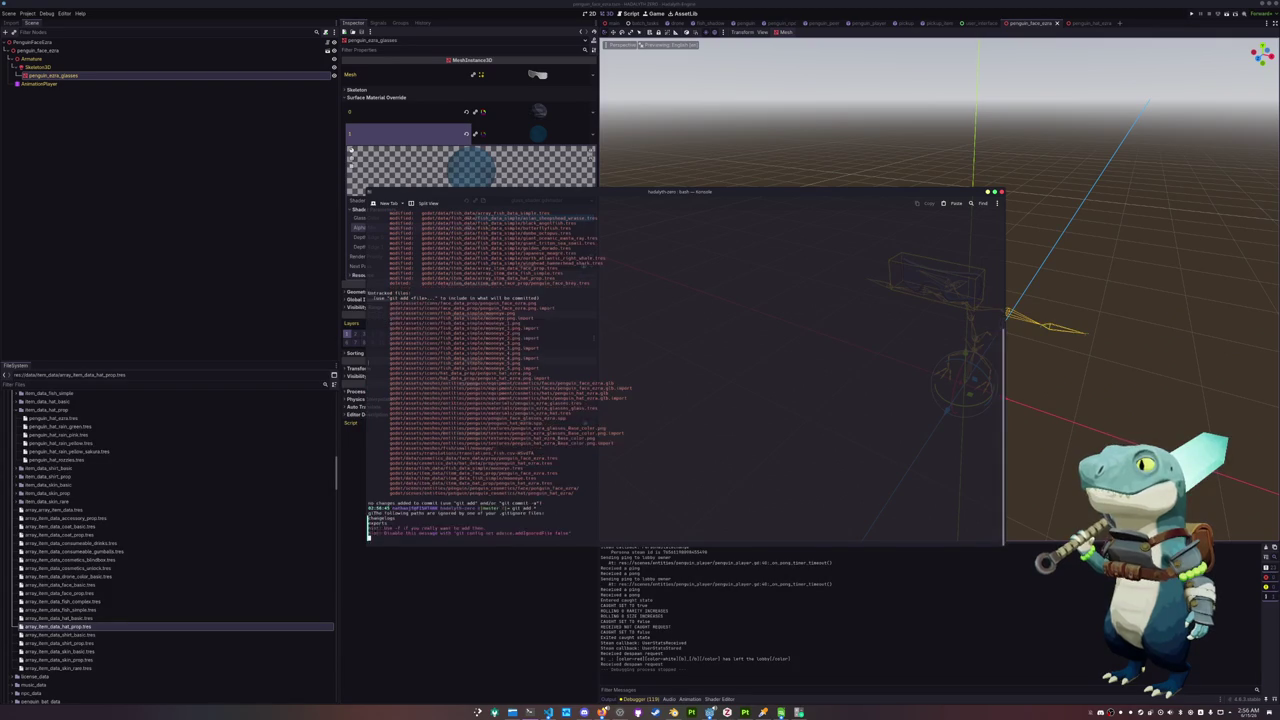
type("git commit -m \"Add")
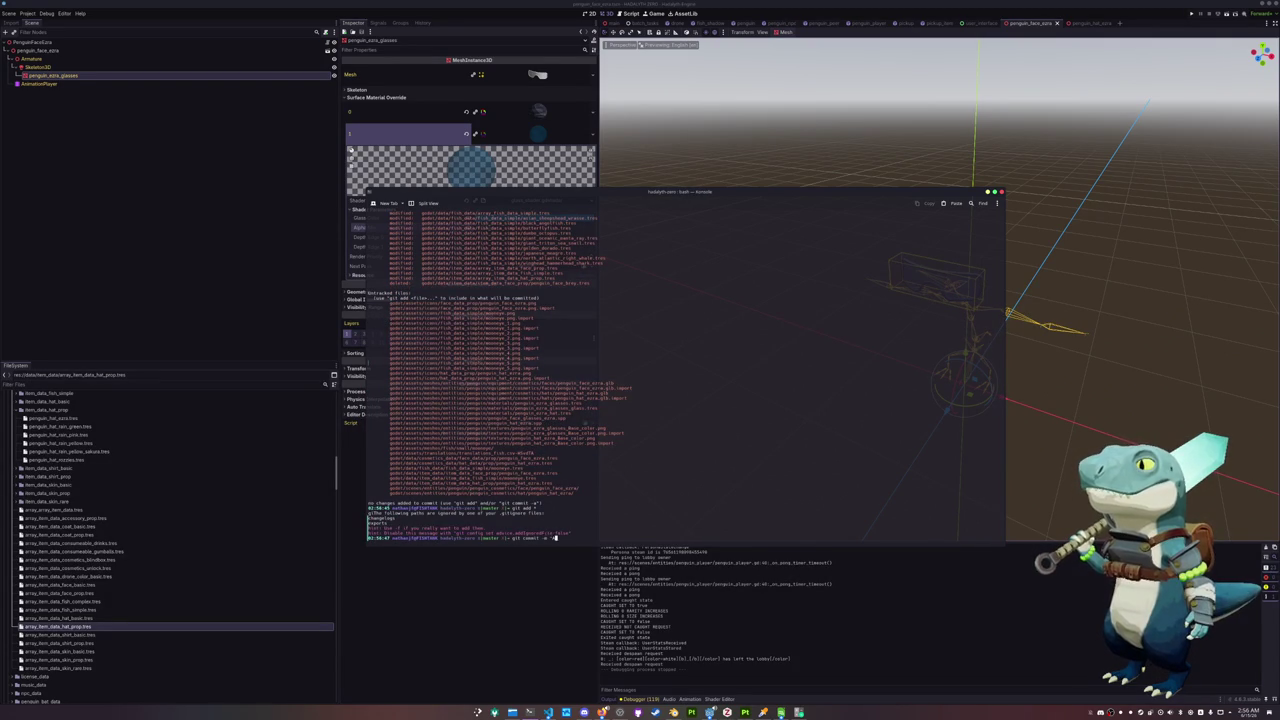
type("ed cosmeti")
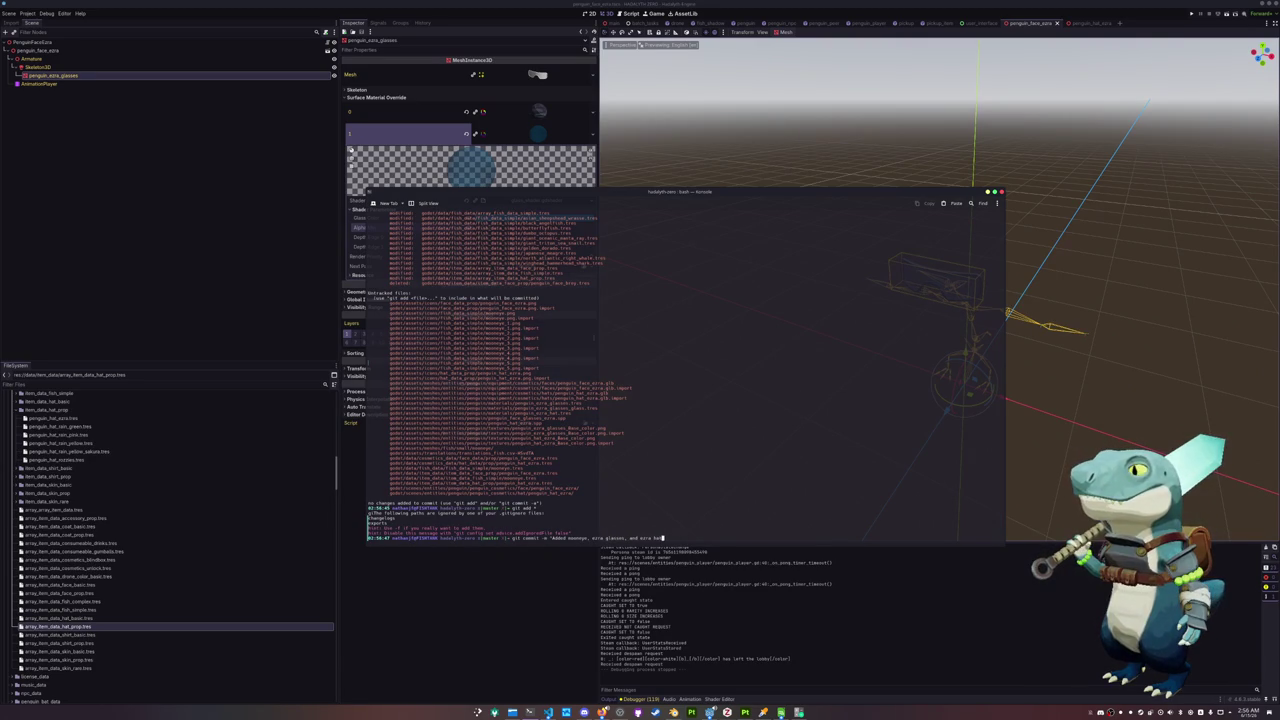
key("Return")
type("git stat")
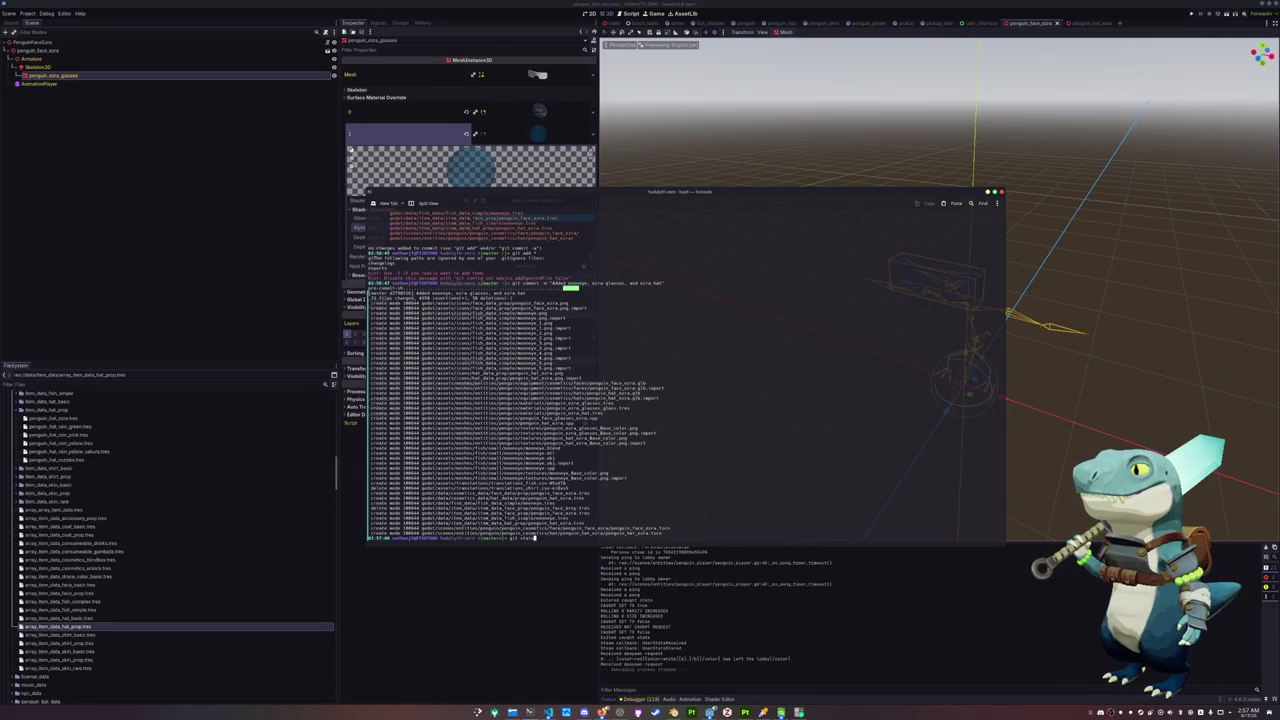
type("us")
key("Return")
Run the steam_no_changelog.sh Steam build upload script
type("git pu")
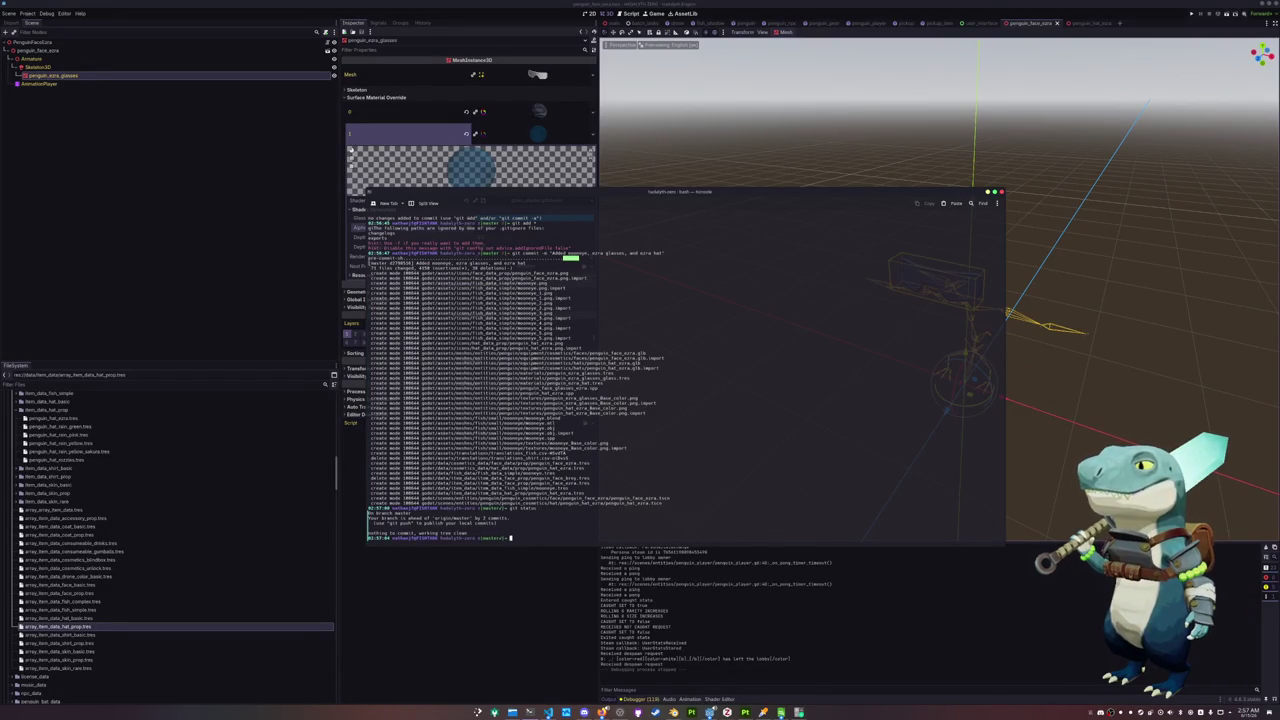
key("Tab")
key("Tab")
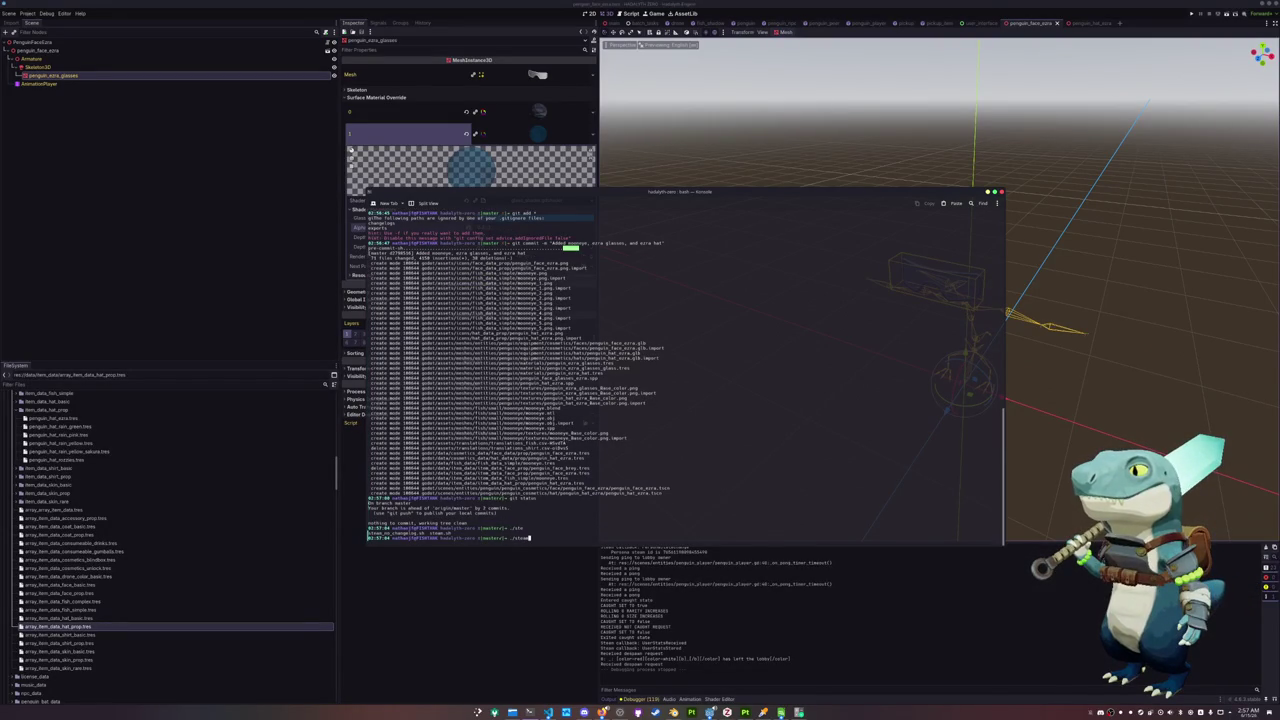
type("_")
key("Tab")
key("Return")
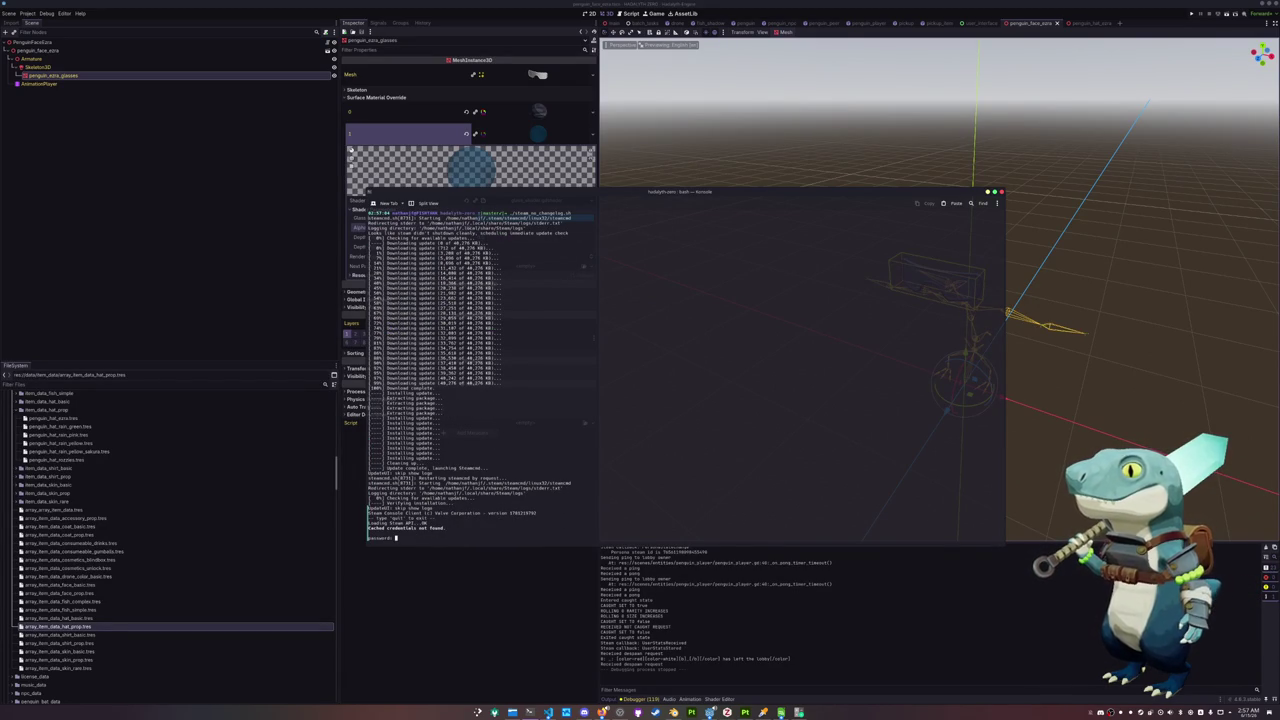
Enter the Steam account password so SteamCMD logs in and uploads the build
key("Return")
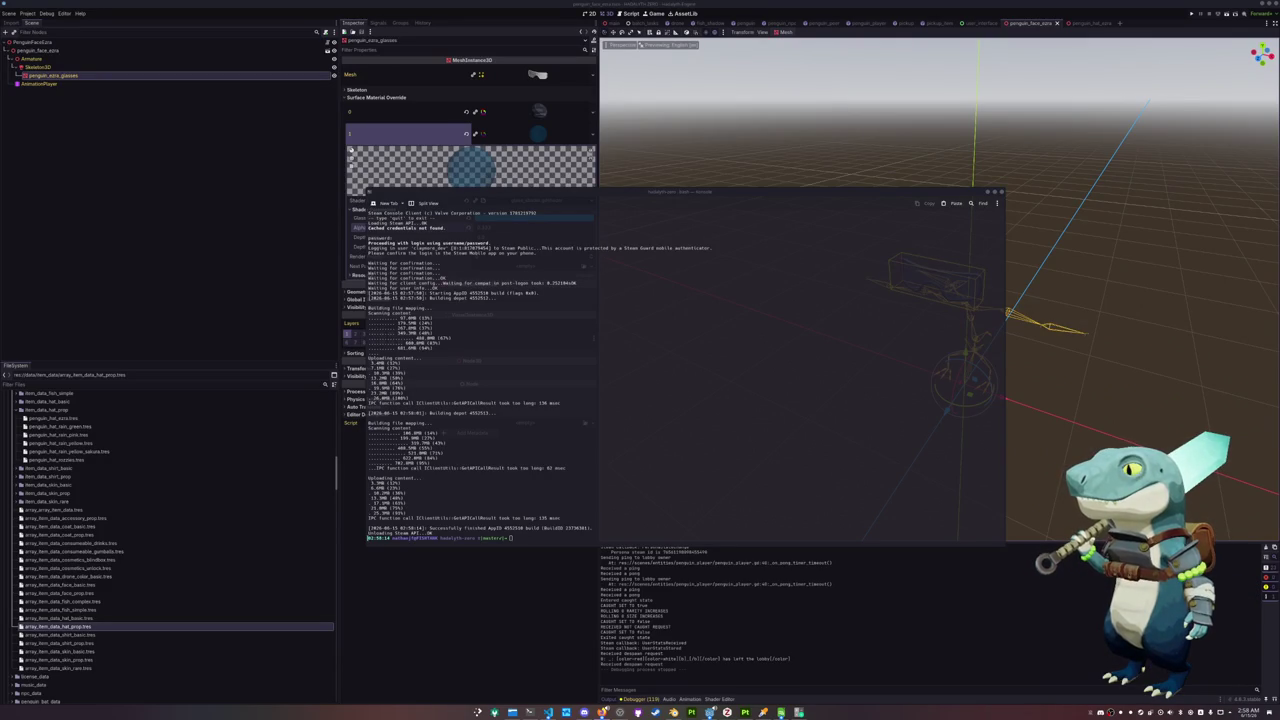
Check the HADALYTH ZERO (Playtest) properties' Installed Files and Betas sections in Steam
left_click(655, 712)
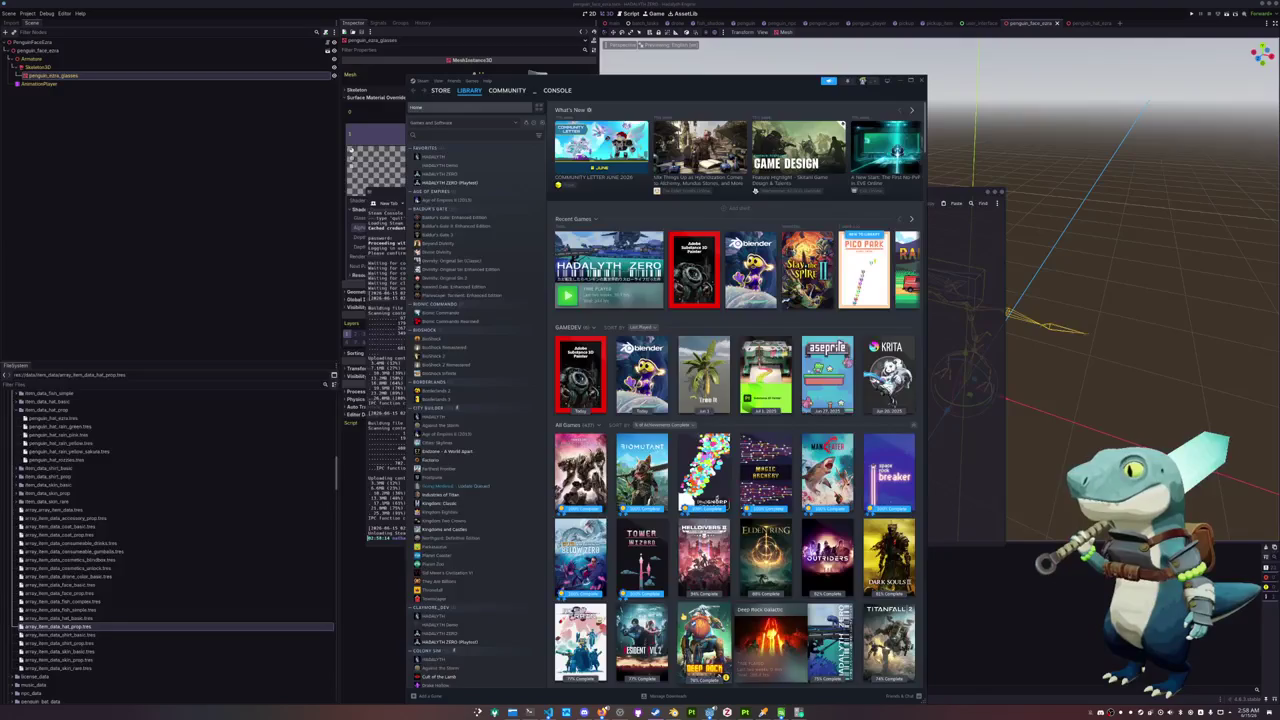
left_click(640, 265)
left_click(882, 218)
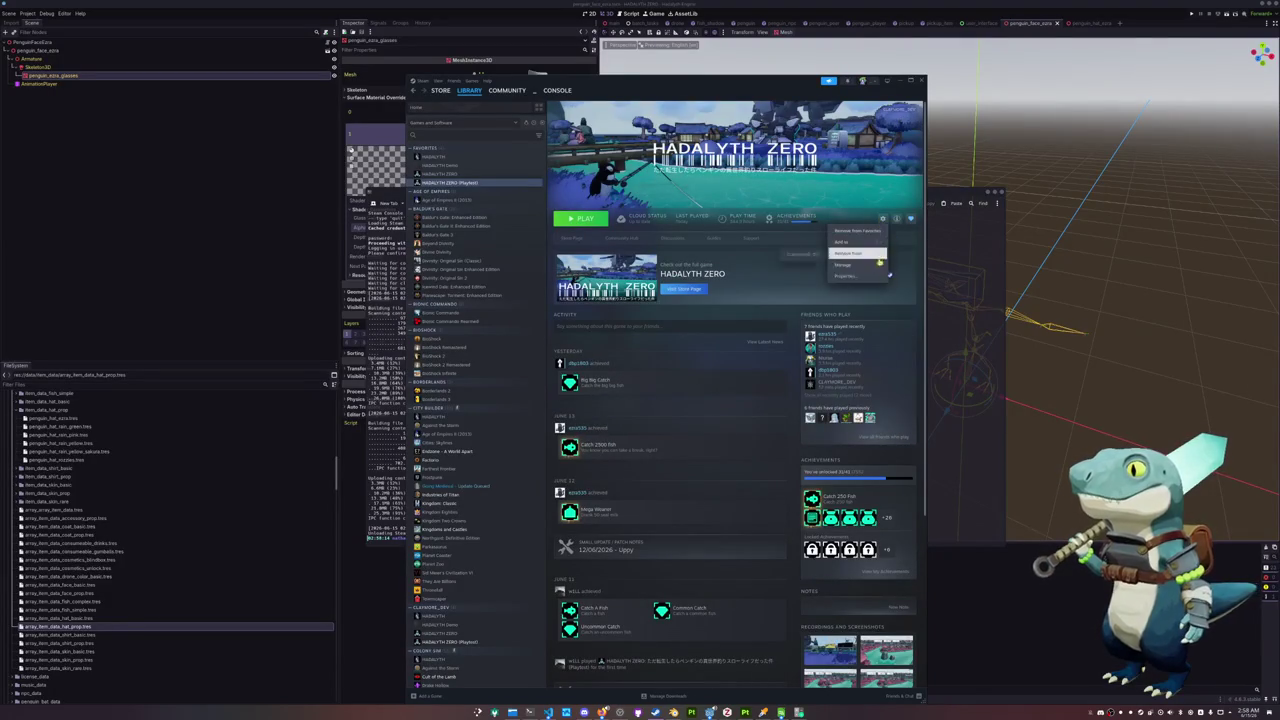
left_click(840, 279)
left_click(558, 378)
left_click(548, 366)
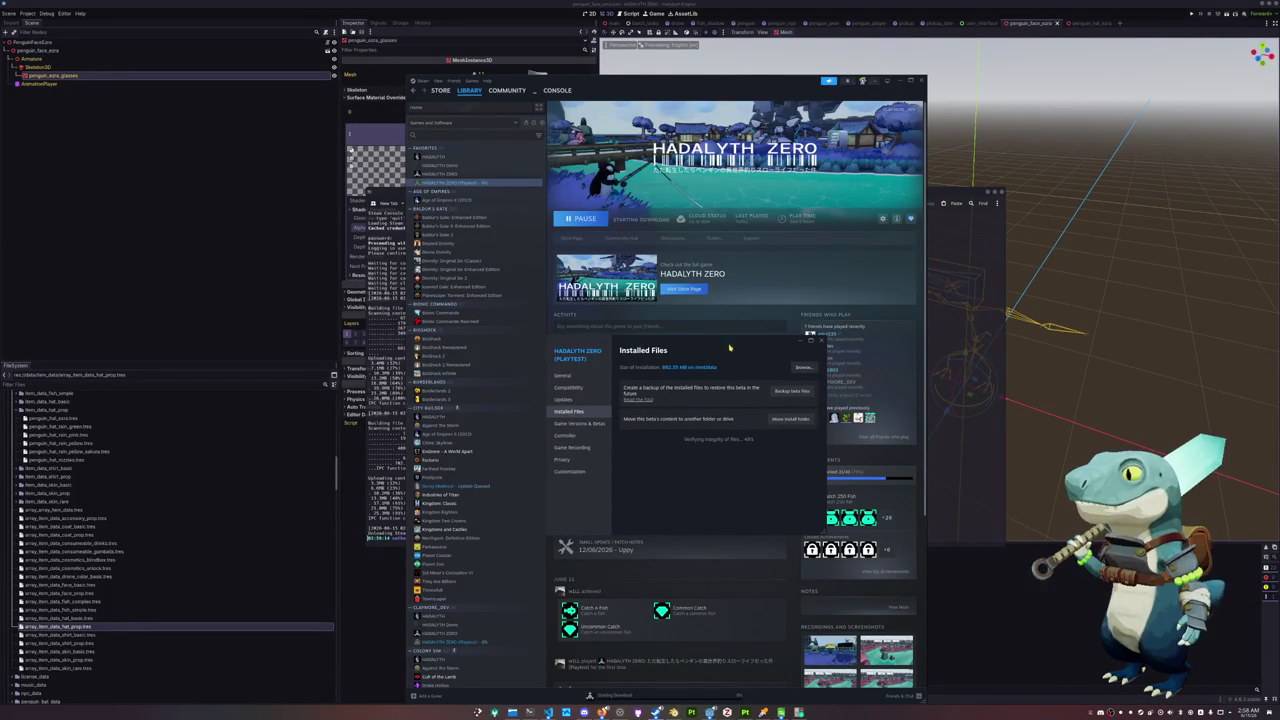
left_click(578, 423)
left_click(568, 411)
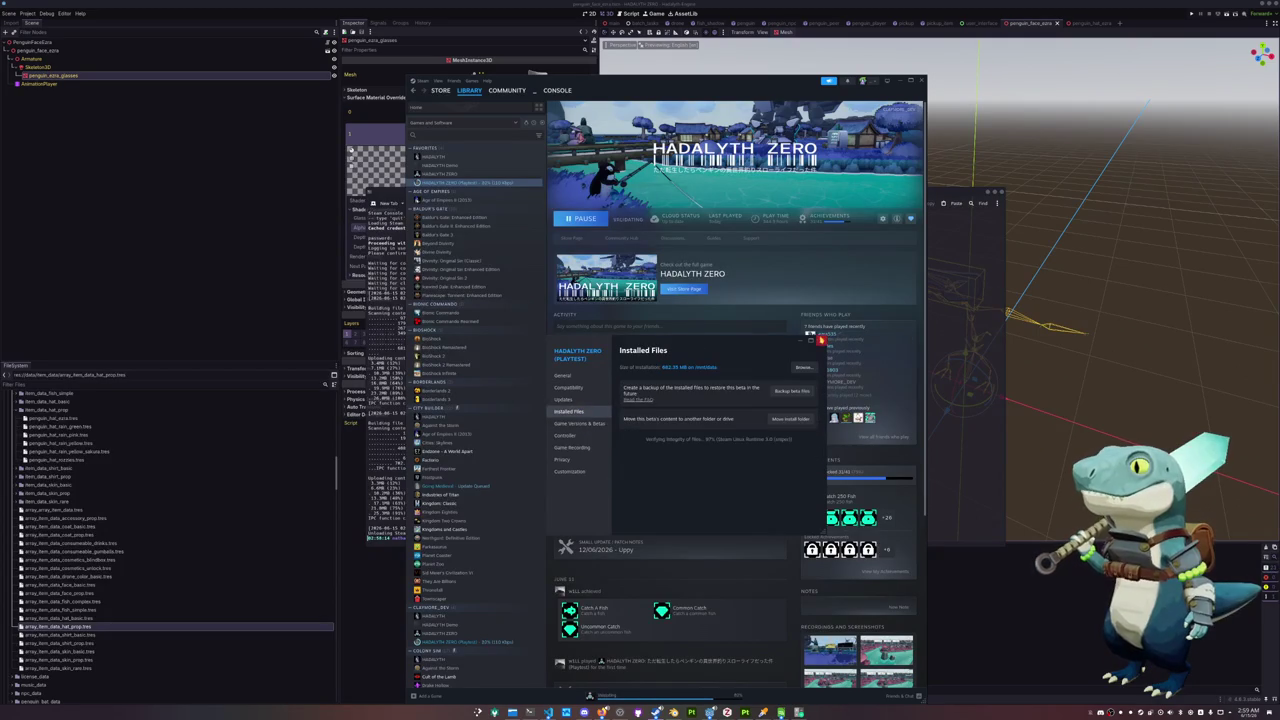
left_click(821, 340)
Update HADALYTH ZERO (Playtest), launch it, and start playing from the title menu
left_click(590, 218)
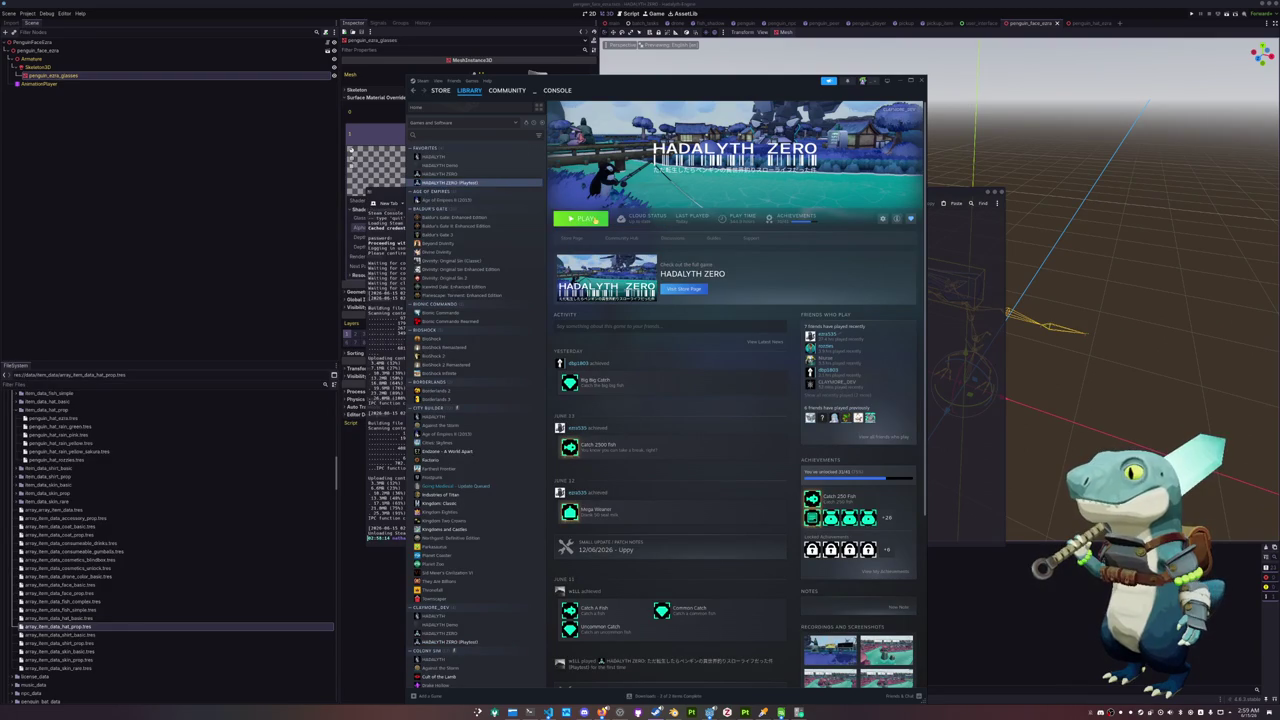
left_click(596, 219)
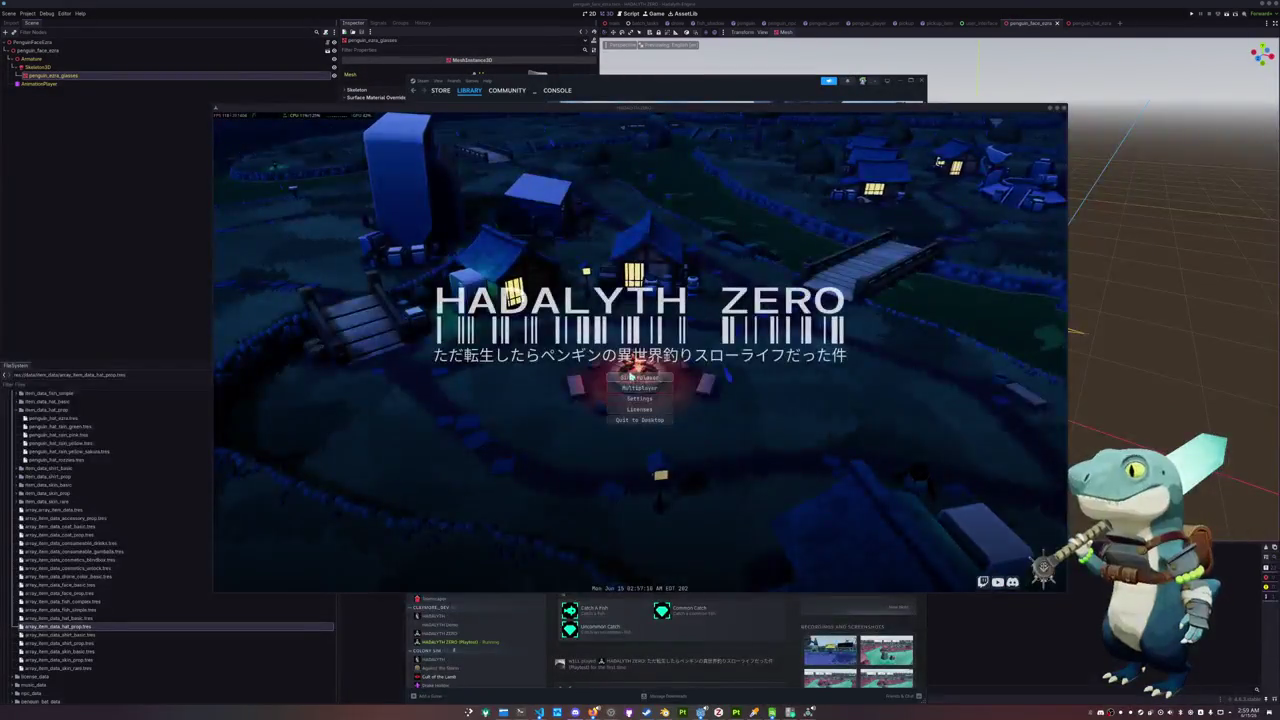
left_click(633, 378)
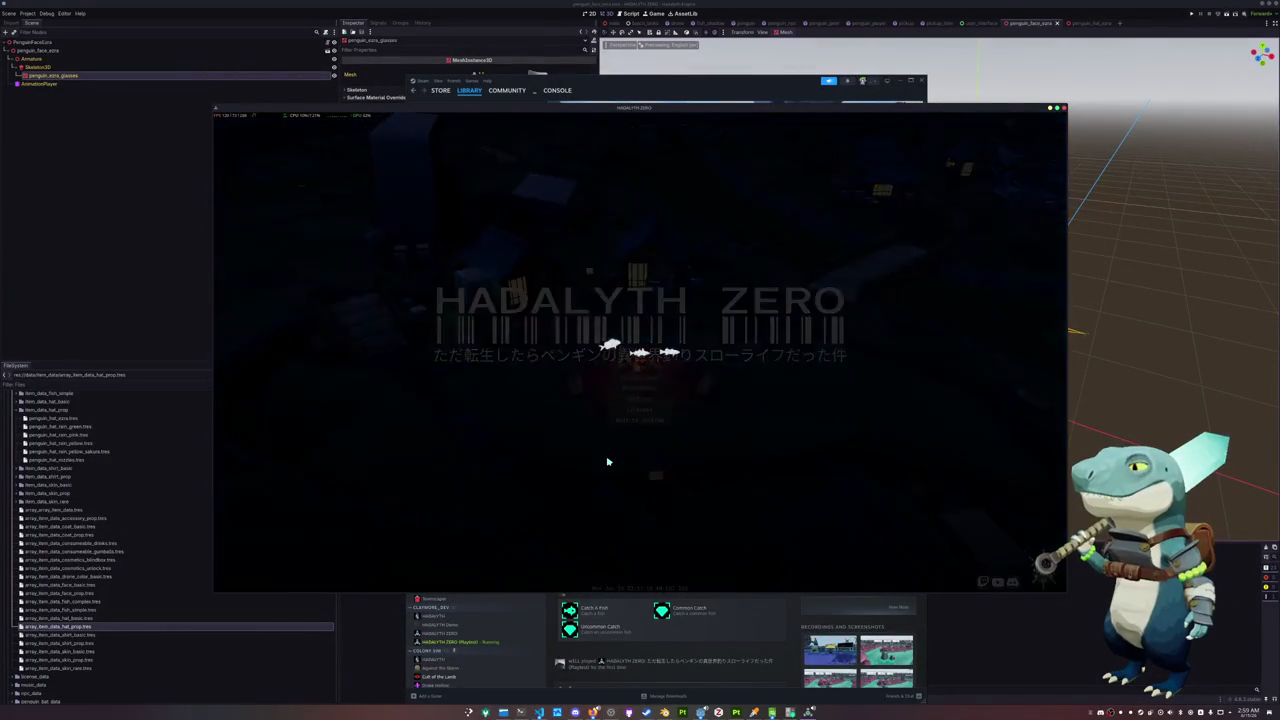
key("Tab")
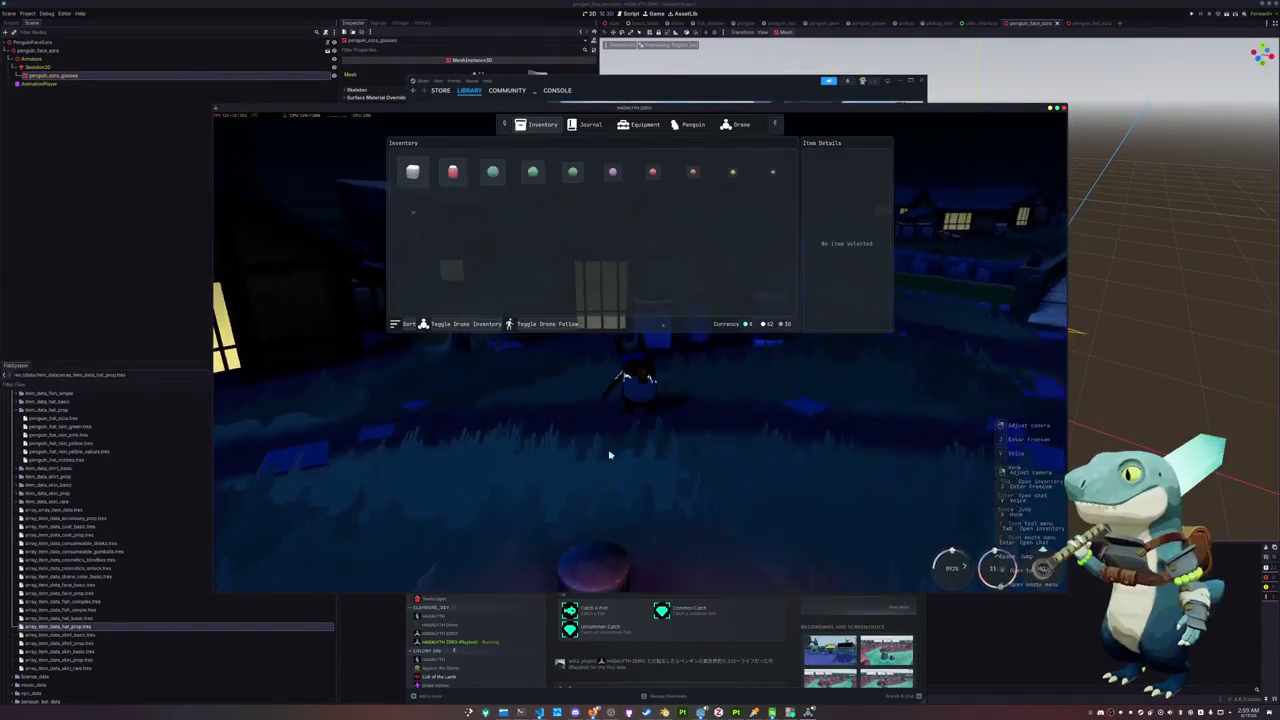
Review the inventory's Penguin, Equipment, Journal and cosmetics pages, then close the menu
left_click(640, 124)
left_click(690, 124)
left_click(640, 124)
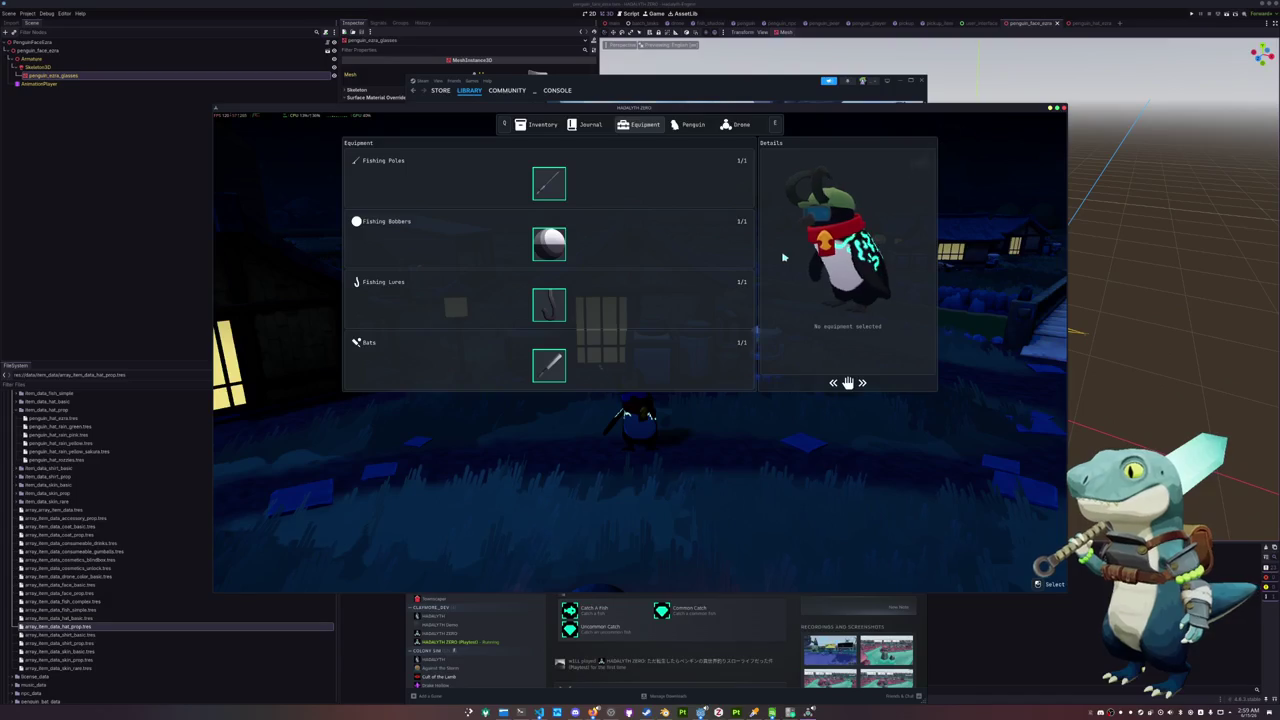
left_click(588, 124)
left_click(688, 125)
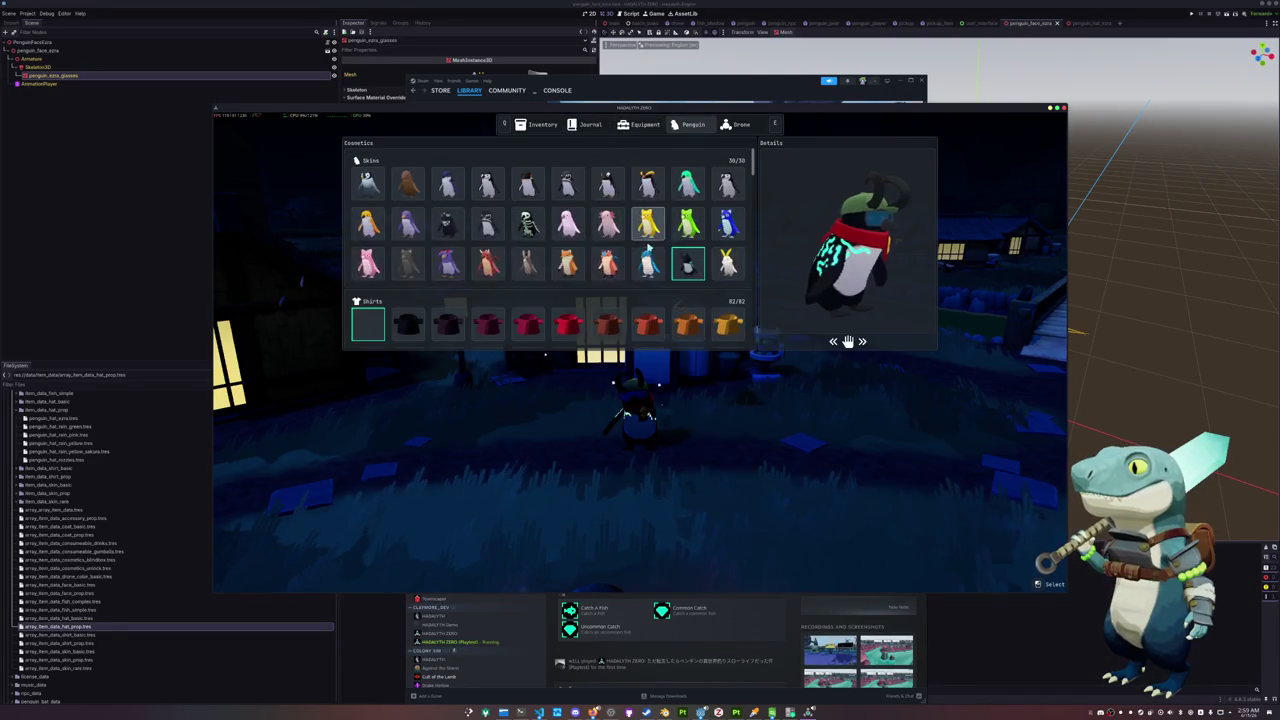
key("Escape")
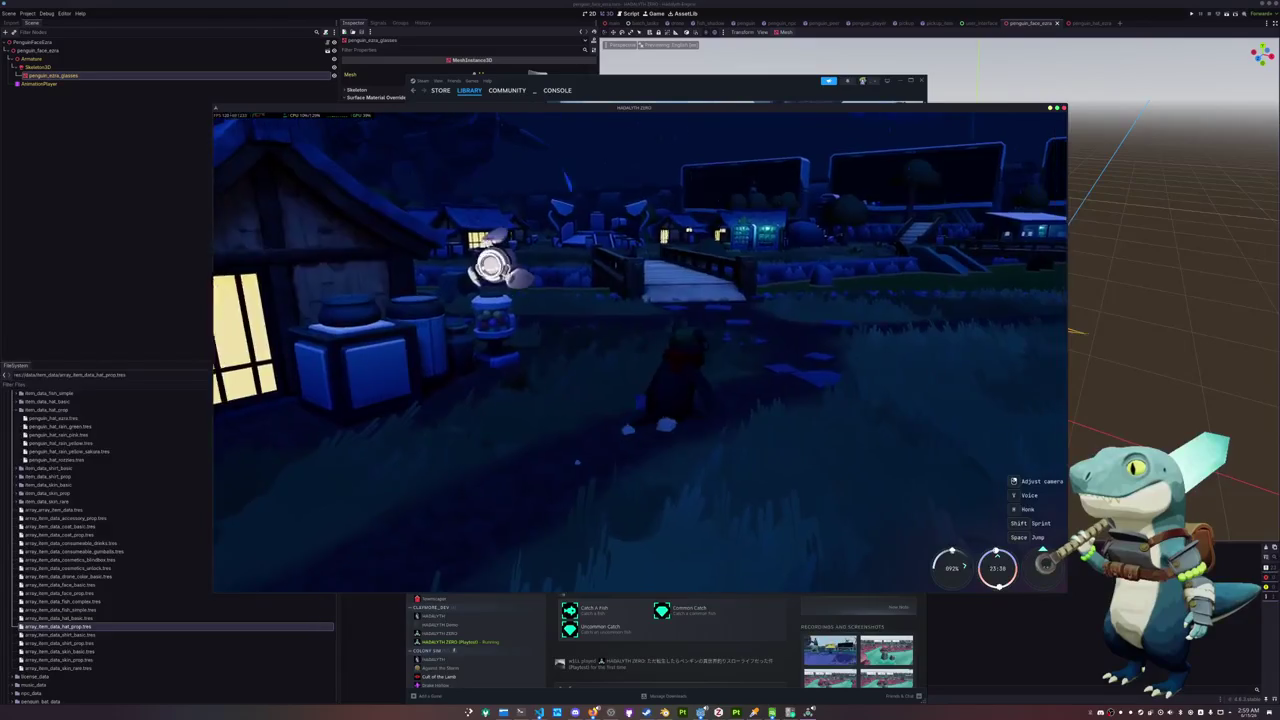
Walk the penguin over the bridge to the water's edge and cast the line
key("w")
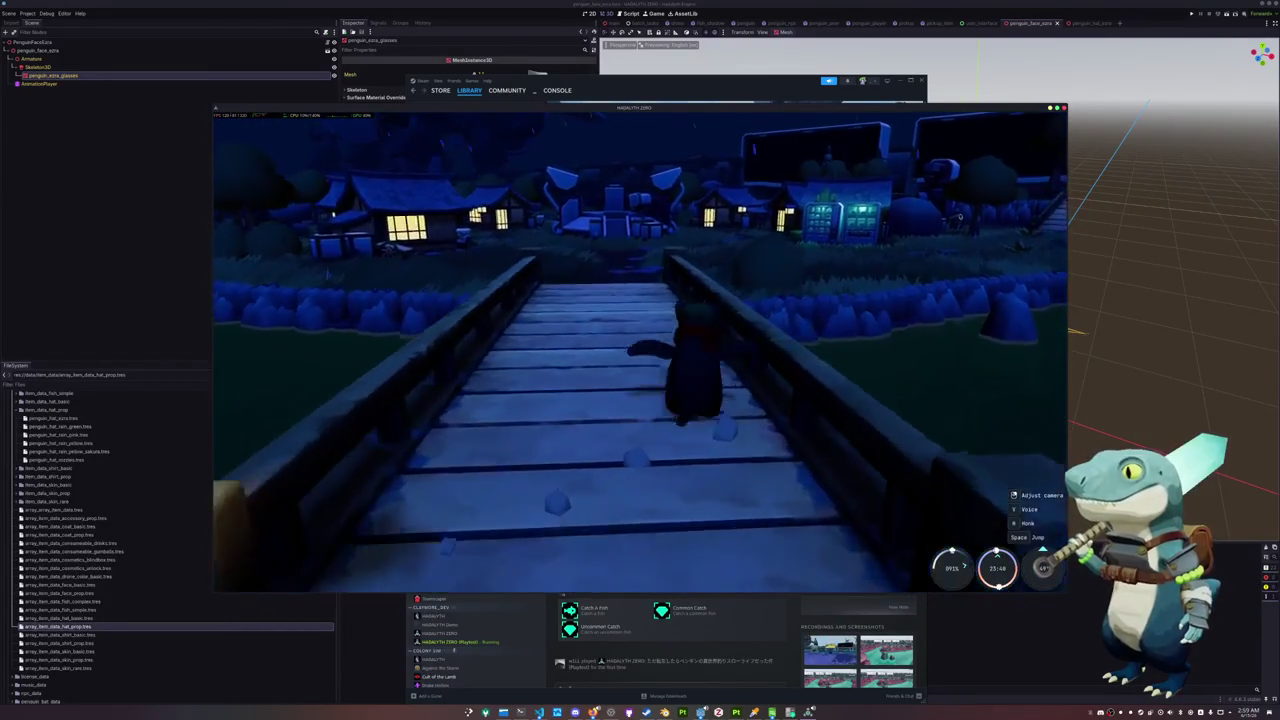
key("d")
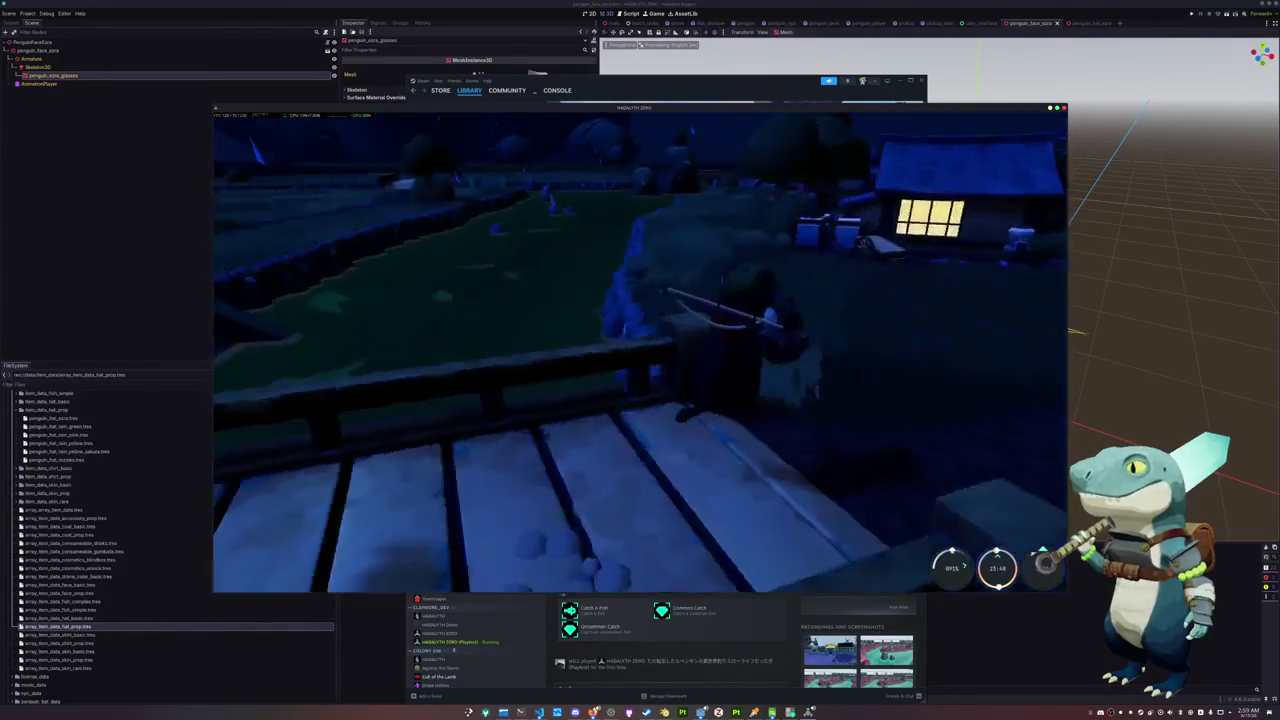
key("d")
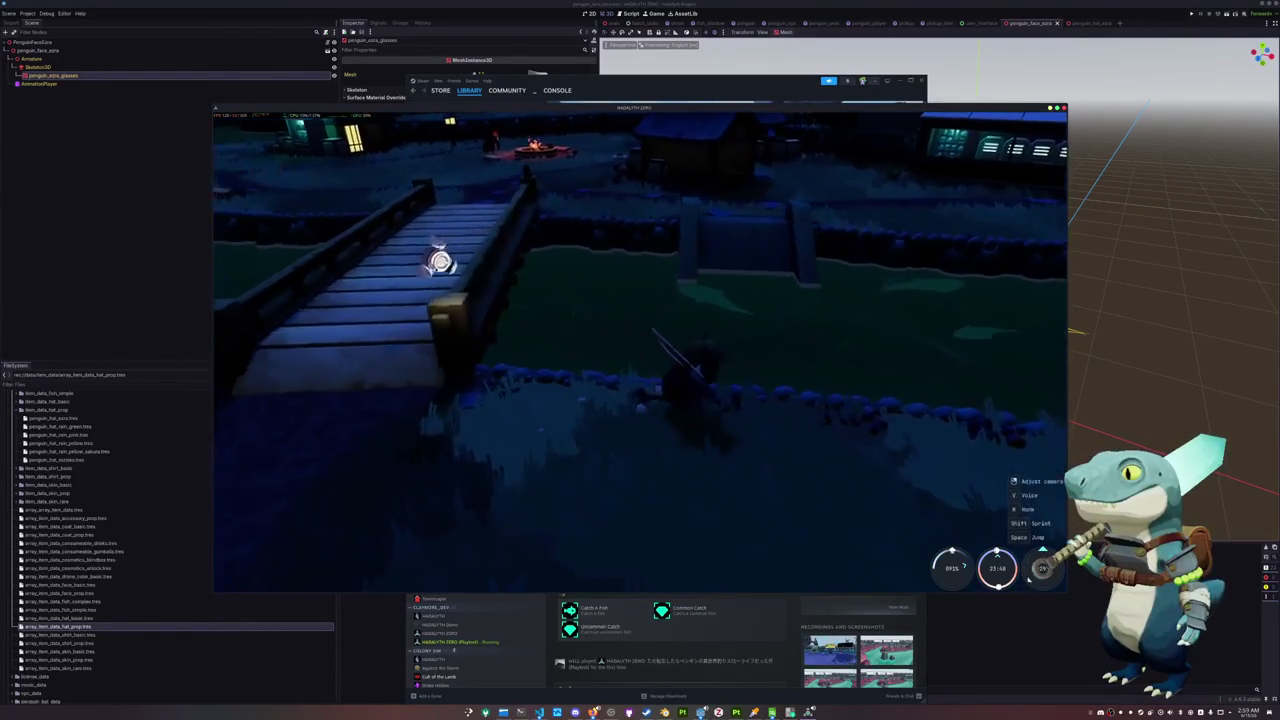
left_click(640, 350)
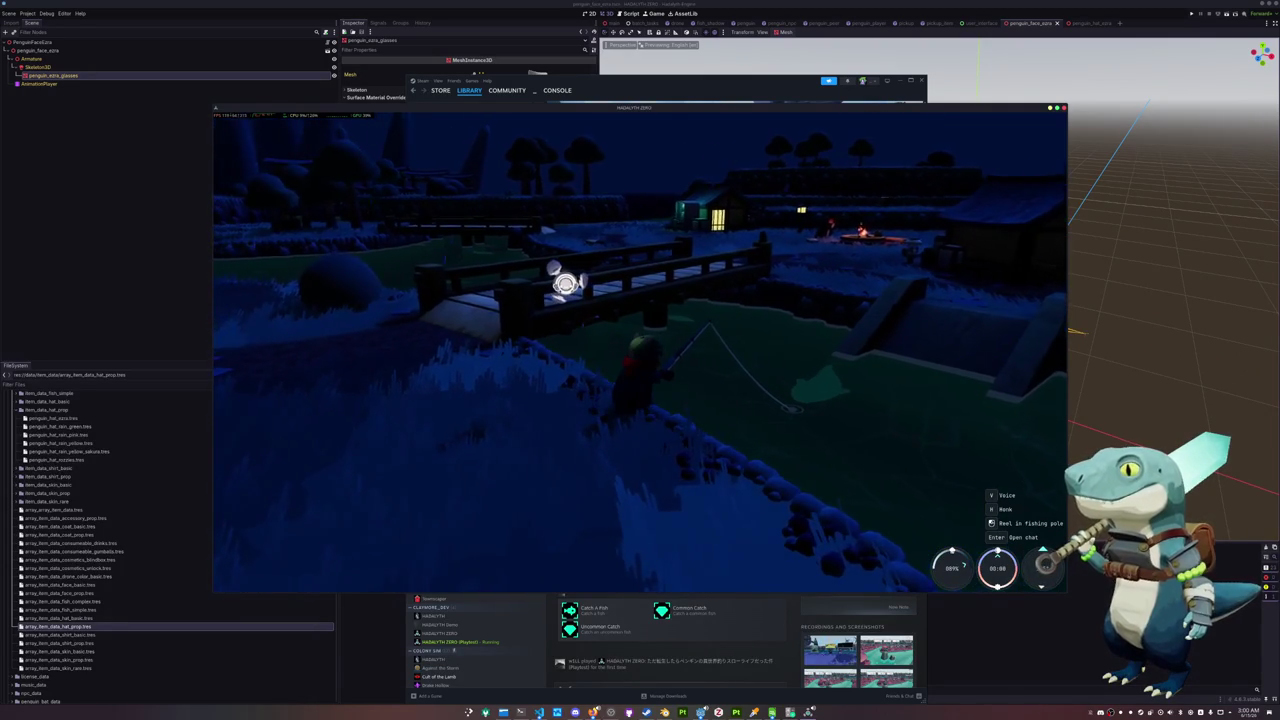
Reel in the bite with the arrow sequence to land an Uncommon Grass Carp
left_click(803, 448)
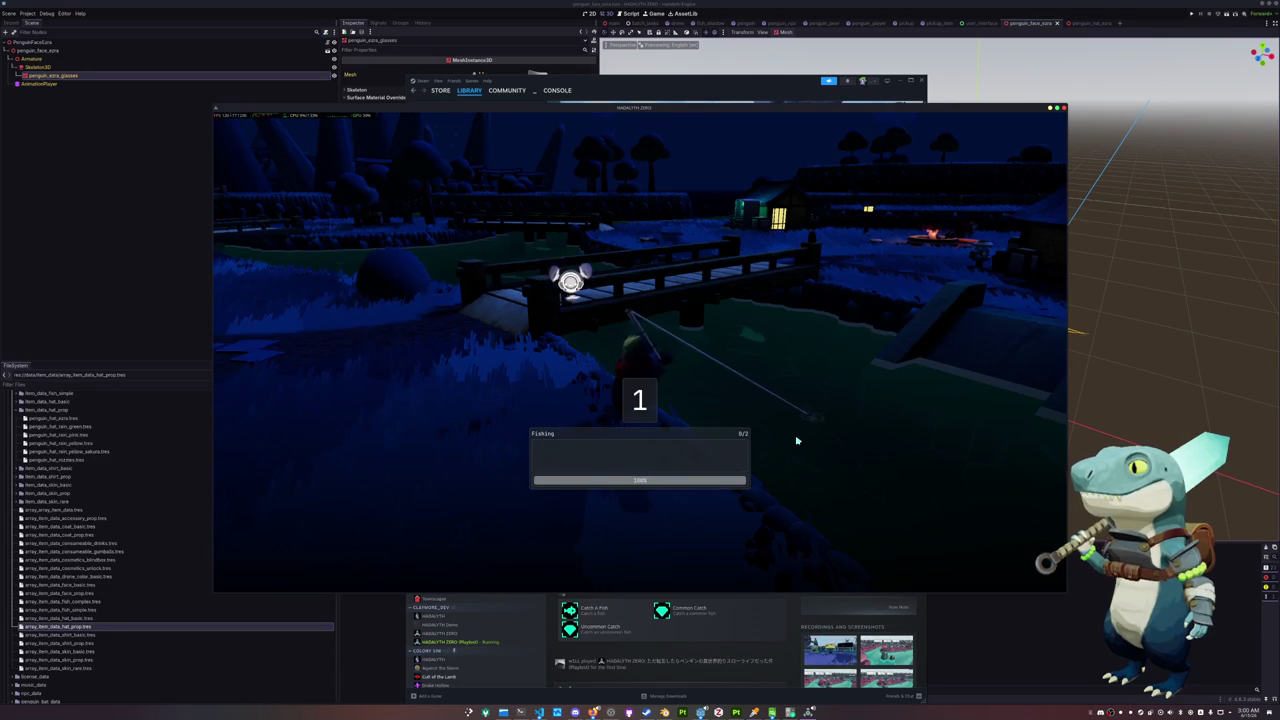
key("Down")
key("Left")
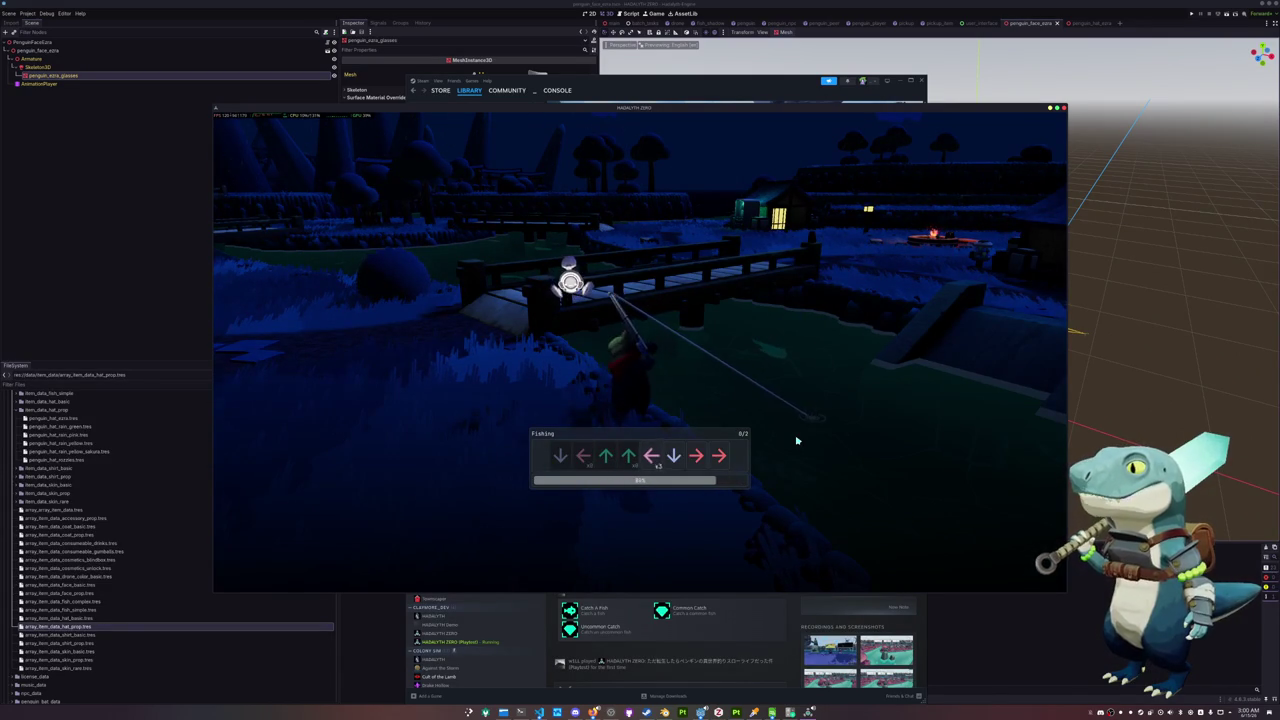
key("Down")
key("Right")
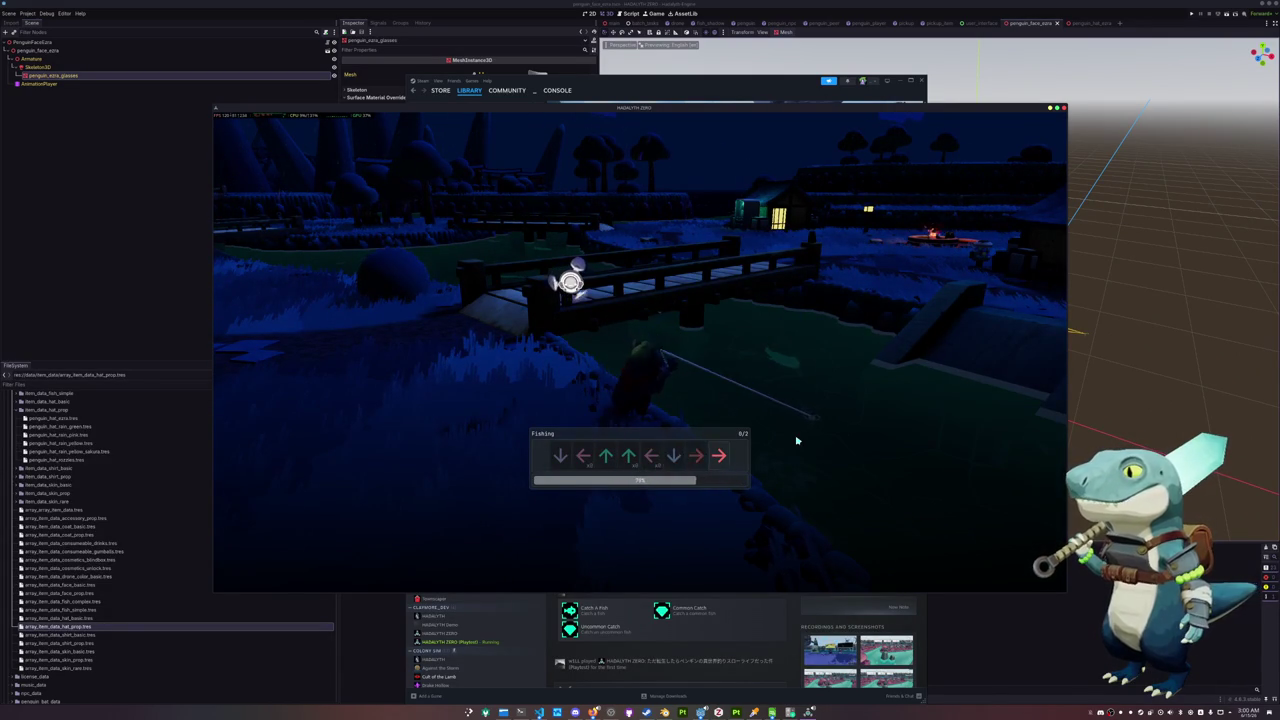
key("Right")
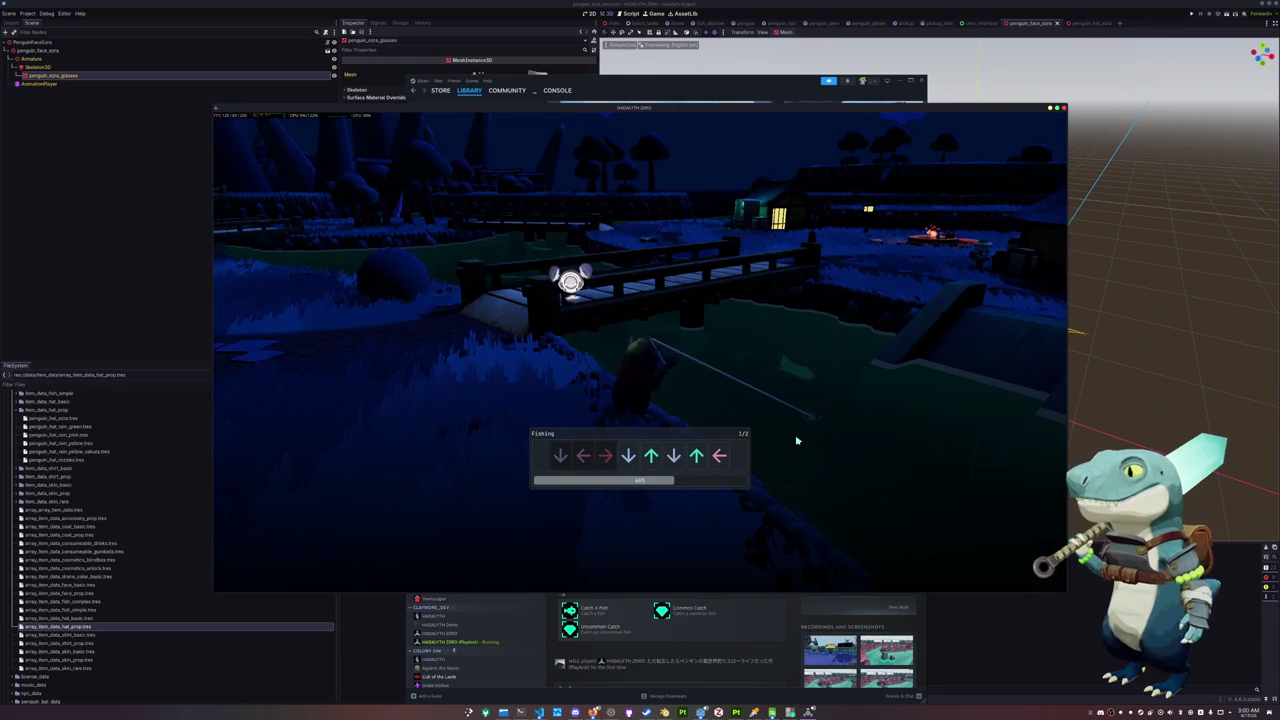
key("Left")
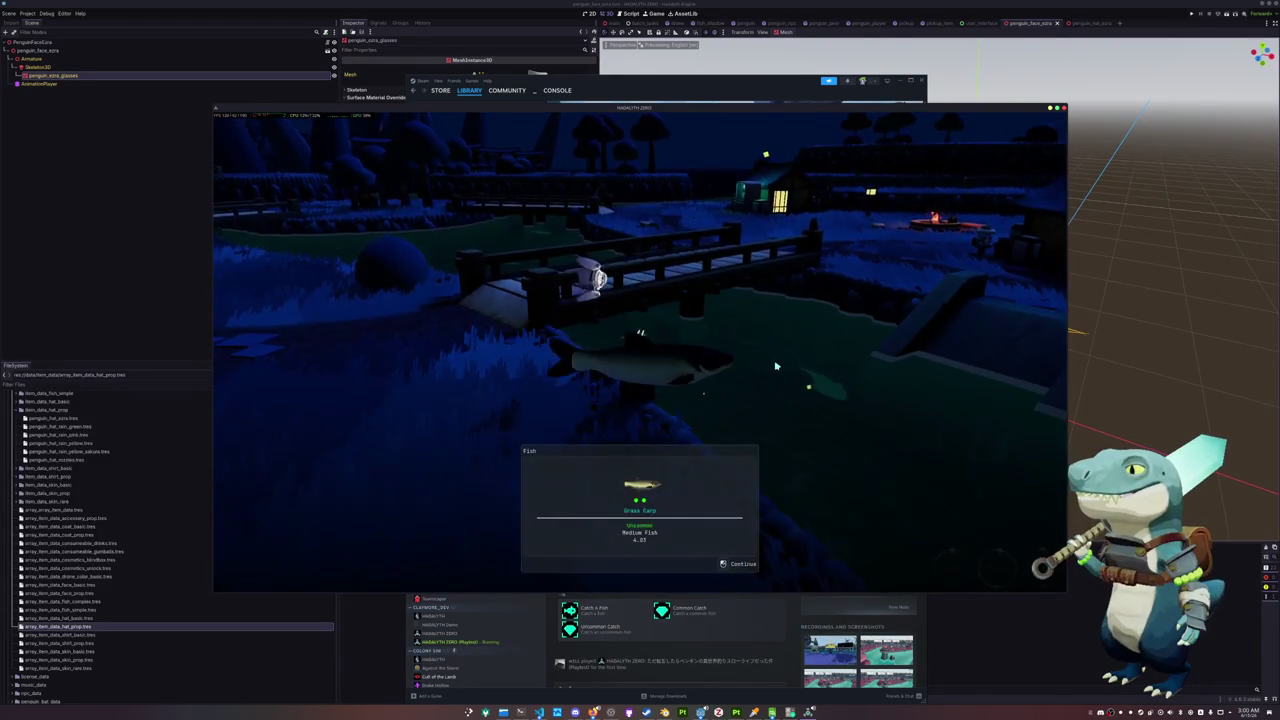
left_click(771, 366)
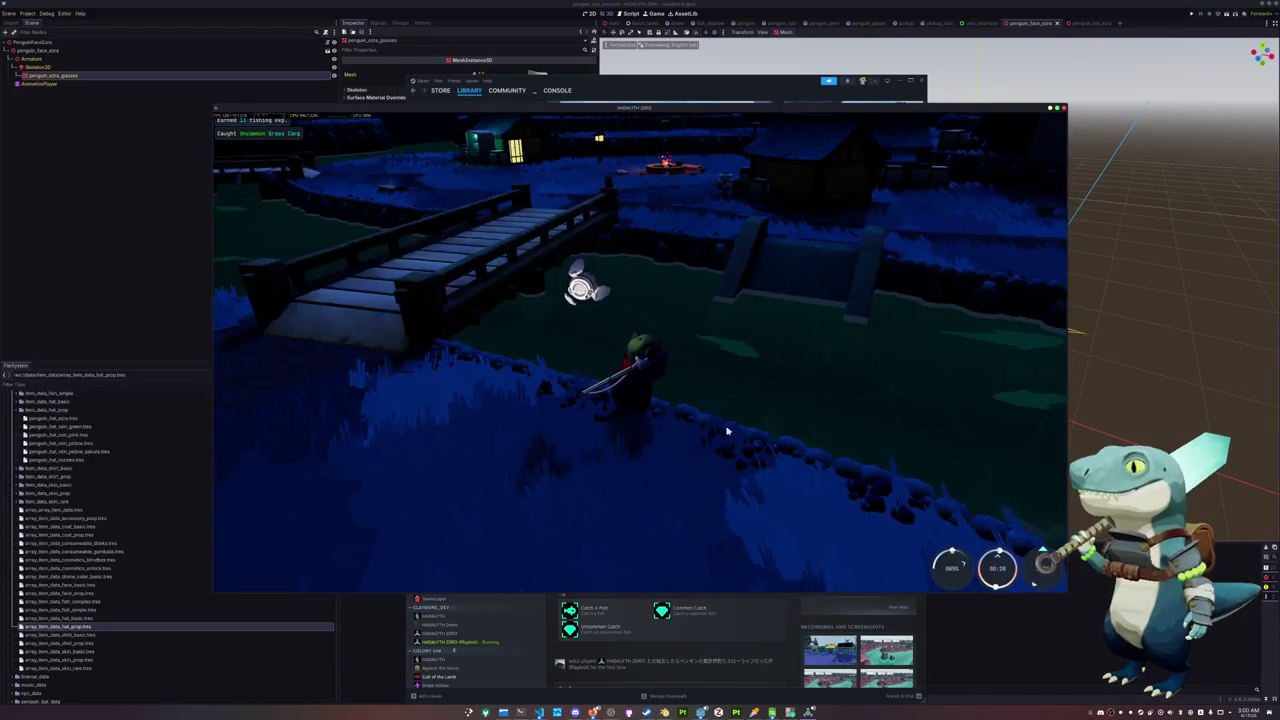
Cast again and land a Common Green Abalone, closing its catch card
right_click_drag(781, 362, 900, 362)
left_click(652, 472)
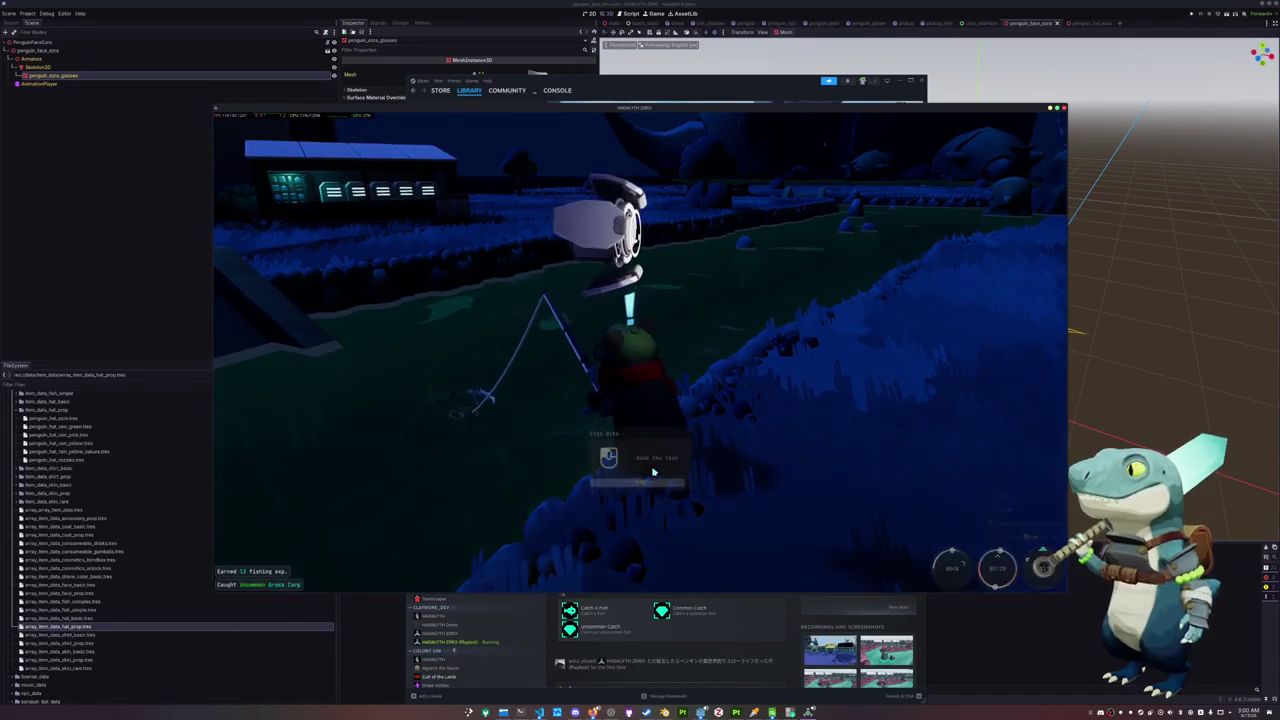
left_click(651, 484)
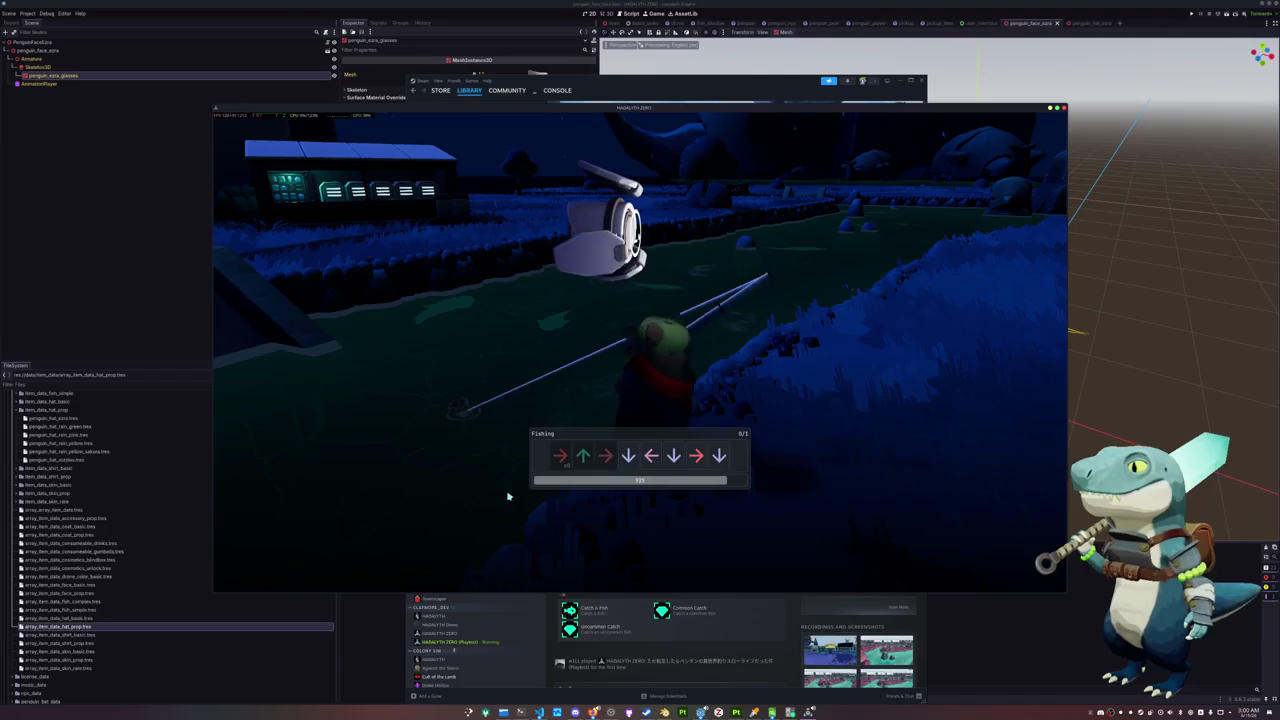
key("Escape")
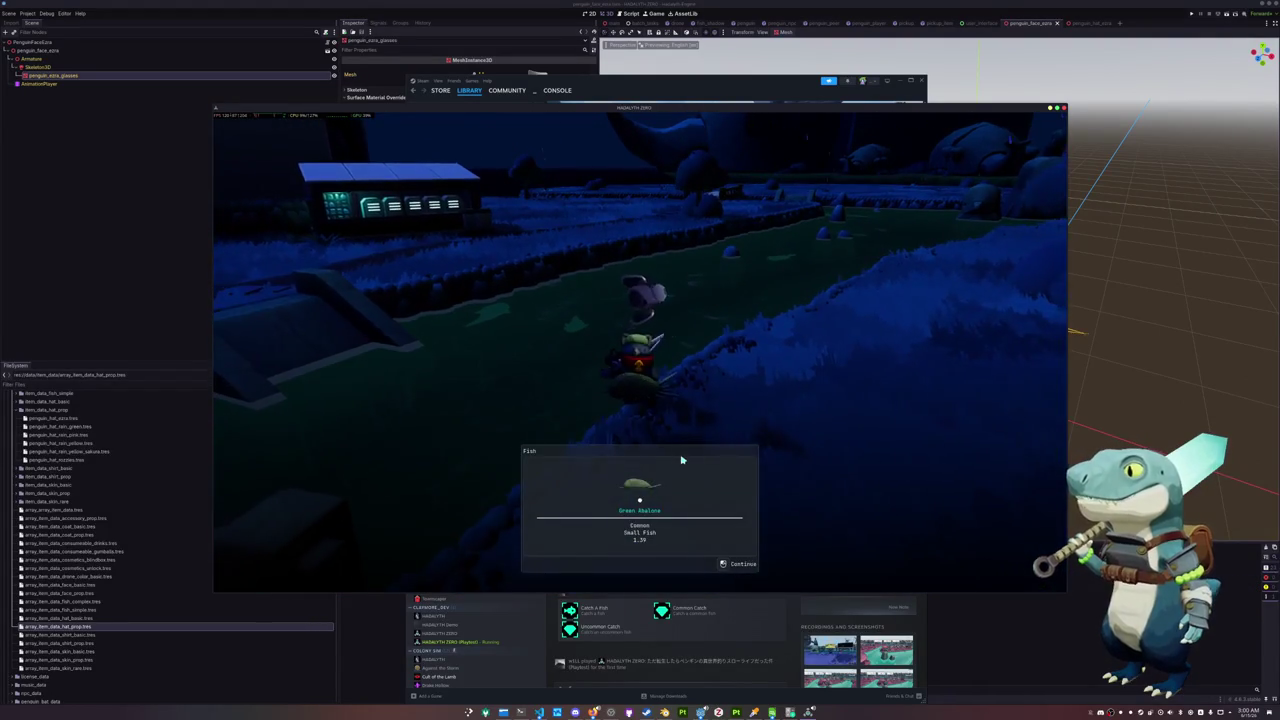
left_click(680, 457)
Walk the penguin along the path to the pond and cast into it, with Raid Channel beside
key("w")
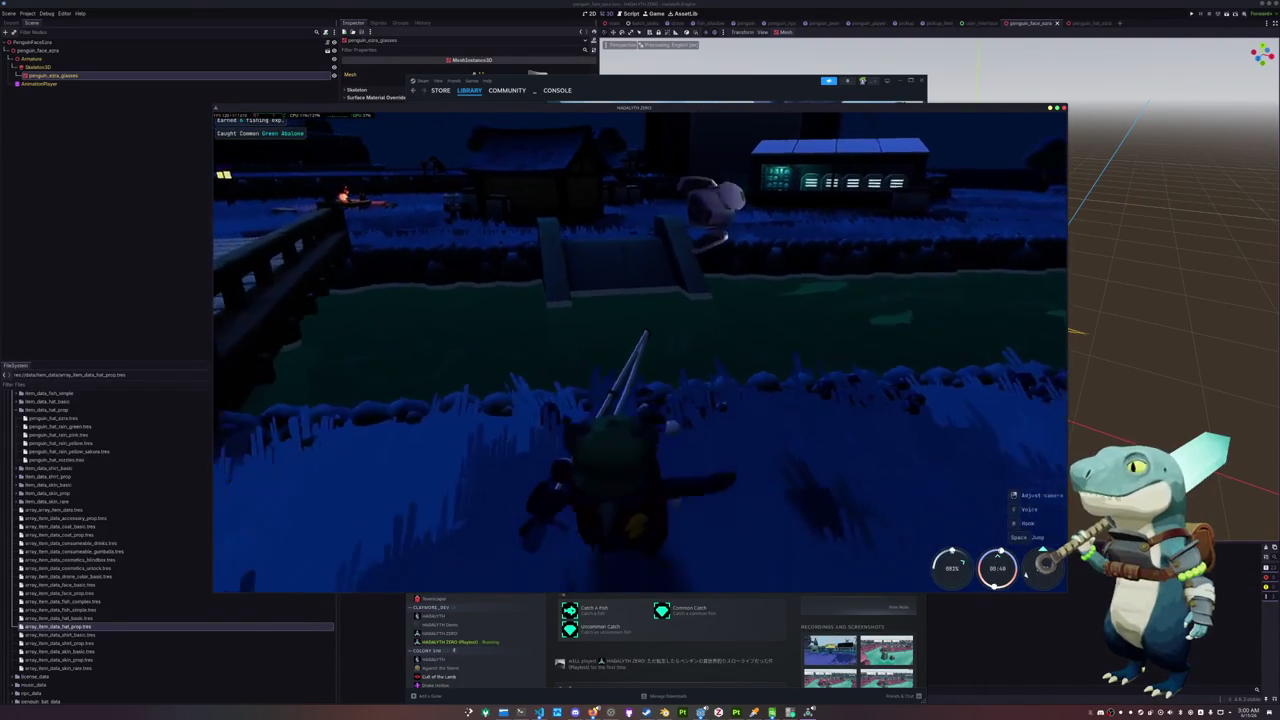
key("w")
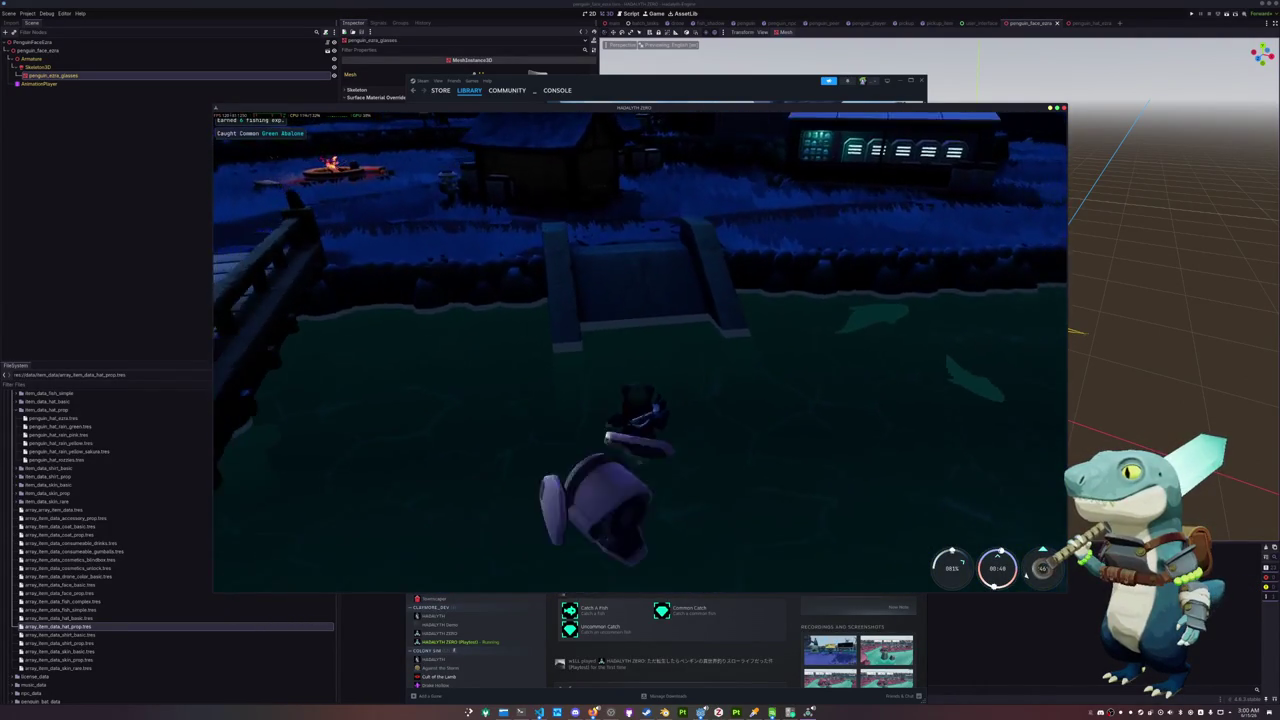
key("w")
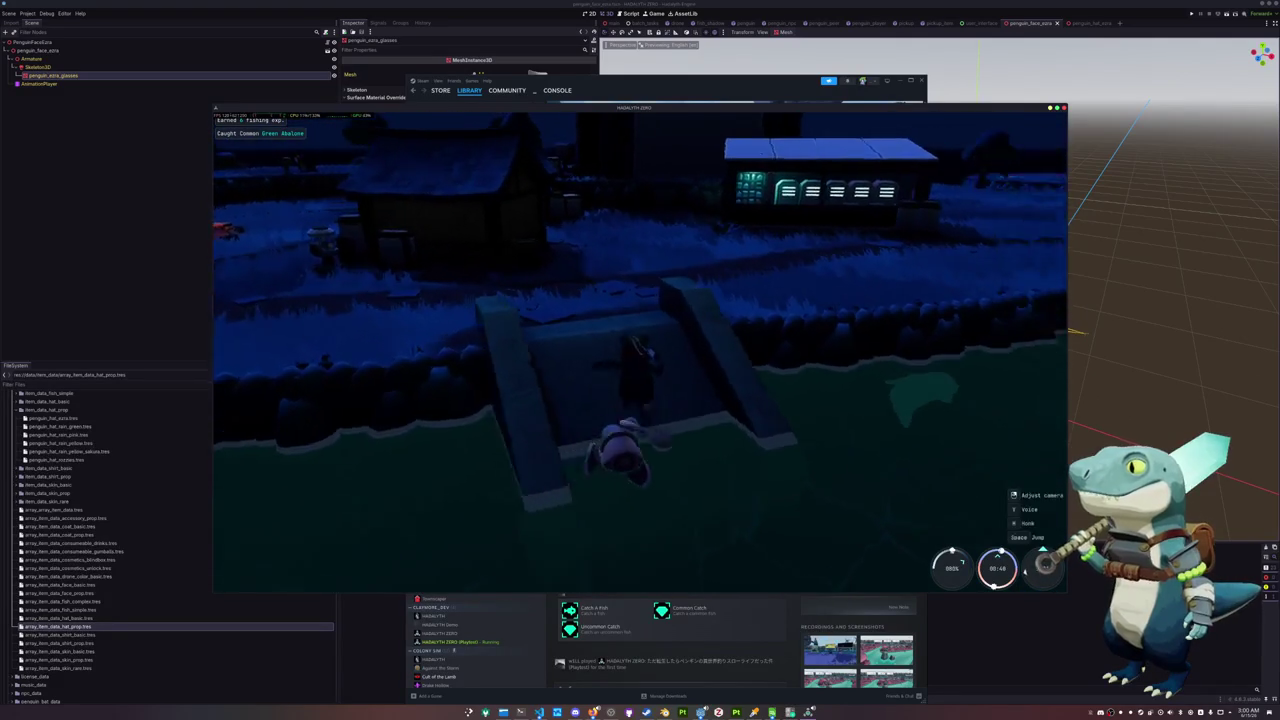
key("w")
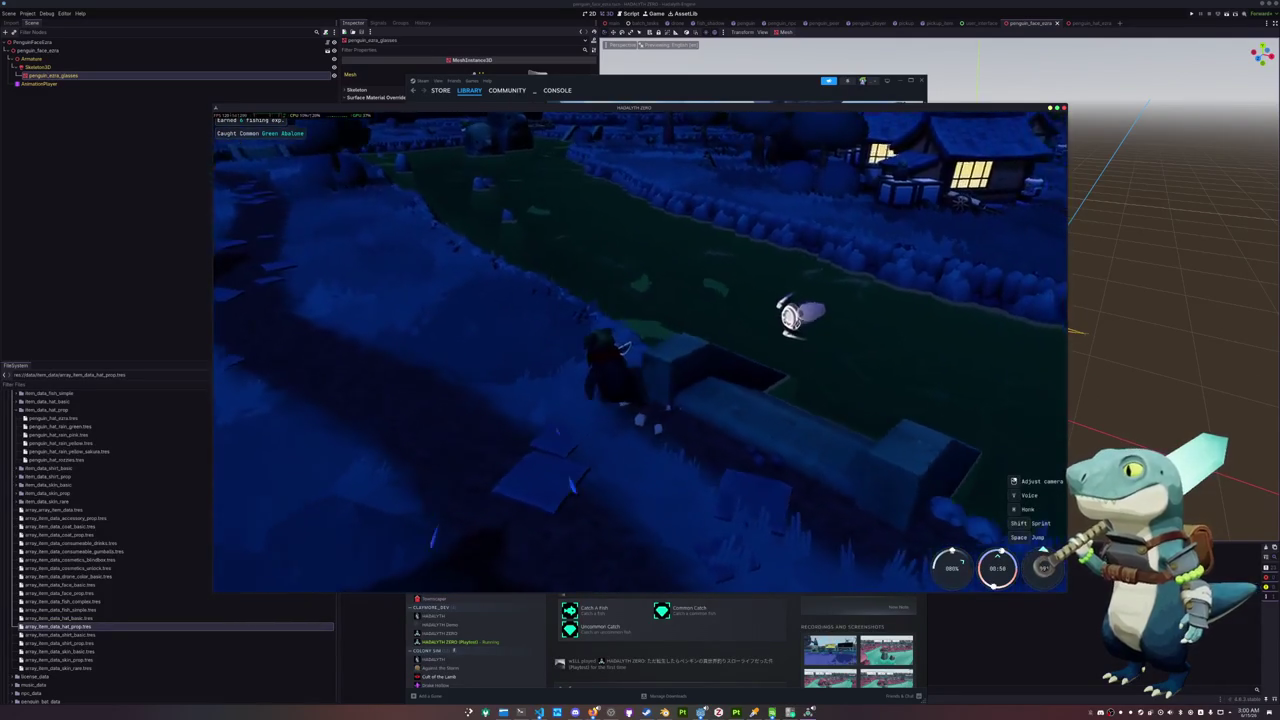
key("w")
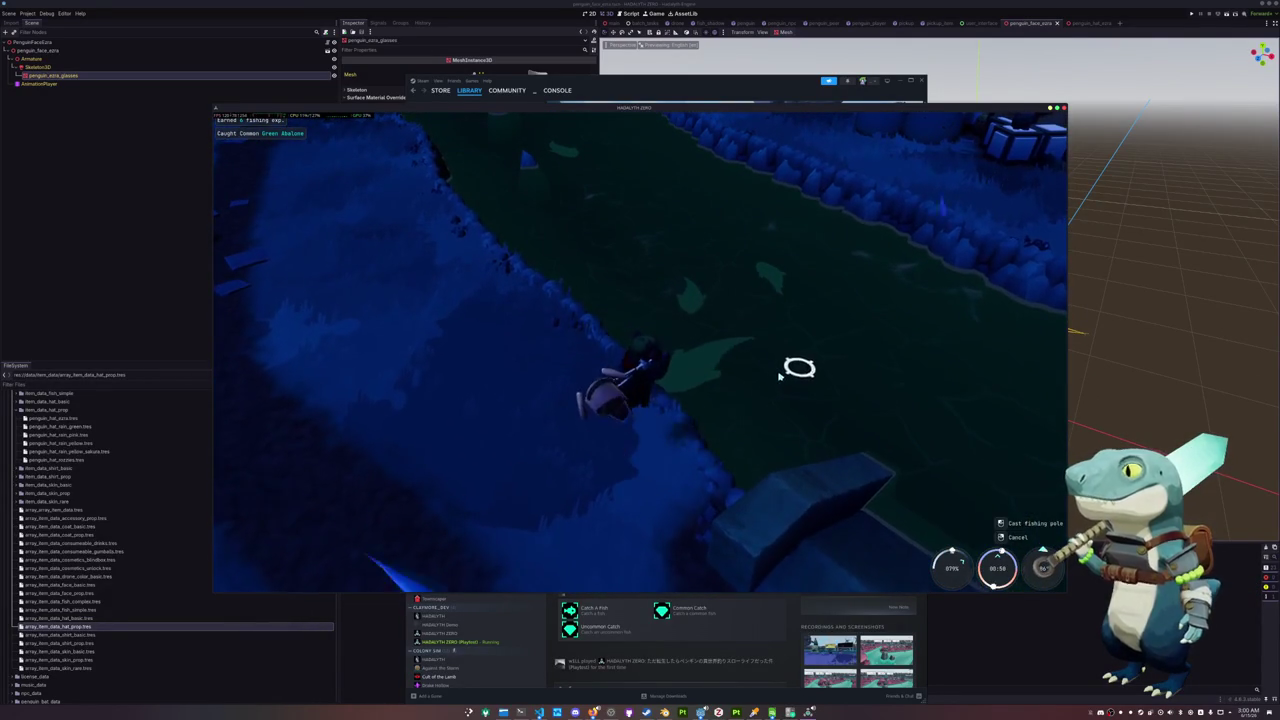
left_click(734, 406)
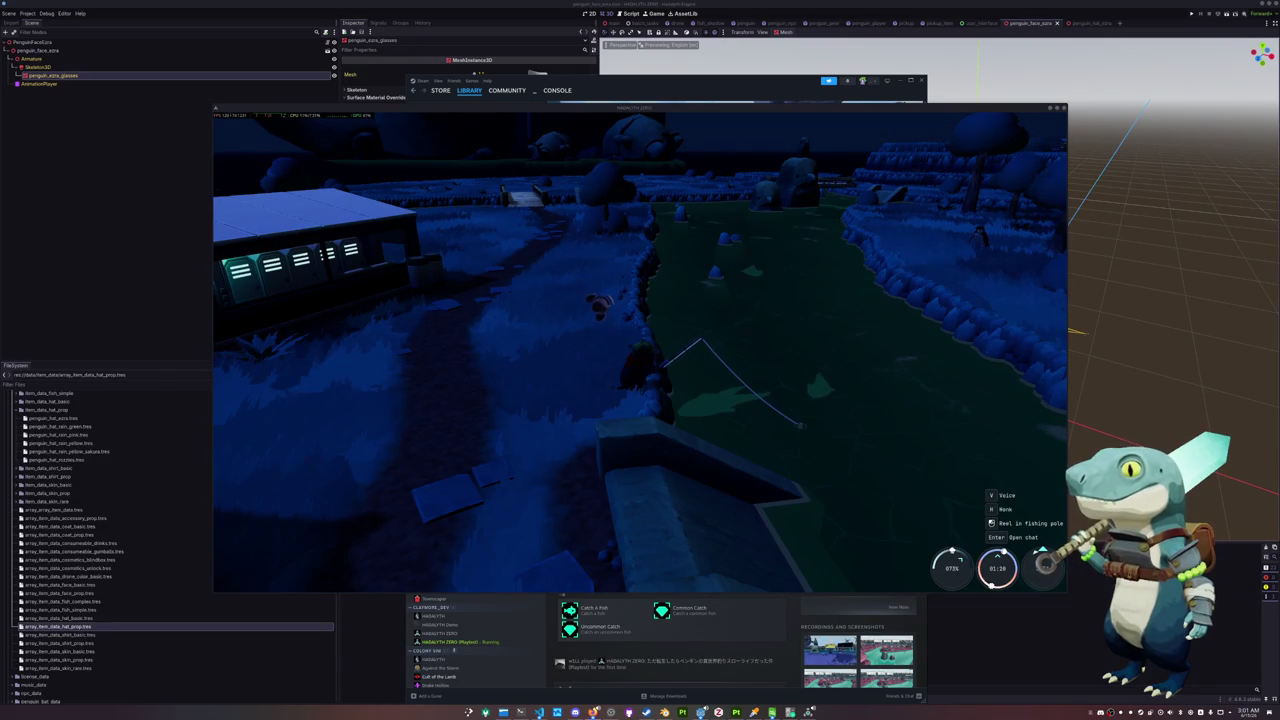
left_click_drag(996, 342, 1044, 325)
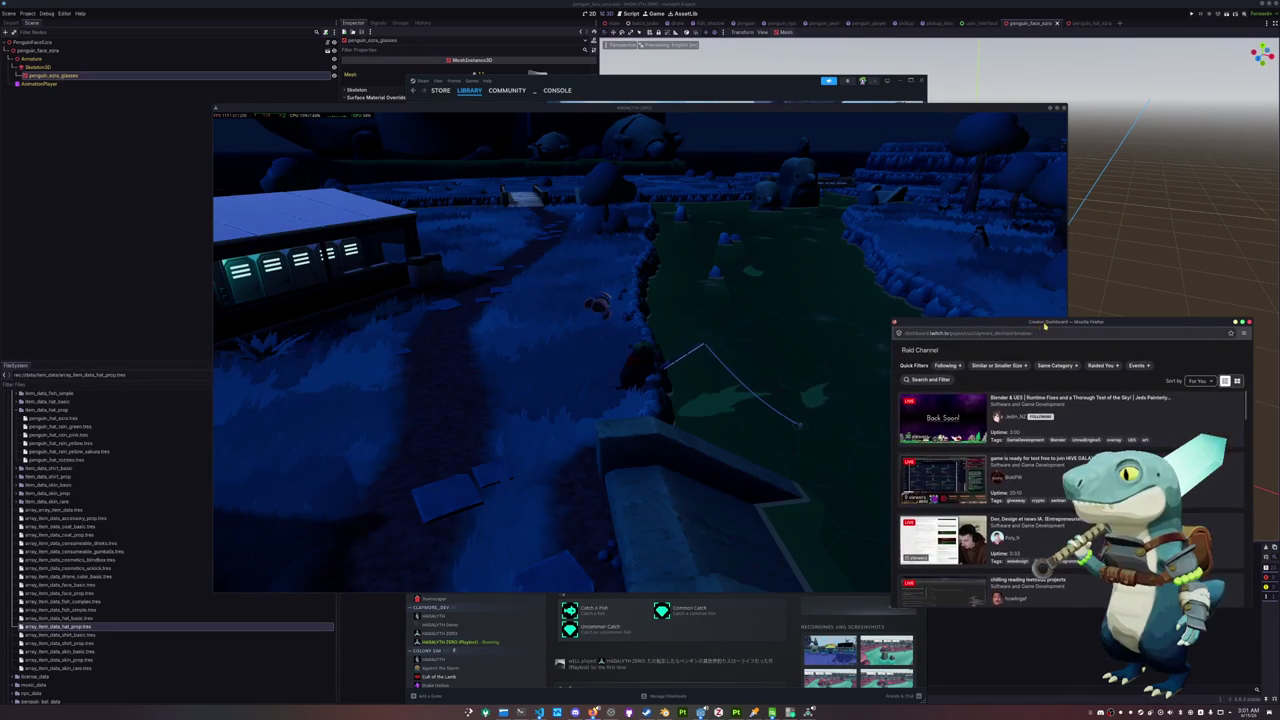
Hook a bite in the game and enter the Down, Up, Down fishing arrows
left_click(800, 387)
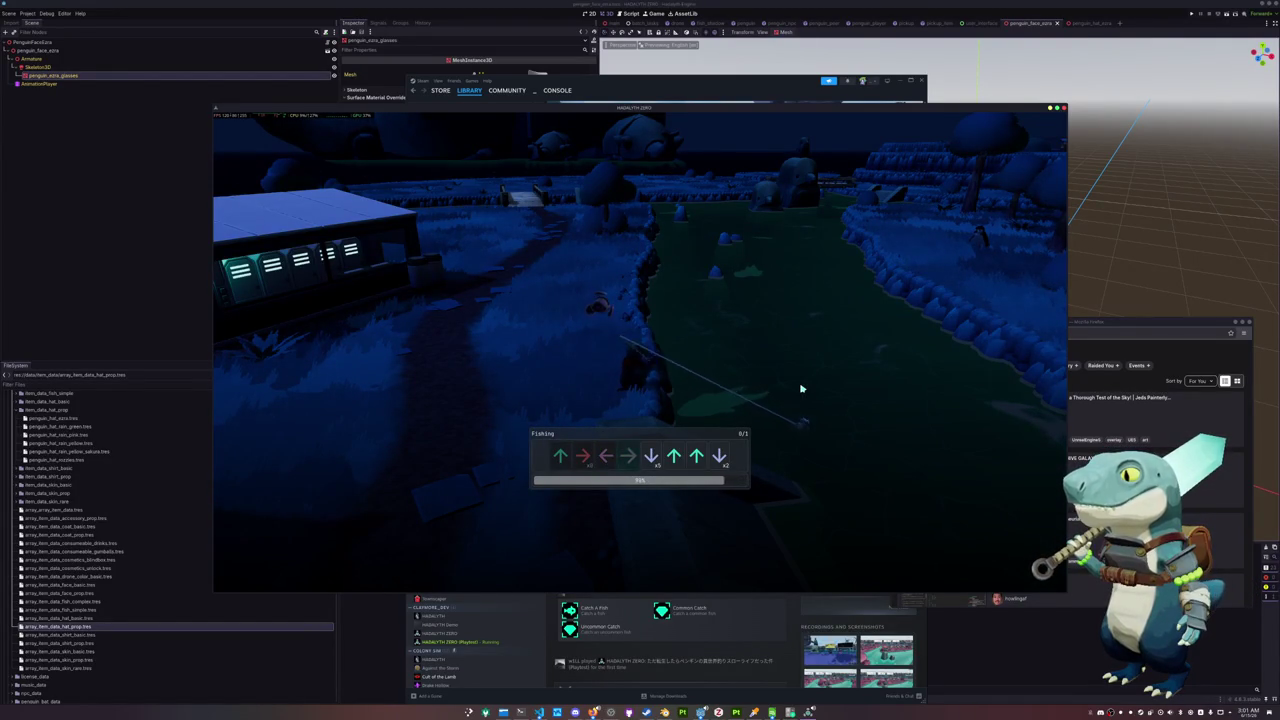
key("Down")
key("Up")
key("Up")
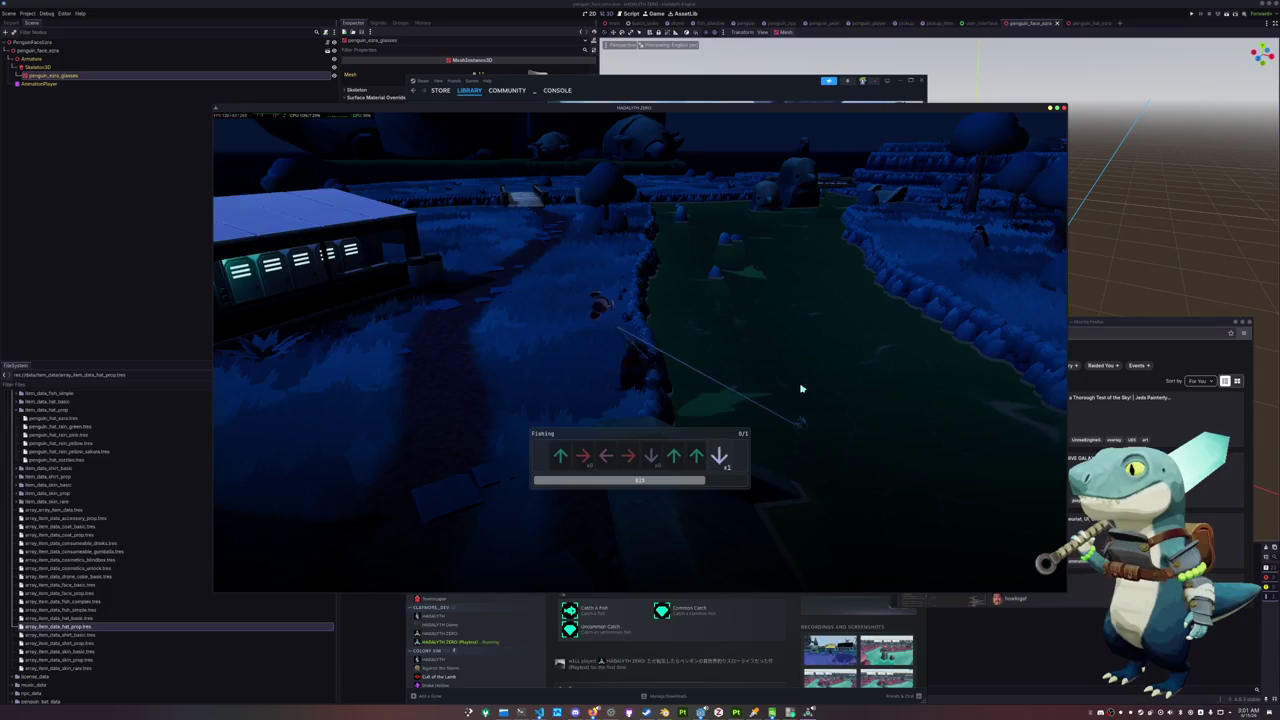
key("Down")
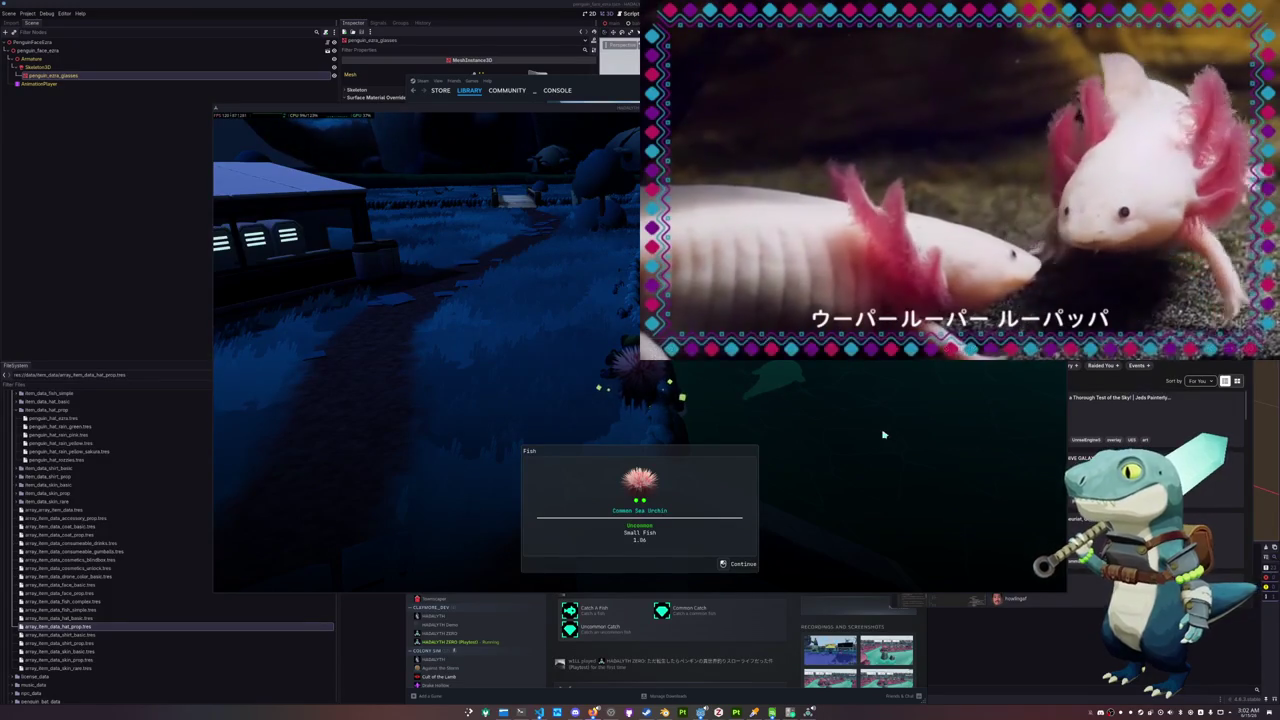
Dismiss the Common Sea Urchin catch card, scroll the raid list, and preview a Software and Game Development stream
key("e")
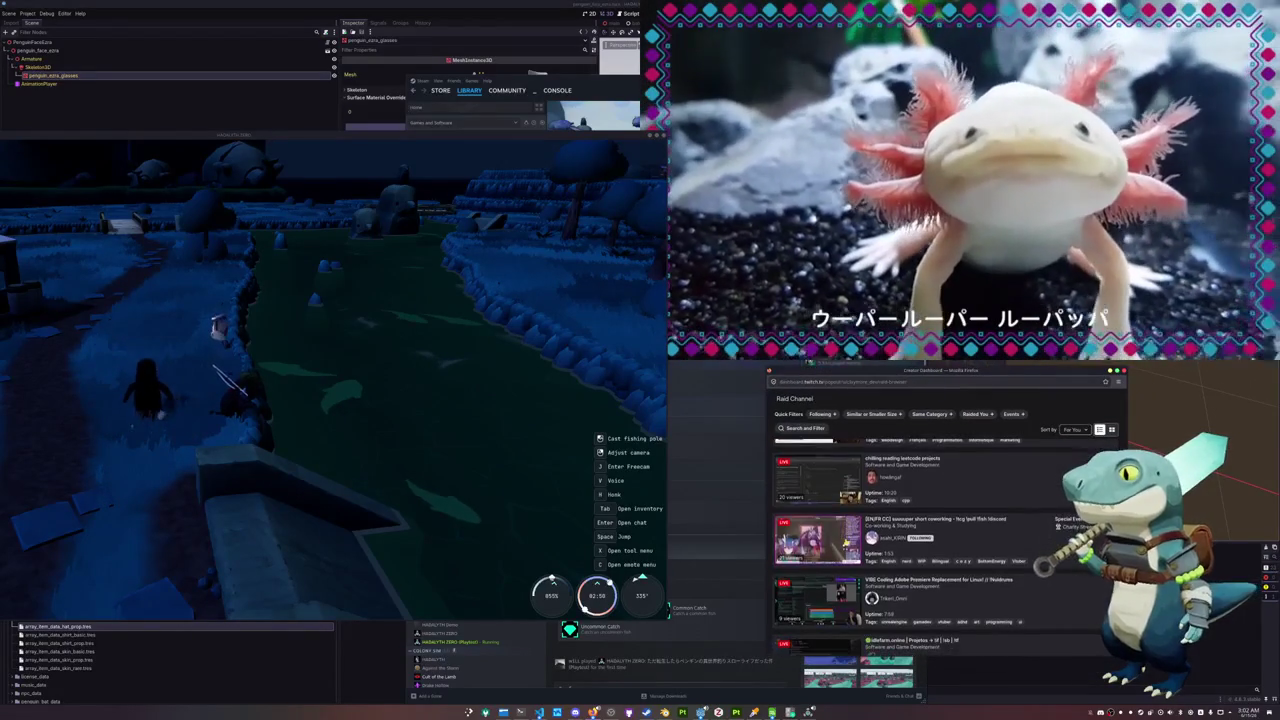
scroll(837, 547, "down", 2)
scroll(837, 547, "down", 2)
scroll(837, 547, "down", 2)
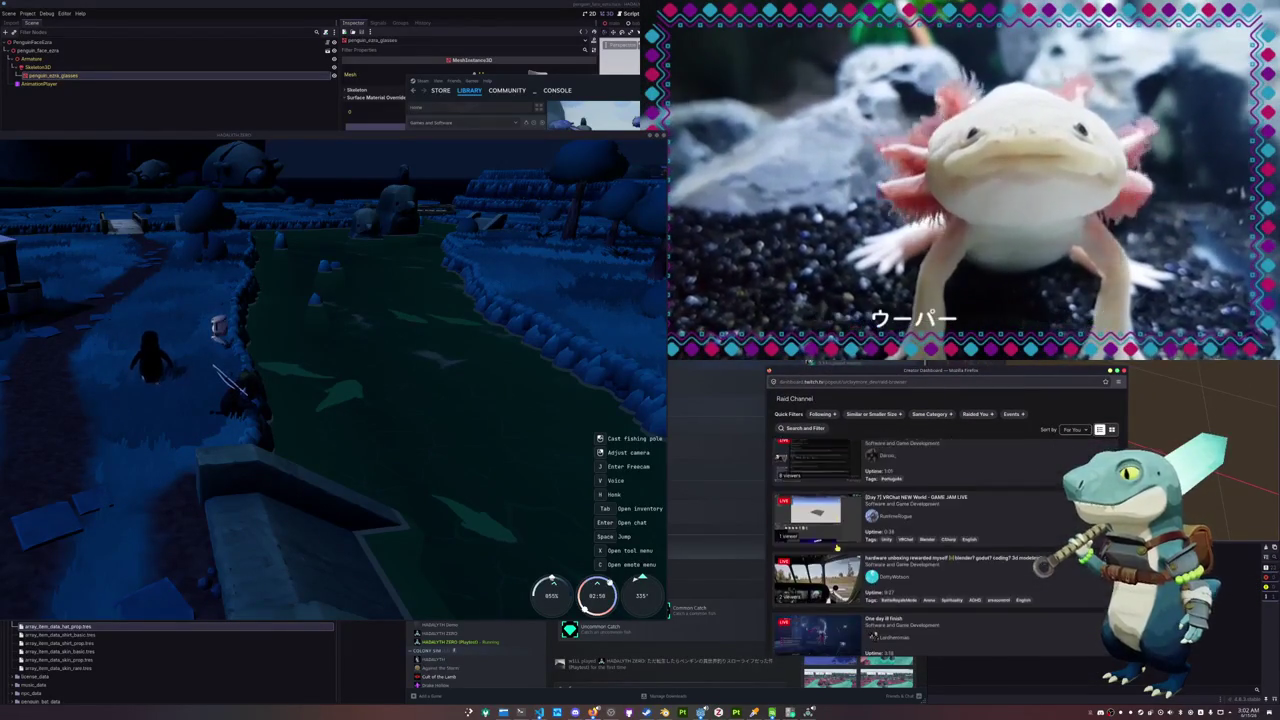
scroll(837, 547, "down", 2)
scroll(837, 547, "down", 2)
scroll(837, 547, "down", 2)
scroll(837, 547, "down", 2)
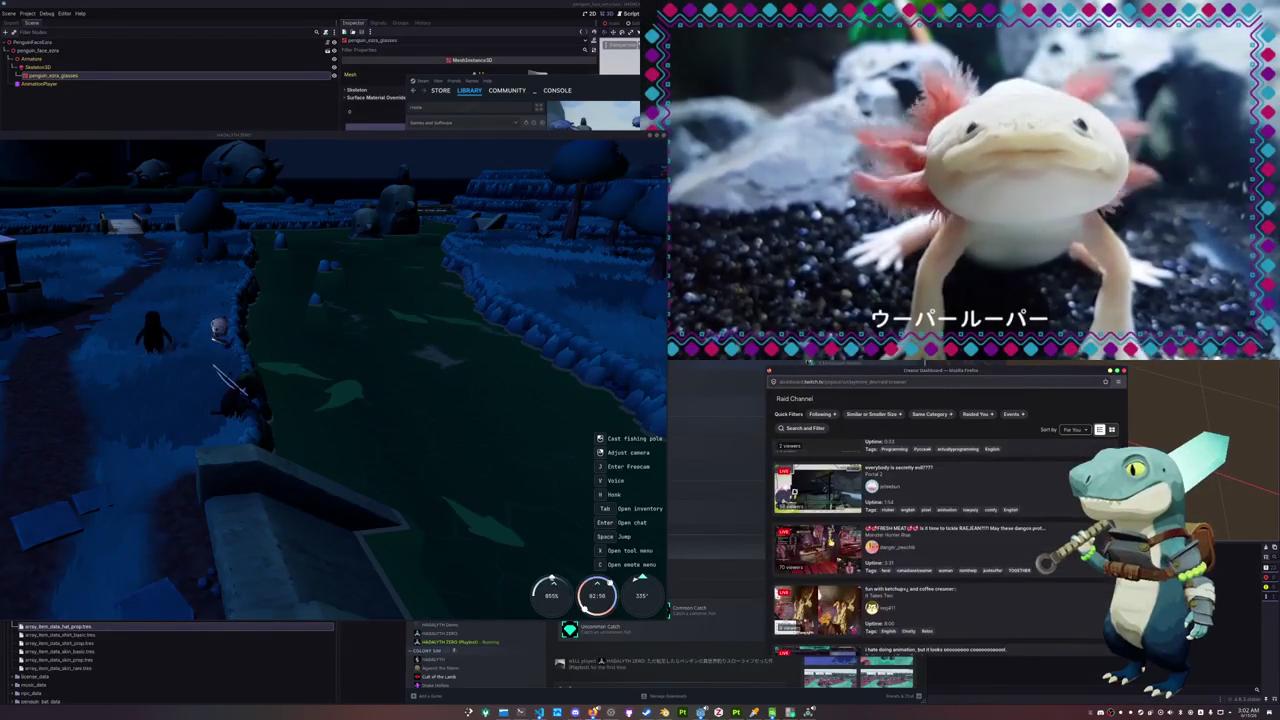
scroll(832, 542, "down", 1)
scroll(832, 542, "down", 1)
scroll(832, 542, "down", 1)
scroll(832, 542, "down", 1)
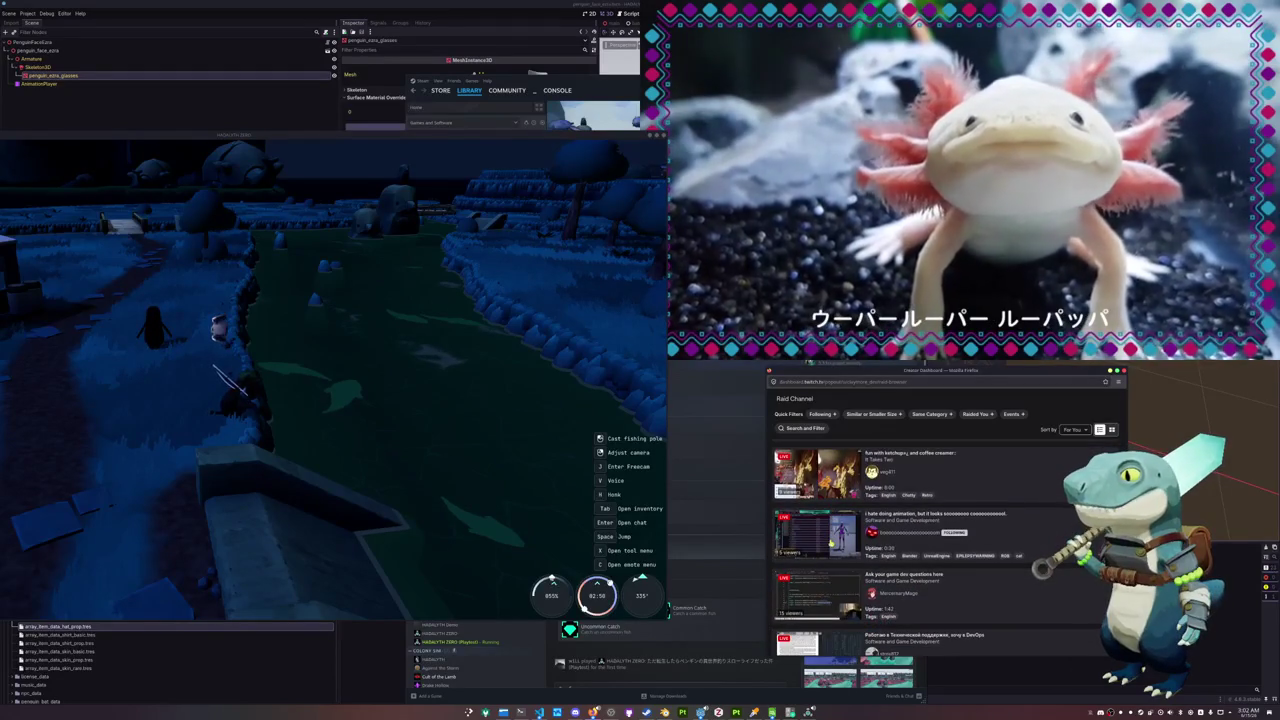
scroll(830, 542, "down", 1)
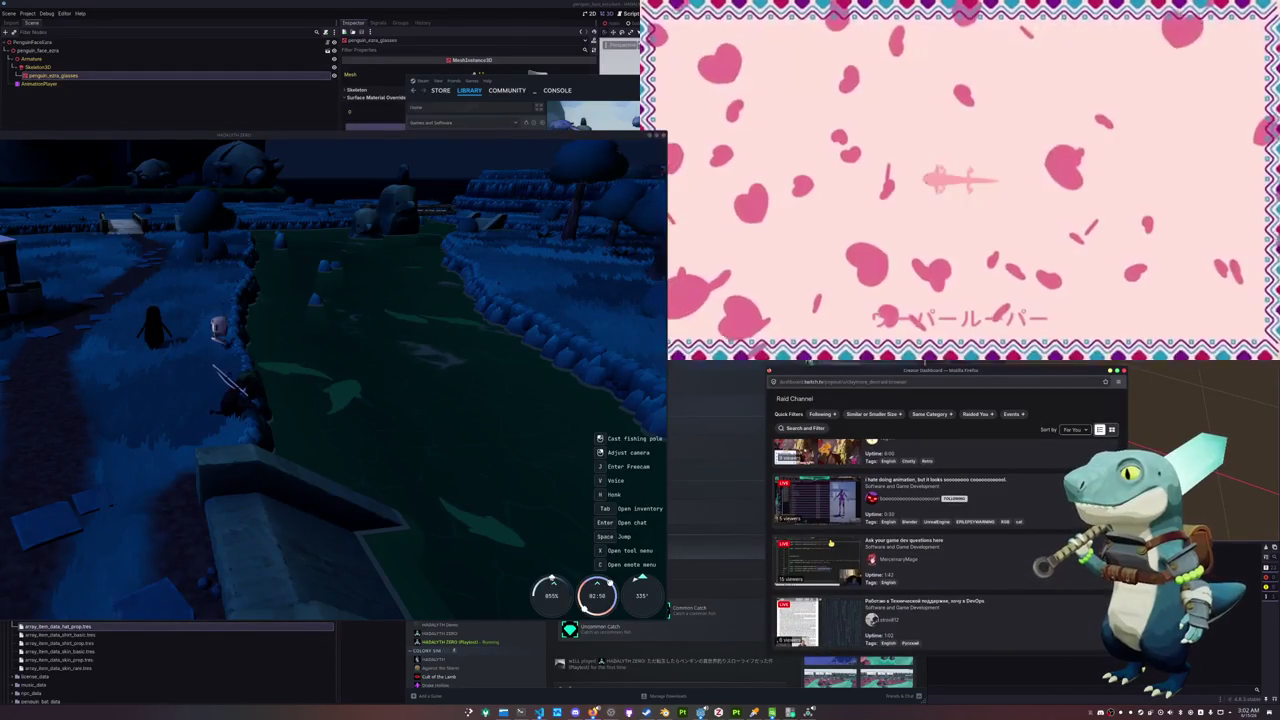
scroll(830, 542, "down", 1)
scroll(830, 543, "down", 1)
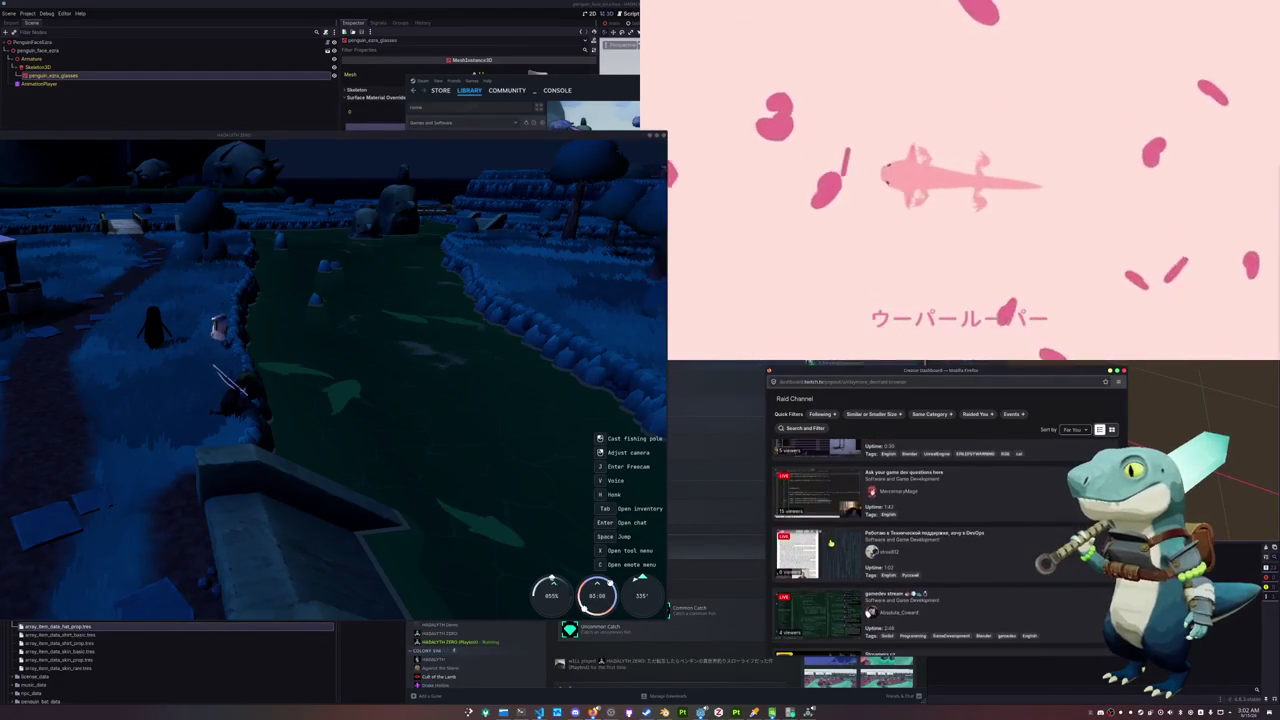
scroll(830, 542, "down", 1)
scroll(830, 542, "down", 1)
scroll(830, 542, "down", 1)
scroll(830, 543, "down", 1)
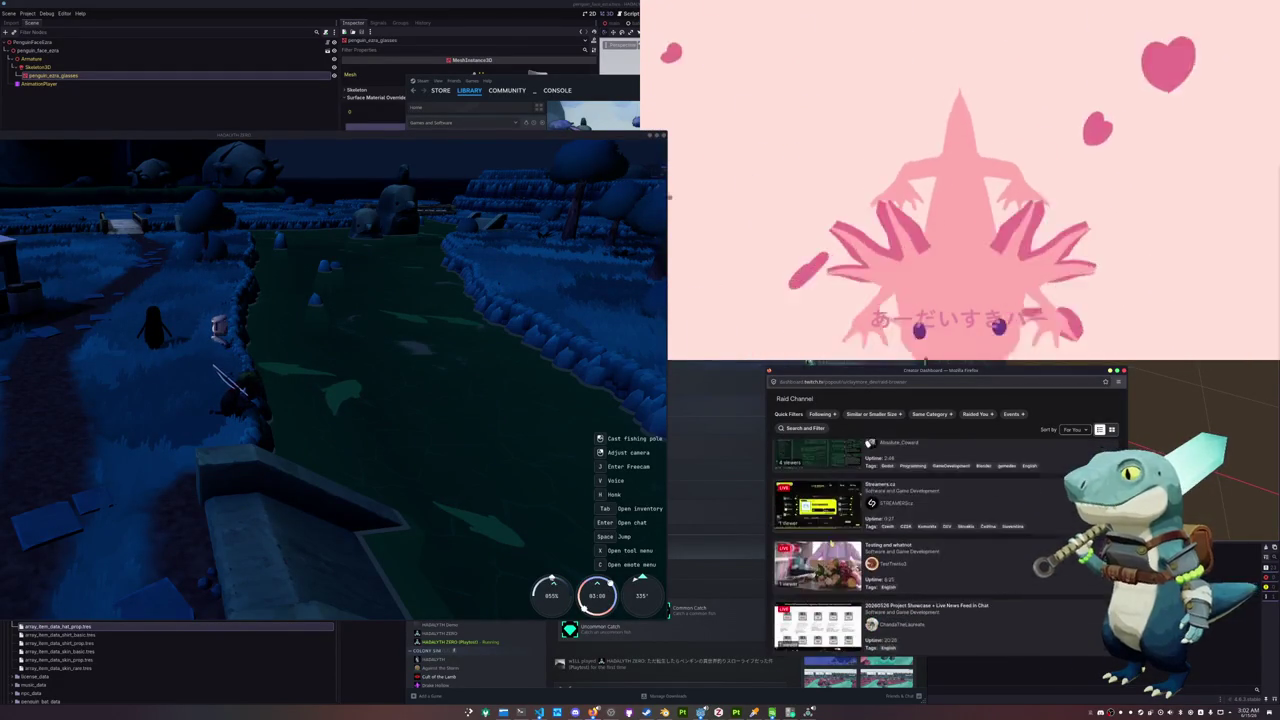
scroll(830, 542, "down", 1)
scroll(830, 542, "down", 1)
scroll(830, 542, "down", 1)
scroll(830, 542, "down", 1)
scroll(830, 542, "down", 1)
scroll(830, 542, "down", 1)
scroll(830, 542, "down", 1)
scroll(830, 542, "down", 1)
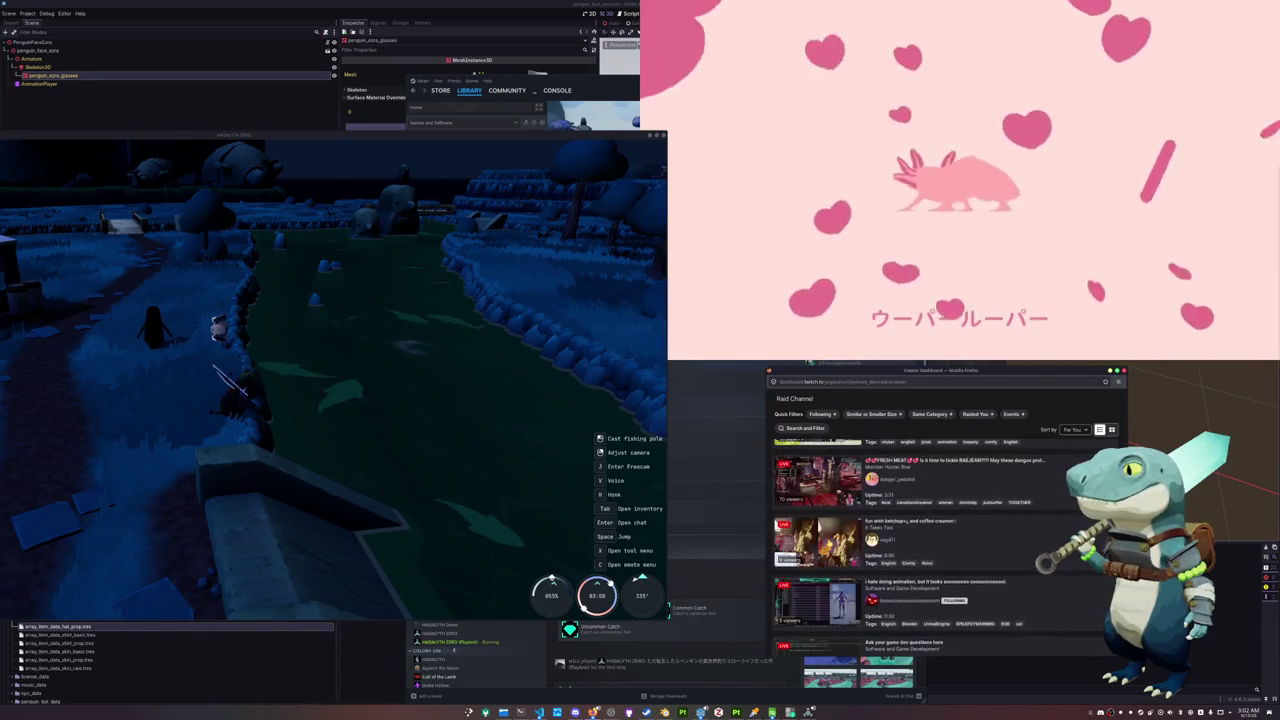
scroll(830, 542, "down", 1)
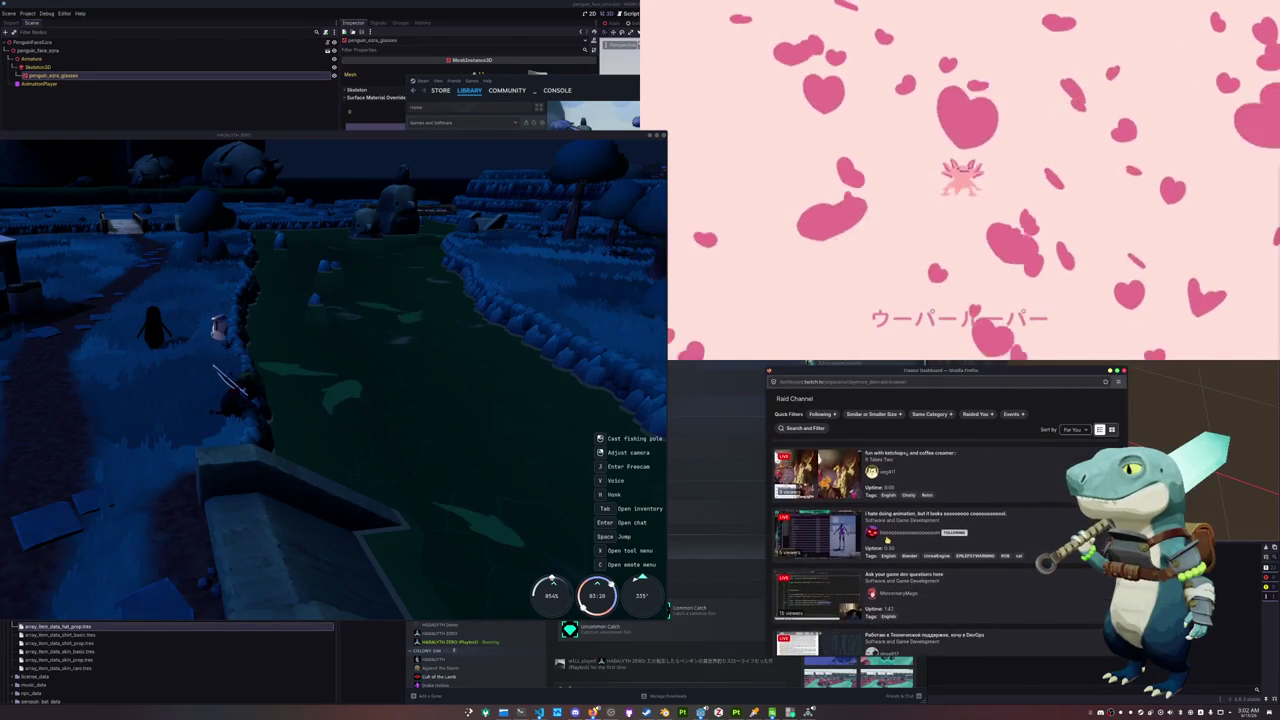
left_click(849, 539)
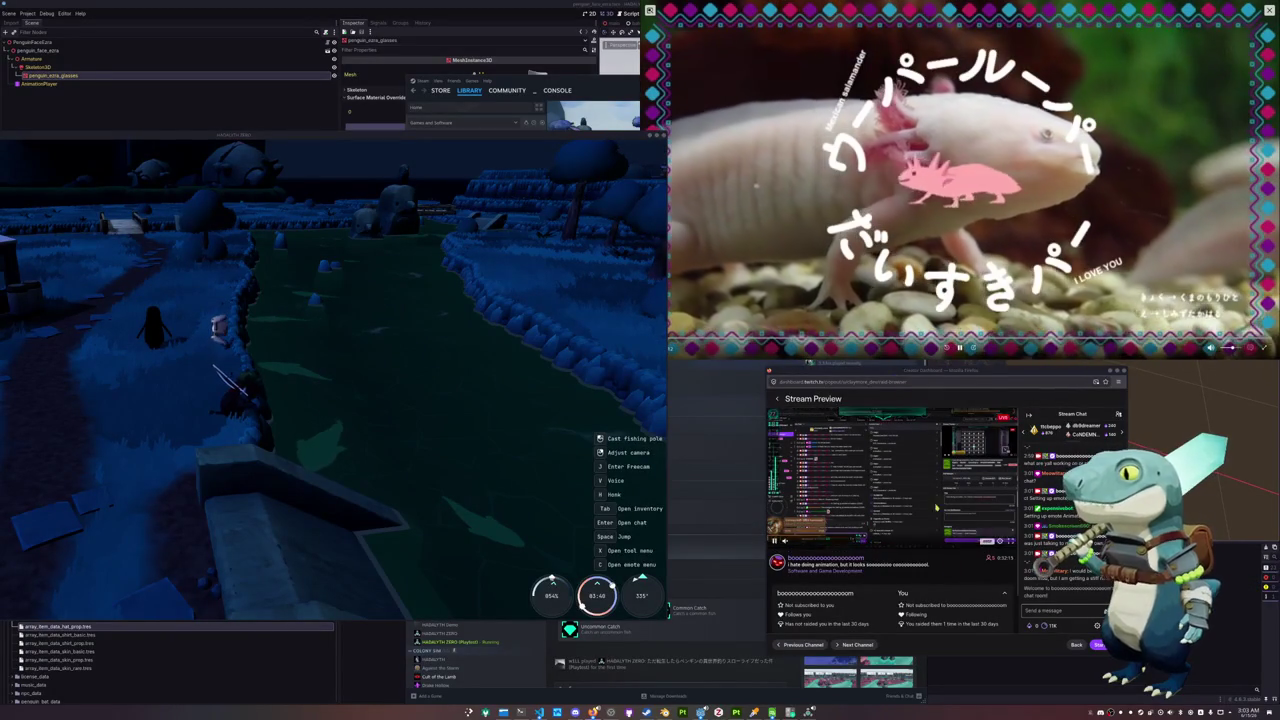
Start the raid to the previewed channel and reposition the Creator Dashboard window
left_click(1098, 644)
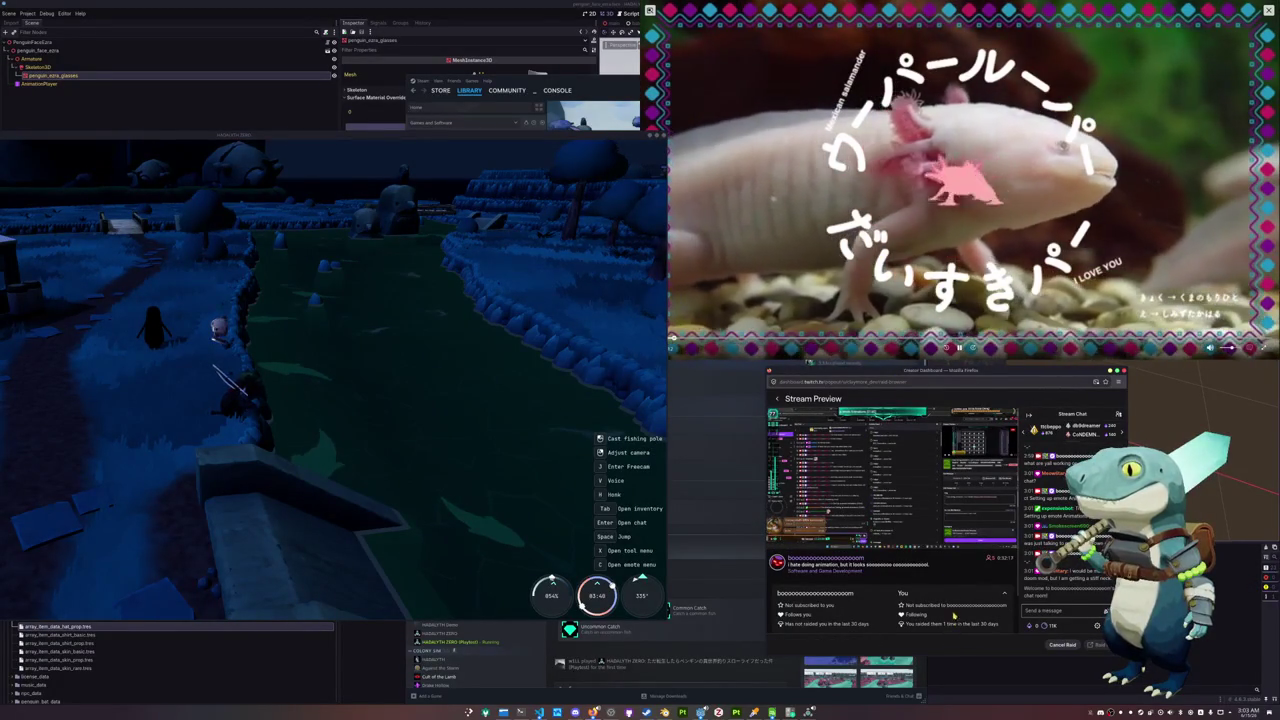
left_click_drag(929, 369, 1083, 363)
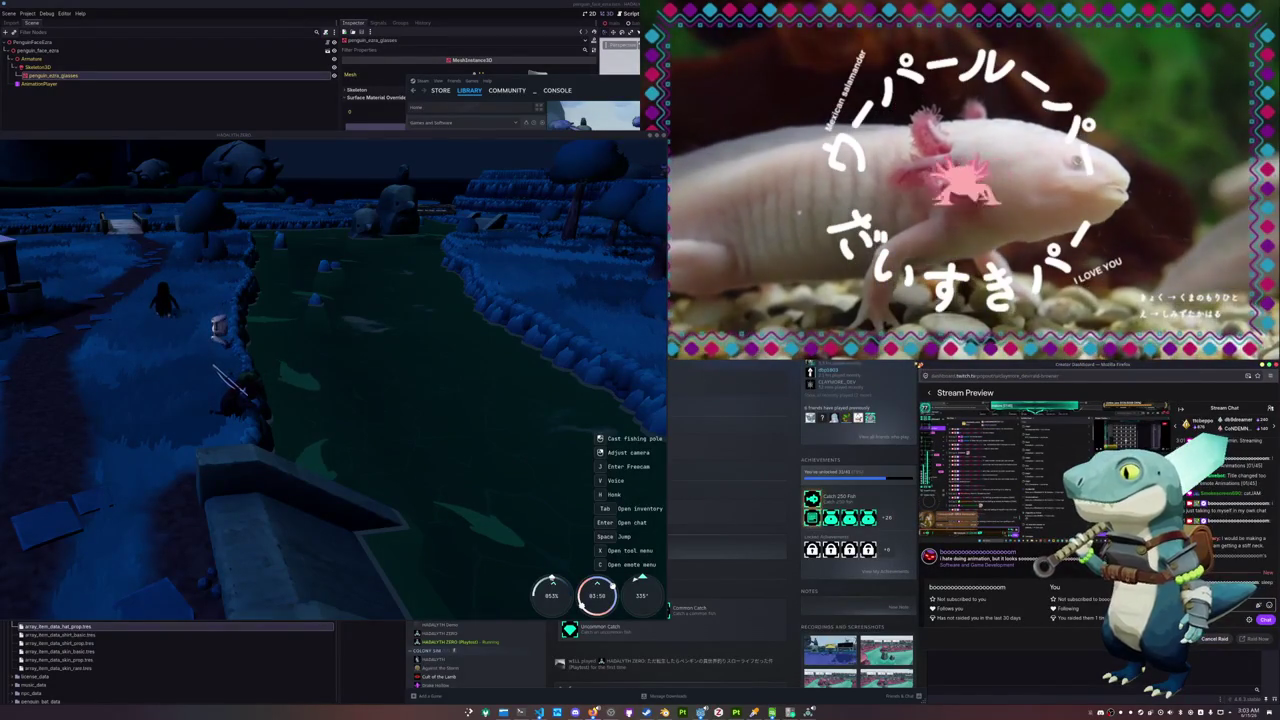
left_click_drag(1000, 369, 954, 378)
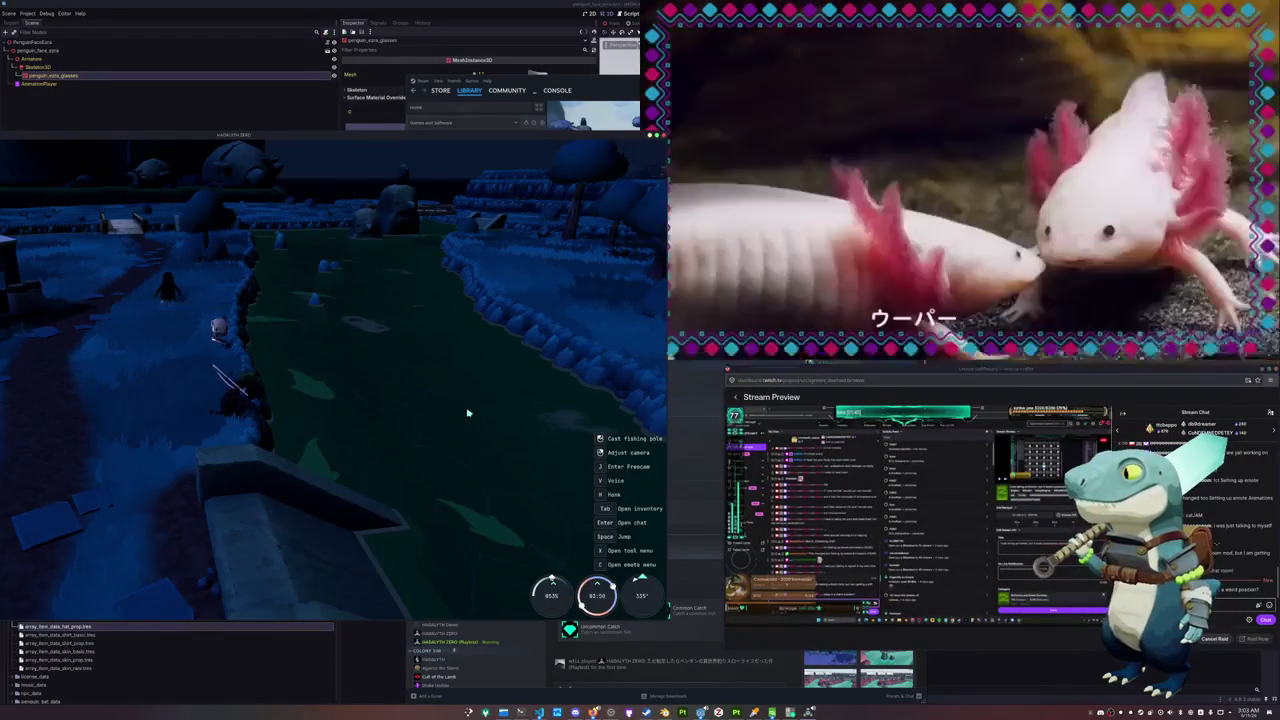